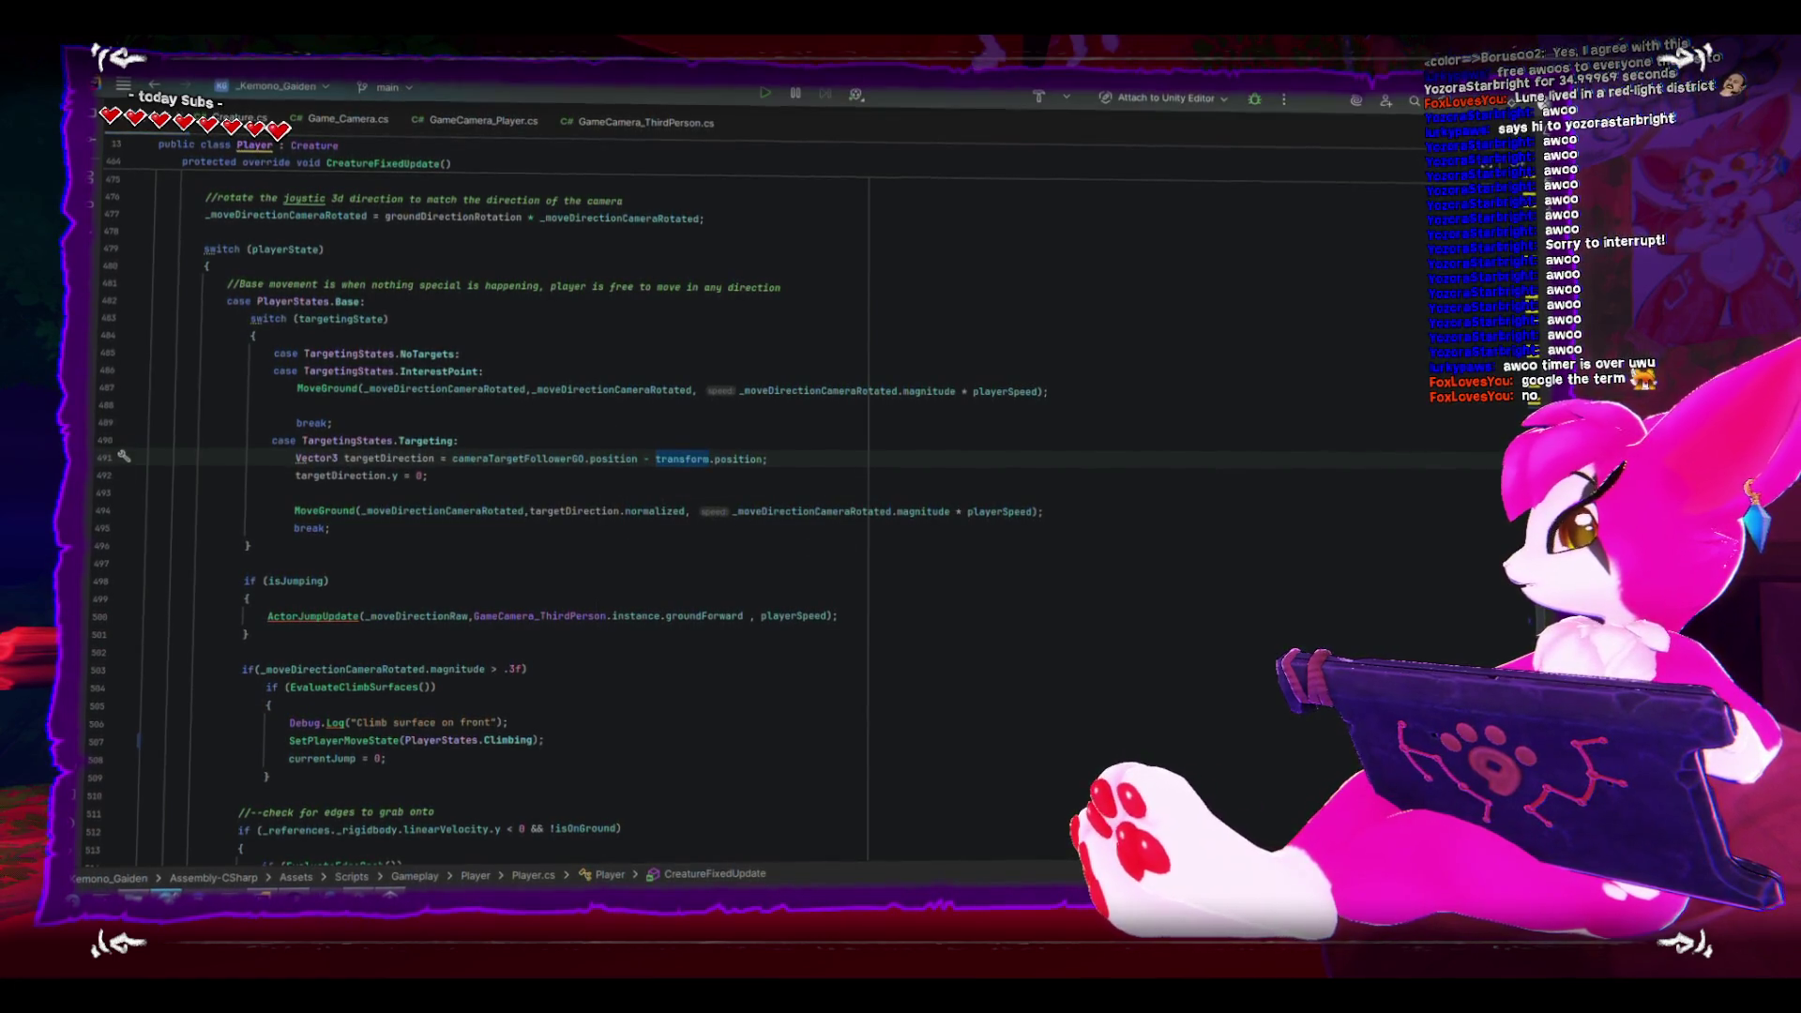
- Refresh the Unity solution with Ctrl+S, pass through the Unity Editor, and bring up the 'Red-light district' article
key("ctrl+s")
key("alt+Tab")
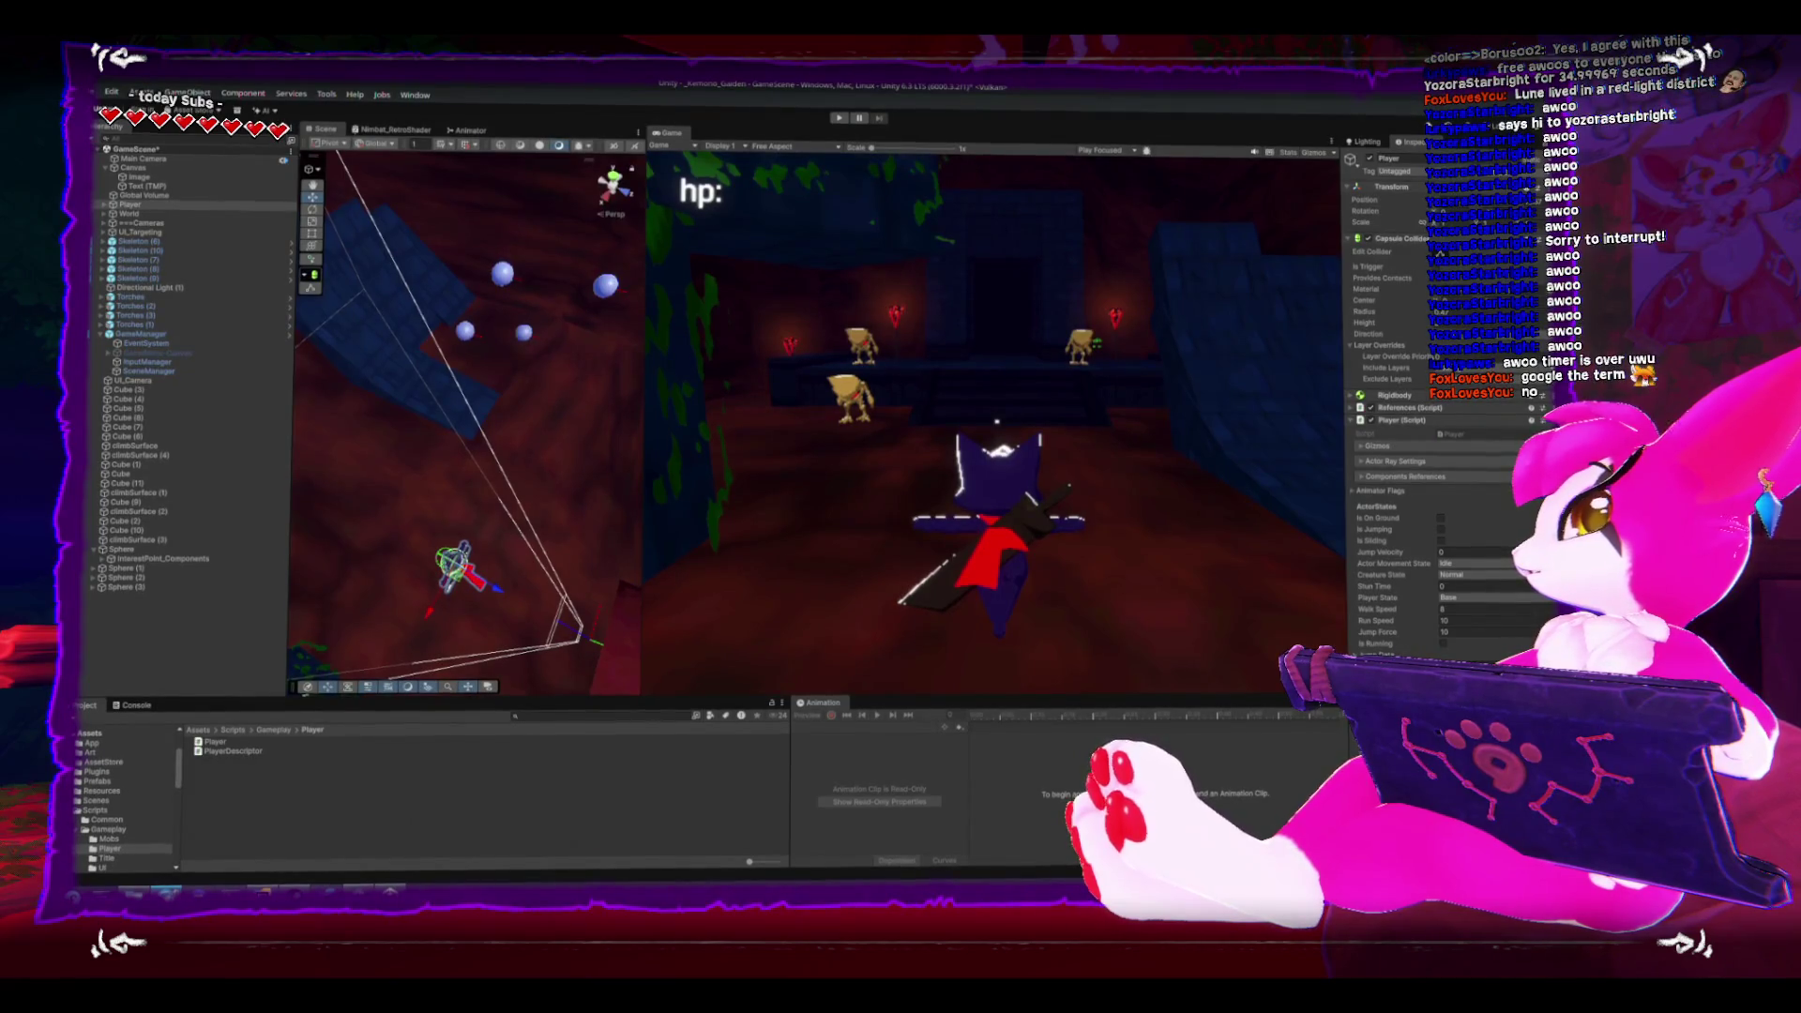
key("alt+Tab")
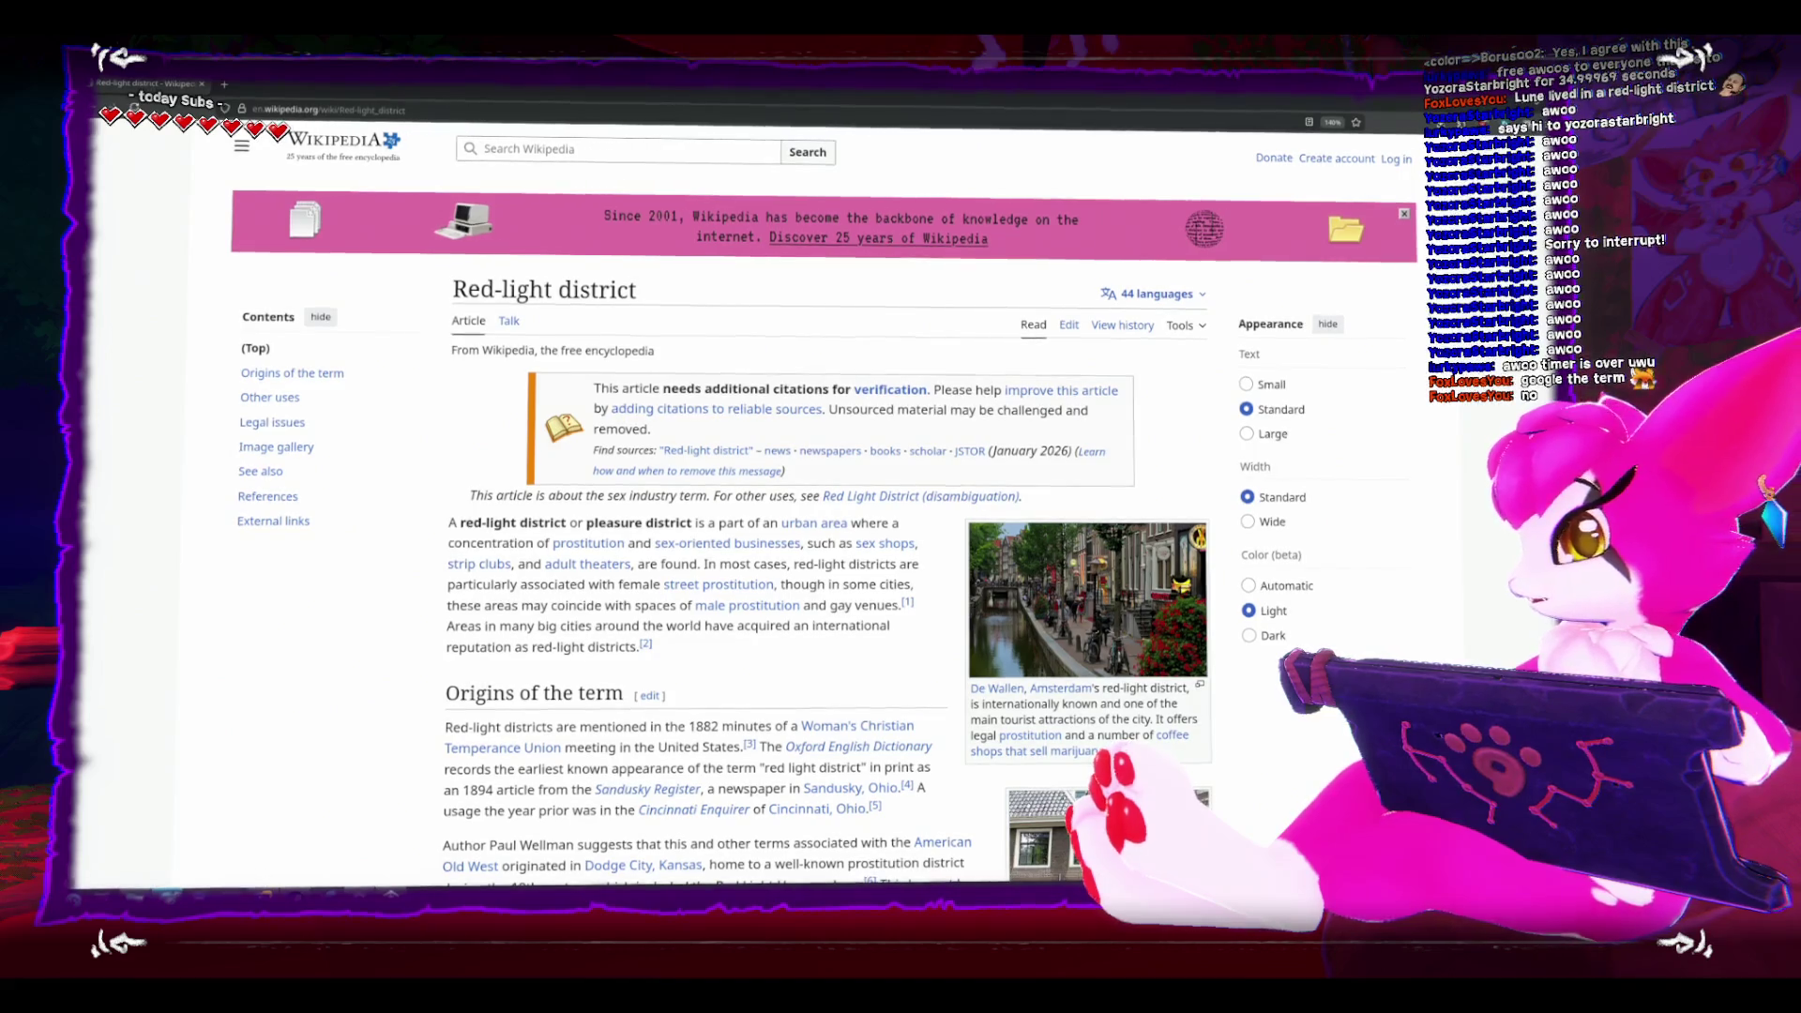
- Open and close Wikipedia's main menu, scroll the intro, and restore the browser from maximized
left_click(242, 143)
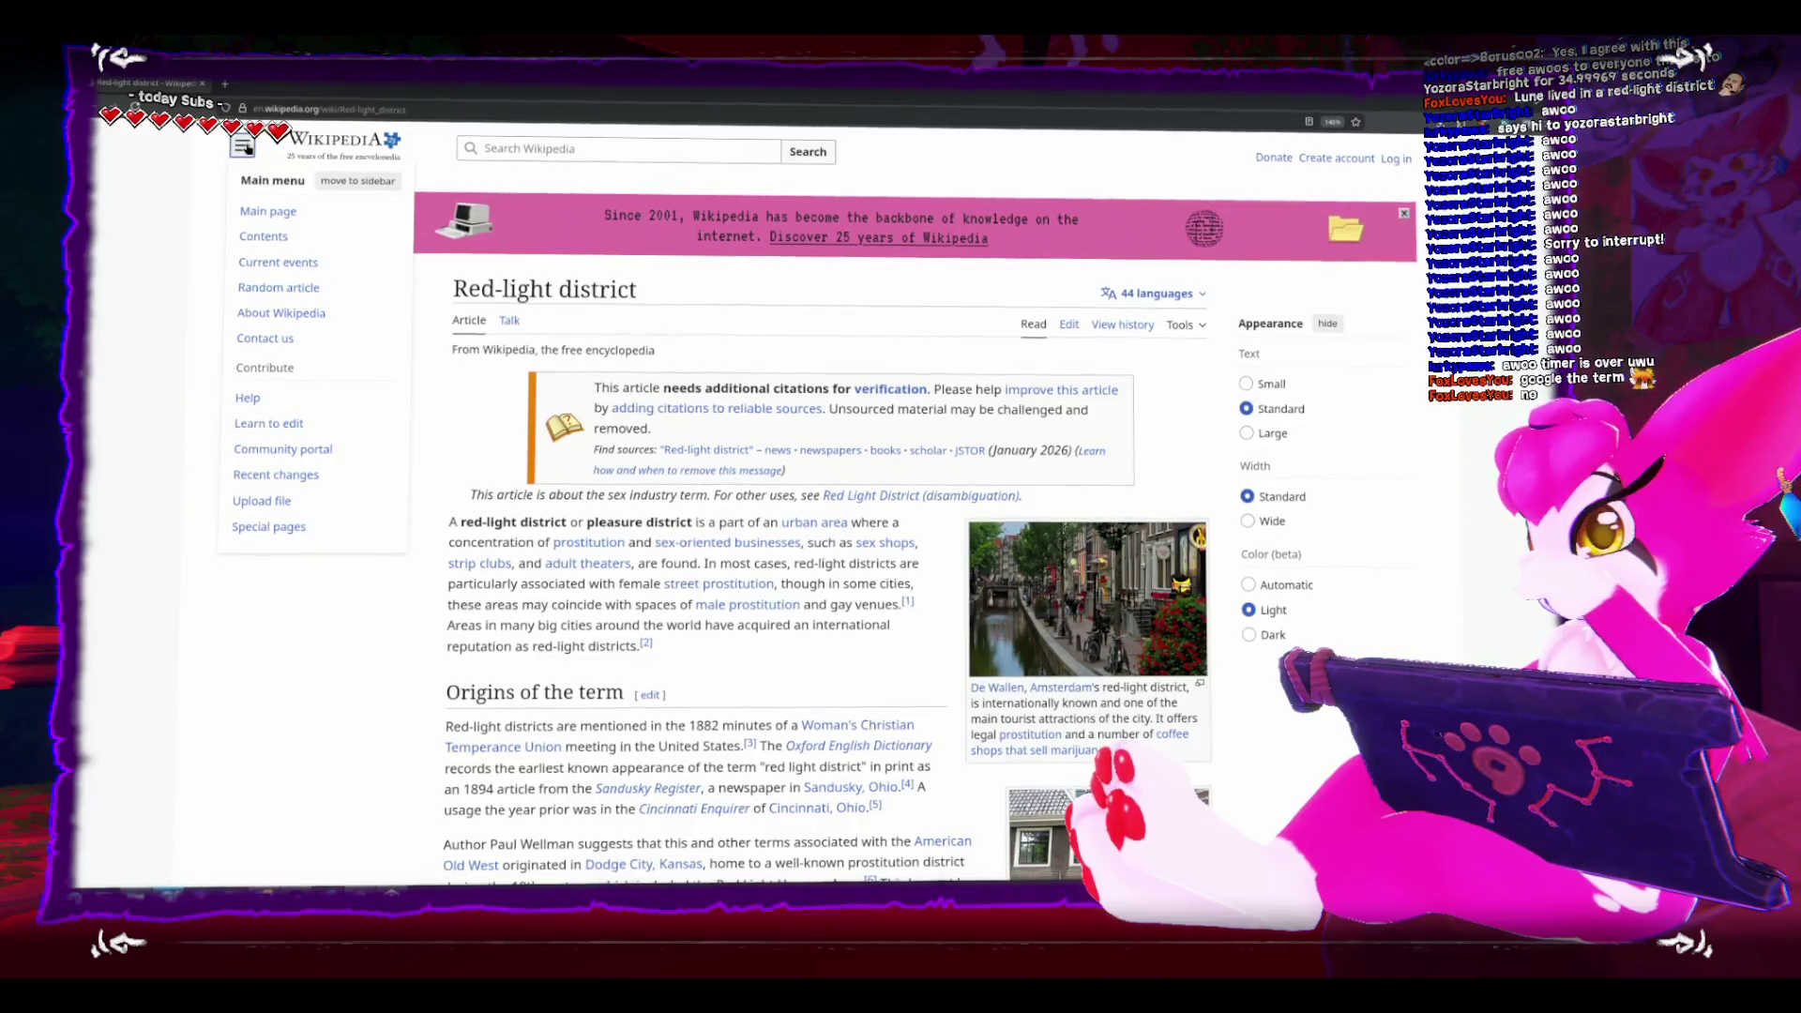
left_click(242, 142)
scroll(1463, 588, "down", 3)
scroll(1464, 588, "down", 3)
scroll(1463, 588, "up", 8)
left_click_drag(755, 89, 755, 158)
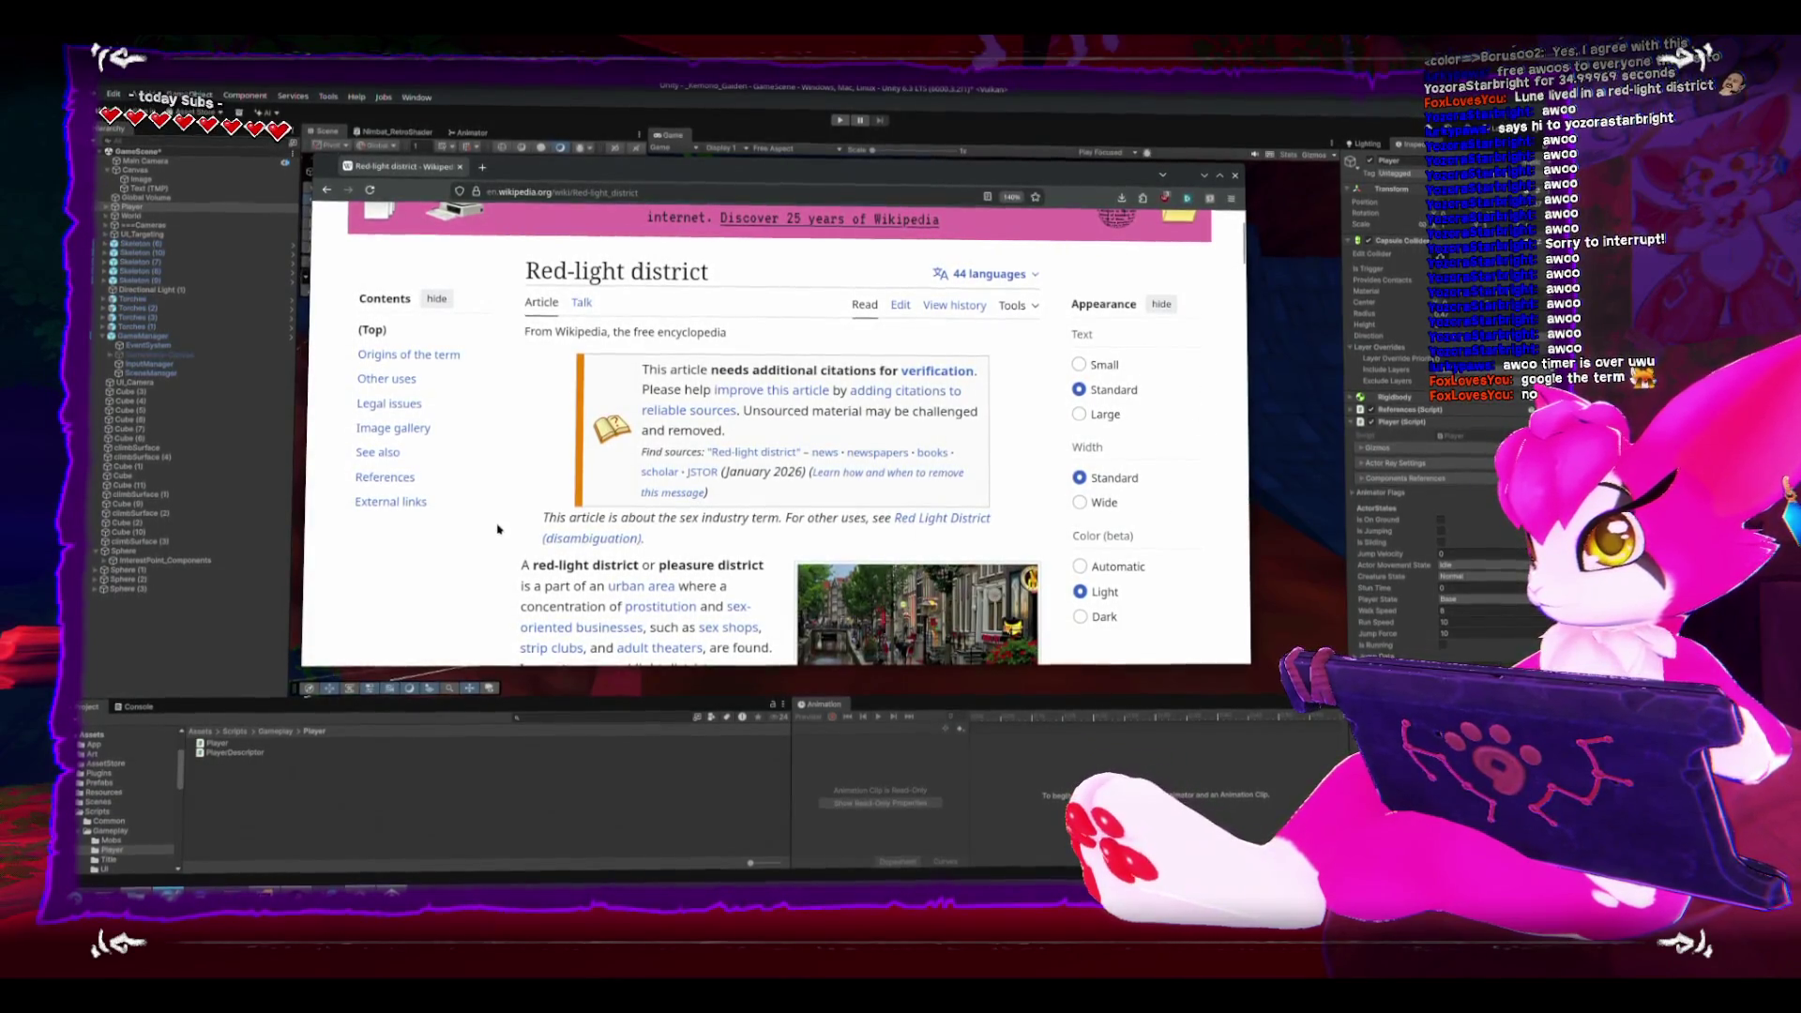
scroll(500, 536, "down", 3)
scroll(500, 535, "up", 5)
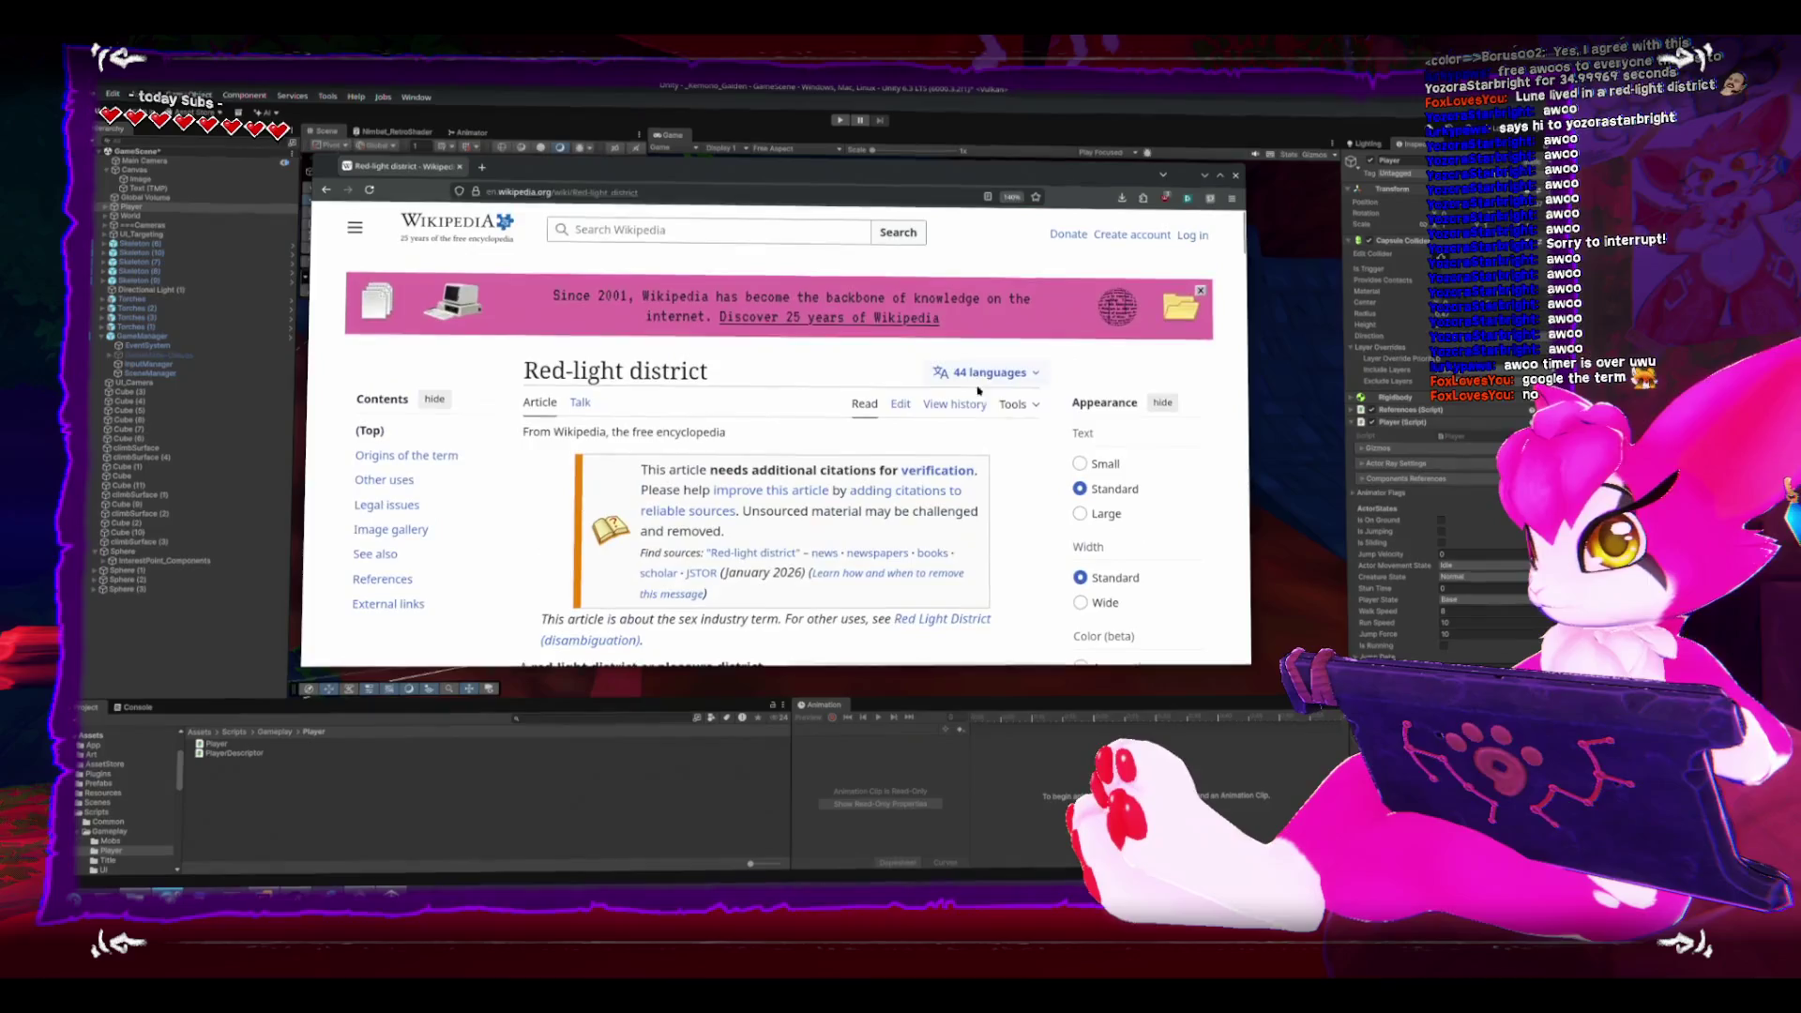
- Browse the article's Tools list and main menu, scroll the article, then return to Rider
left_click(1021, 404)
scroll(1014, 456, "down", 1)
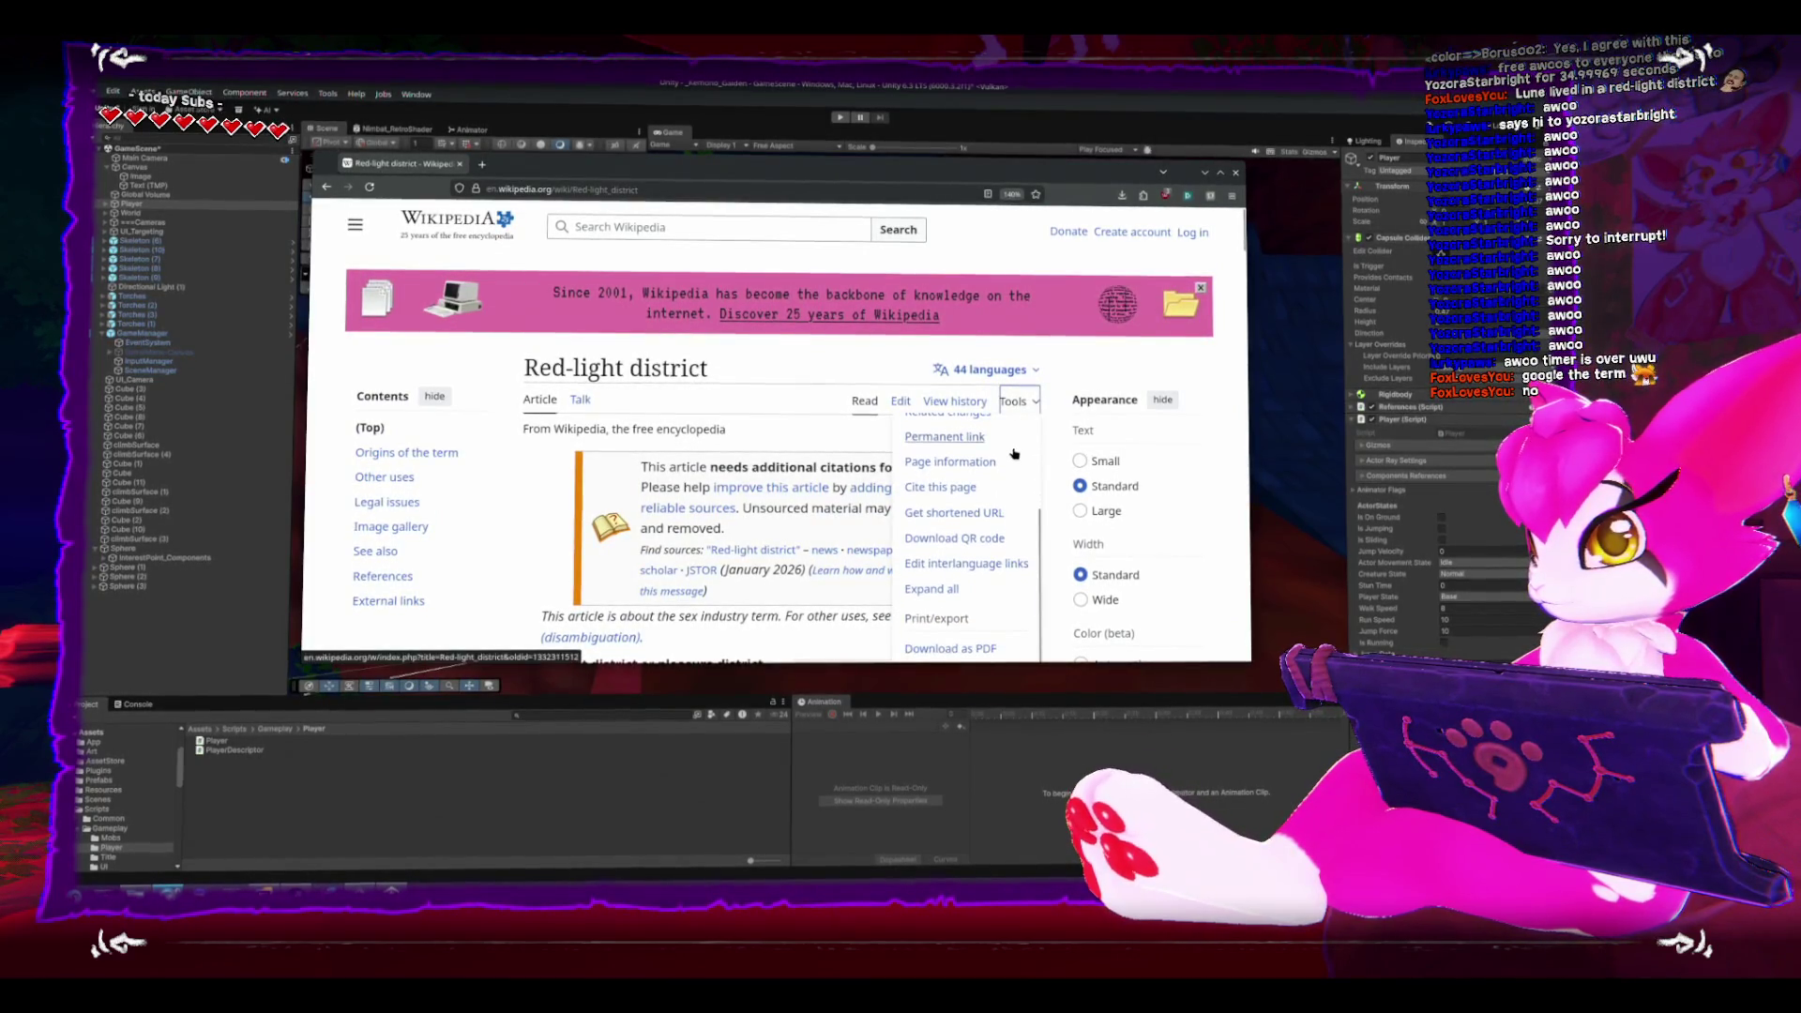
scroll(1052, 501, "down", 3)
scroll(1240, 563, "up", 3)
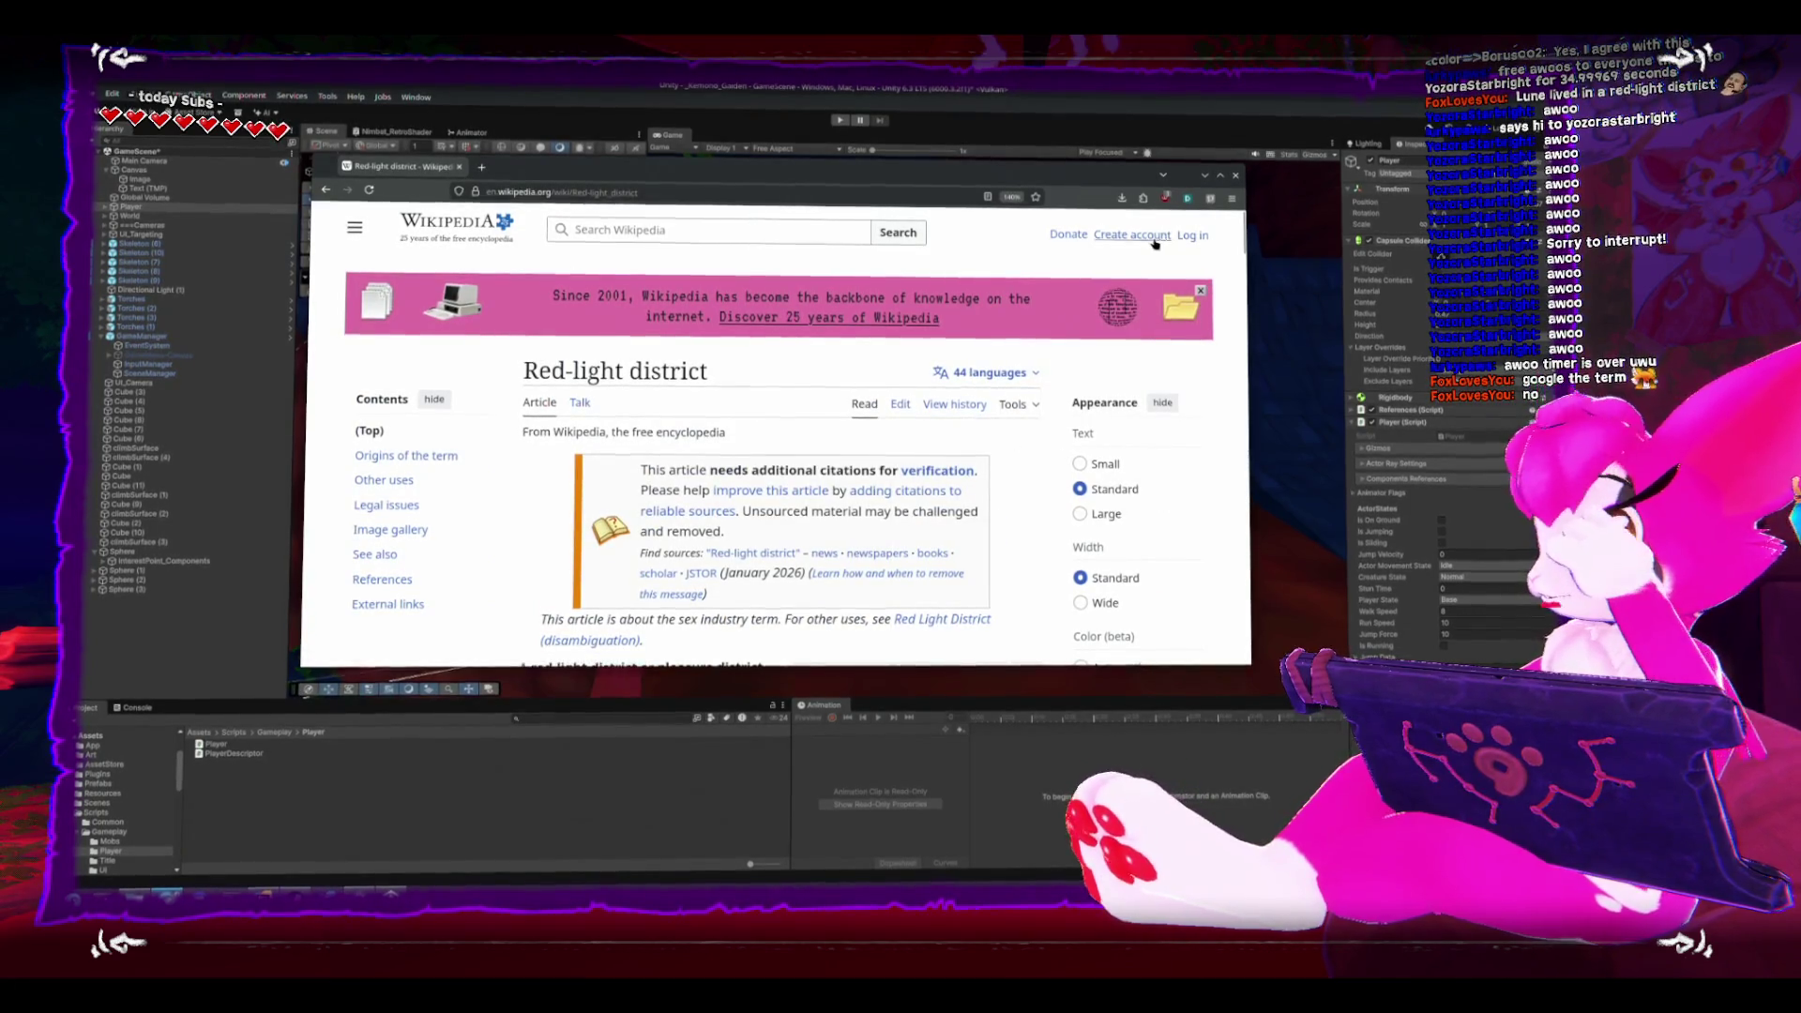
left_click(349, 229)
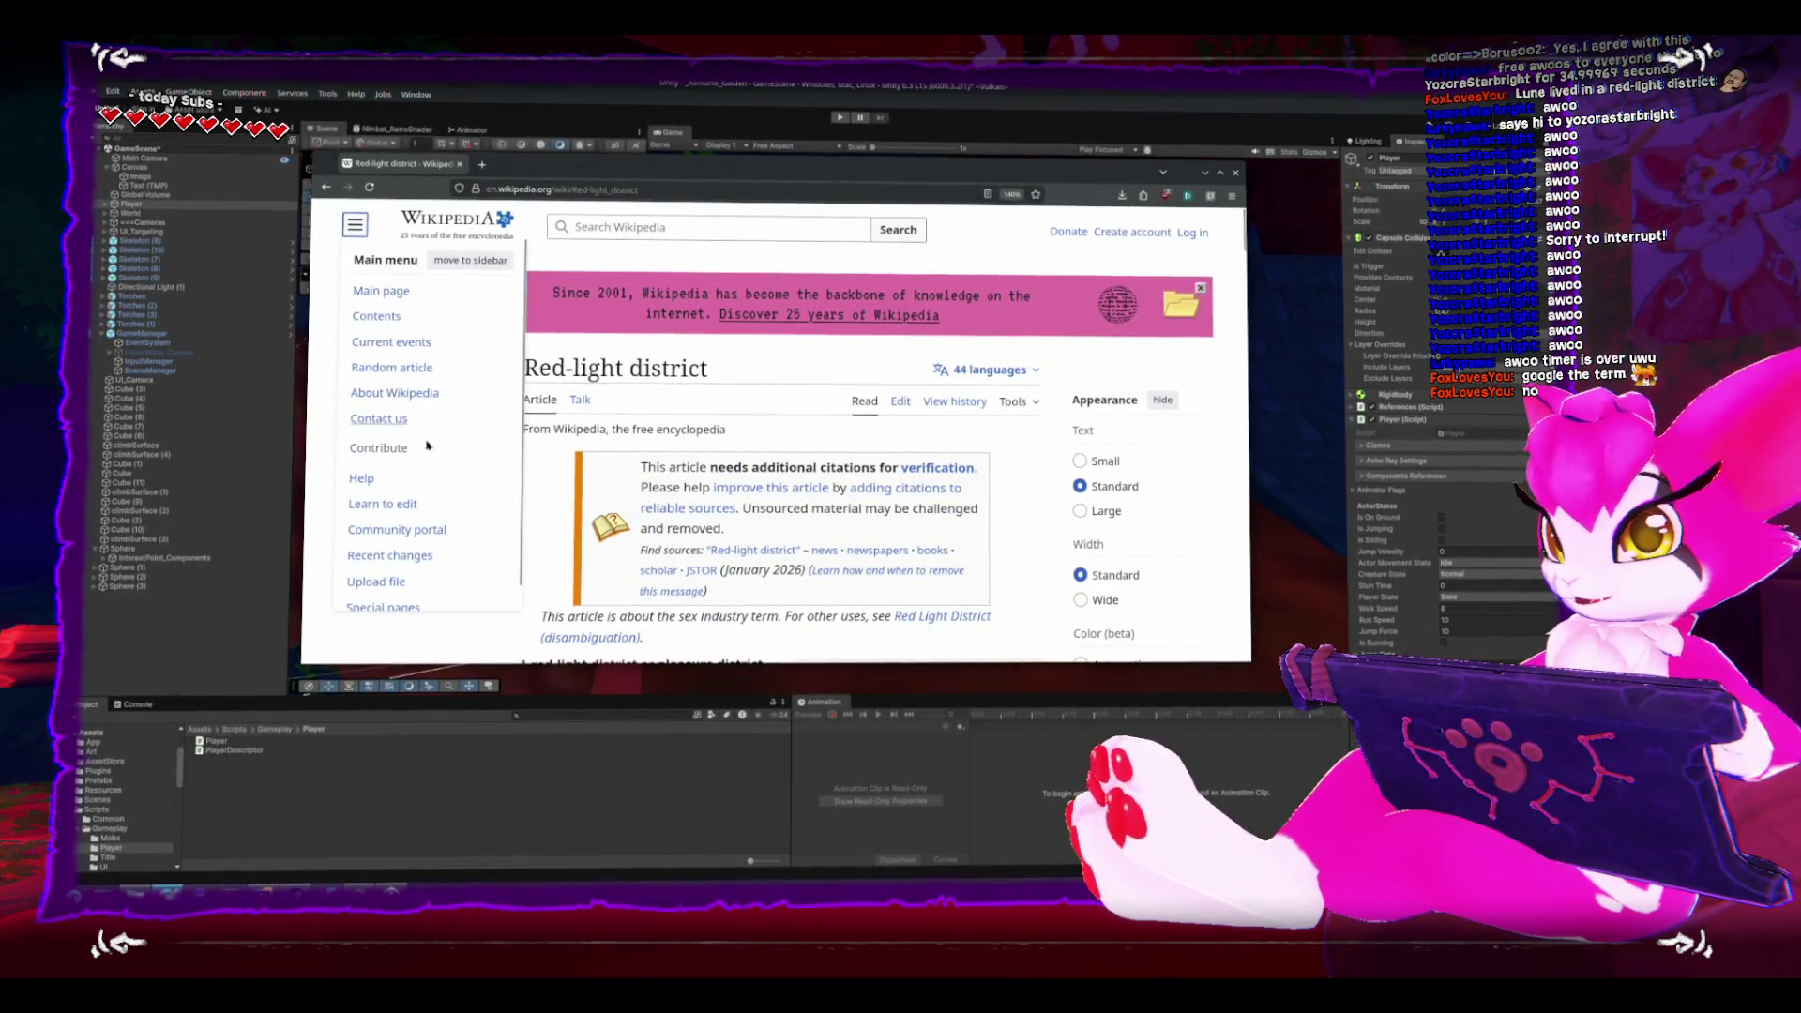
scroll(413, 463, "down", 2)
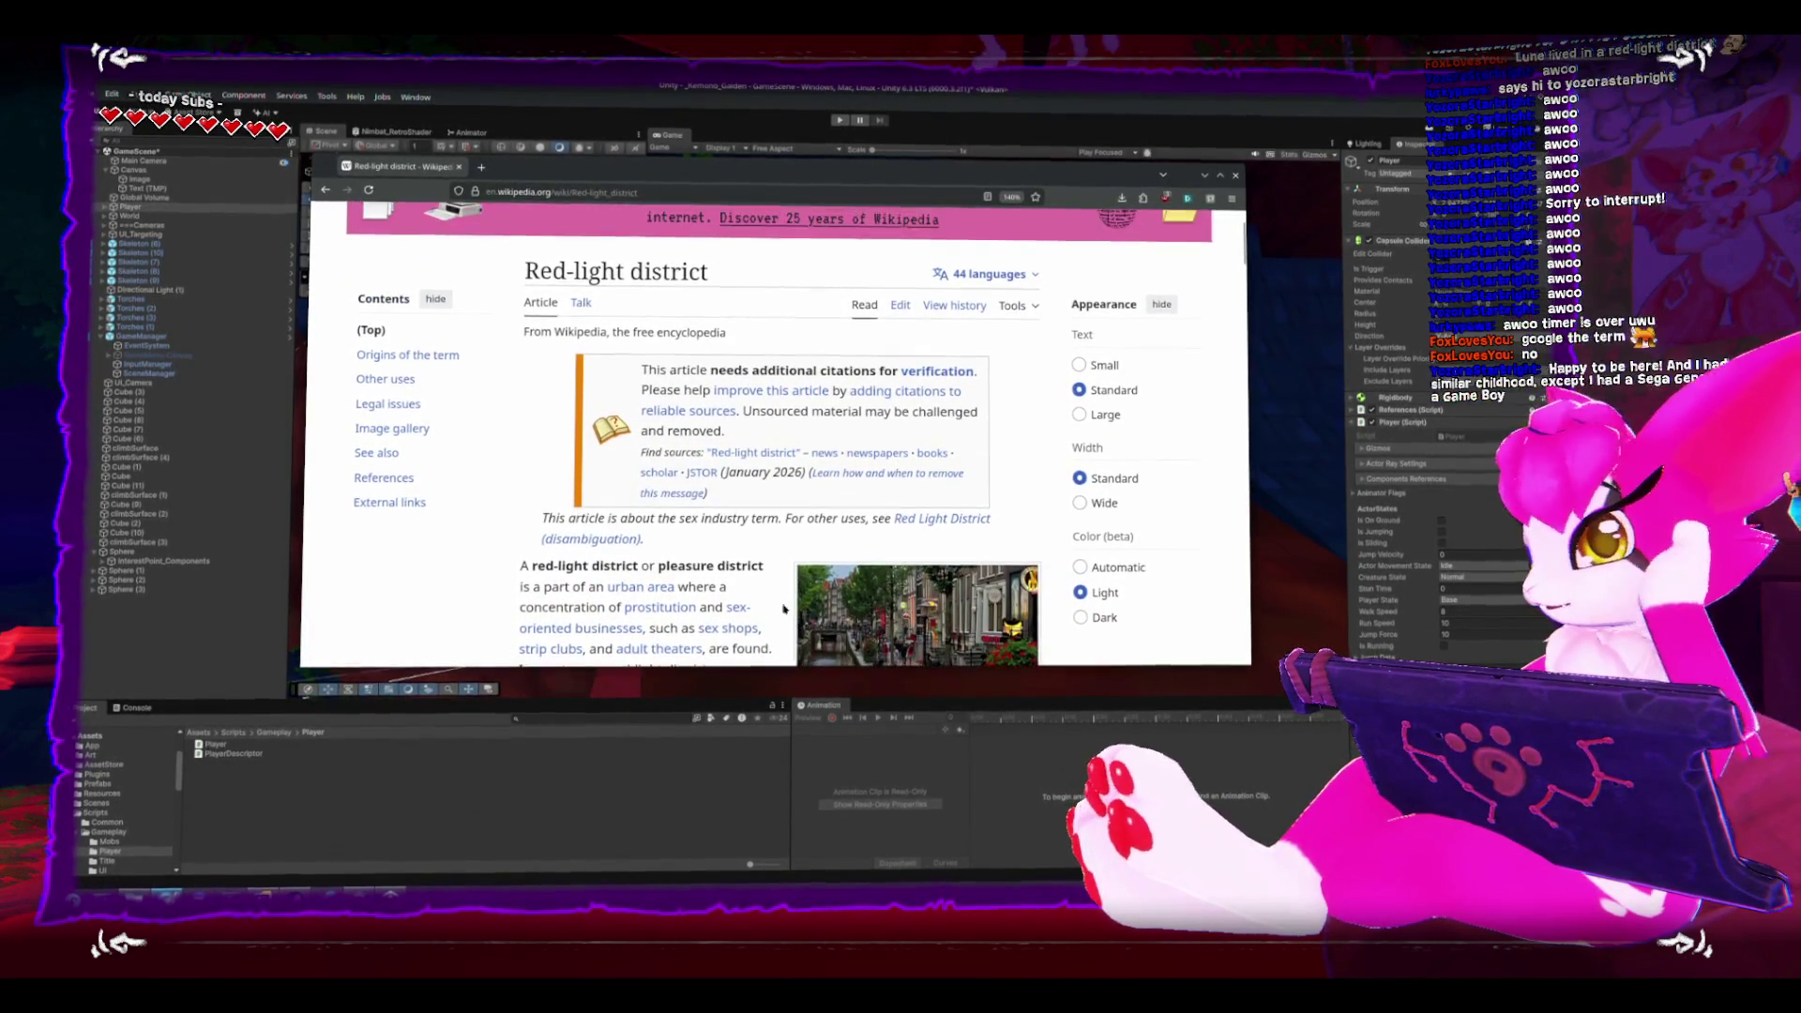
scroll(792, 591, "down", 3)
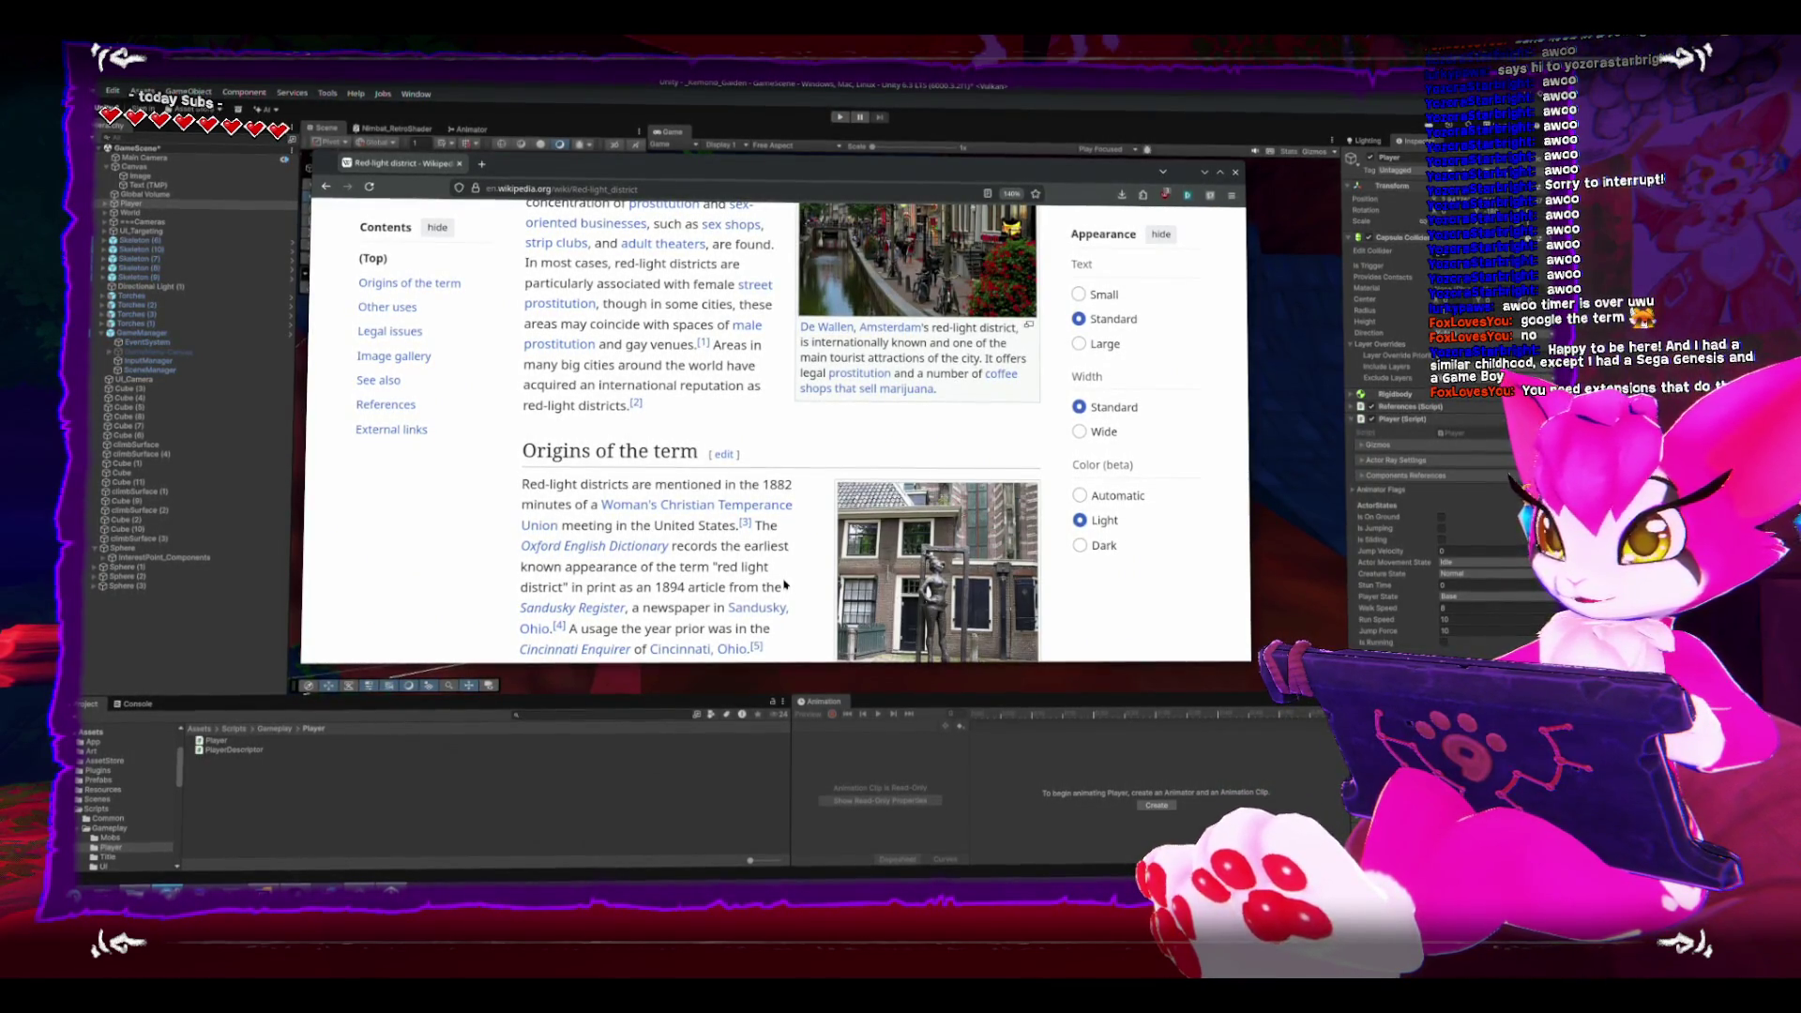
scroll(764, 615, "up", 4)
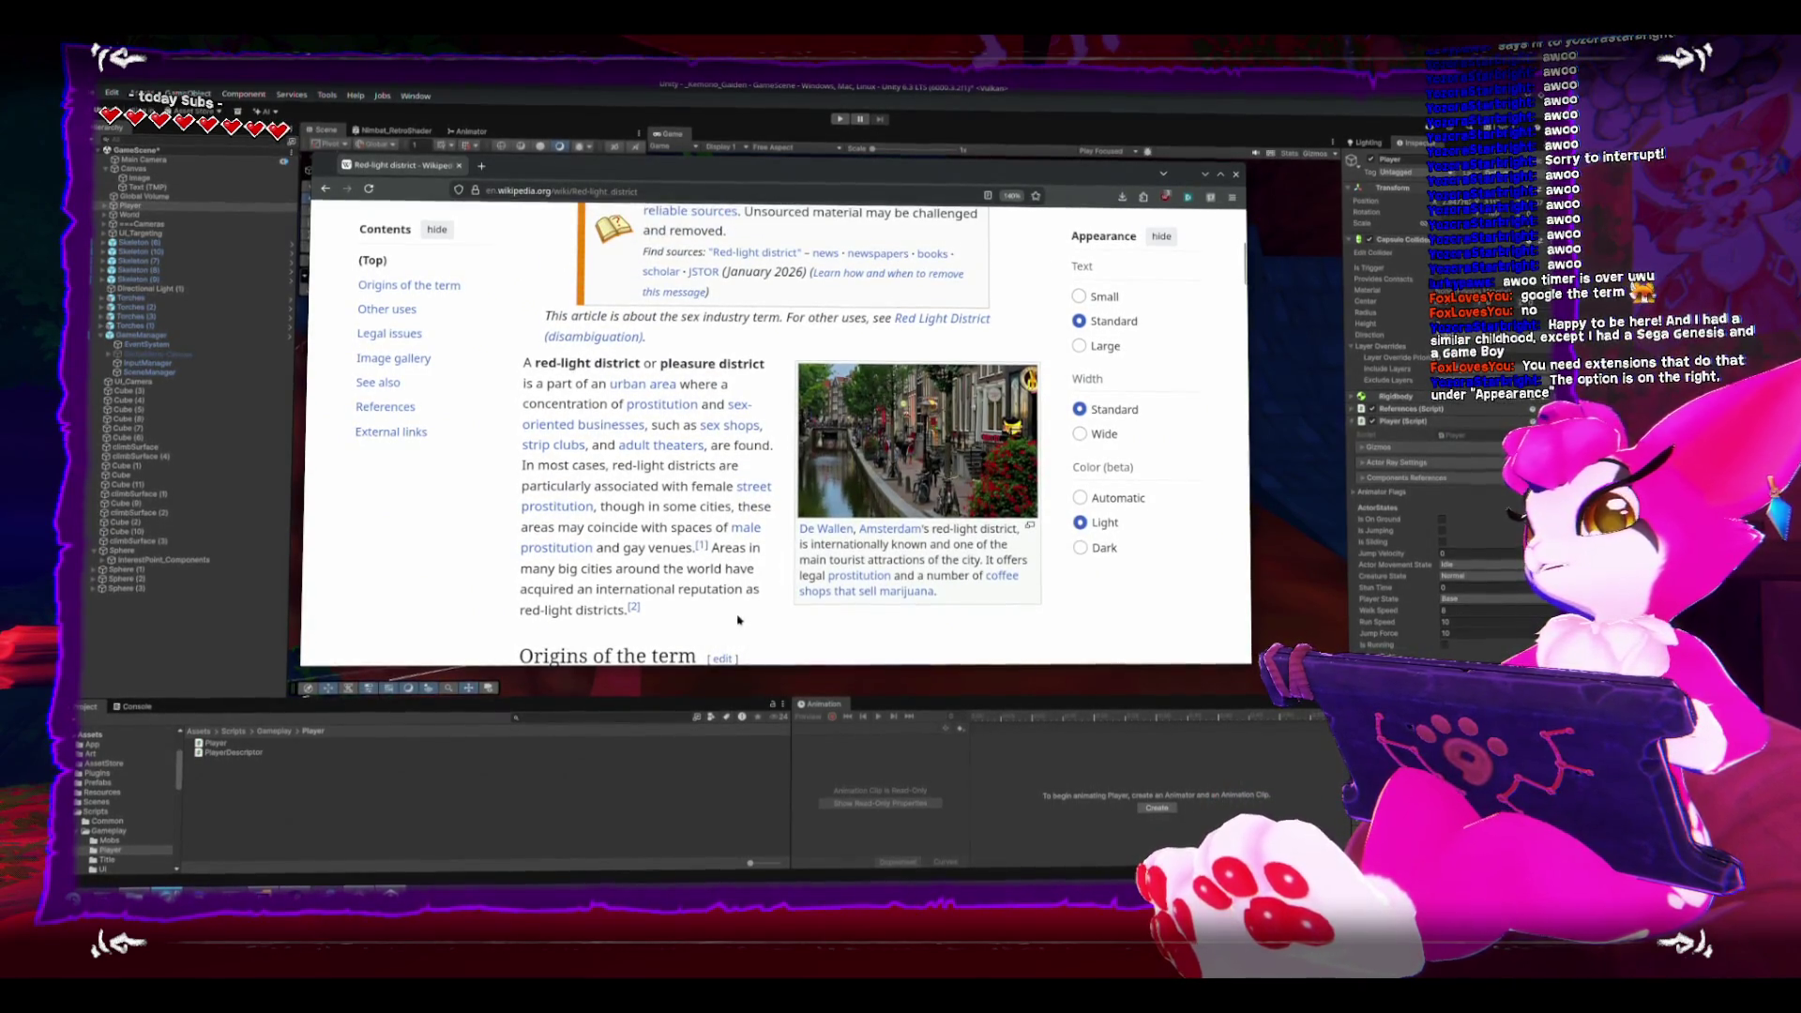
key("alt+Tab")
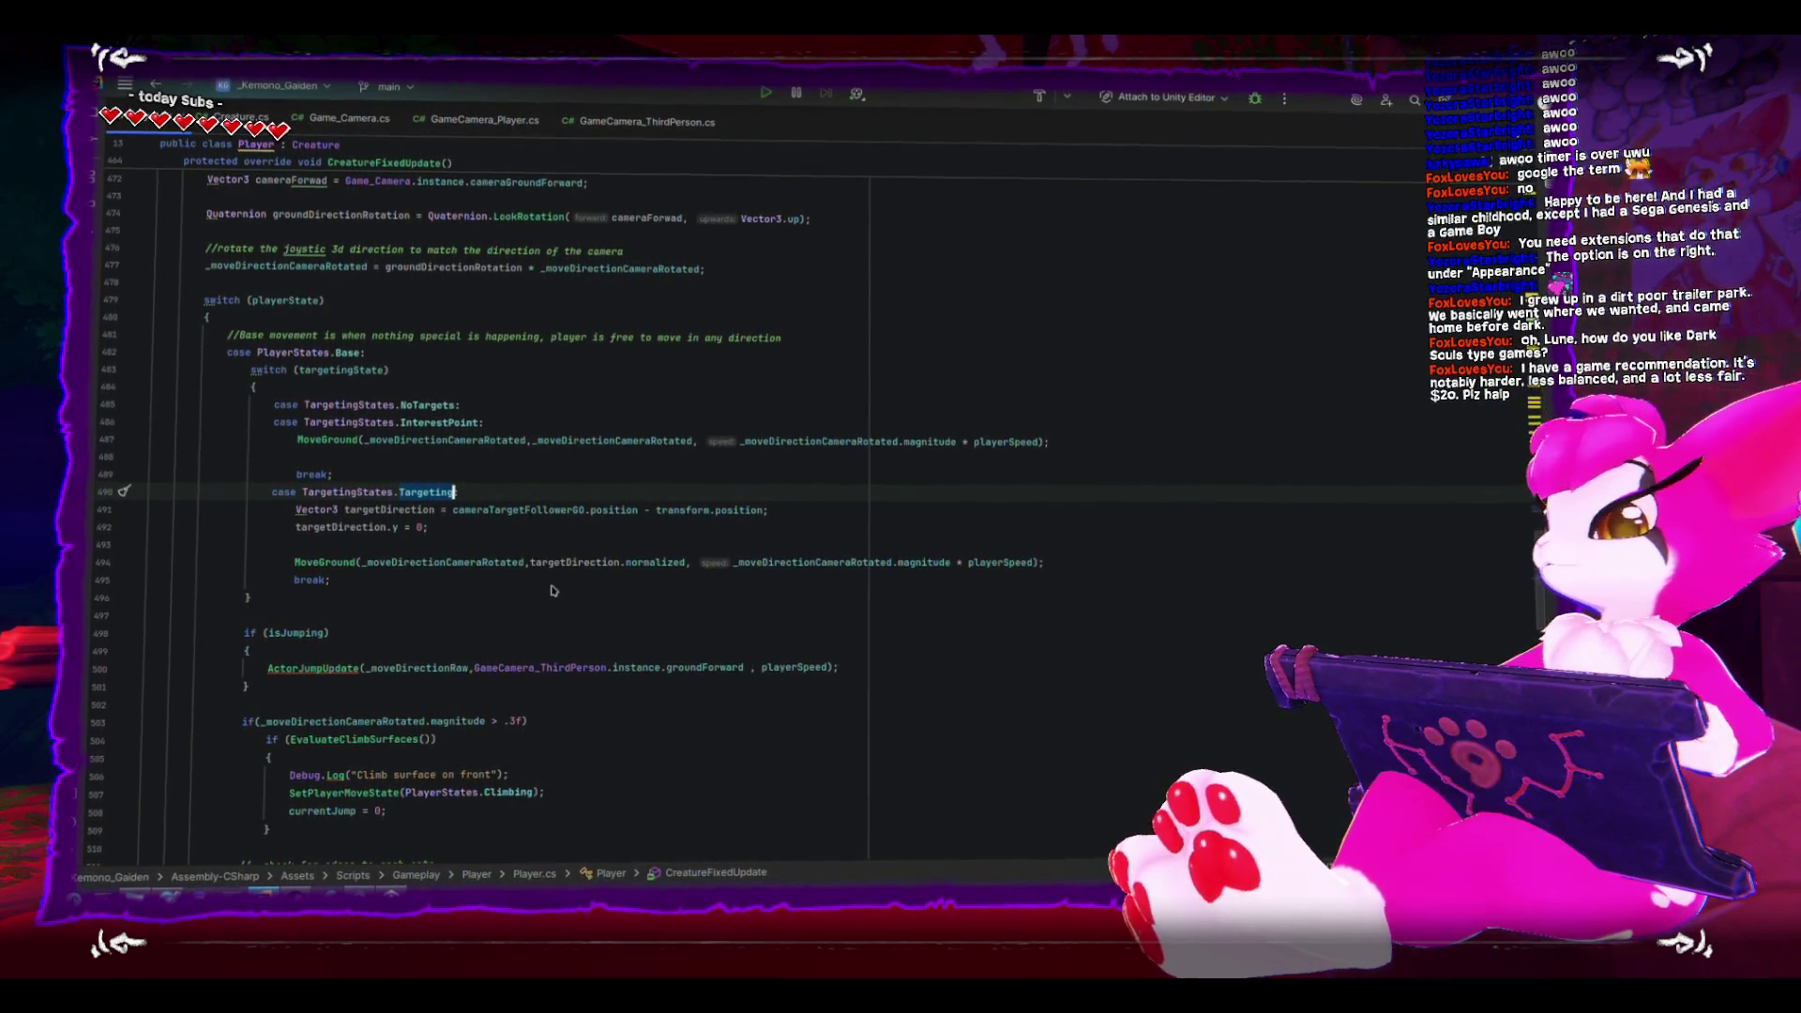
- Unfold the collapsed Targeting #region and the SetTargetingState method body in Player.cs
scroll(502, 719, "up", 20)
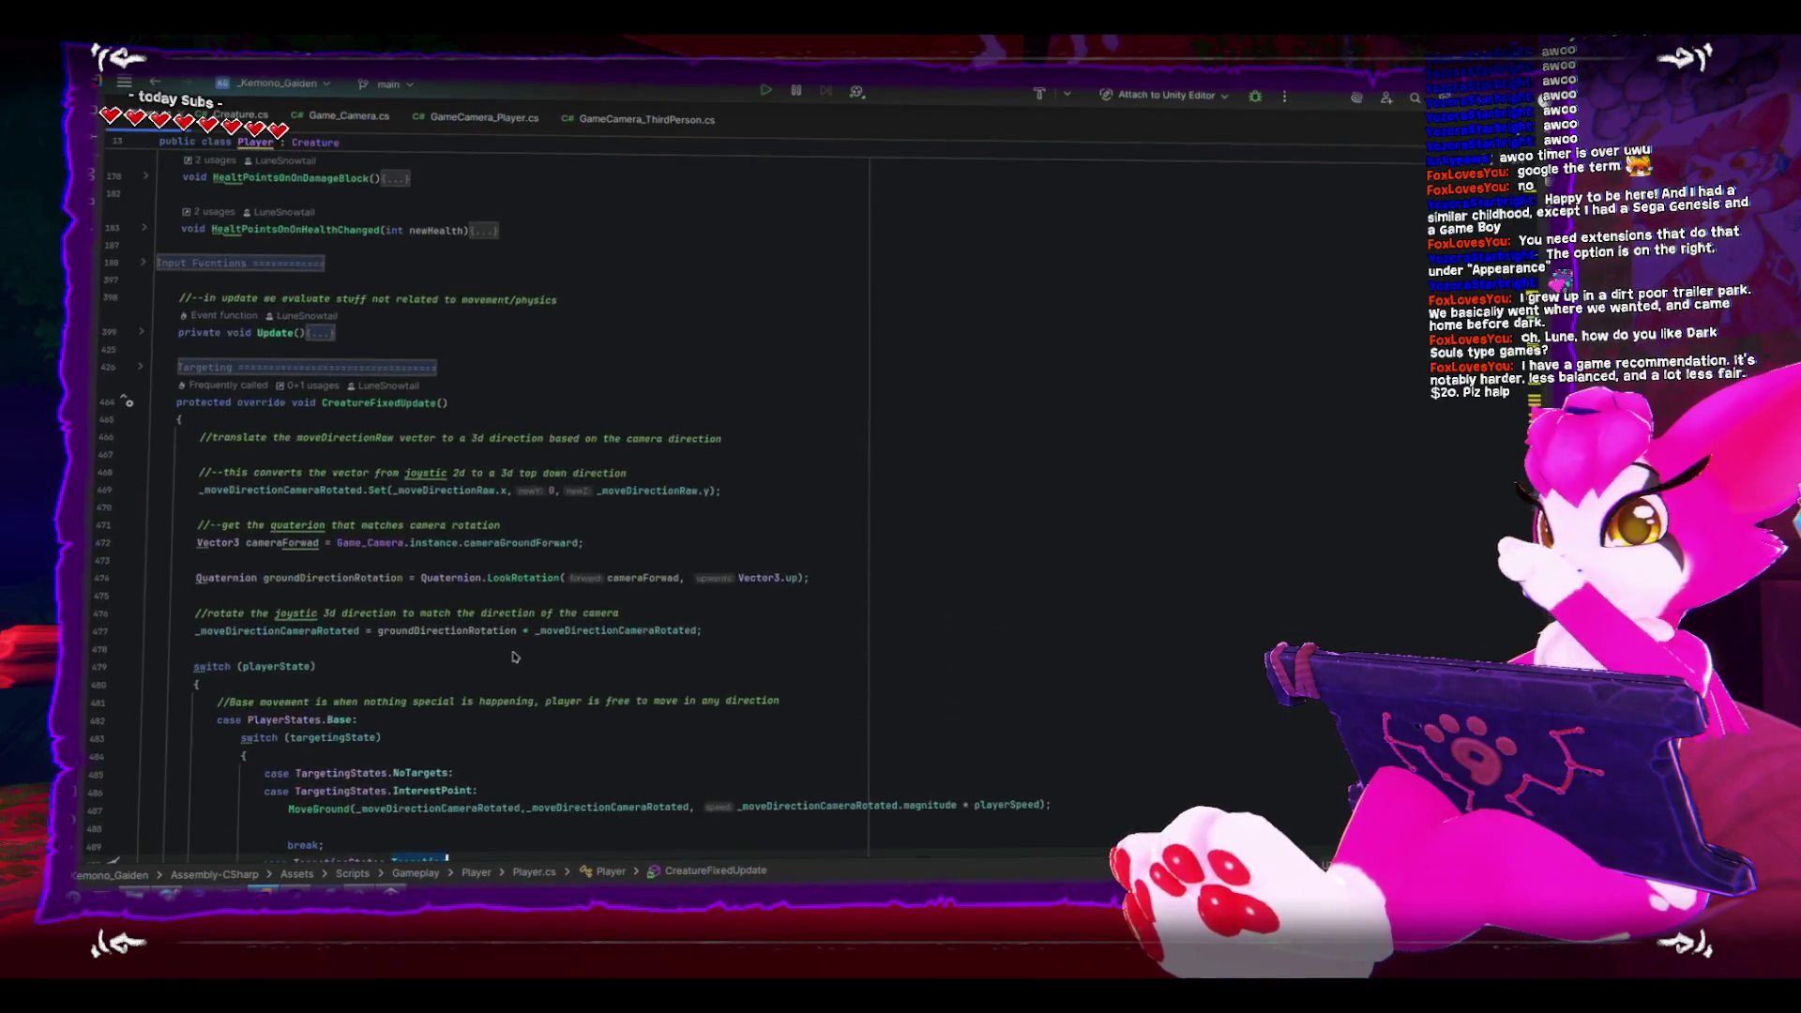
scroll(515, 659, "down", 15)
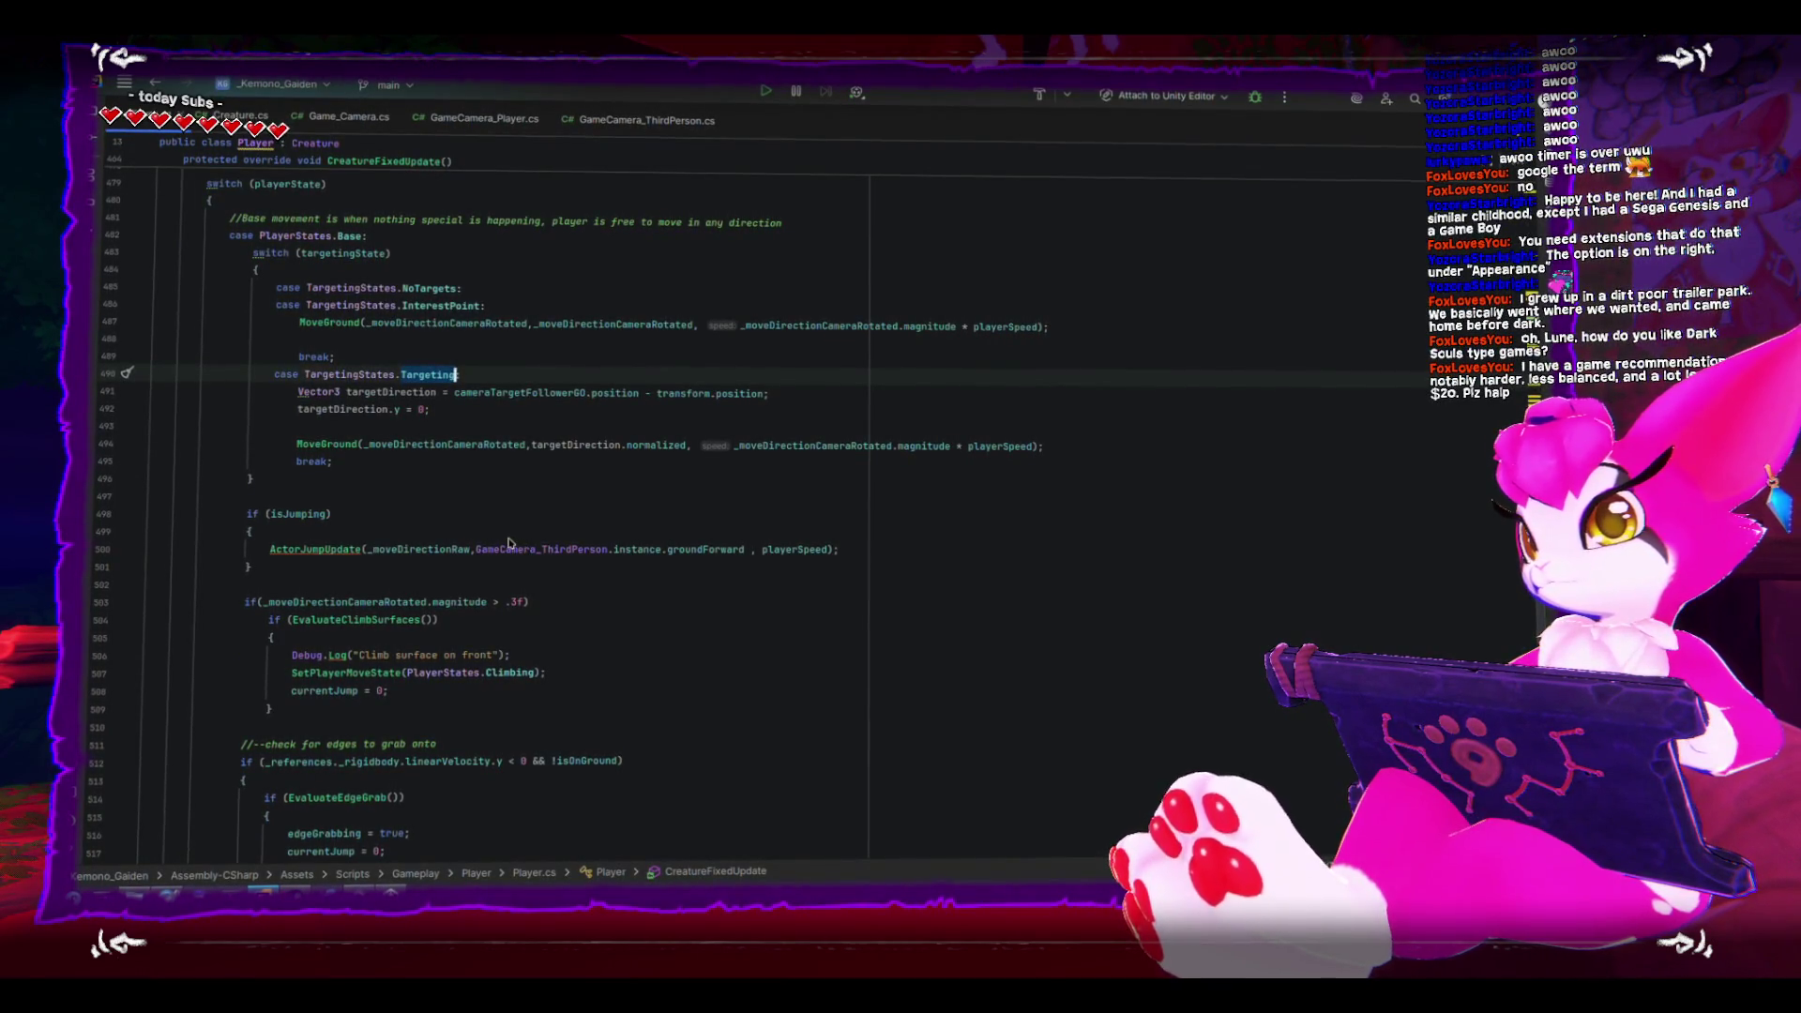
scroll(509, 544, "up", 15)
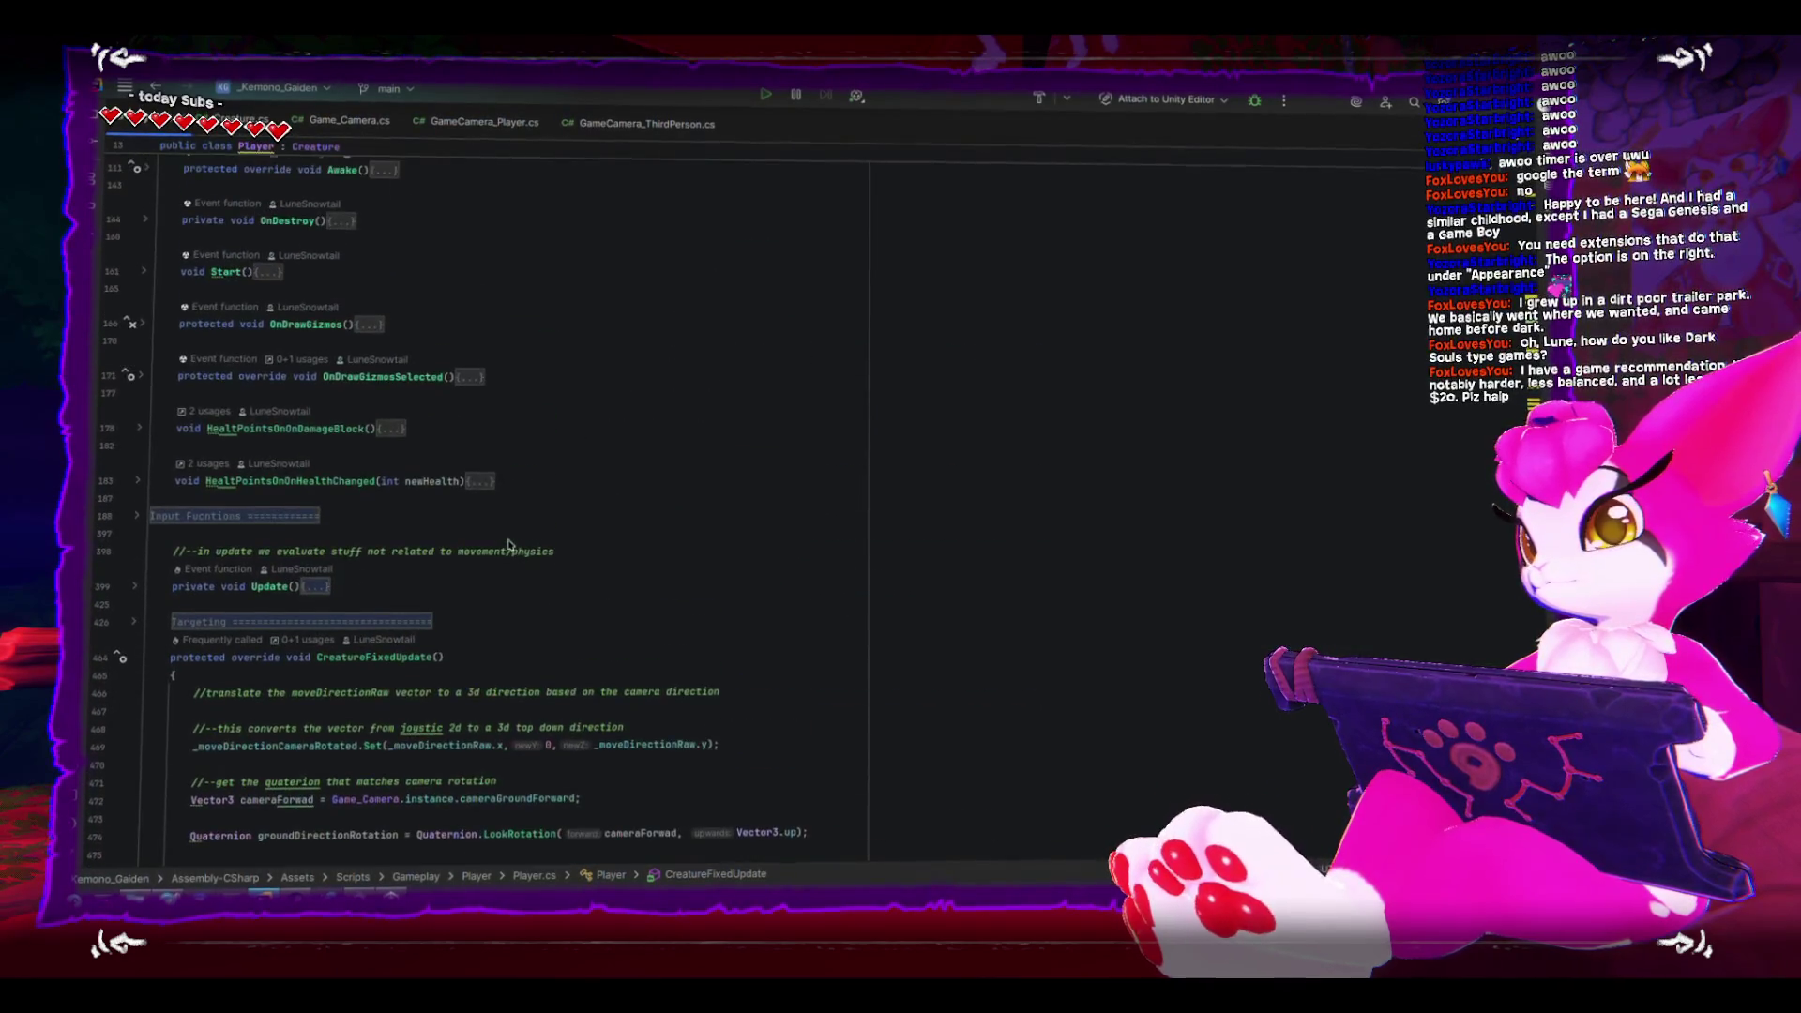
left_click(134, 622)
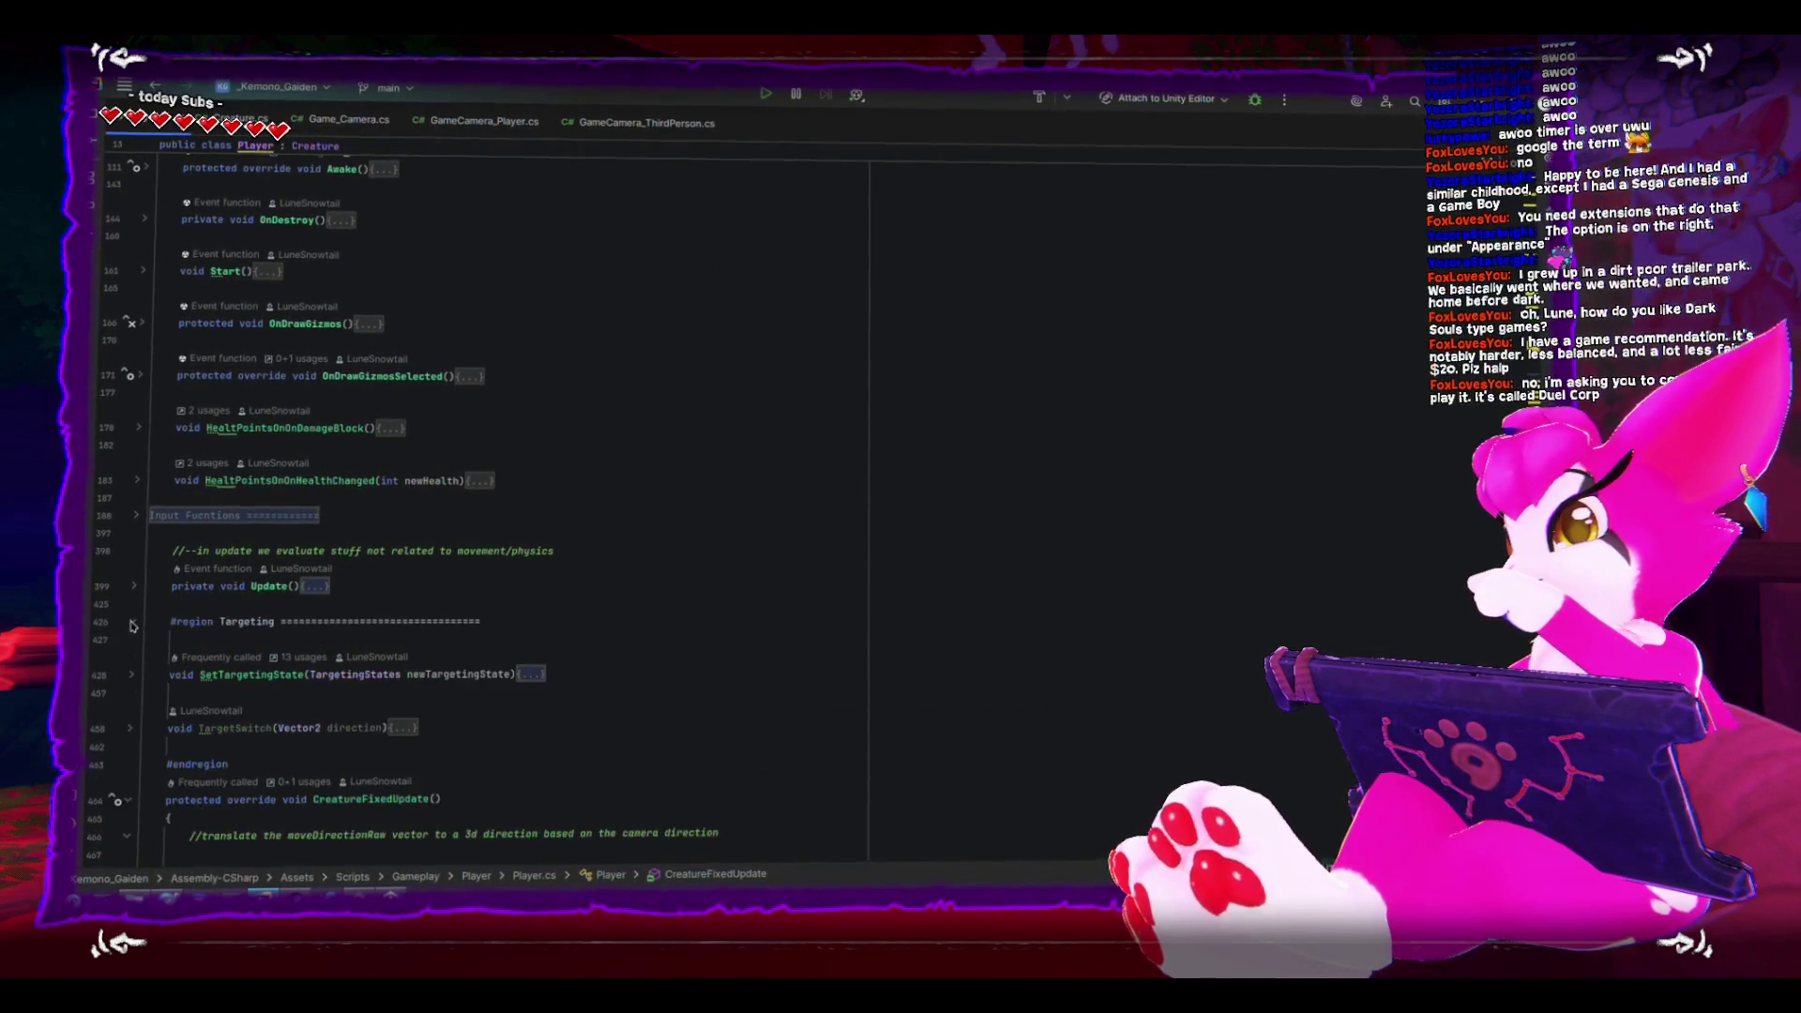
left_click(132, 673)
- Inspect the activeInterestPoint assignment on line 452 and newTargetingState on line 428, then expand Update()
scroll(245, 646, "down", 3)
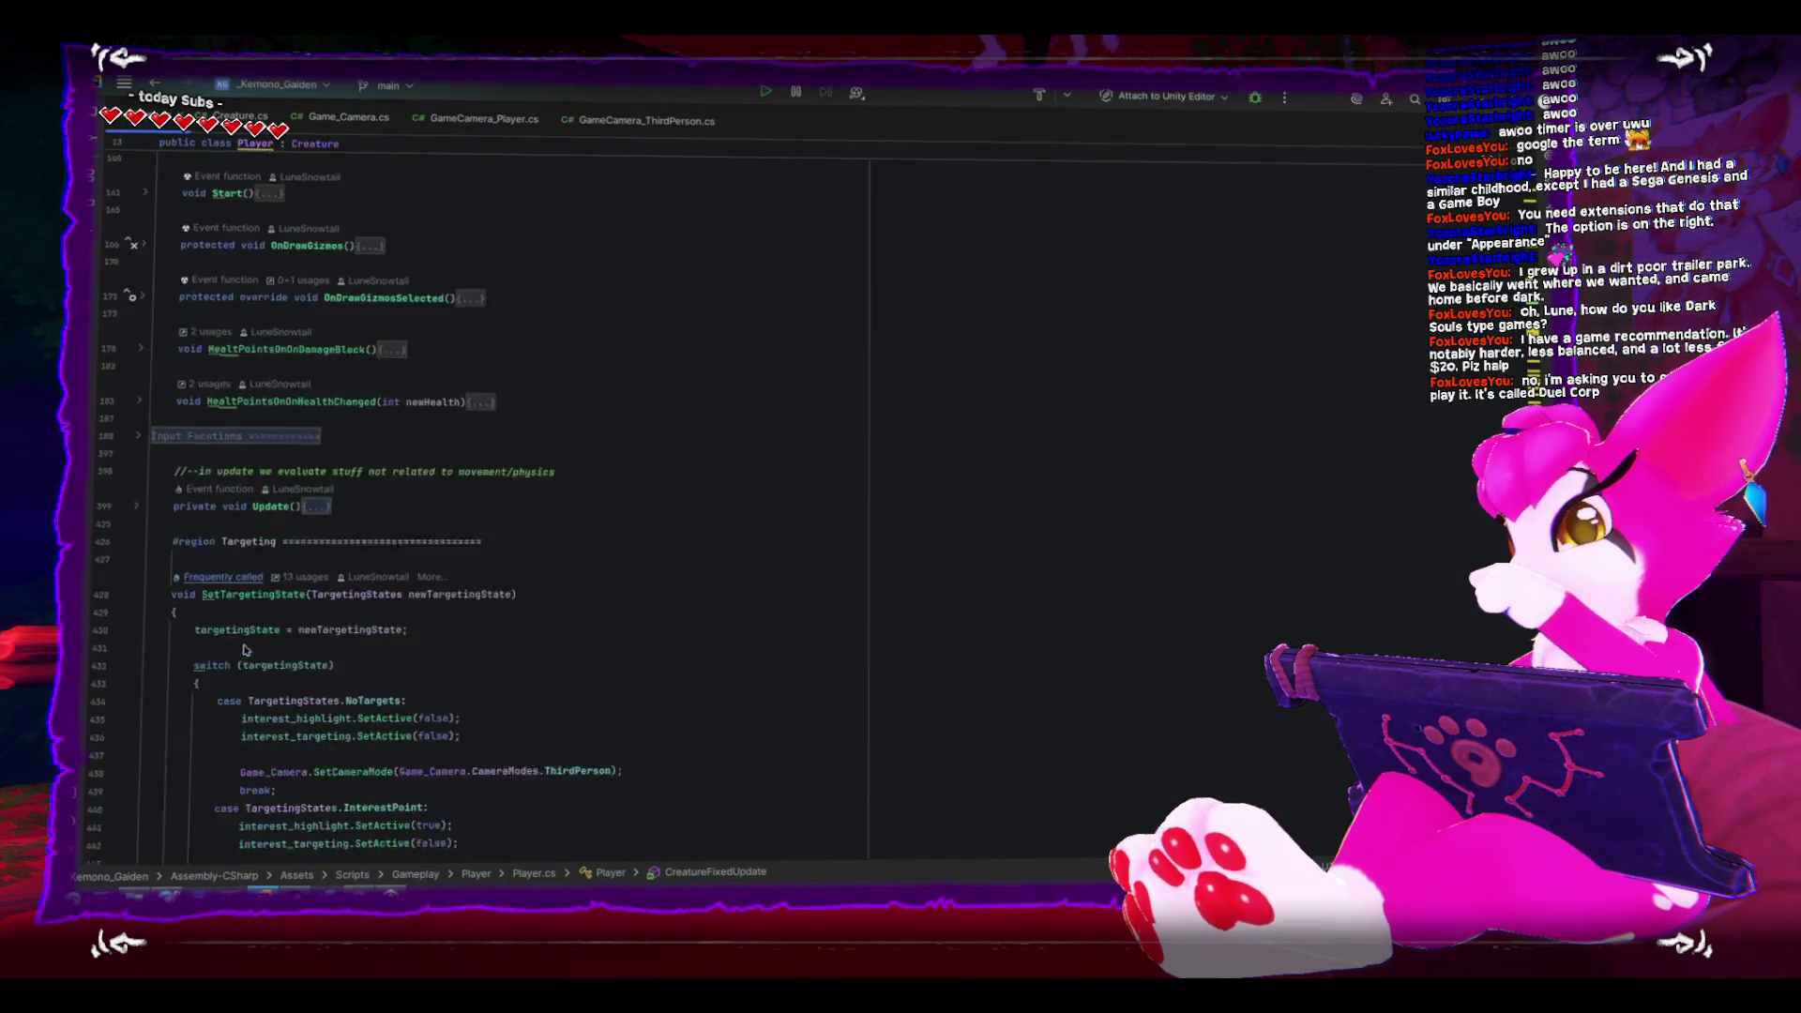
scroll(244, 646, "down", 3)
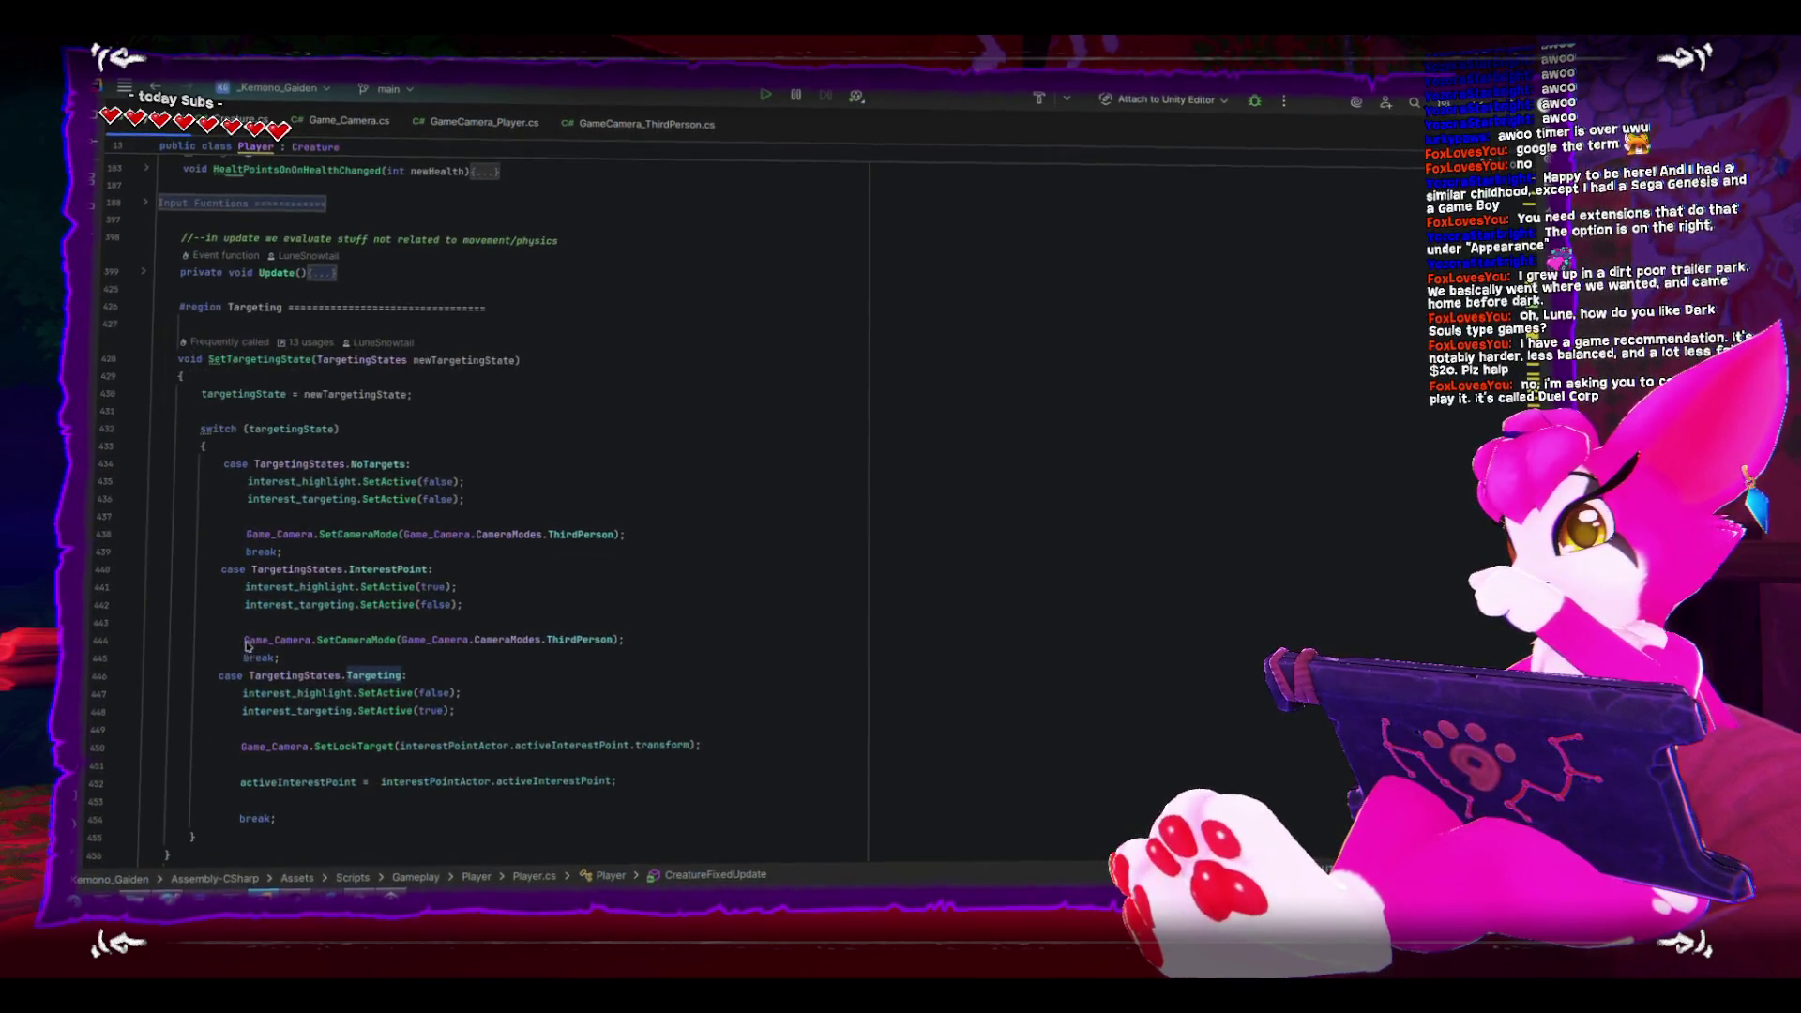
mouse_move(345, 542)
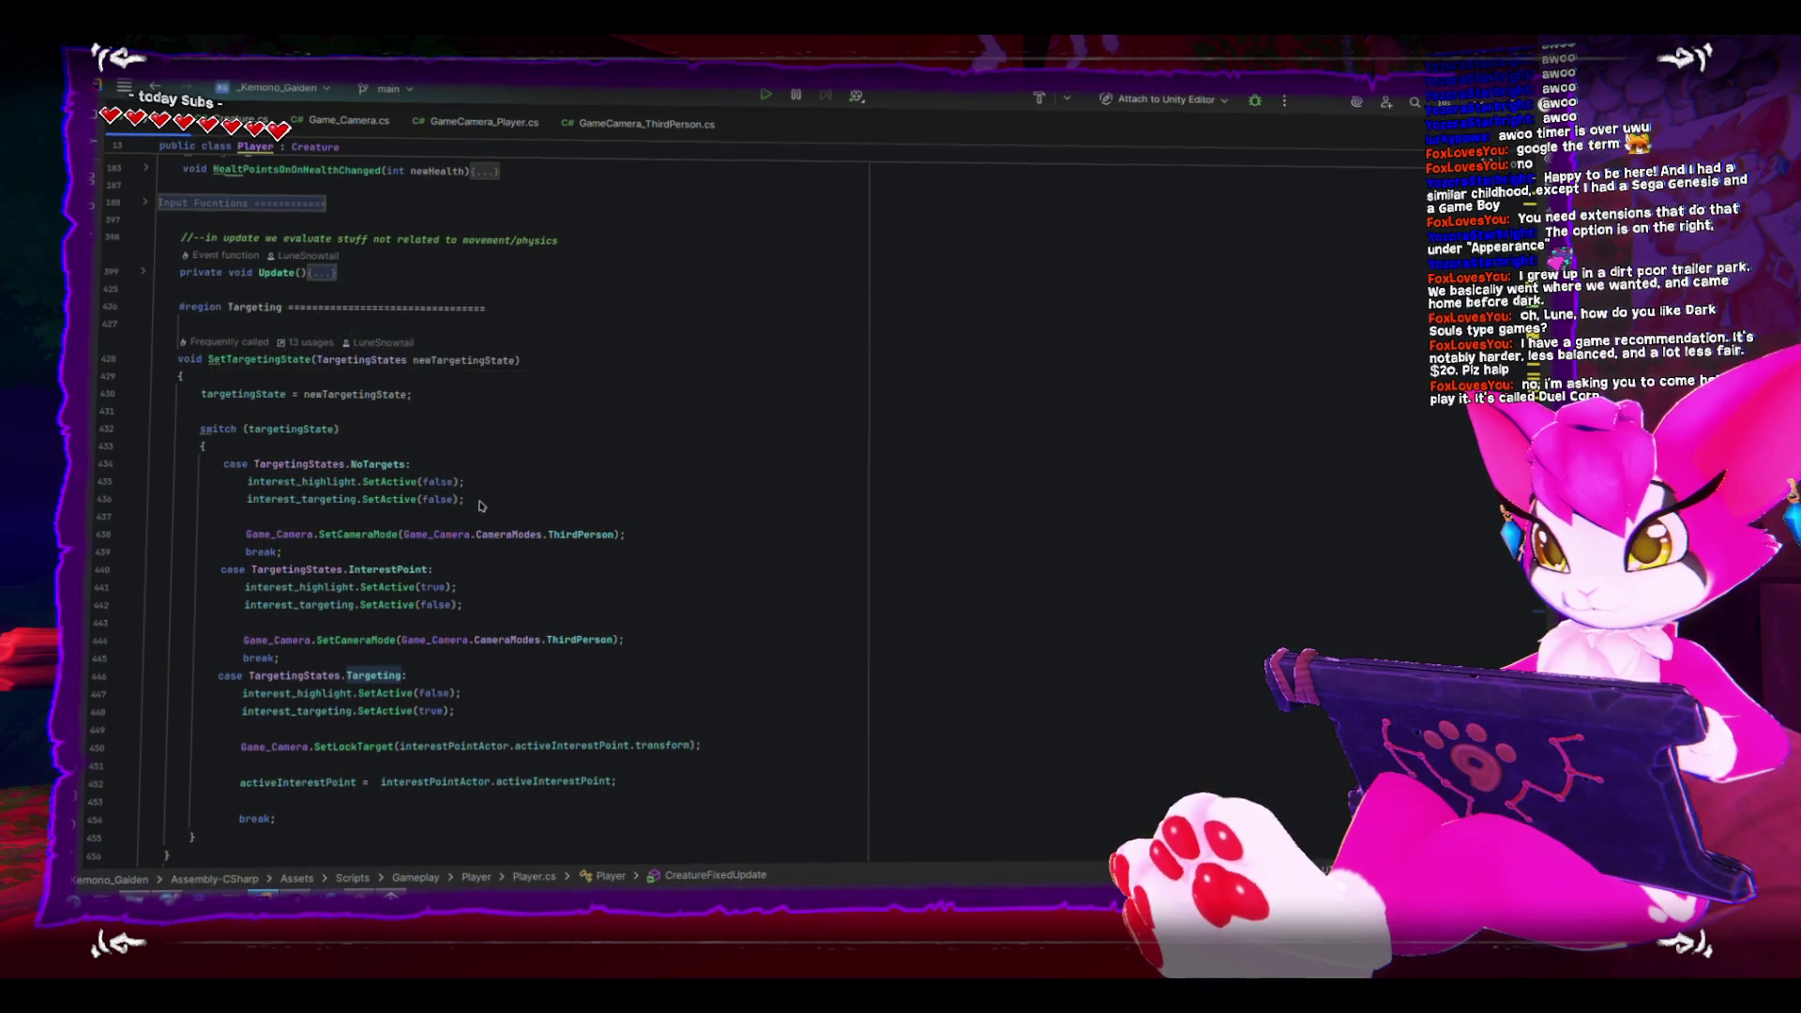
scroll(487, 509, "down", 3)
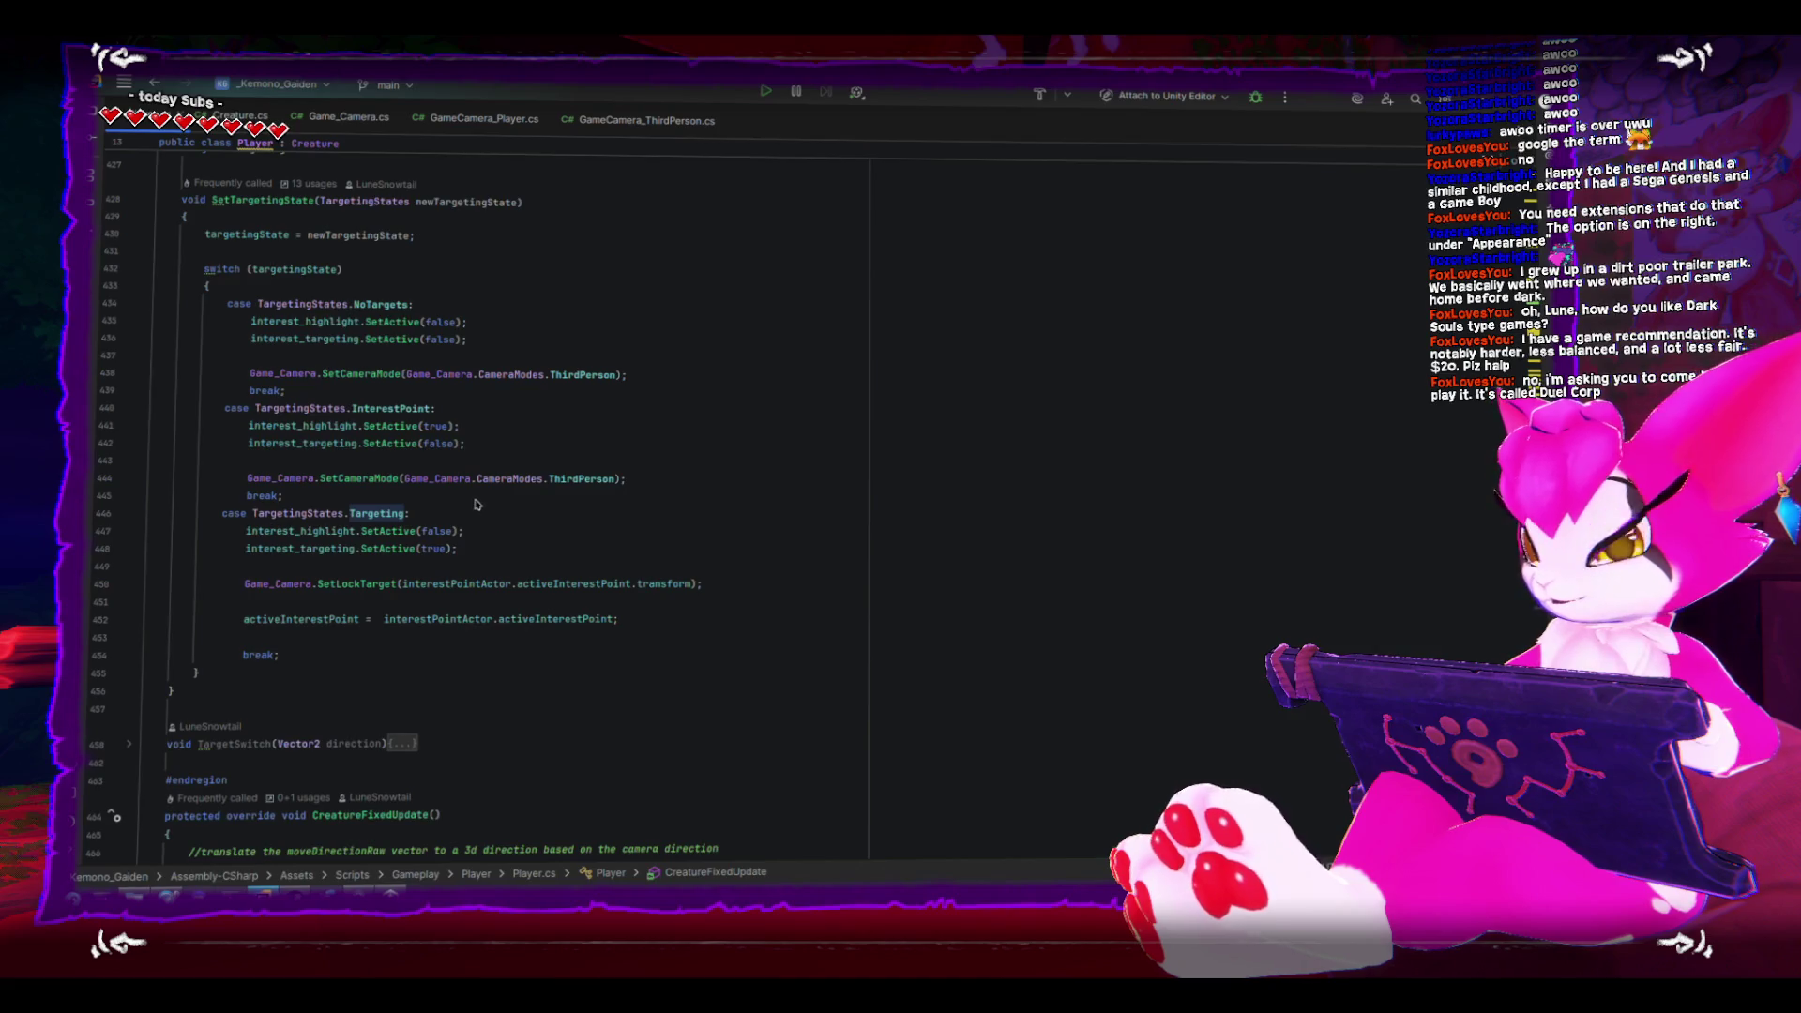
left_click(350, 620)
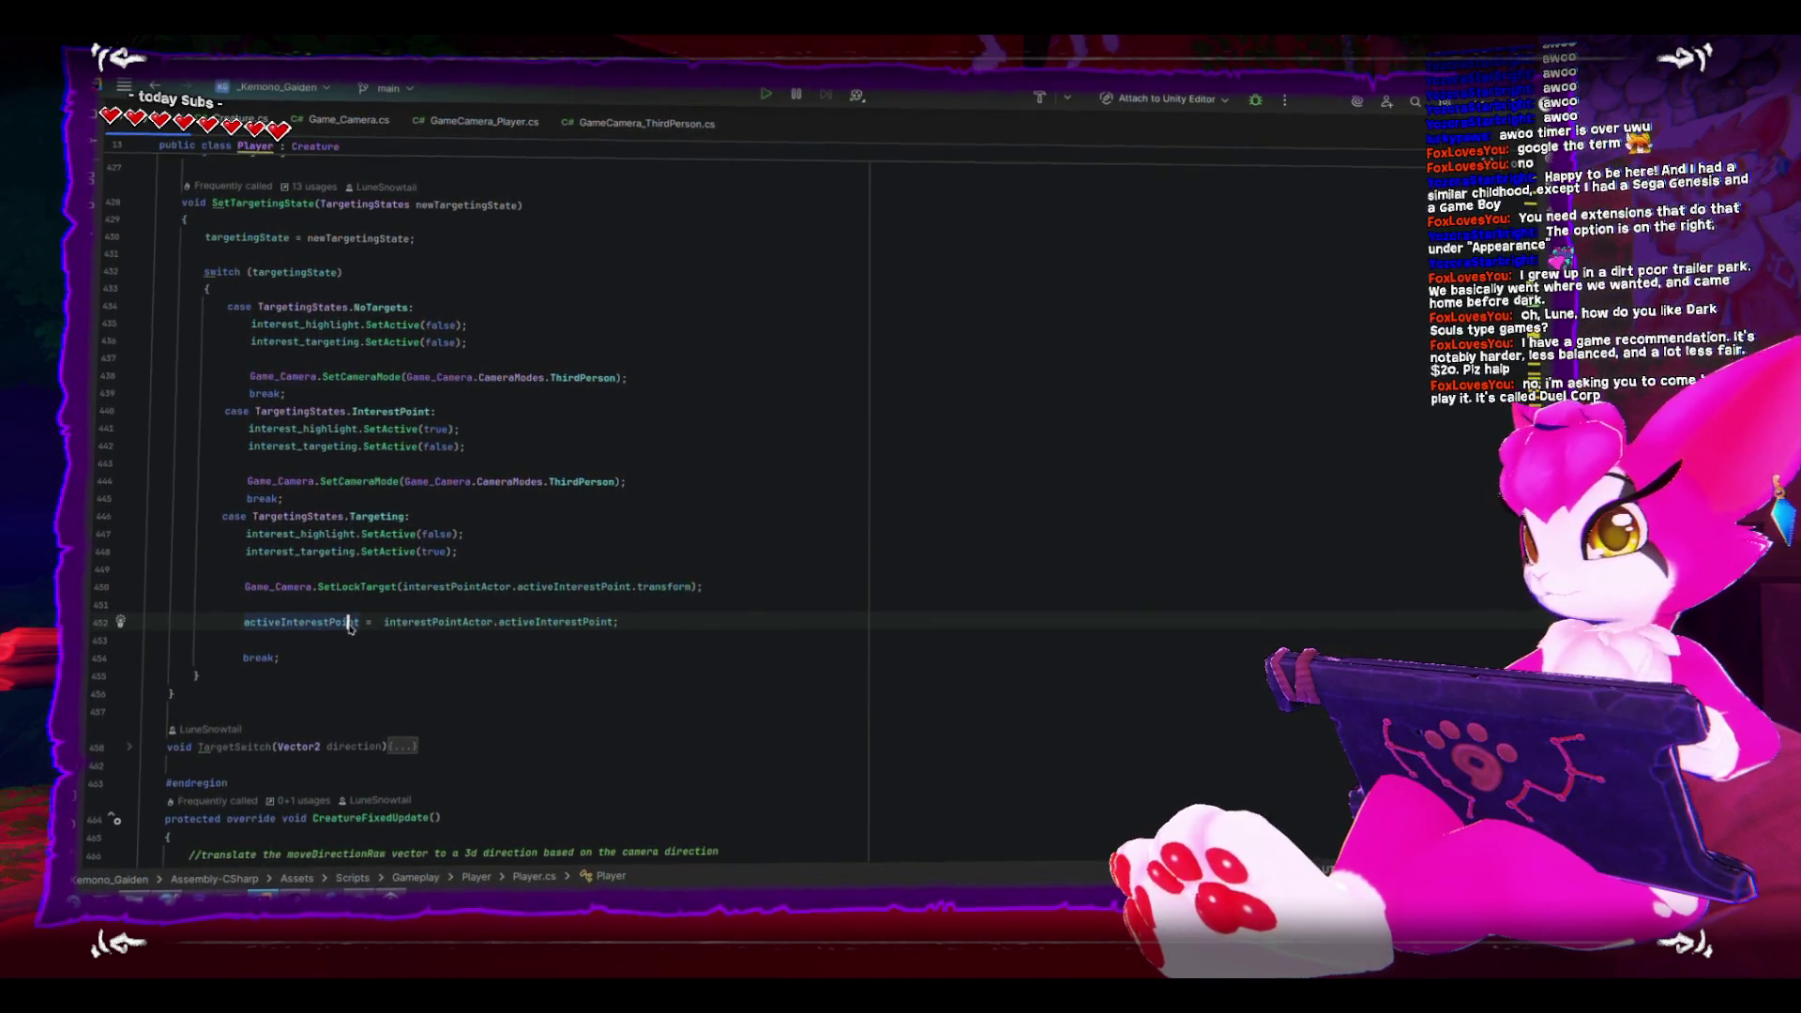
left_click(446, 202)
scroll(433, 485, "up", 4)
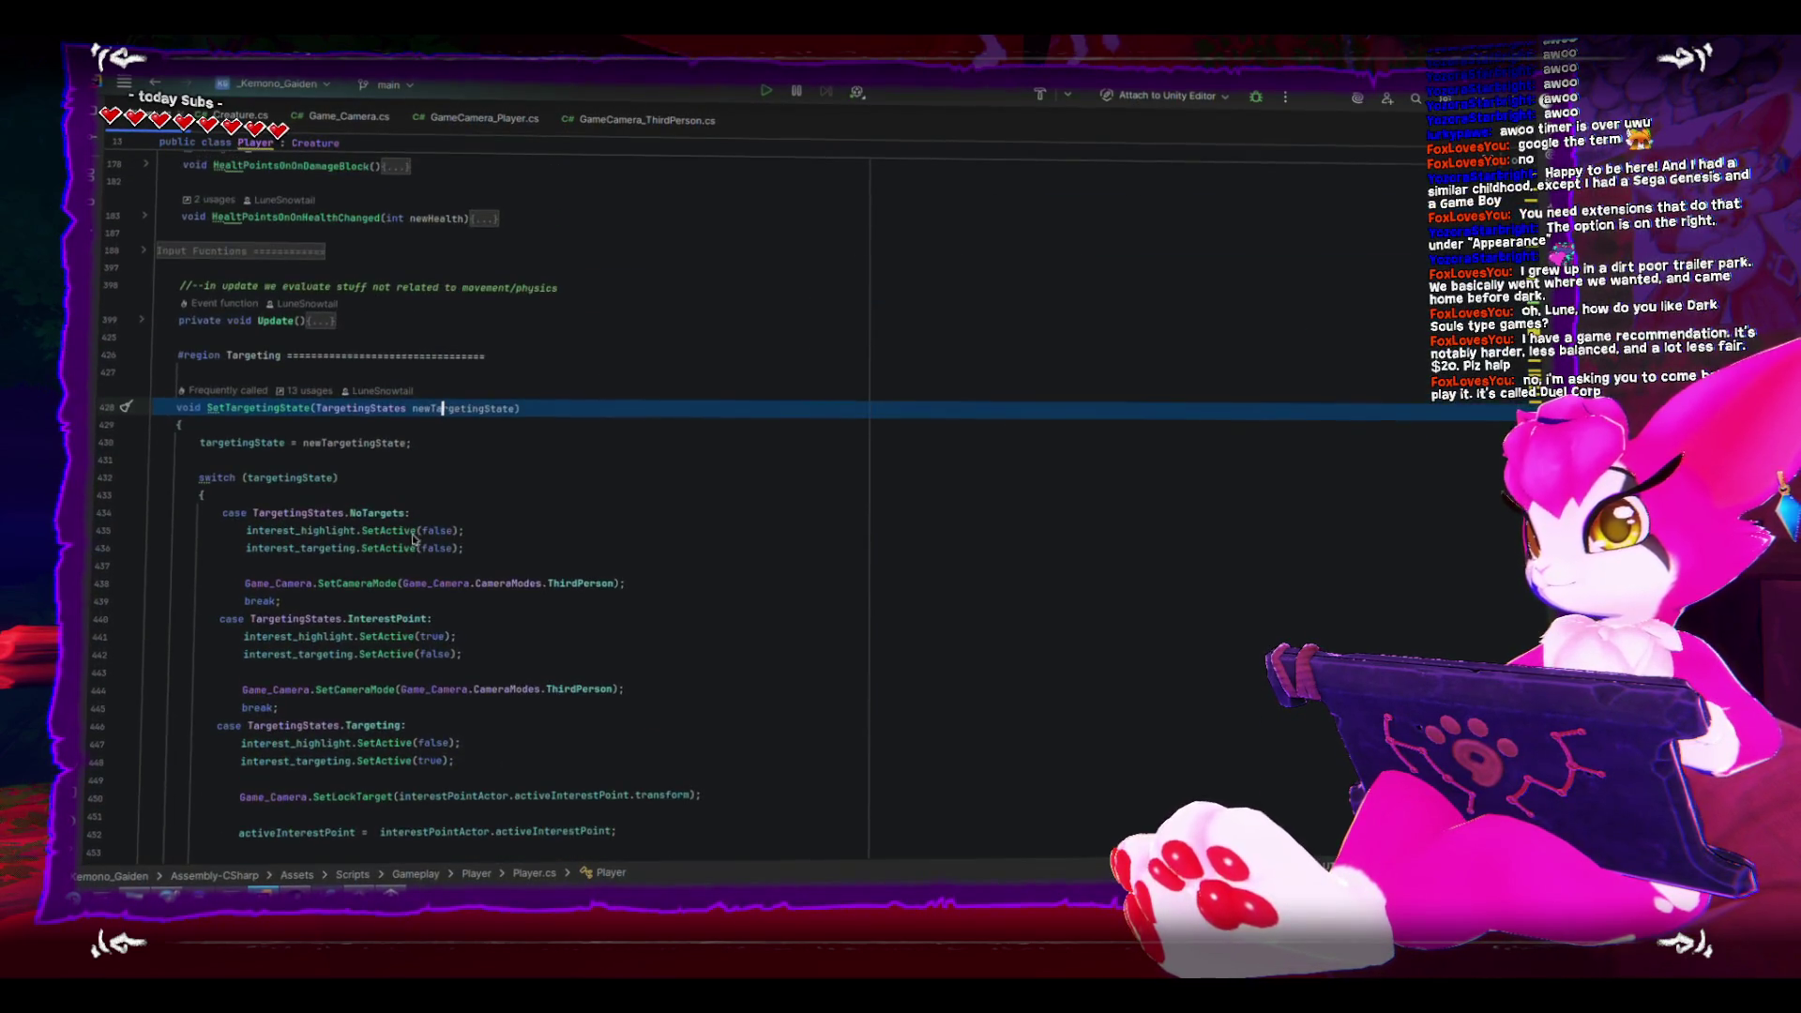
left_click(142, 321)
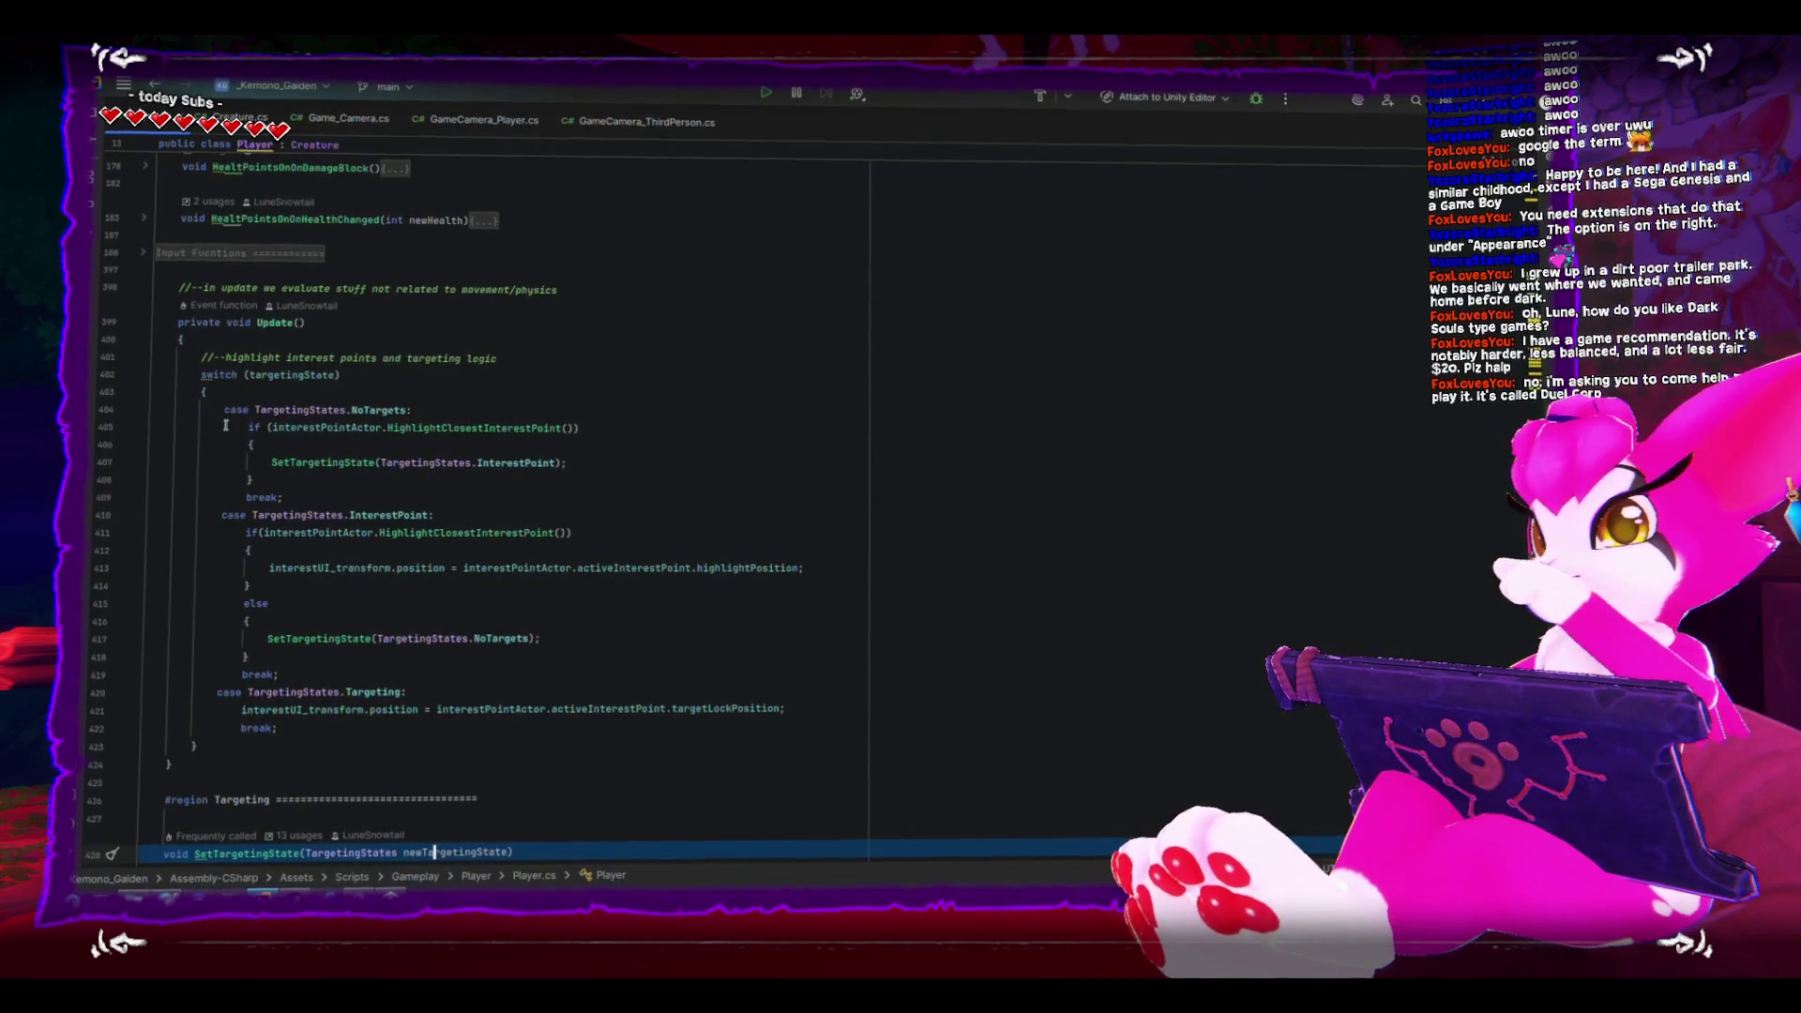
scroll(225, 426, "up", 3)
left_click(140, 408)
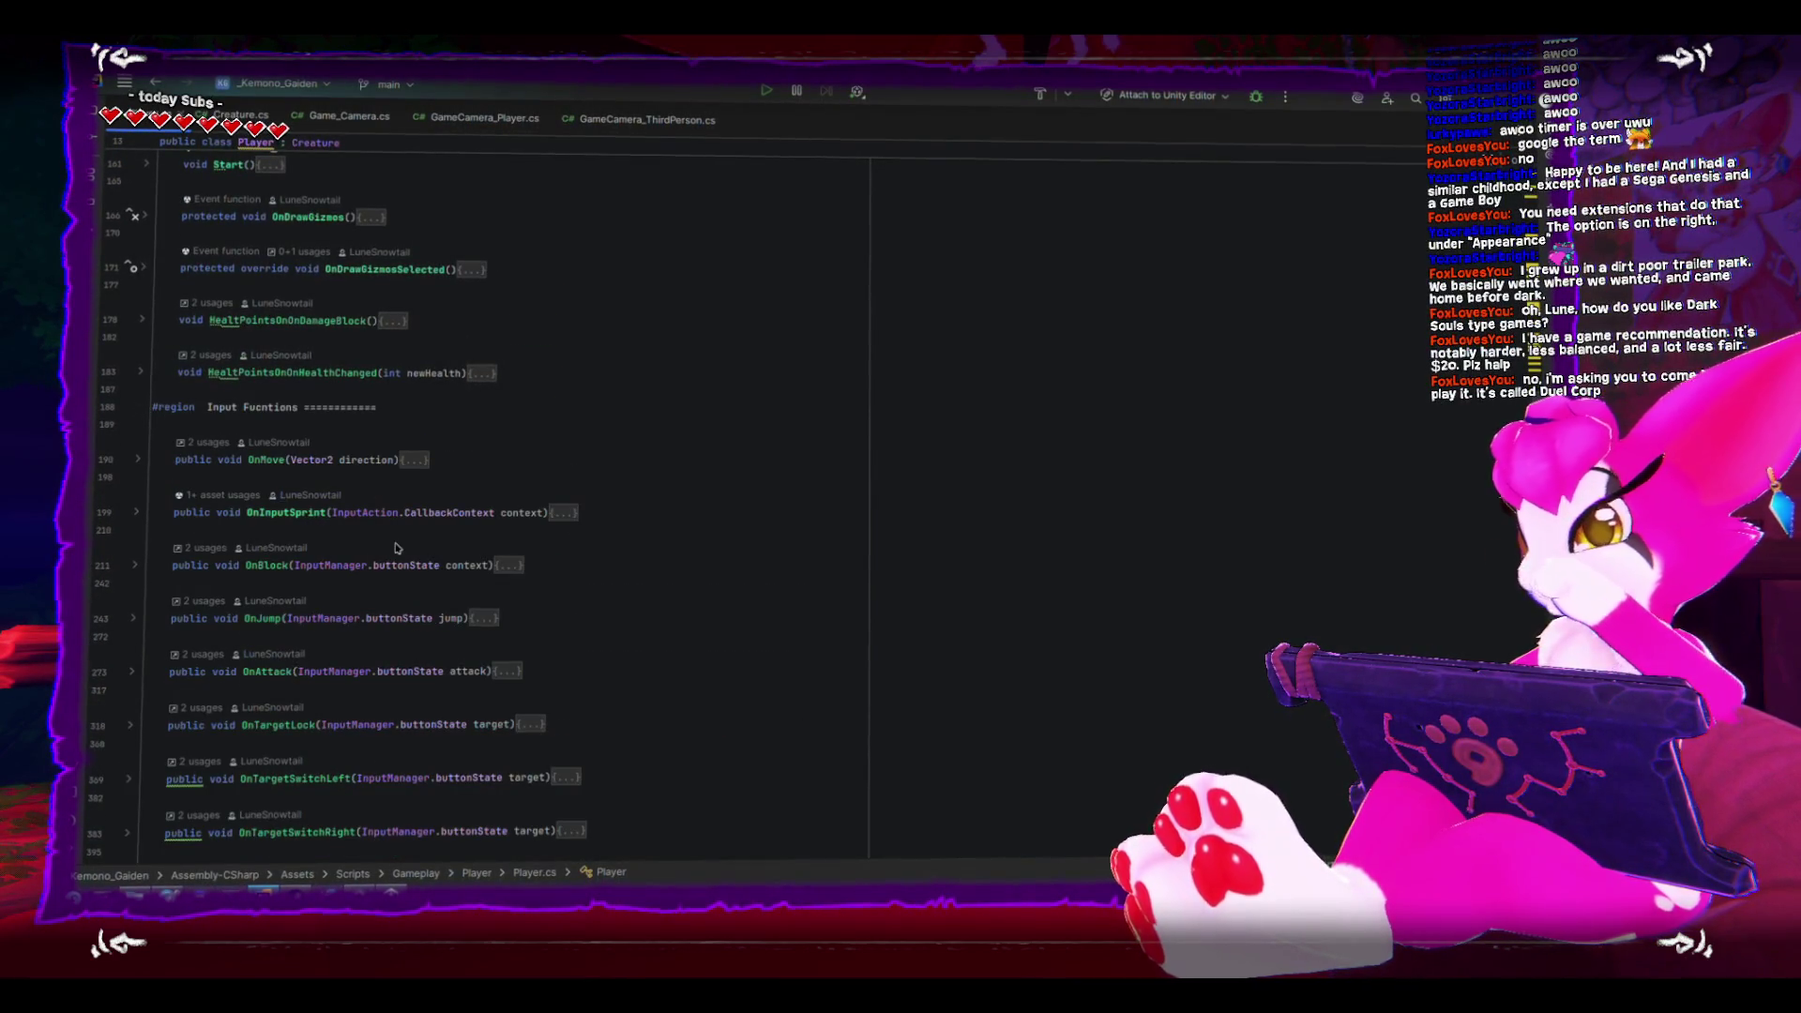
scroll(385, 551, "down", 5)
scroll(328, 544, "down", 1)
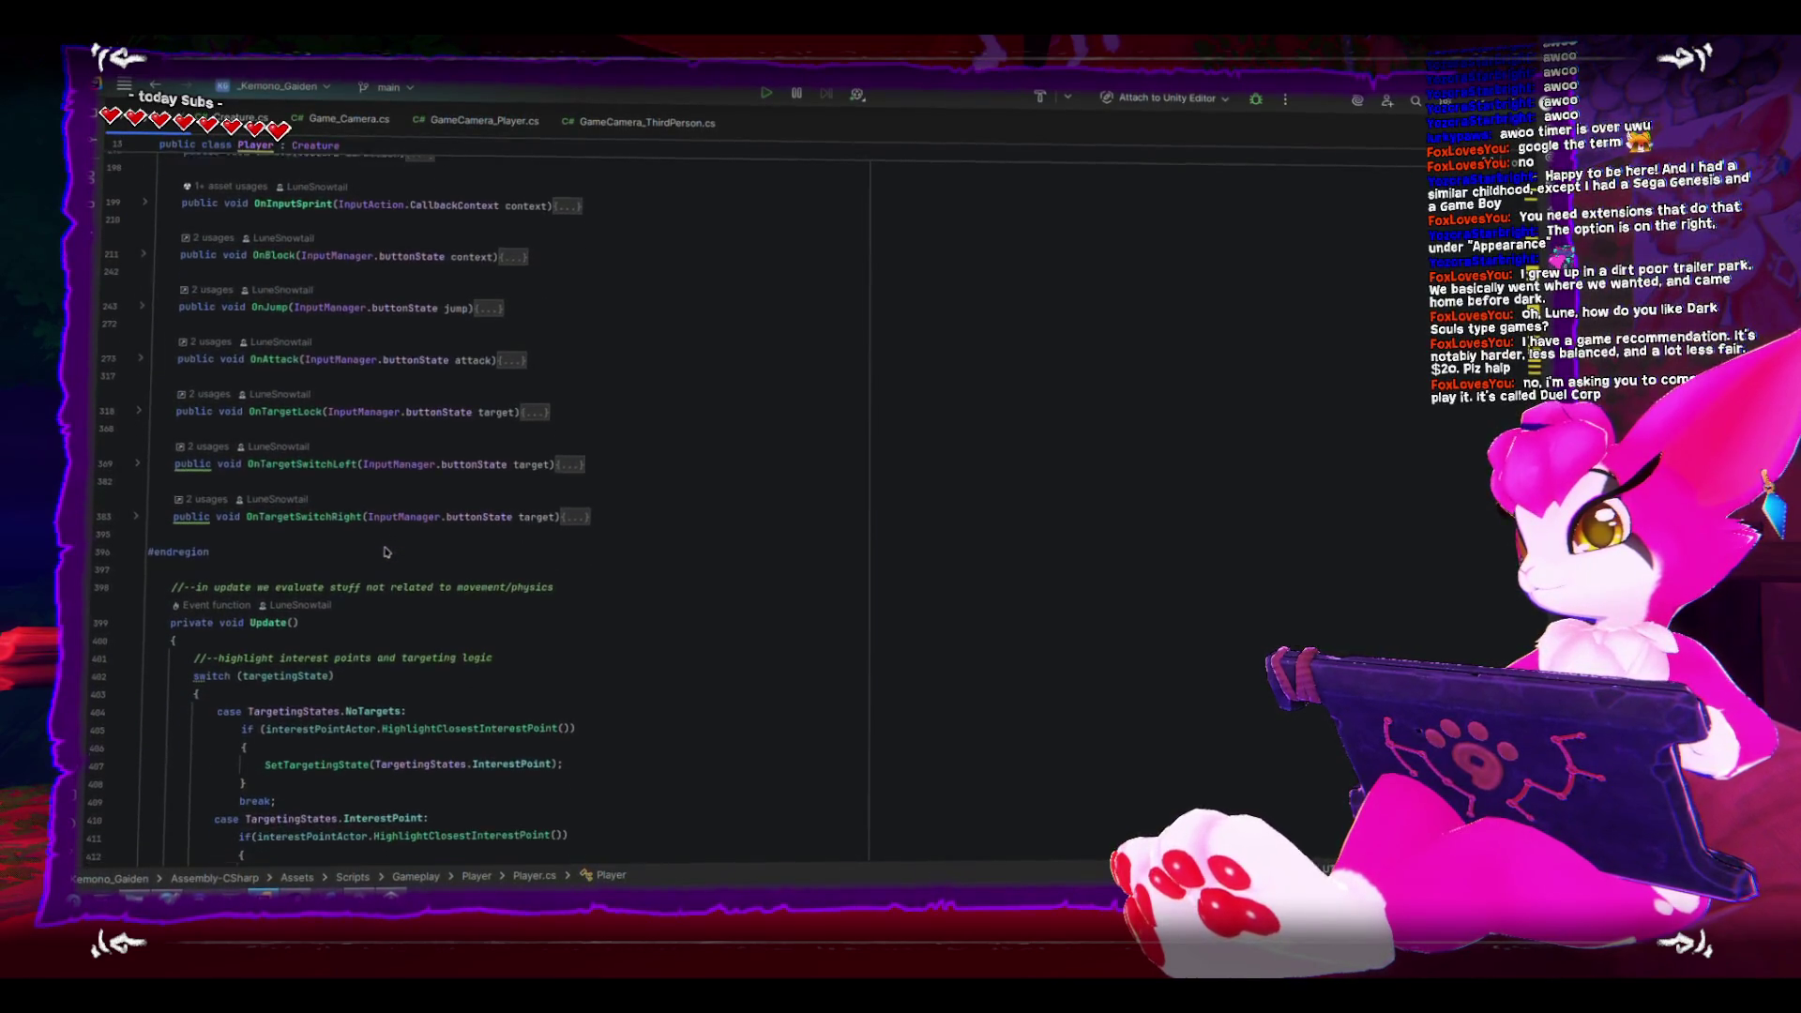
left_click(138, 410)
scroll(301, 541, "down", 1)
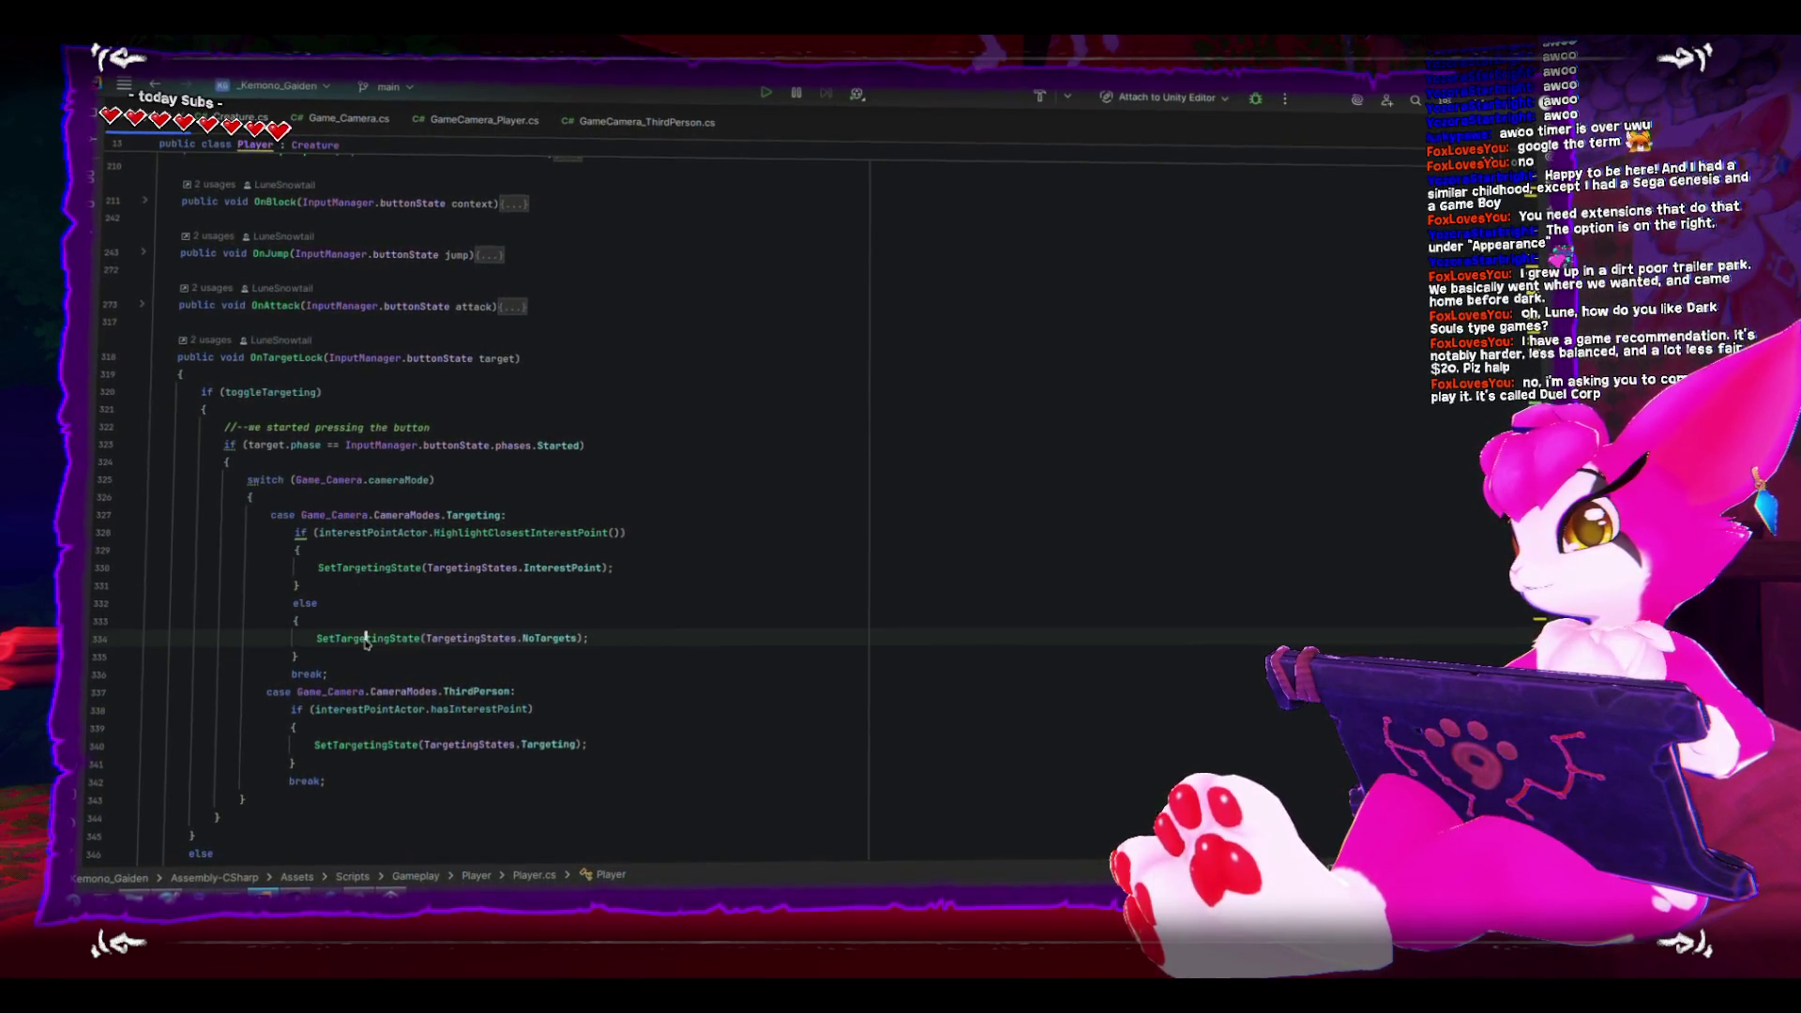
key("Down")
key("Down")
key("Down")
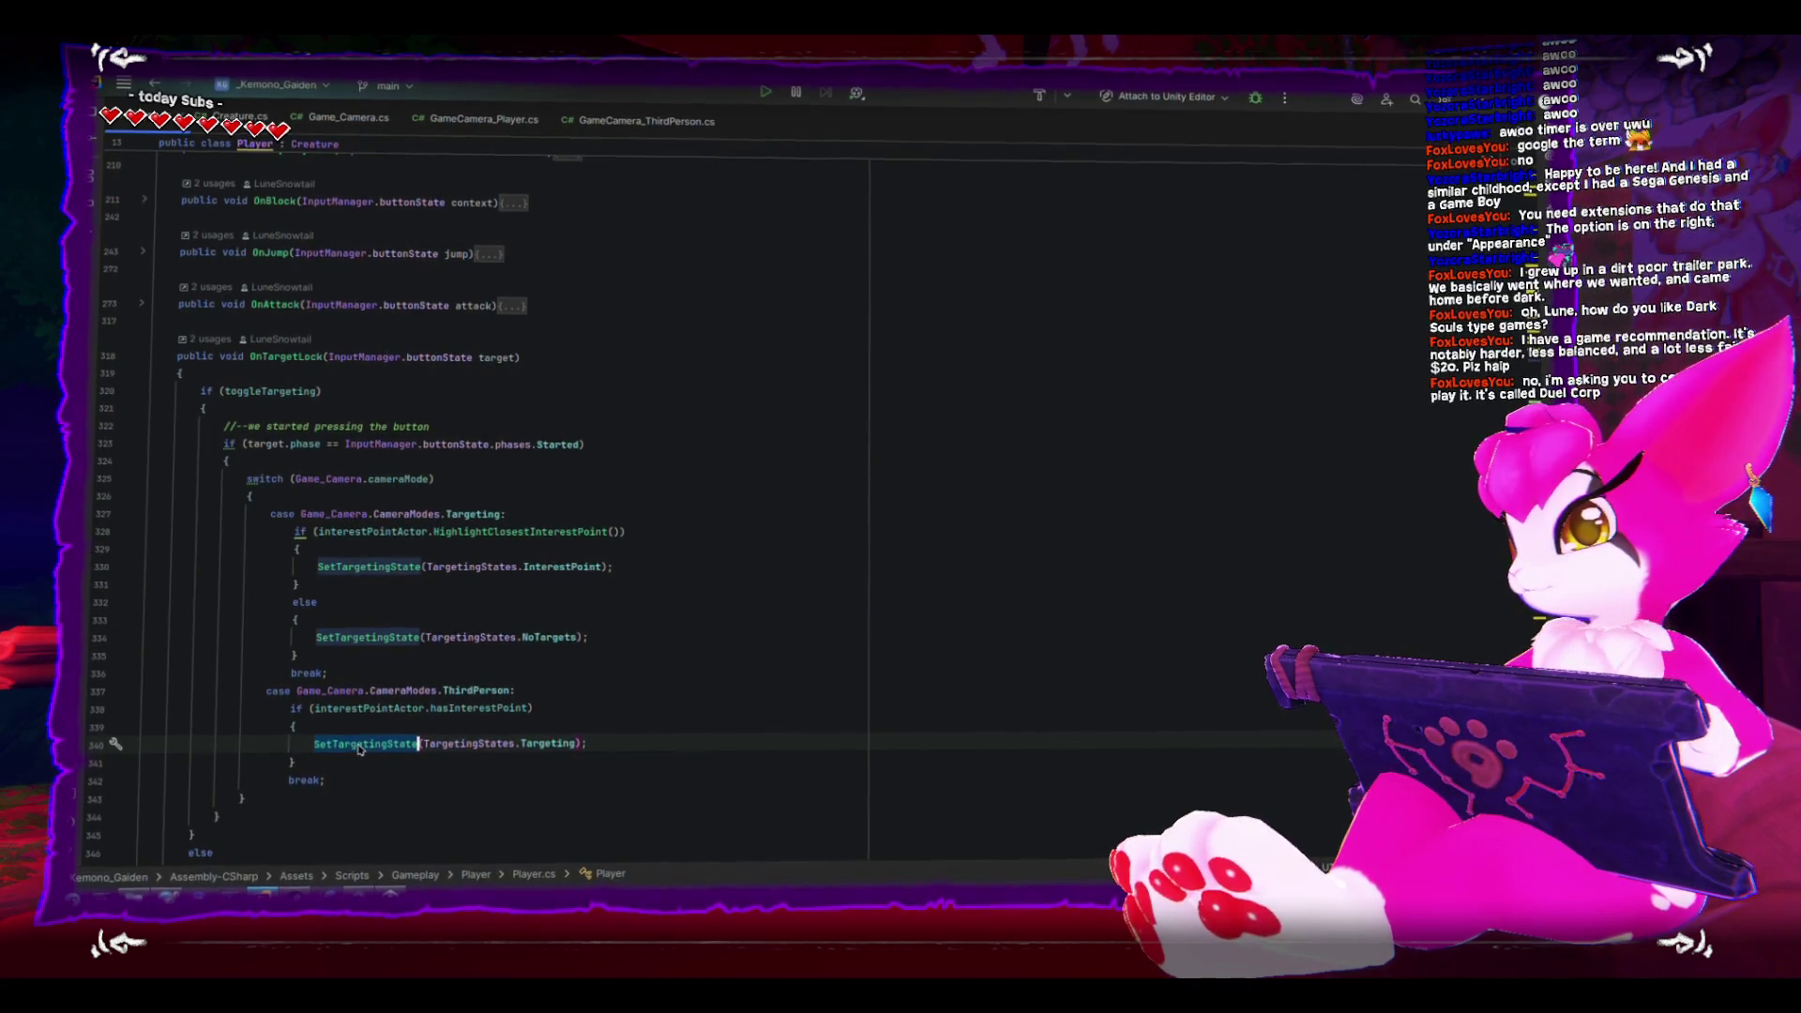
scroll(366, 694, "down", 2)
scroll(373, 637, "down", 20)
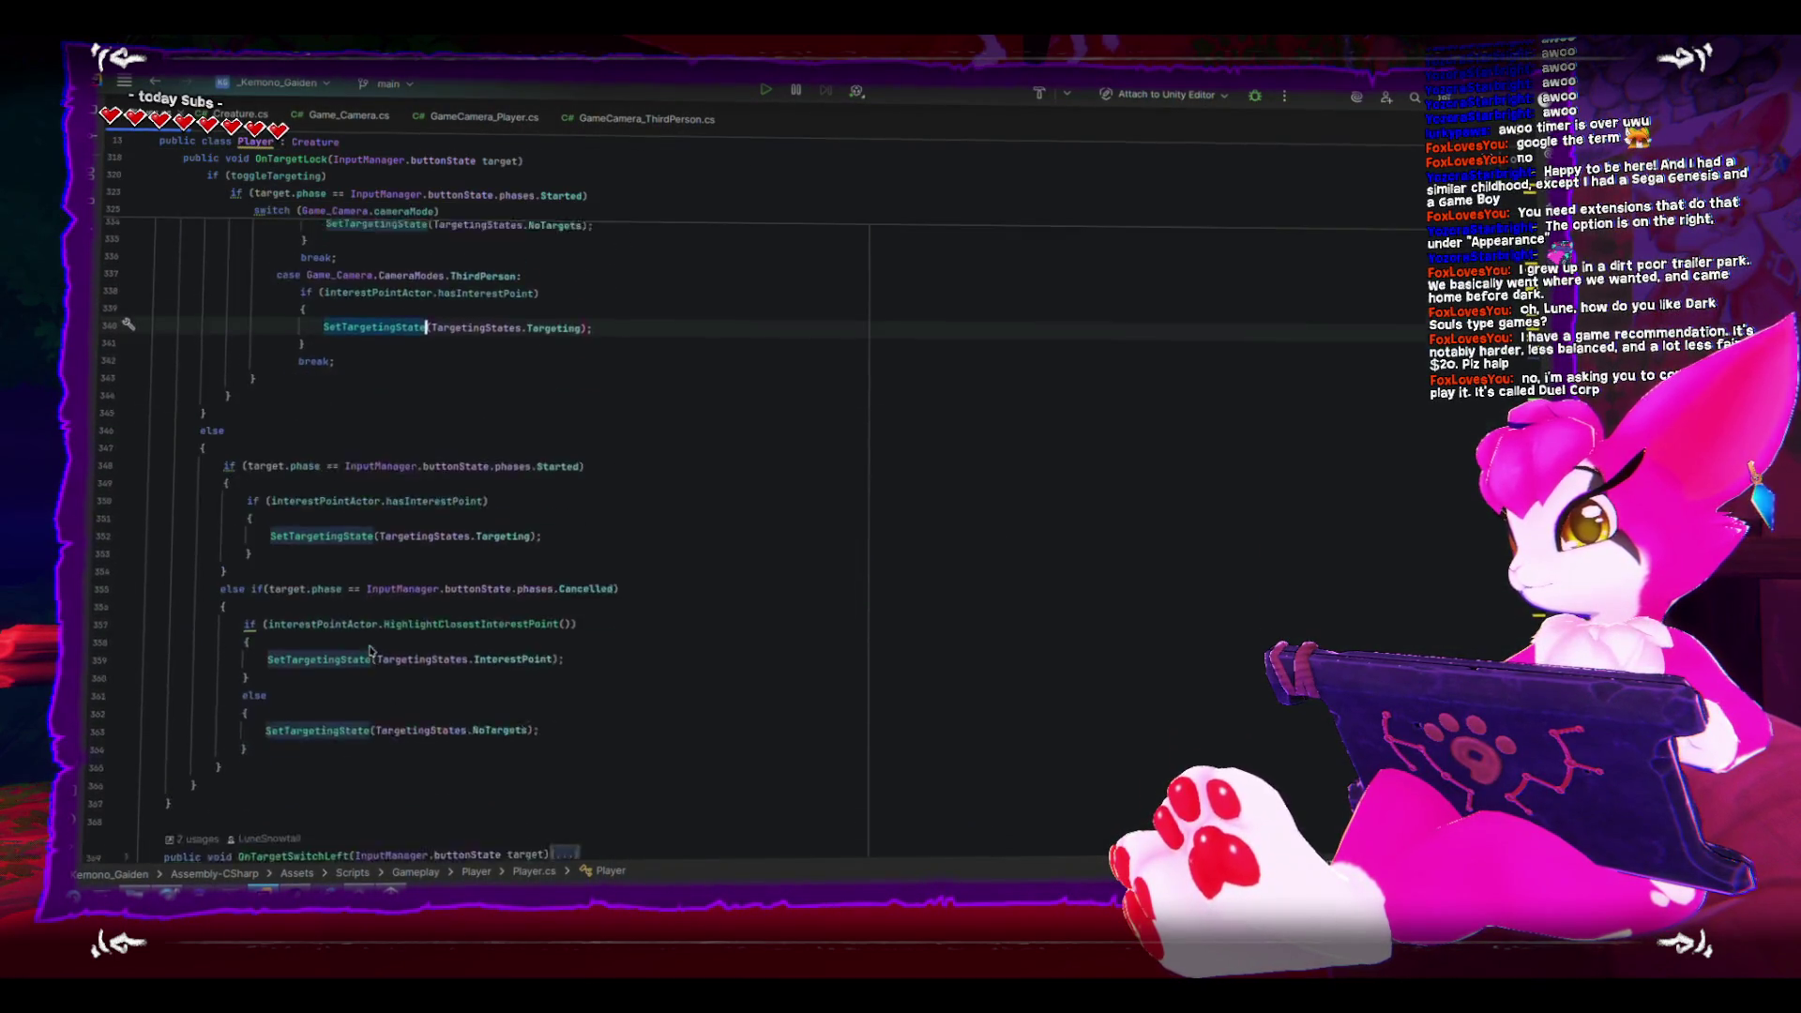
scroll(372, 649, "down", 20)
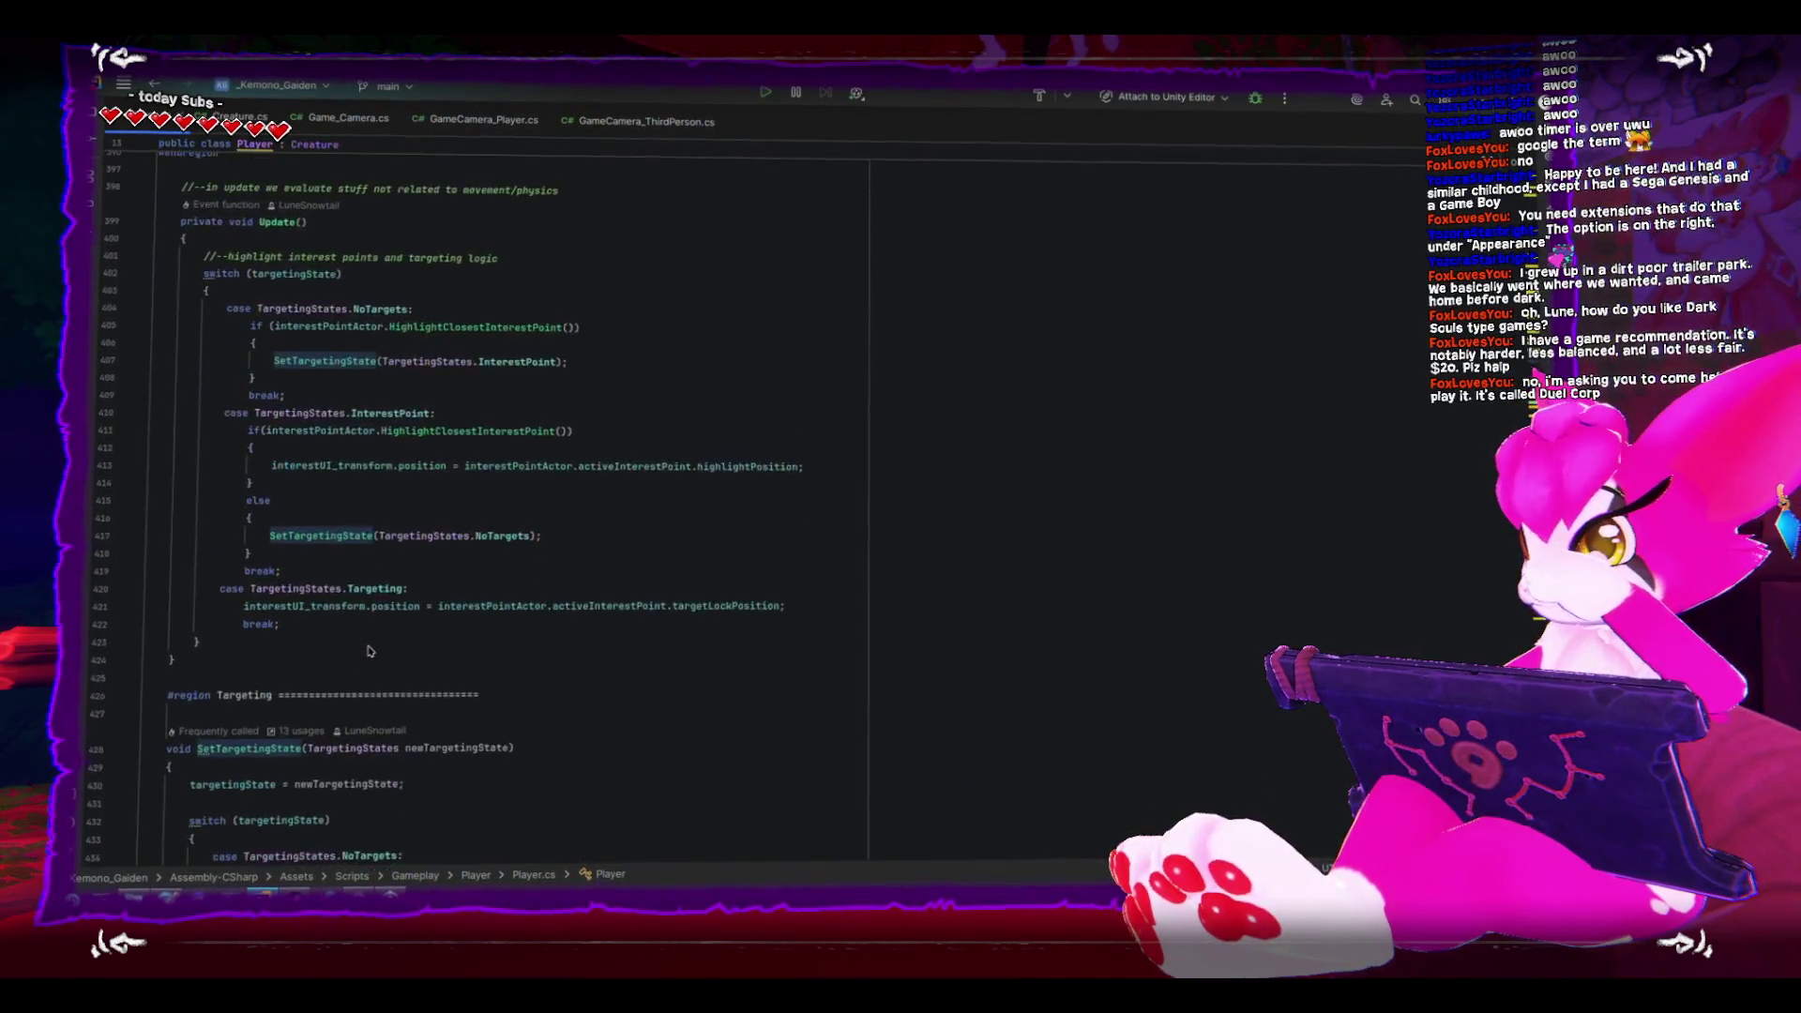
scroll(368, 649, "up", 5)
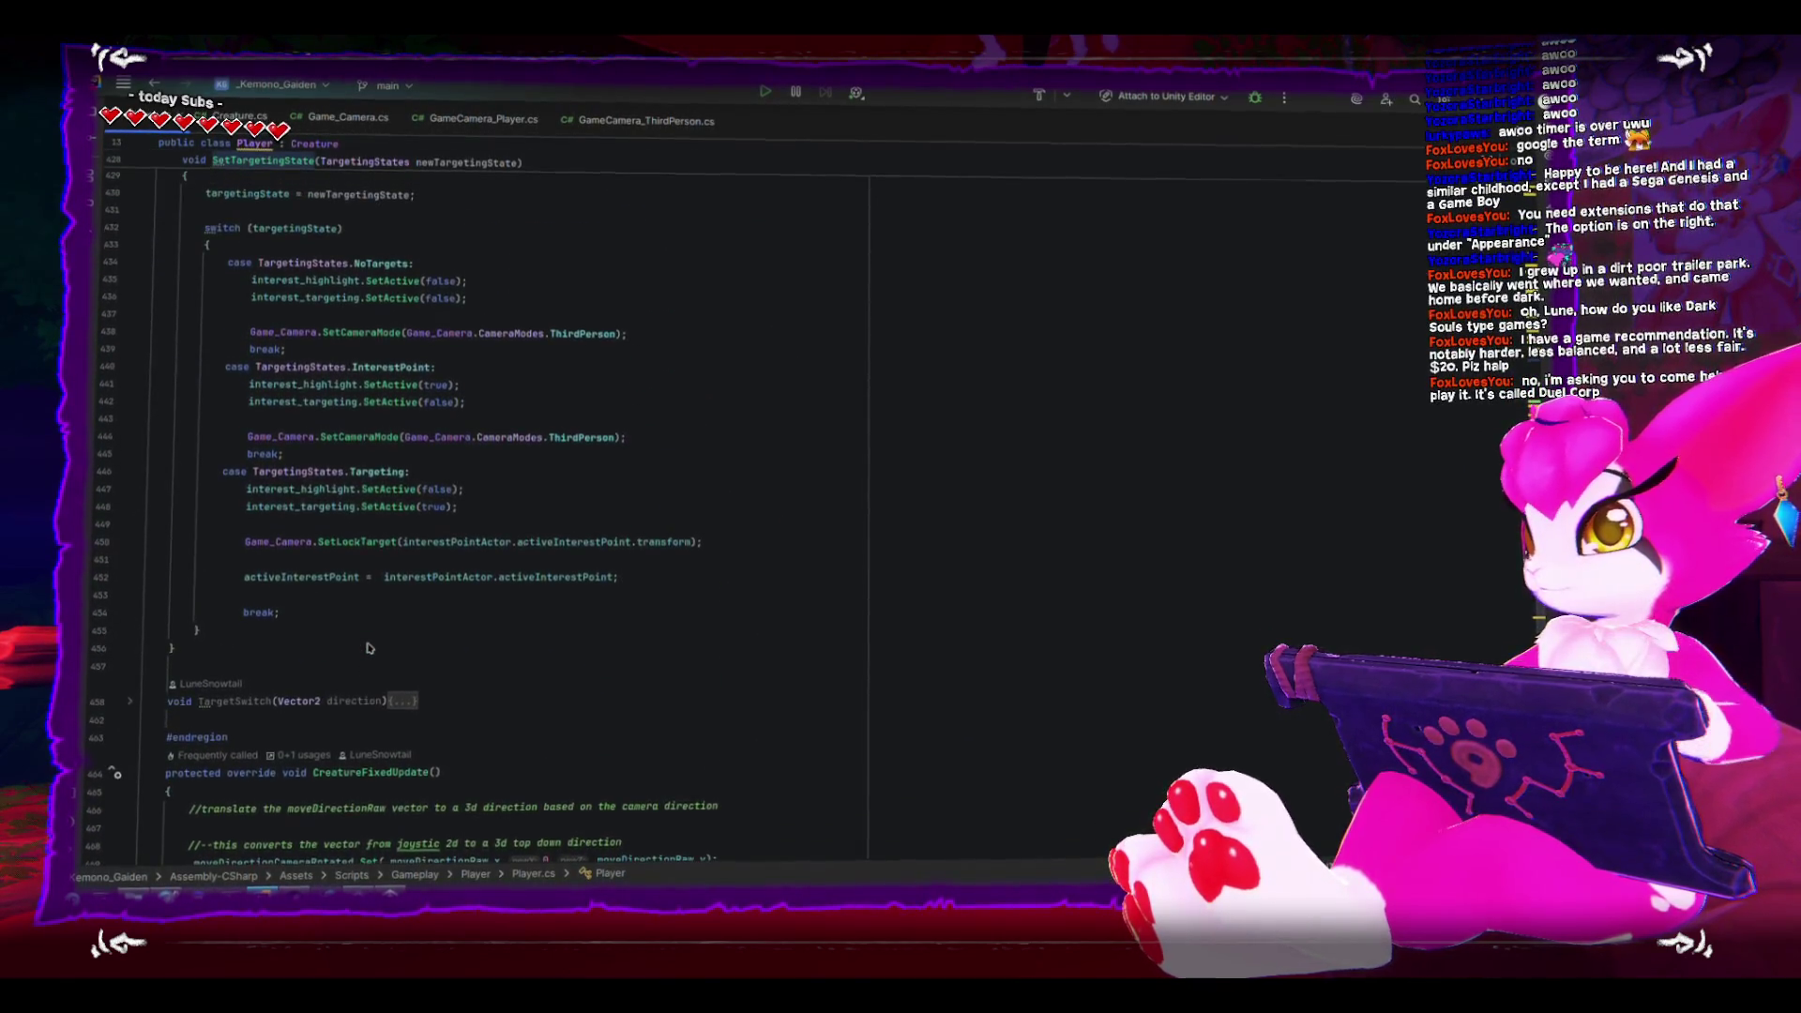
double_click(298, 542)
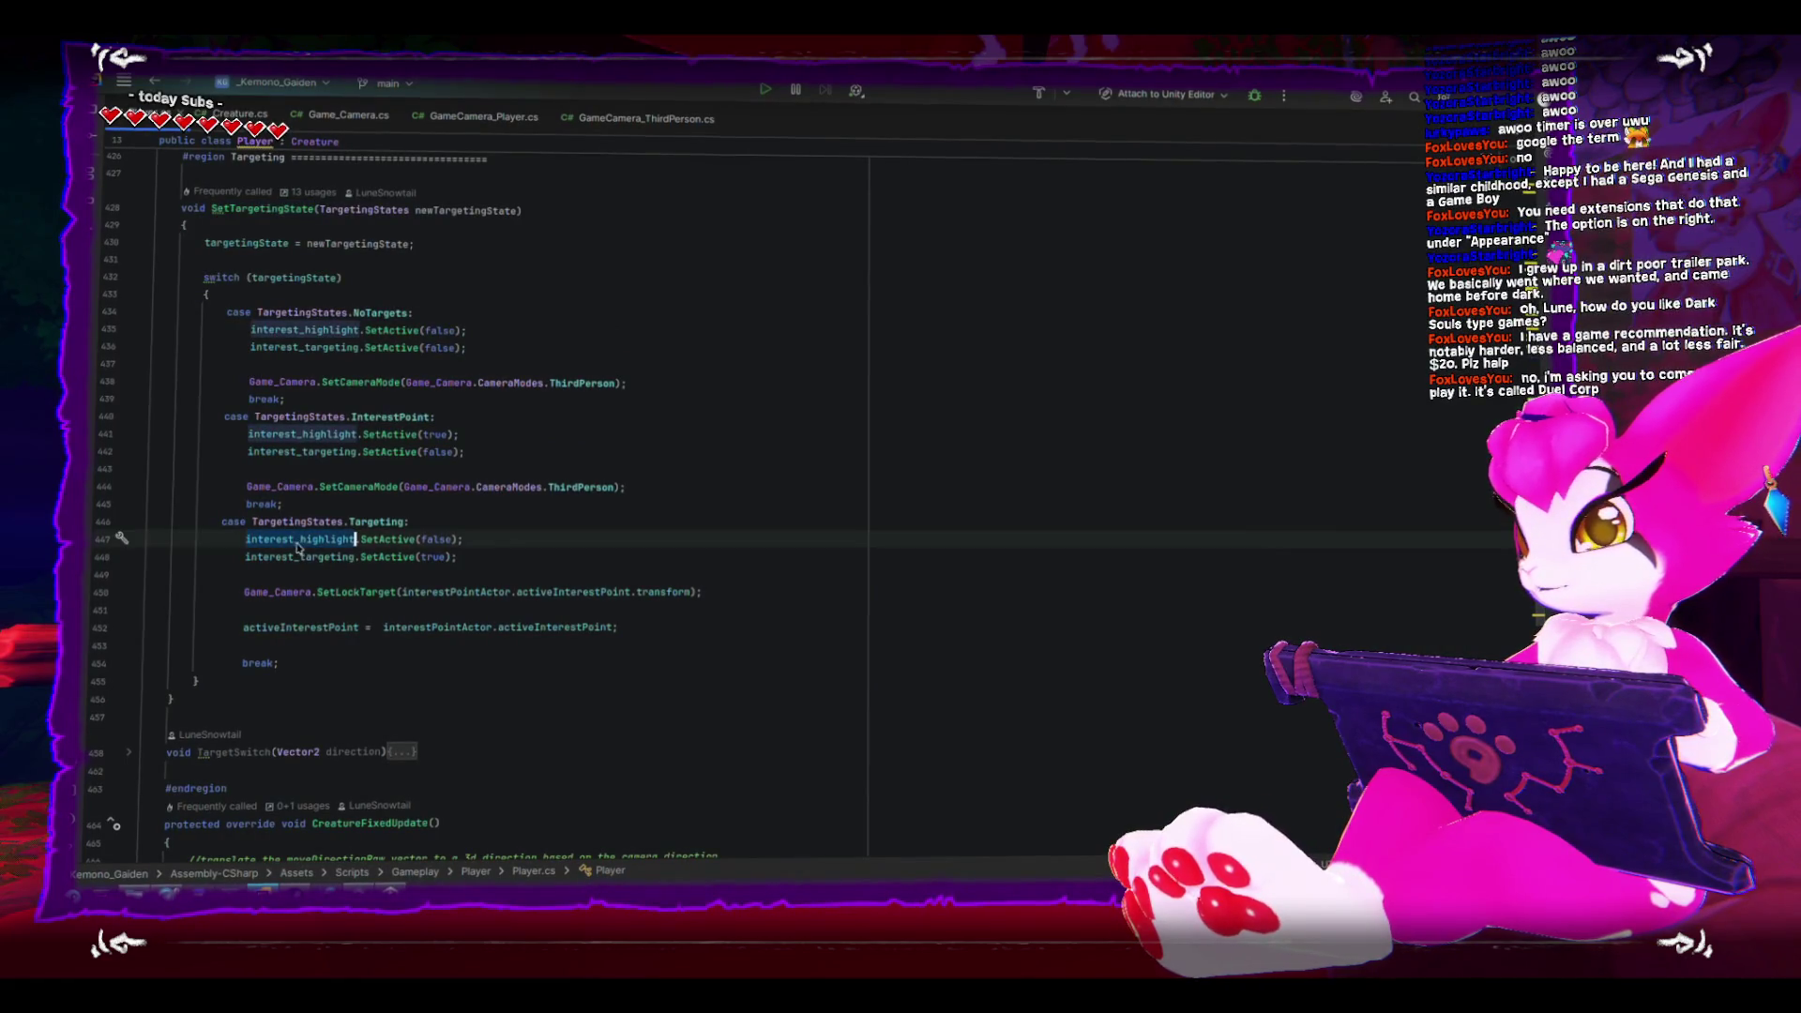
double_click(299, 560)
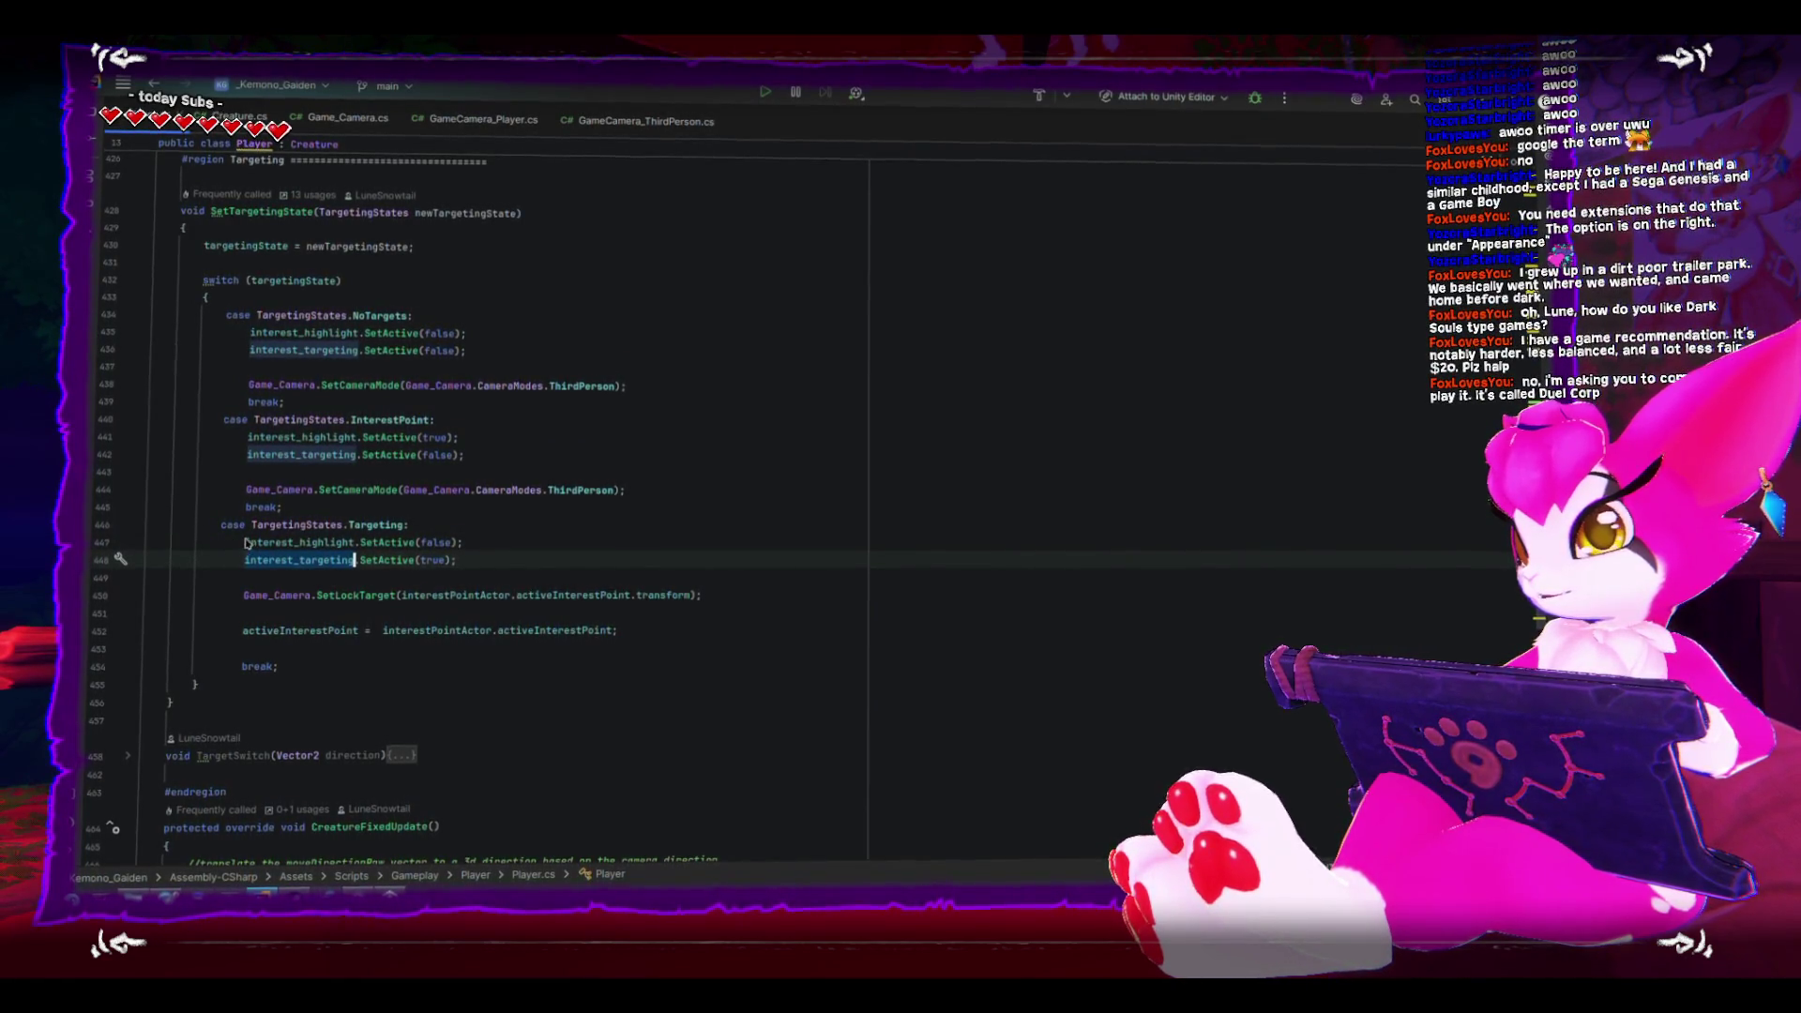
left_click_drag(243, 596, 396, 599)
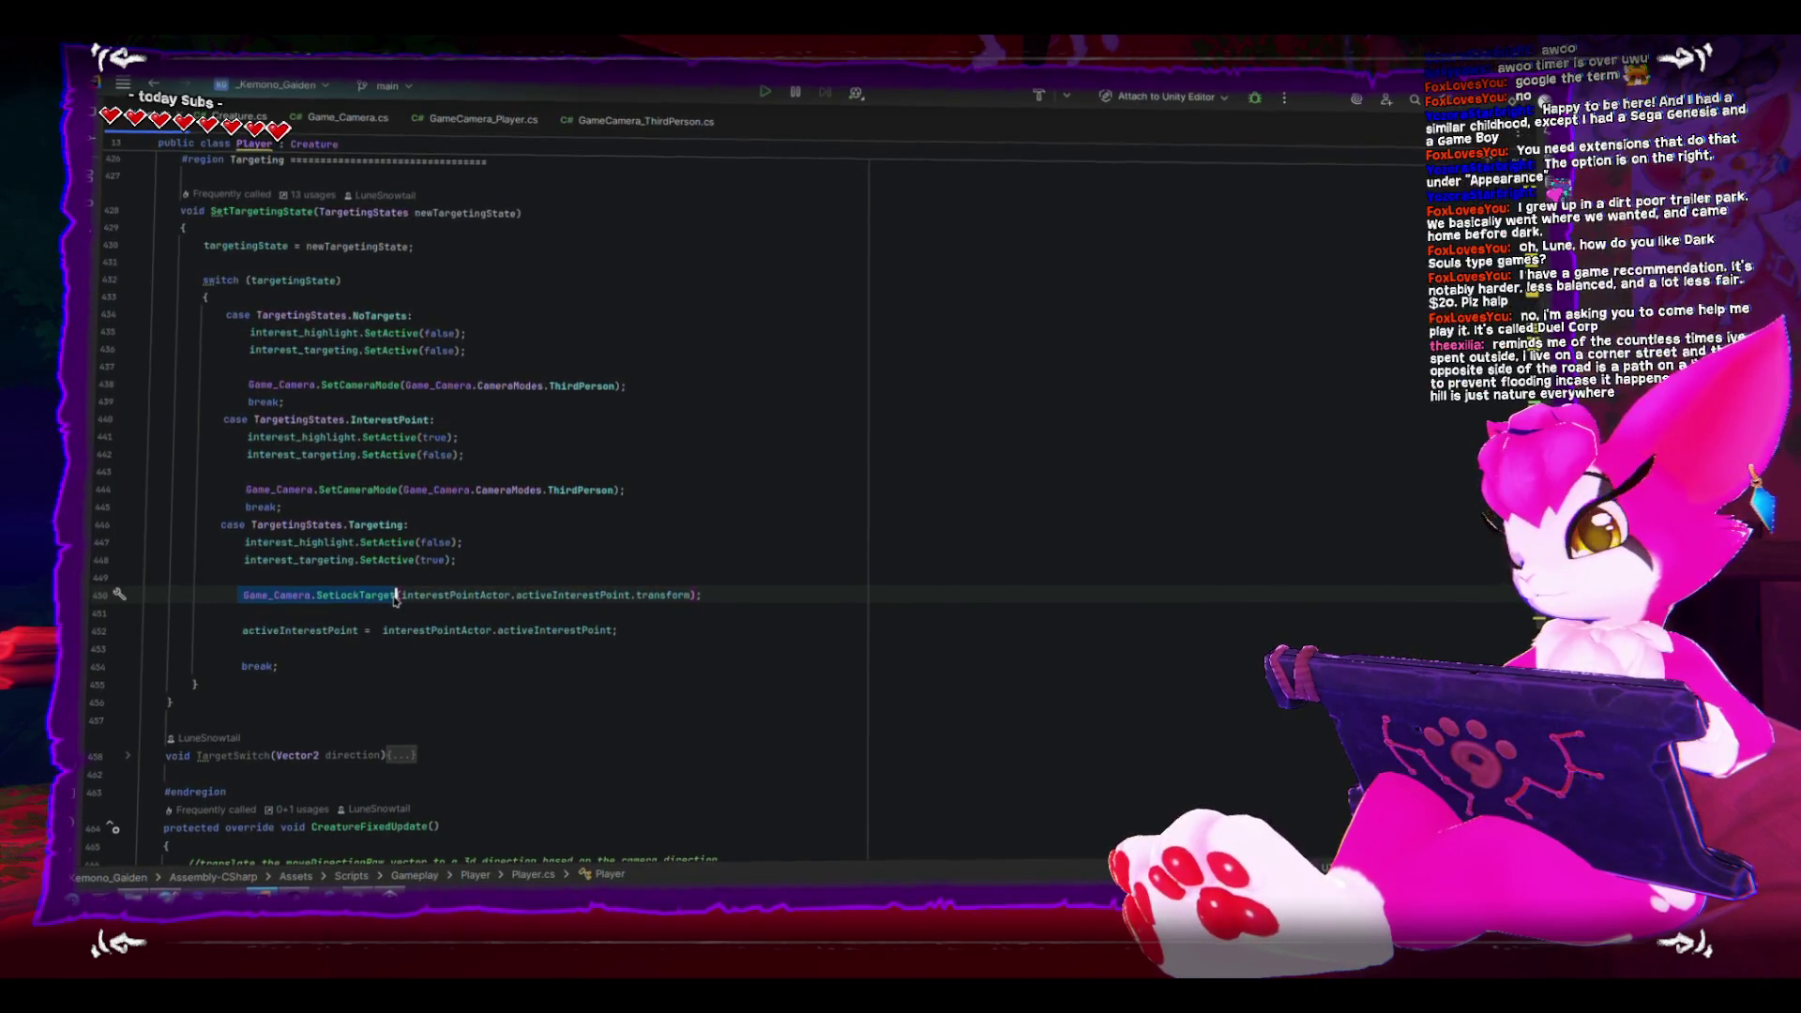
left_click(393, 616)
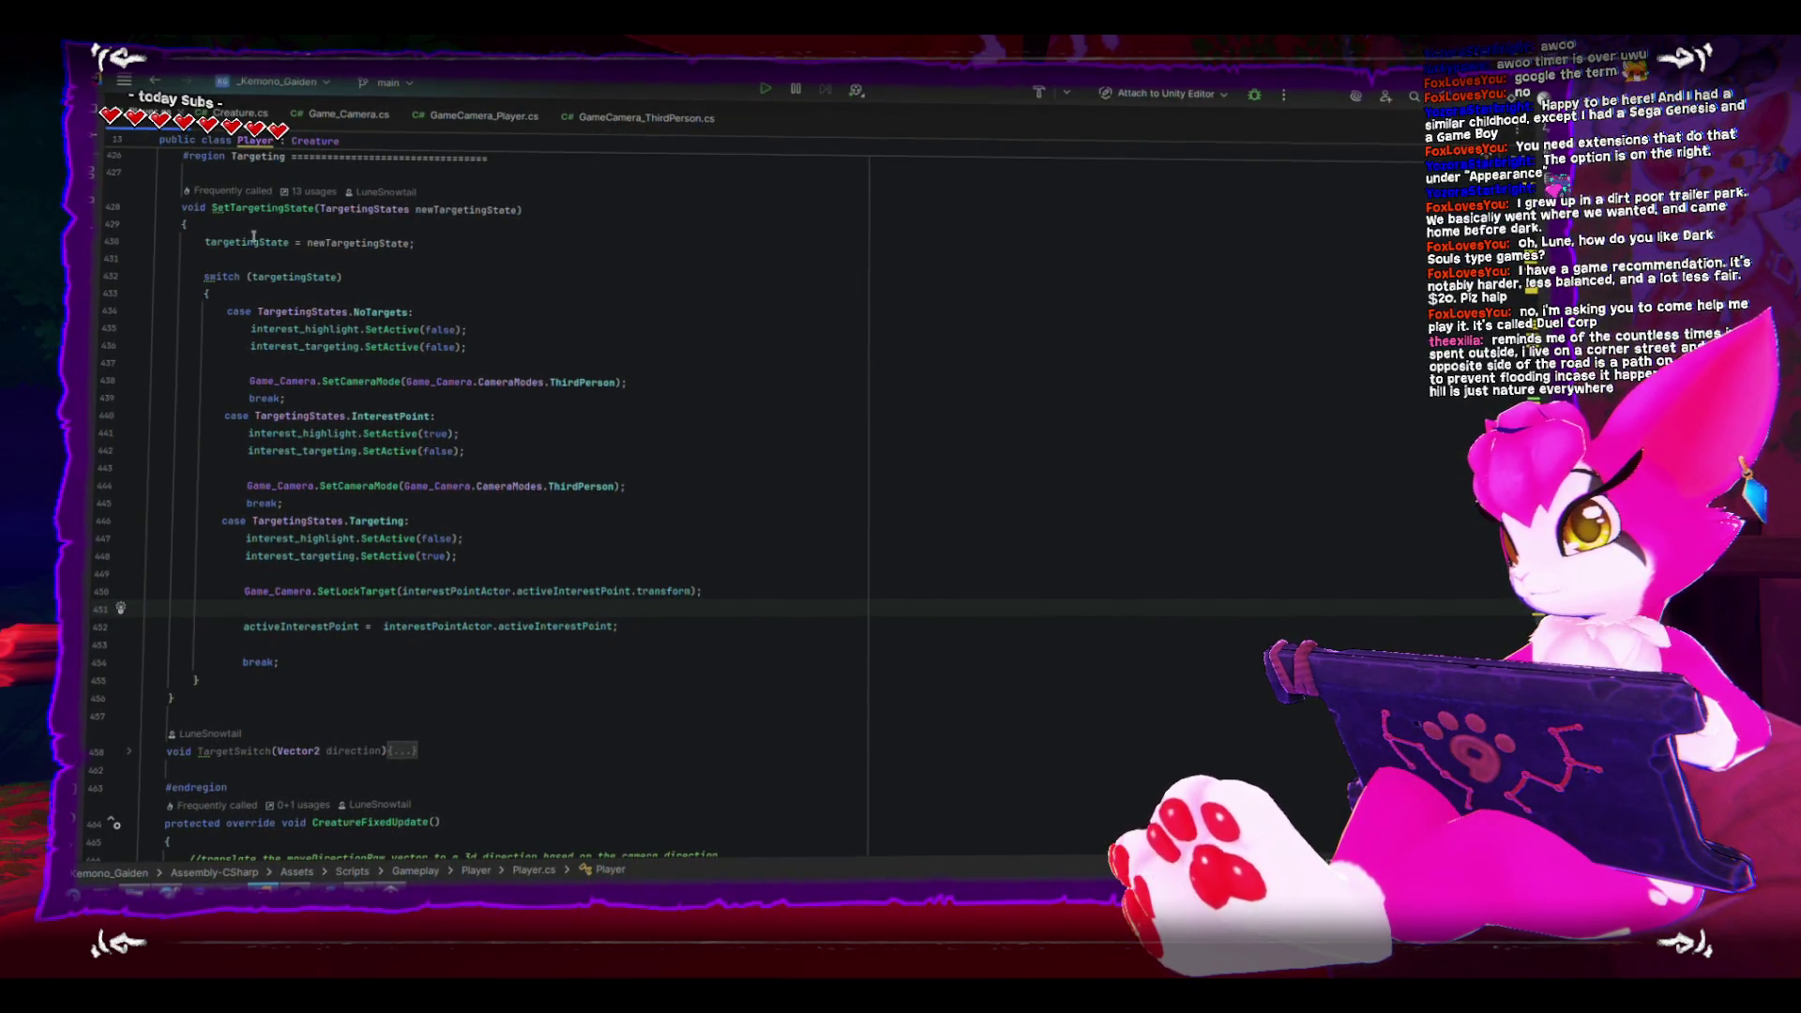
left_click(290, 243)
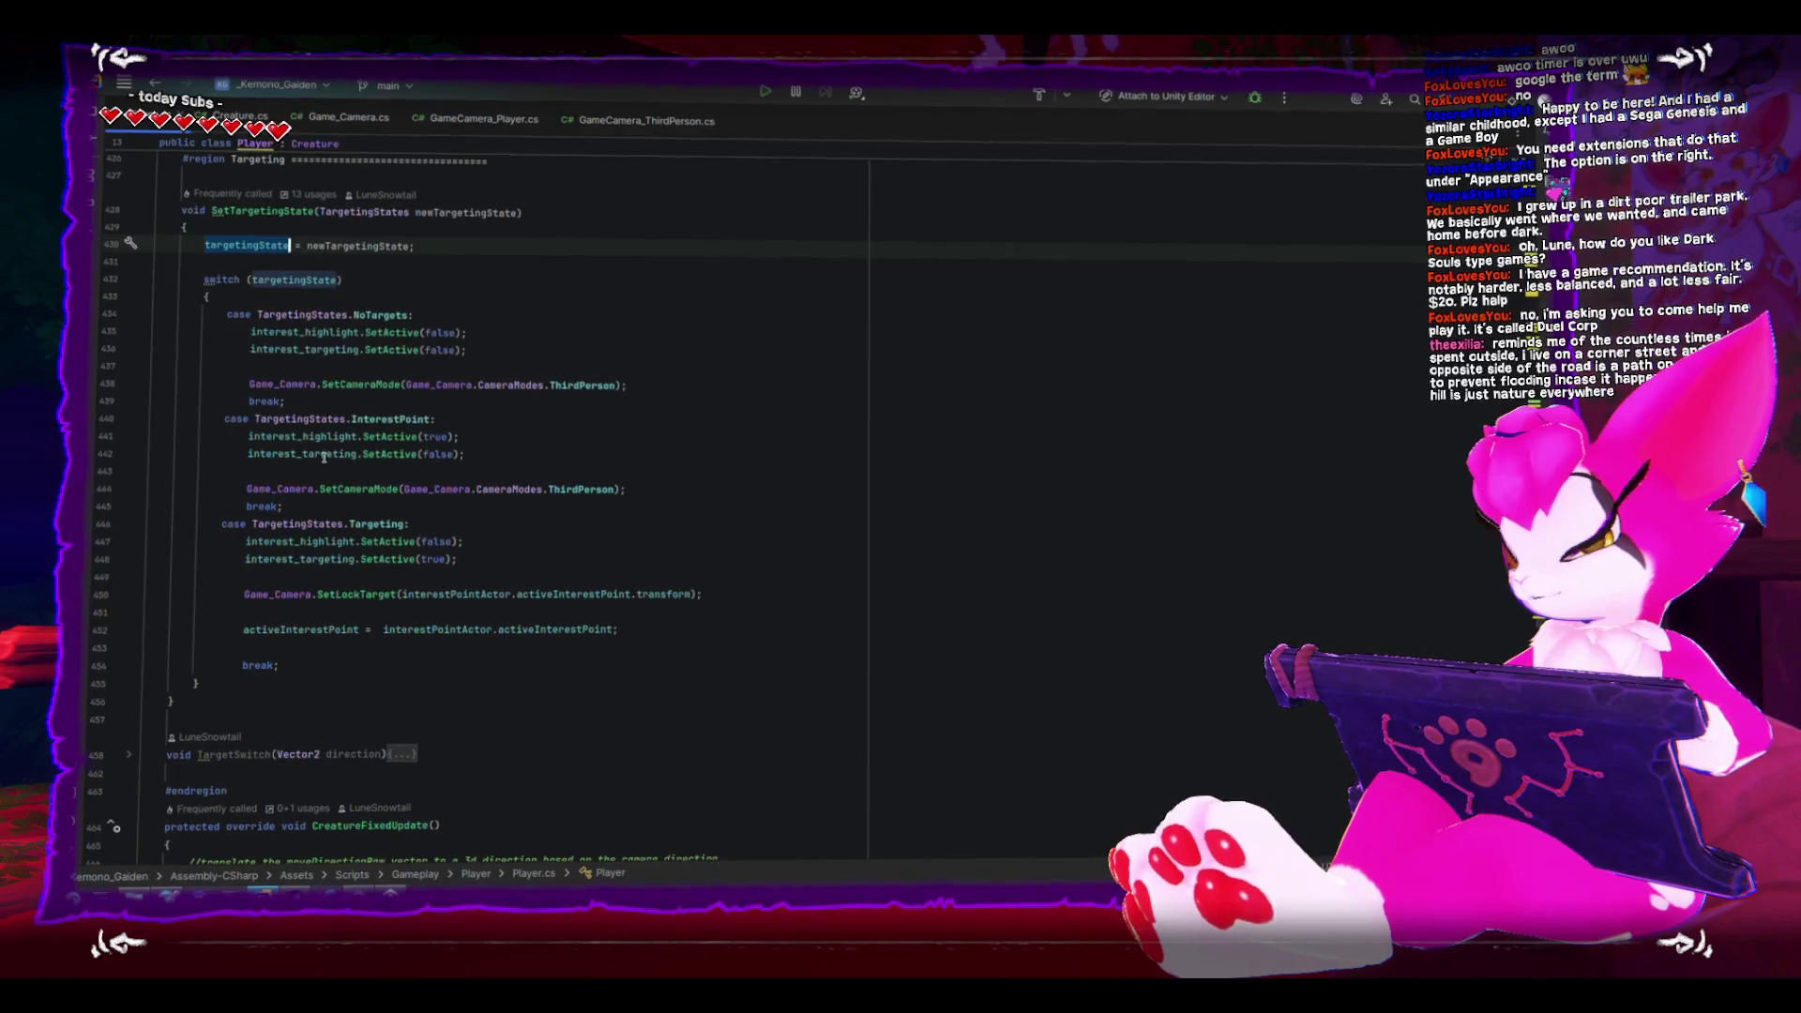
scroll(324, 457, "up", 15)
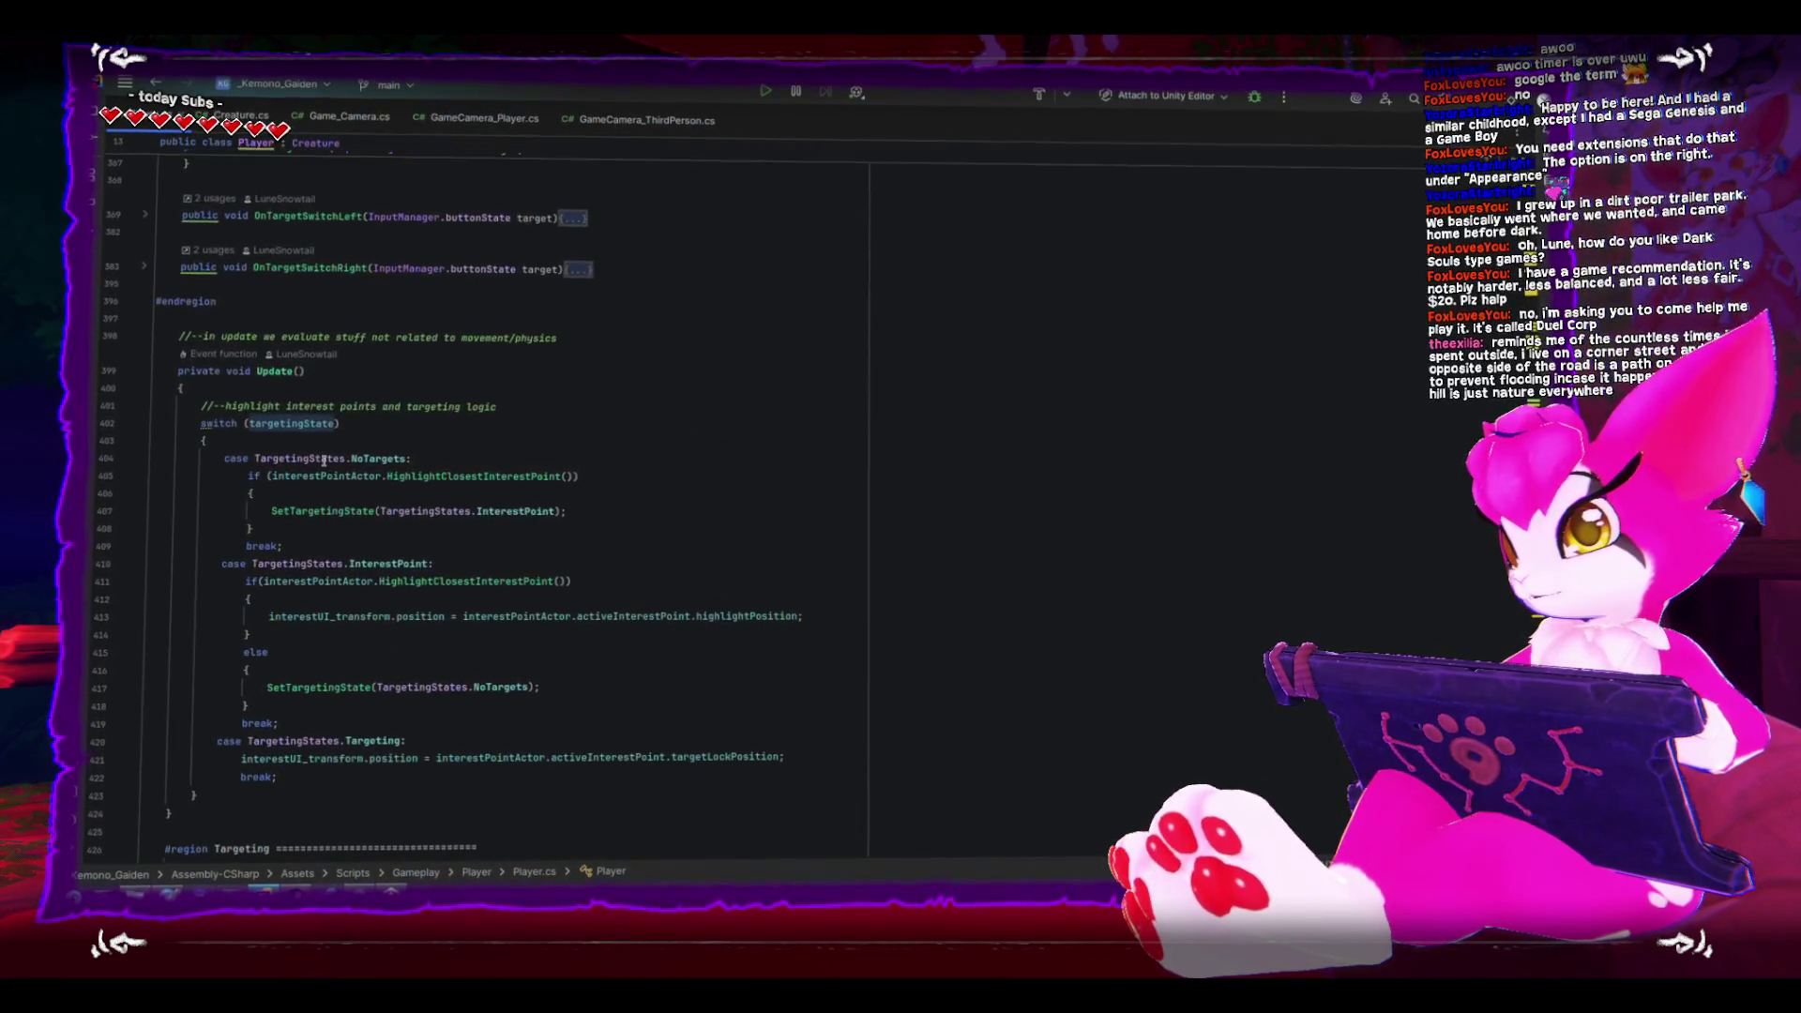
scroll(324, 460, "up", 20)
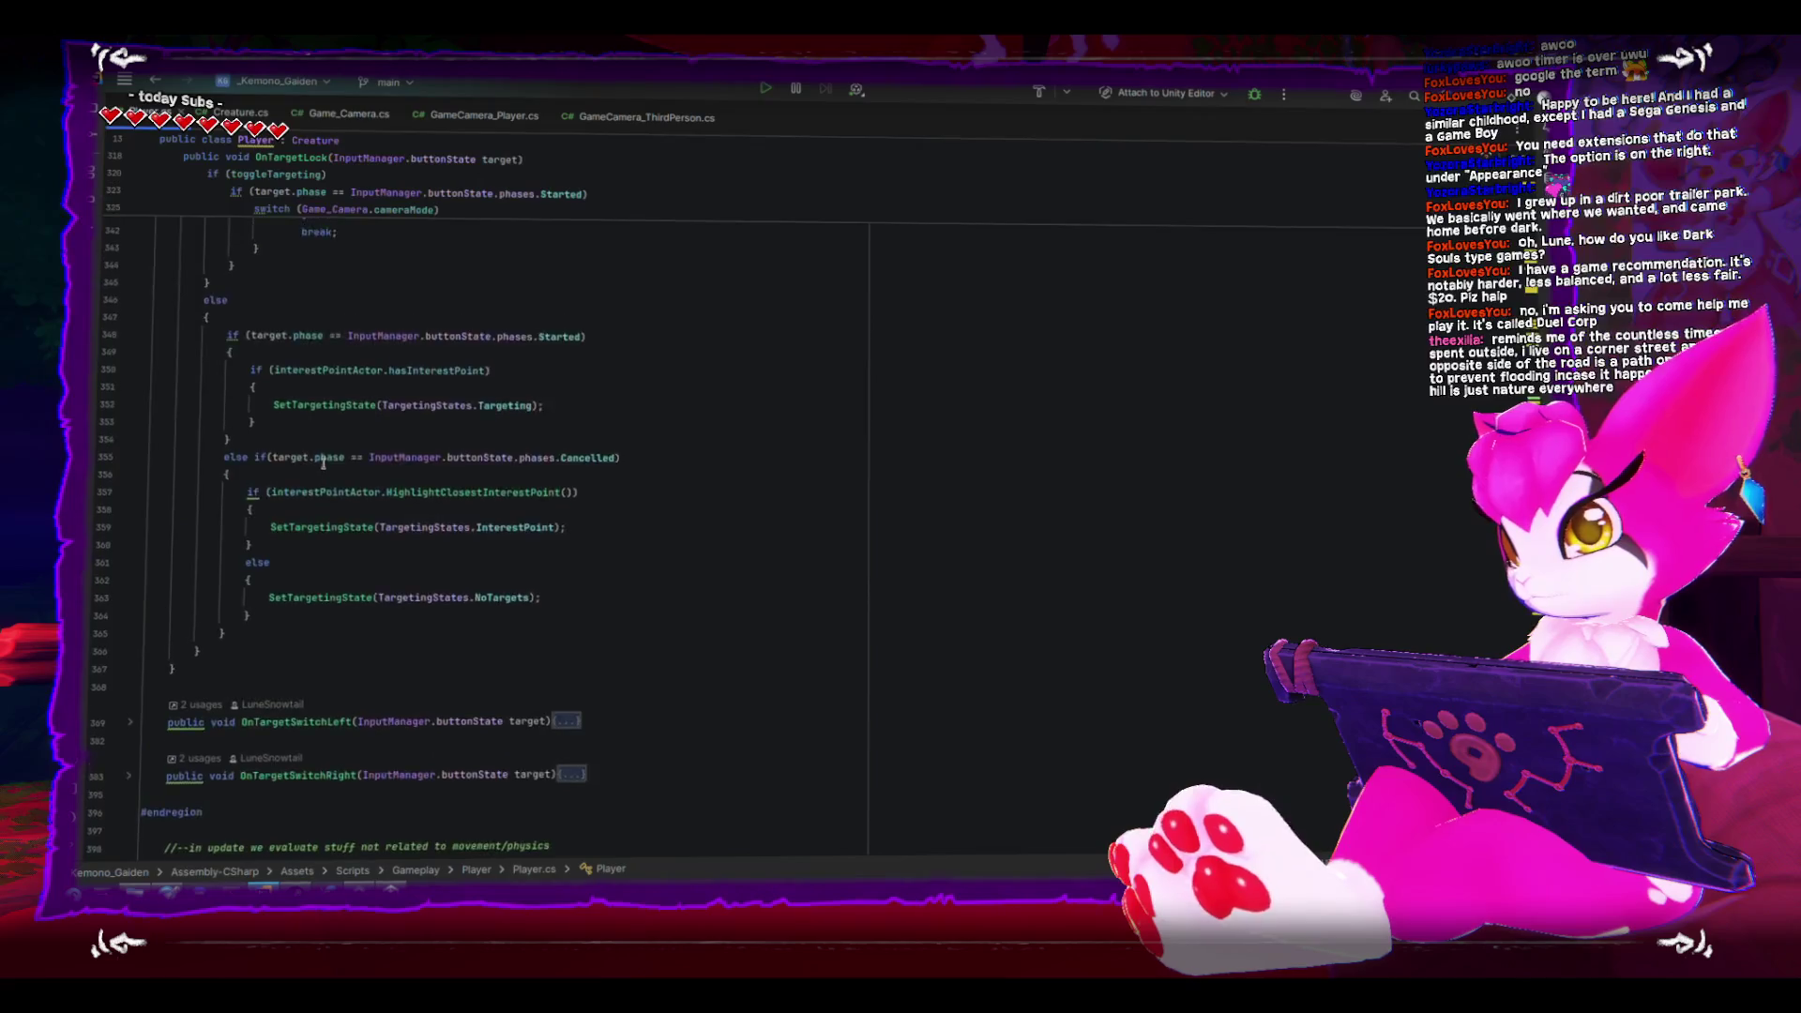
mouse_move(323, 466)
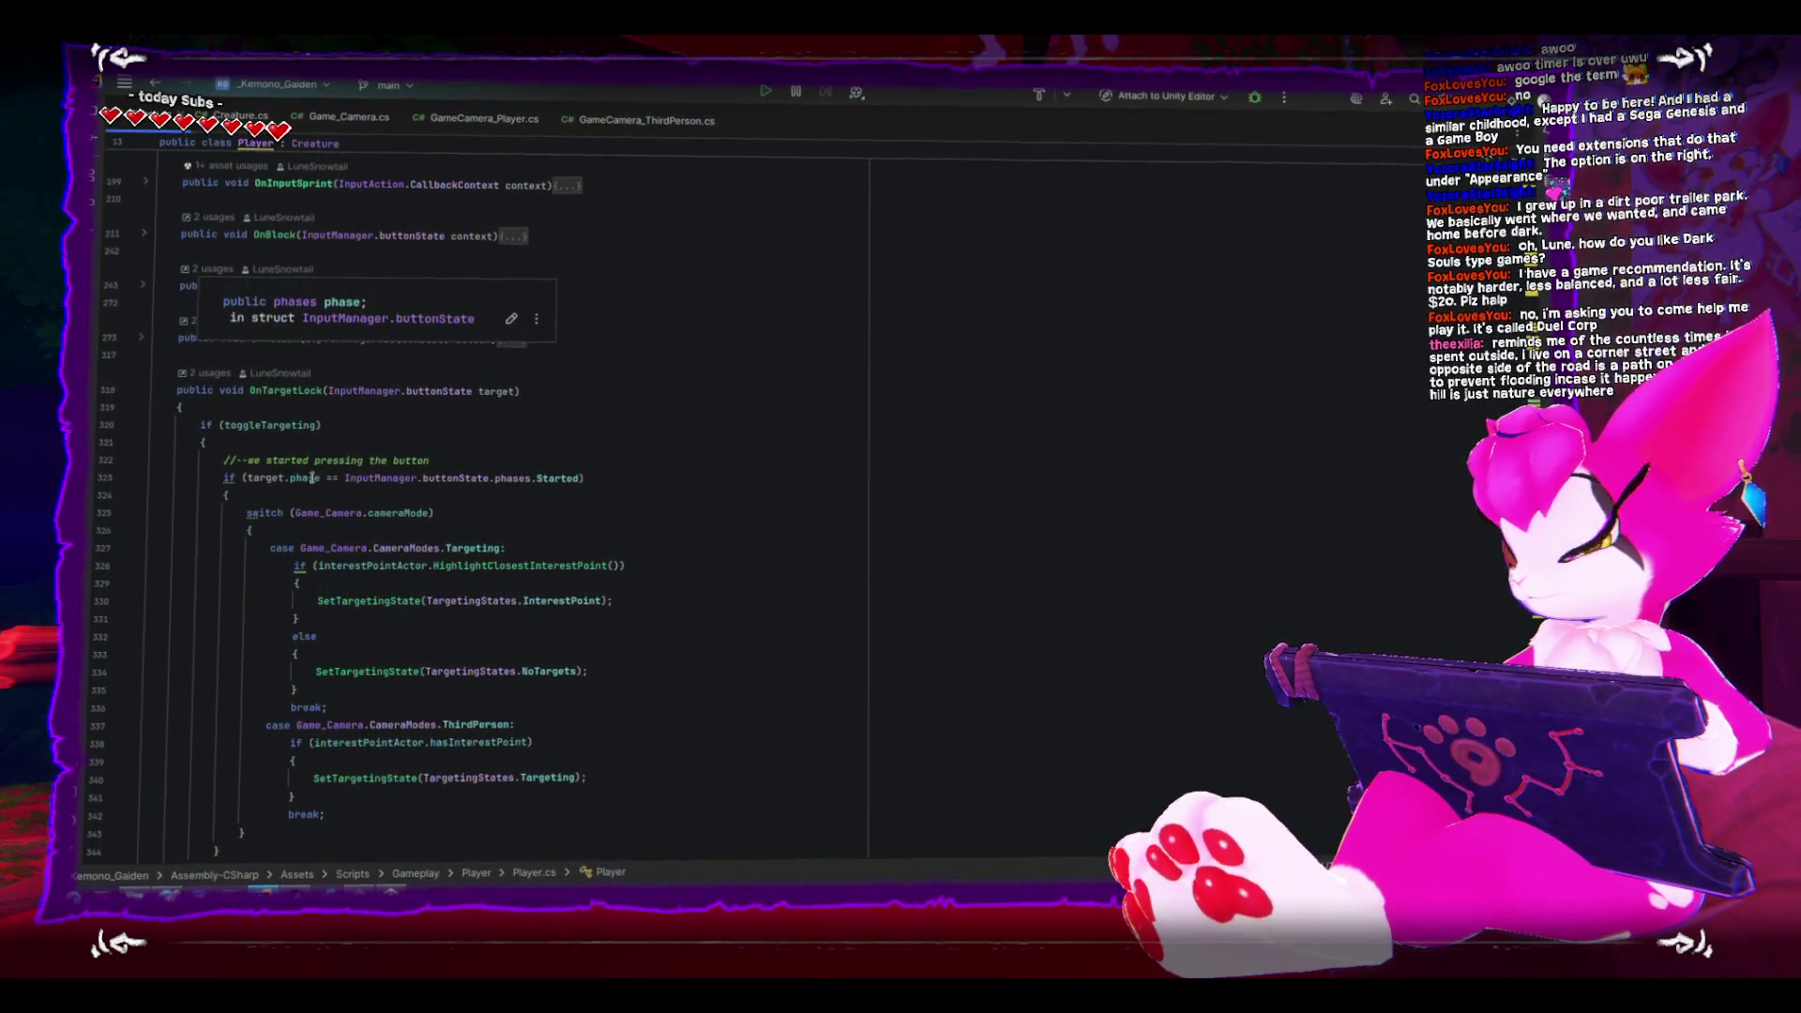
scroll(305, 483, "down", 2)
scroll(291, 491, "up", 5)
scroll(291, 490, "down", 11)
scroll(290, 487, "down", 20)
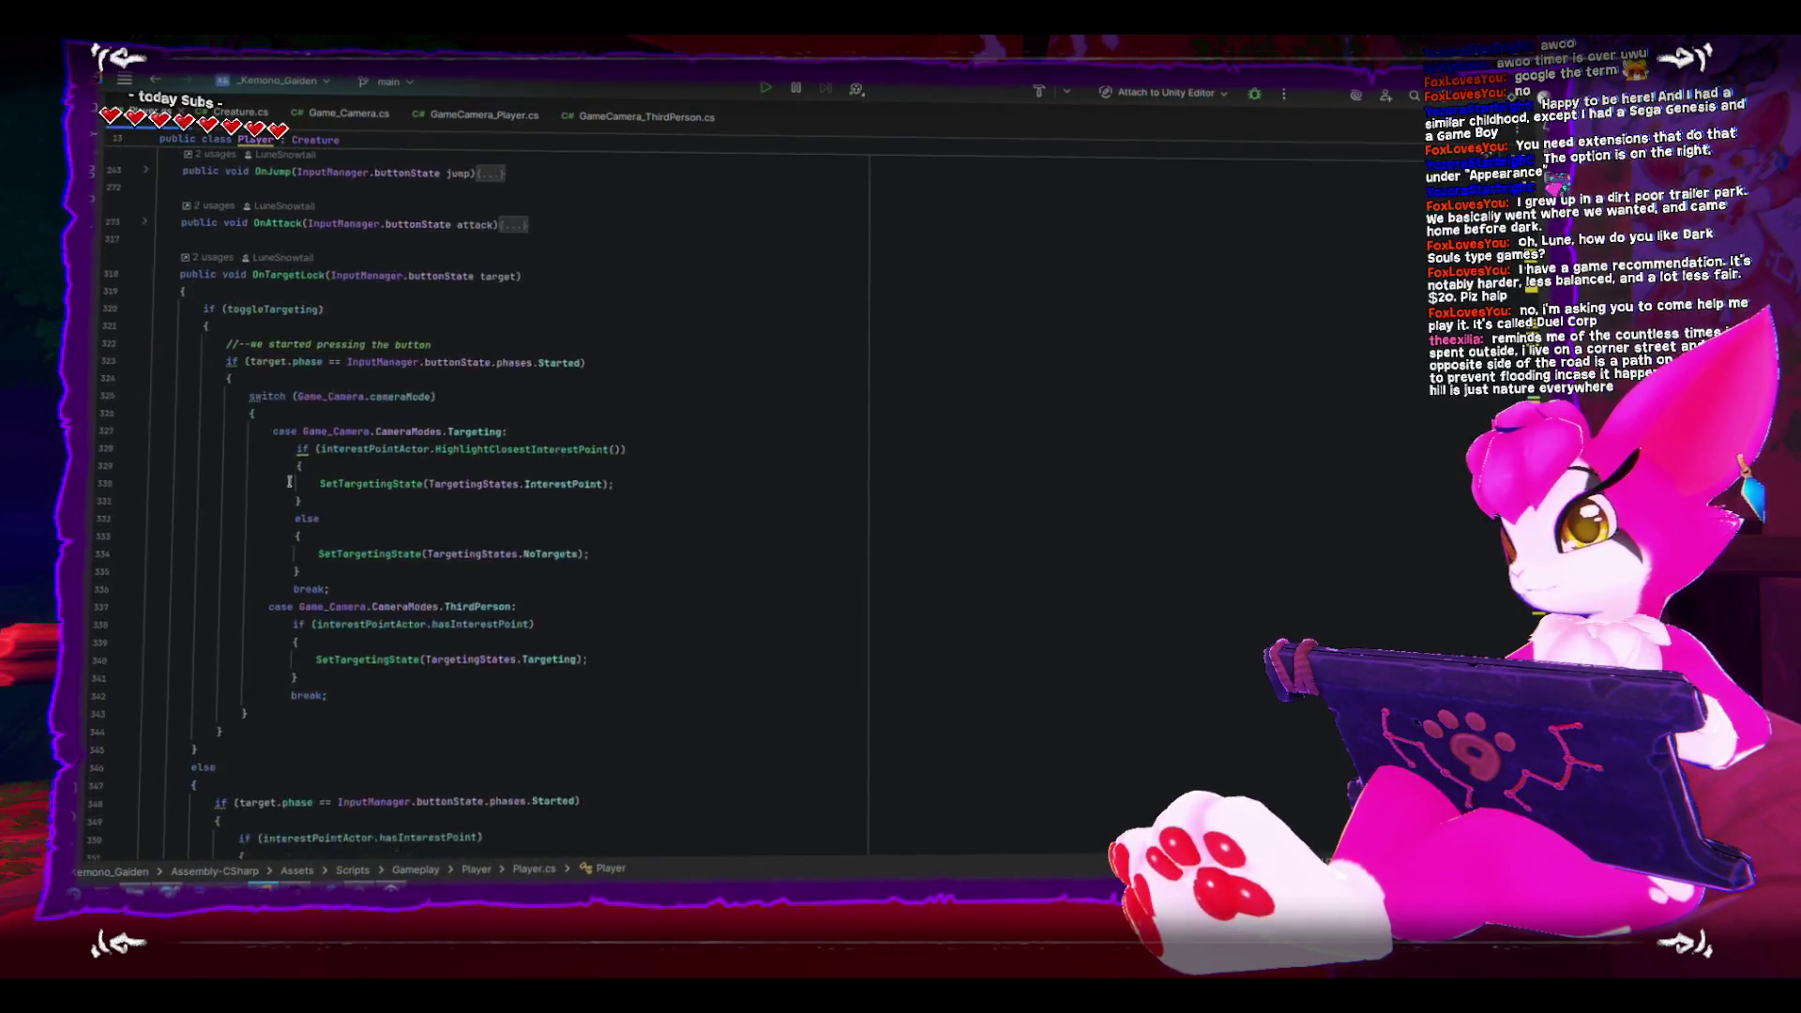
scroll(289, 489, "up", 9)
scroll(286, 487, "down", 18)
scroll(281, 485, "up", 20)
scroll(277, 483, "down", 16)
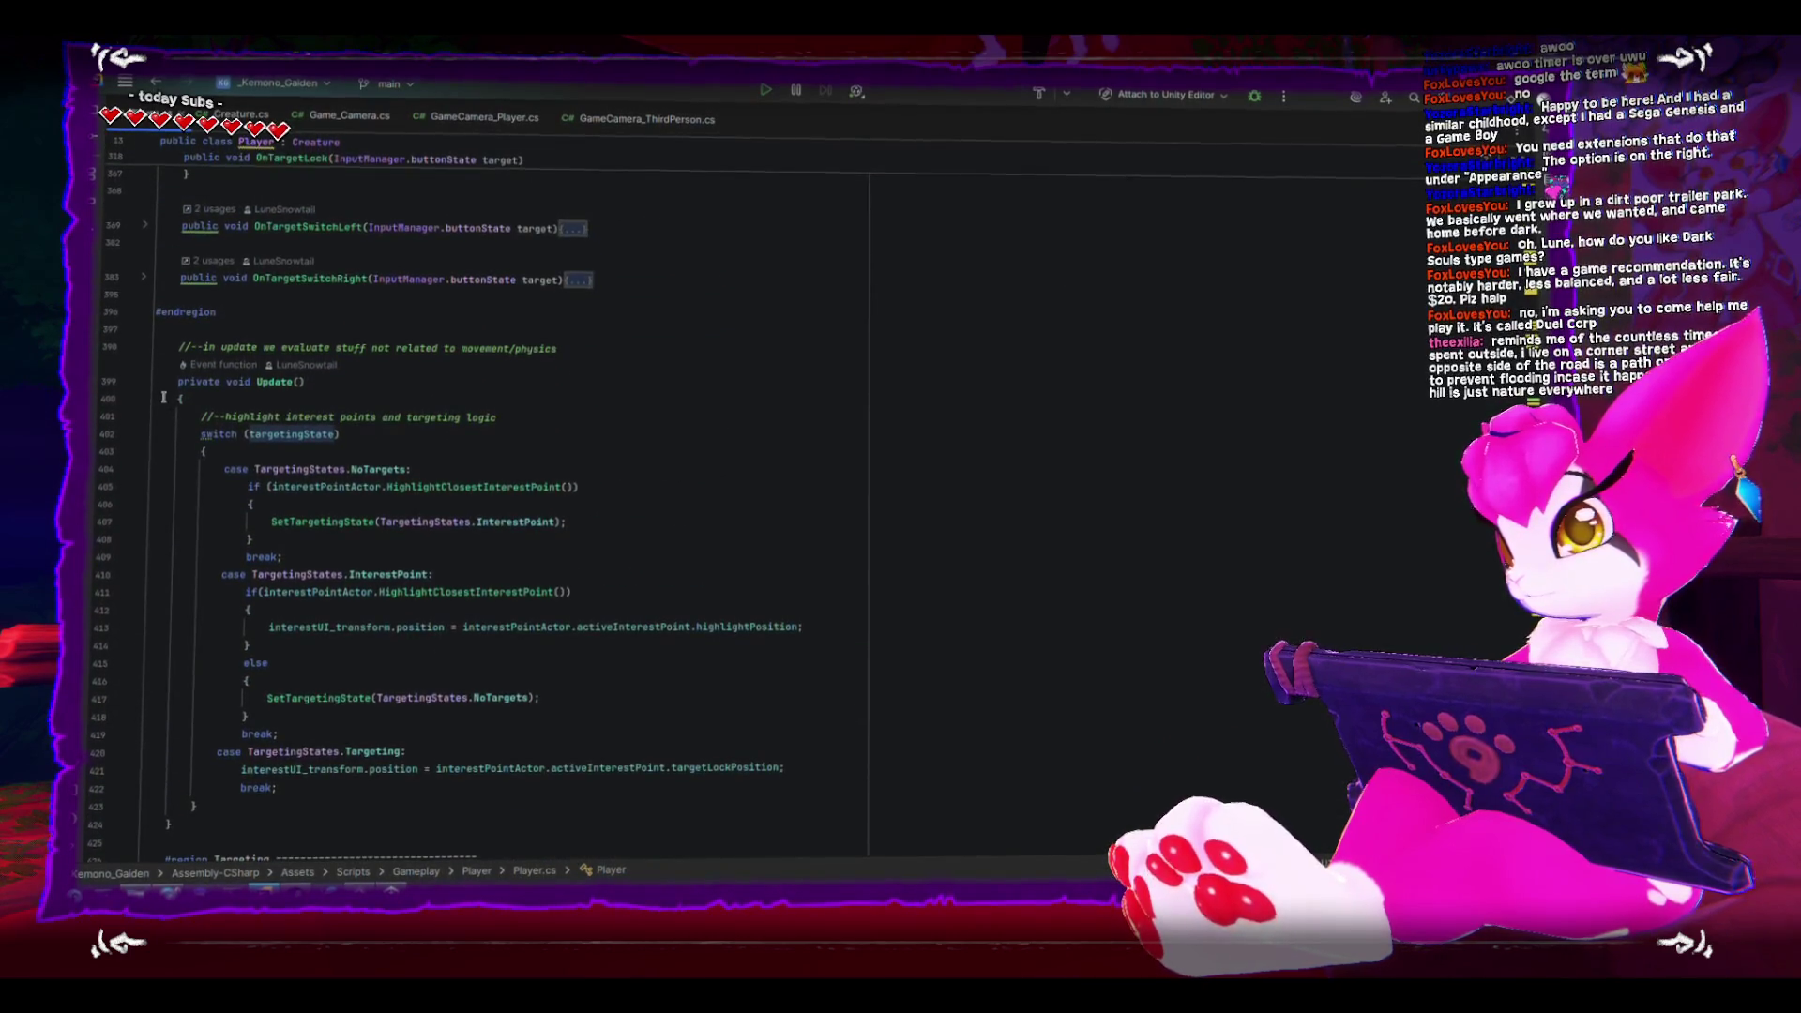
scroll(292, 483, "down", 20)
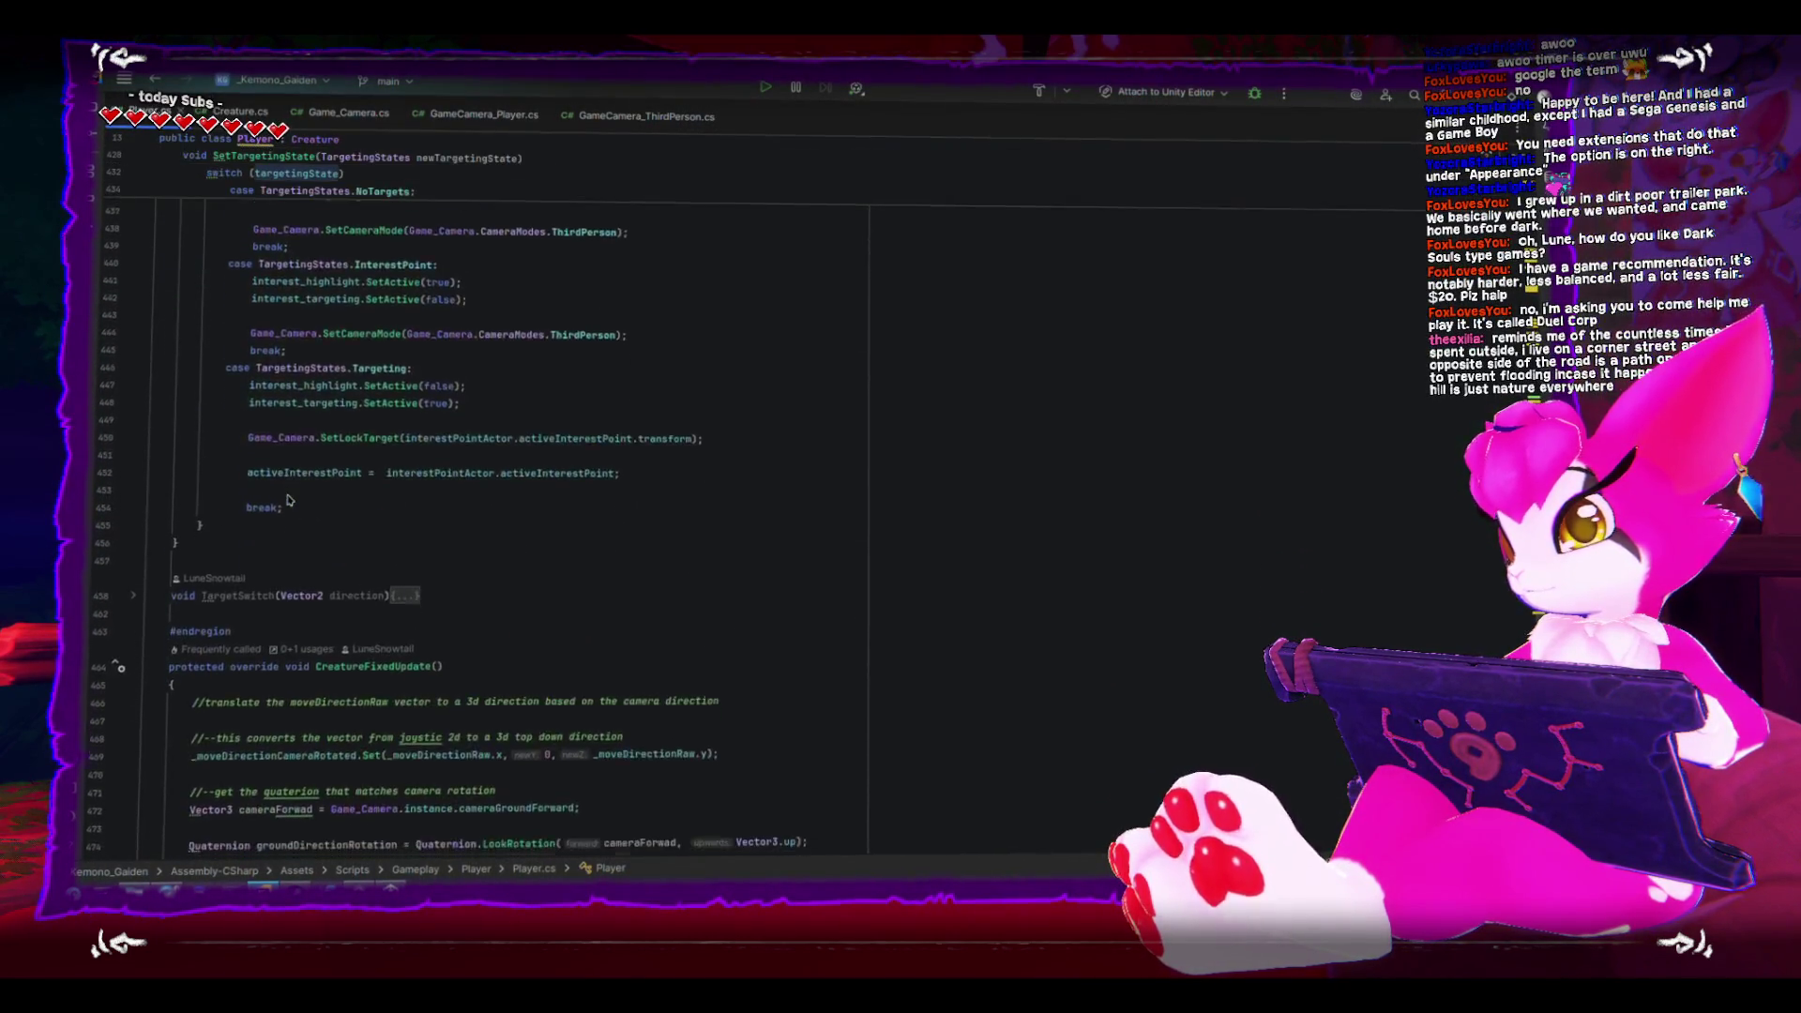
scroll(288, 498, "down", 3)
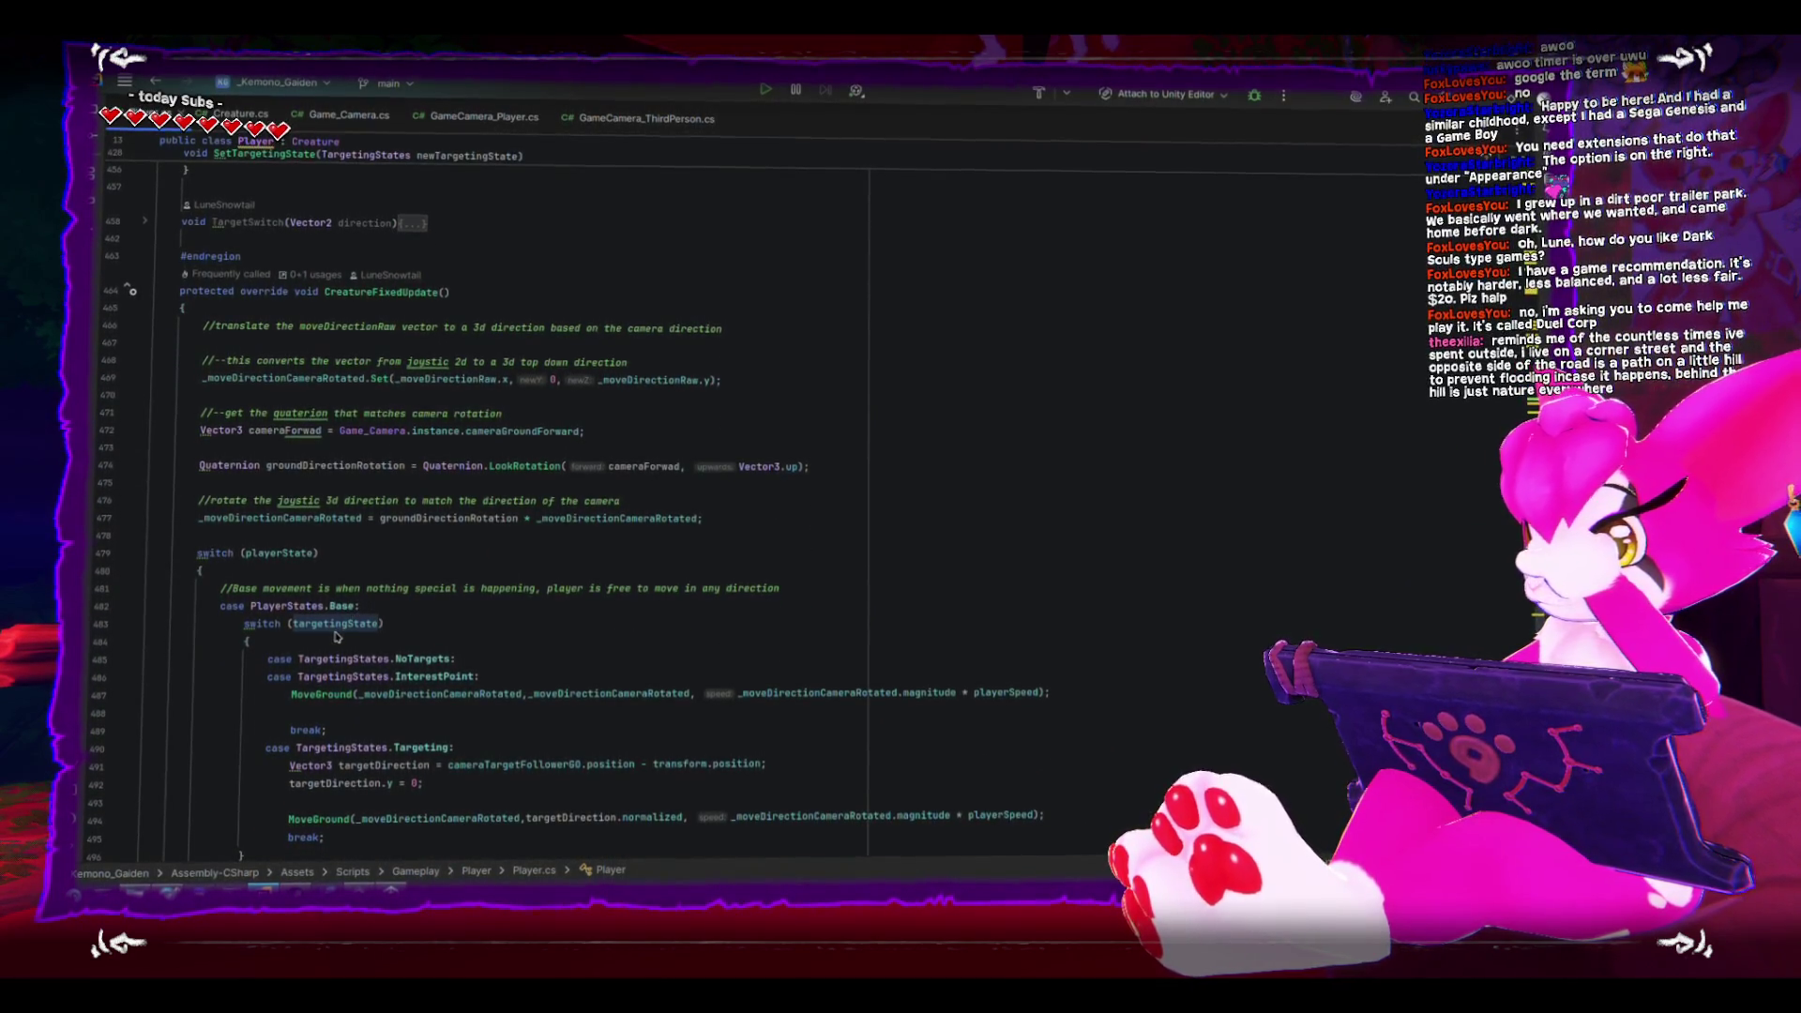
scroll(485, 750, "down", 3)
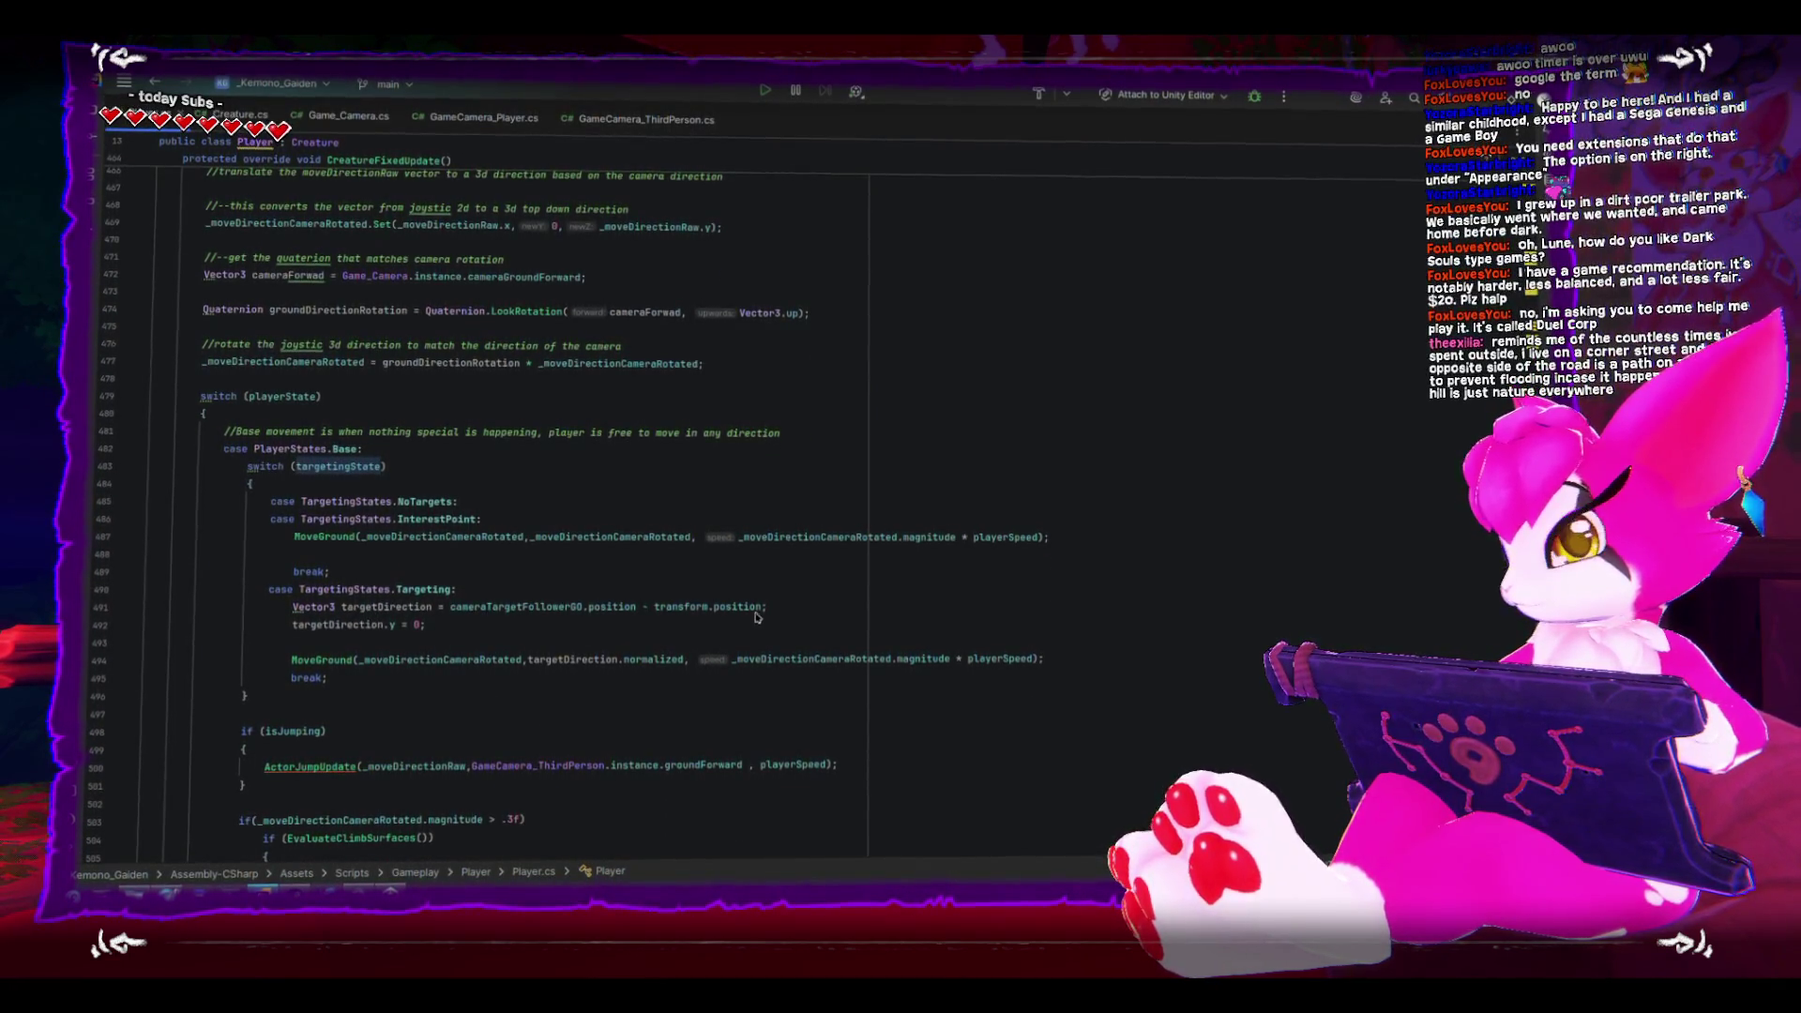
left_click(532, 601)
left_click(541, 585)
- Add Debug.Log("targeting state"); after the MoveGround call, above break in the Targeting case
key("Return")
key("Down")
key("Down")
key("Down")
key("alt+shift+Down")
key("Return")
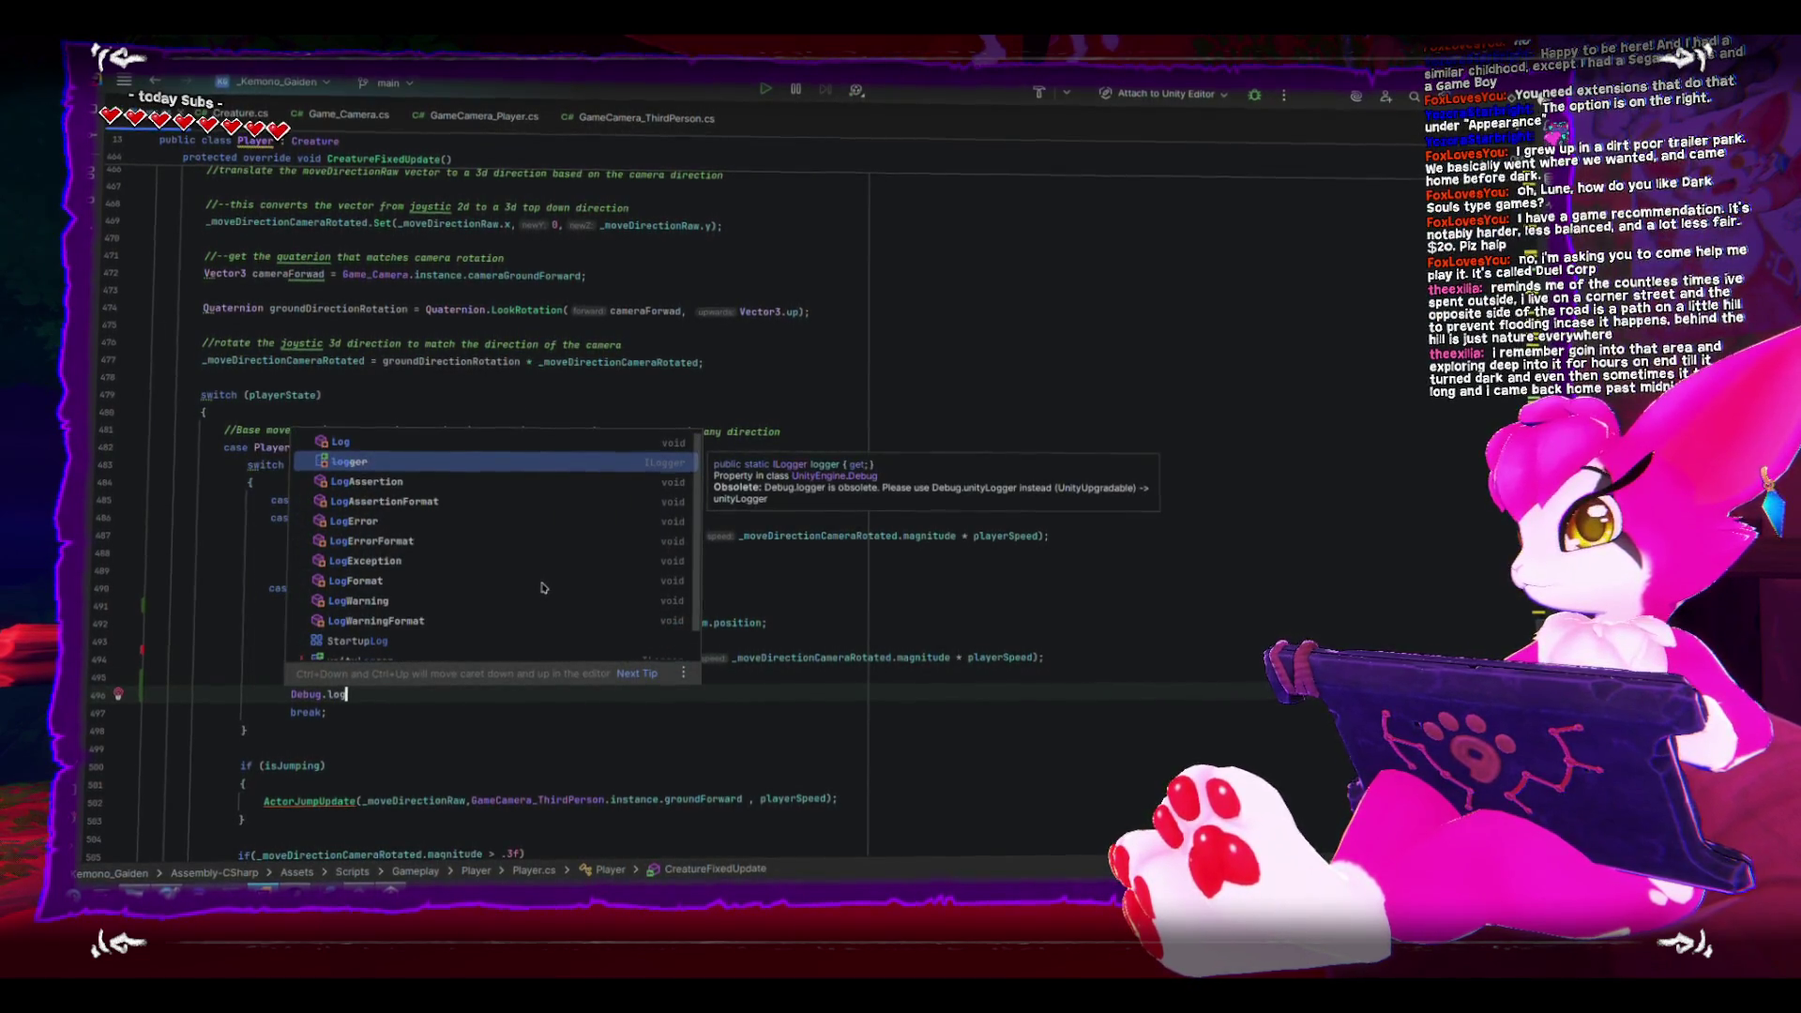
key("ctrl")
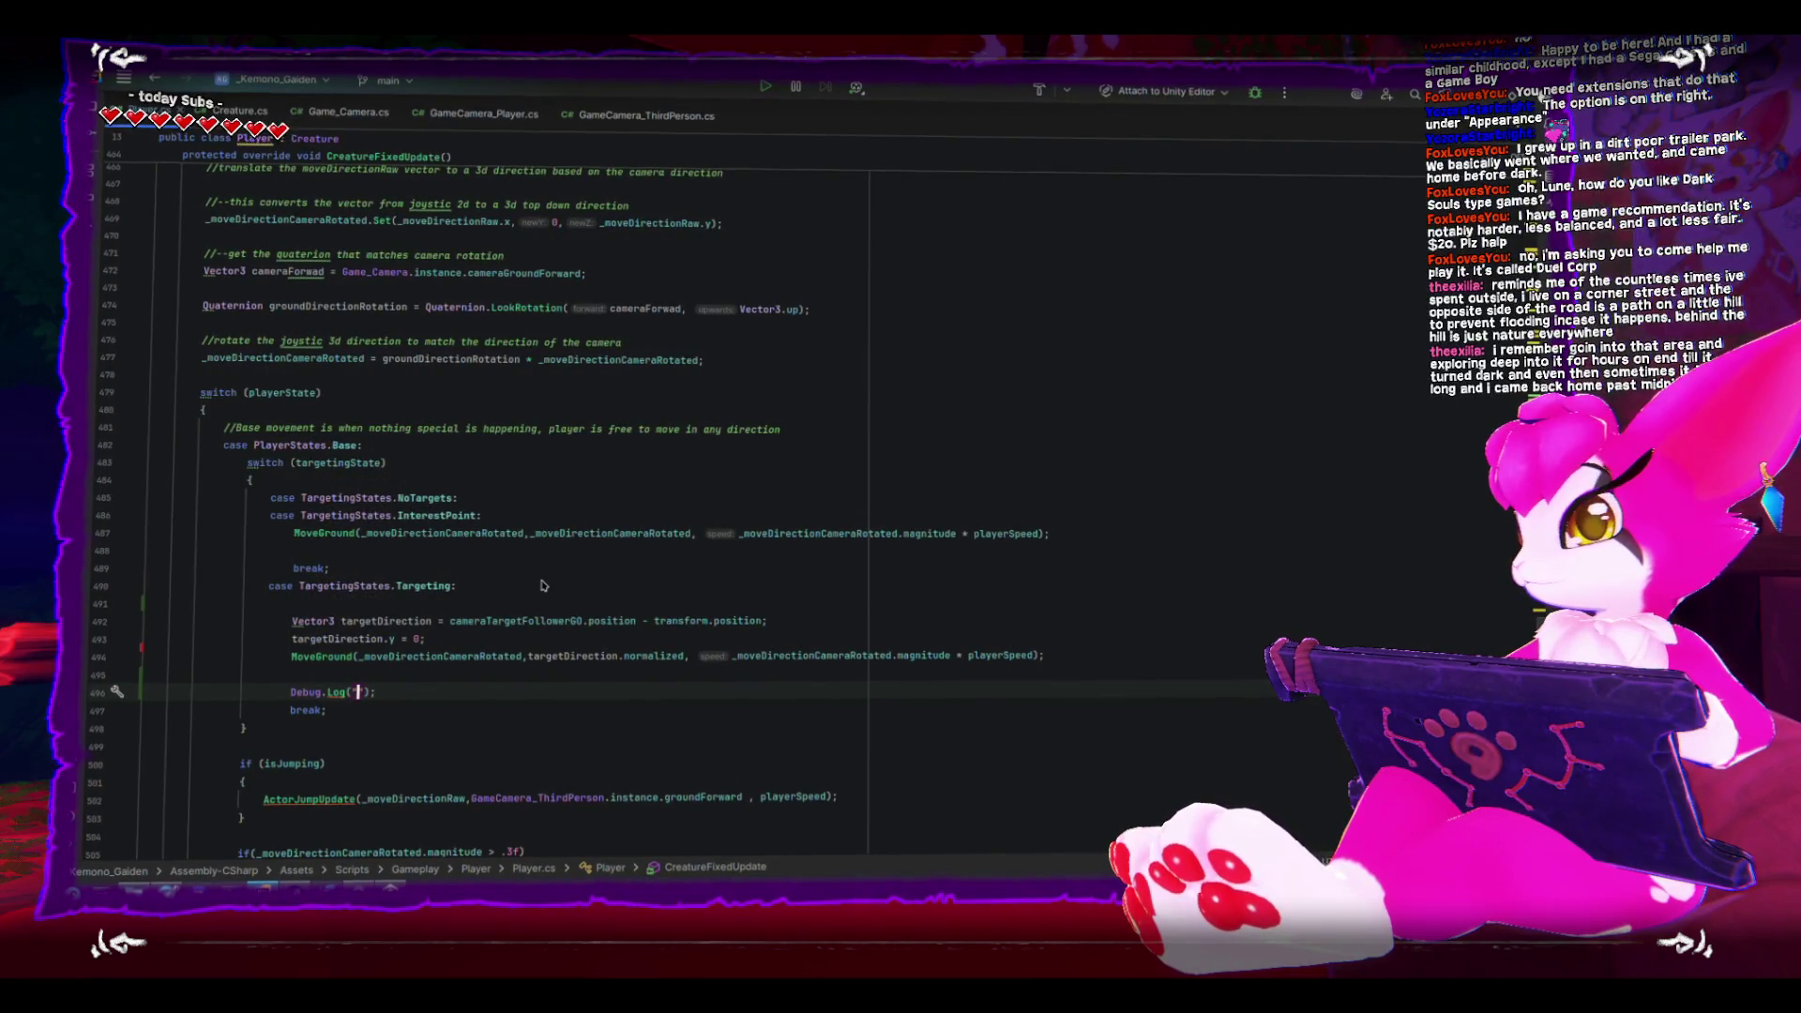
type("state")
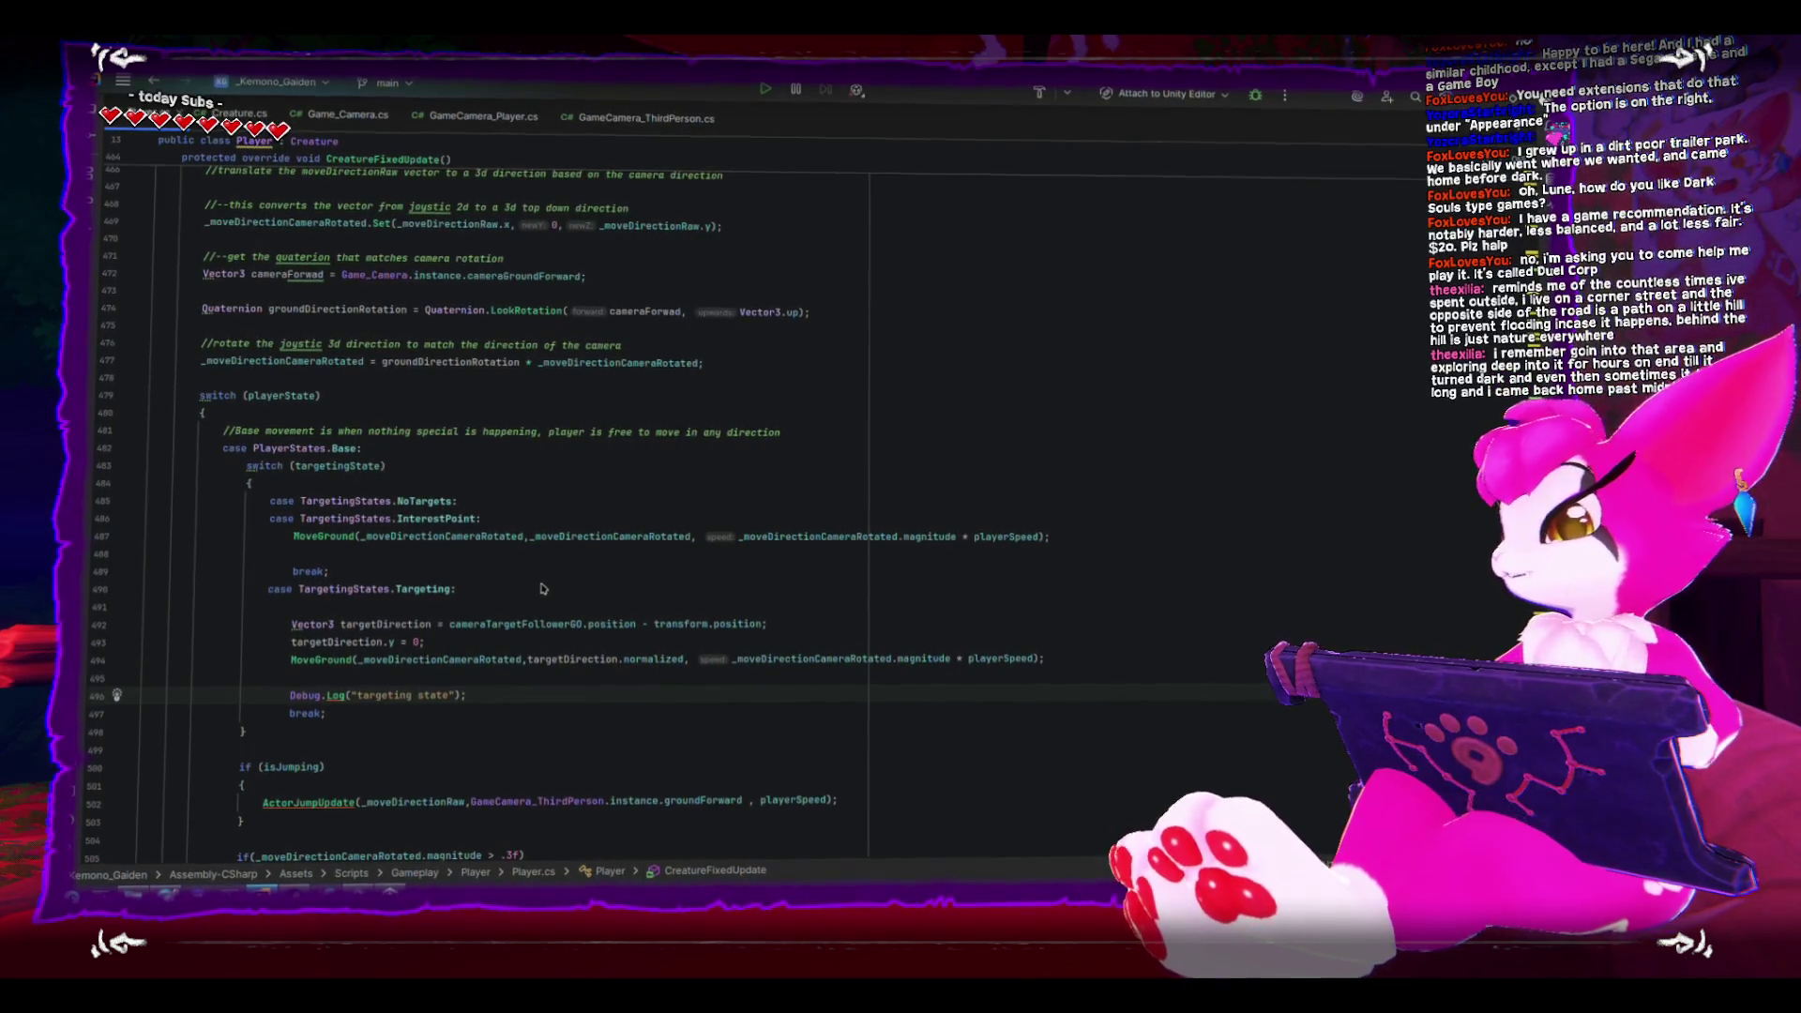
key("alt+Tab")
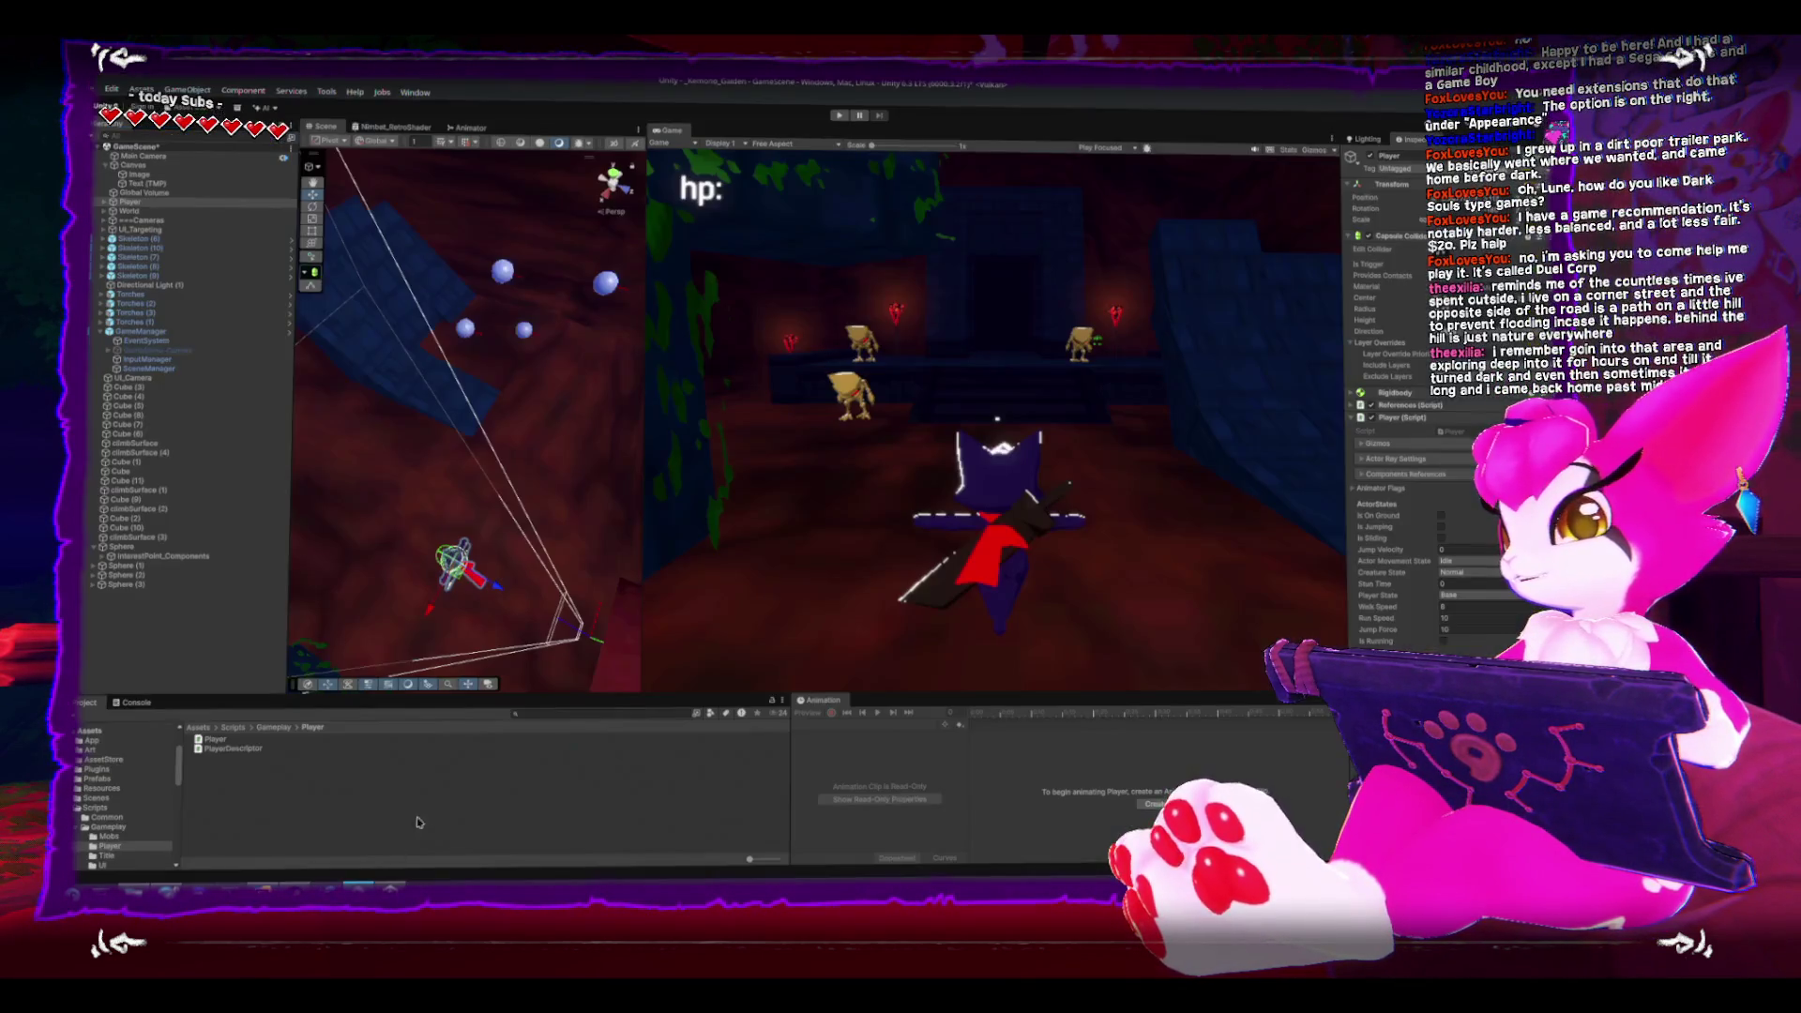
- Run the game, pause it, confirm the 'targeting state' log in the Console, and exit
left_click(839, 119)
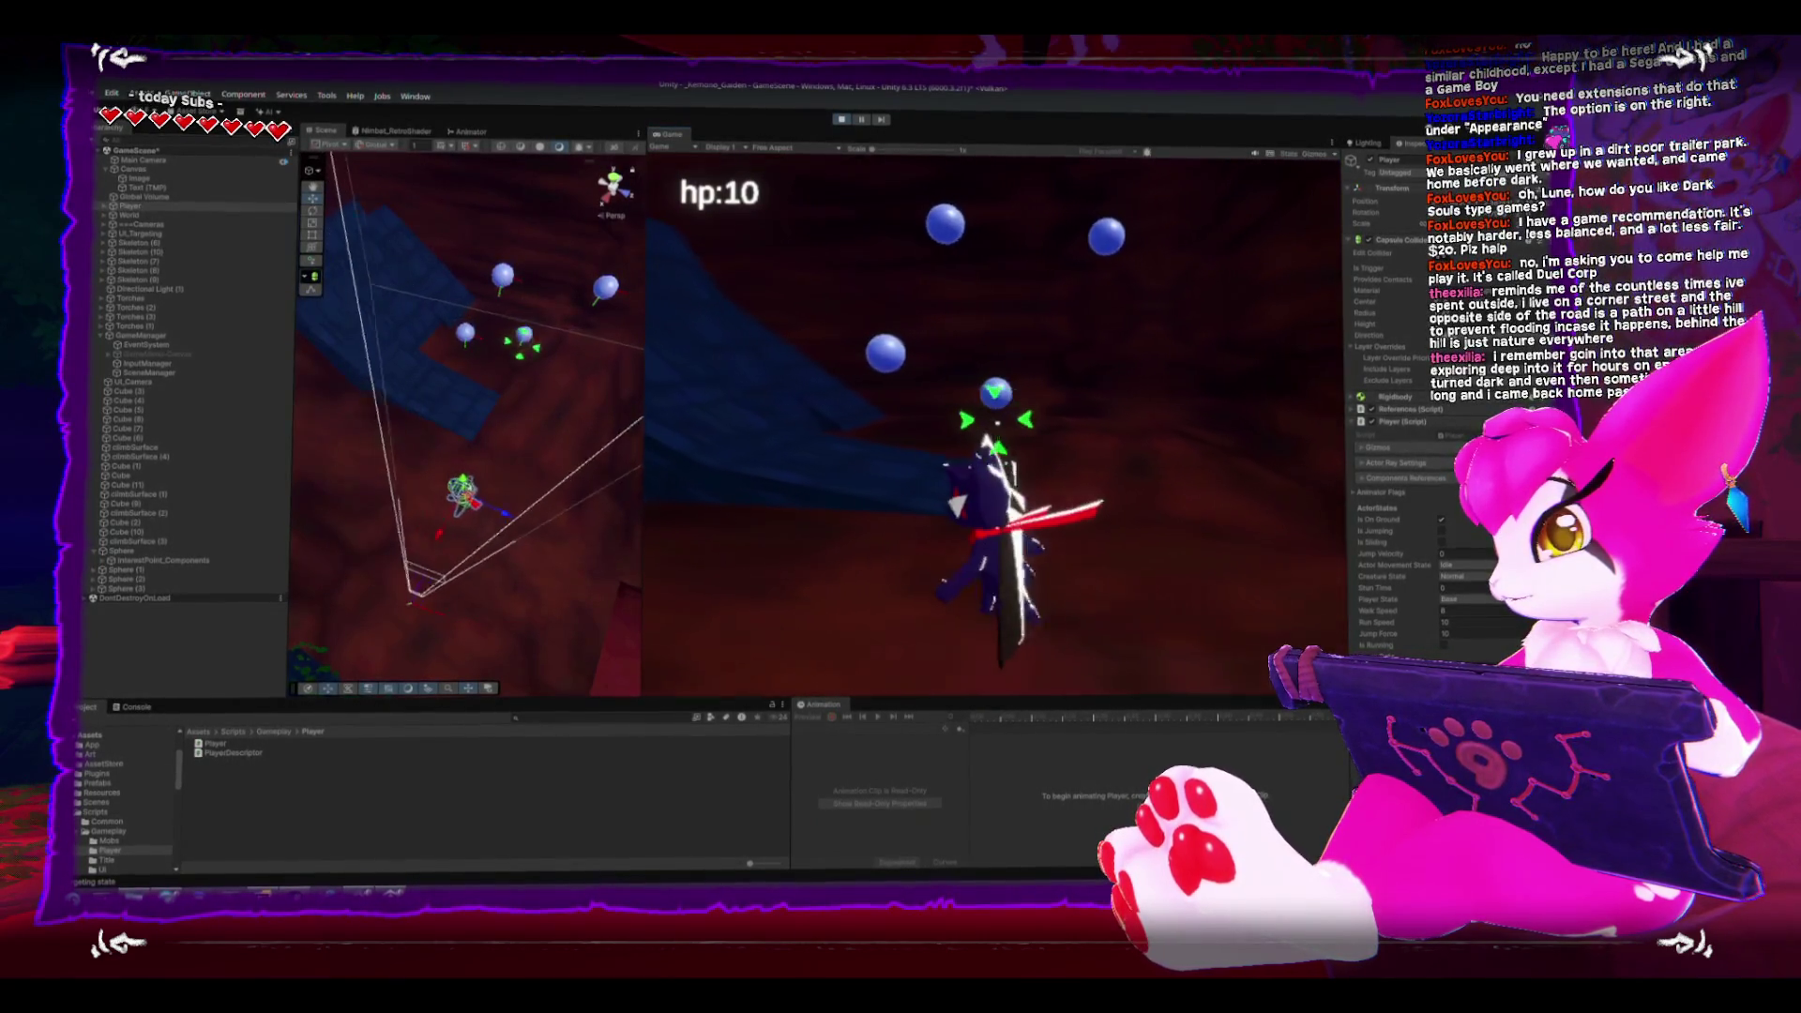
key("Escape")
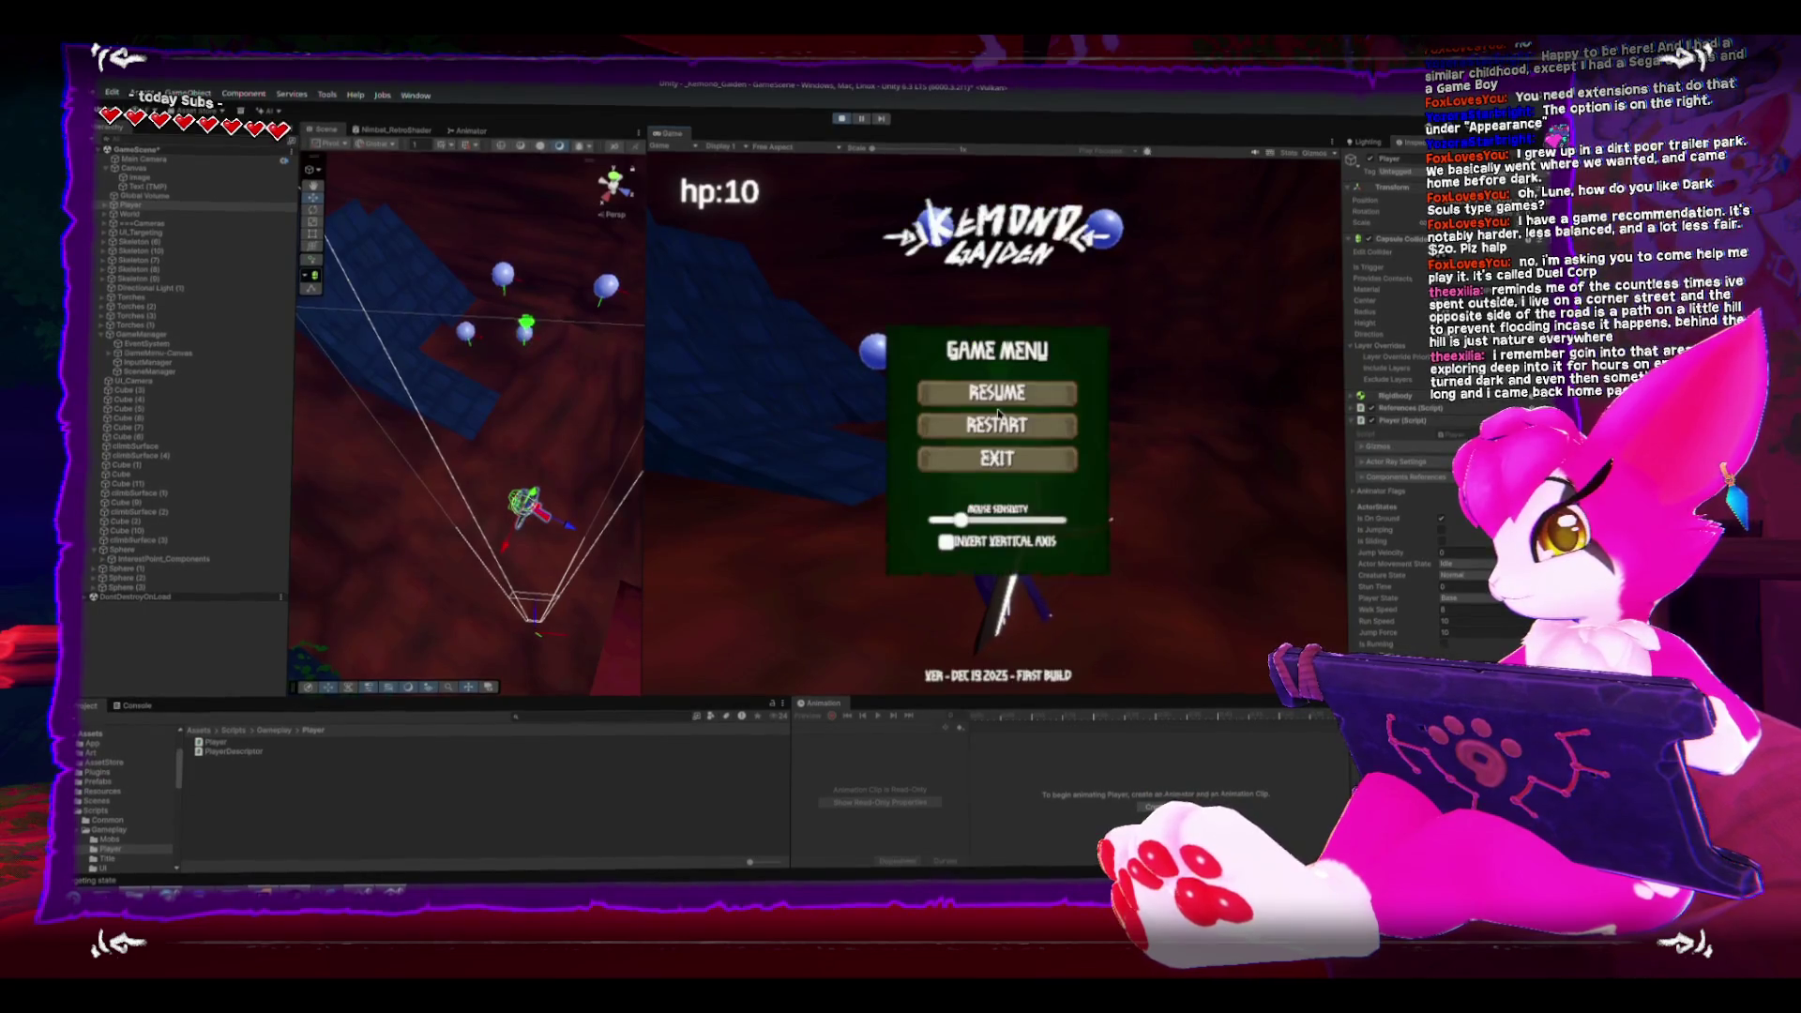
left_click(132, 705)
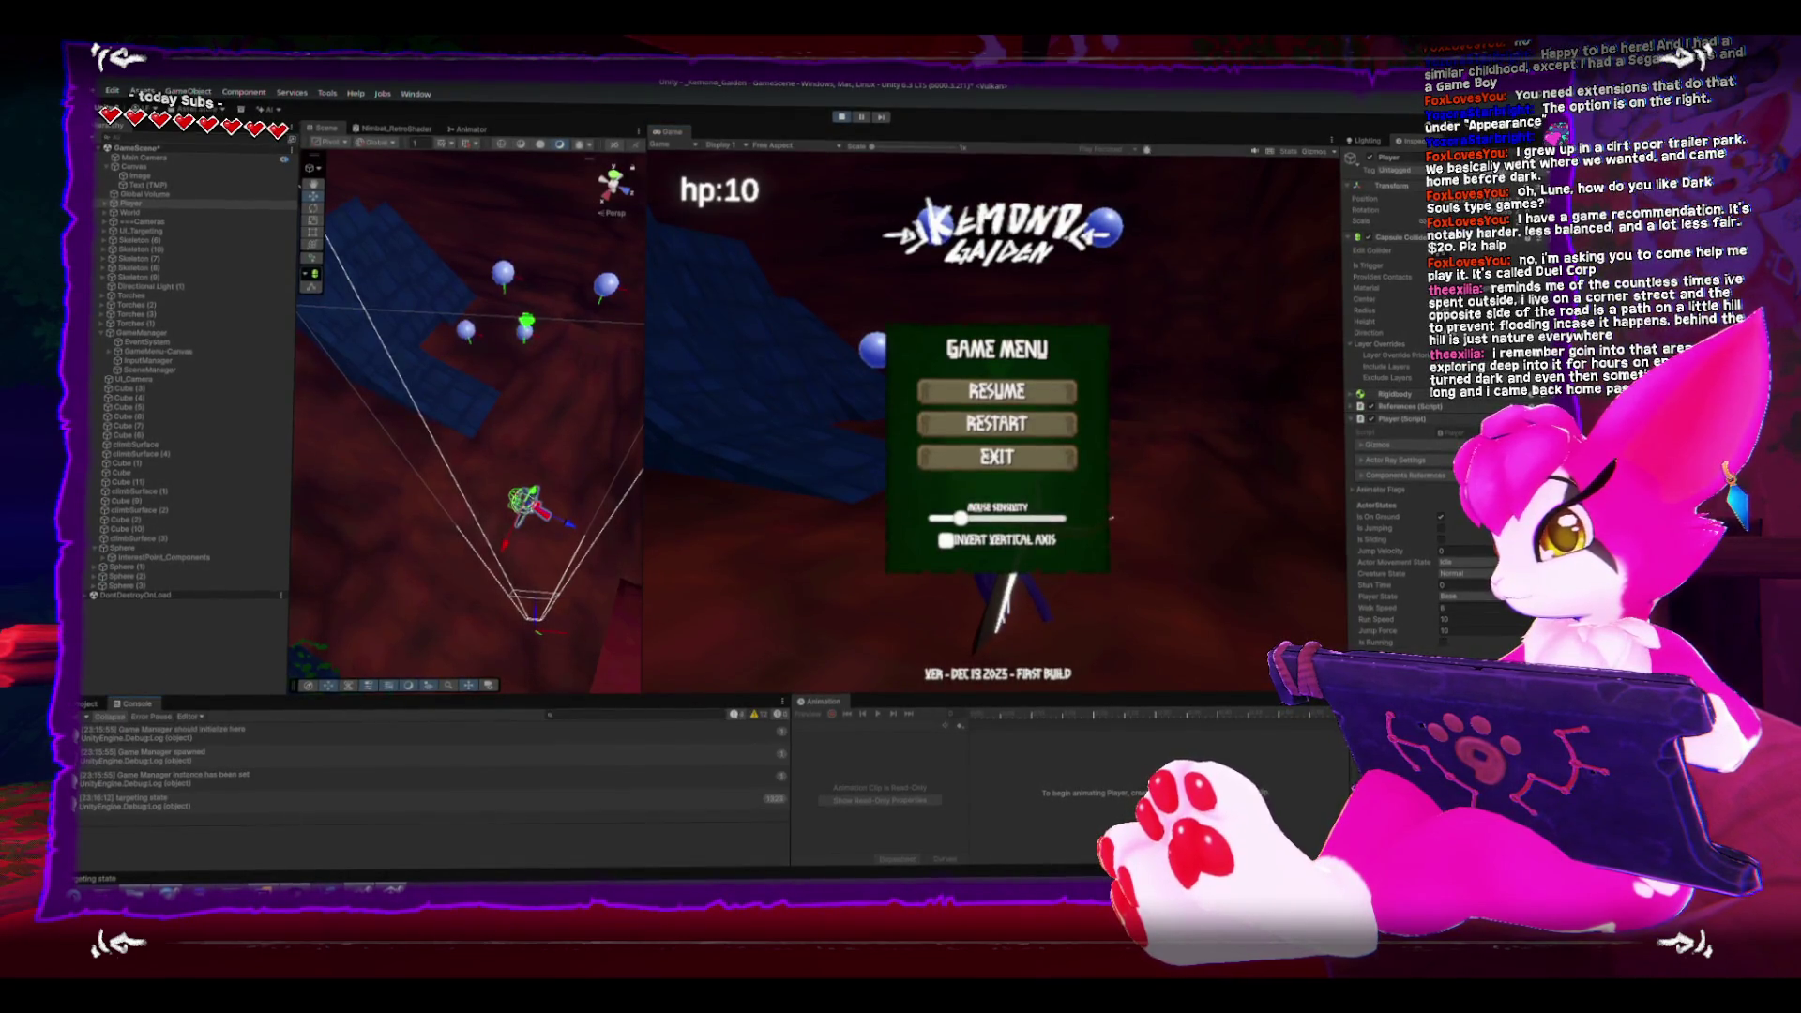
left_click(1023, 459)
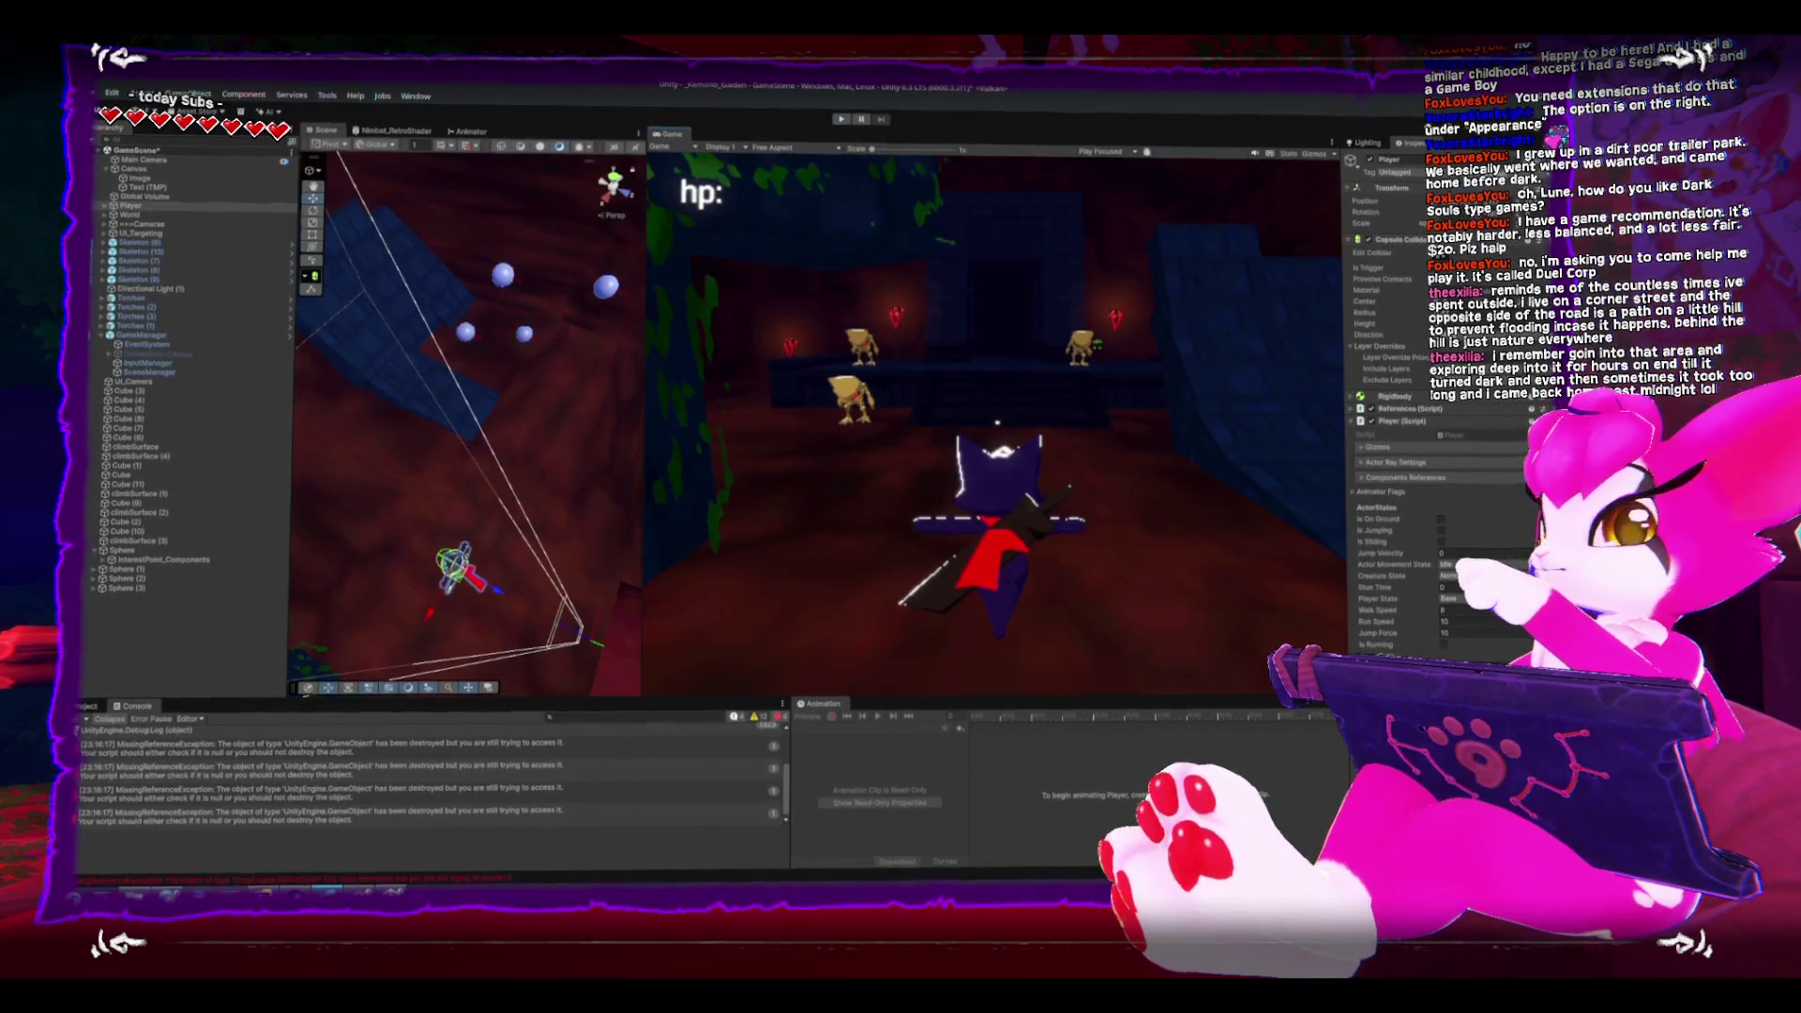
key("alt+Tab")
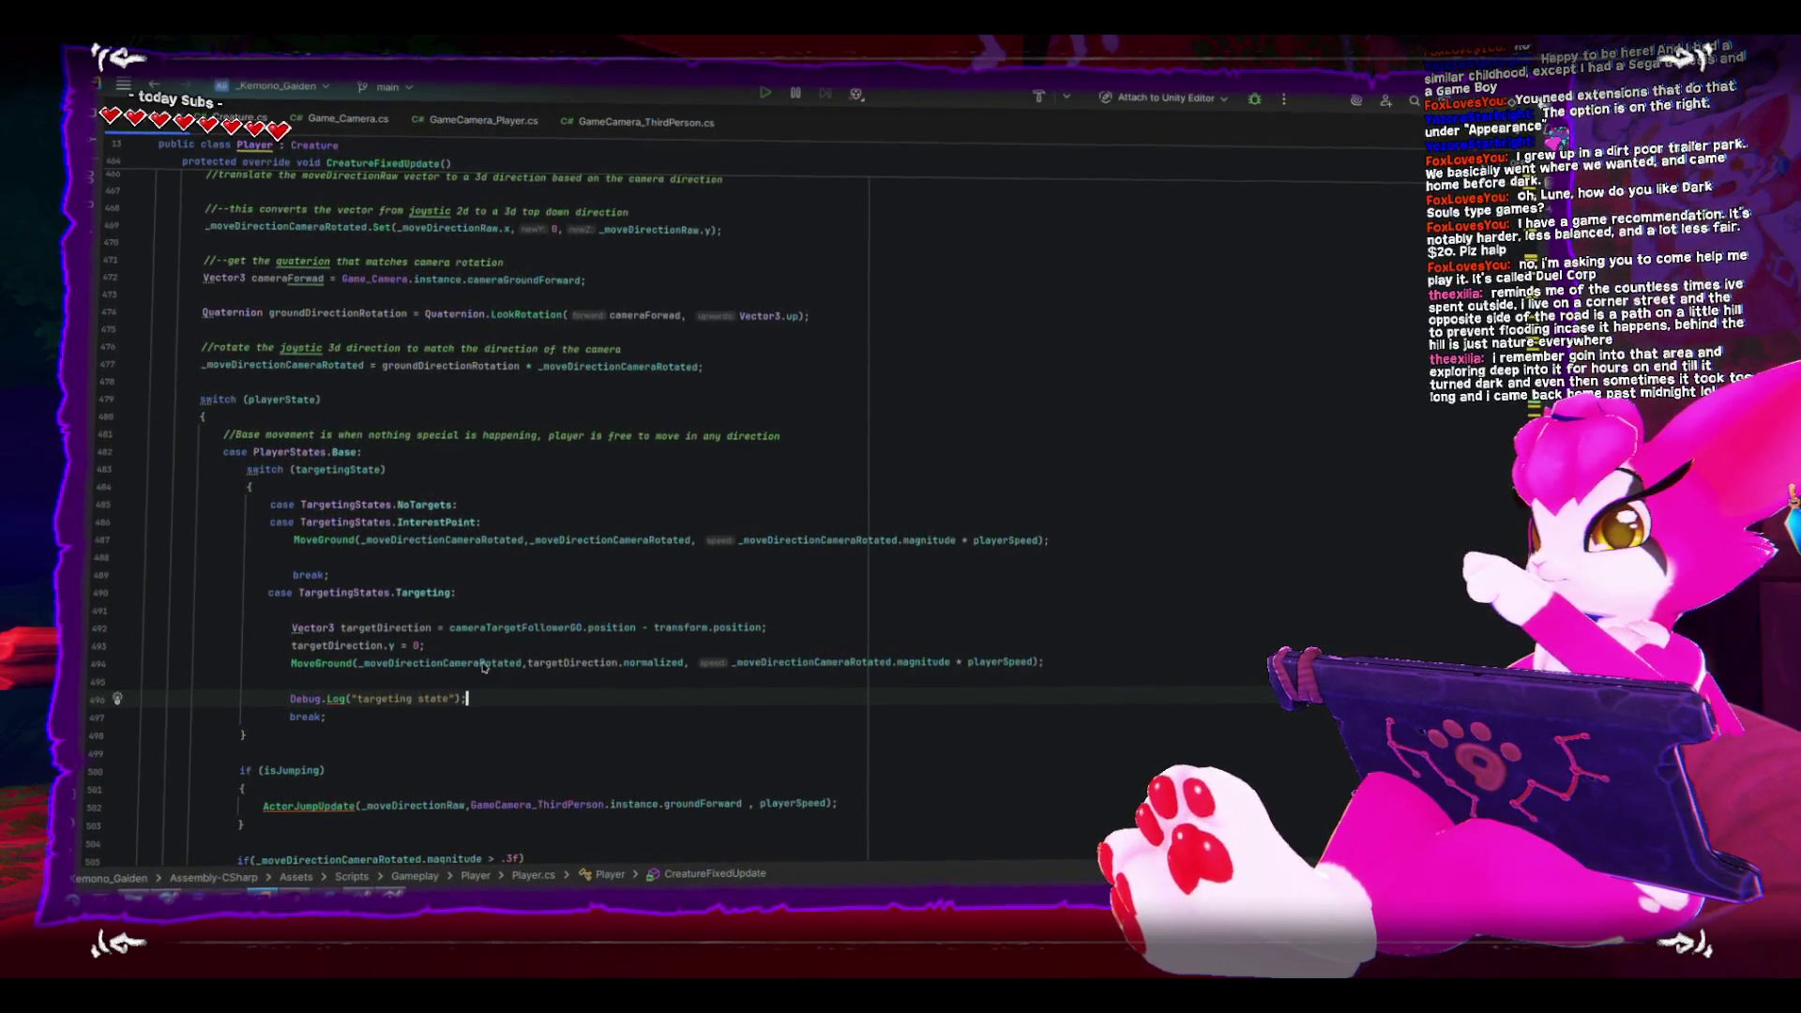
- Highlight uses of _moveDirectionCameraRotated and targetDirection, then check cameraTargetFollowerGO's quick documentation on line 492
left_click(891, 659)
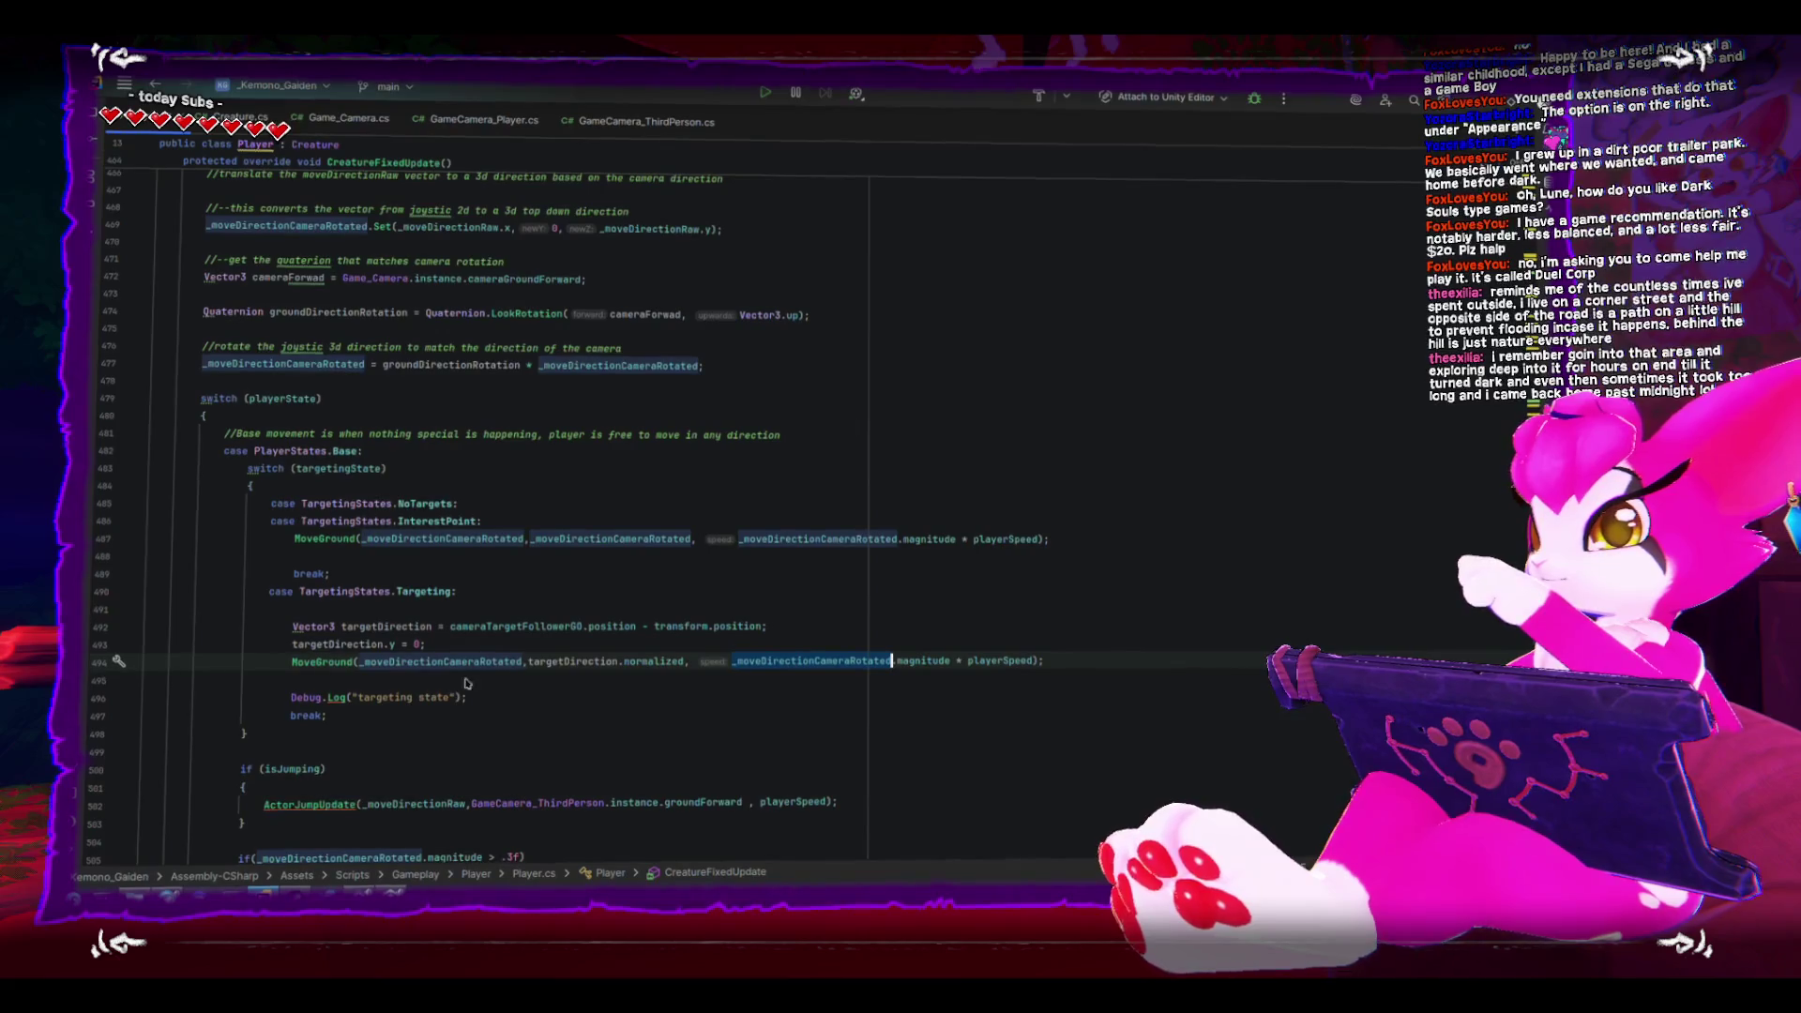
double_click(390, 626)
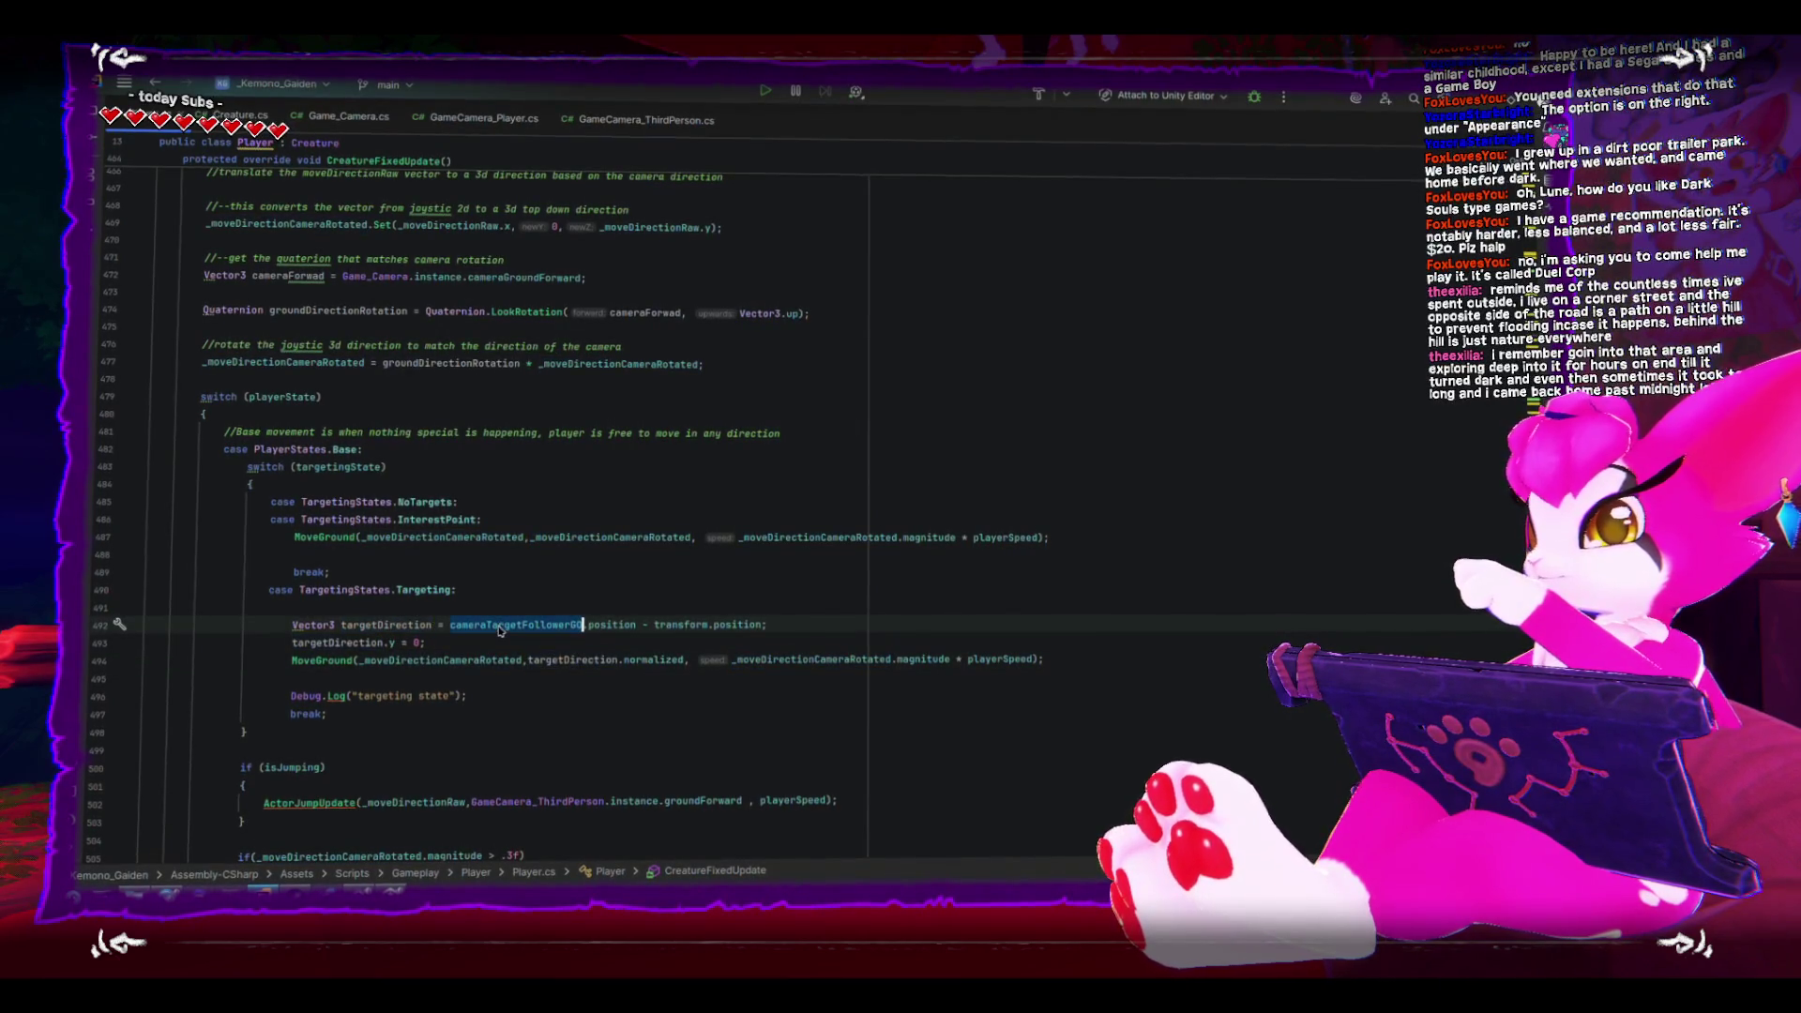
double_click(602, 629)
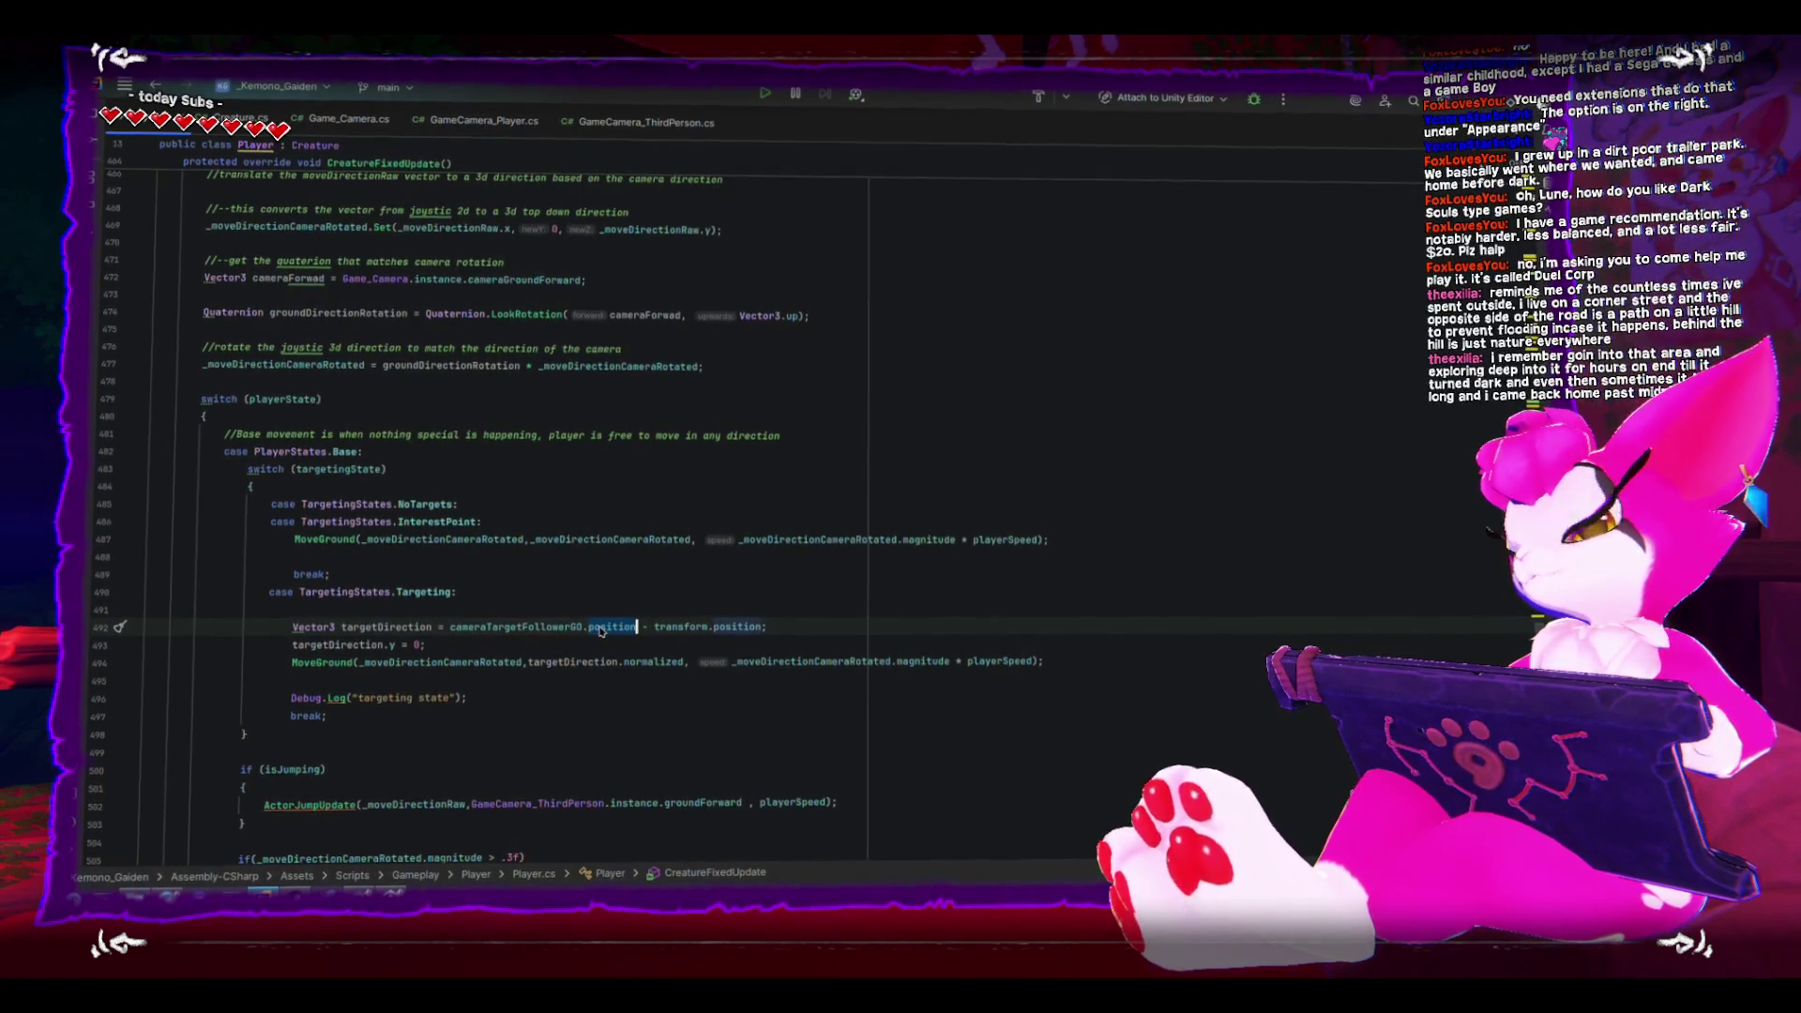
double_click(488, 627)
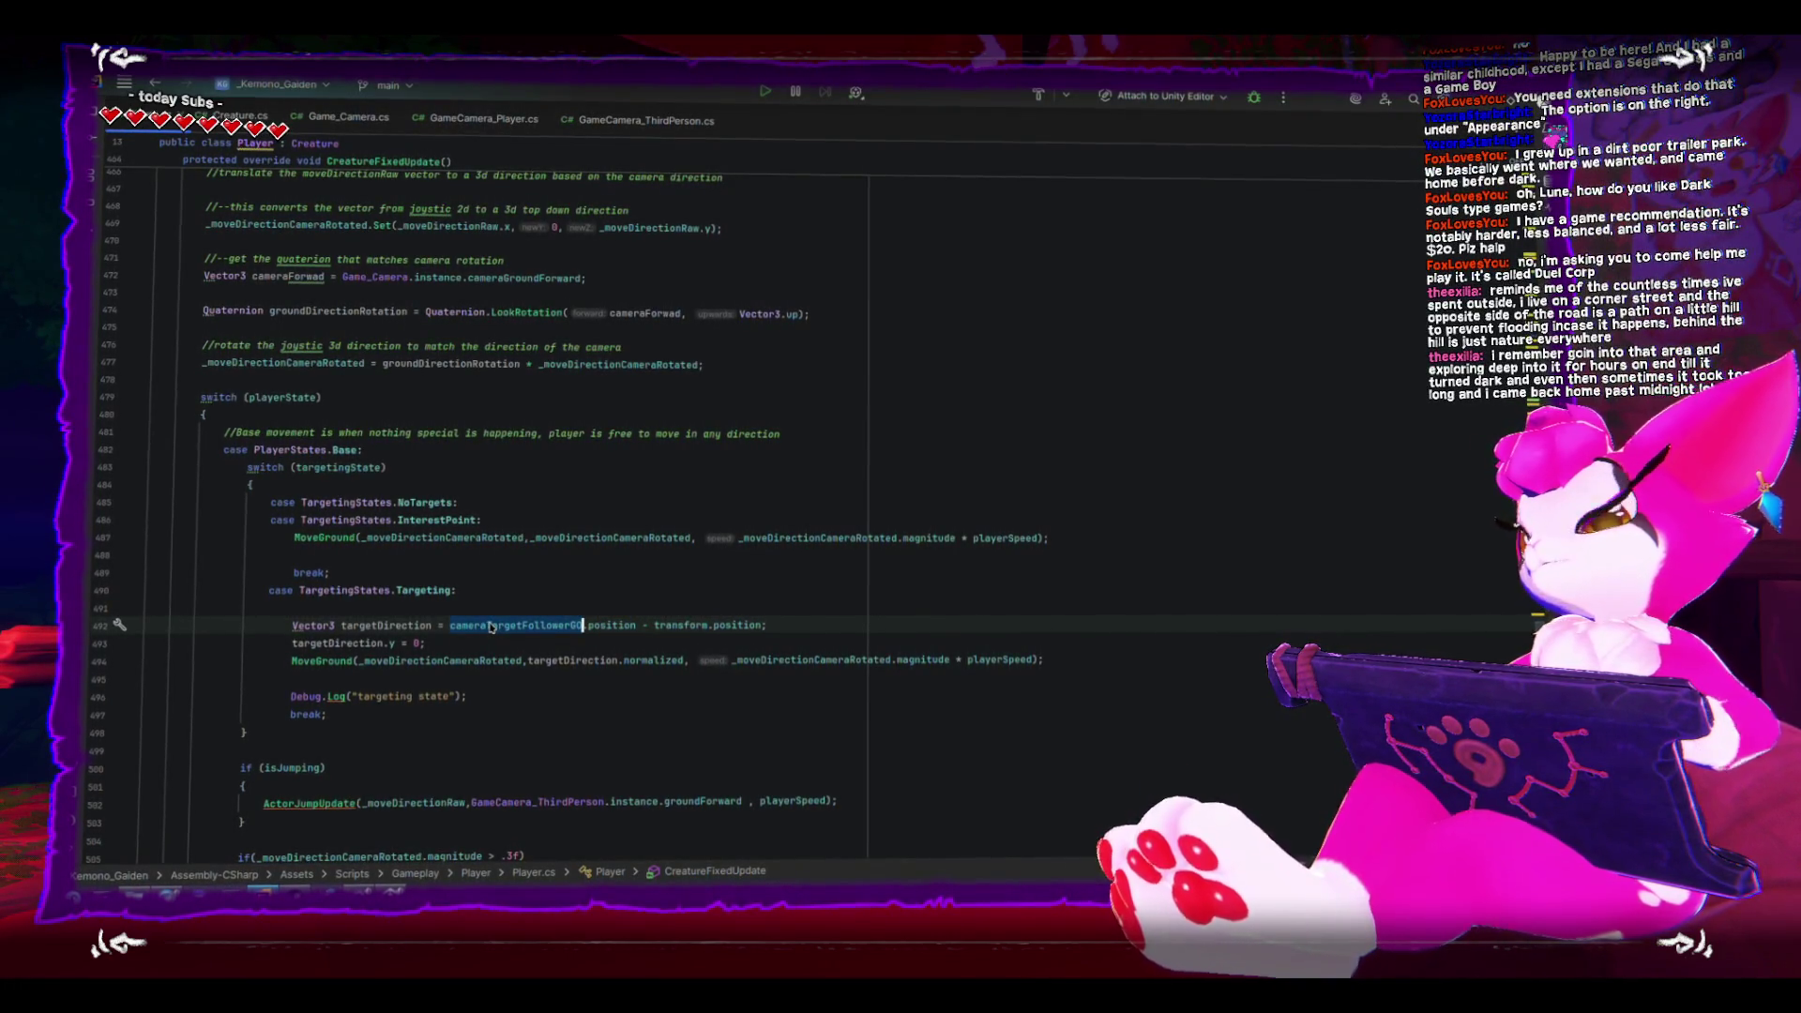
mouse_move(491, 627)
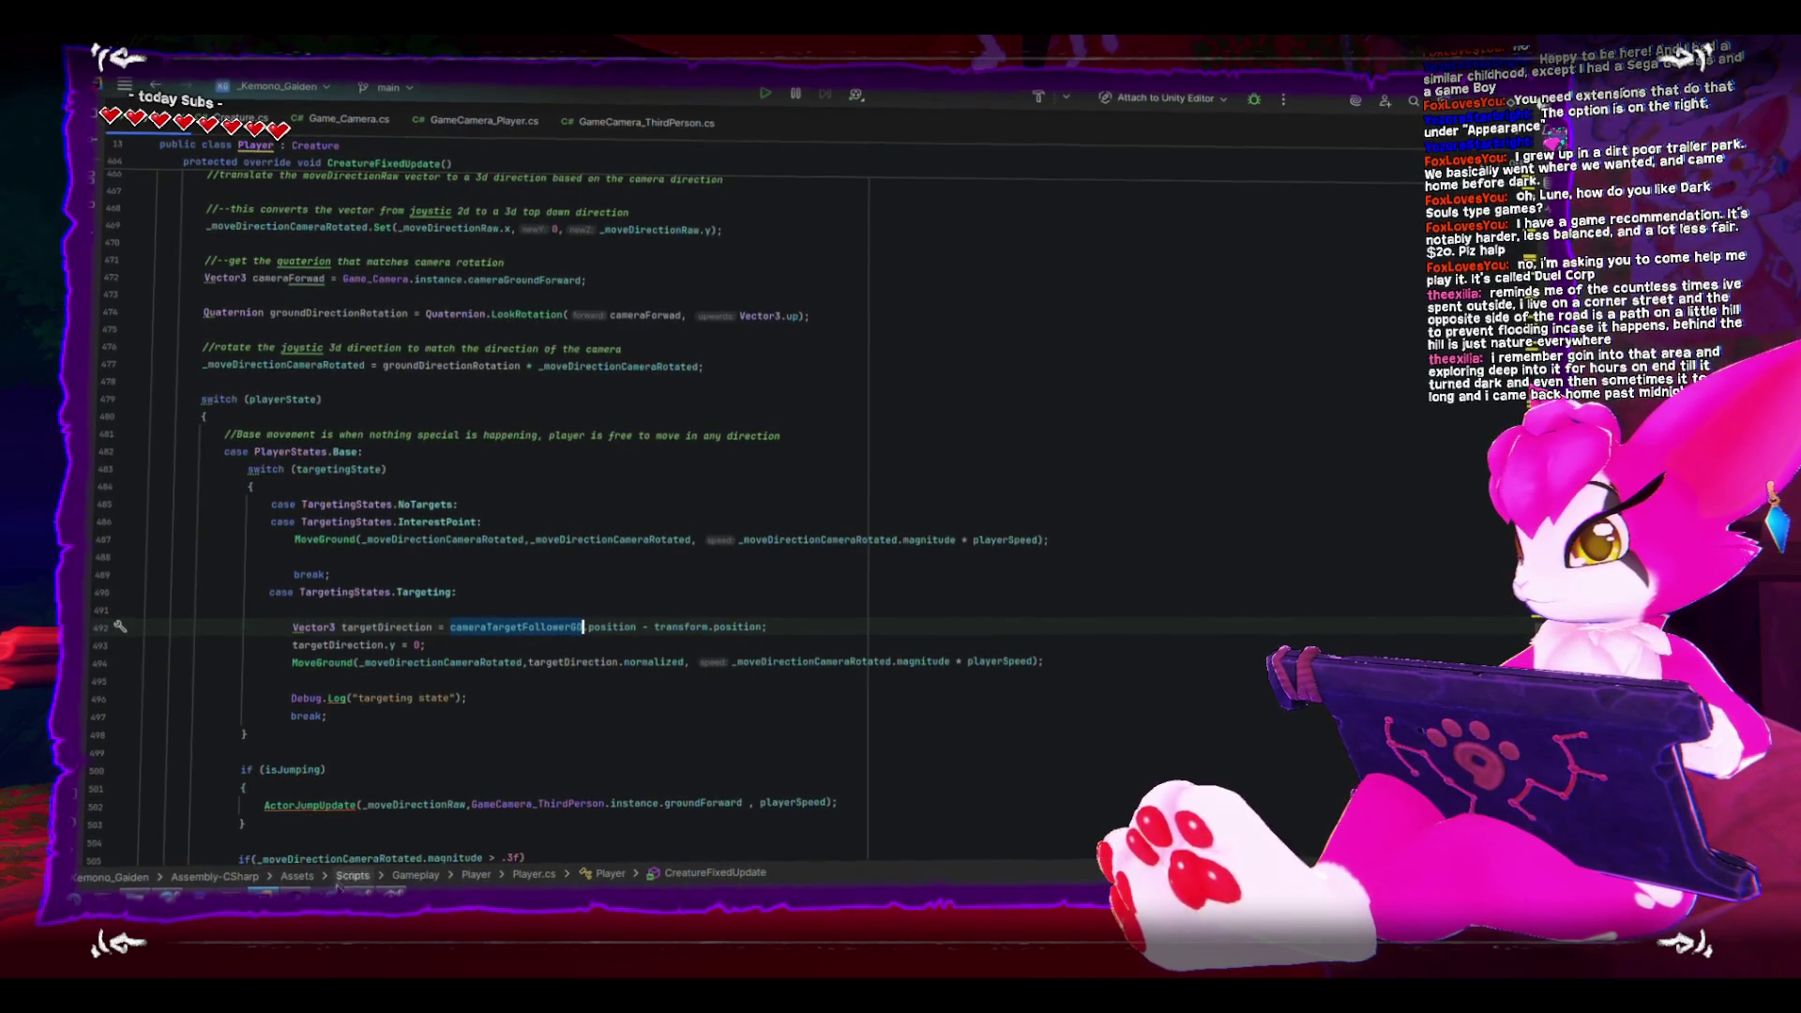
key("alt+Tab")
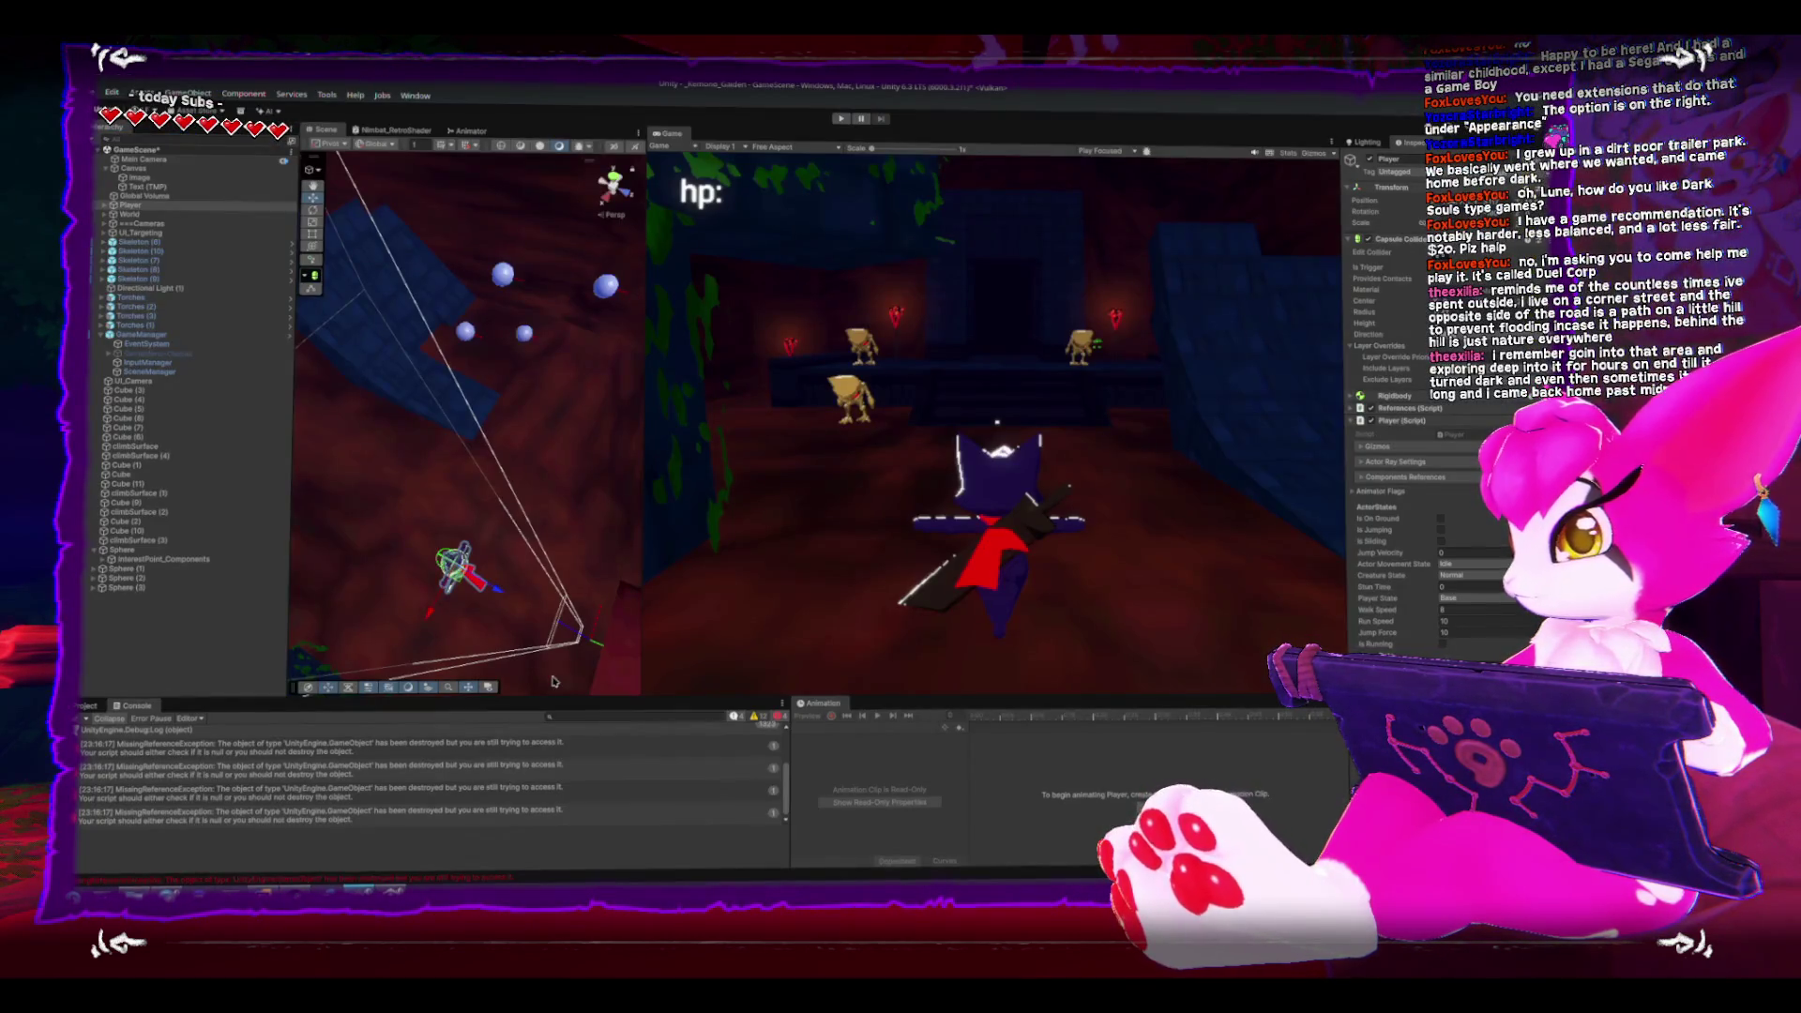
- Empty the Console of its MissingReferenceException entries using the Clear button
left_click(82, 721)
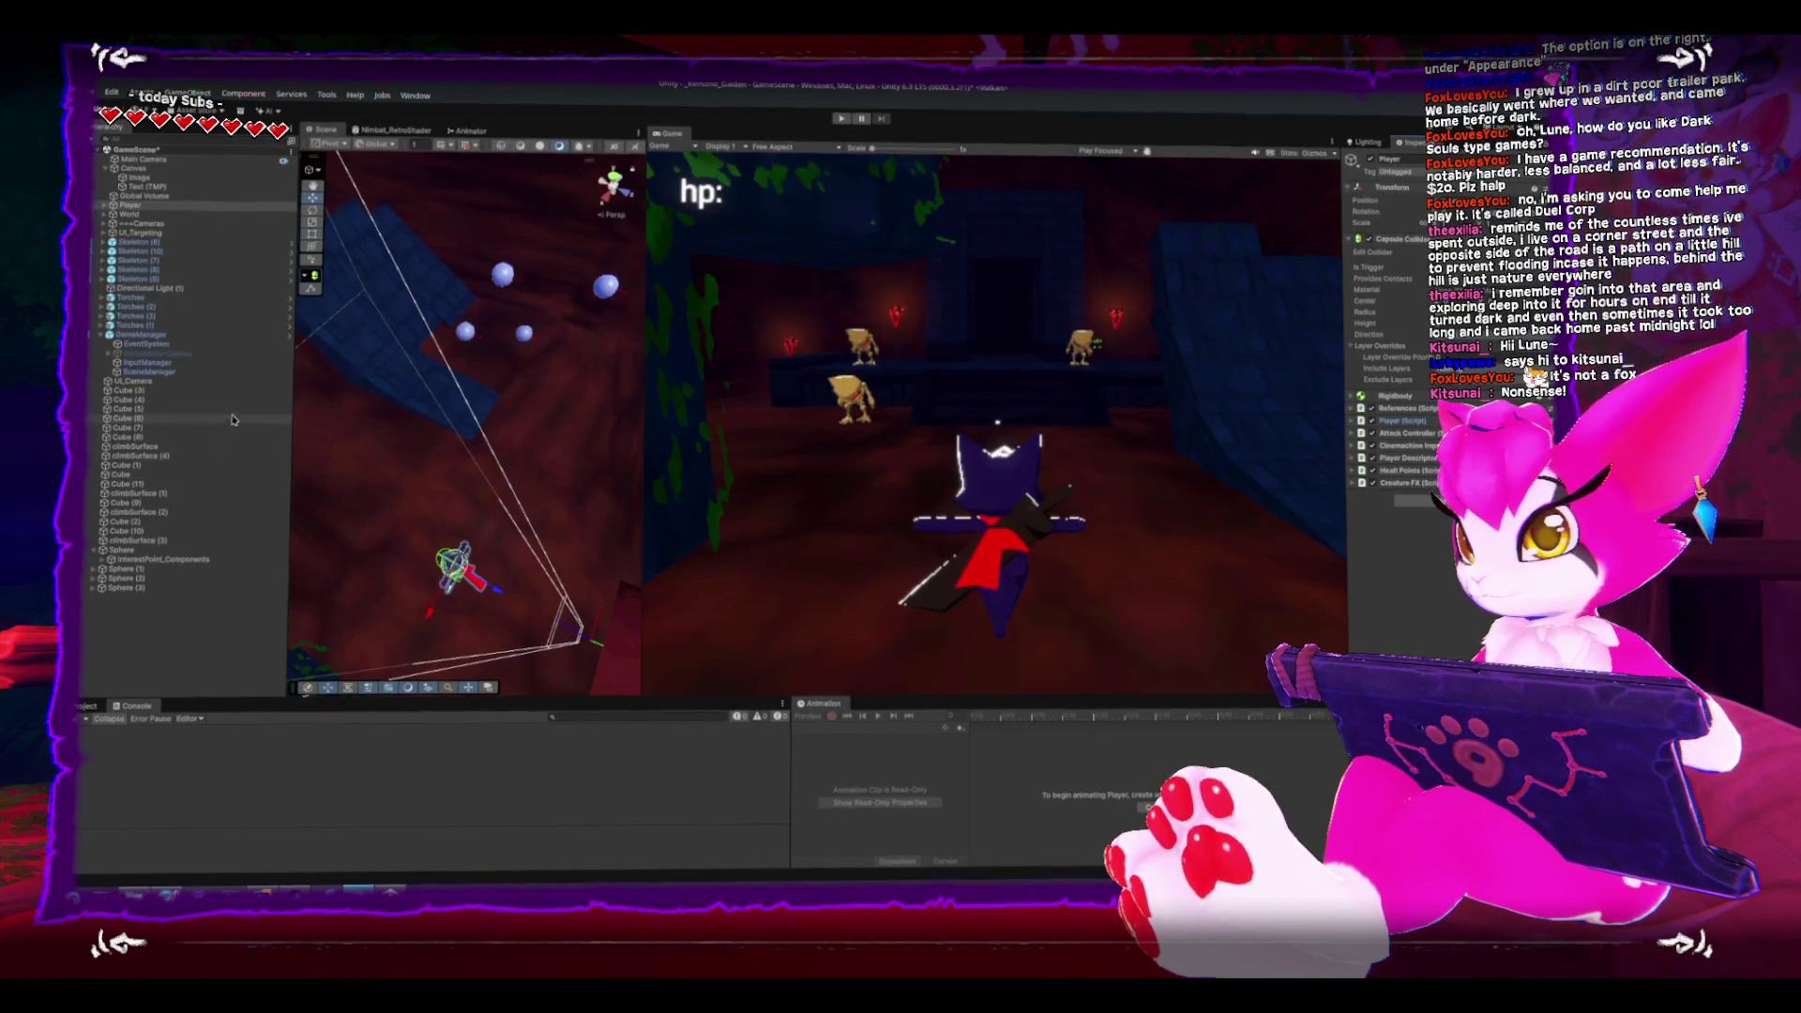
- Expand Player, inspect TargetGO, CM_ThirdPerson and TargetDummy in turn, then enter Play mode
left_click(105, 209)
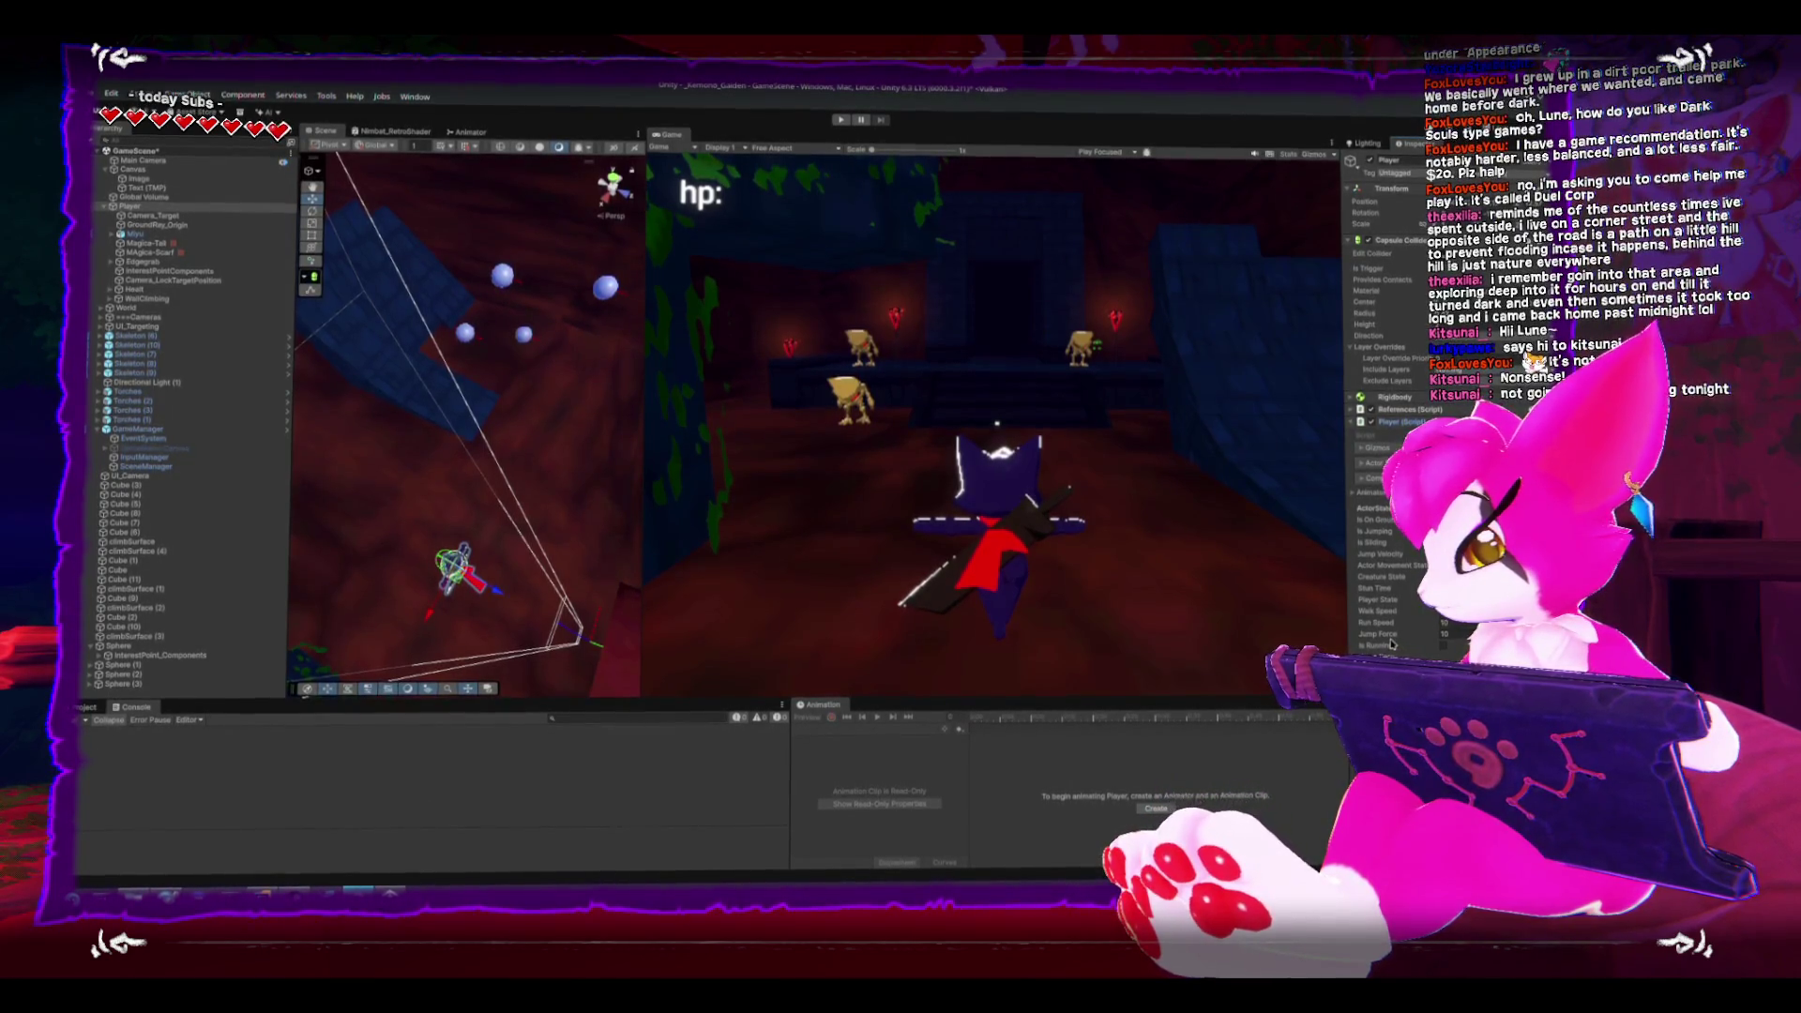
scroll(1379, 375, "down", 2)
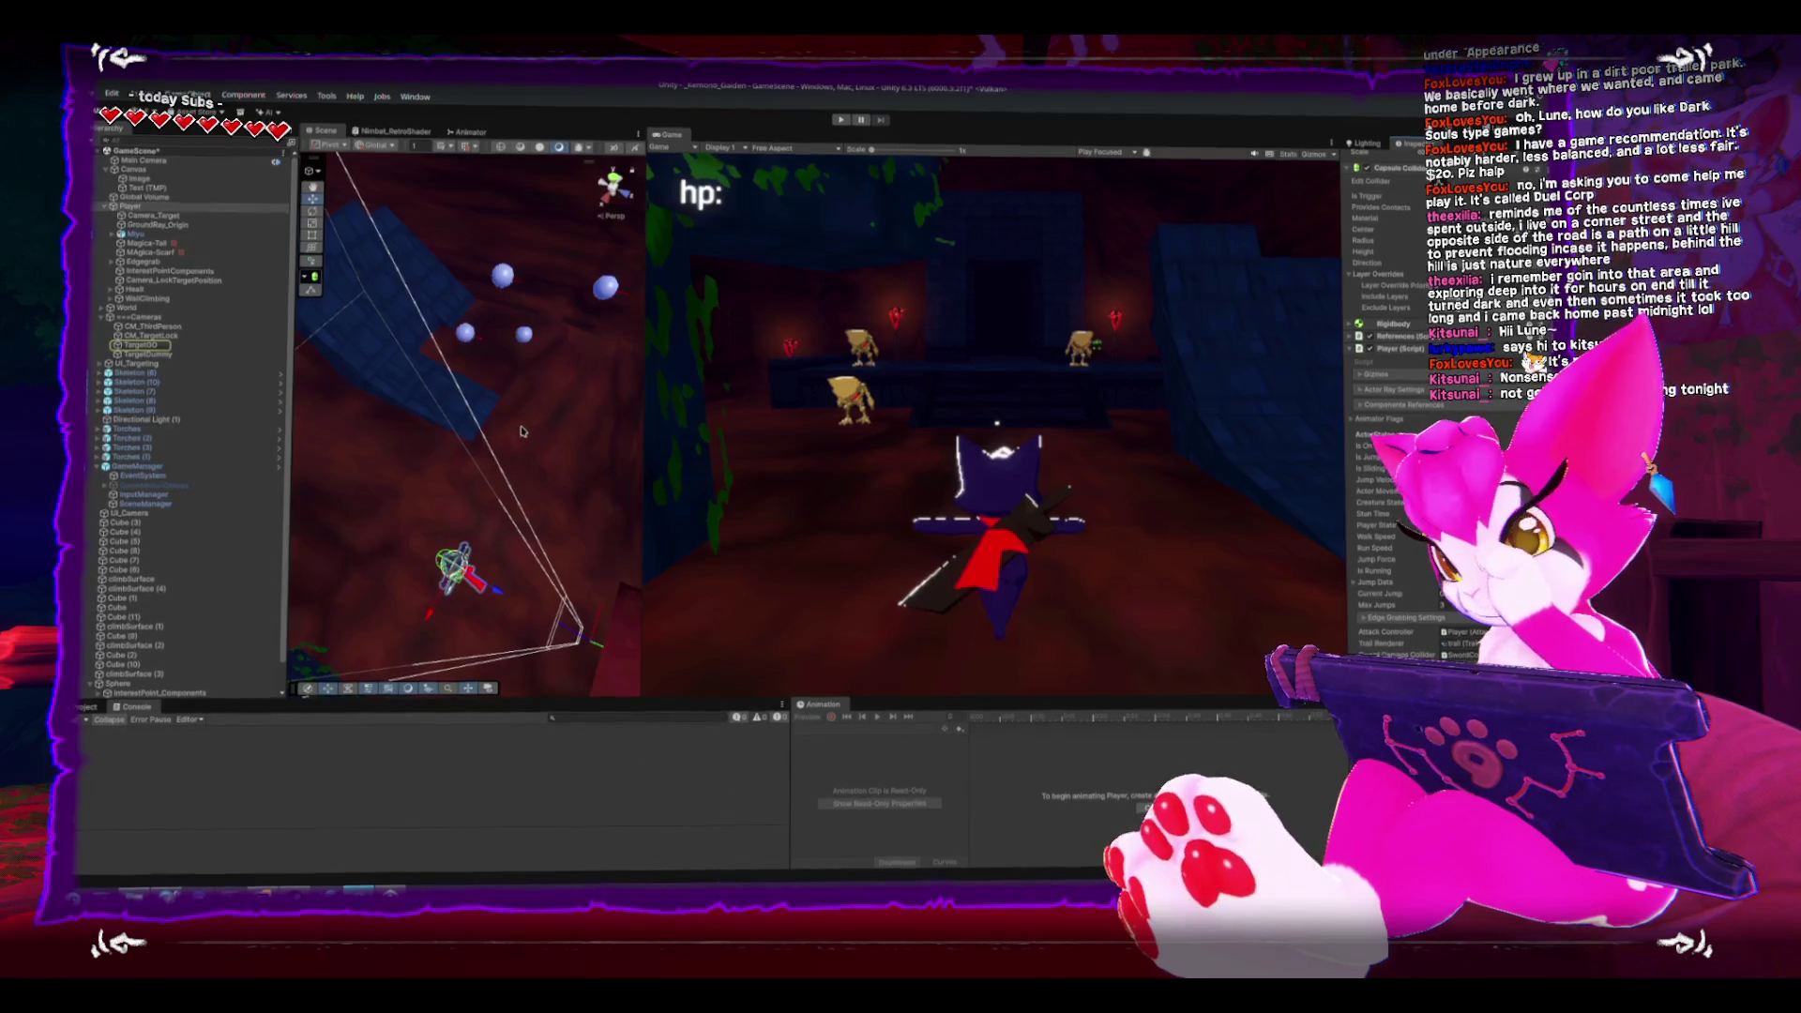
left_click(142, 345)
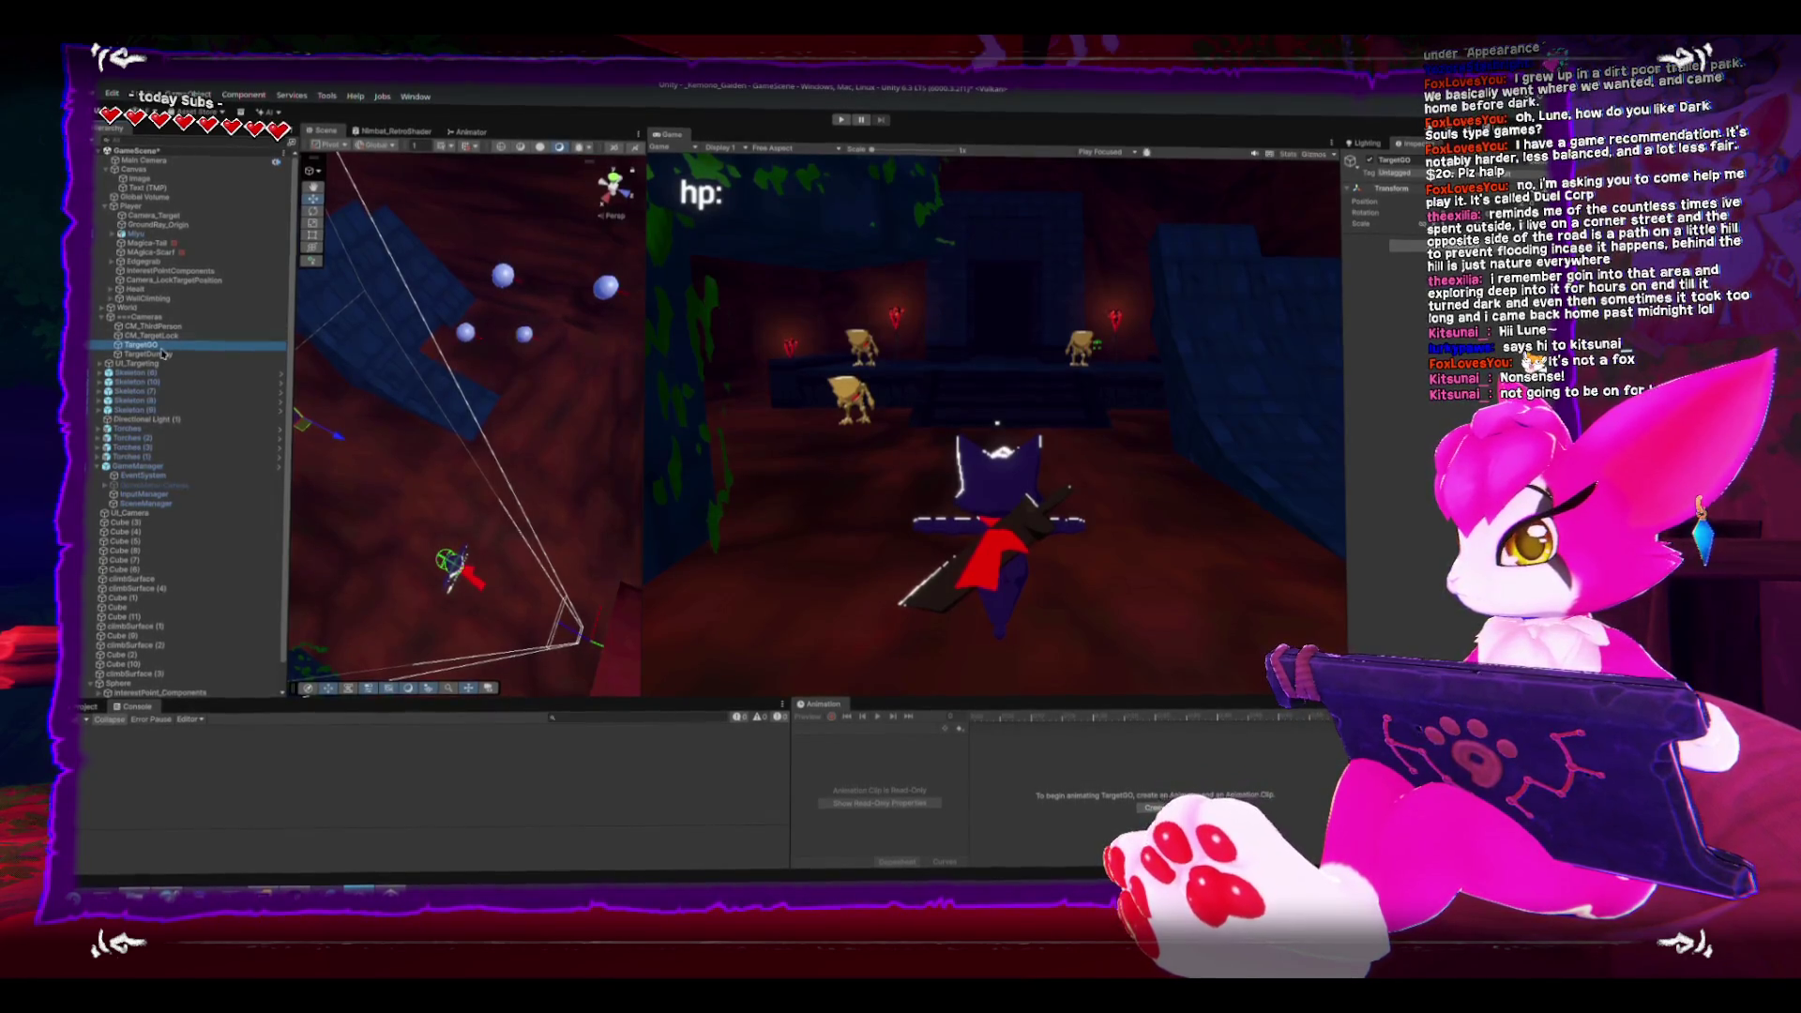
scroll(488, 408, "down", 2)
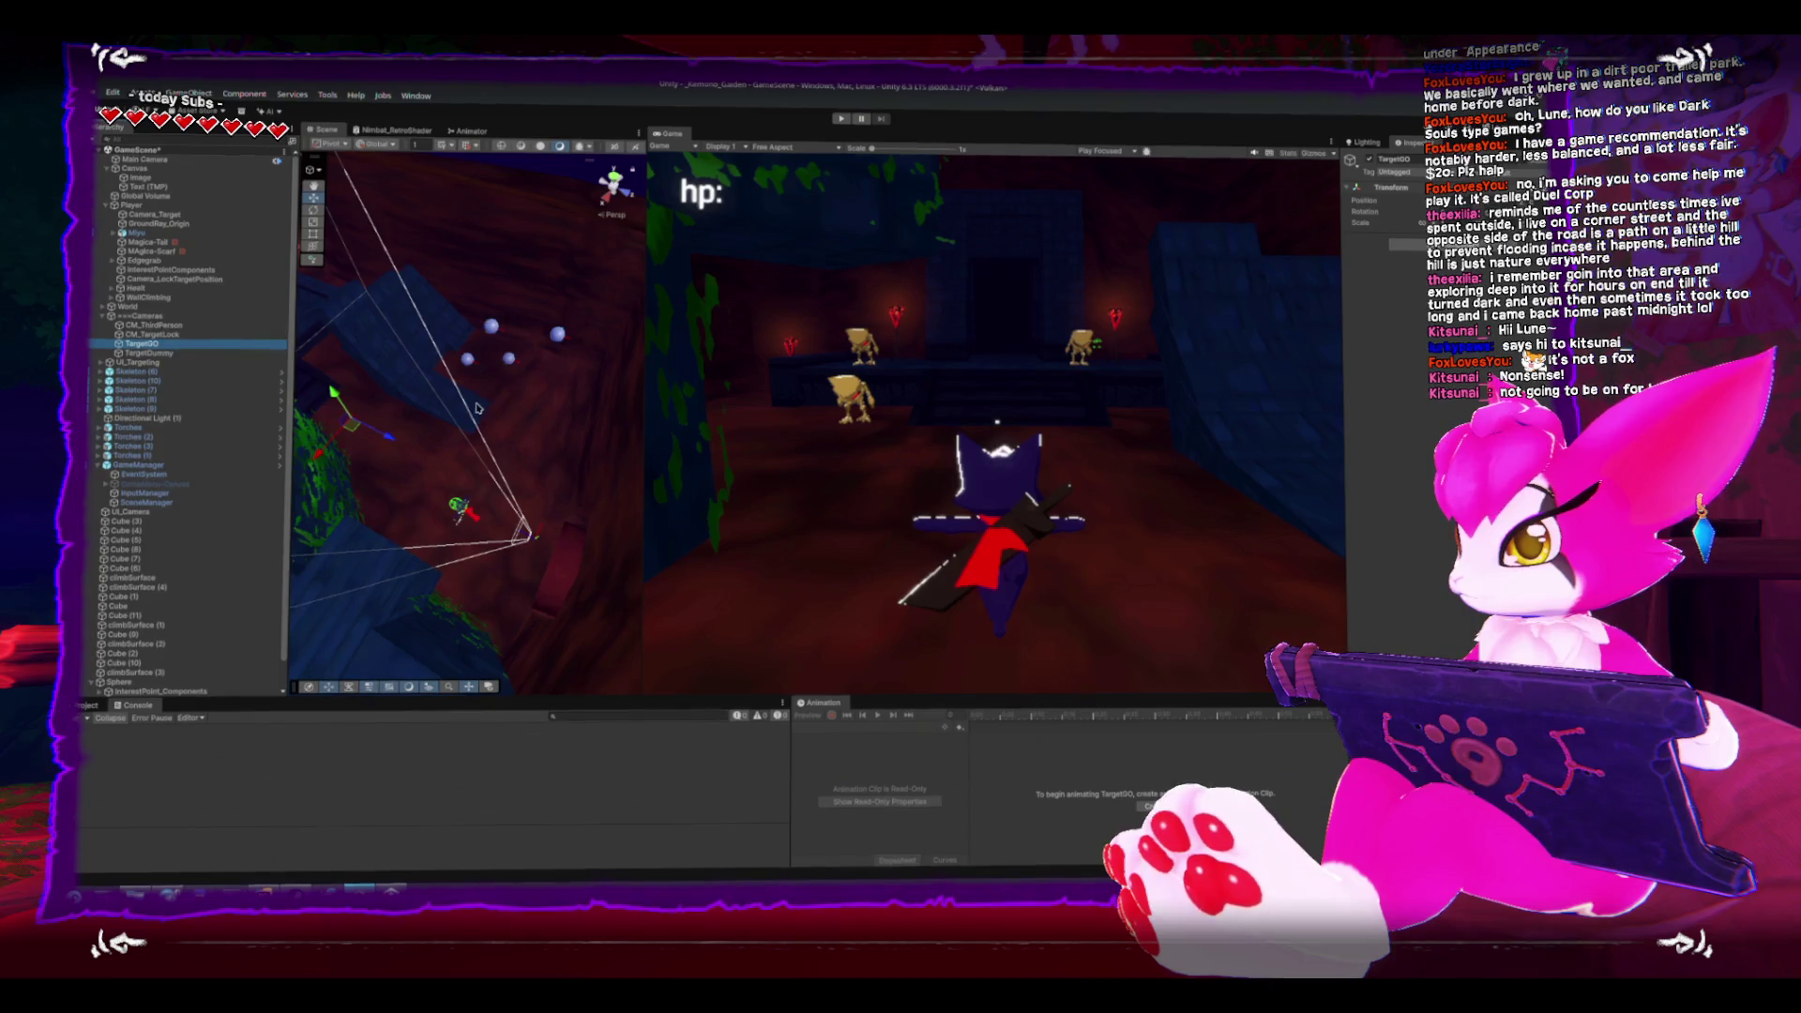
left_click(433, 375)
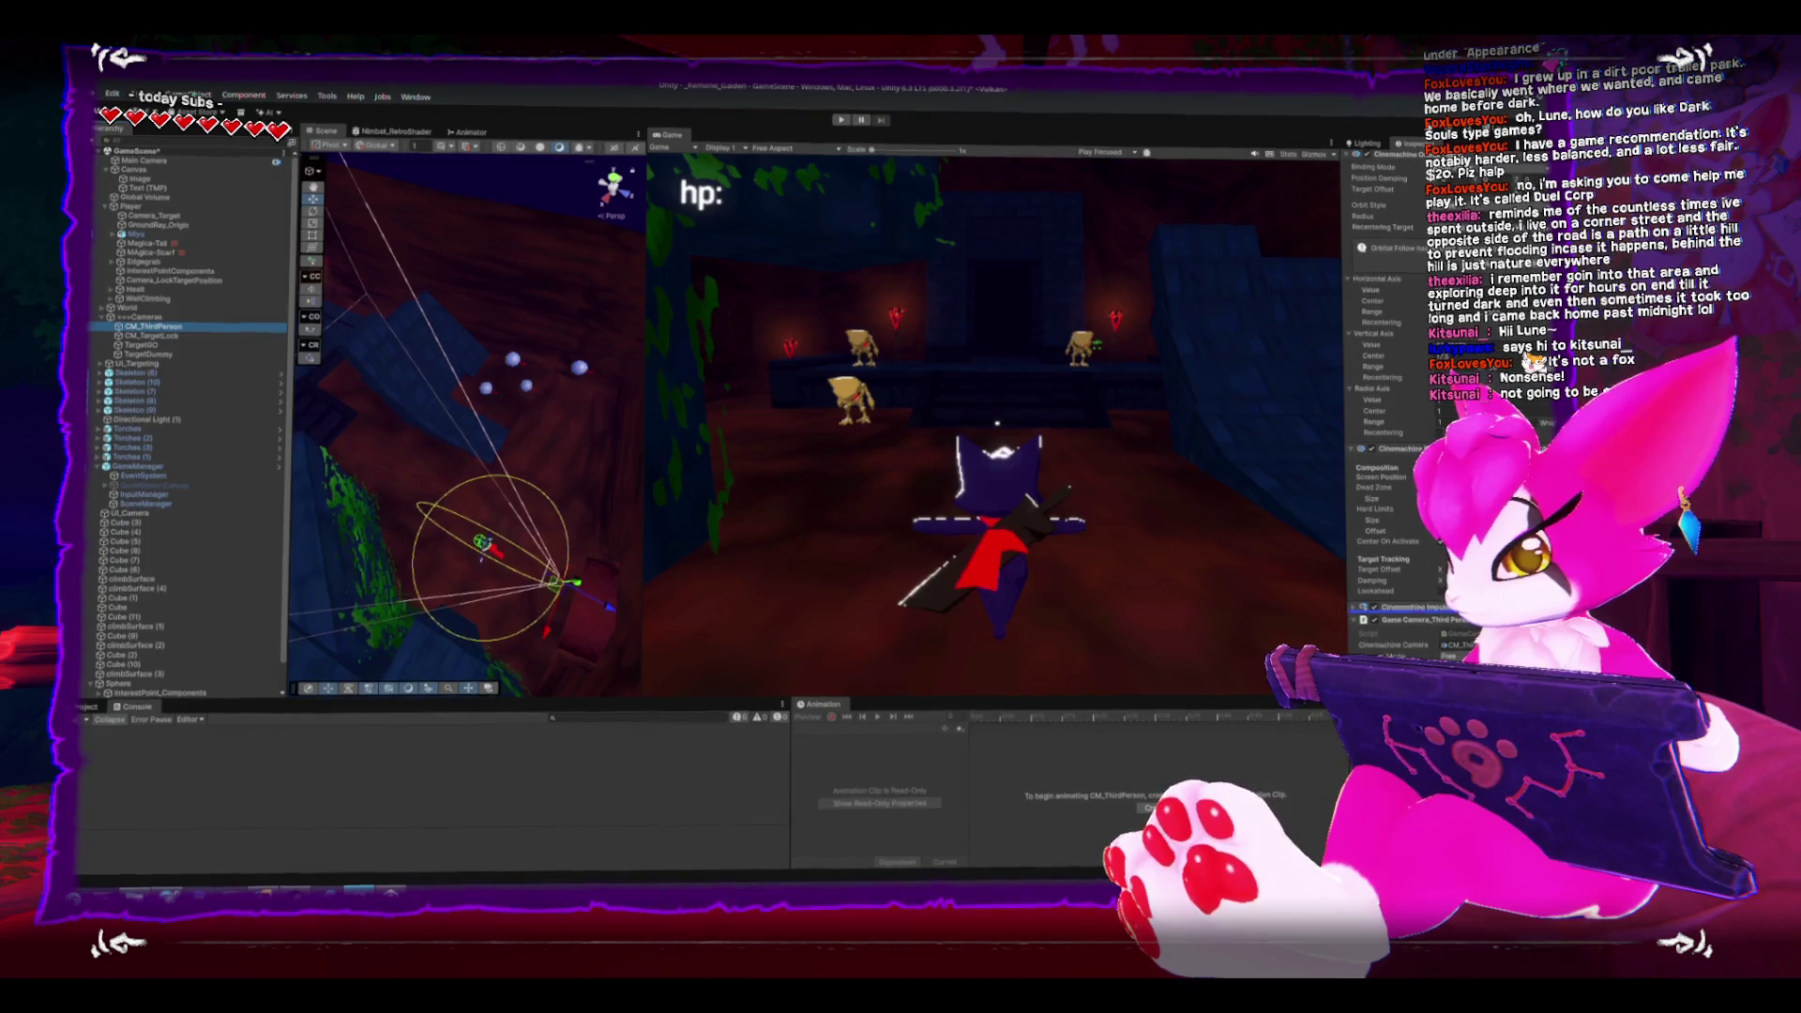
left_click(1407, 159)
left_click(170, 355)
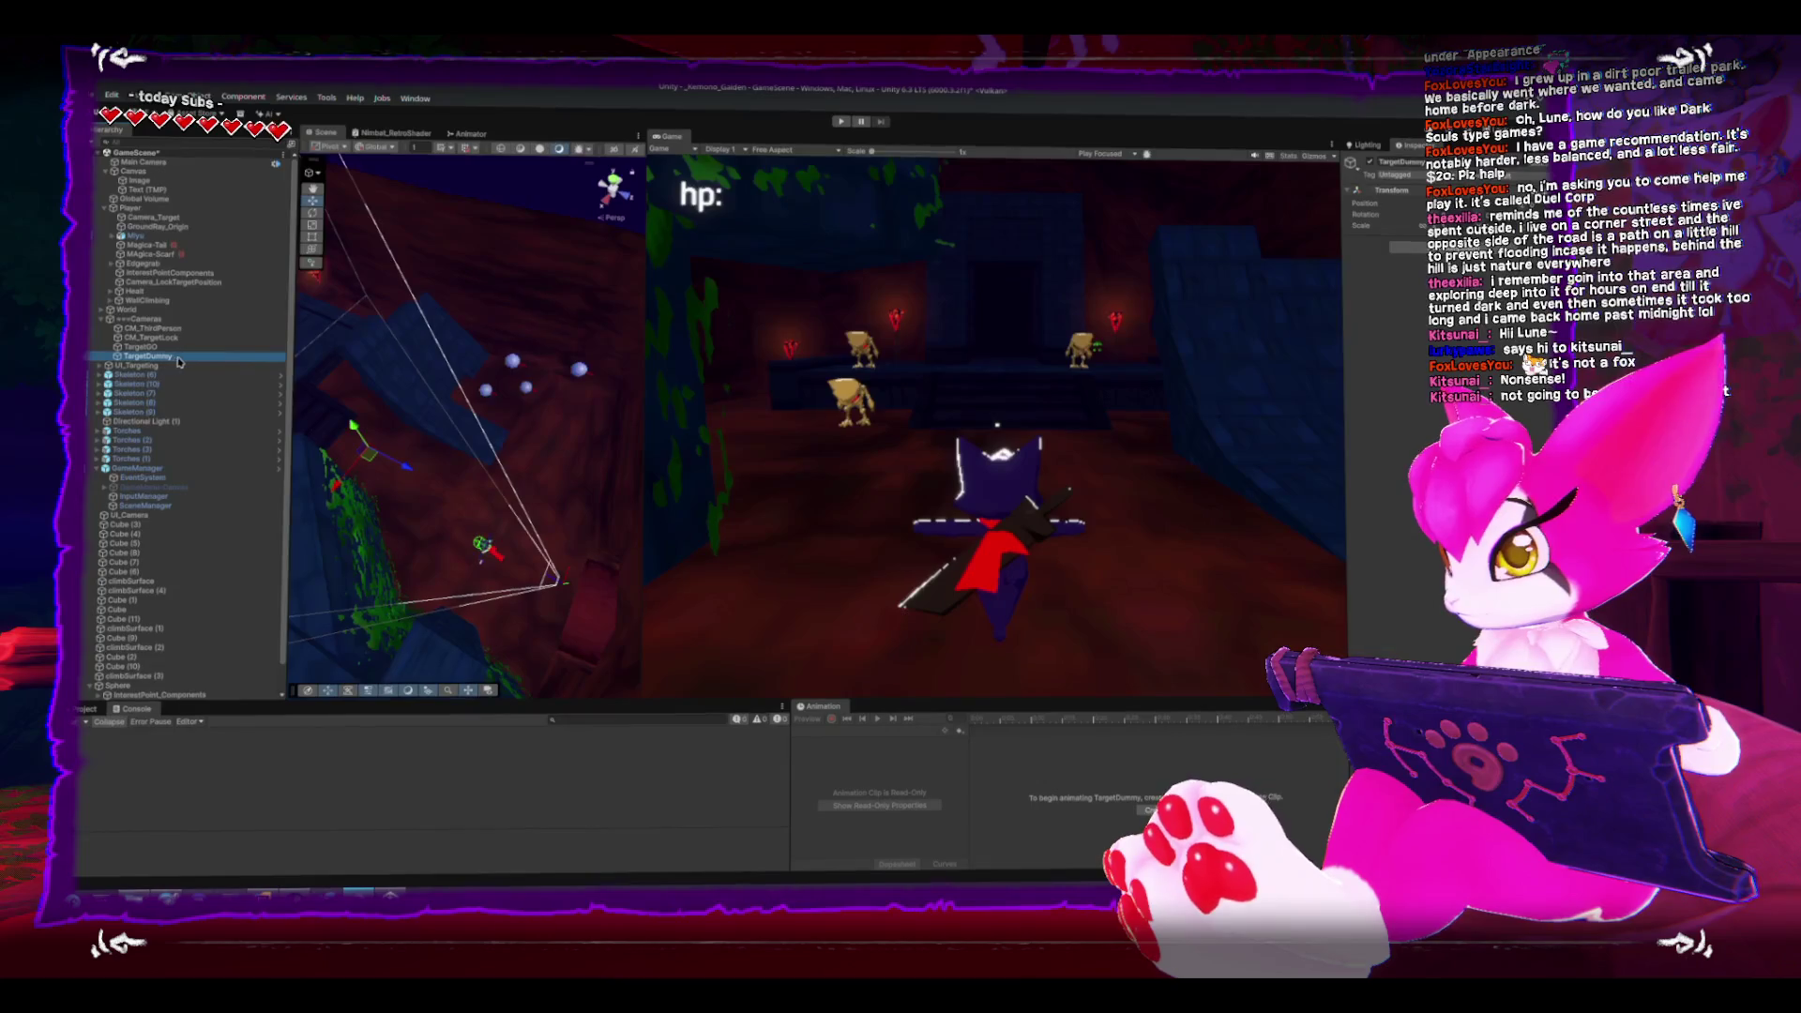
left_click(840, 122)
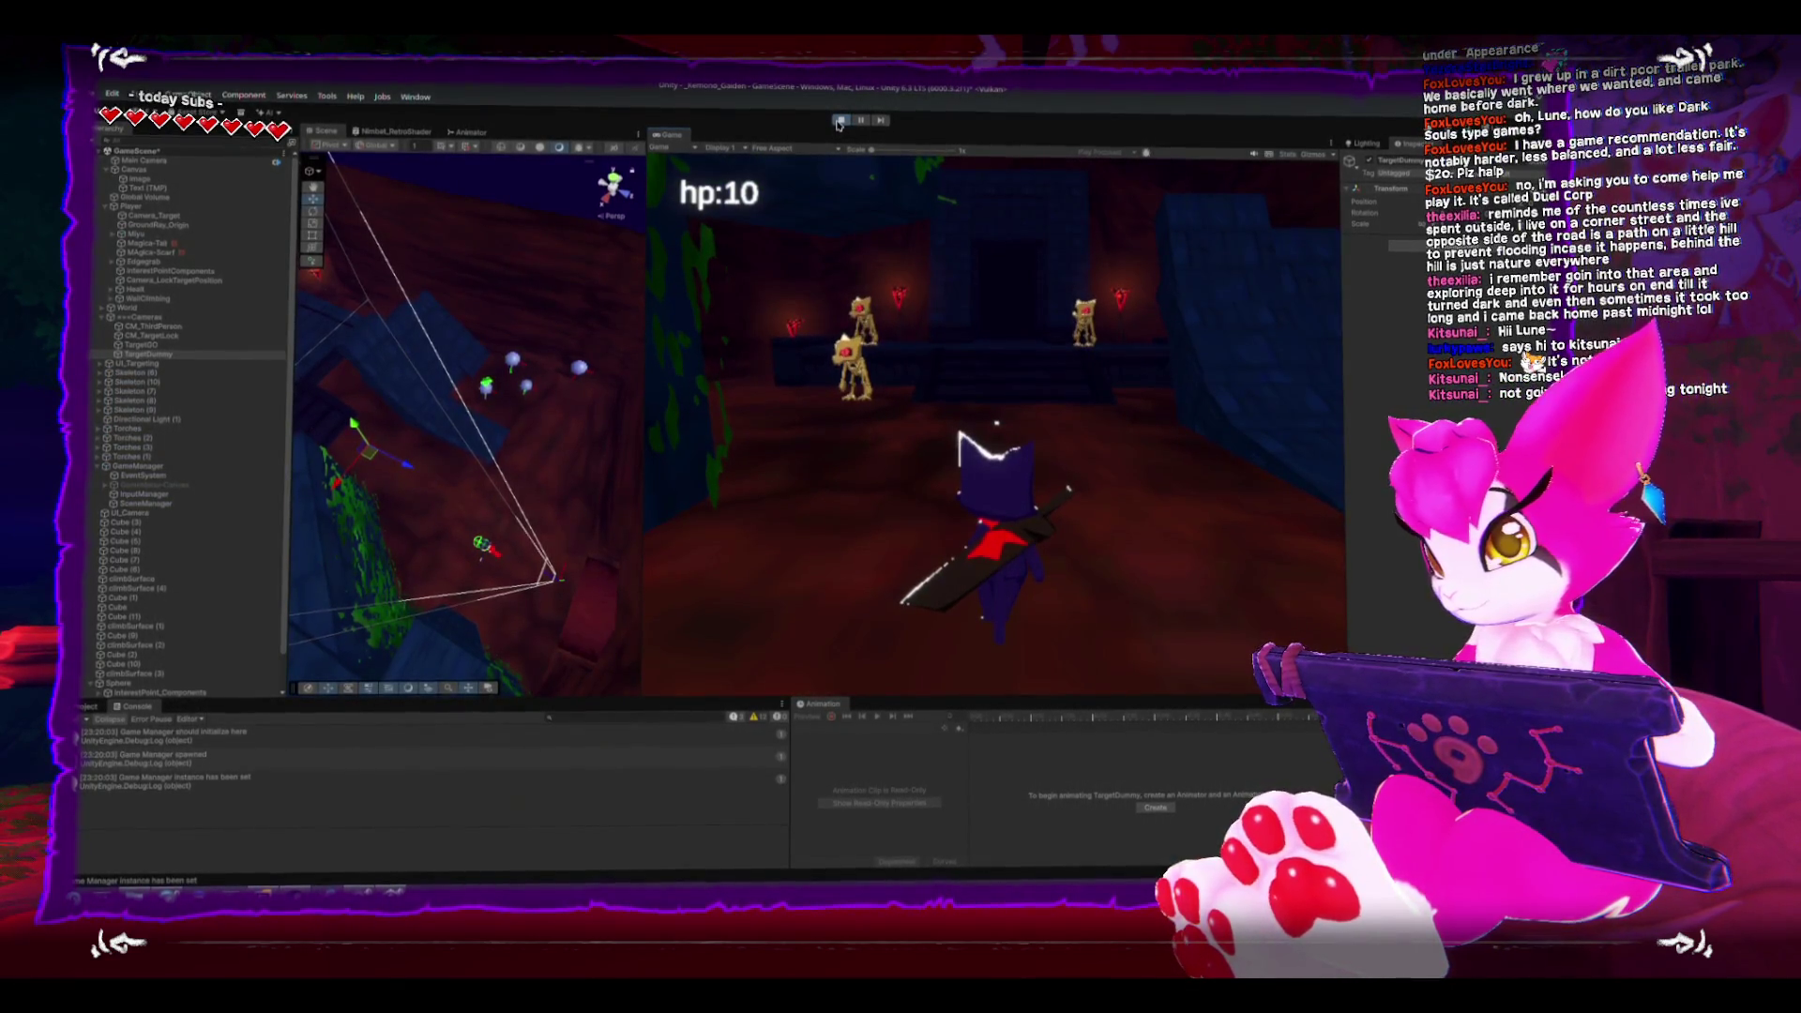
- Move the character and lock onto a sphere with Tab, then pause and select TargetGO and CM_ThirdPerson
key("w")
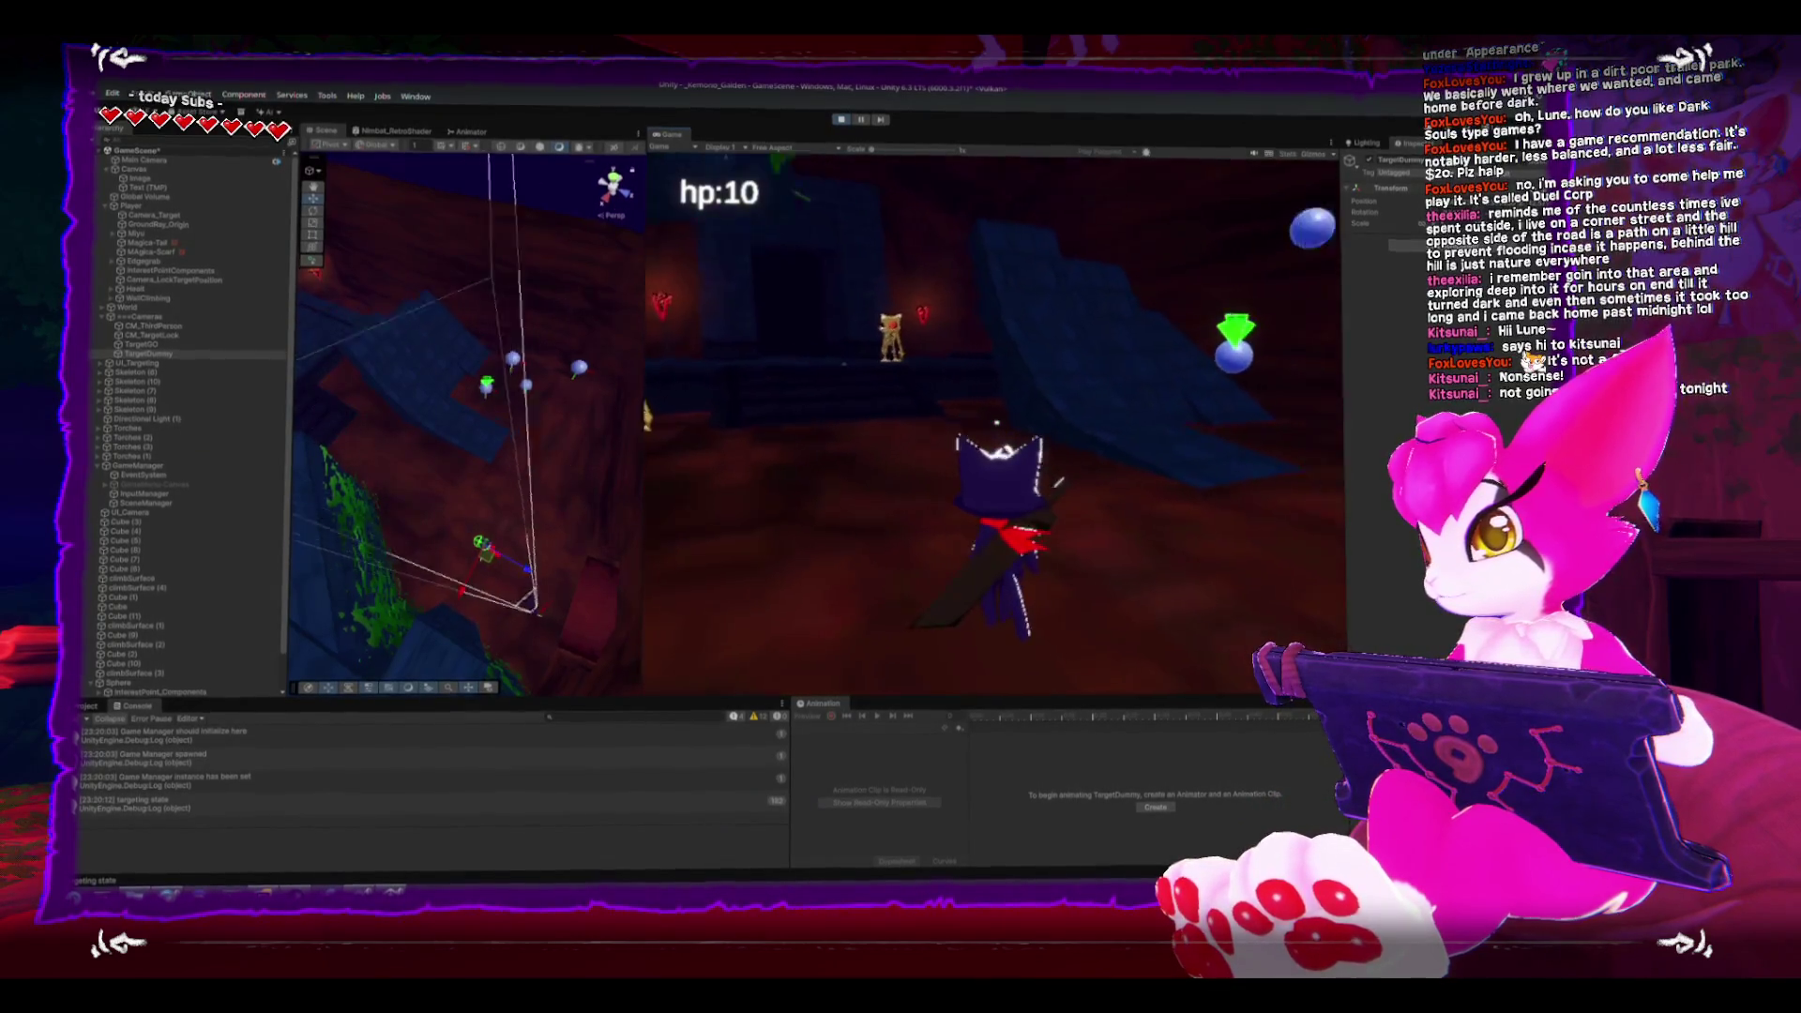
key("Escape")
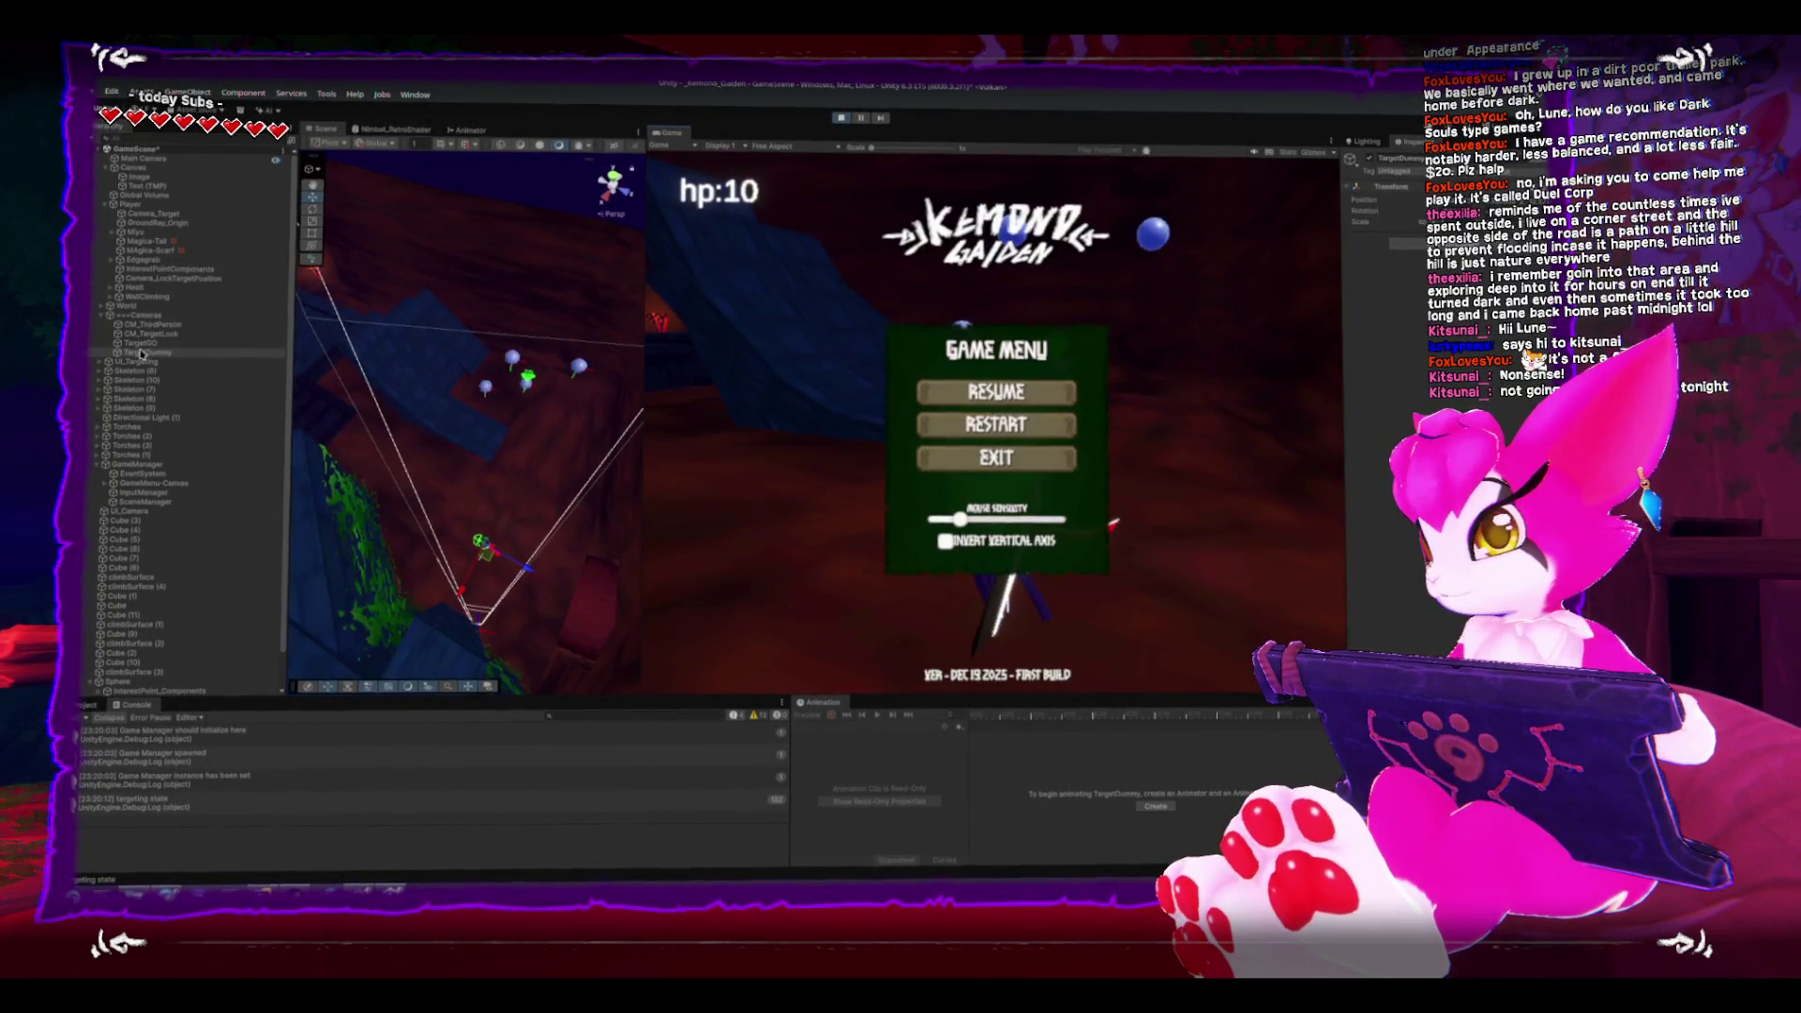
key("Escape")
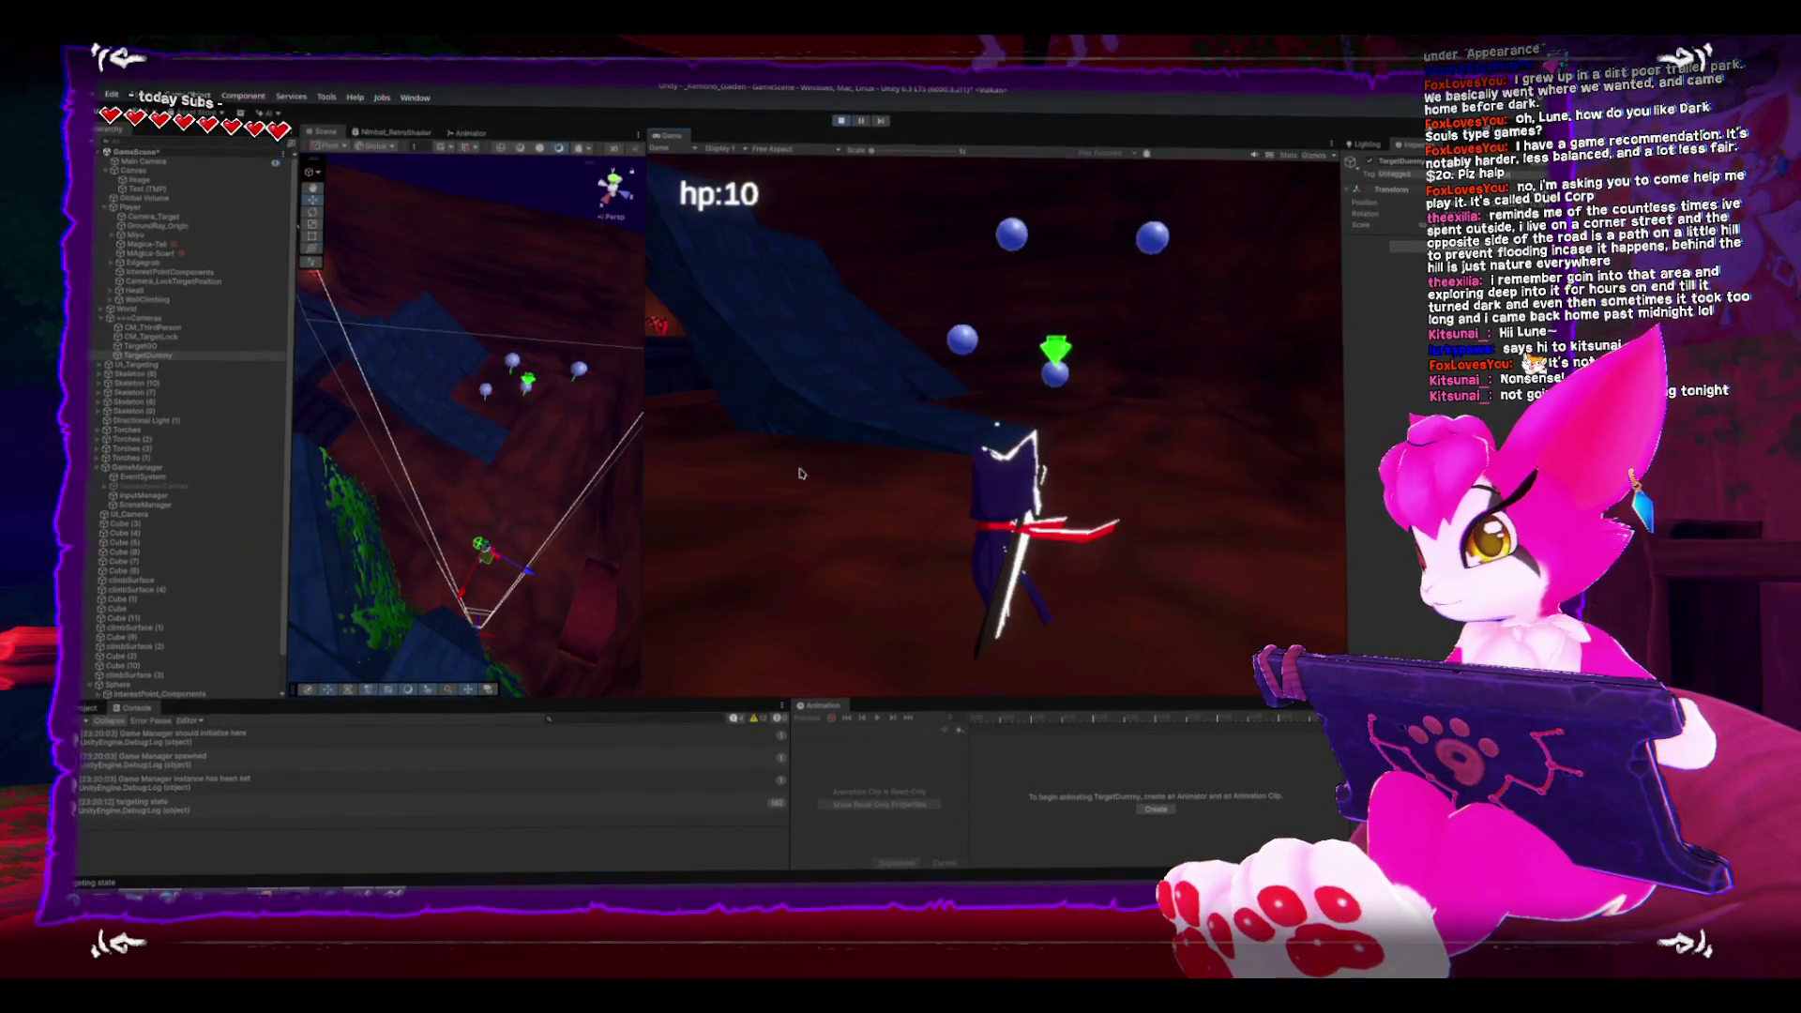
key("Tab")
key("Escape")
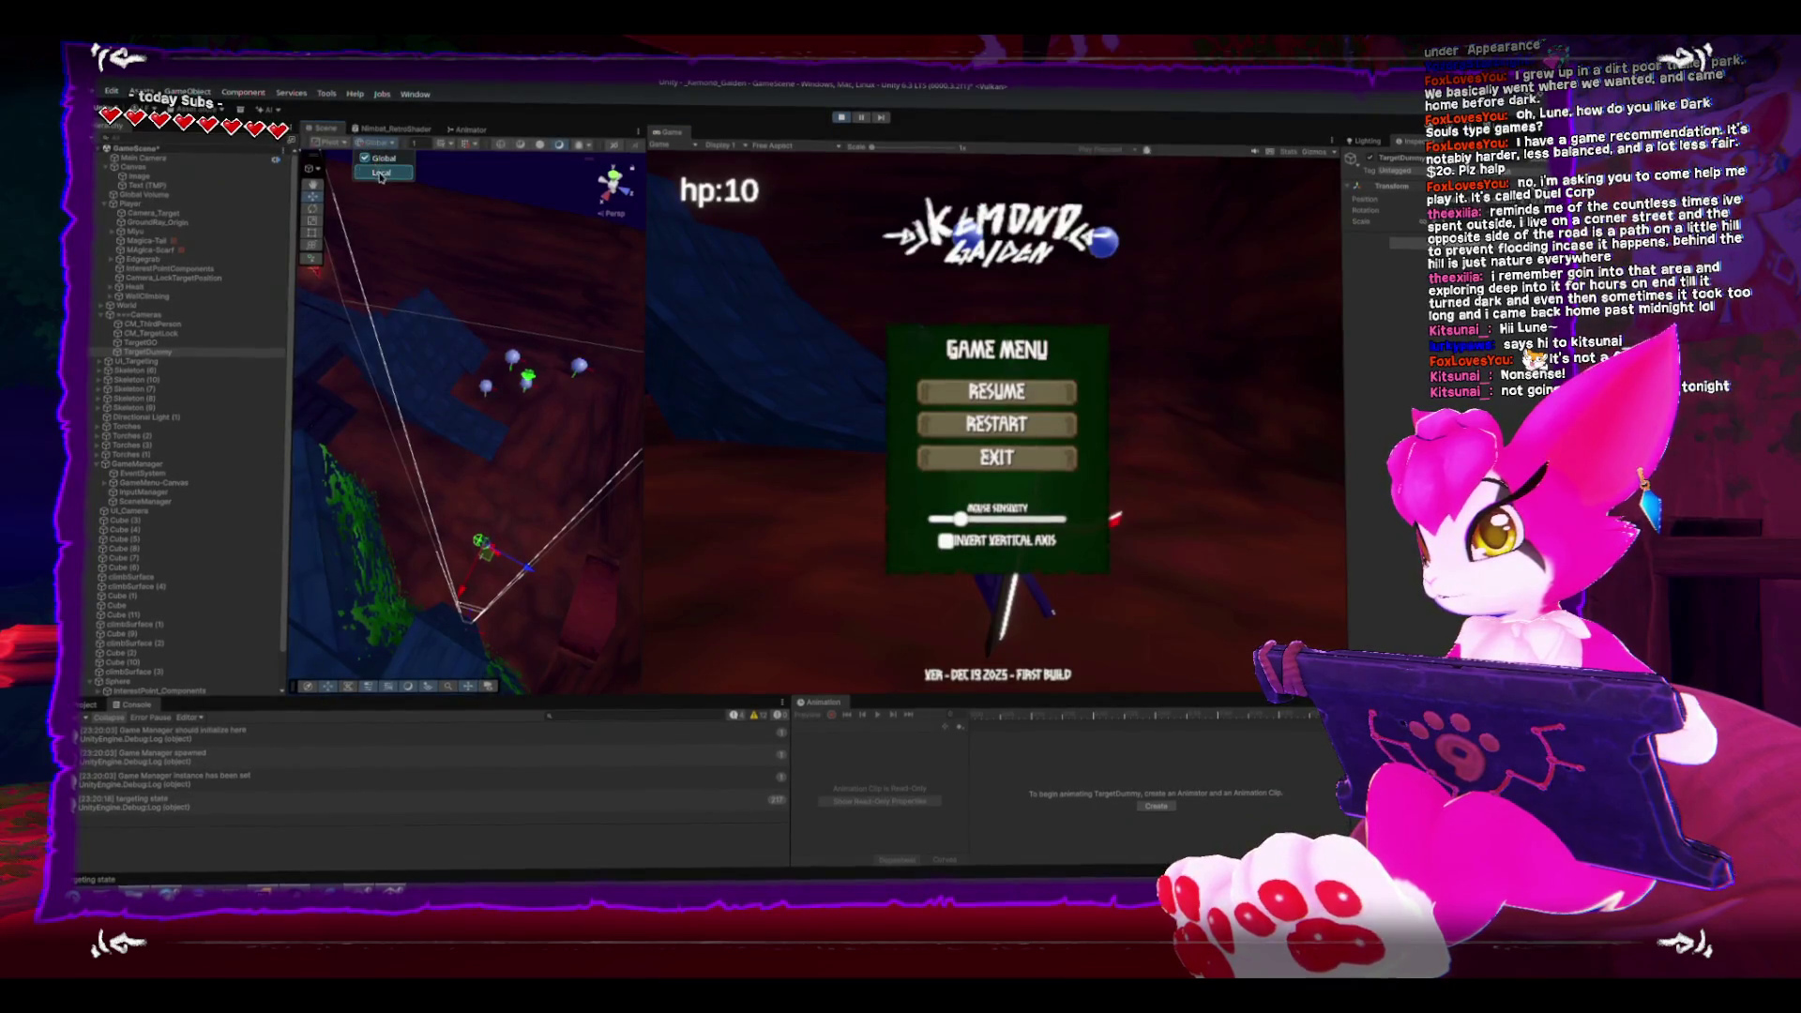
key("Escape")
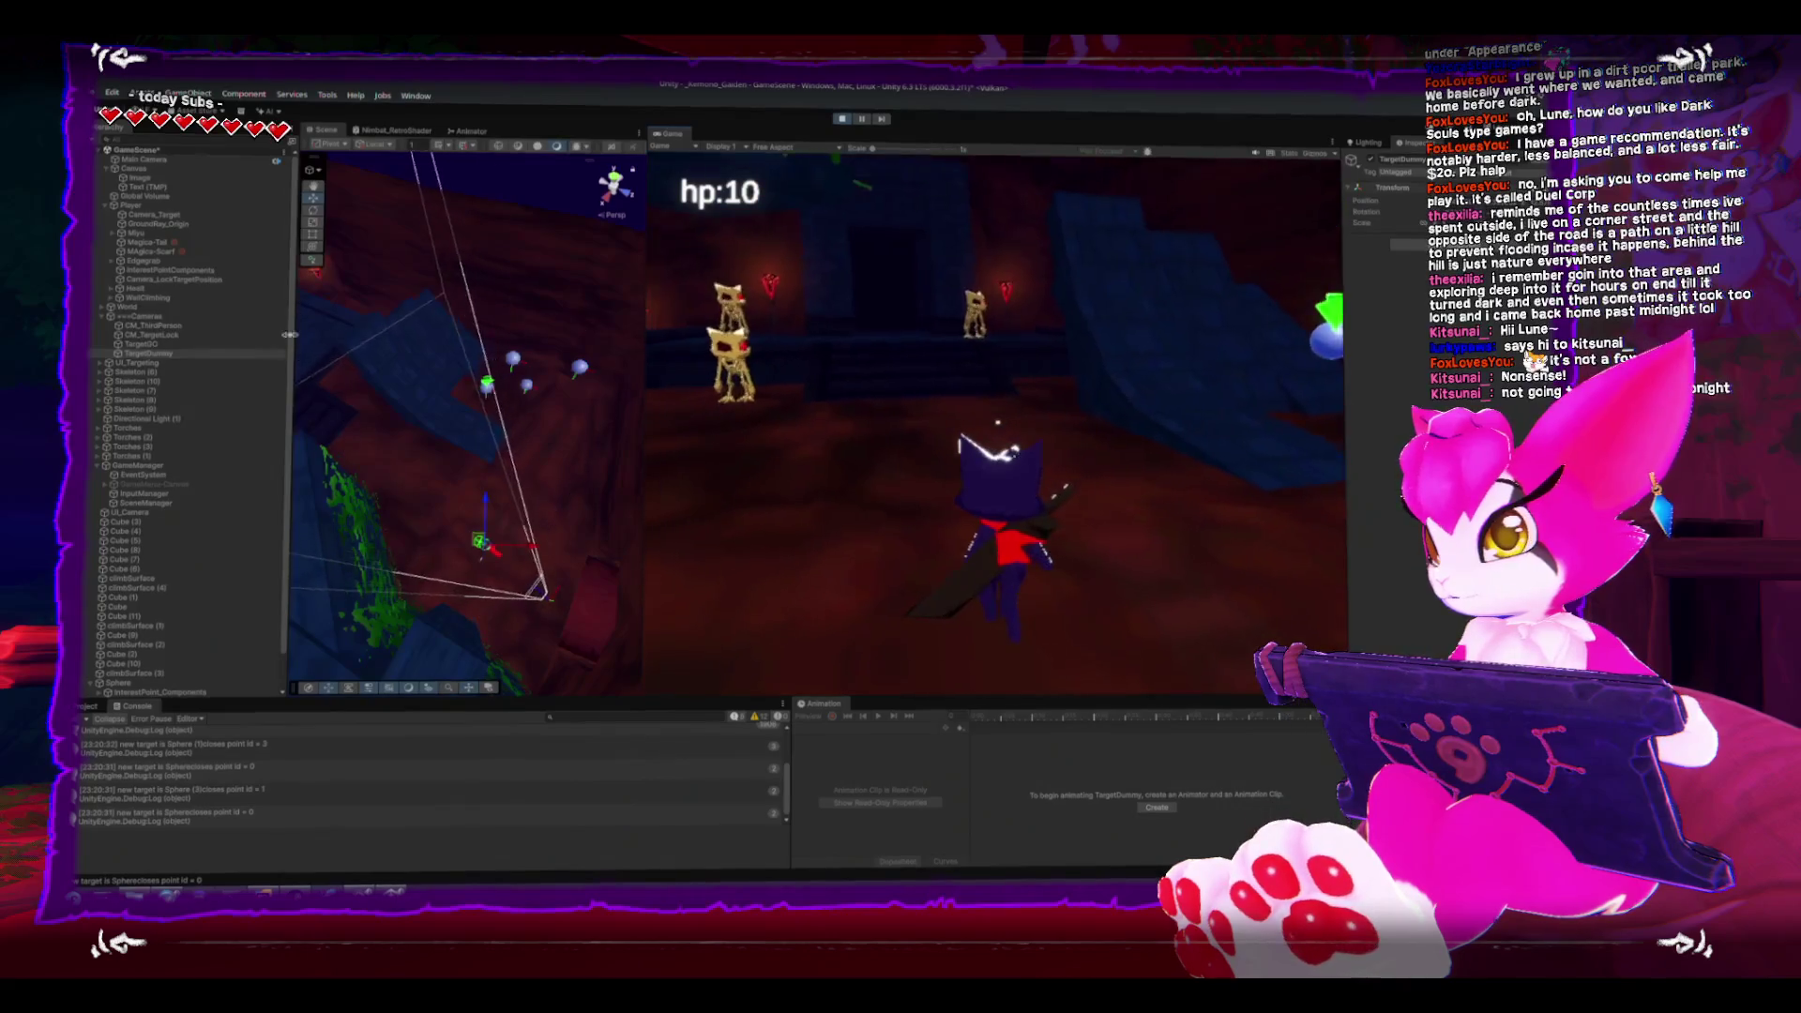
key("Escape")
left_click(172, 345)
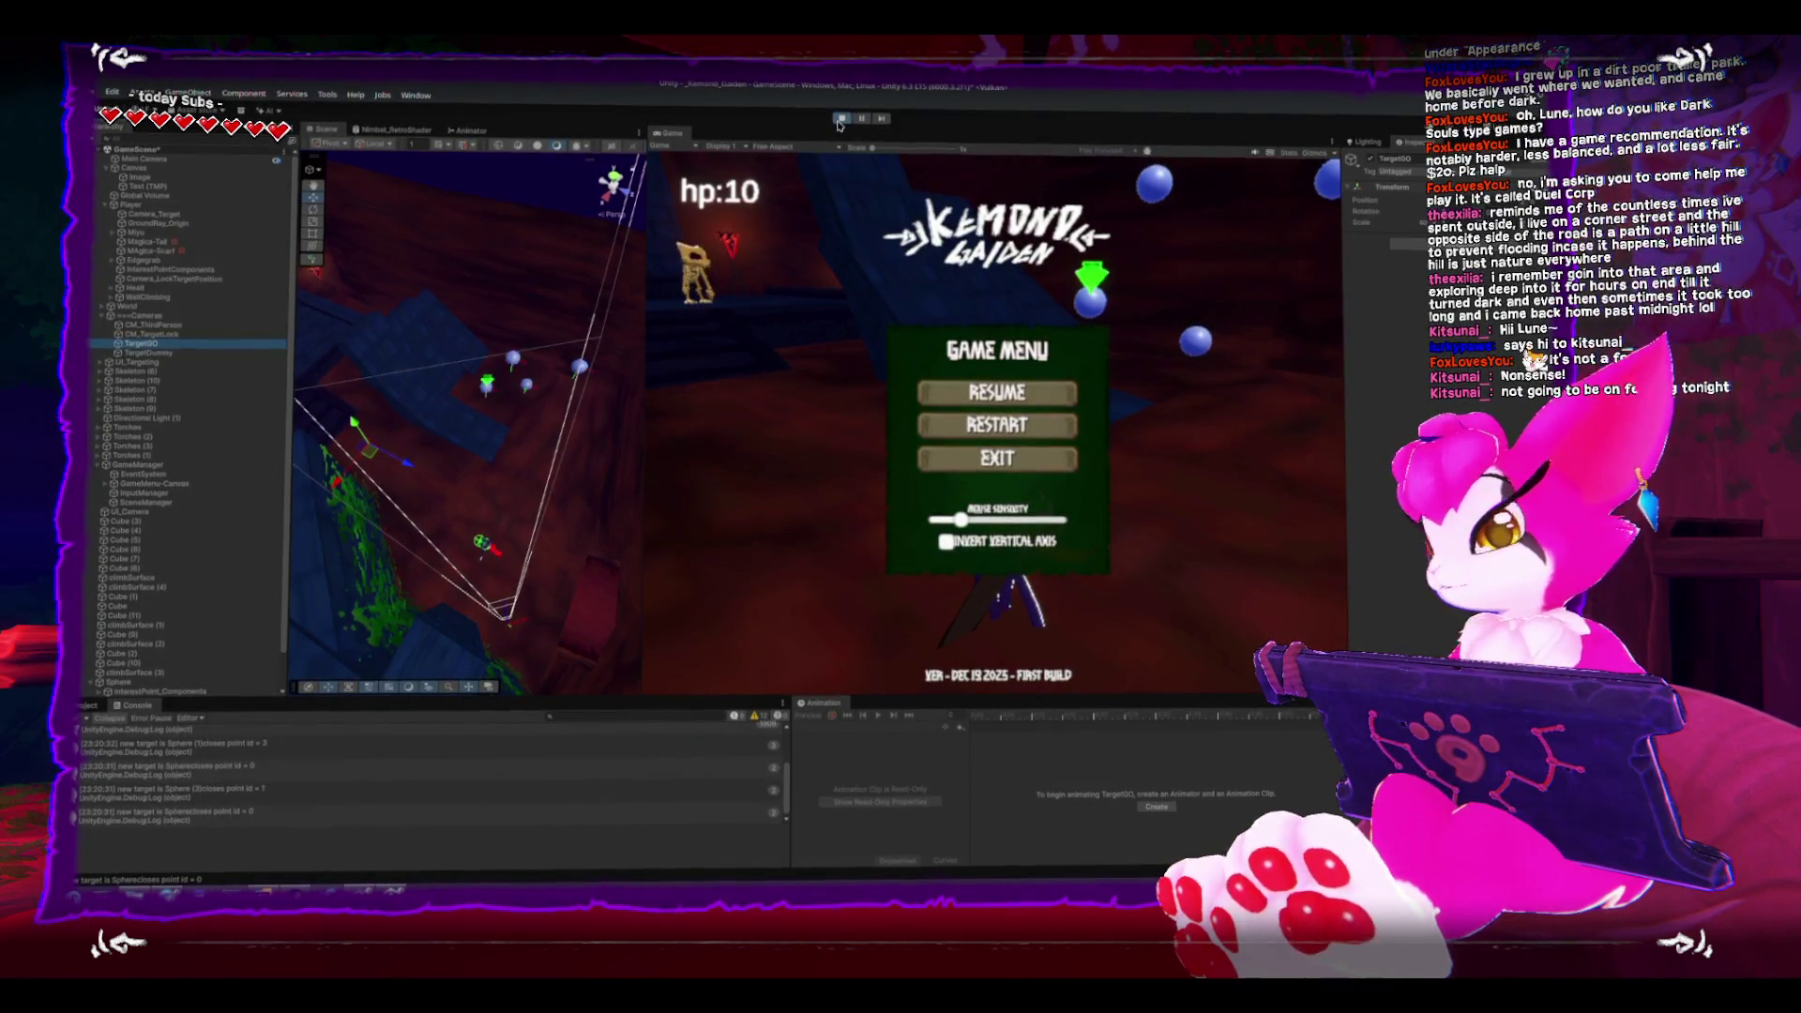
left_click(153, 322)
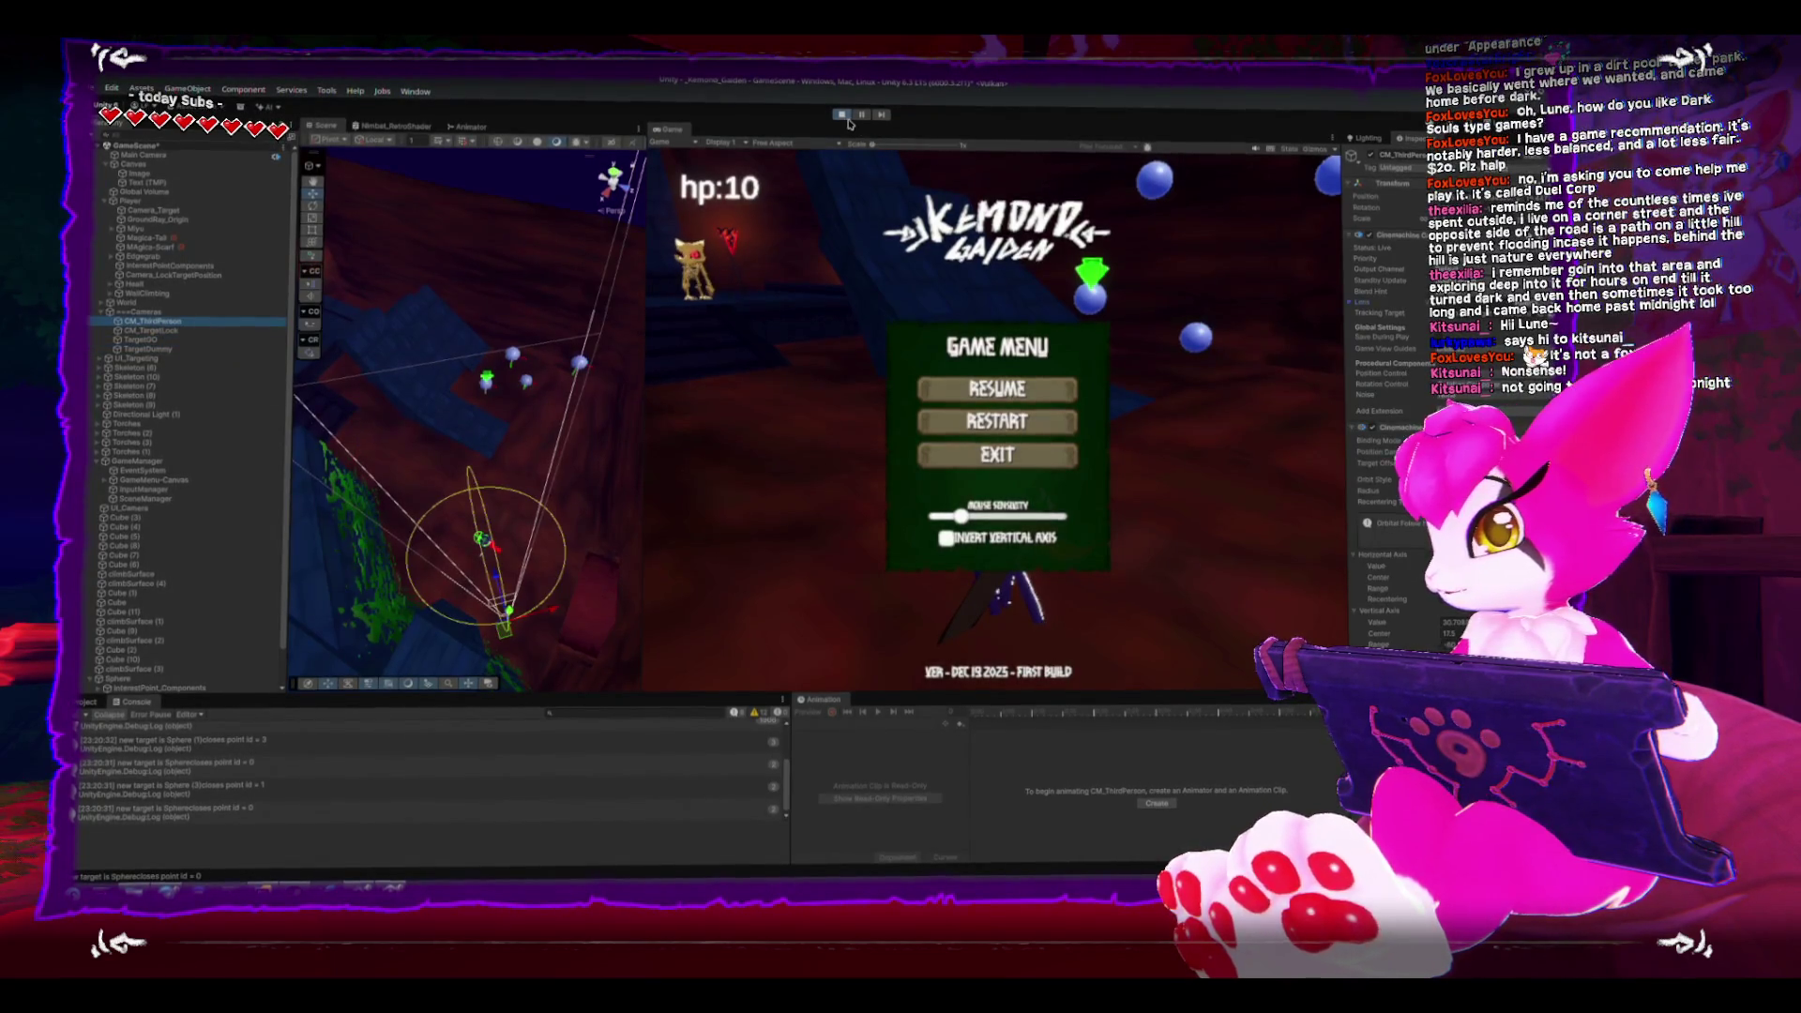
- Resume play, collapse CM_ThirdPerson's Cinemachine component, and go to GameCamera_ThirdPerson.cs in Rider
key("Escape")
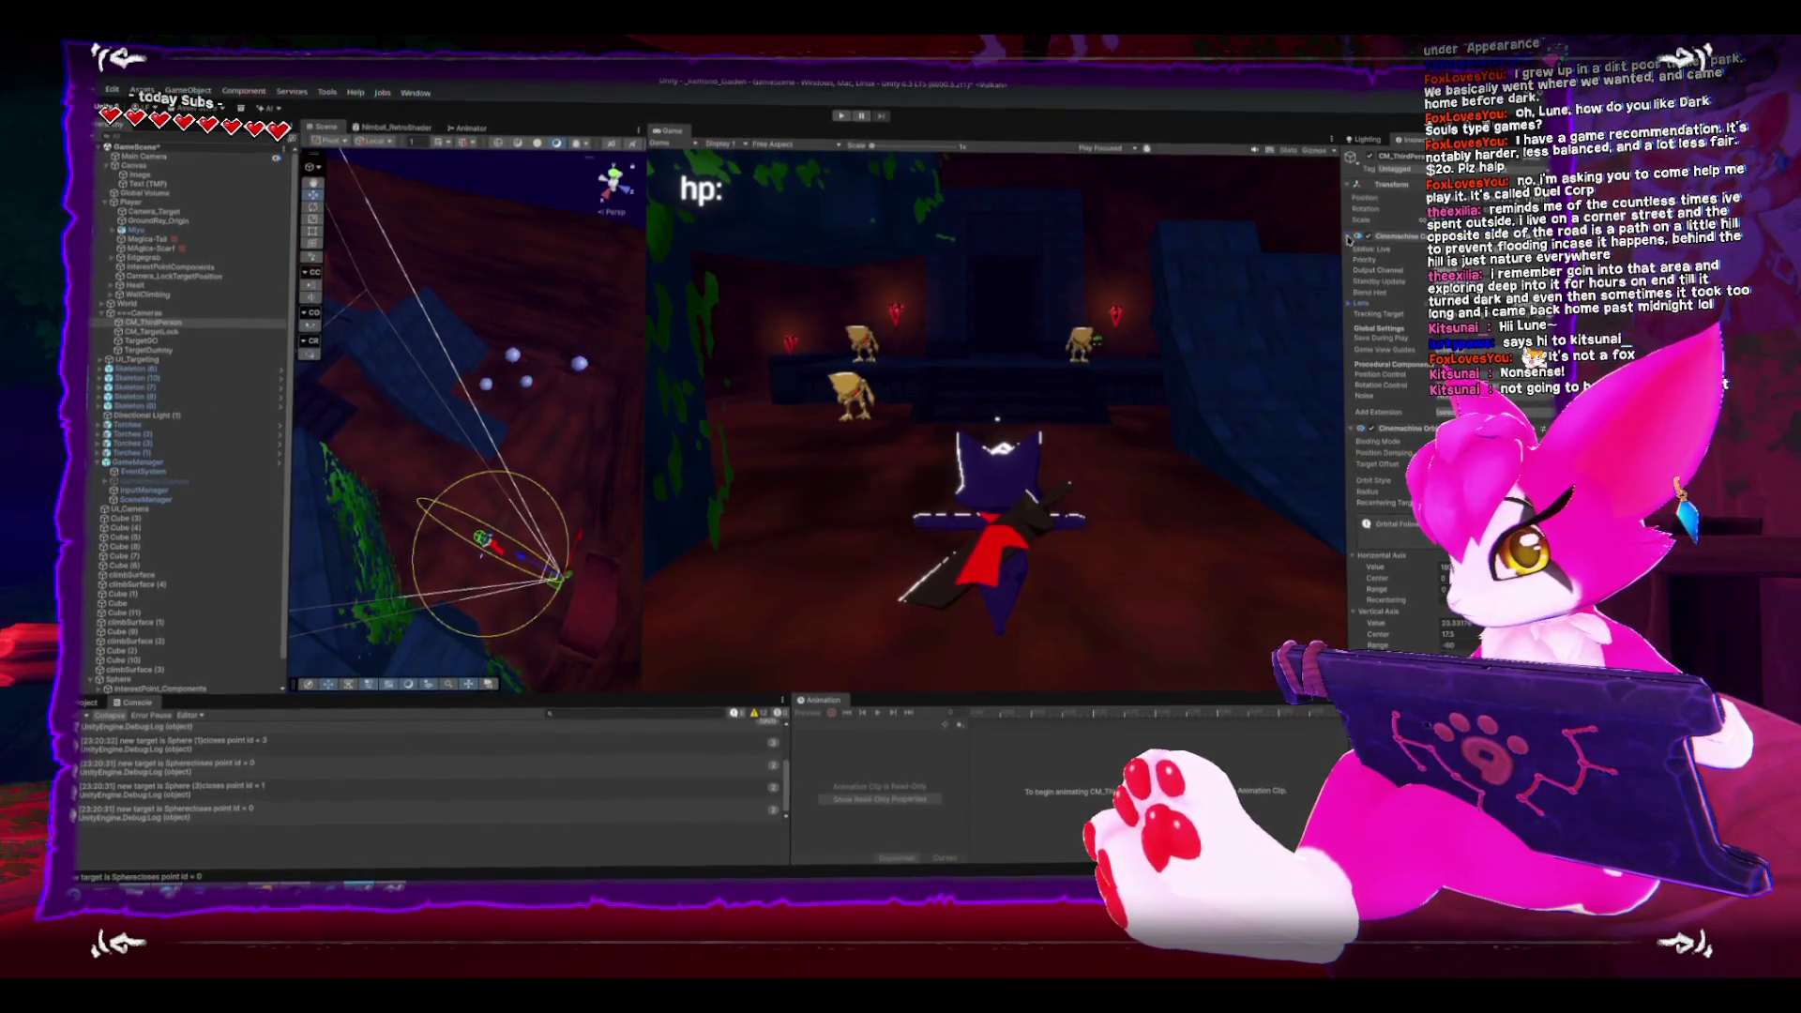
left_click(1351, 249)
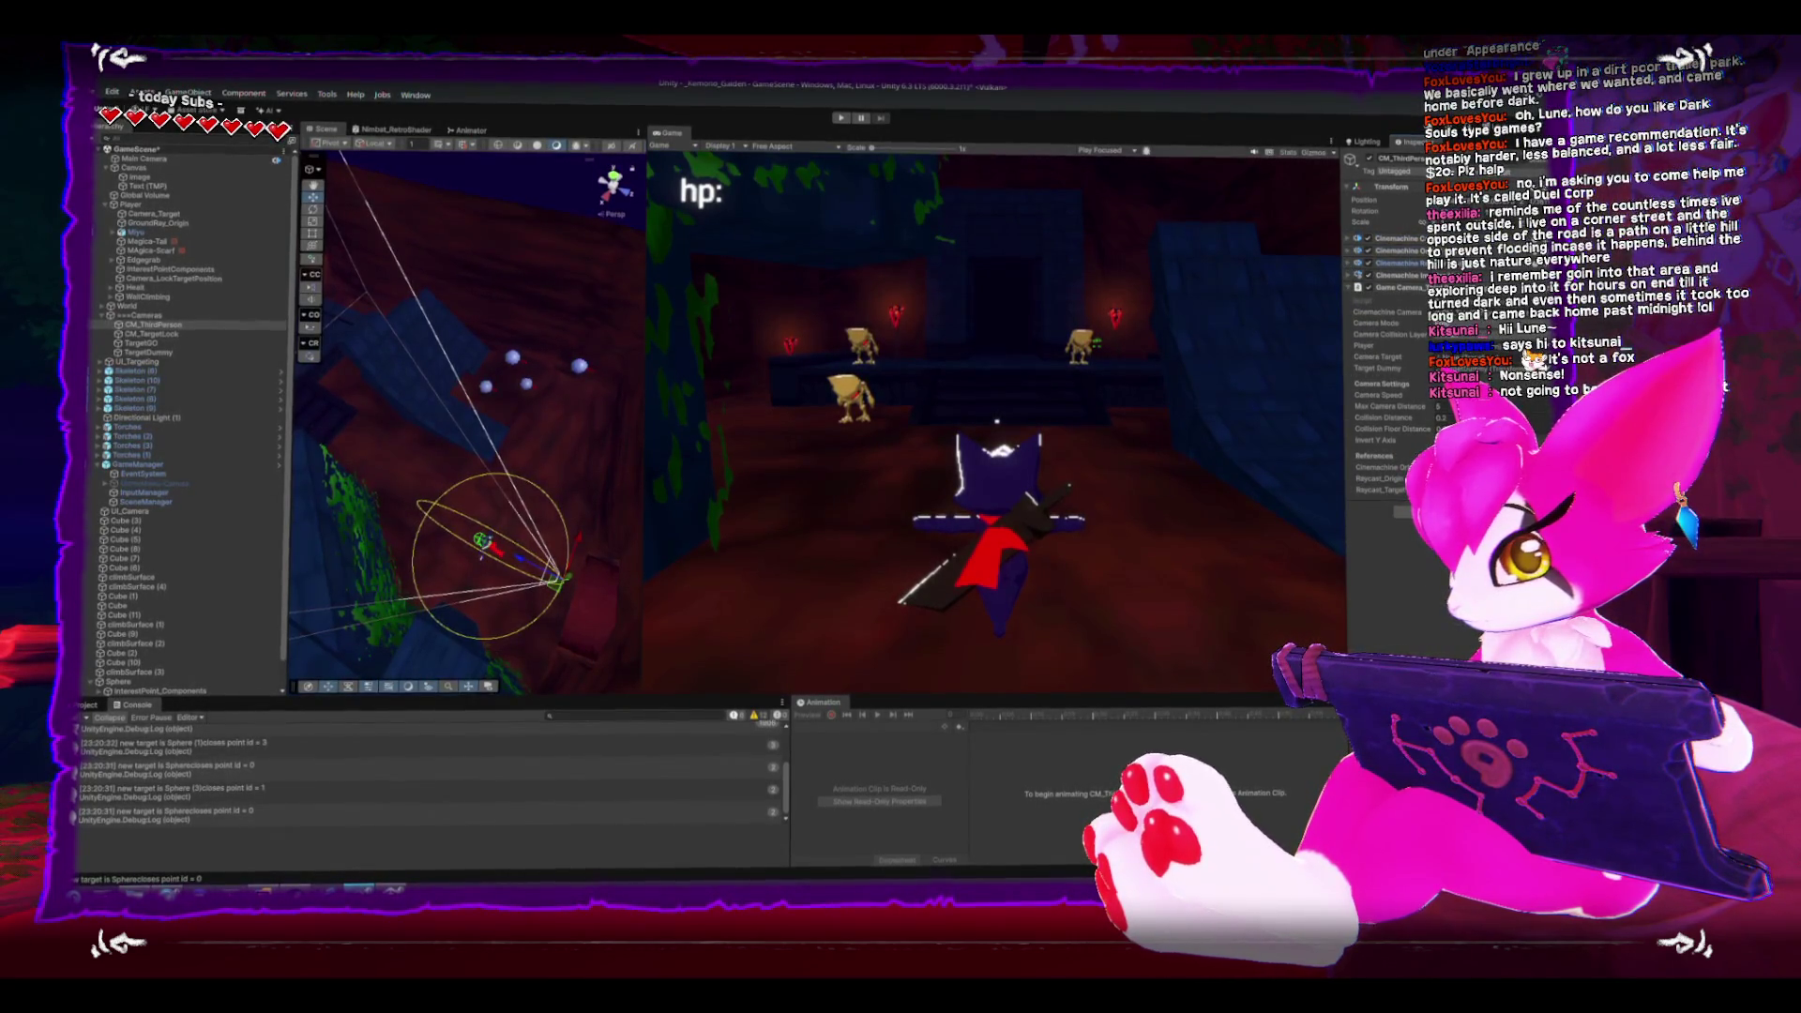
key("alt+Tab")
scroll(833, 414, "down", 3)
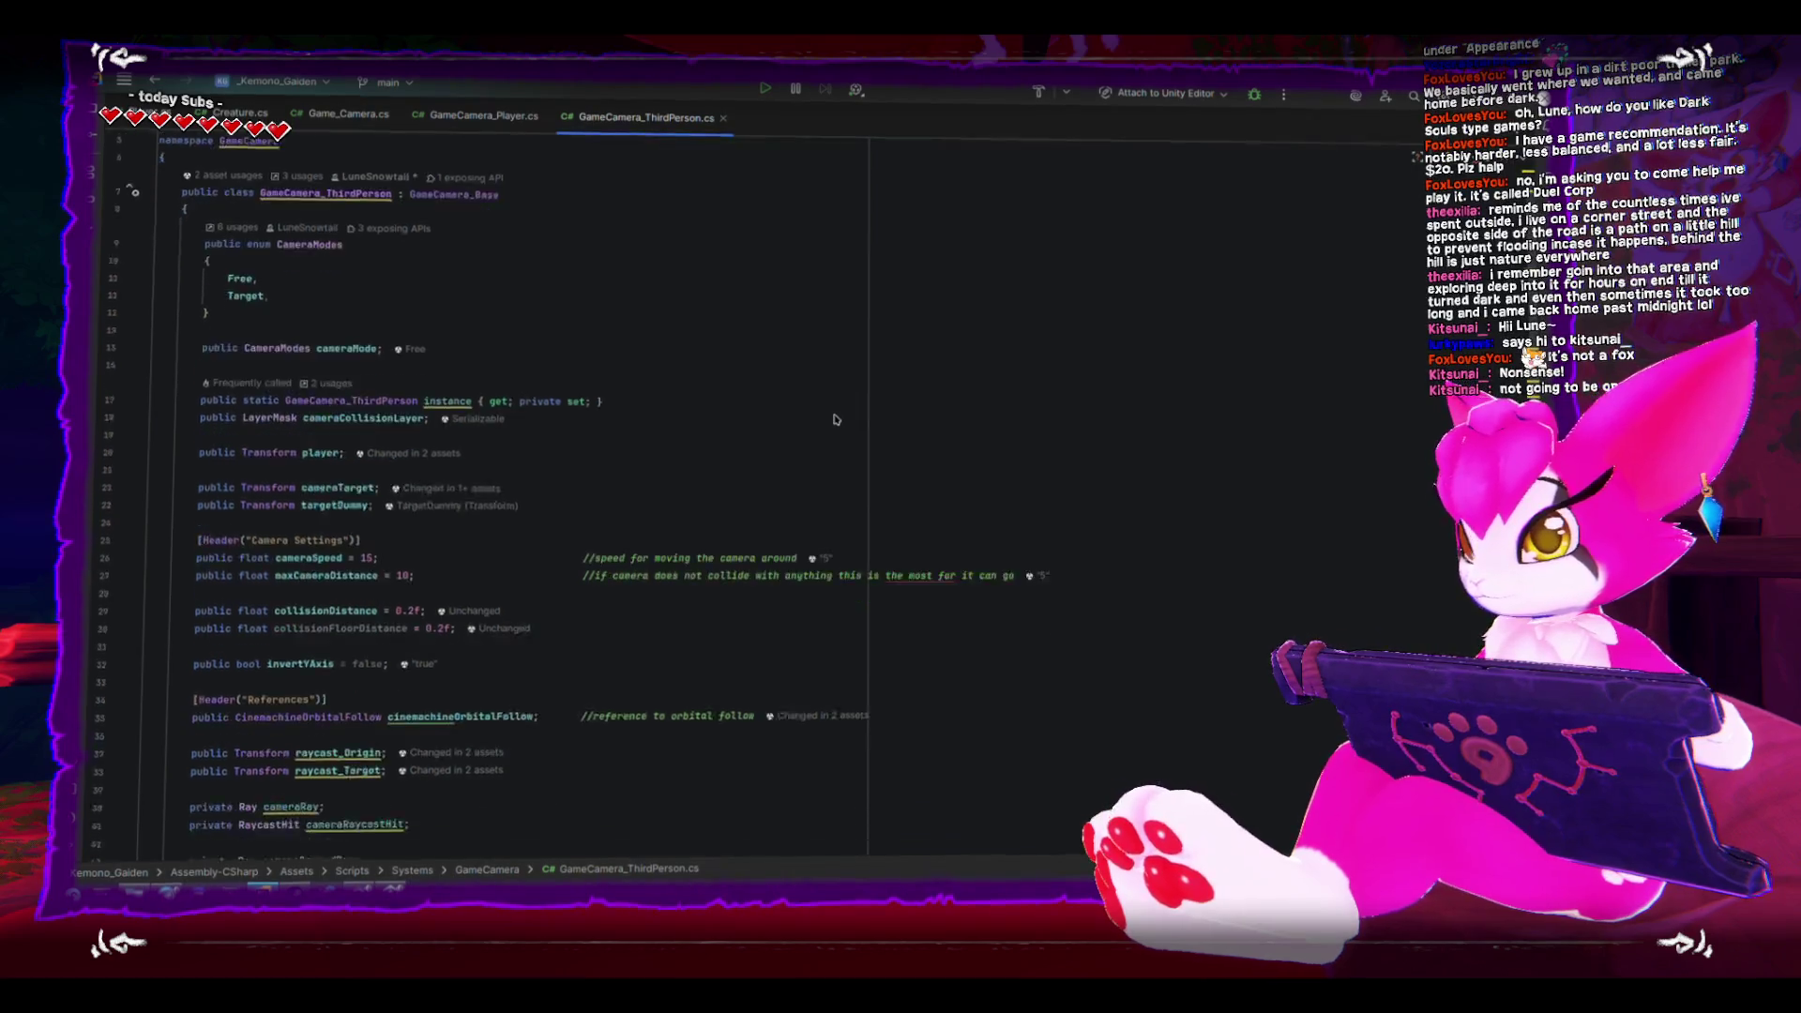
- Comment the cameraTargetGO field on line 37 with '//this transform copies the position of the target'
scroll(833, 414, "down", 3)
scroll(833, 413, "up", 2)
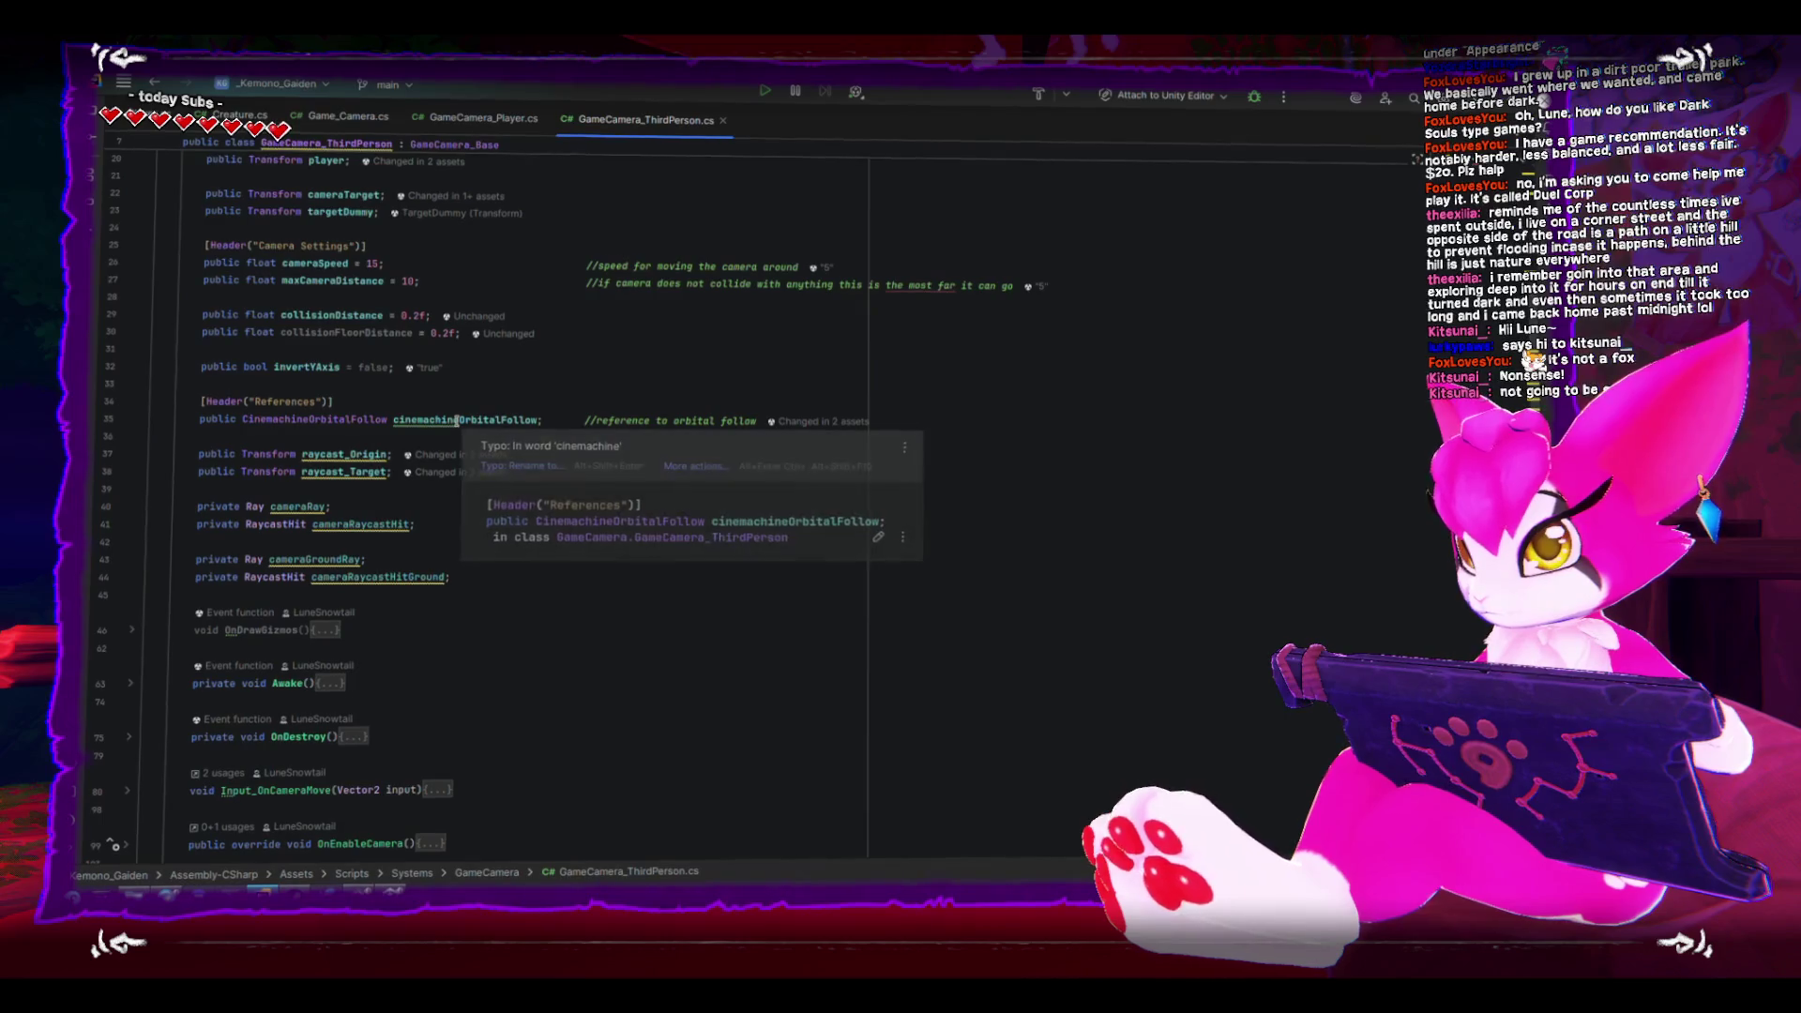
left_click(1004, 423)
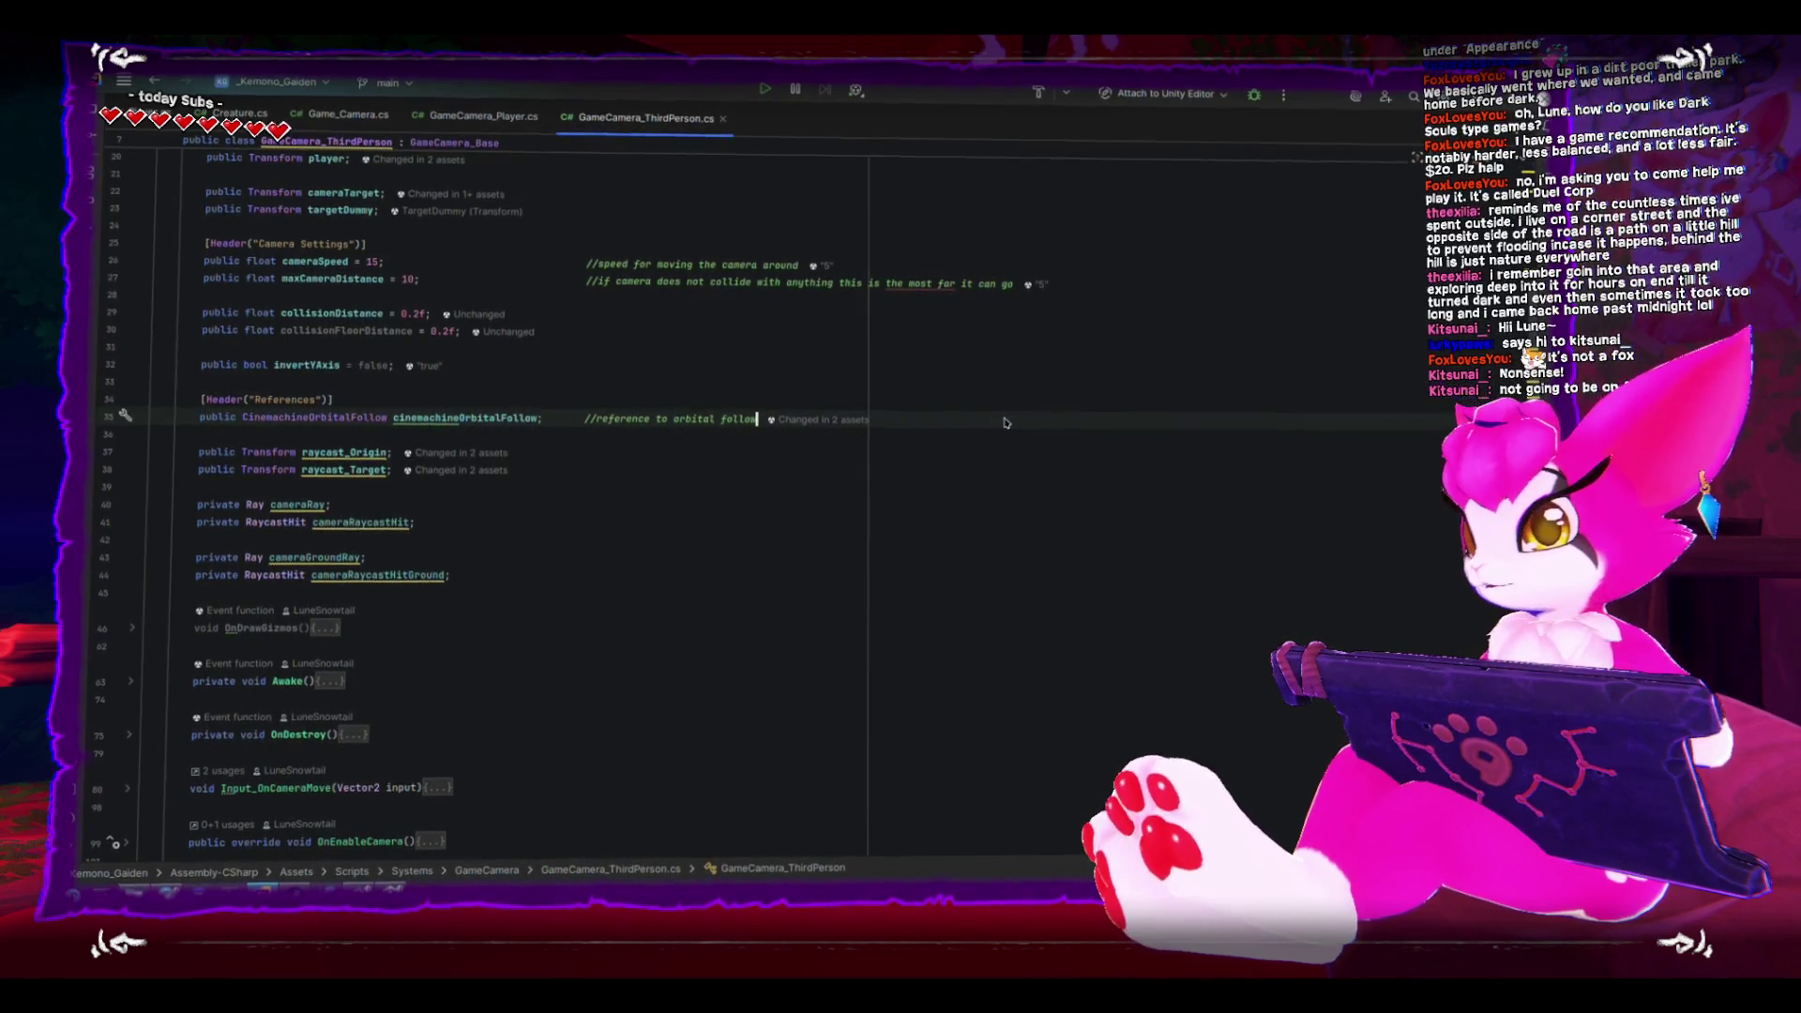
key("Return")
type("public Transform ")
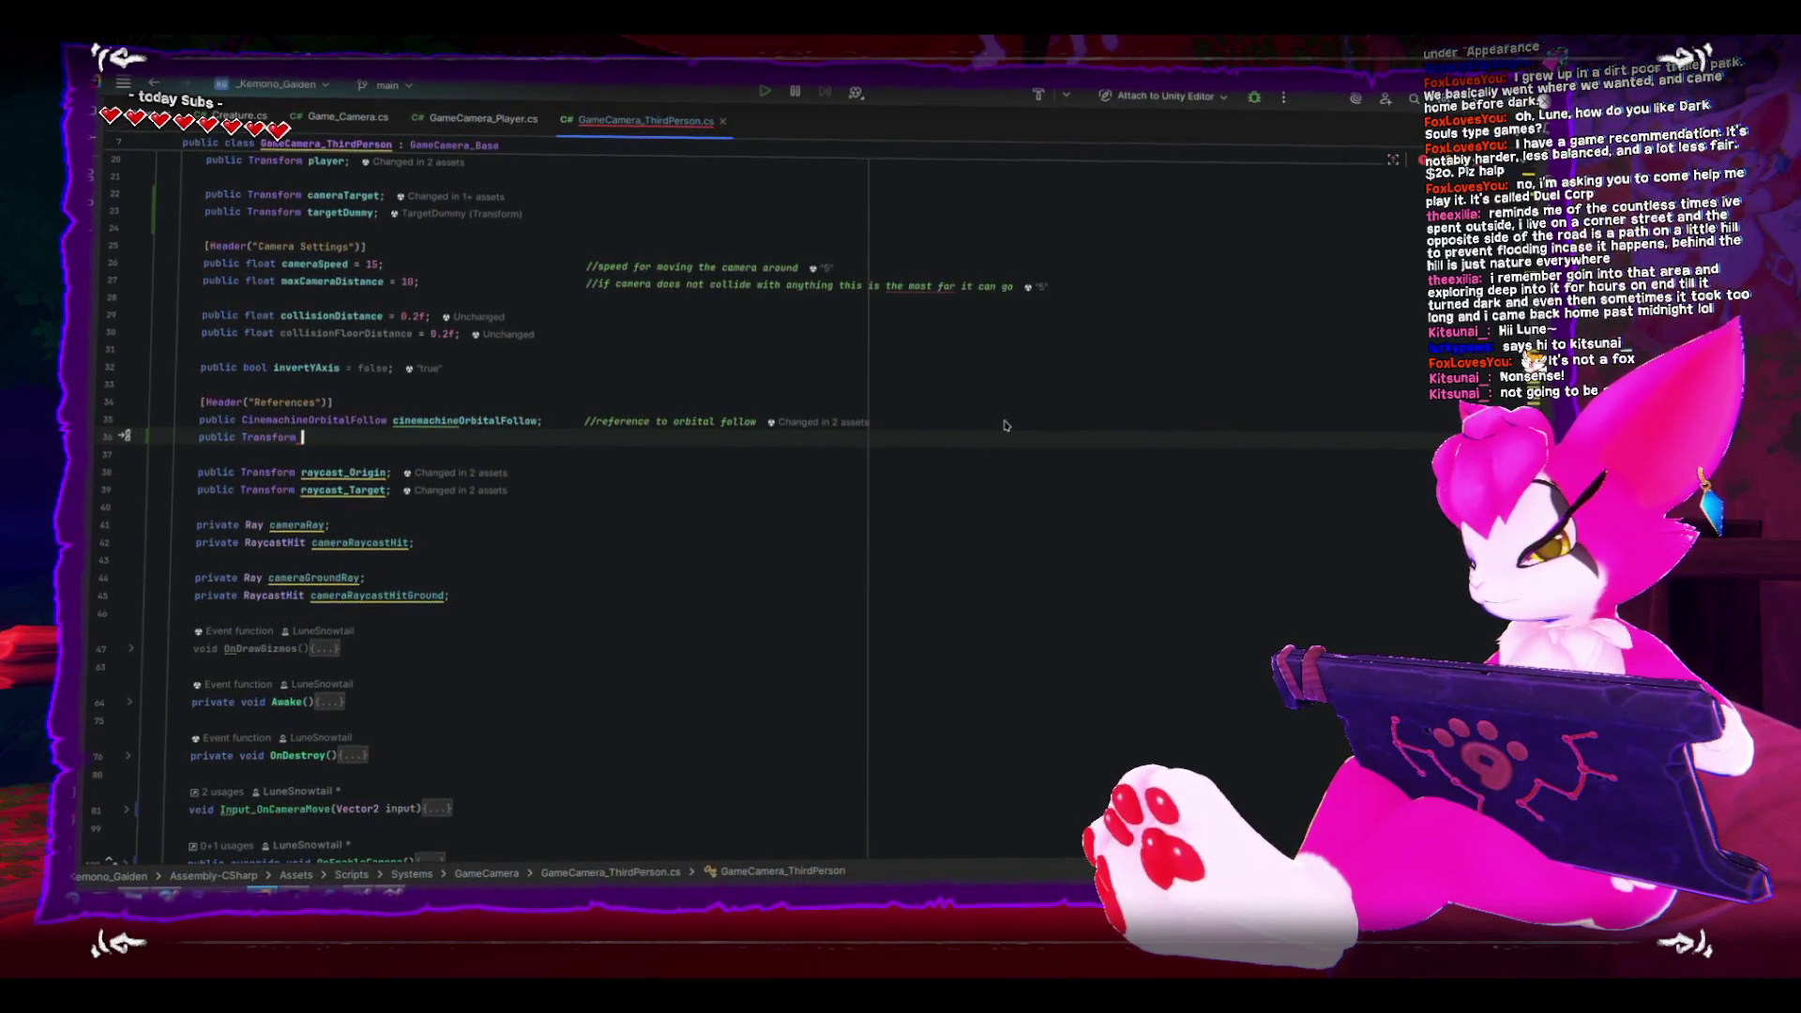
type("cameraTarge")
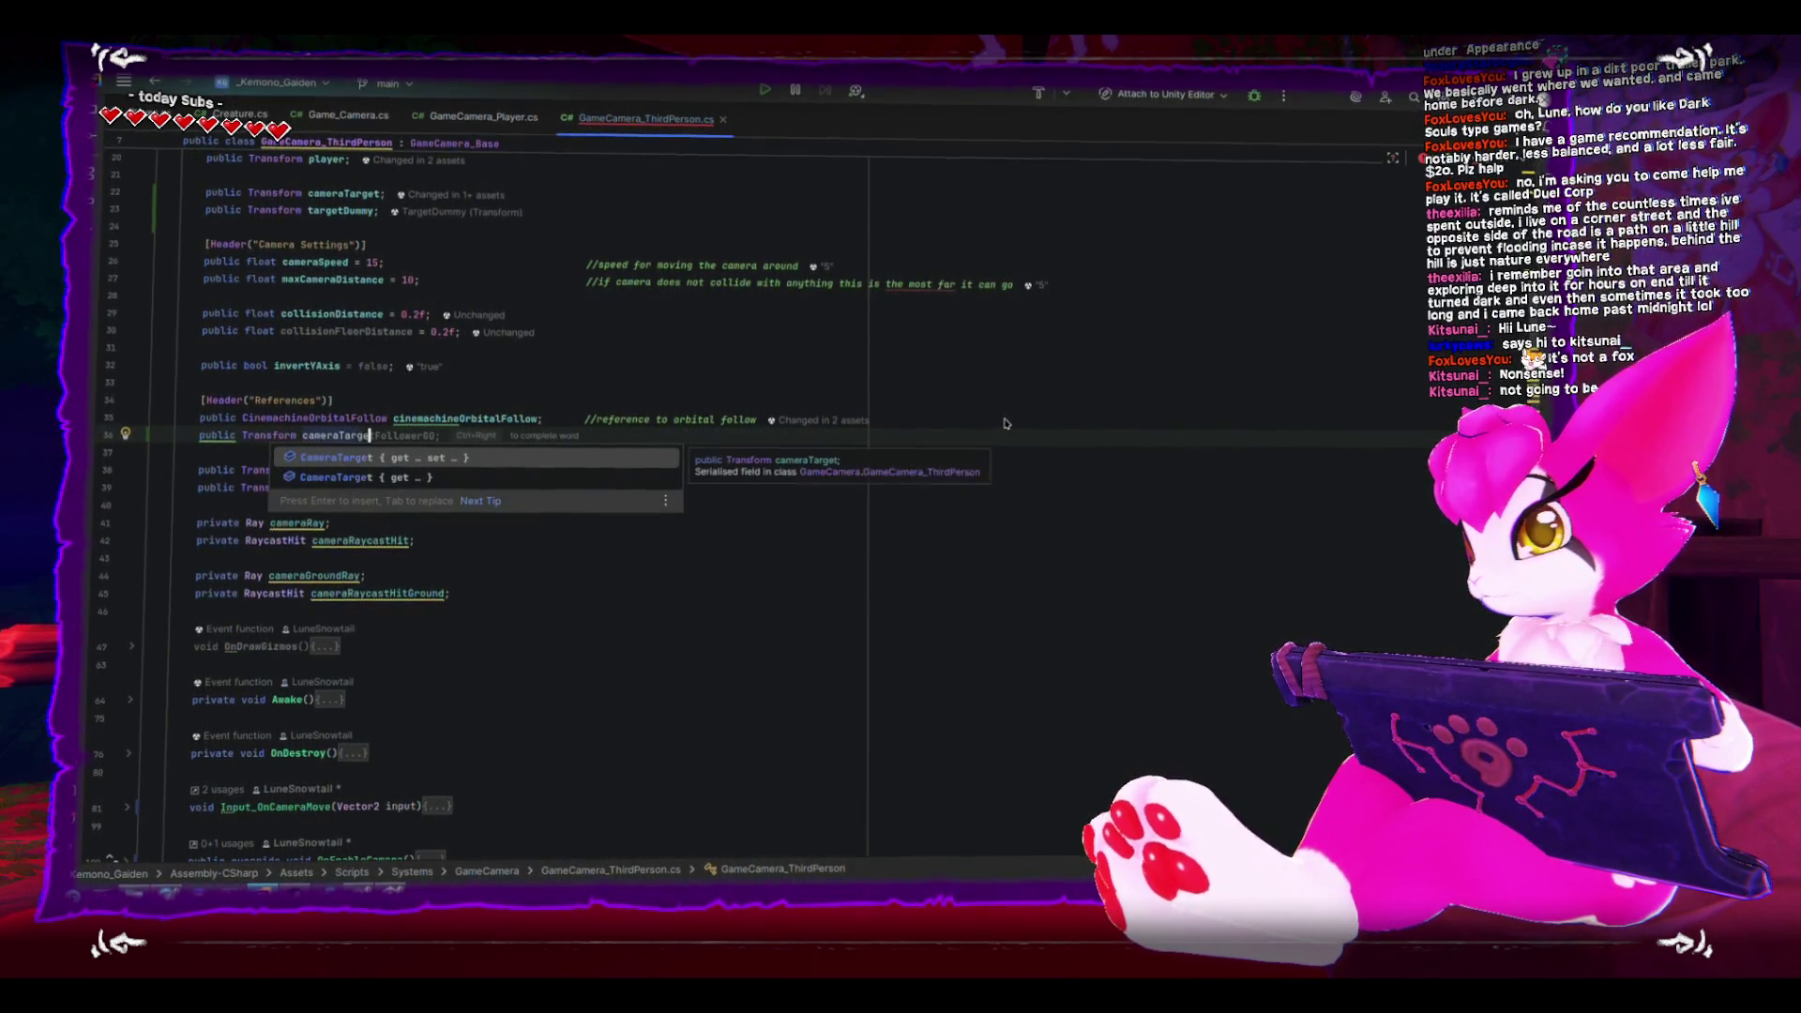
type("tGO;           //this transform")
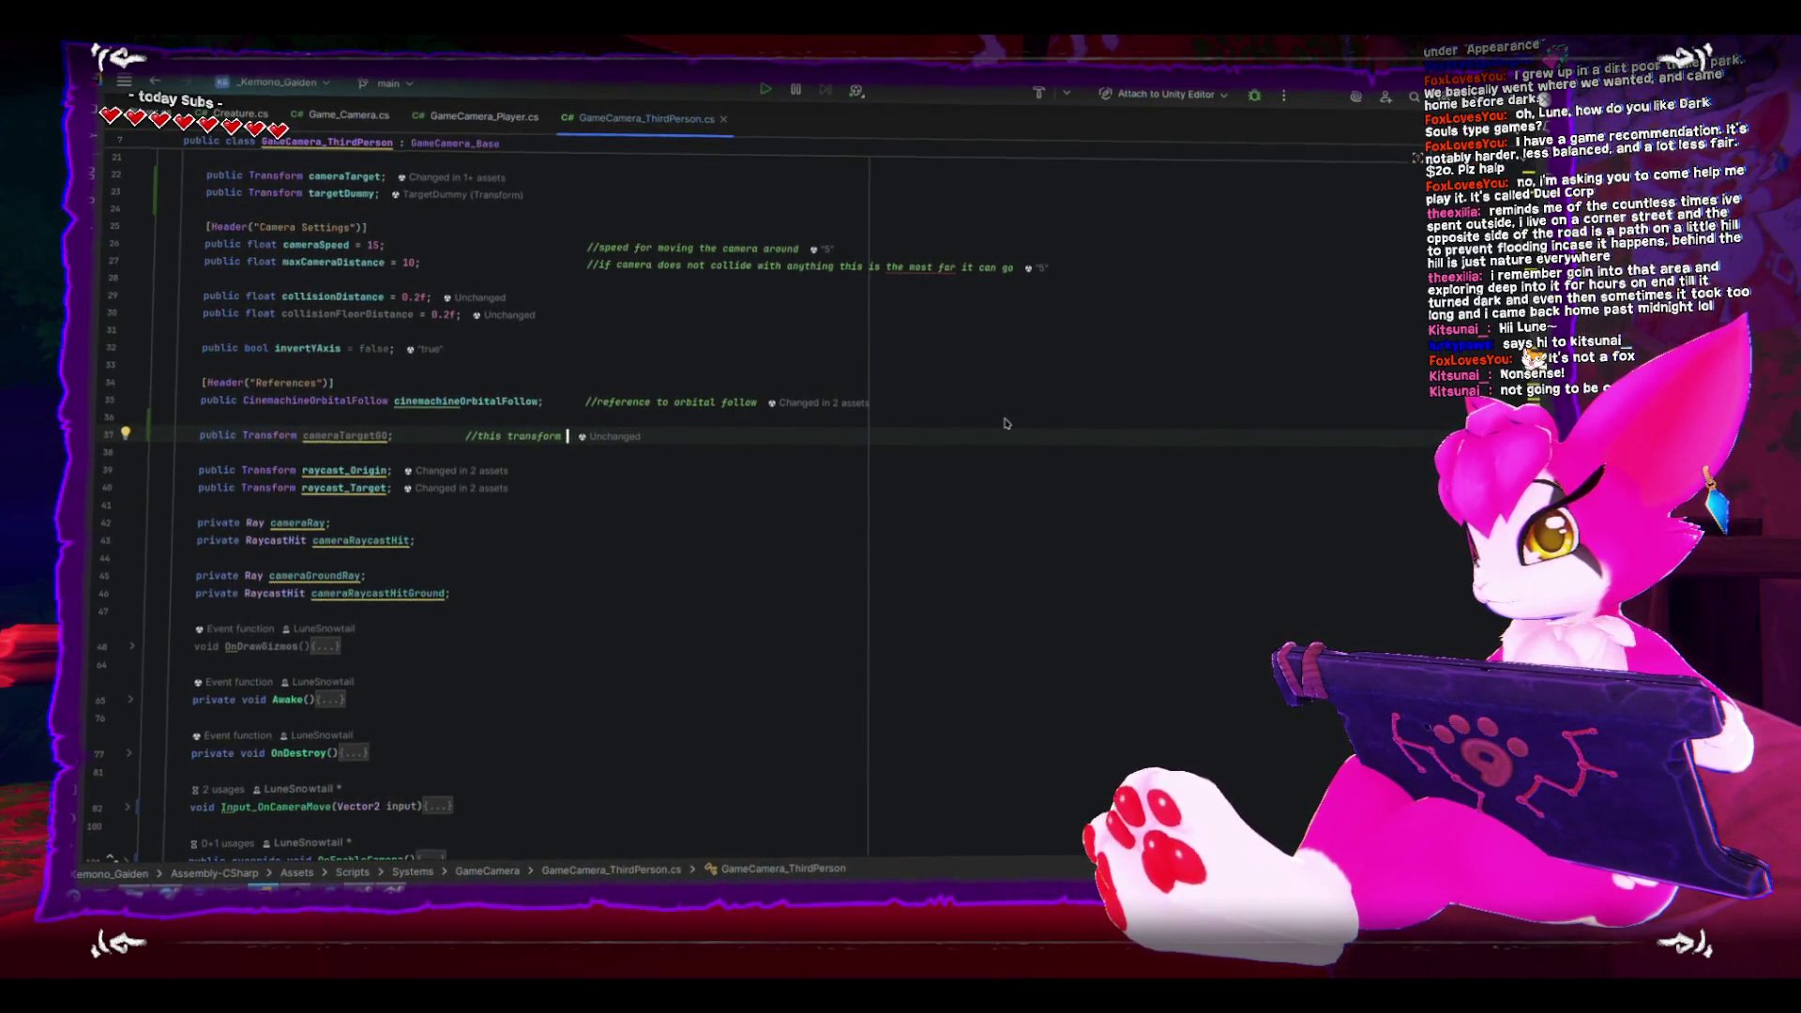
type("copies the")
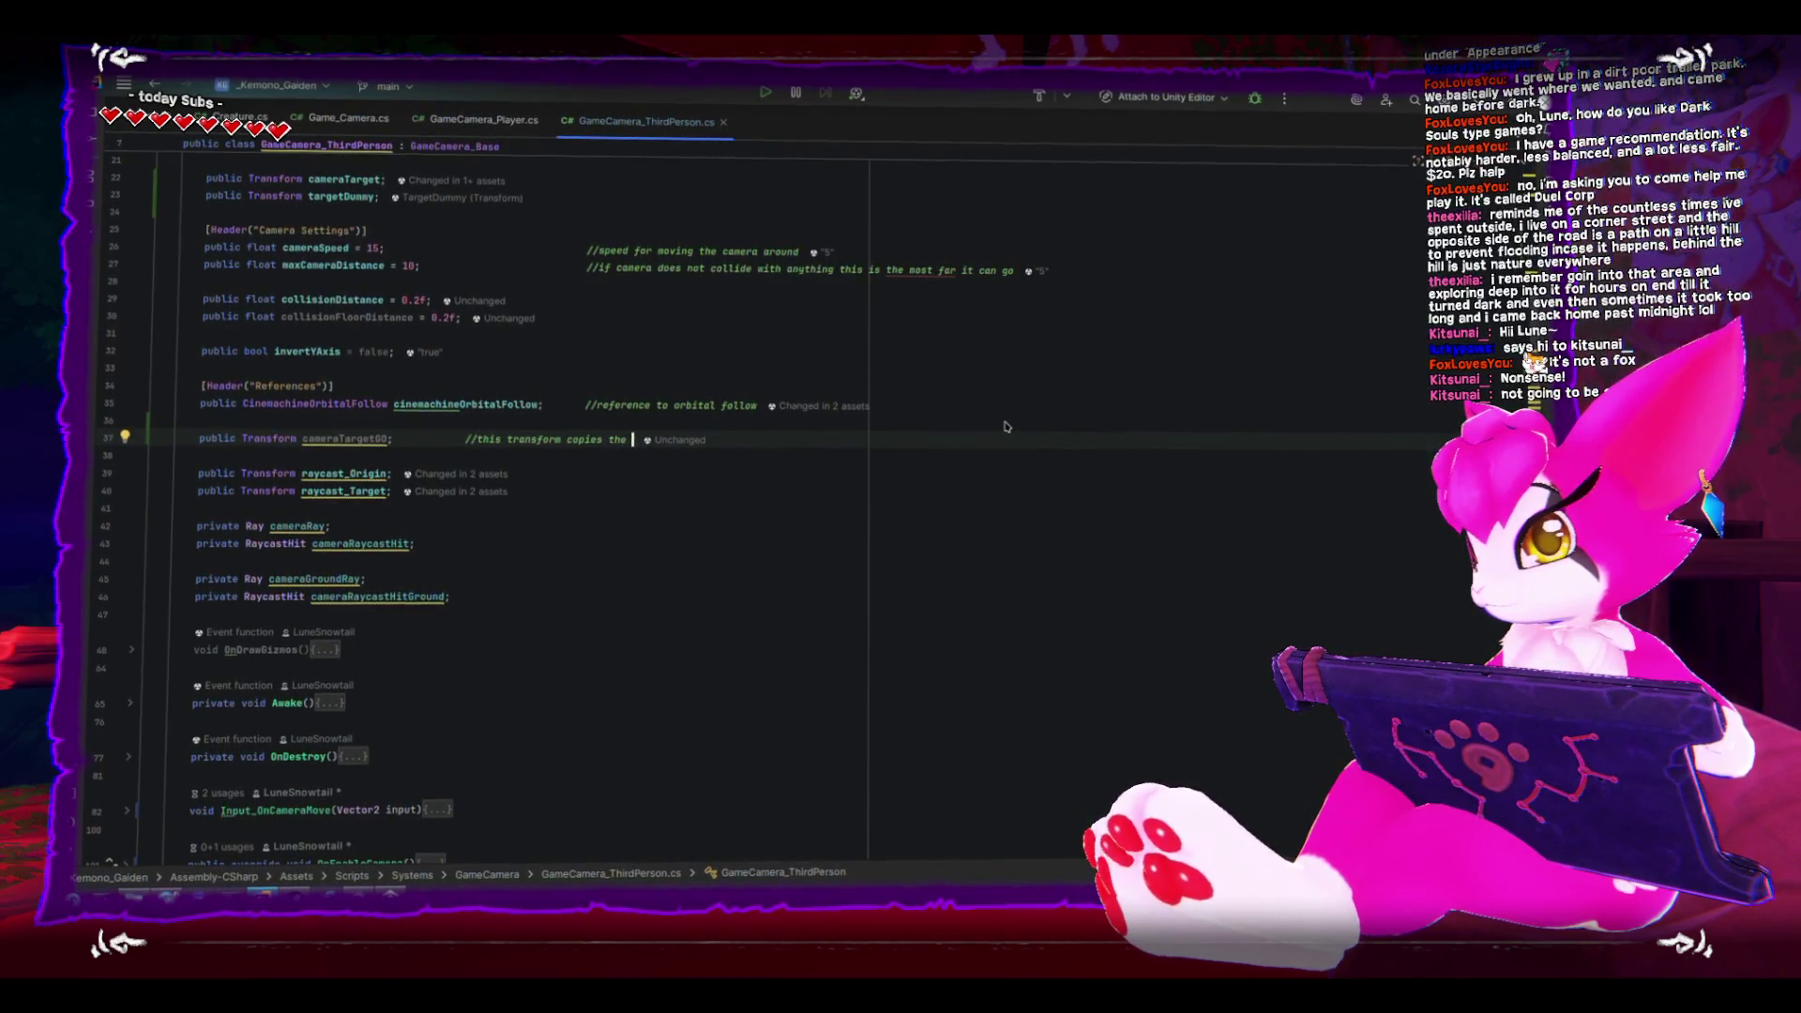
key("BackSpace")
key("BackSpace")
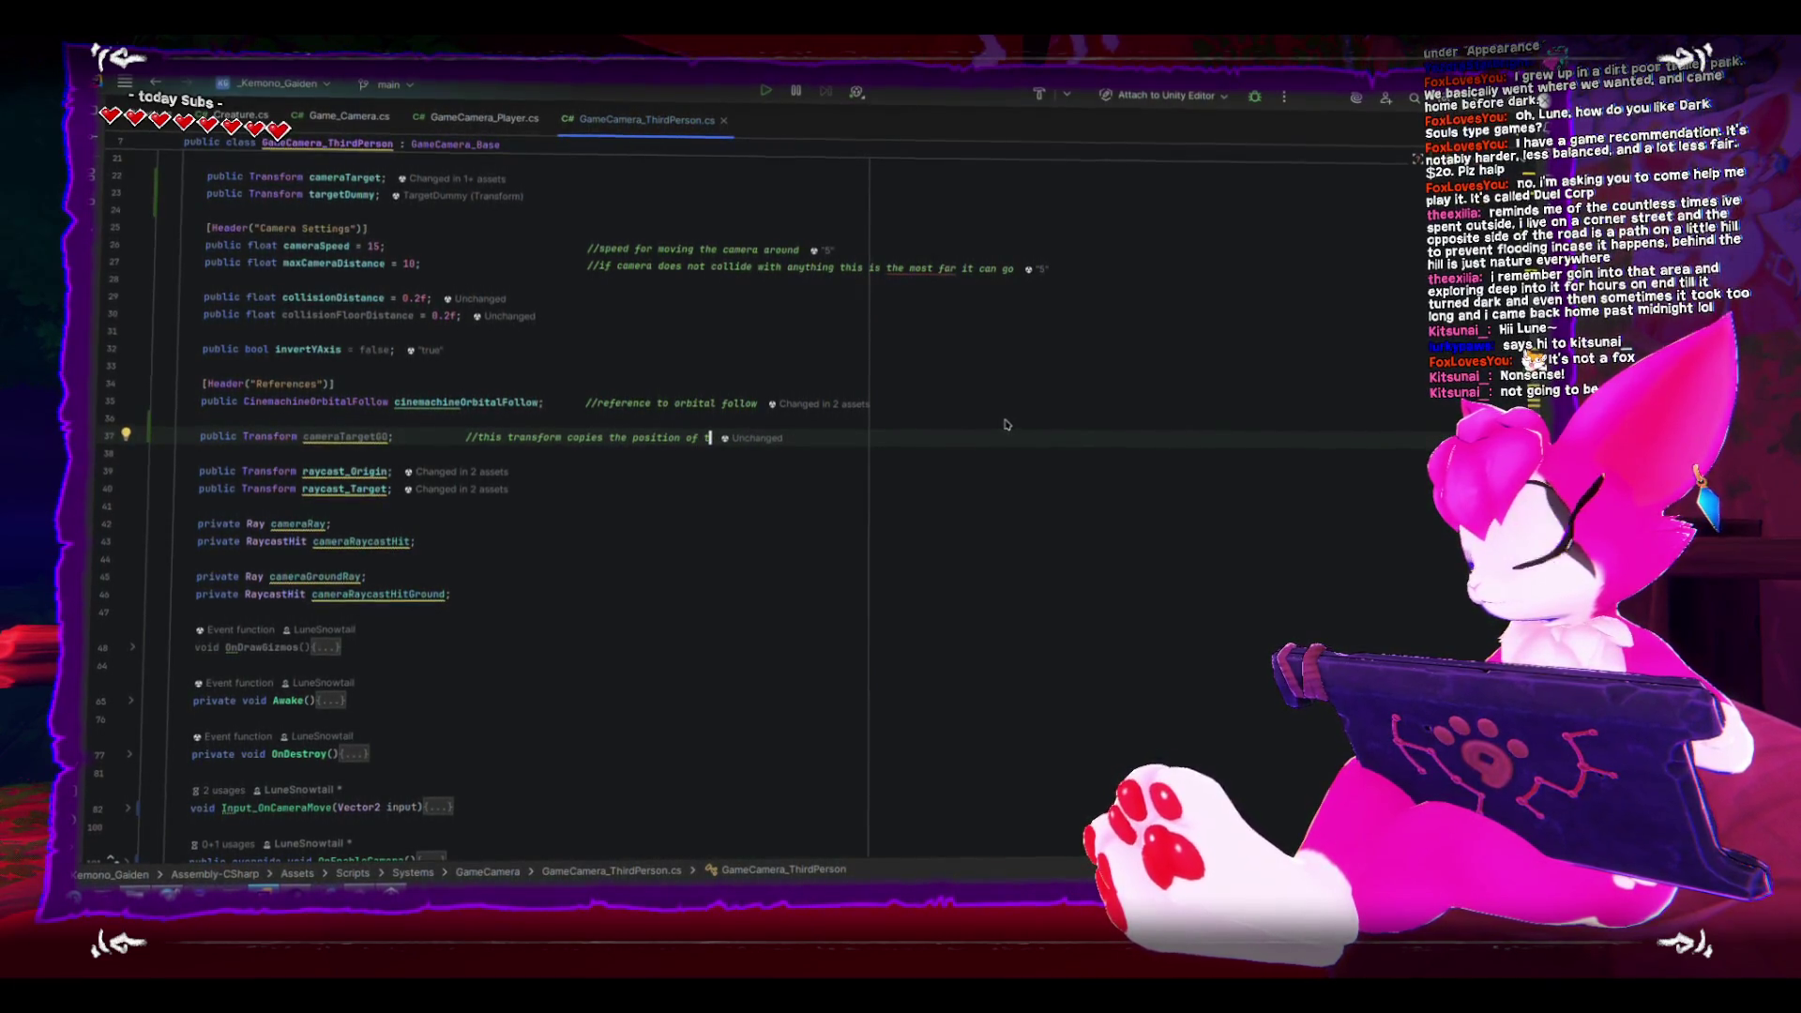
type("he target")
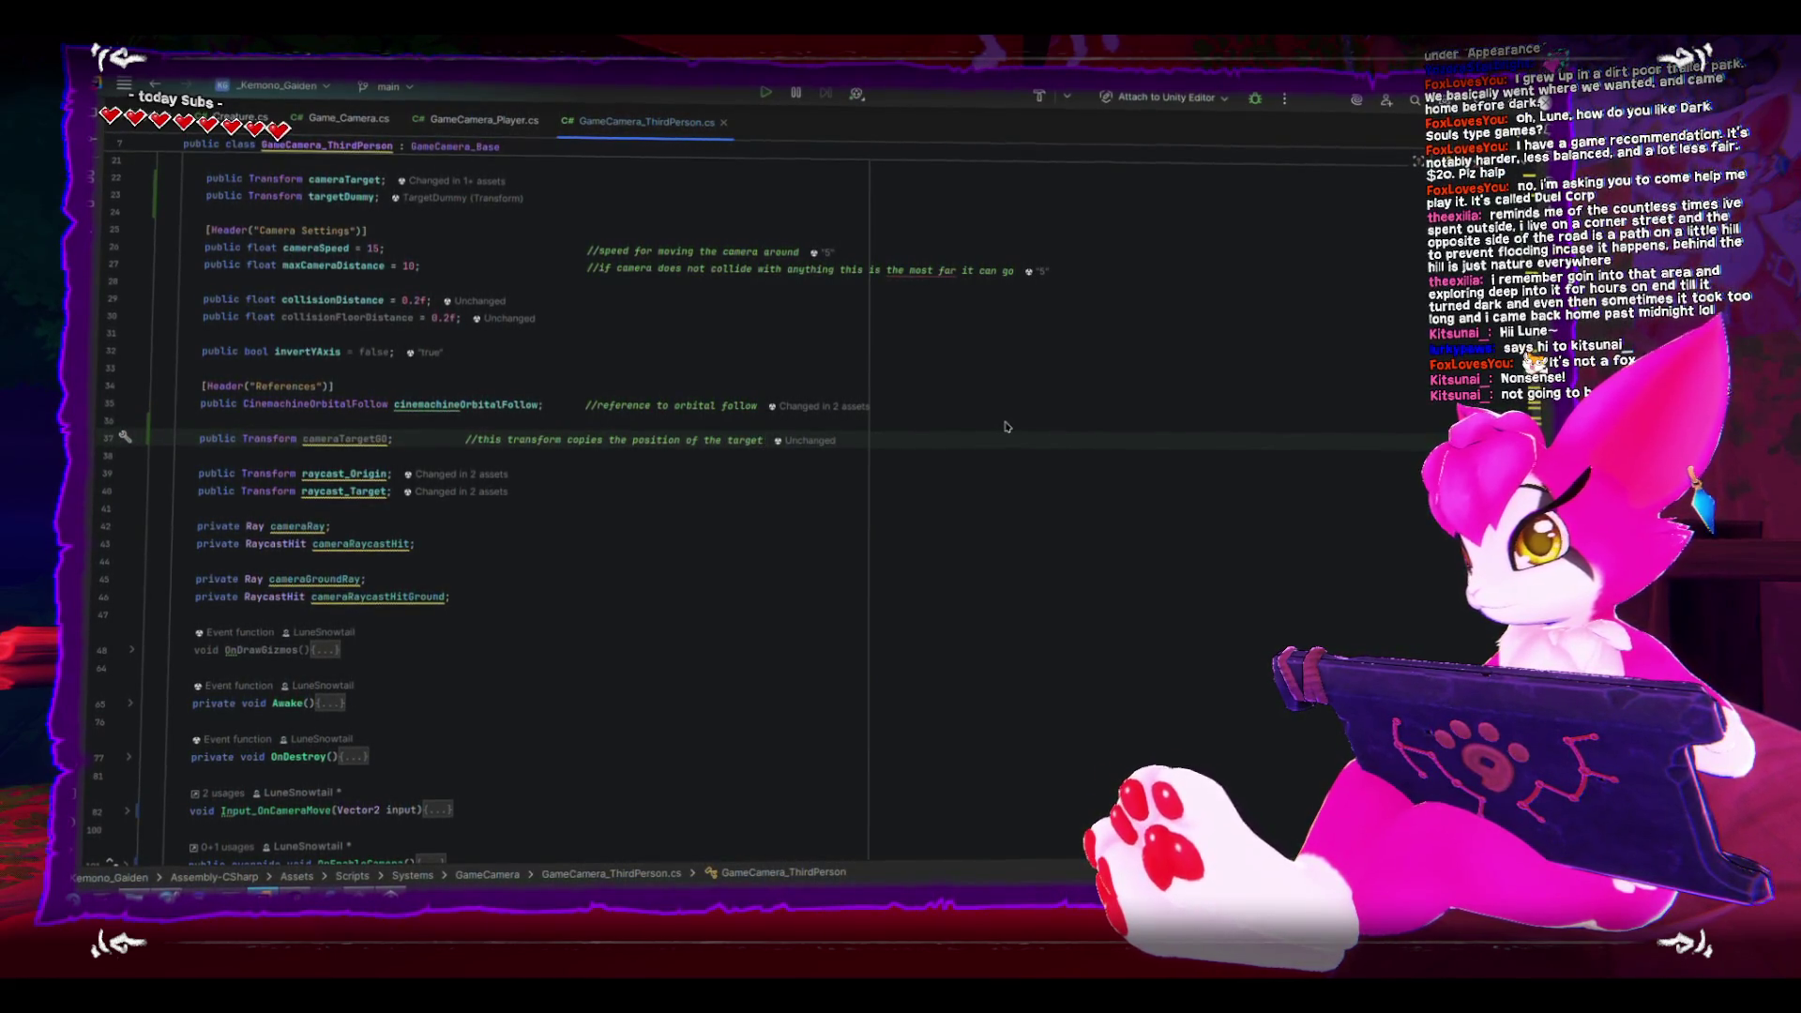
double_click(346, 437)
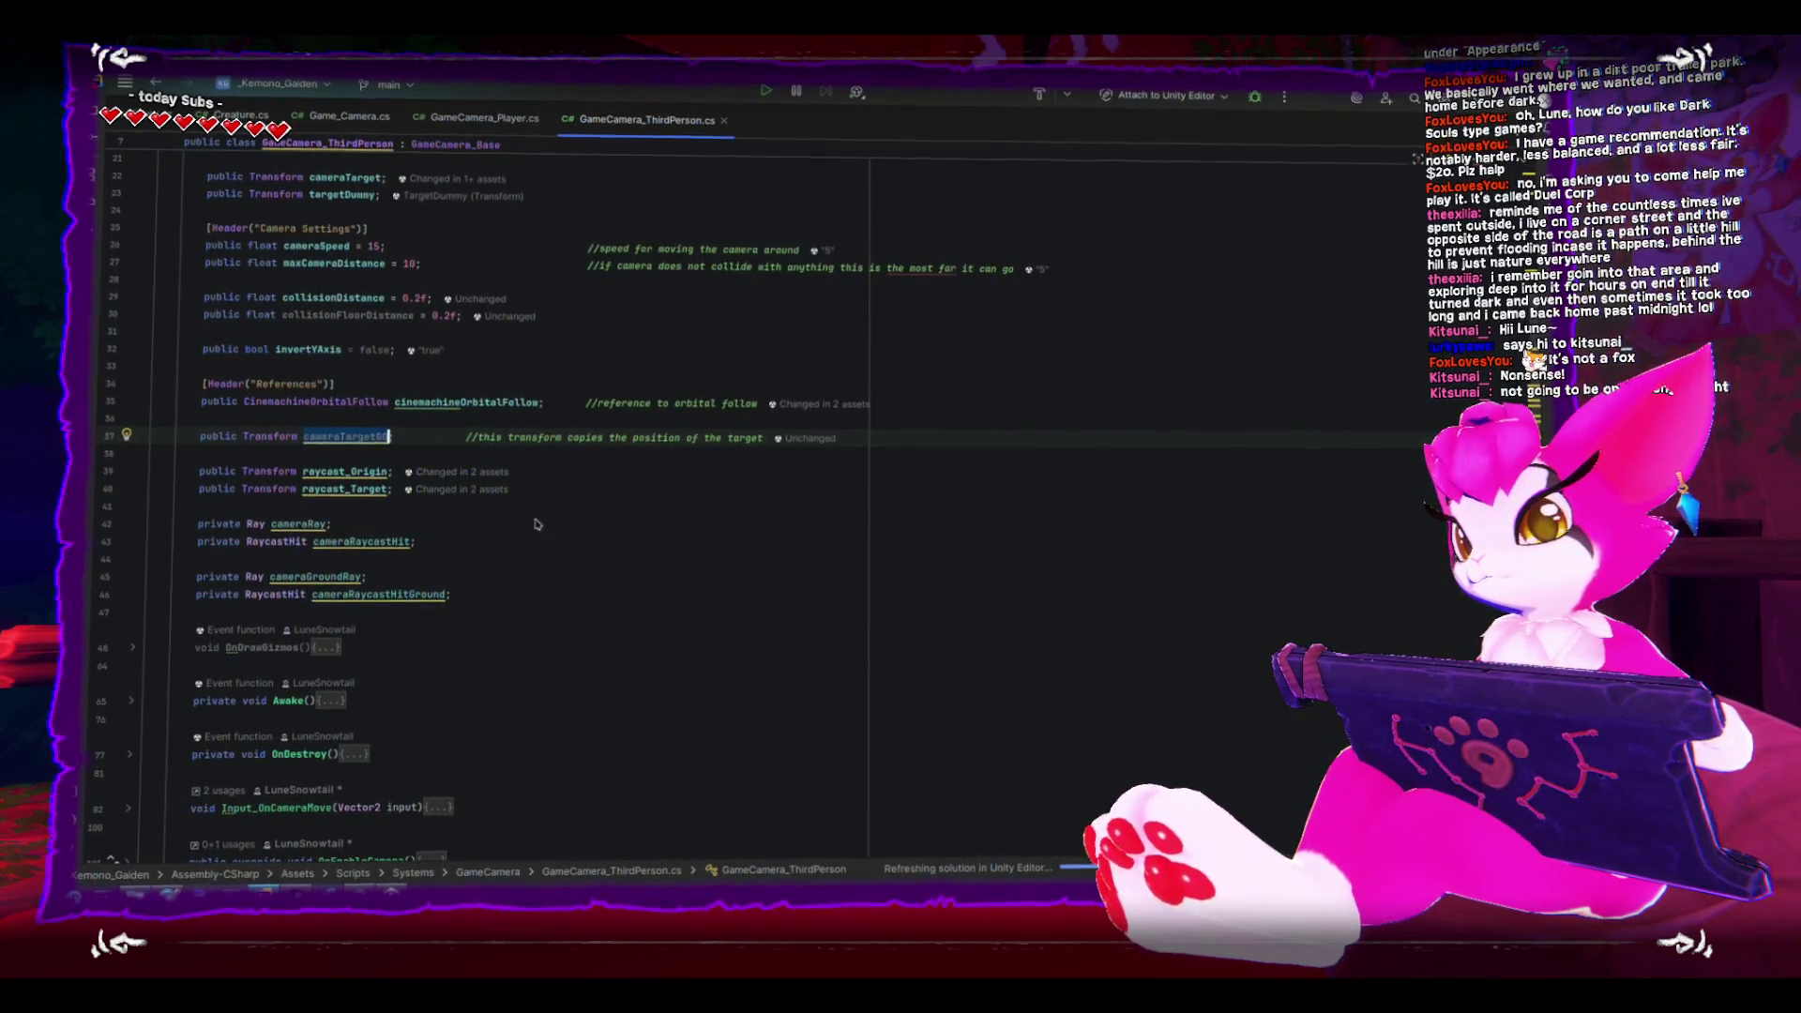
scroll(659, 588, "down", 15)
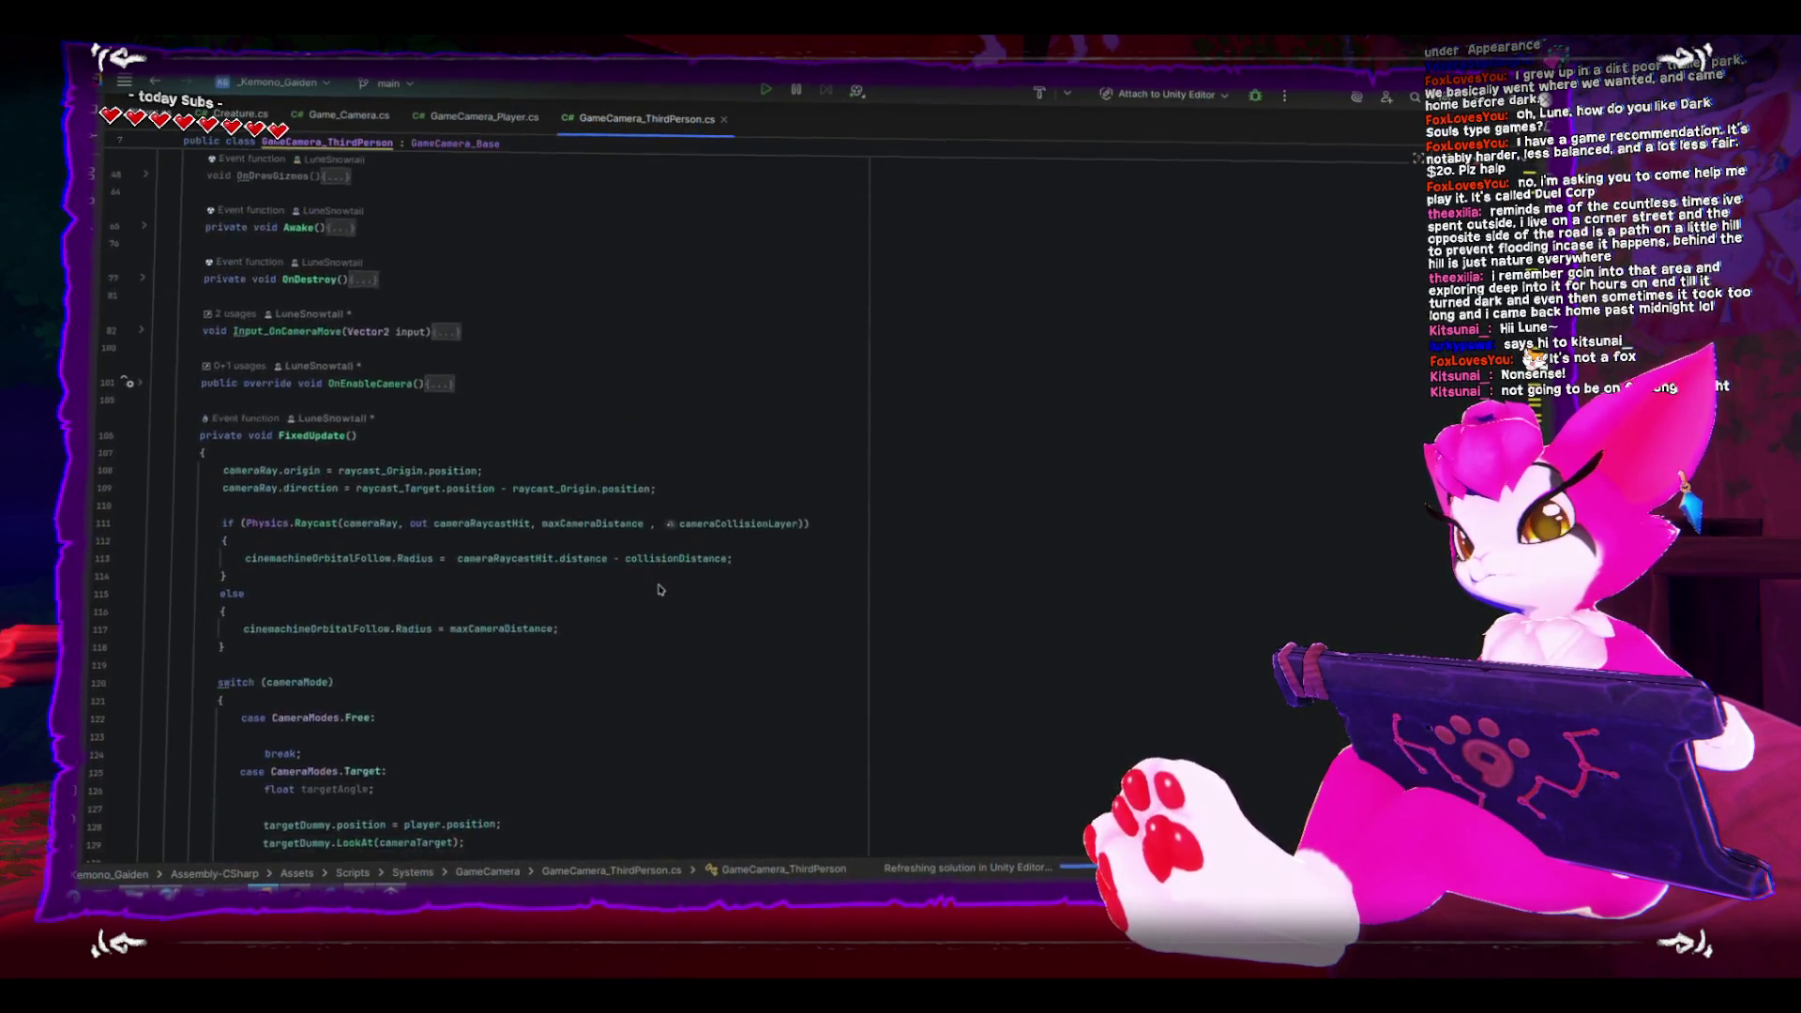
- Add 'cameraTargetGO = cameraTarget.position;' below targetDummy.LookAt(cameraTarget) in the Target case
scroll(659, 591, "up", 3)
left_click(622, 510)
left_click(632, 528)
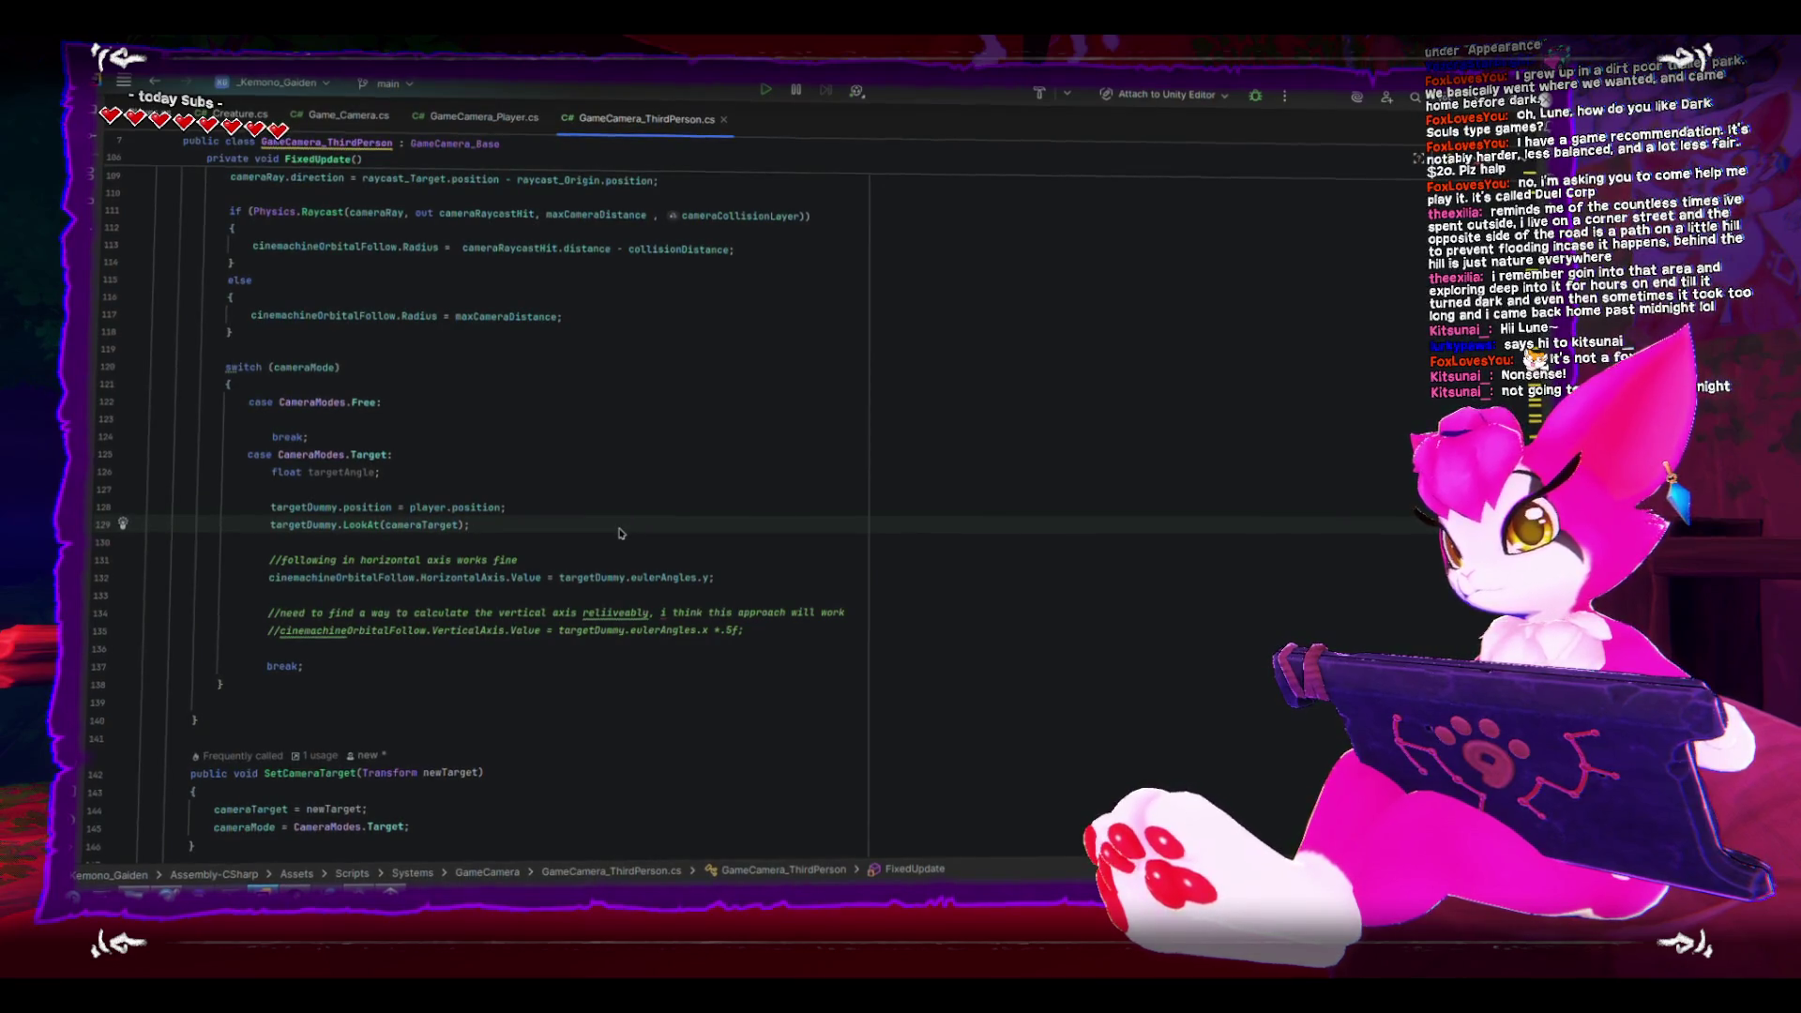
key("Return")
key("Return")
type("cameraTargetGO")
key("BackSpace")
key("BackSpace")
key("BackSpace")
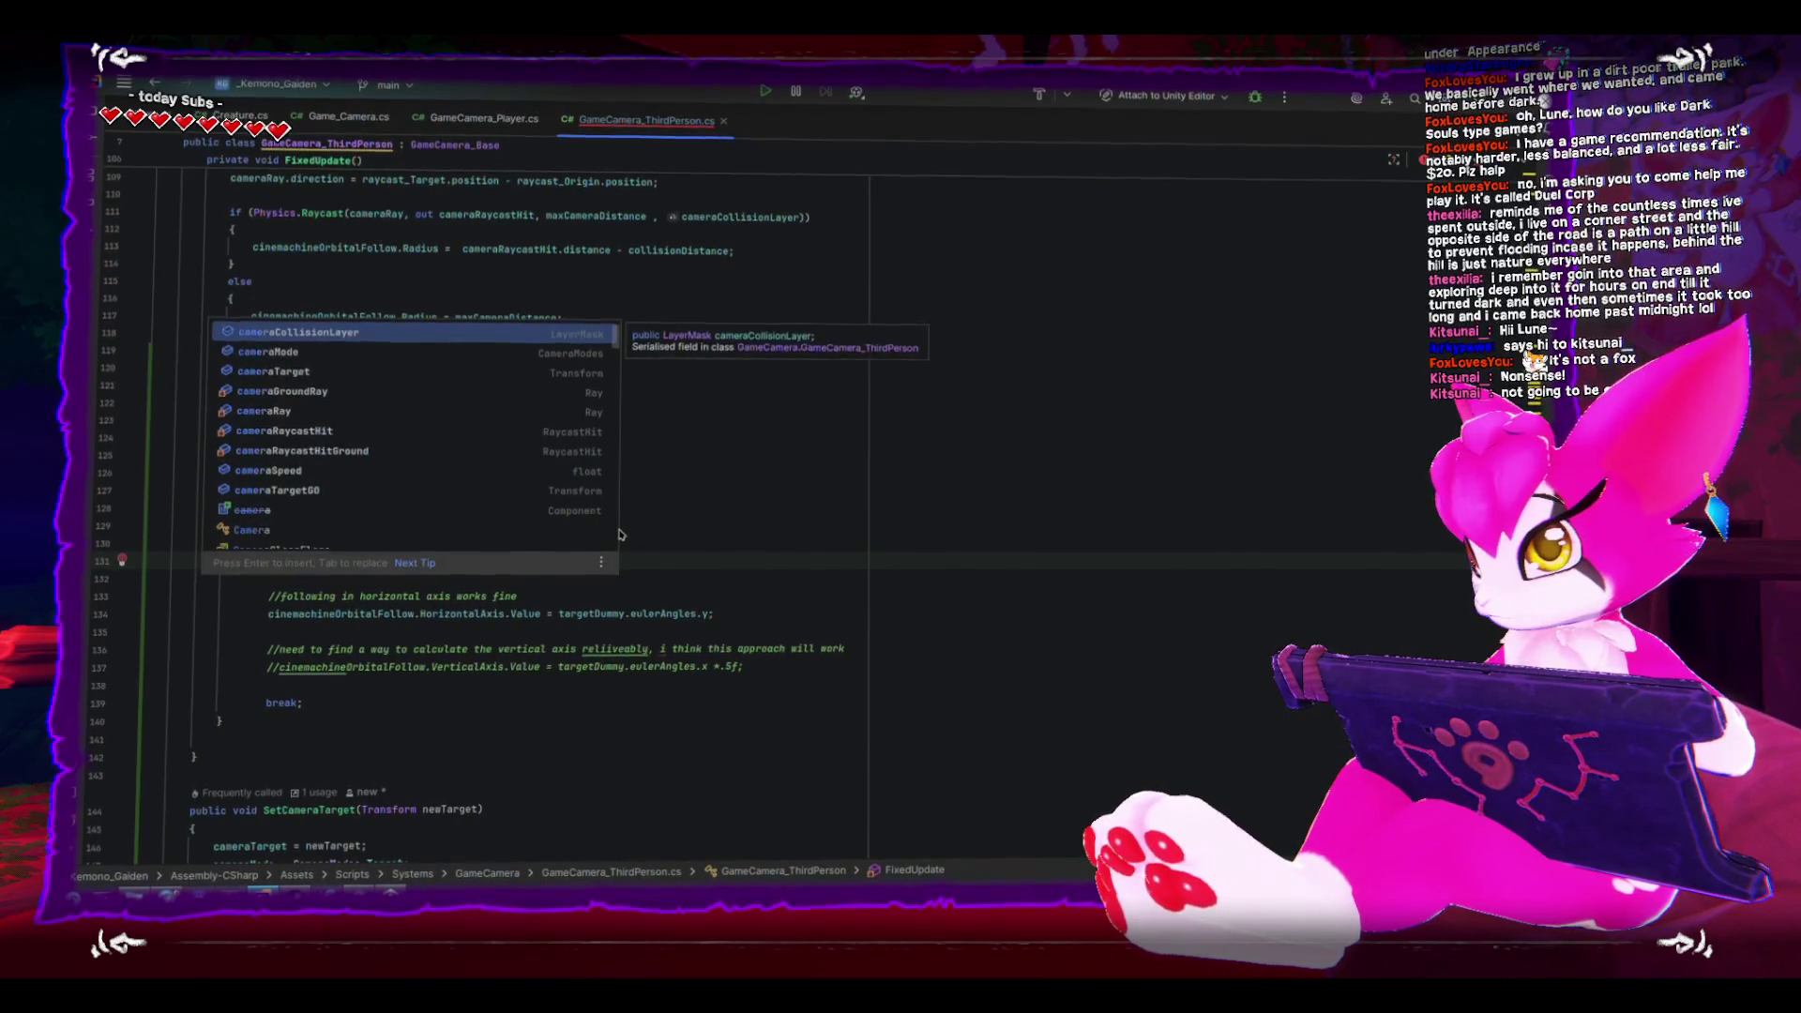
key("Escape")
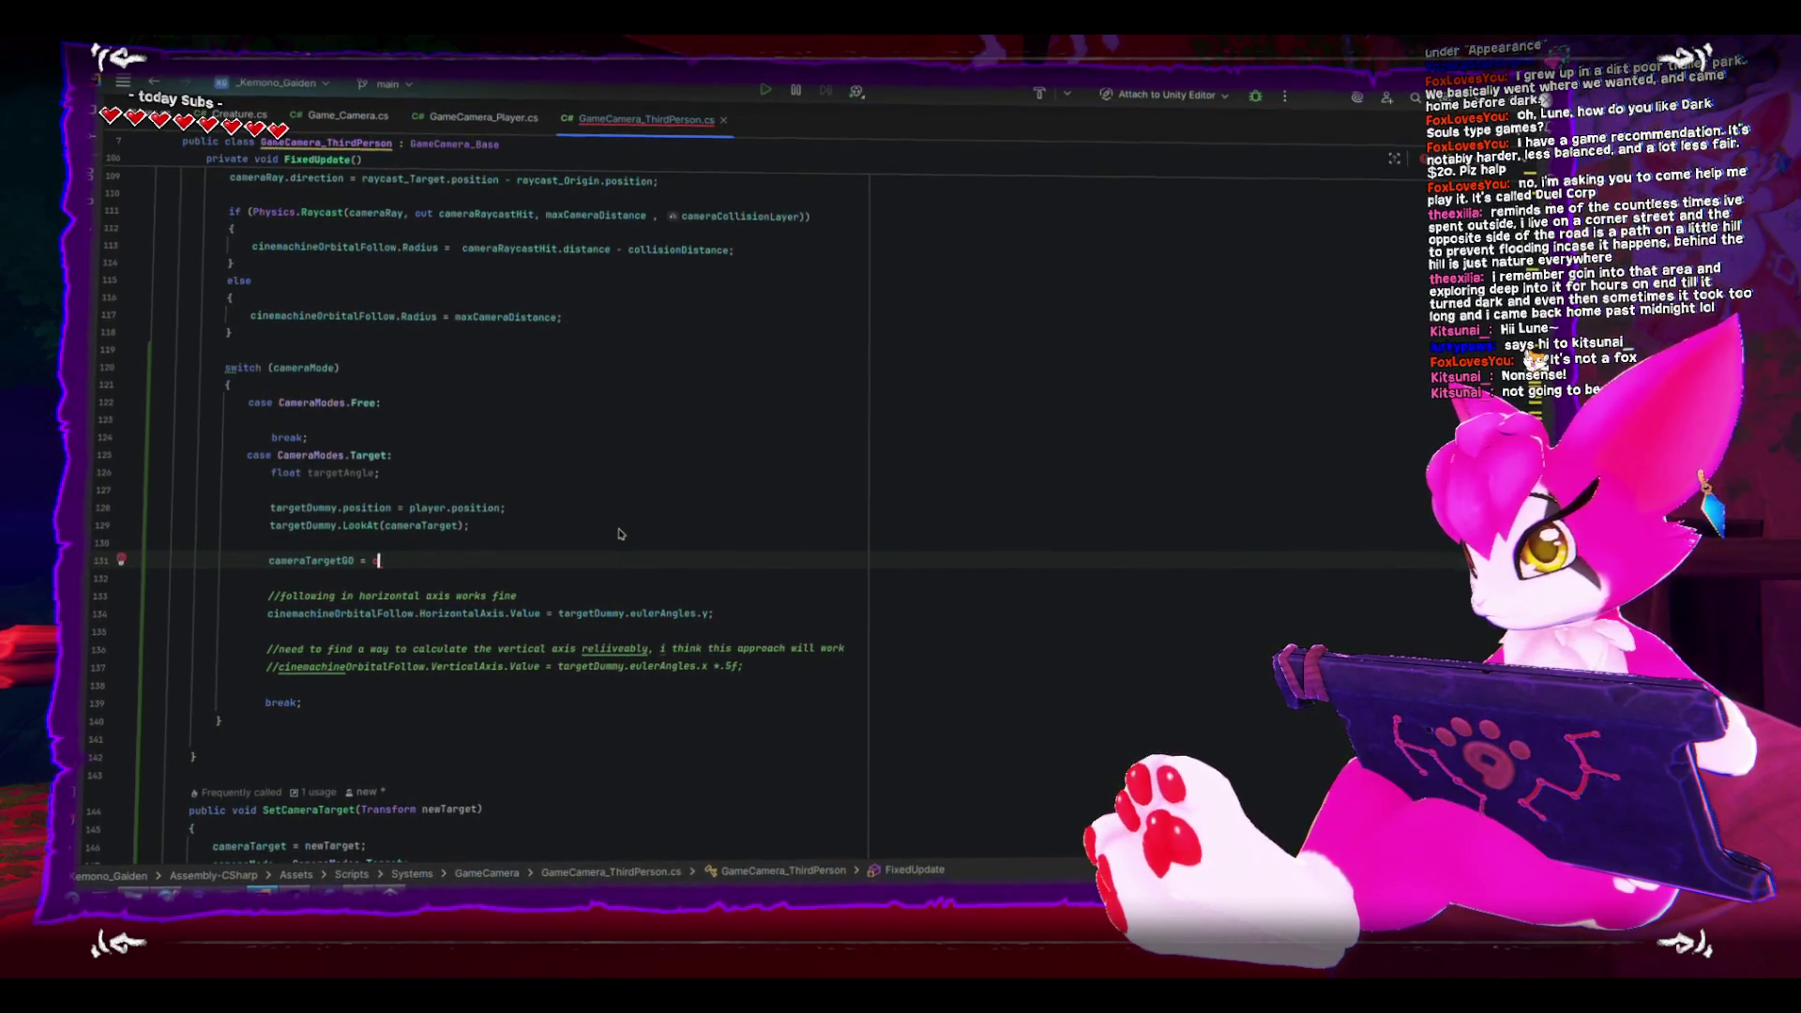
type("ameratra")
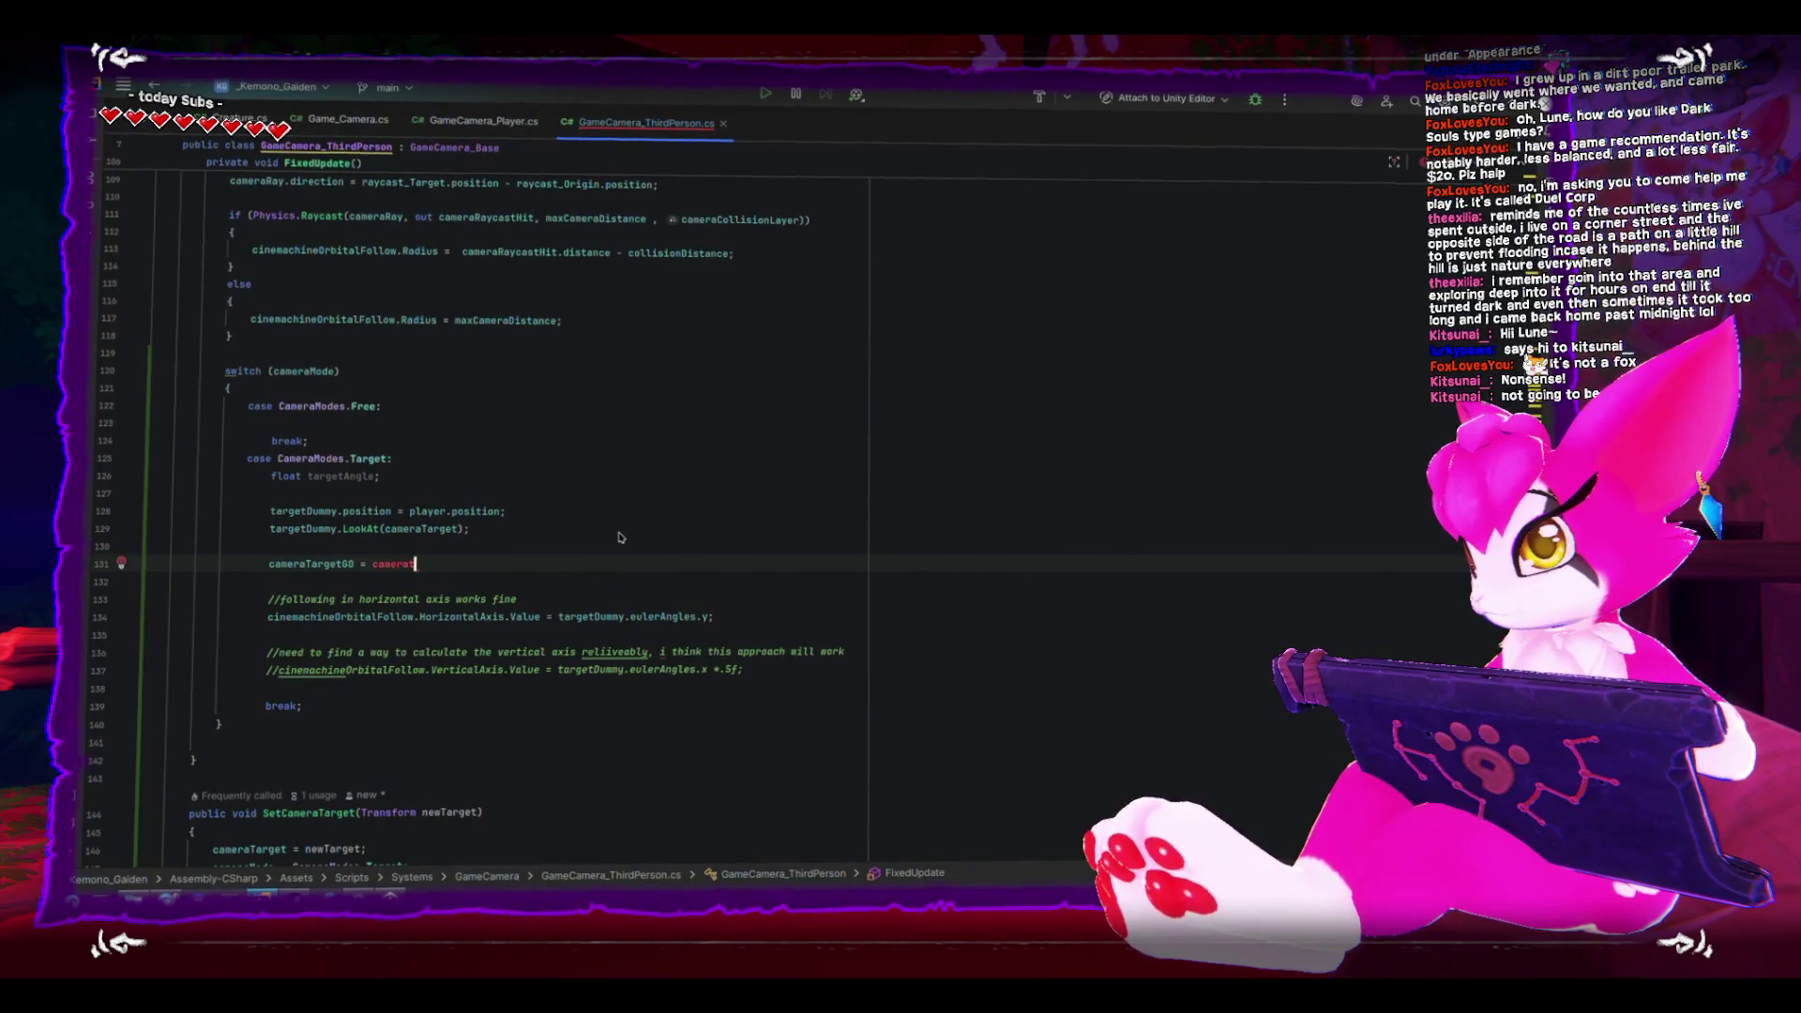
key("ctrl+space")
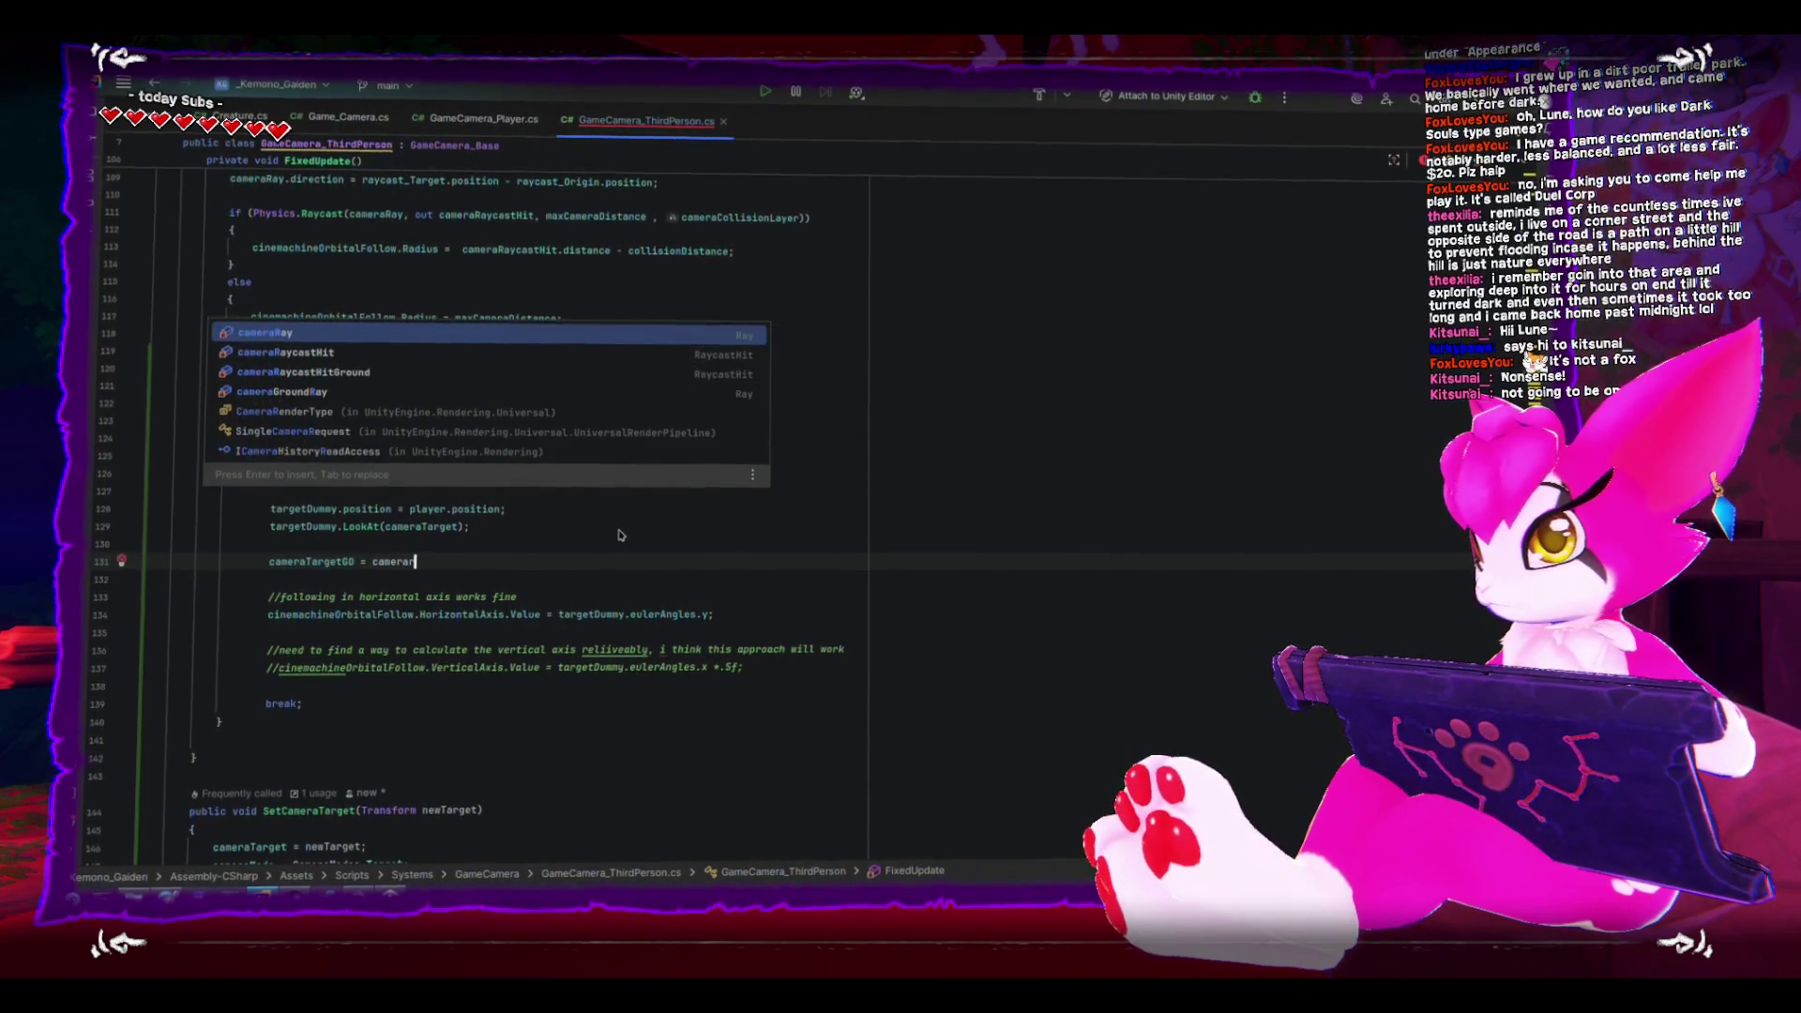
key("Return")
type(".position;")
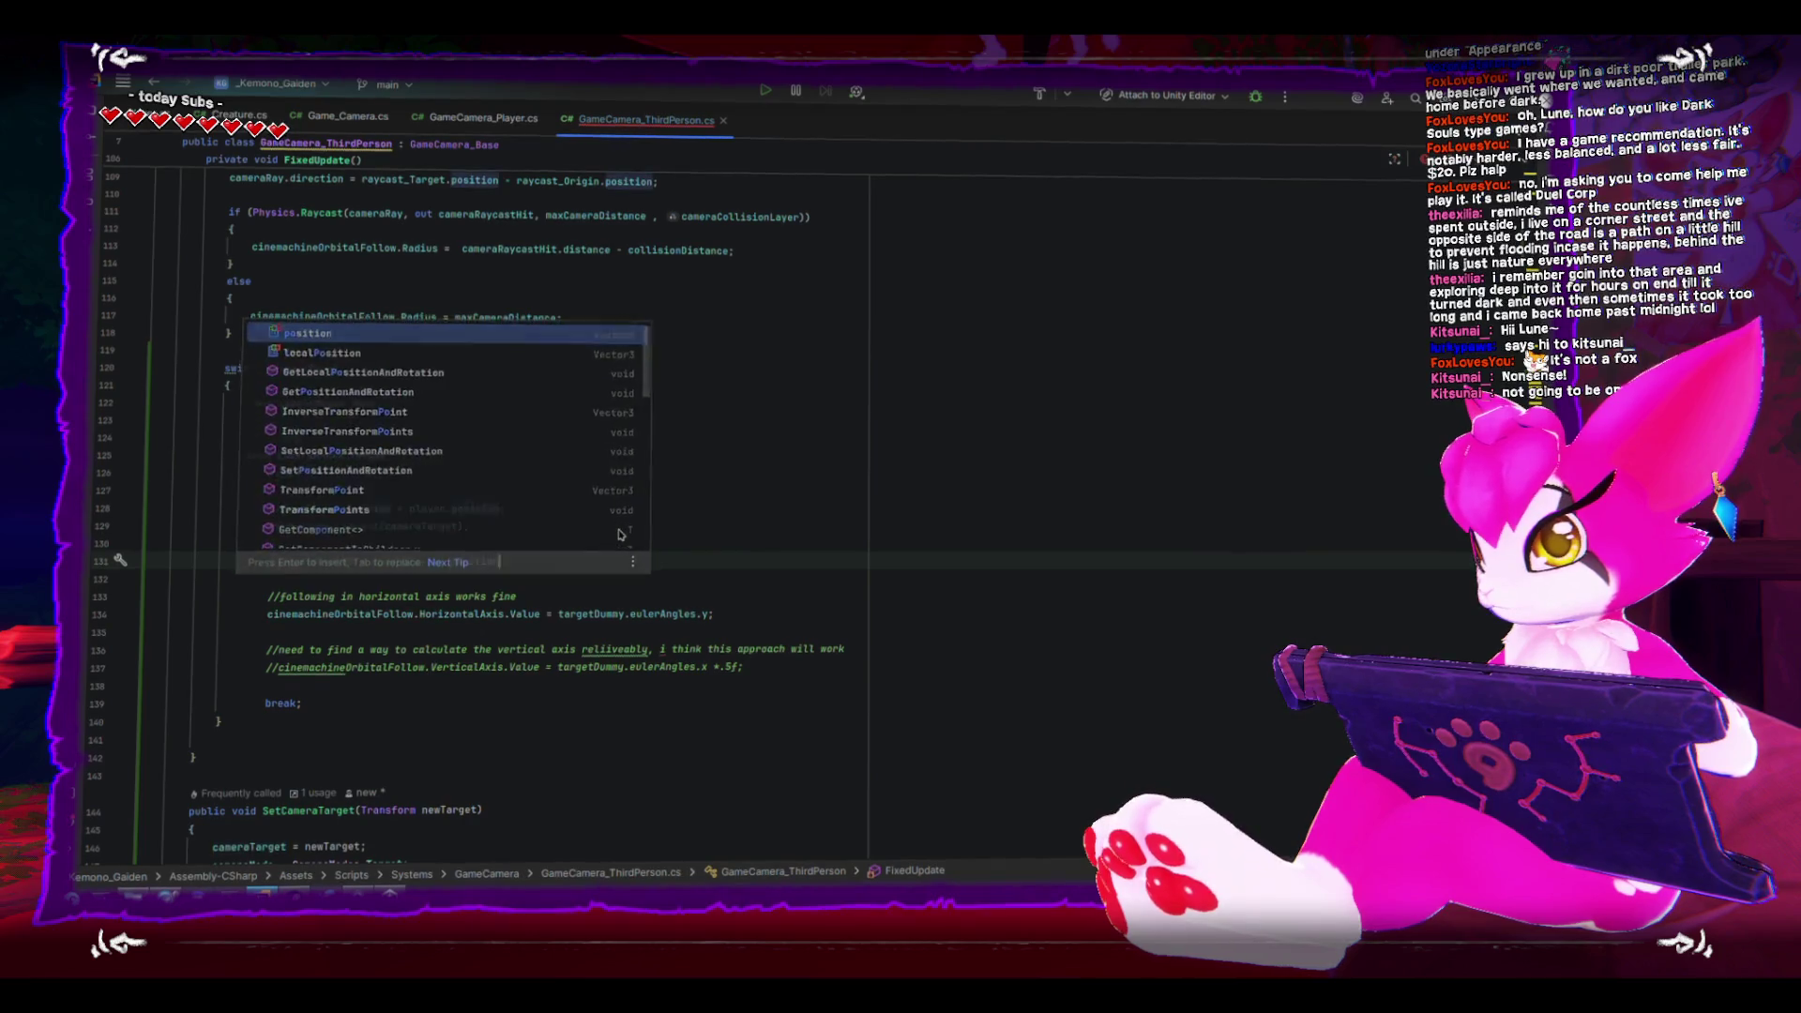
- Review the new line and switch to Unity to test it
scroll(440, 382, "up", 5)
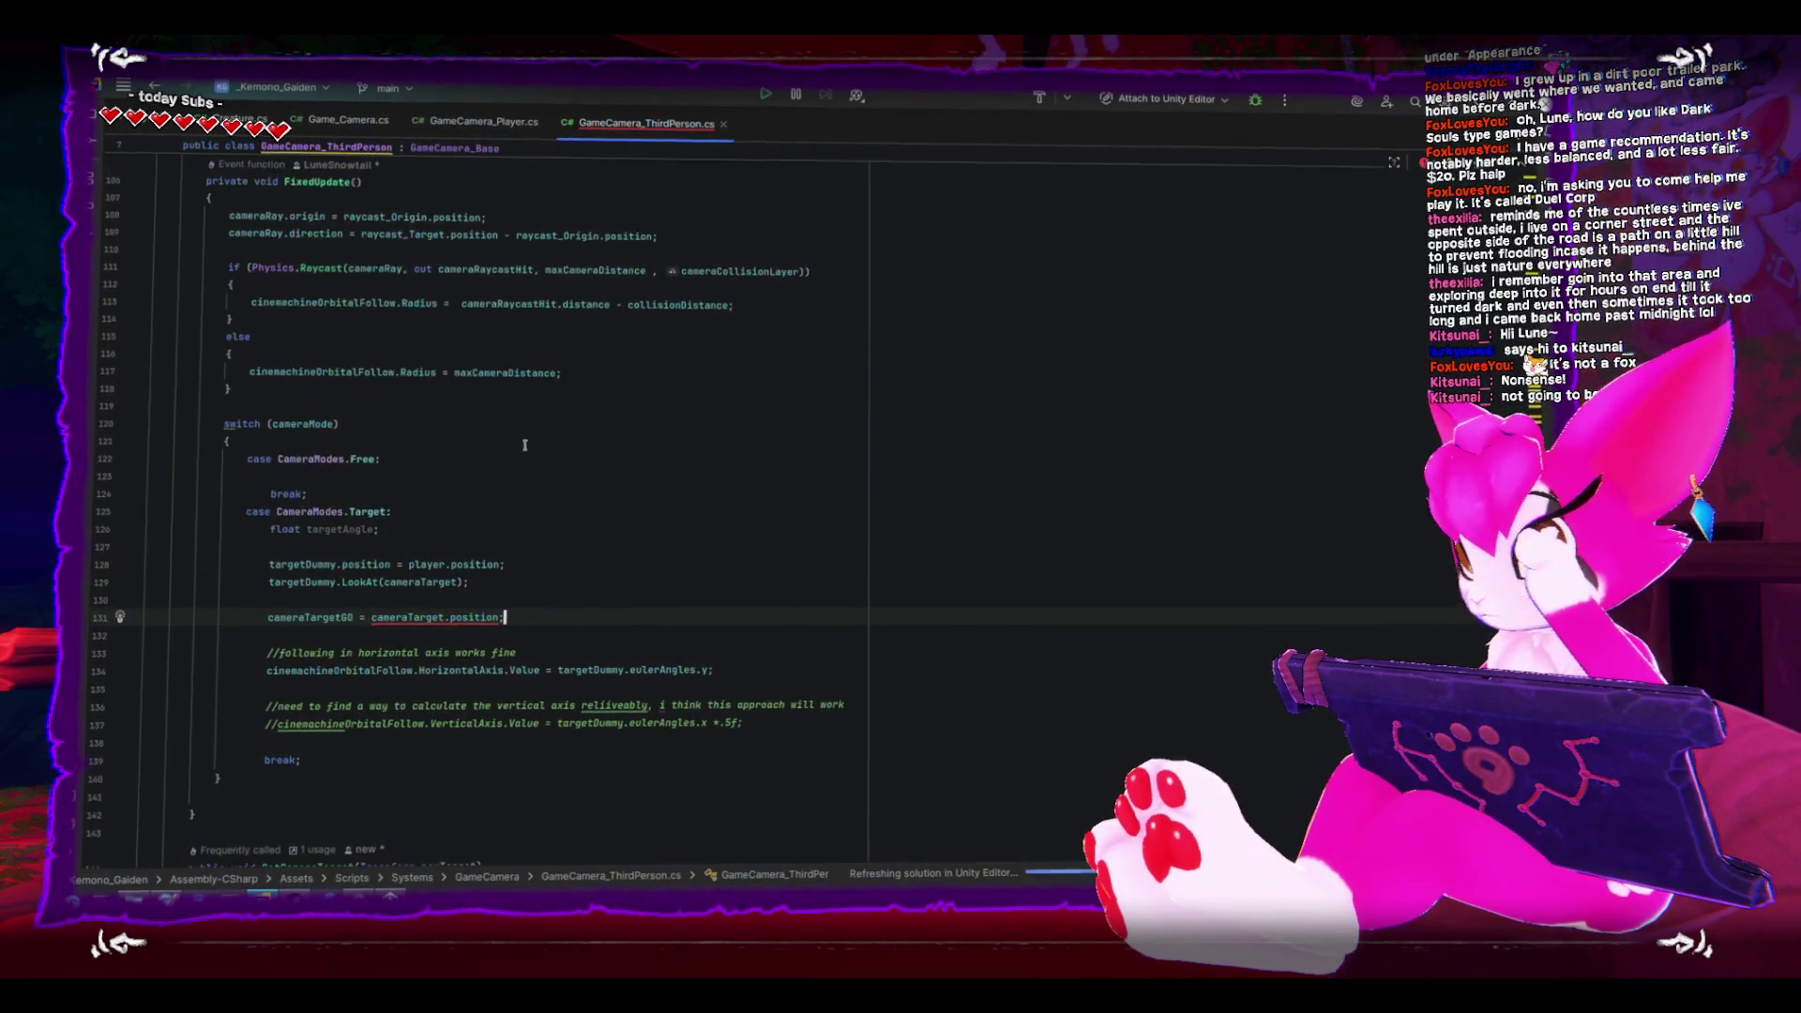
scroll(414, 391, "down", 3)
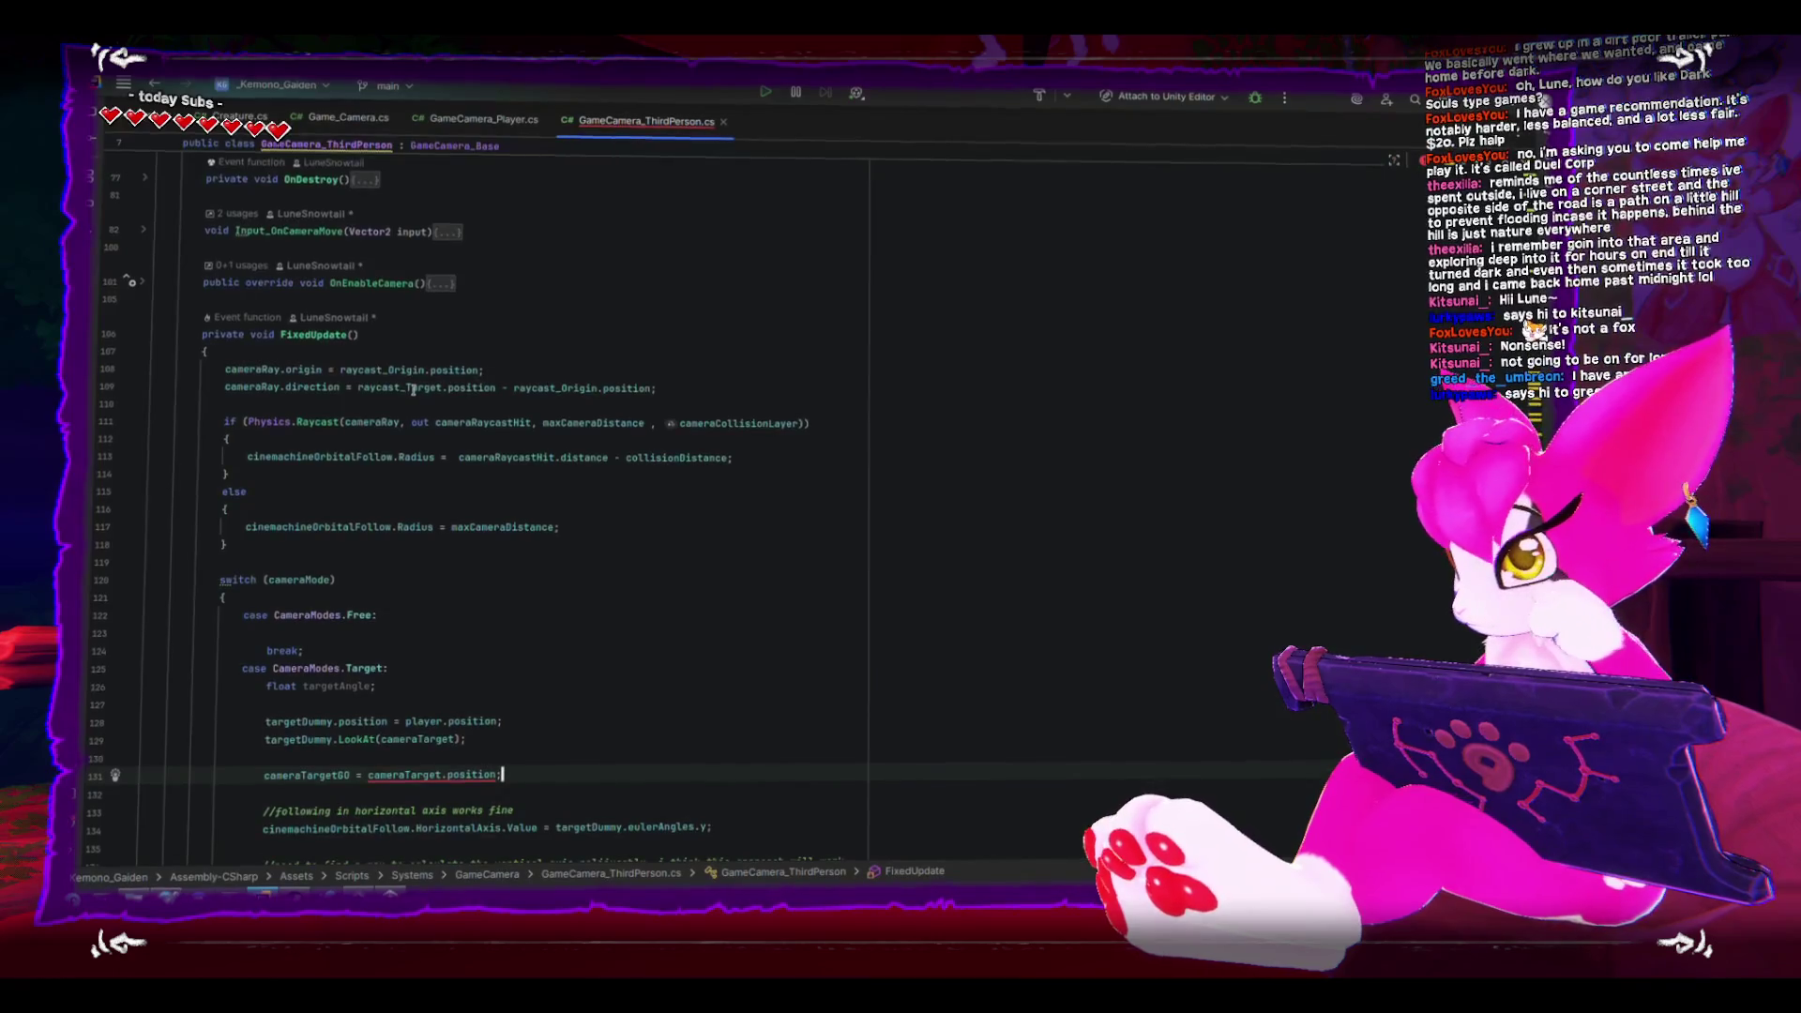
mouse_move(412, 410)
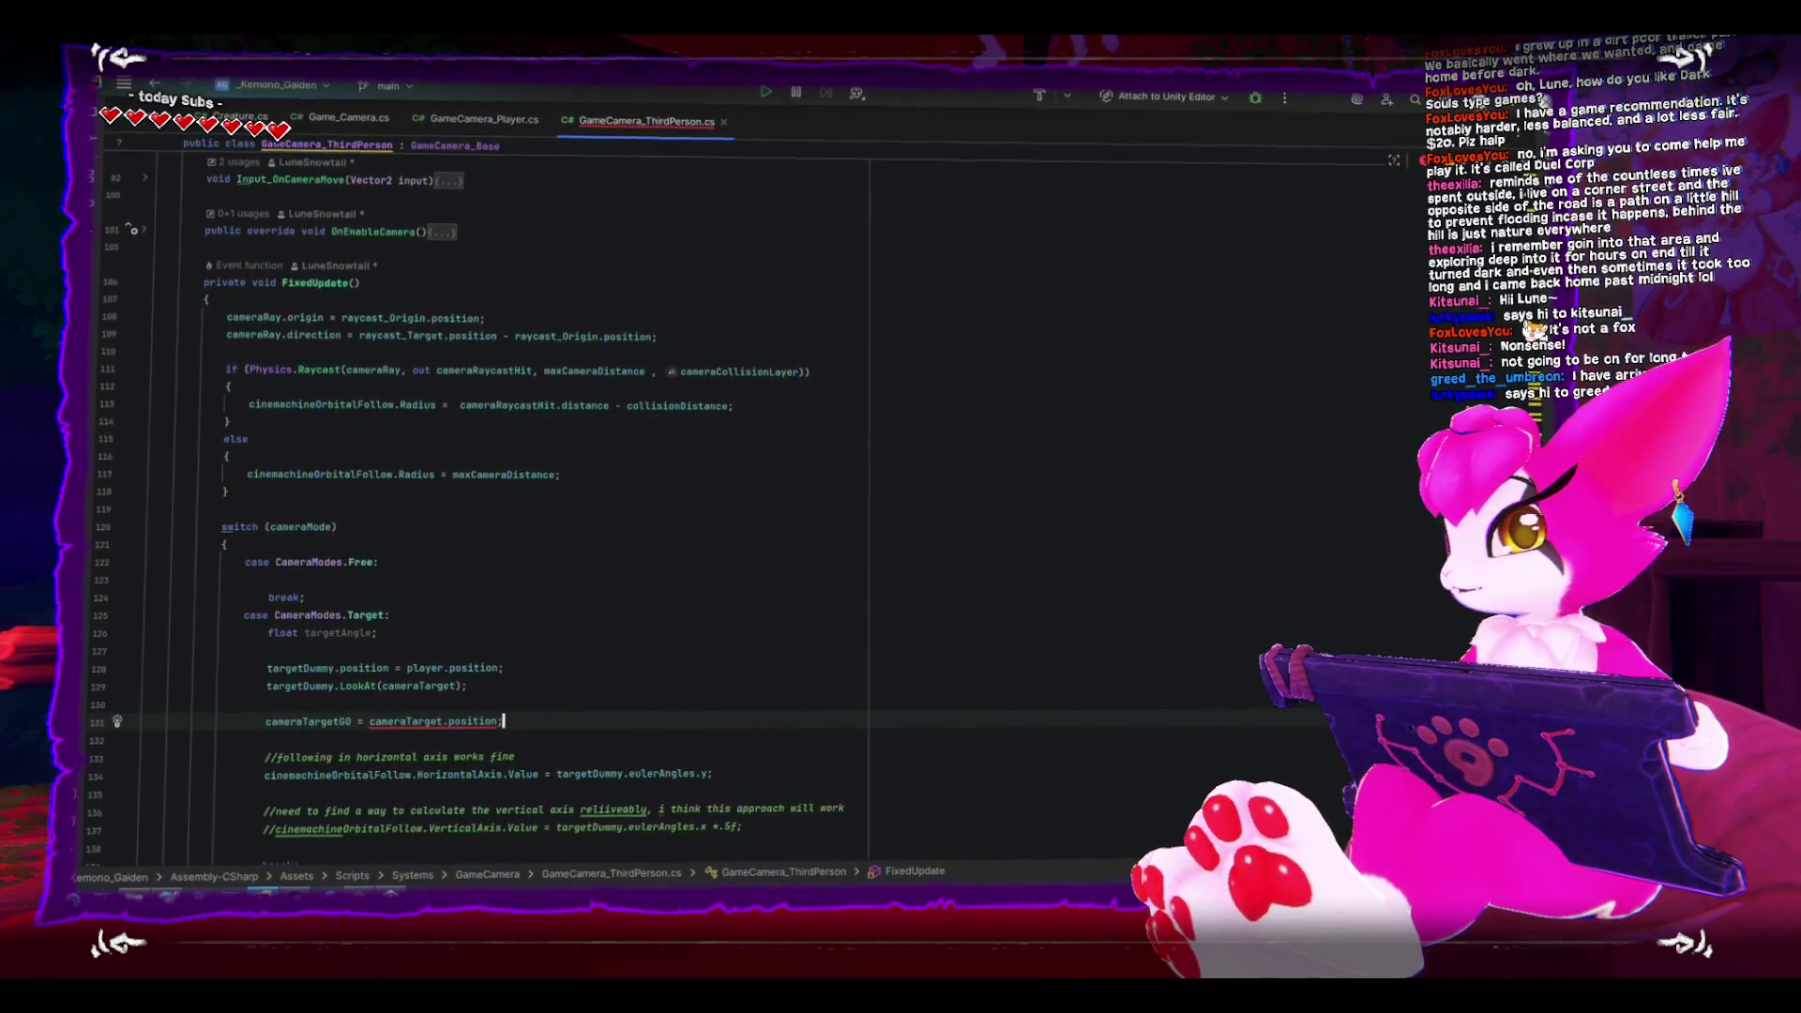
key("alt+Tab")
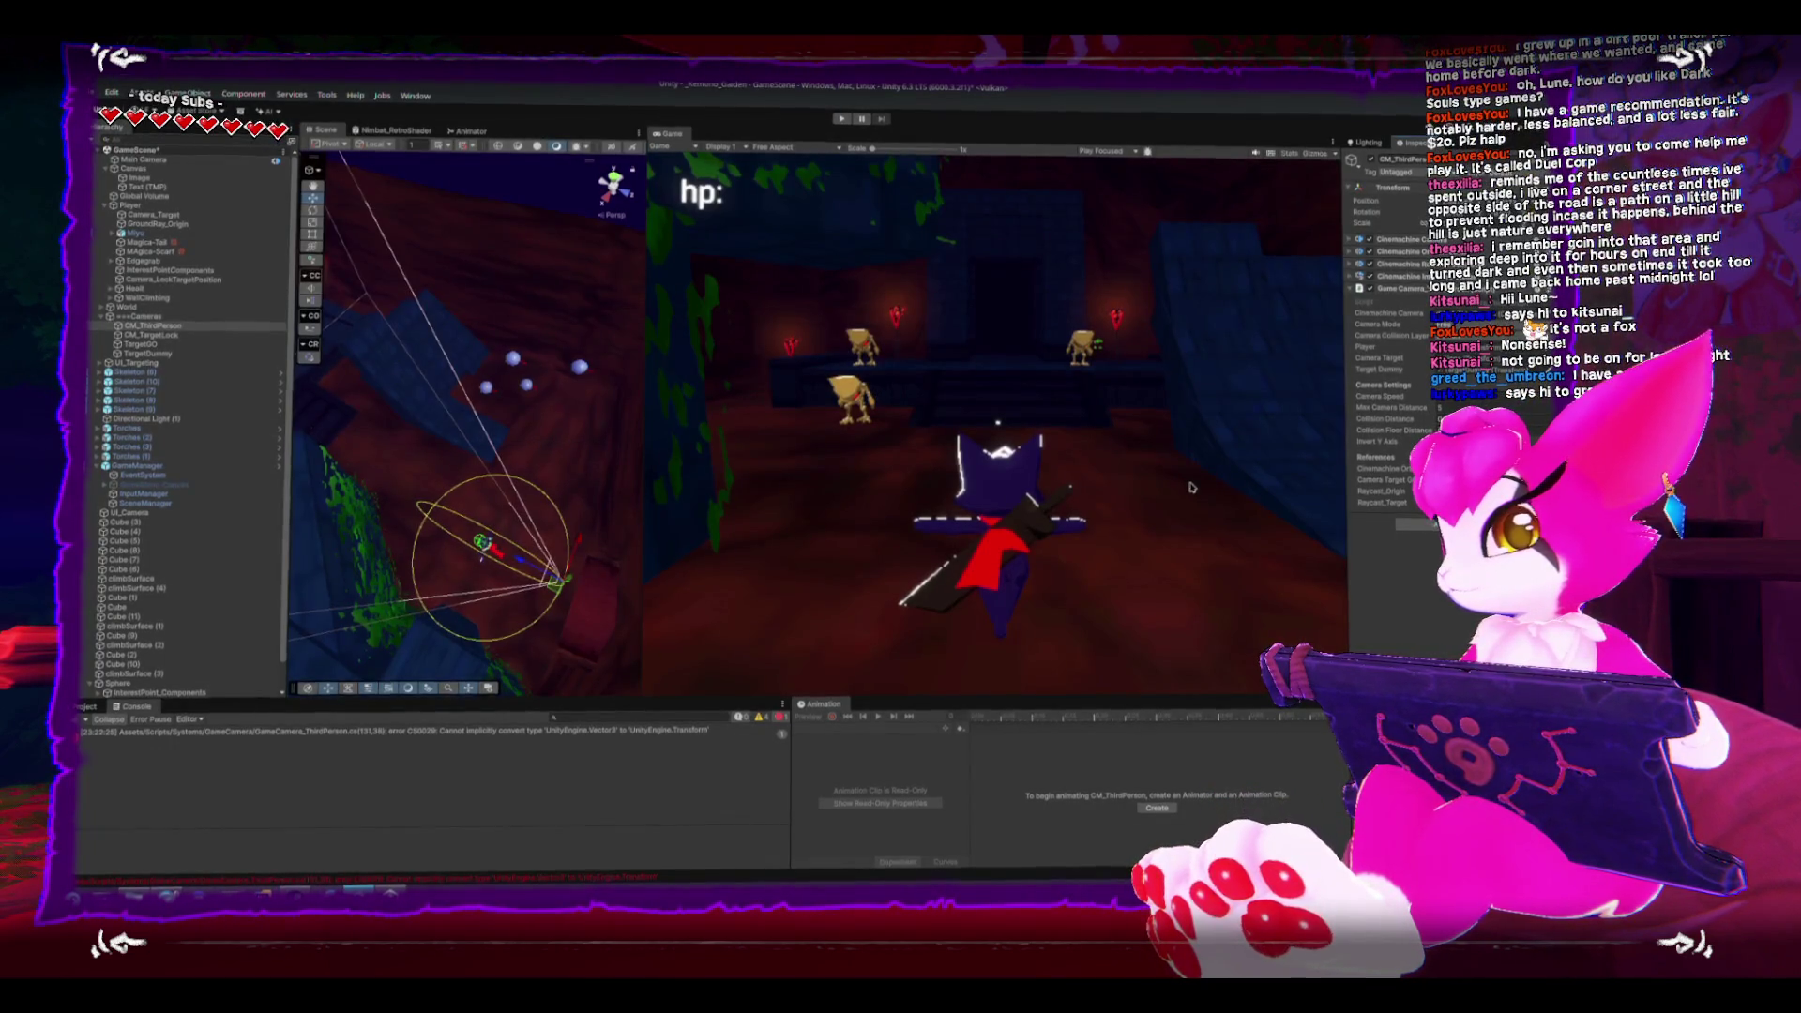
- Select CM_ThirdPerson, attempt Play, and open the CS0029 error line in Rider
left_click(154, 327)
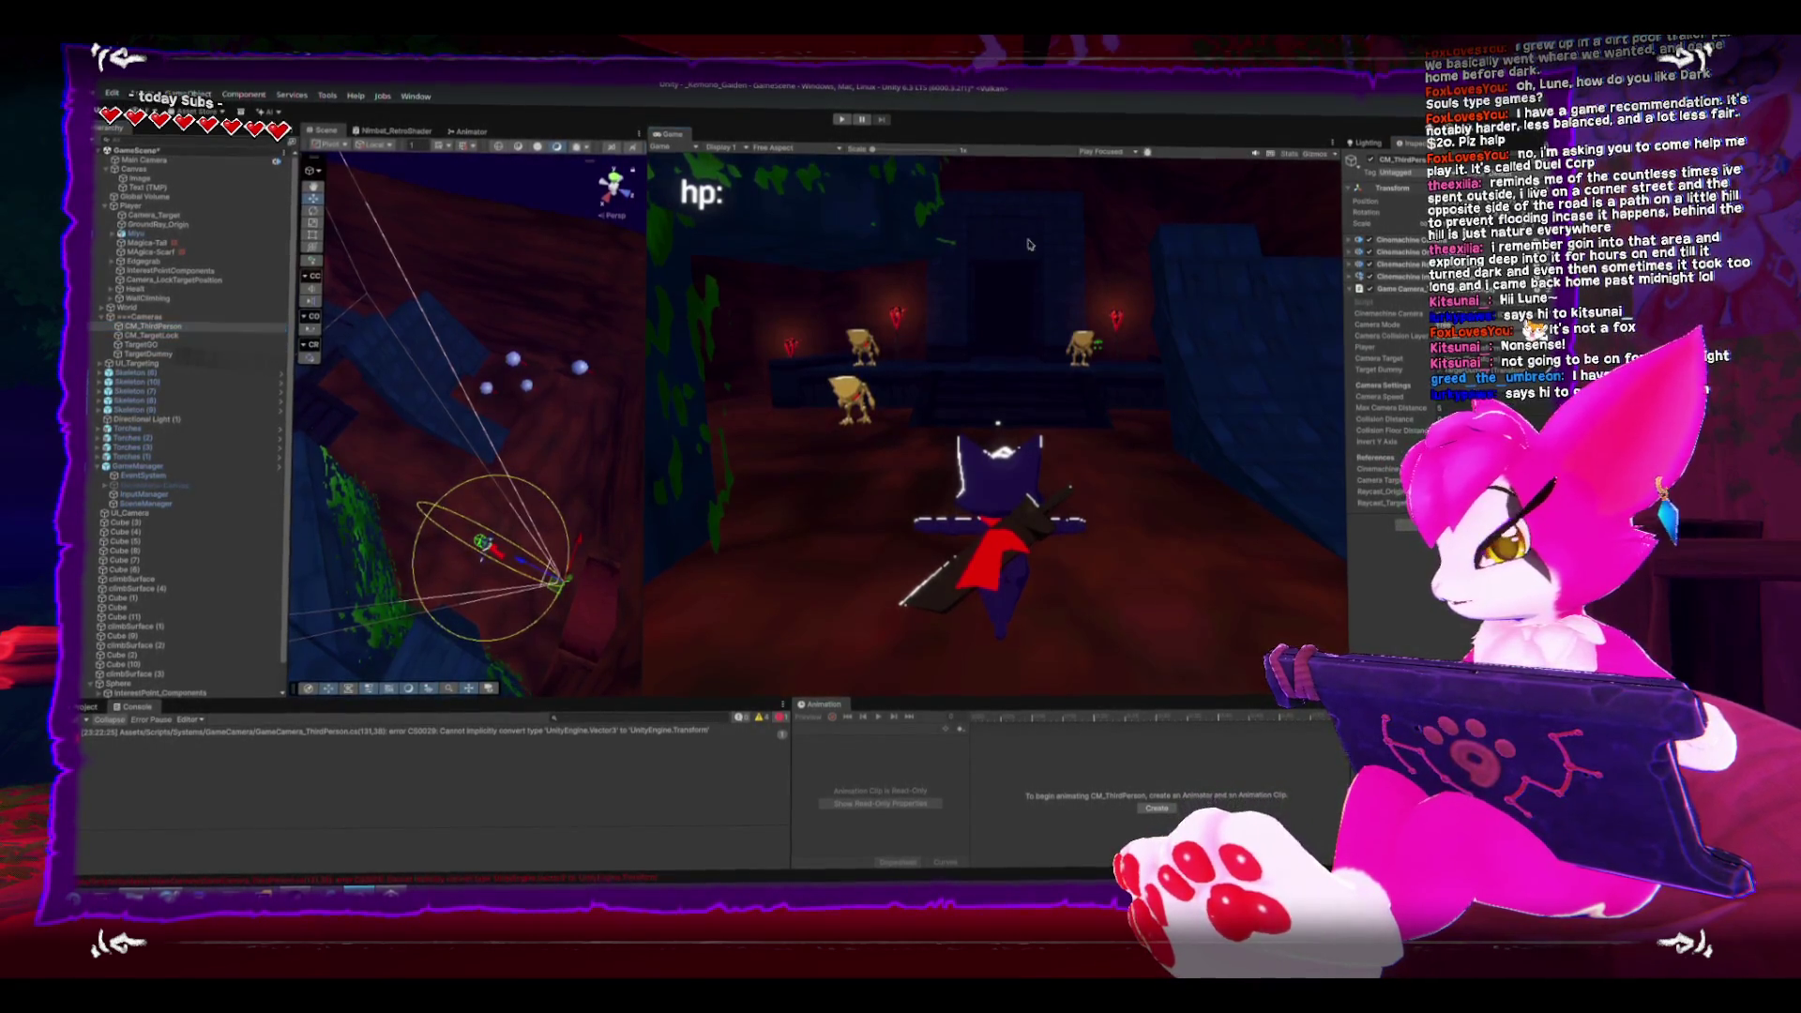
left_click(843, 120)
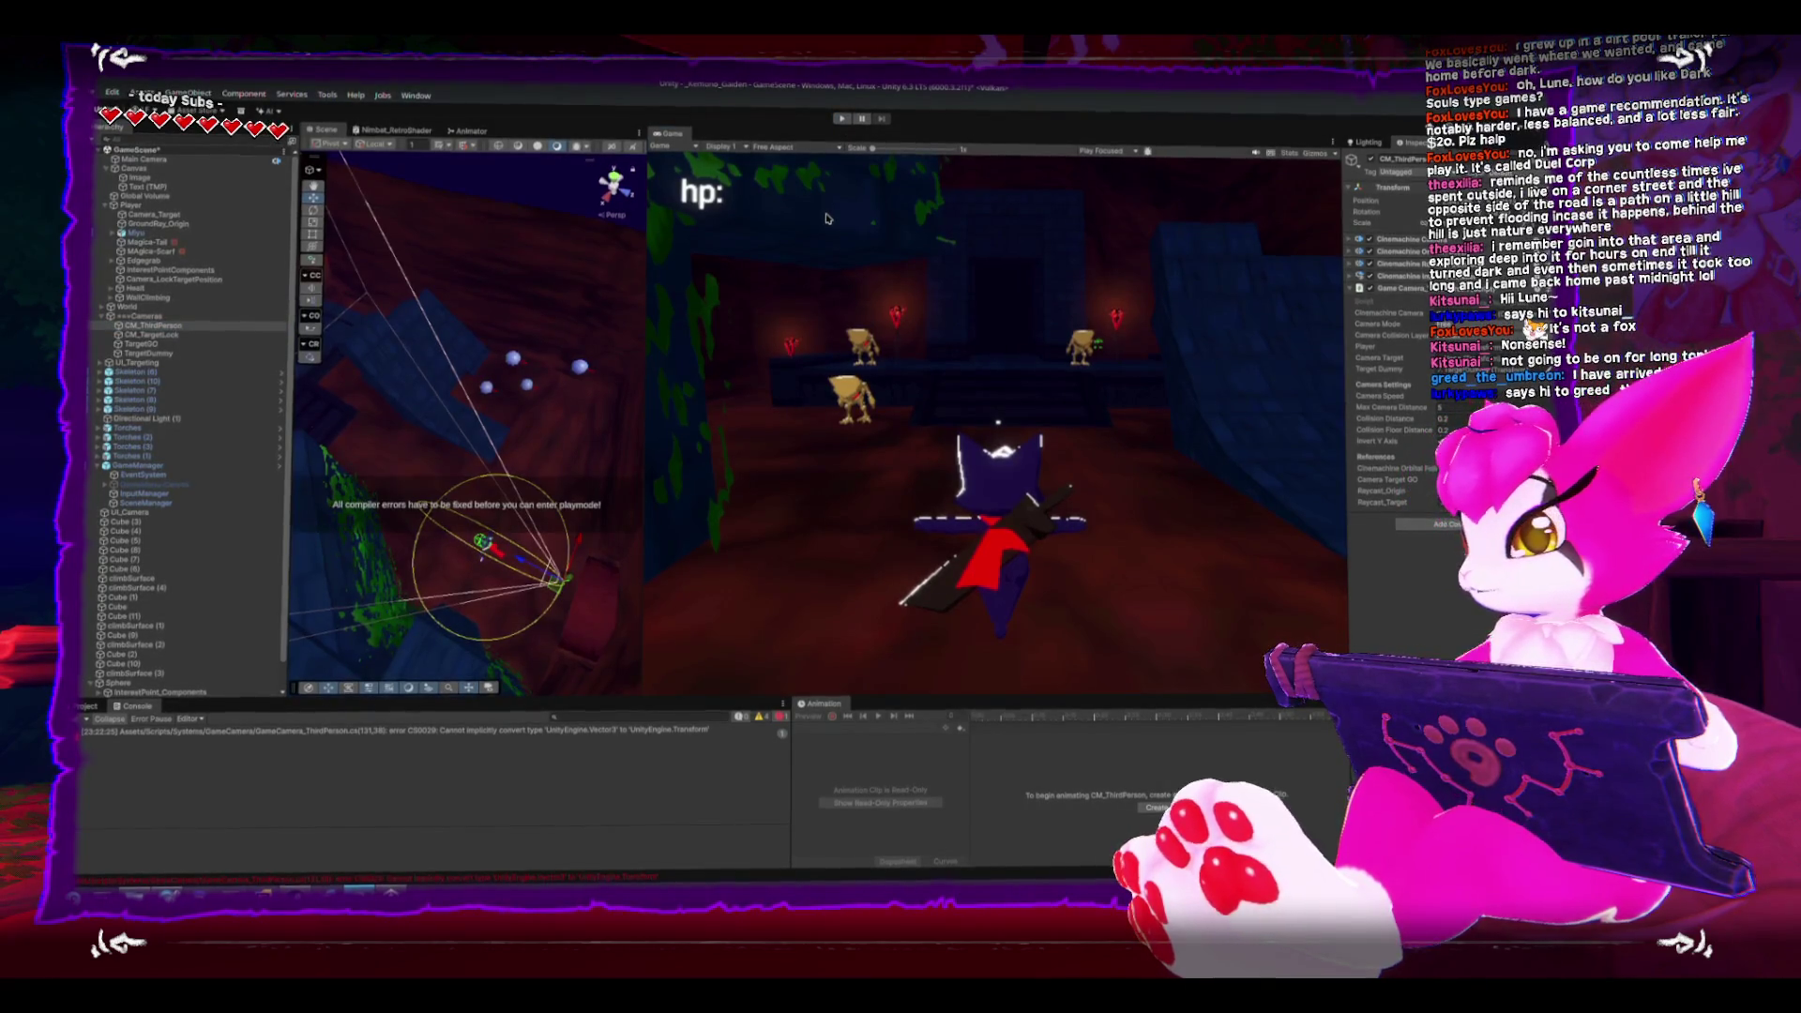
double_click(419, 728)
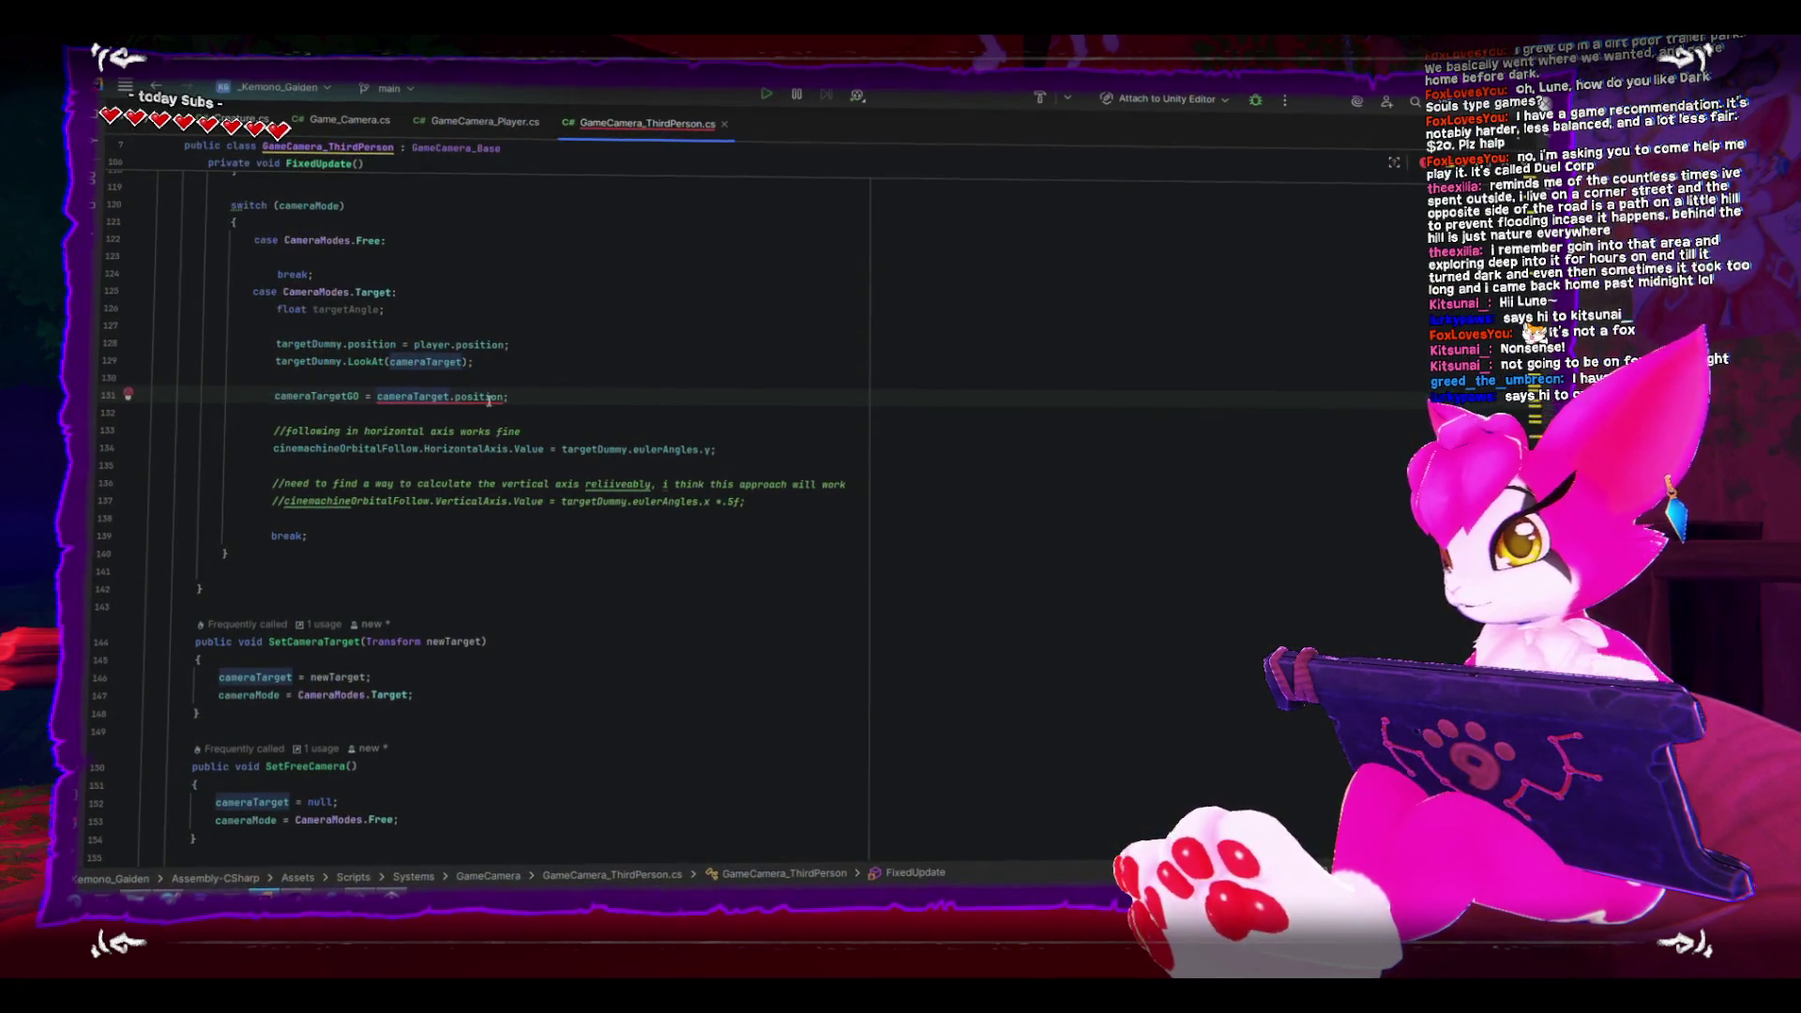
- Append .position to cameraTargetGO on line 131 and return to Unity
left_click(360, 396)
type(".position")
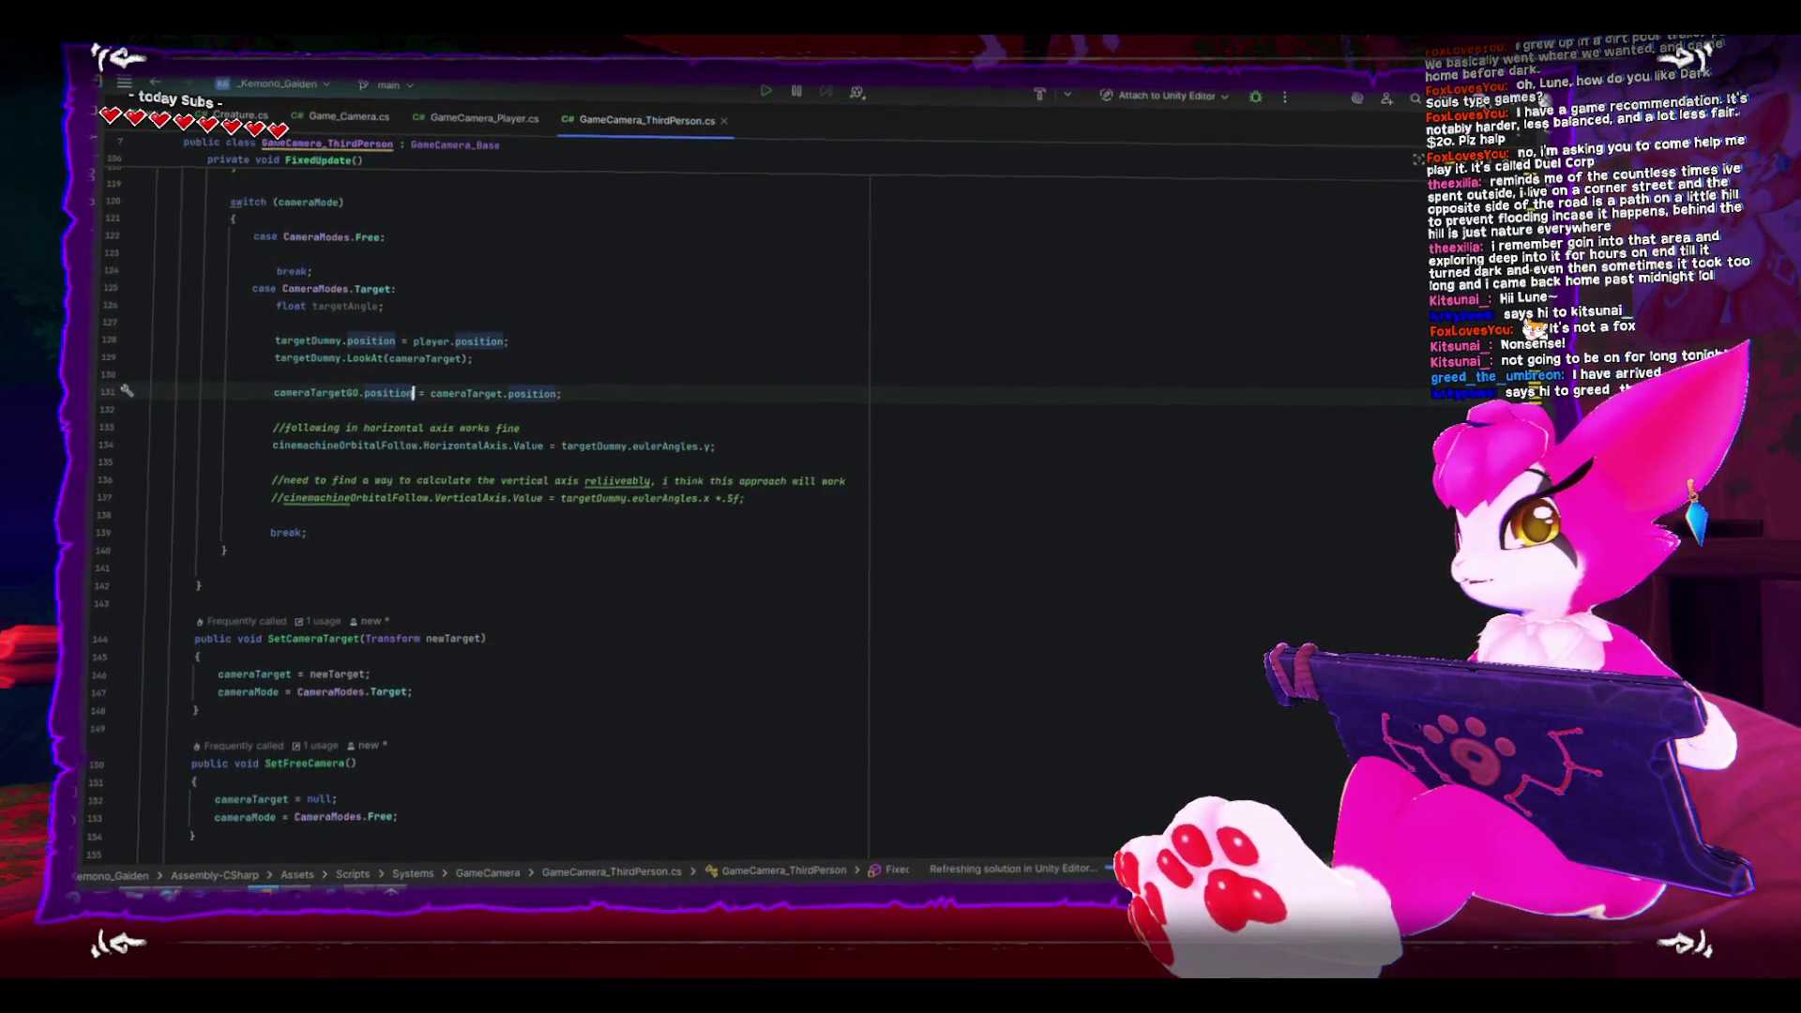
key("alt+Tab")
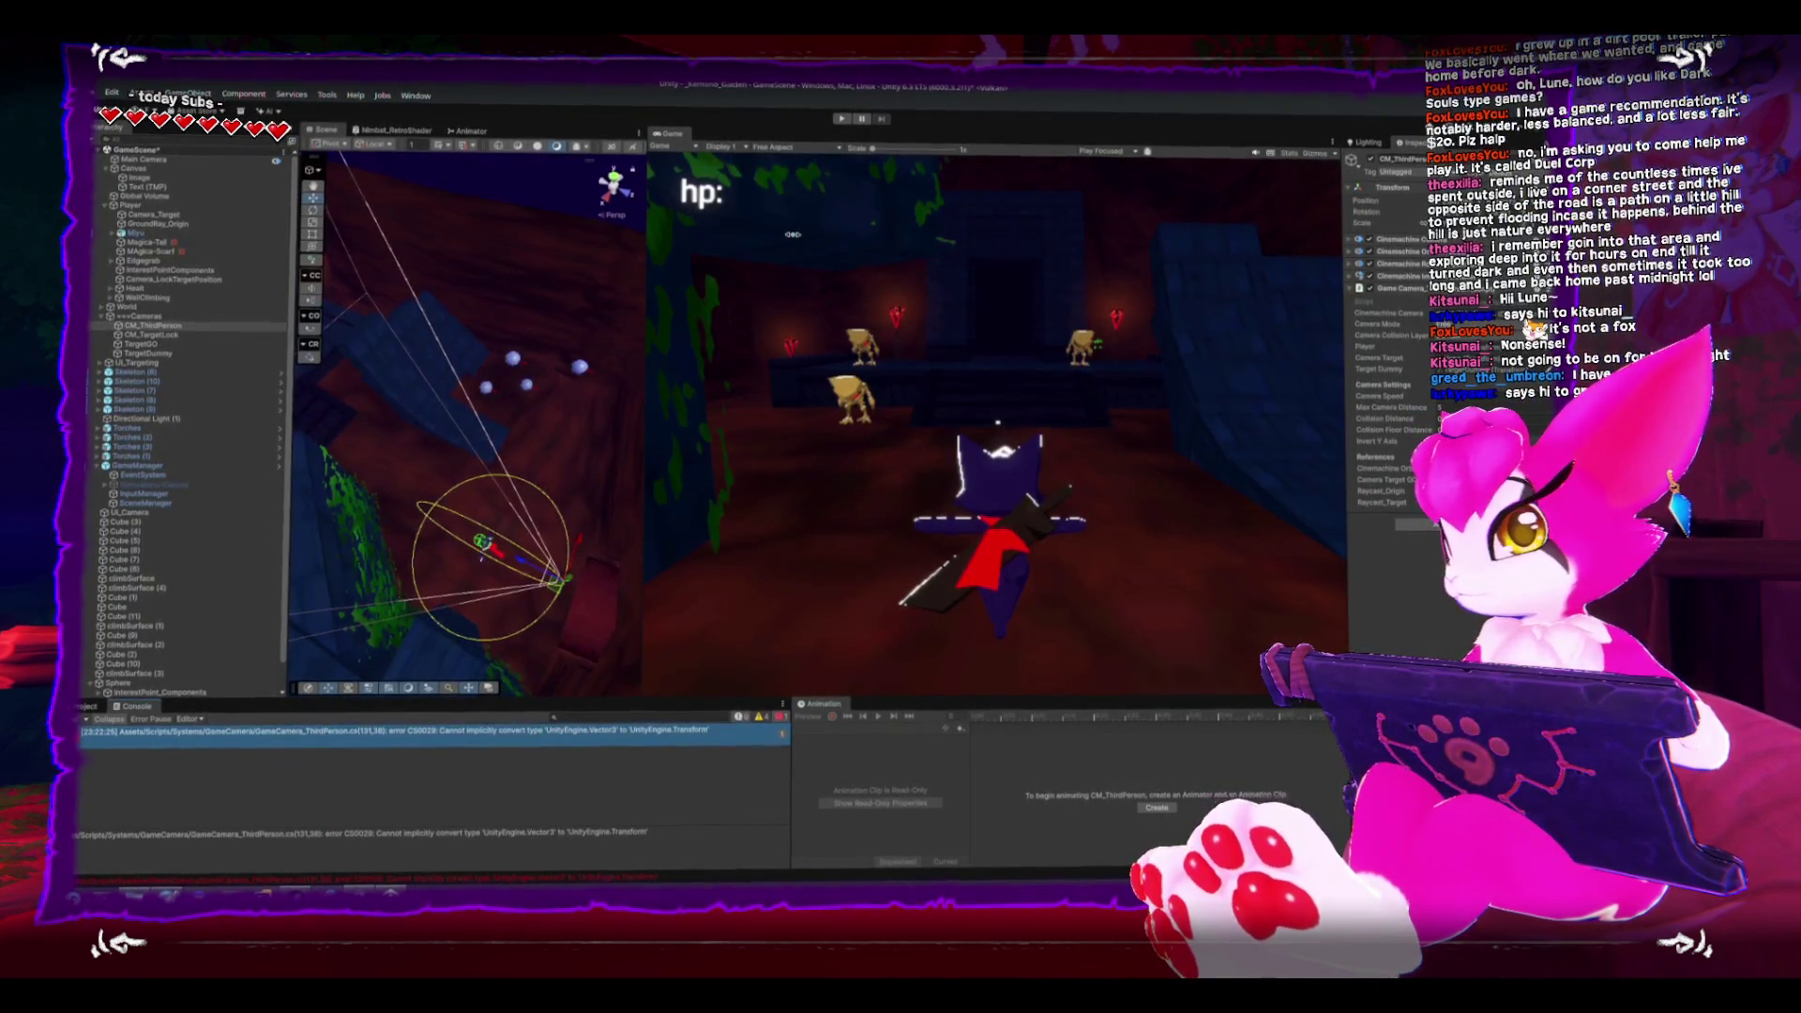
- Retry Play, jump to the reported error, and inspect the cameraTargetGO declaration
left_click(845, 118)
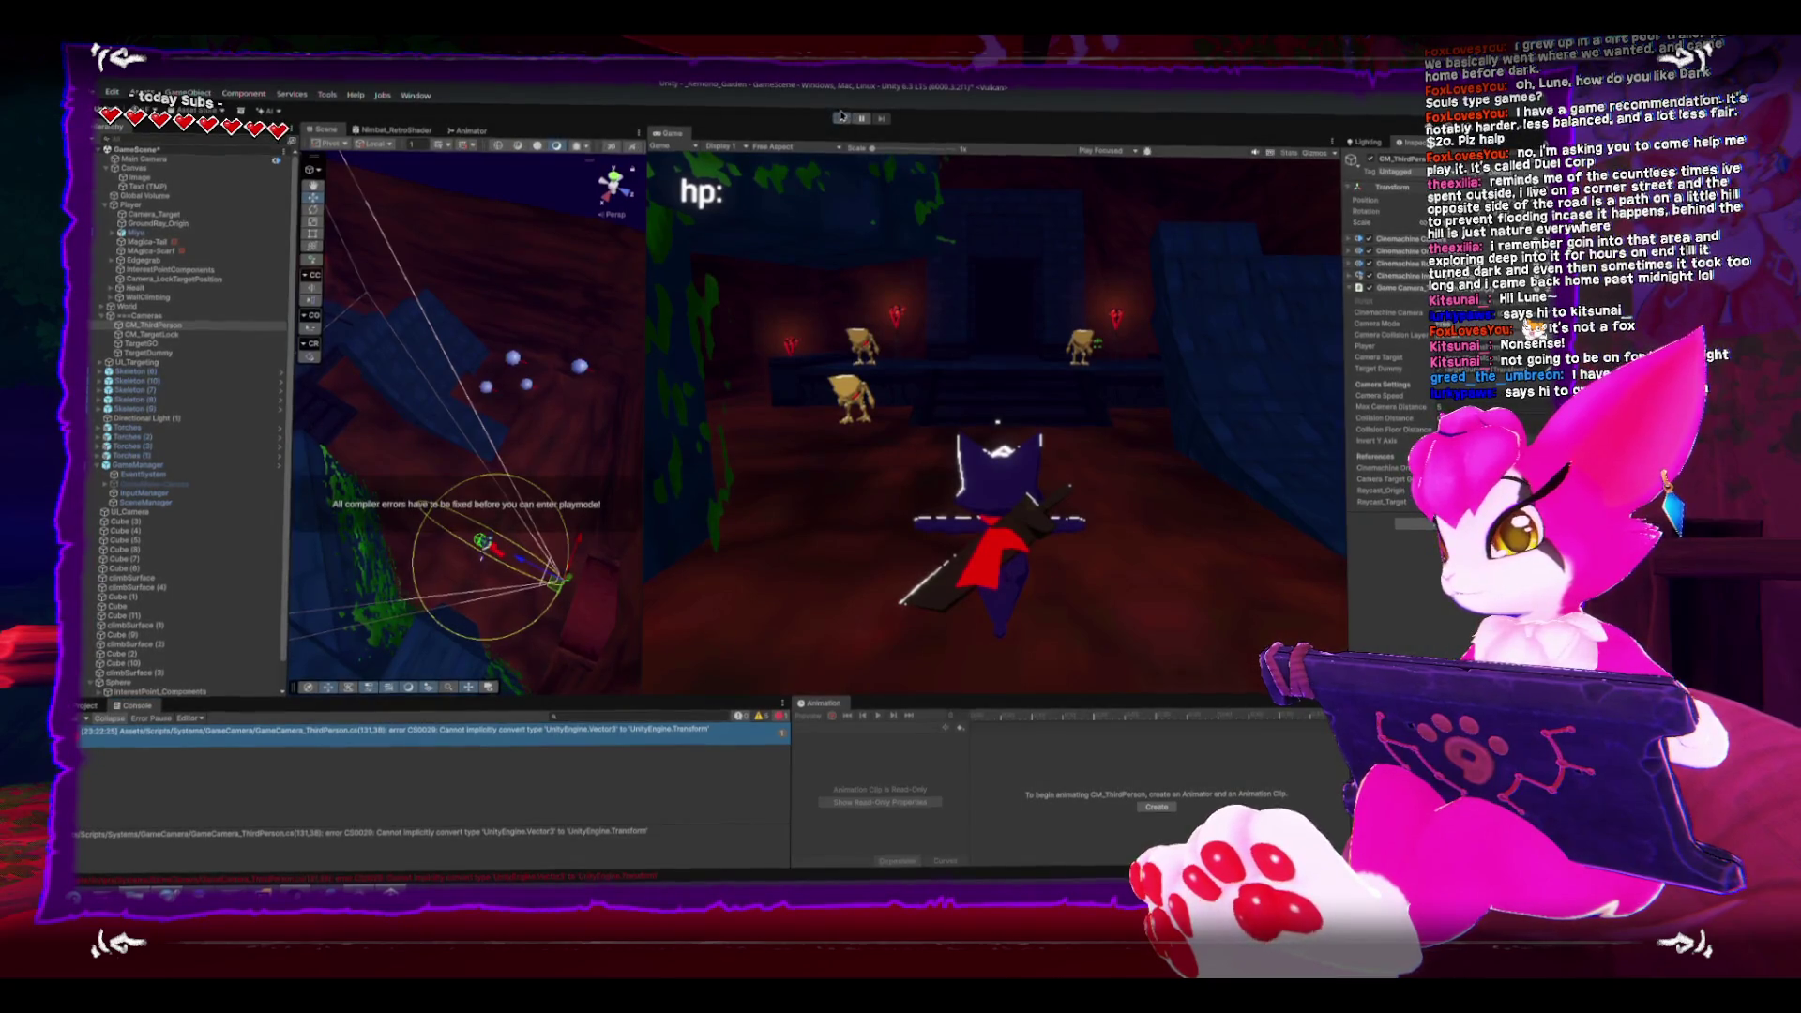
double_click(551, 741)
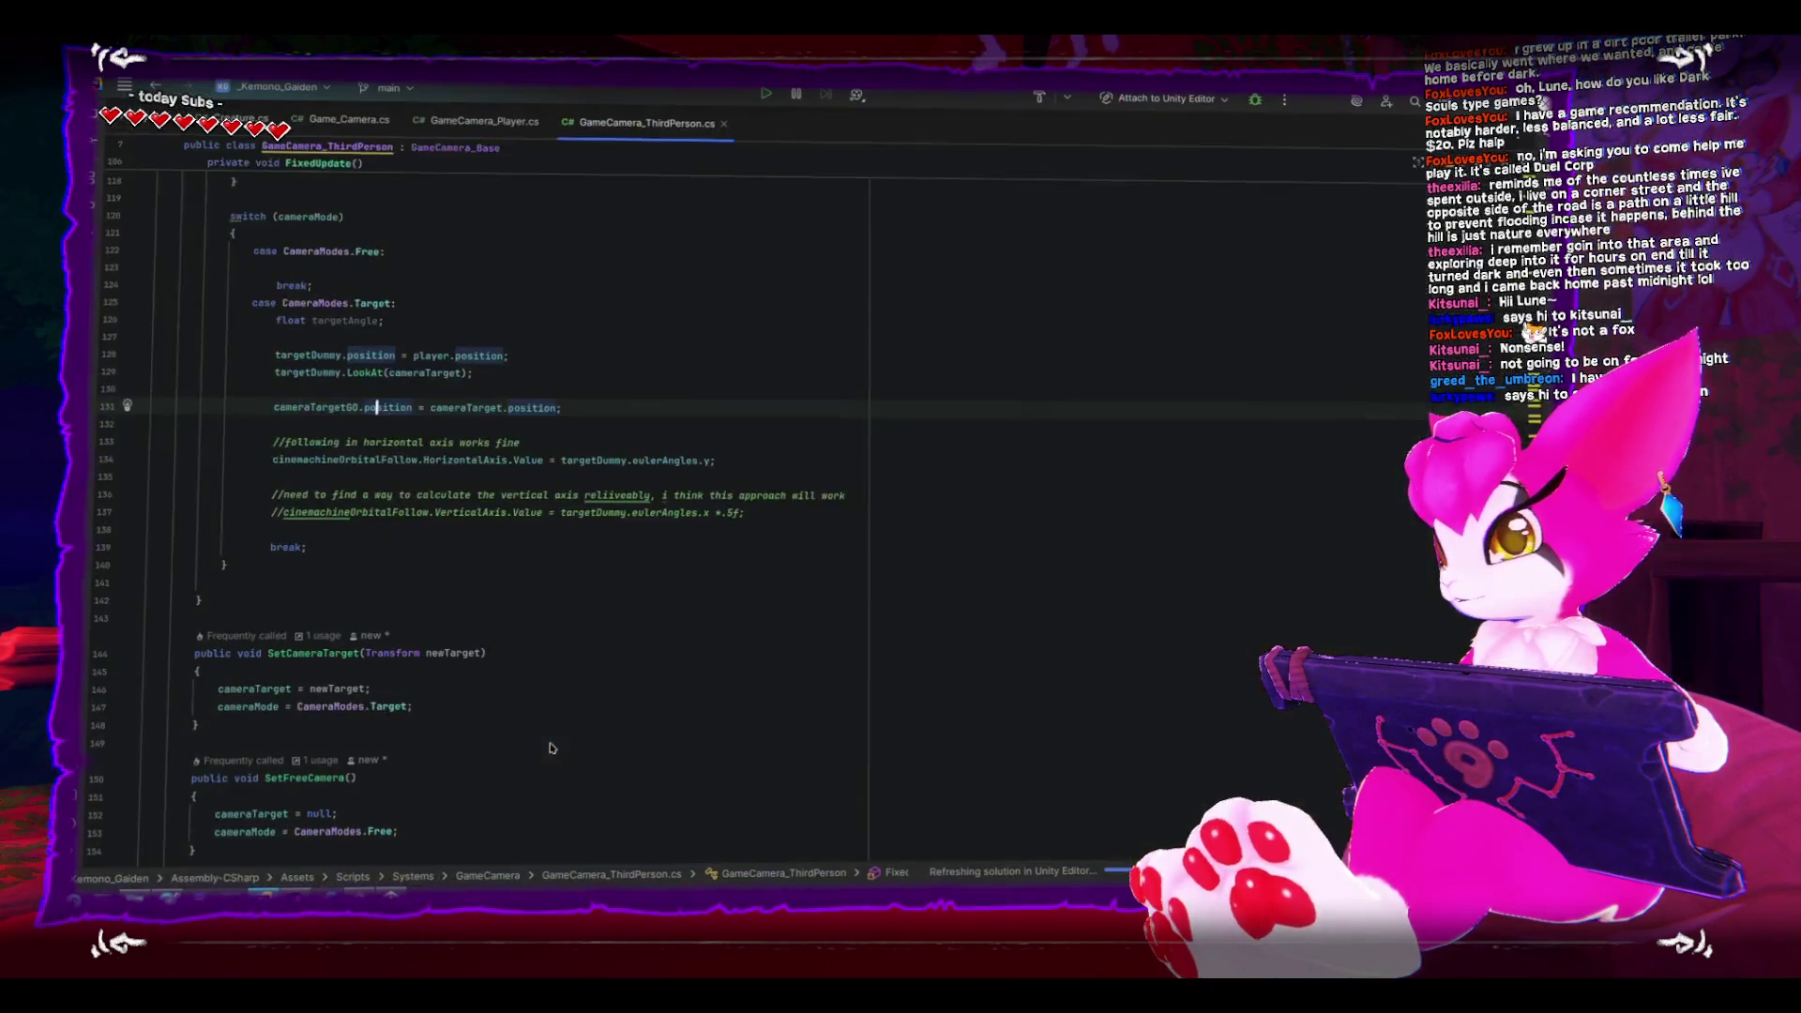
scroll(527, 419, "up", 2)
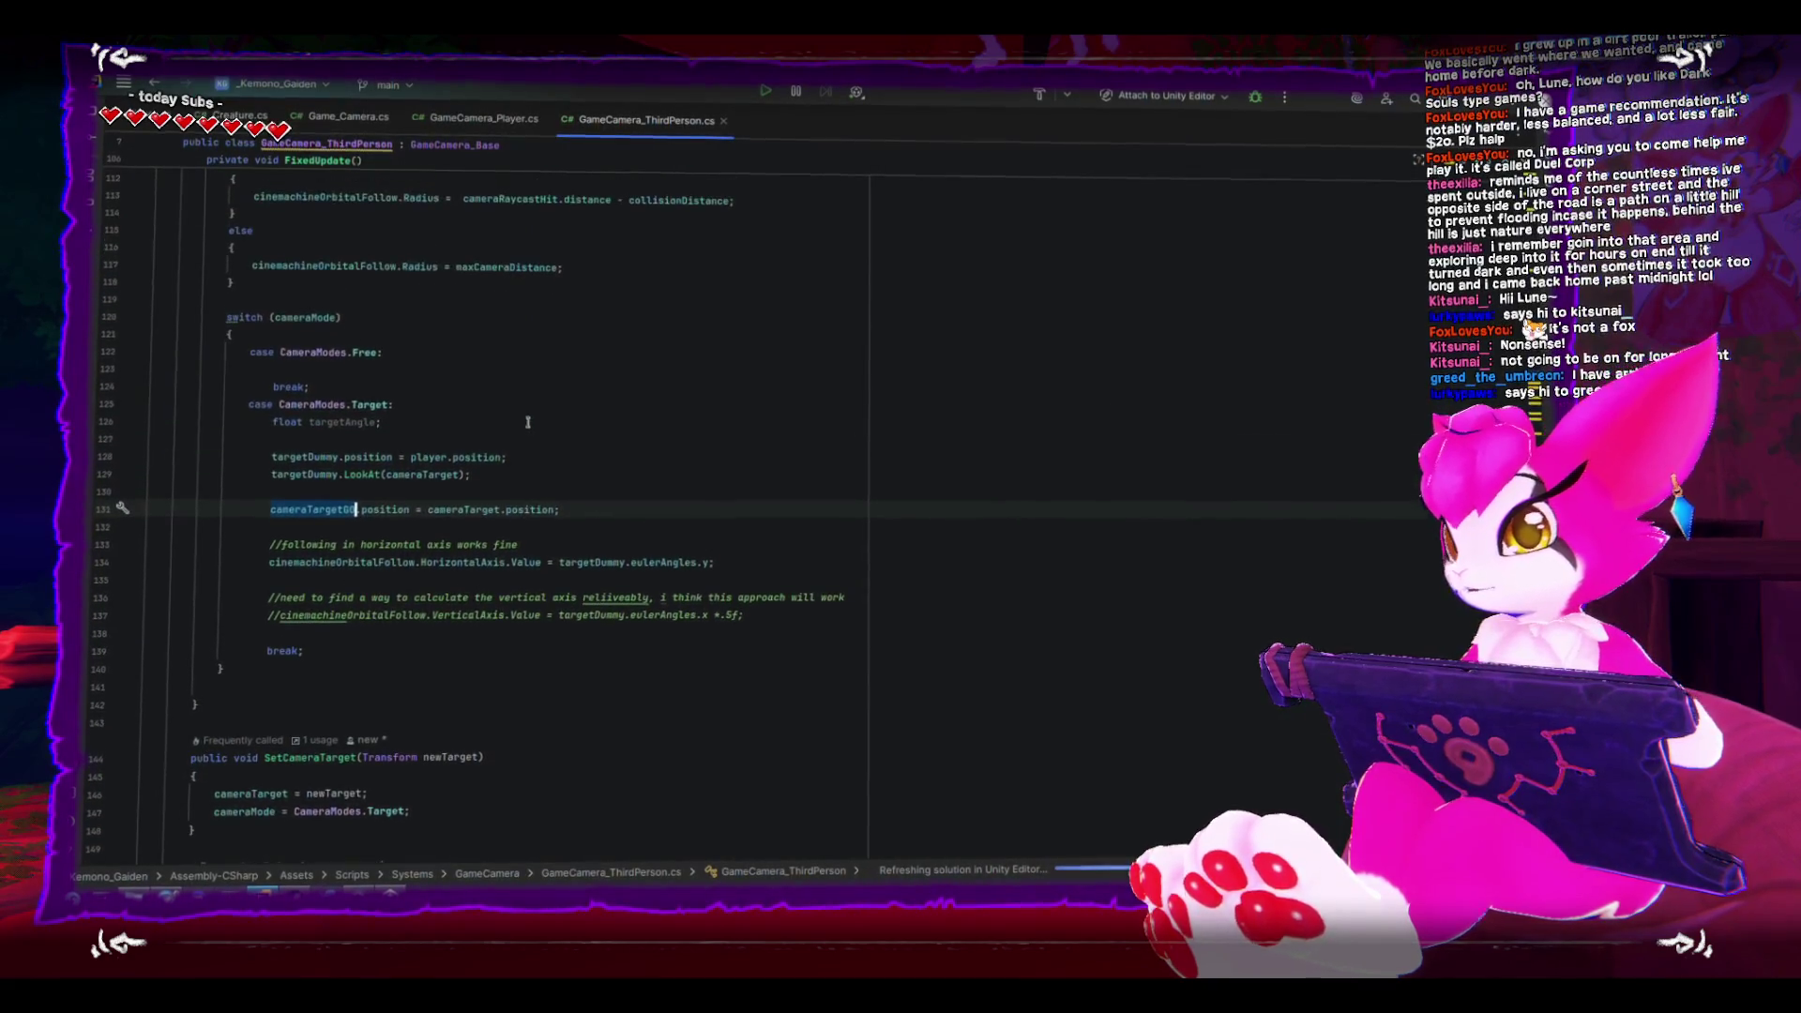
scroll(525, 486, "up", 20)
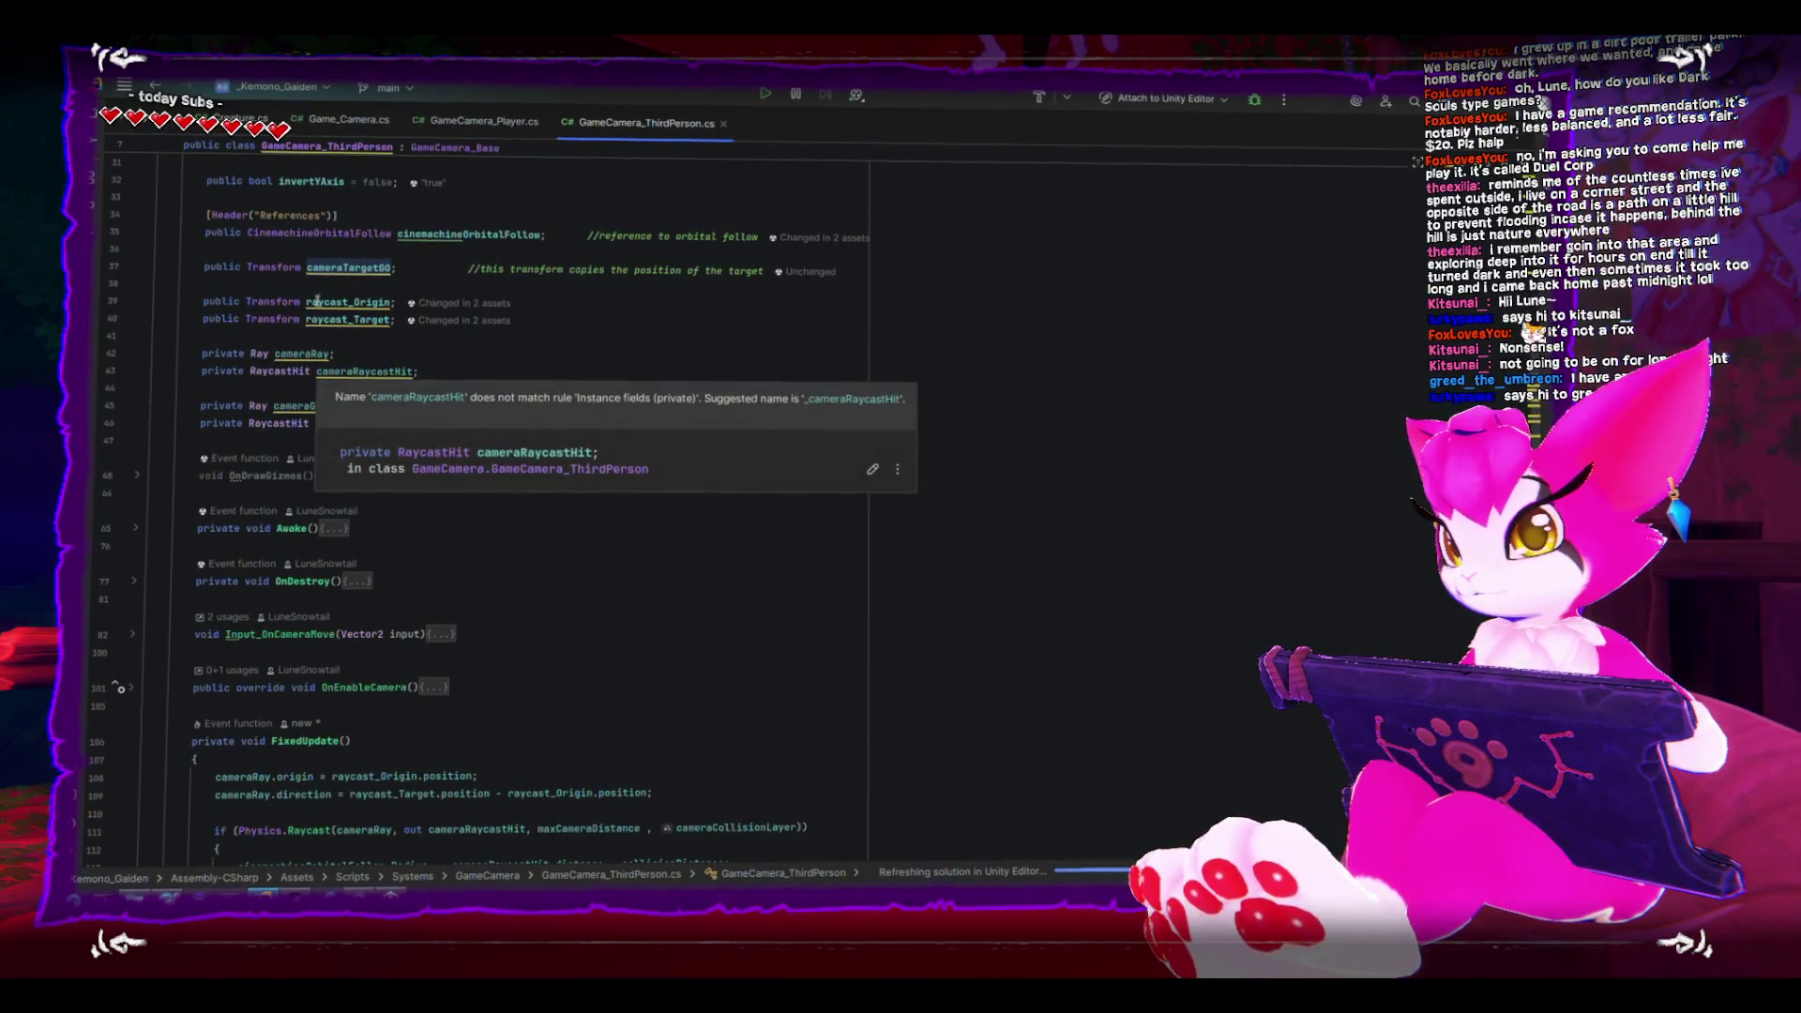
double_click(329, 267)
scroll(560, 551, "down", 7)
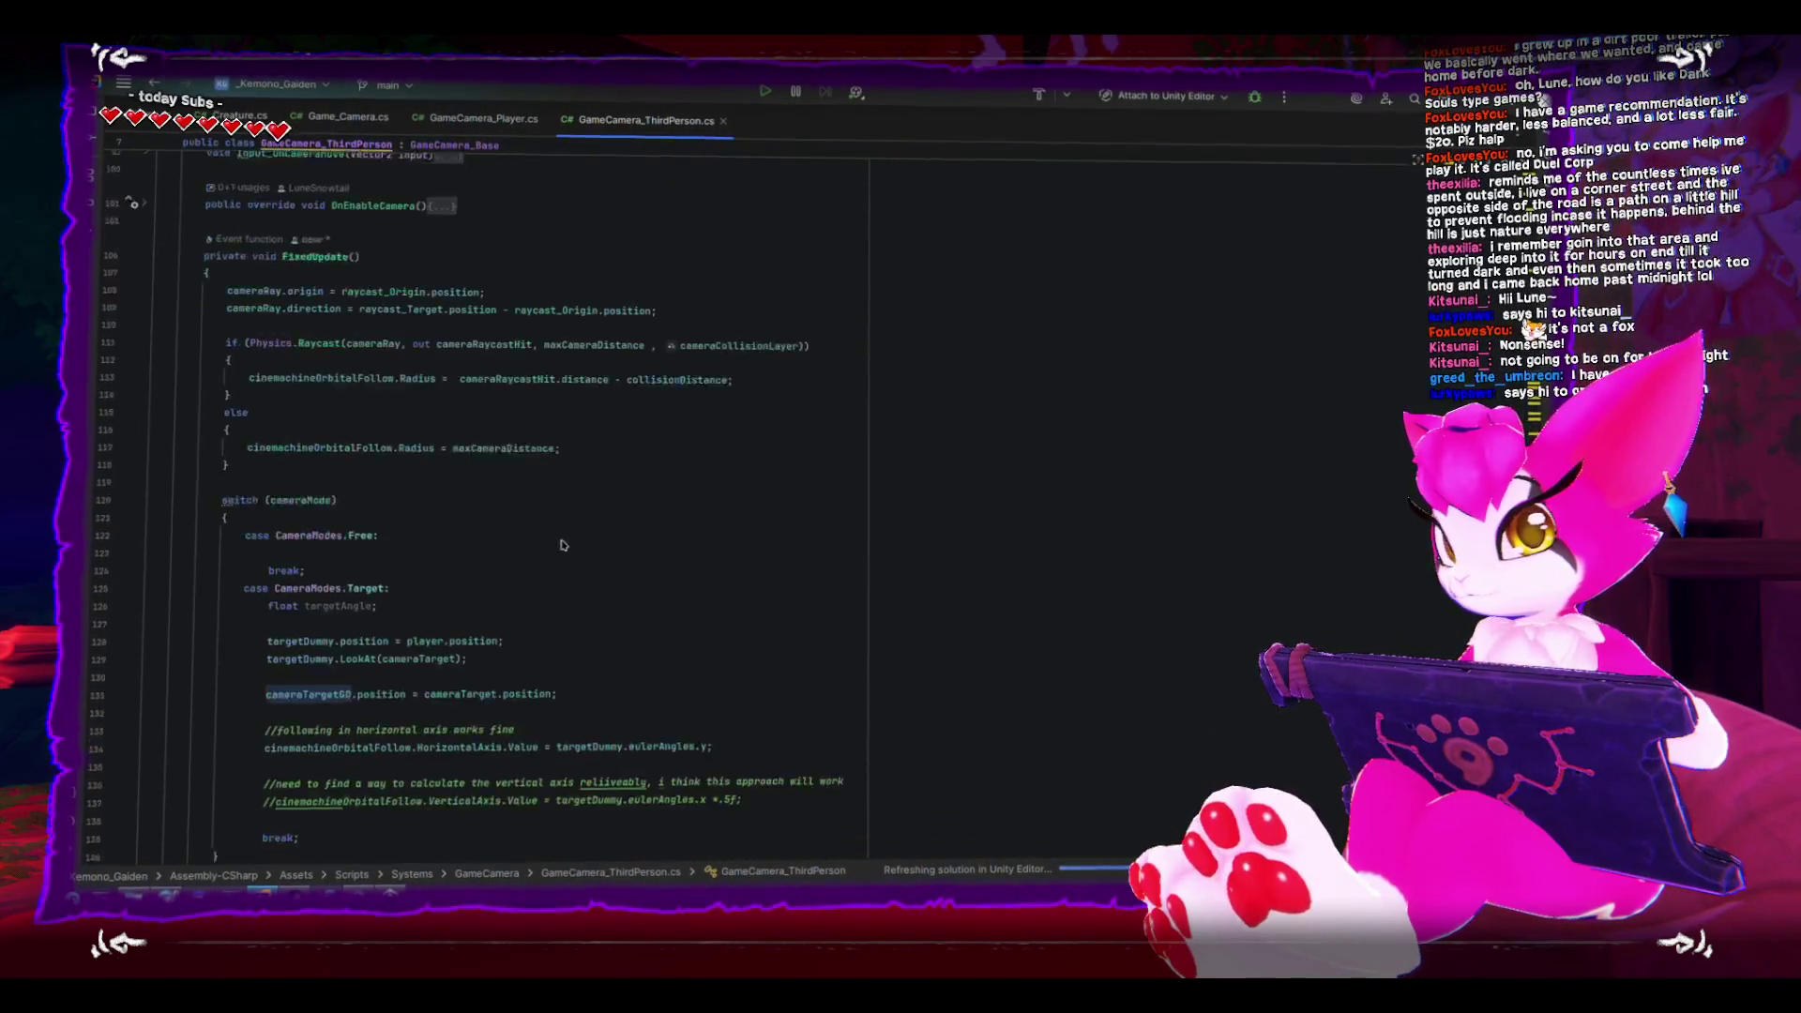
- Reopen line 131 from the Unity console, add a blank line after it, and return to Unity
key("alt+Tab")
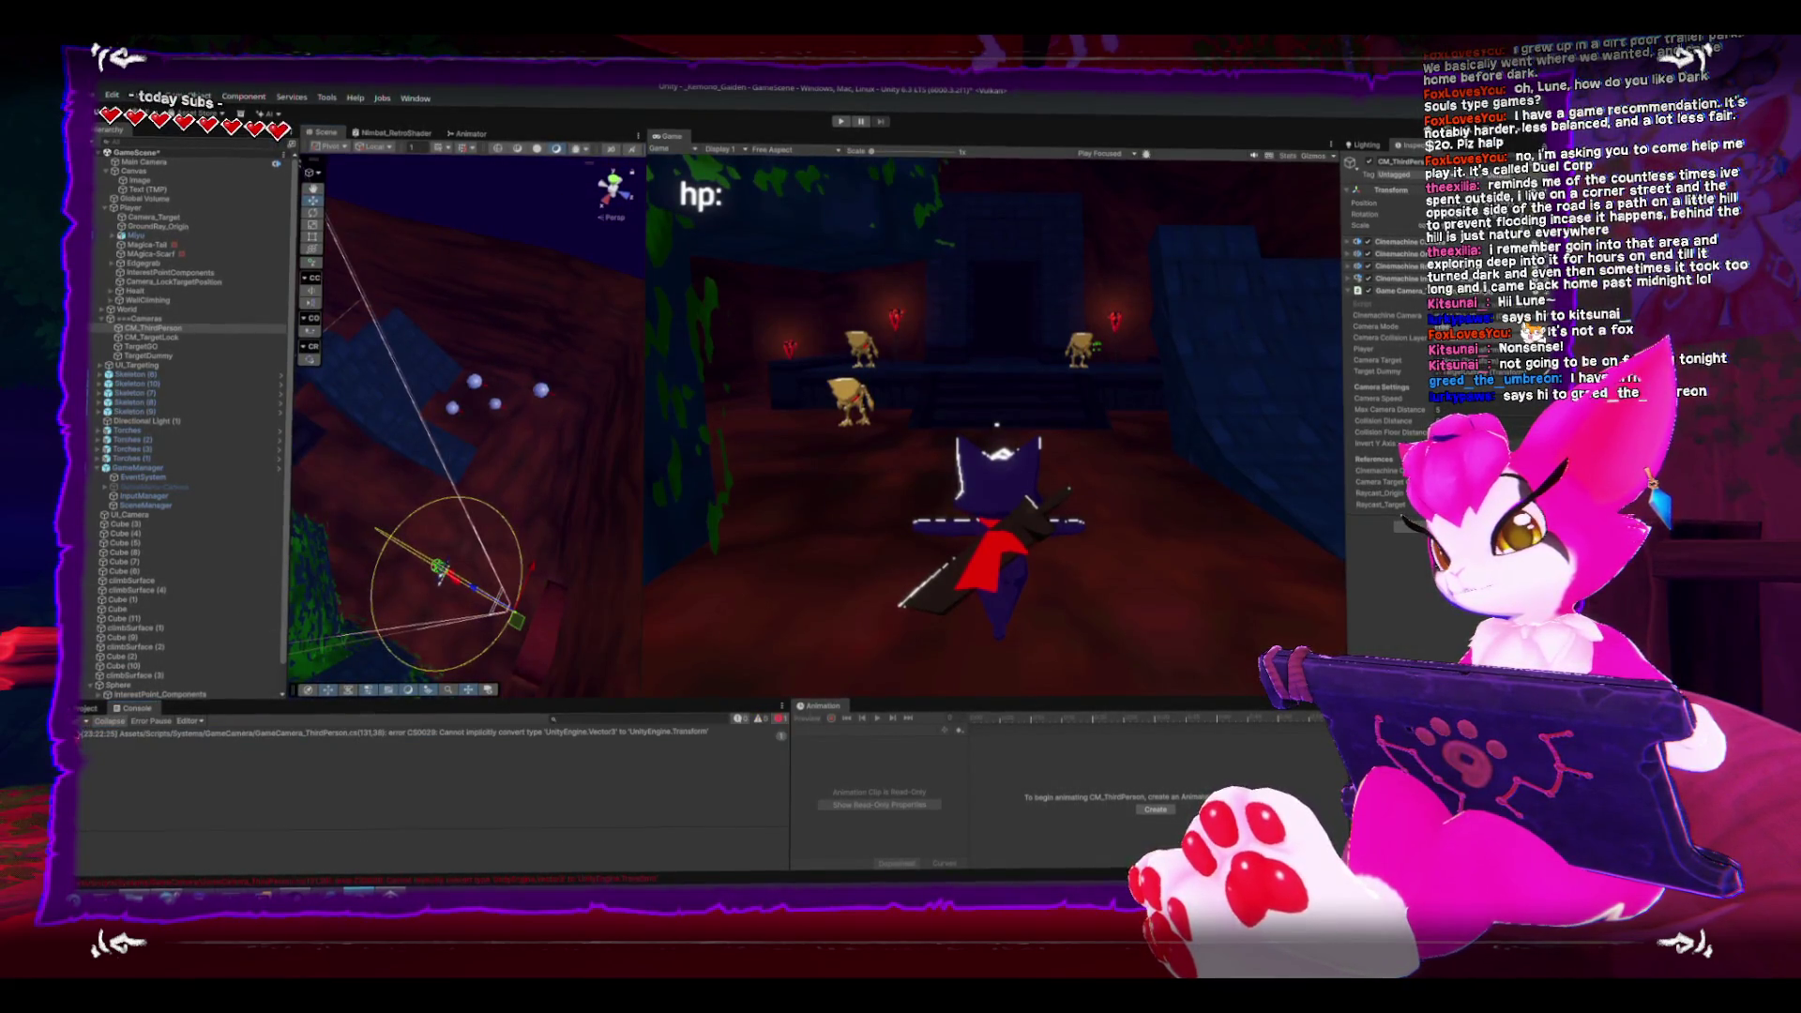
double_click(366, 737)
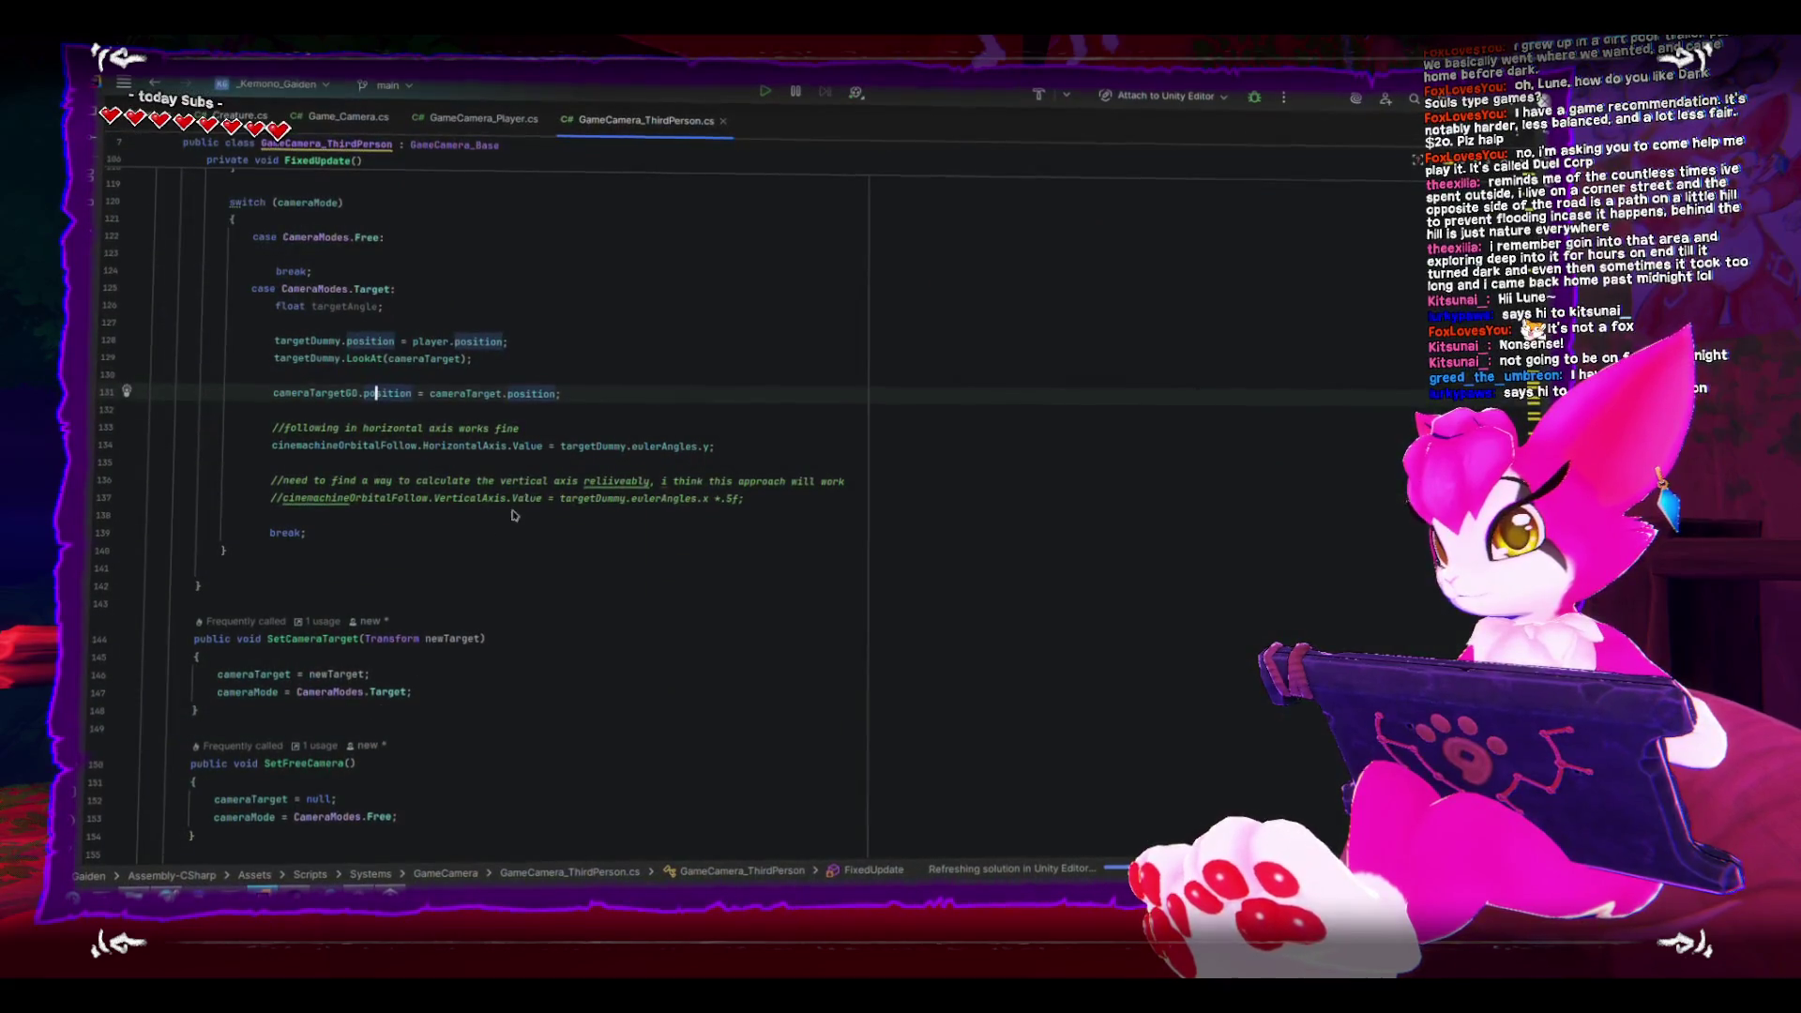
key("End")
key("Return")
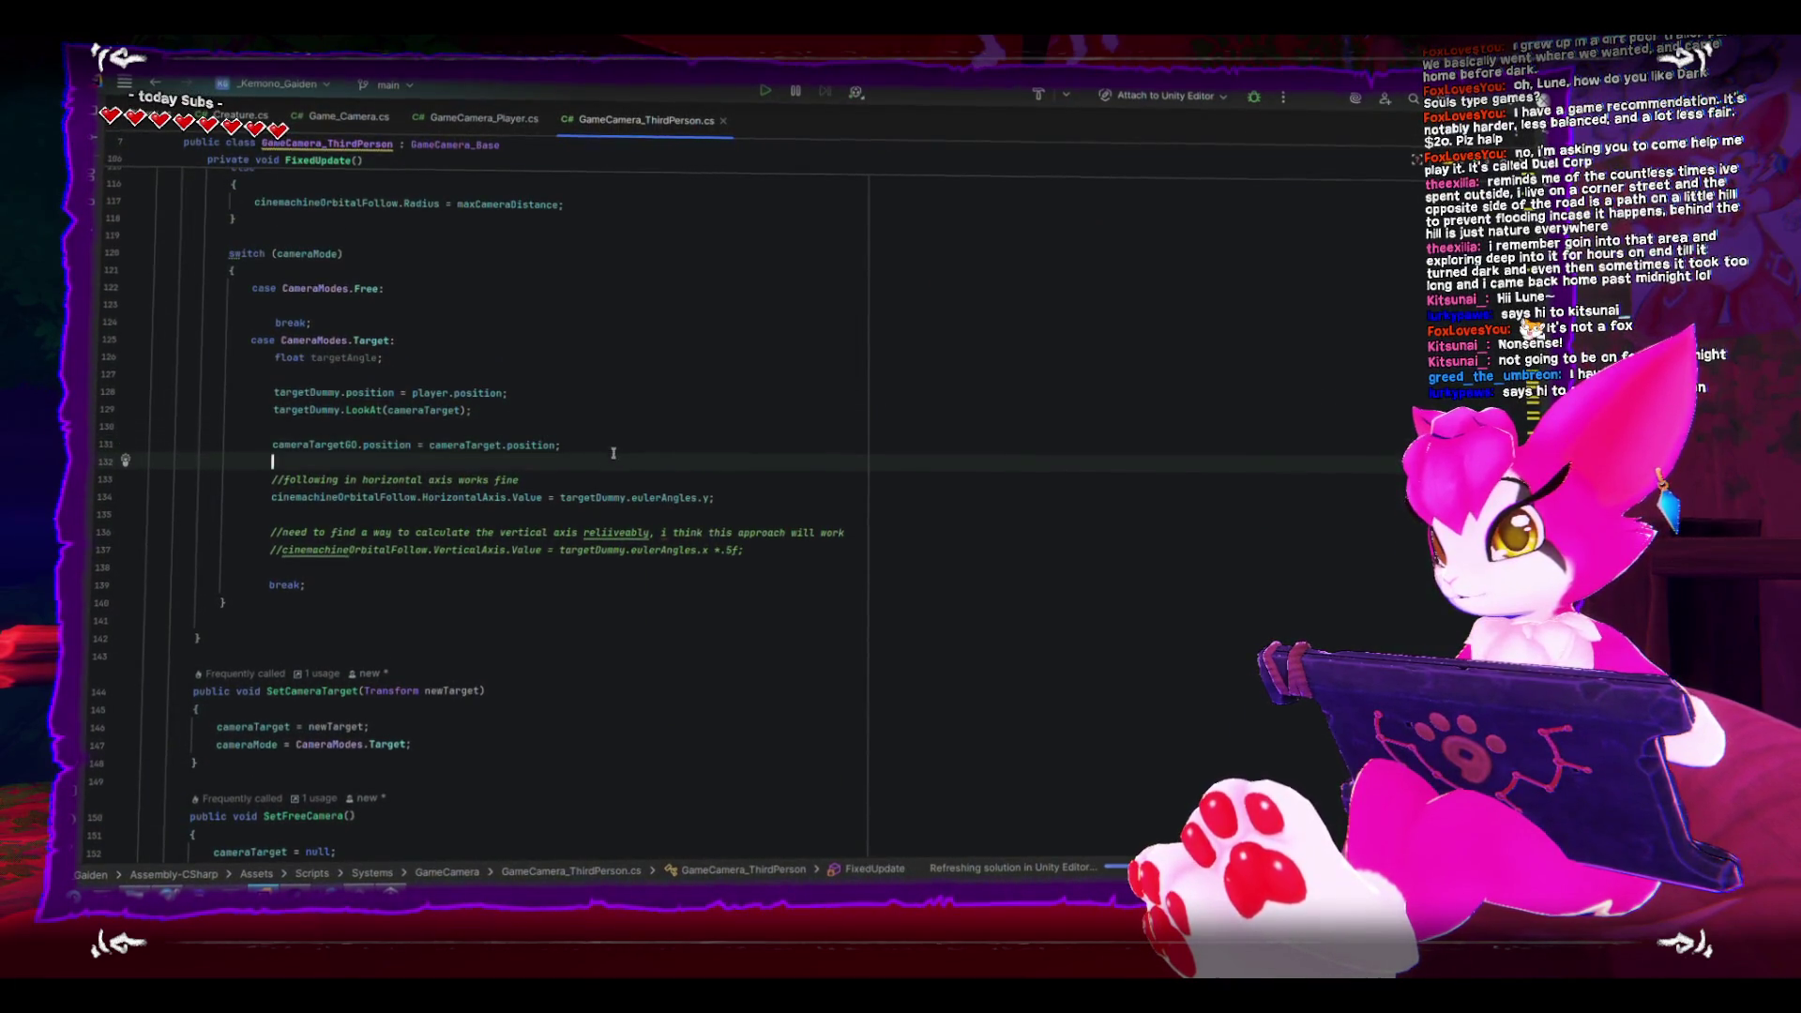
key("alt+Tab")
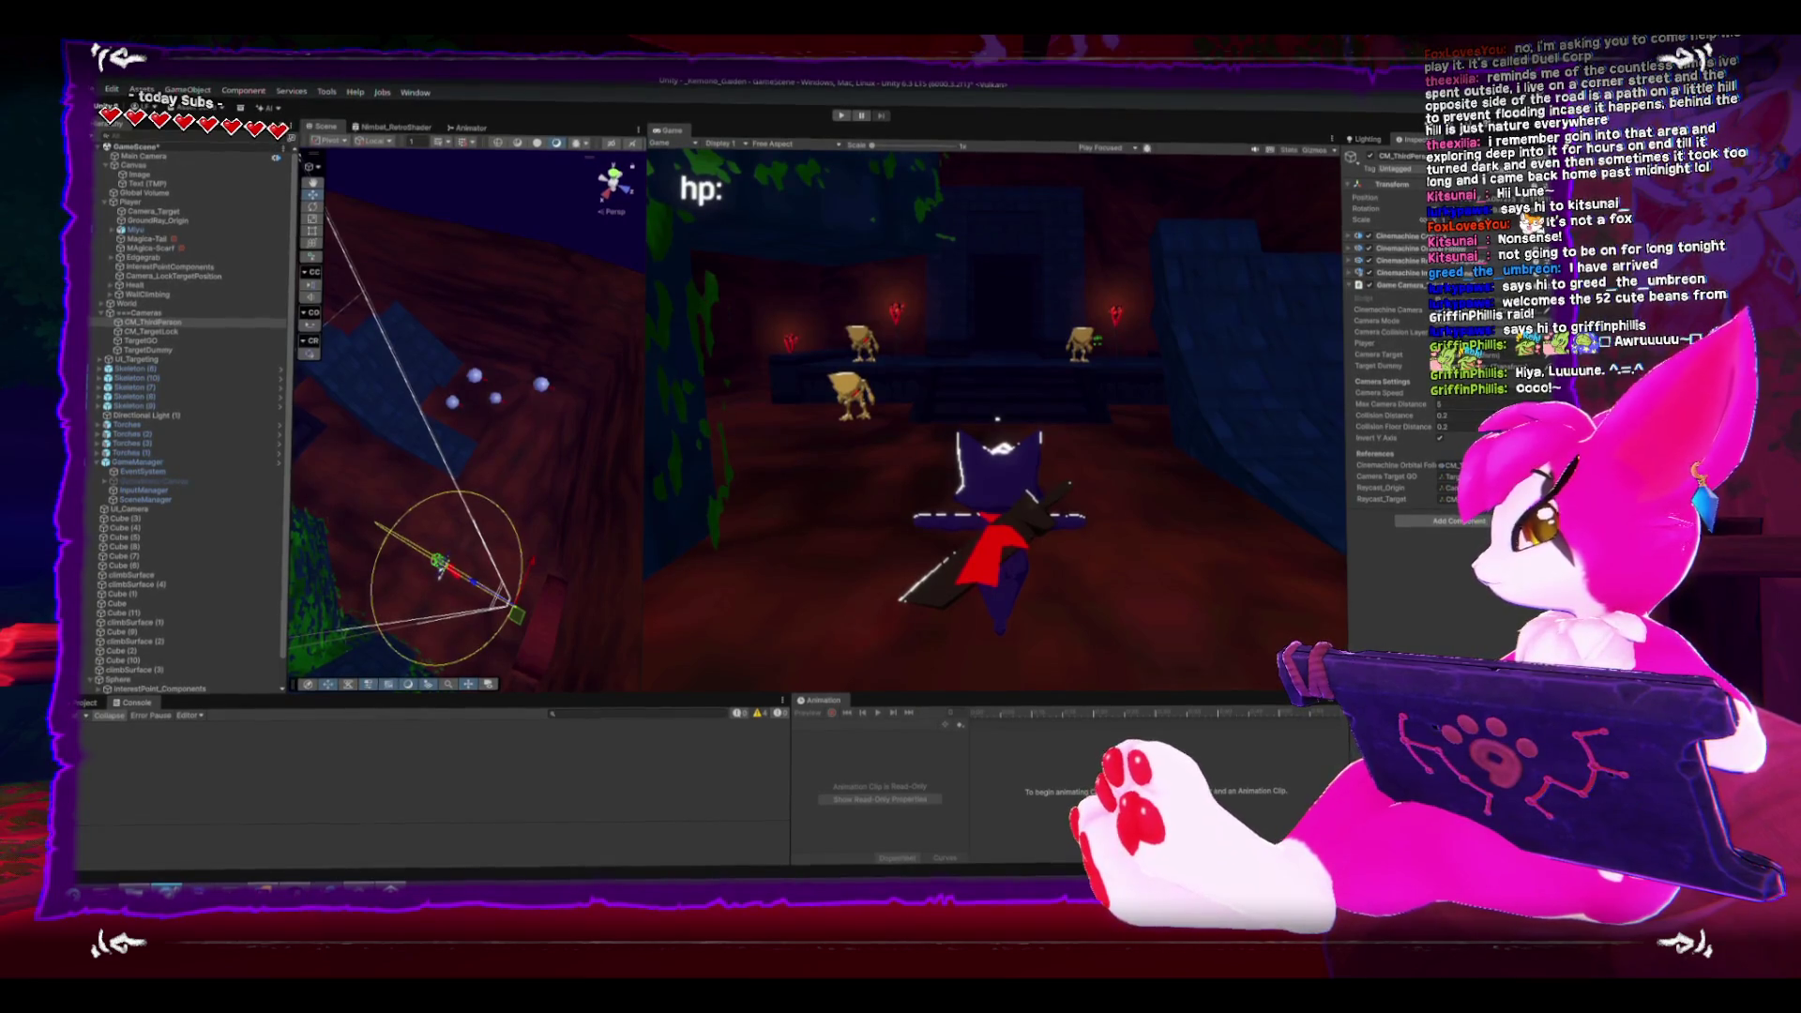
- Start play mode once the scripts have recompiled
left_click(842, 121)
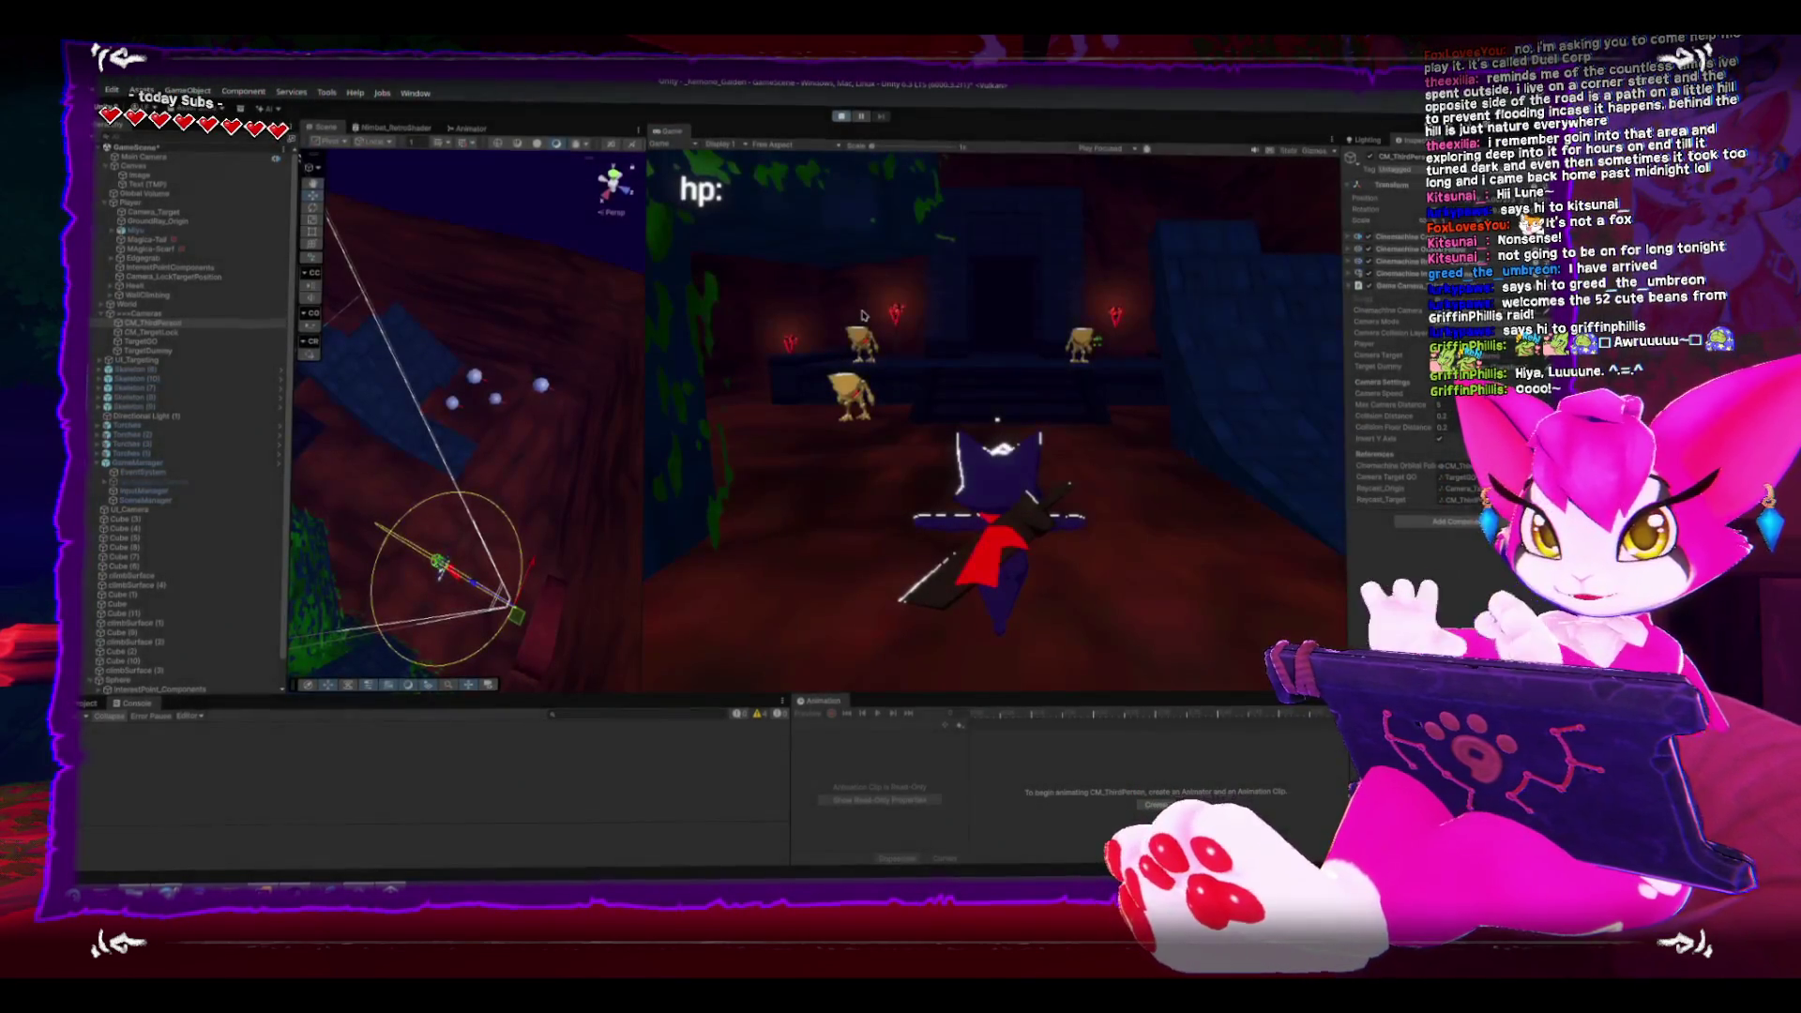
- Run forward briefly, pause via the game menu, set the Game view to Play Maximized, and stop
key("w")
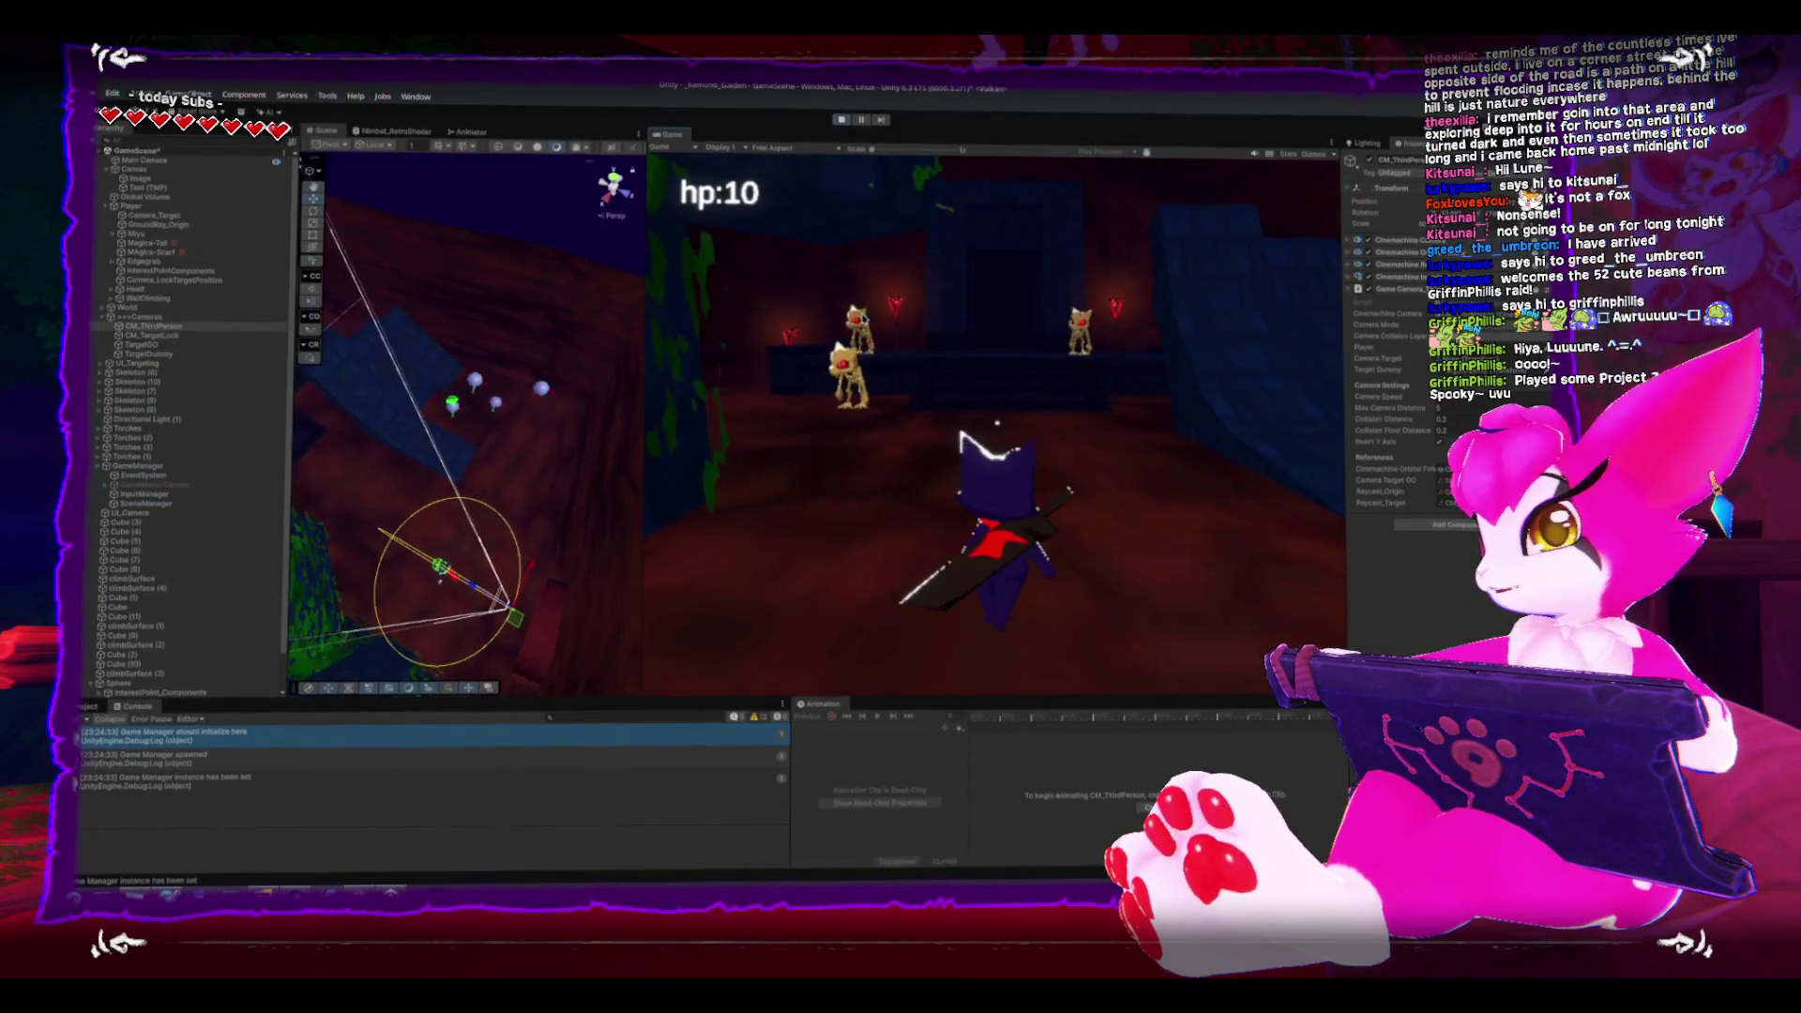
key("Escape")
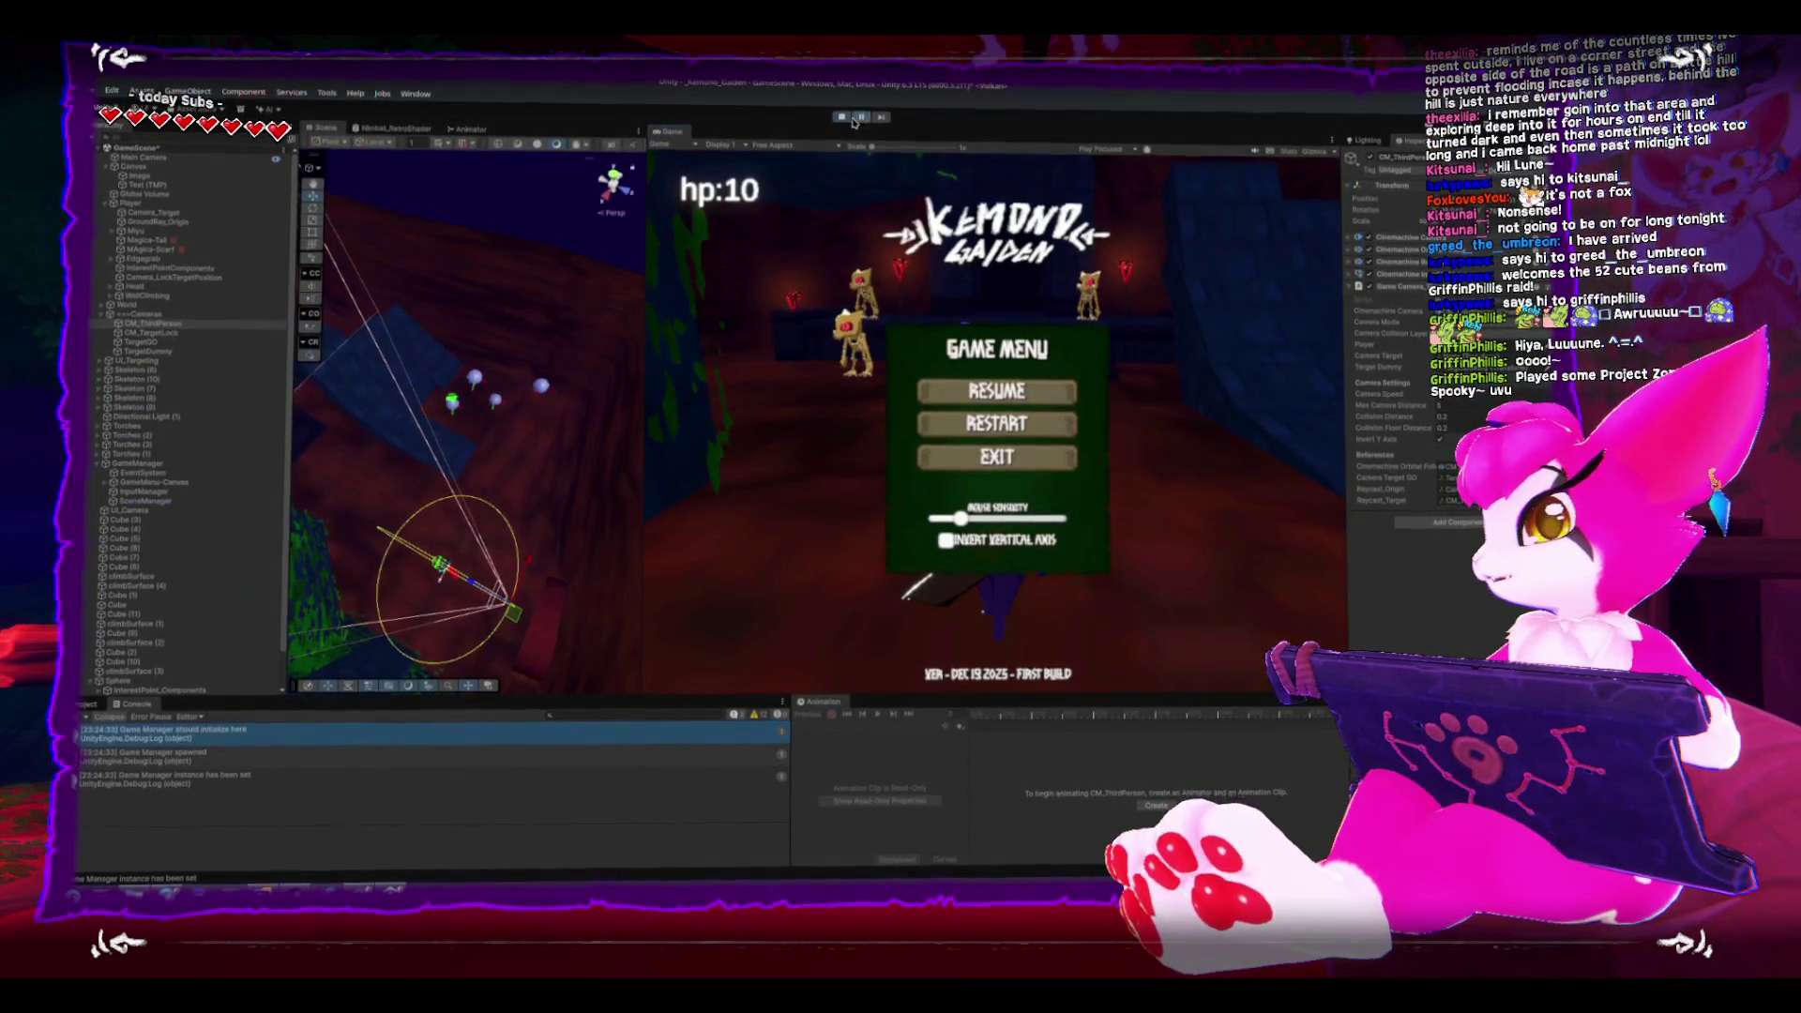
left_click(863, 116)
left_click(1100, 150)
left_click(1111, 179)
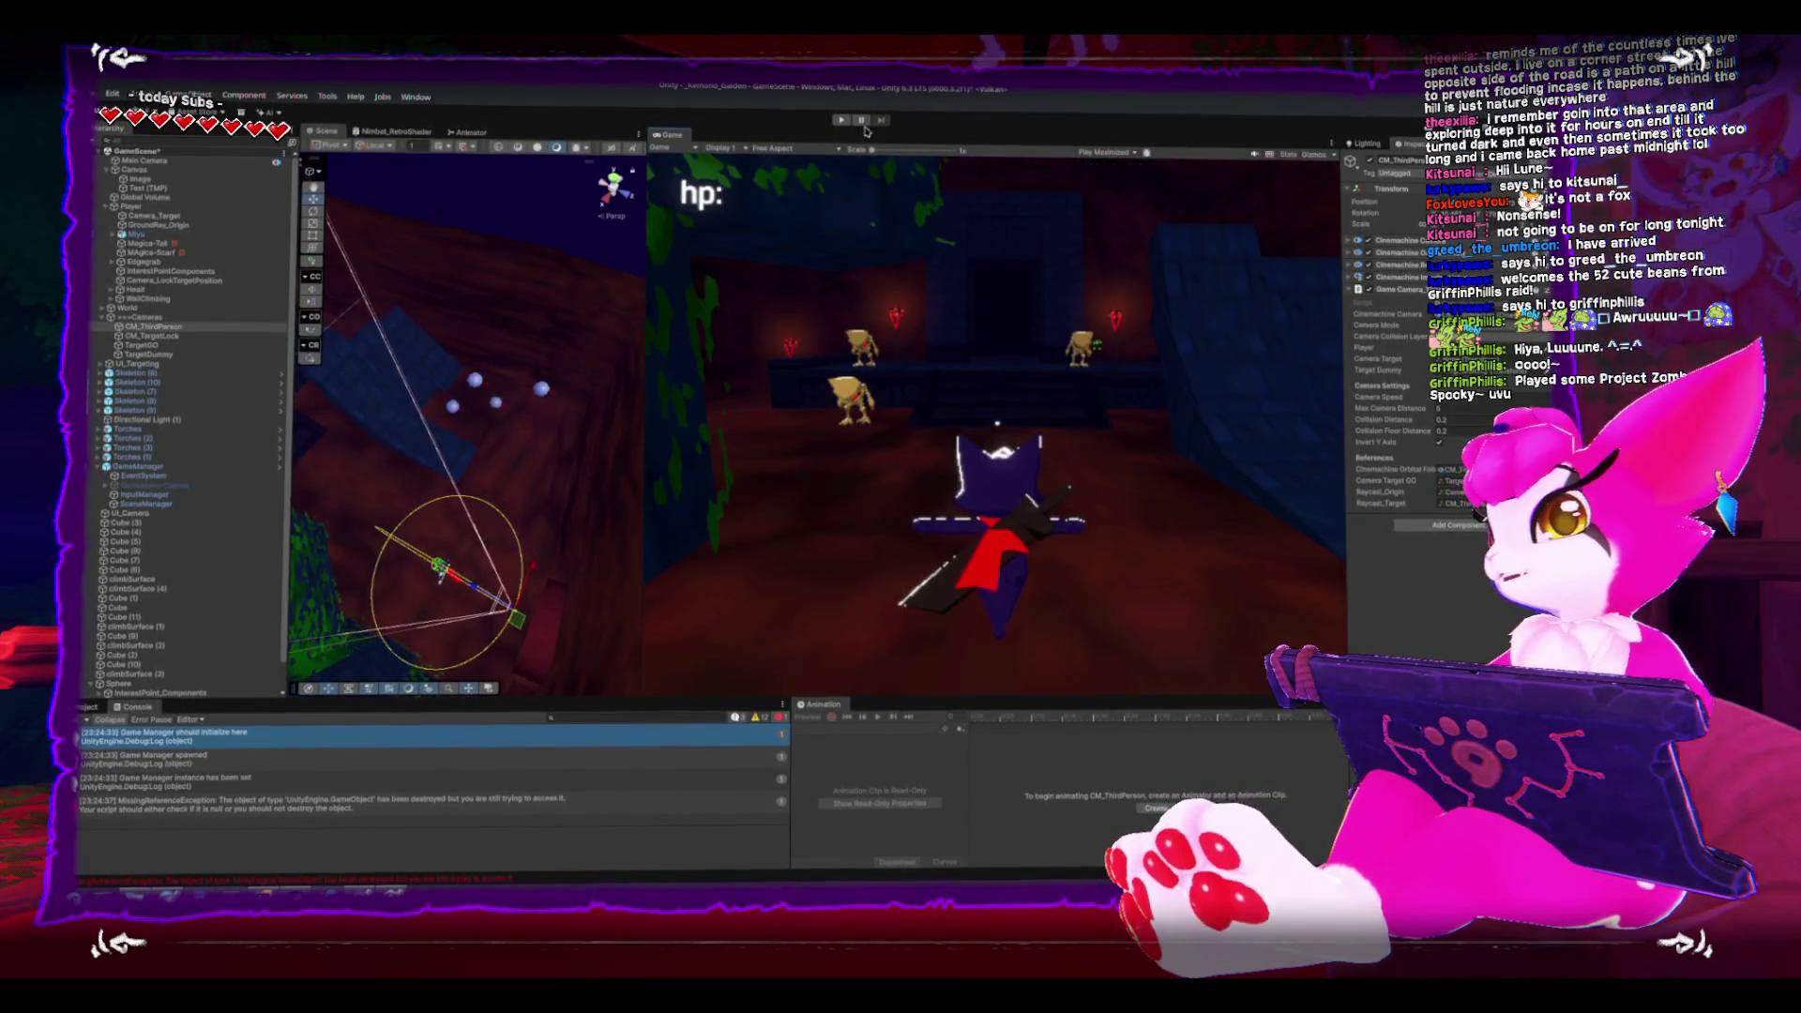
left_click(842, 120)
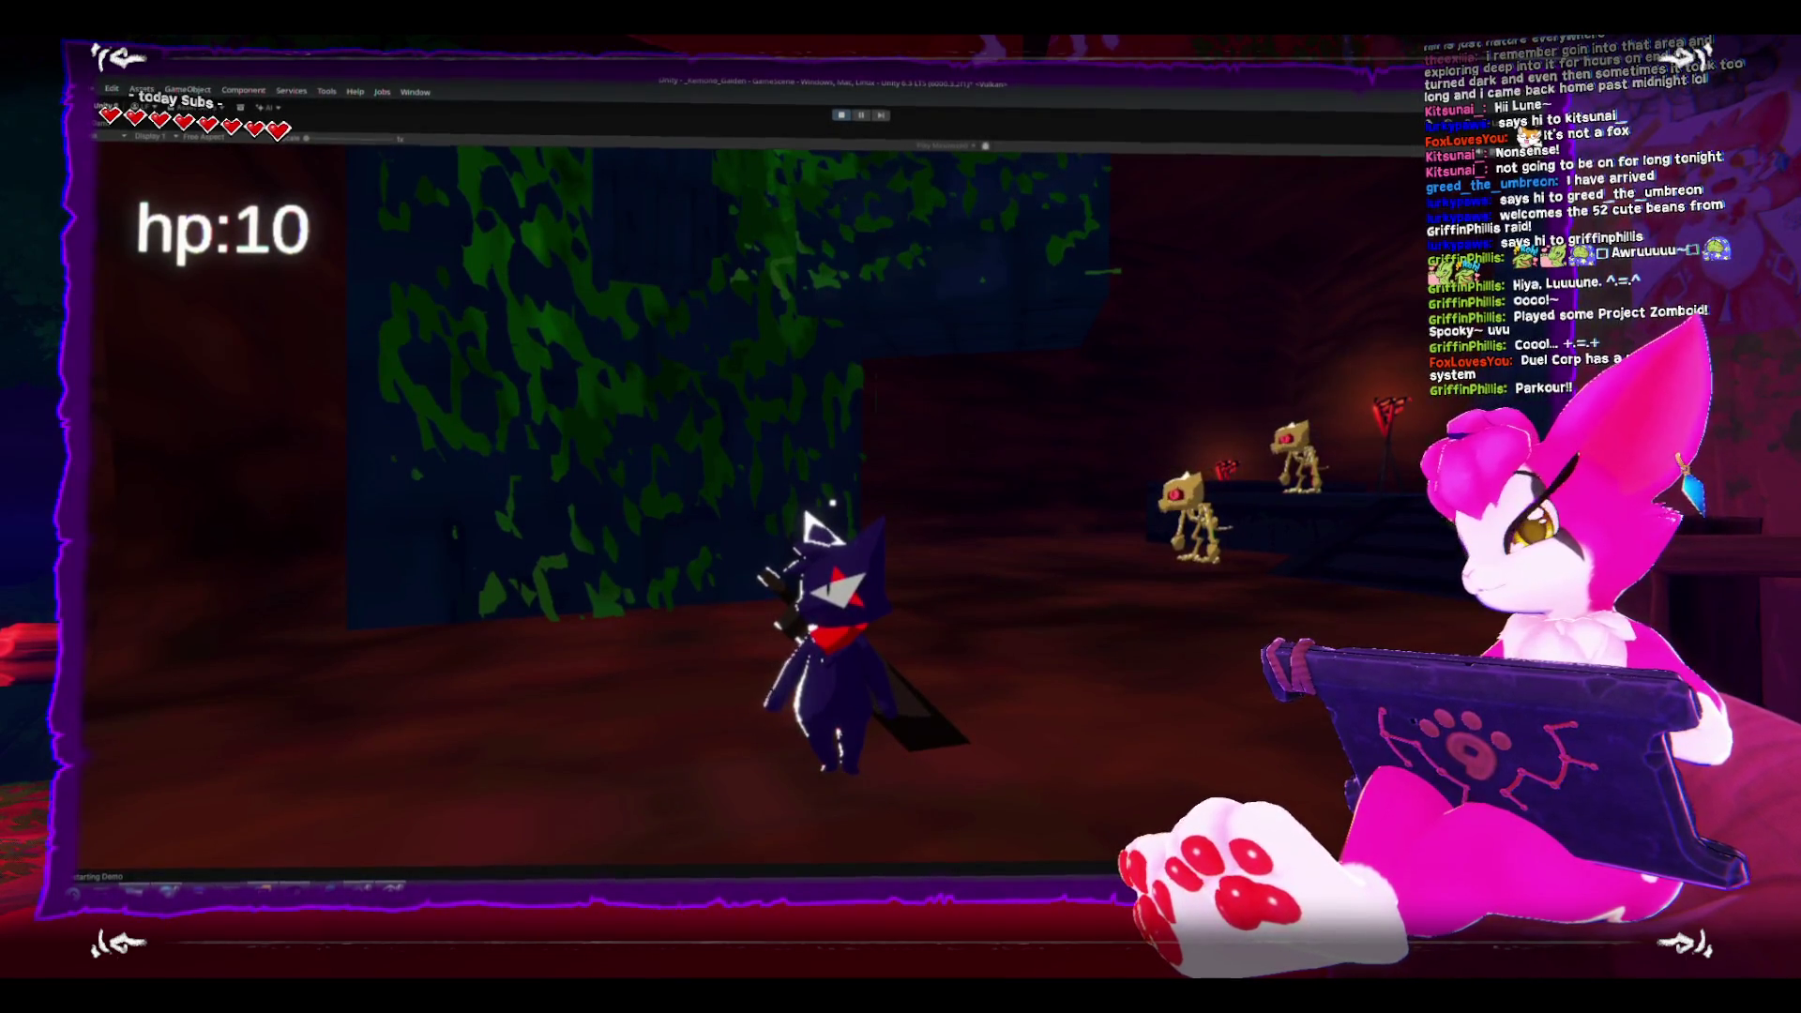
- Jump the cat onto the green-patched wall, then run at the skeletons and back away
key("space")
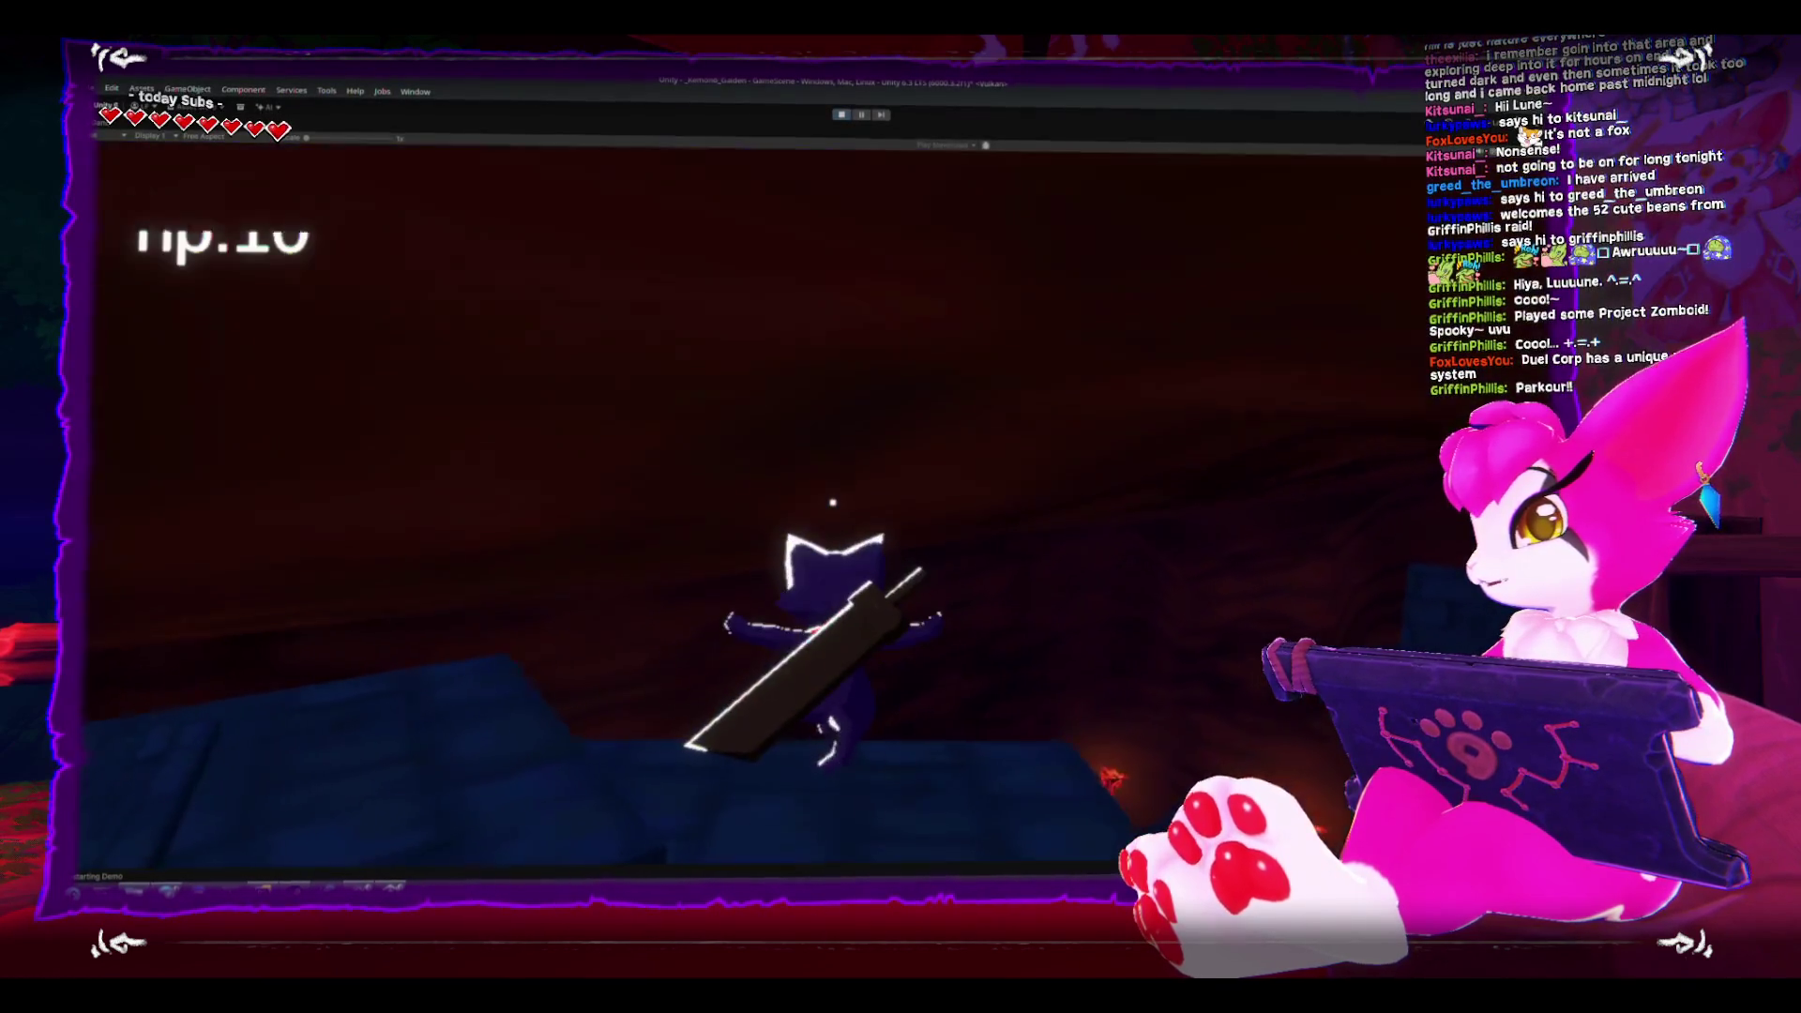
key("space")
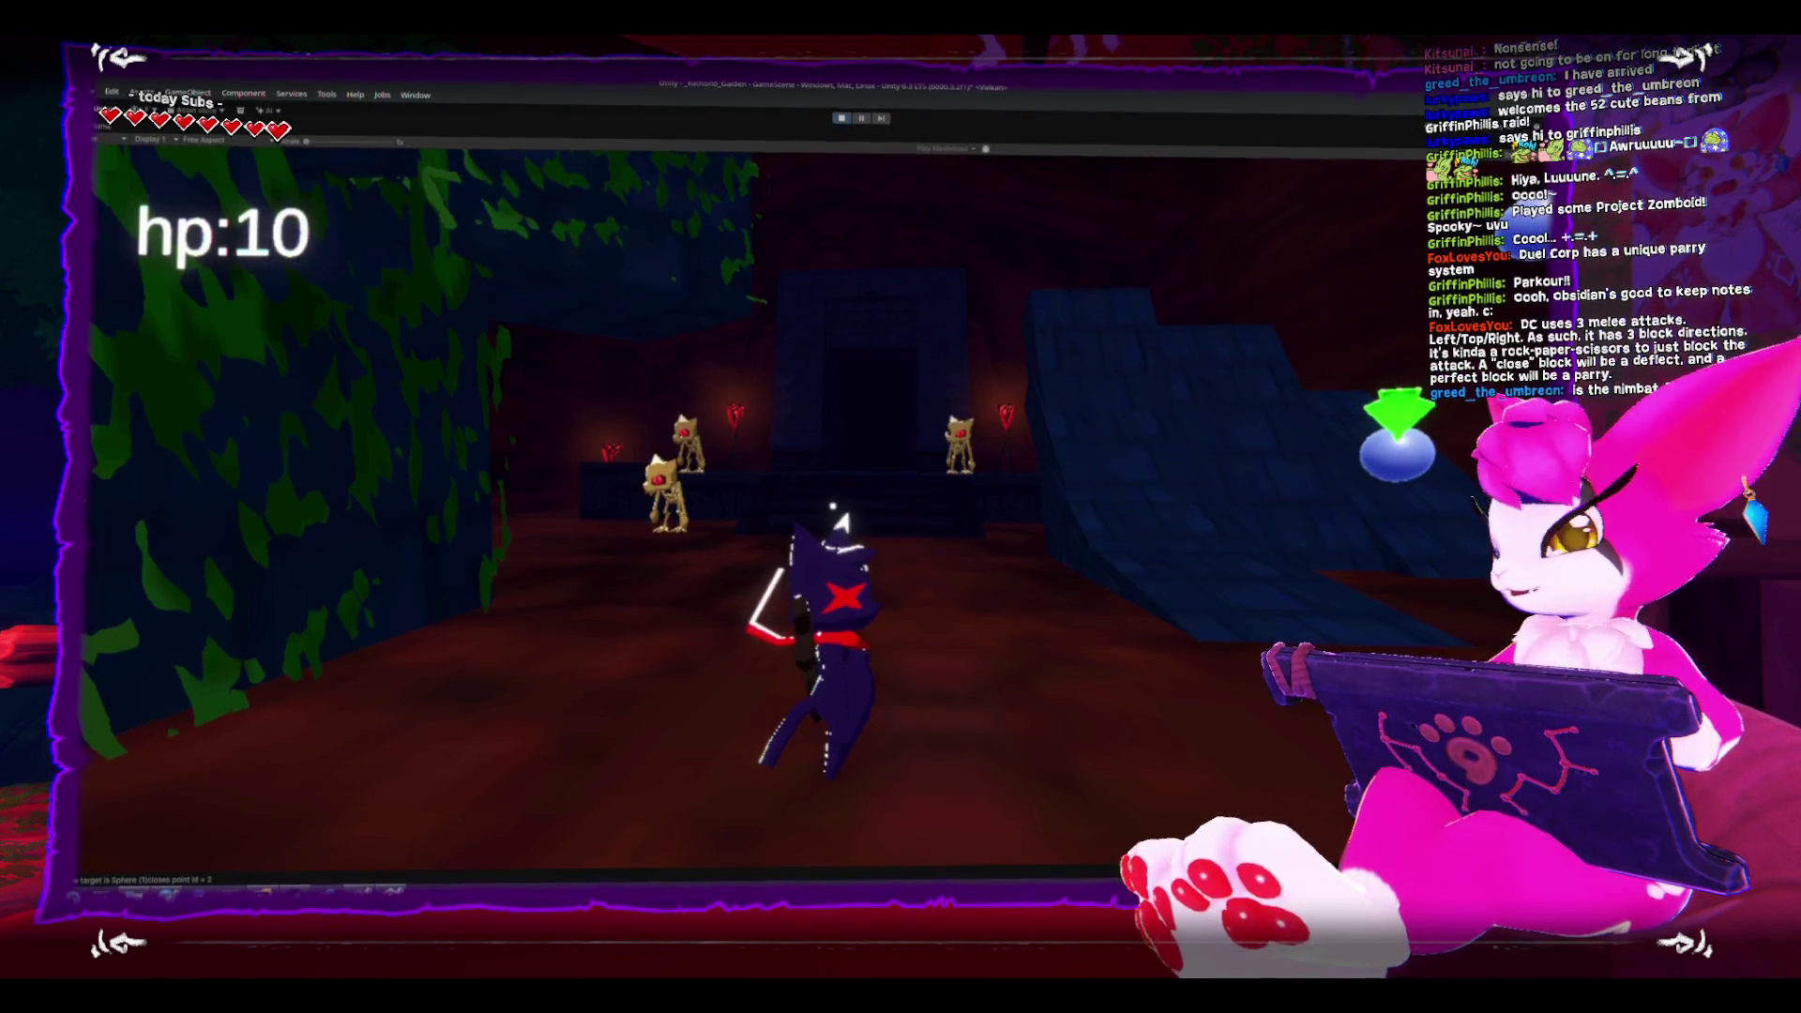
key("w")
key("s")
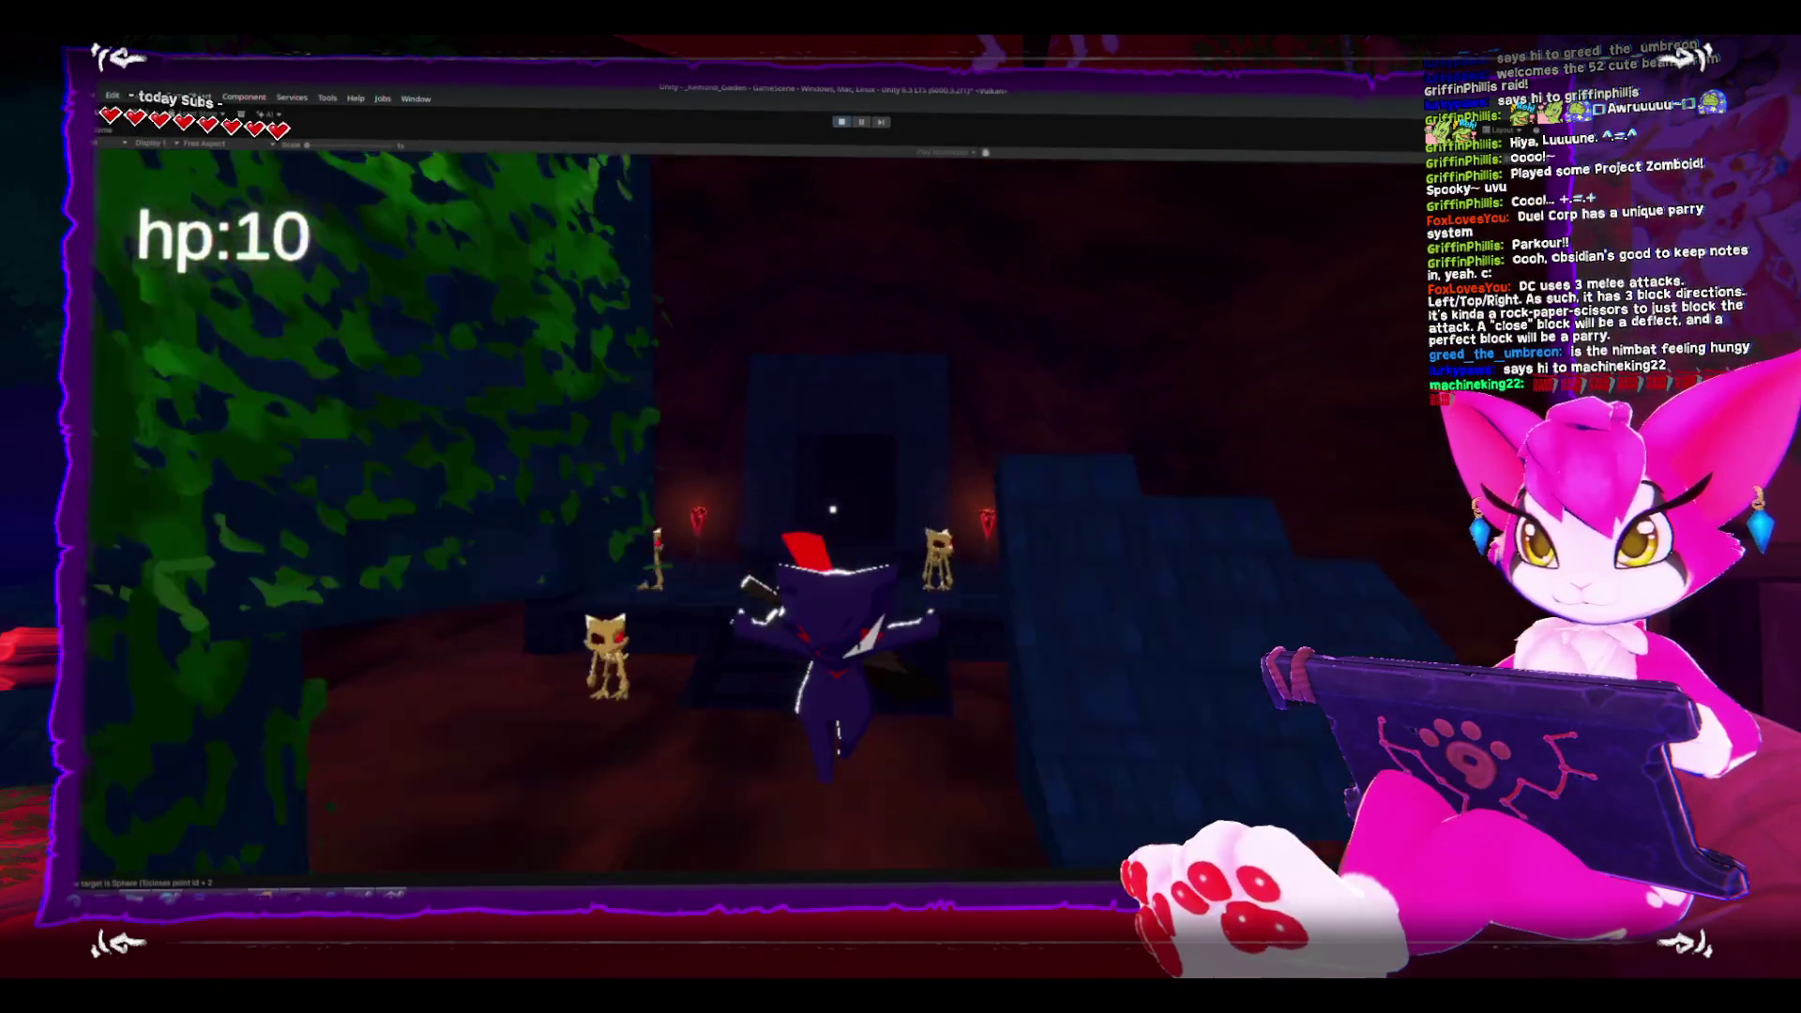
key("s")
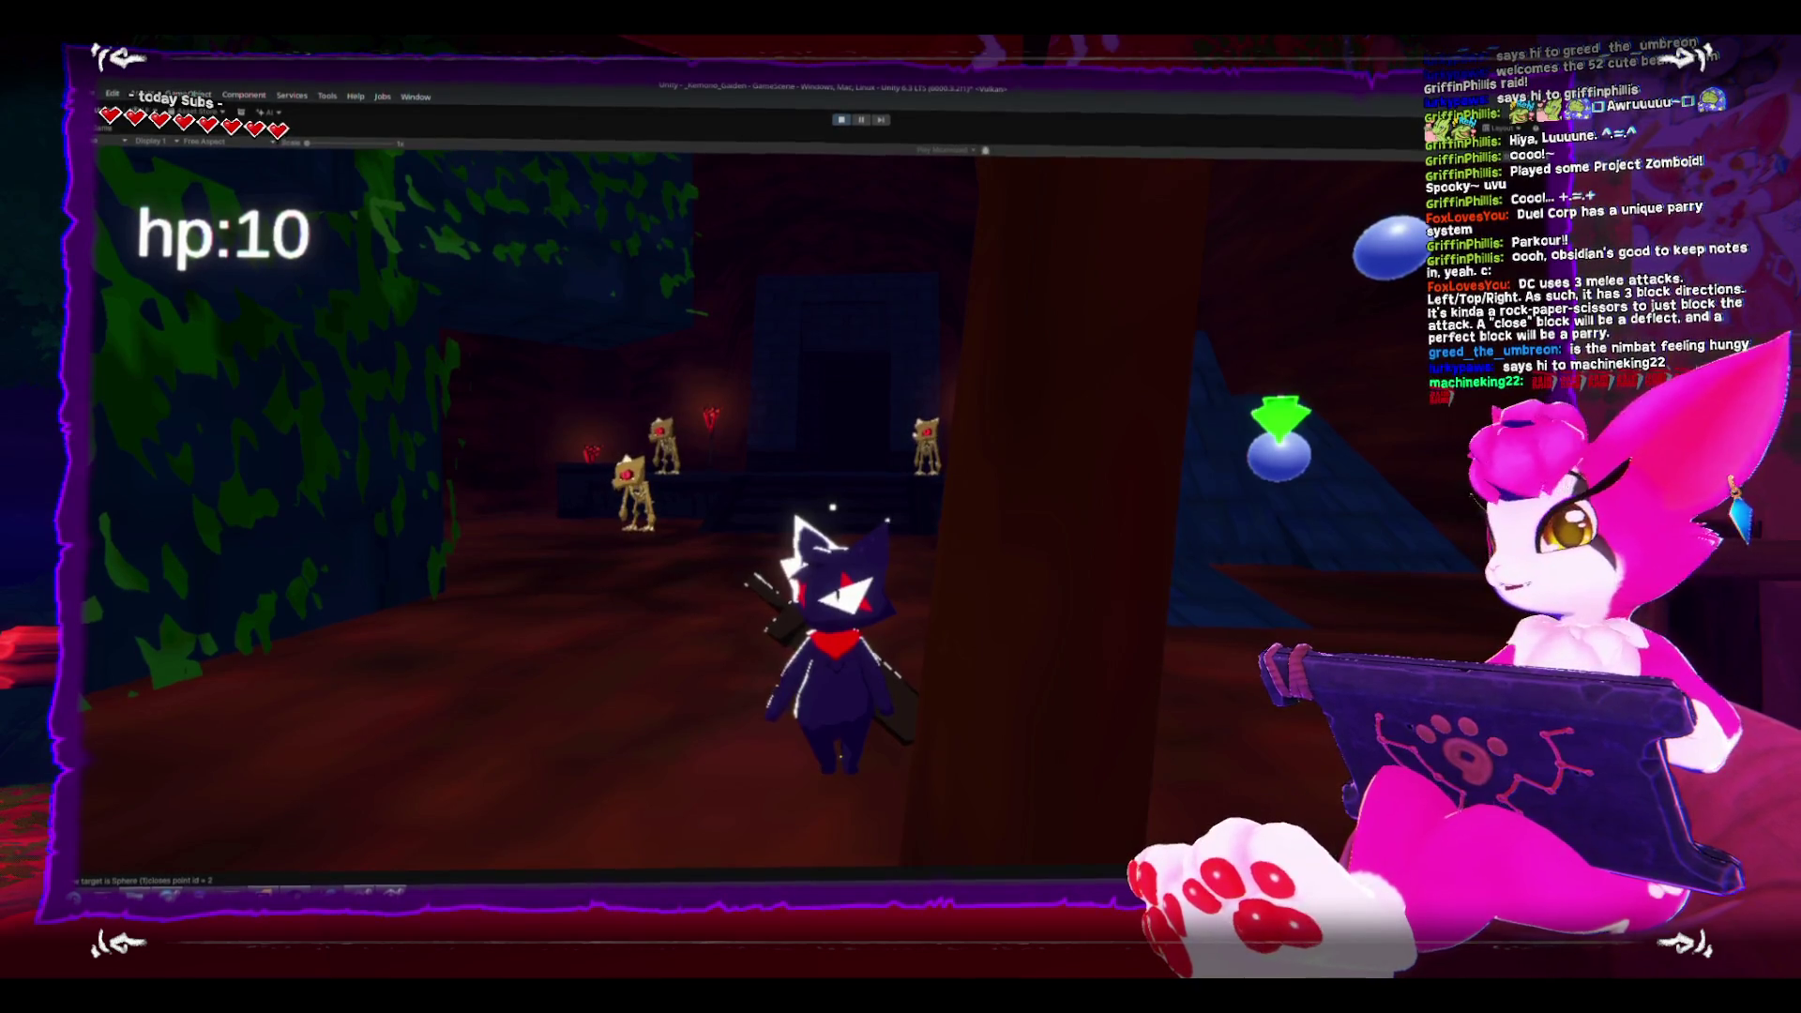
key("s")
- Swing the sword at the skeletons and wall, move around to test the camera, then pause
left_click(832, 509)
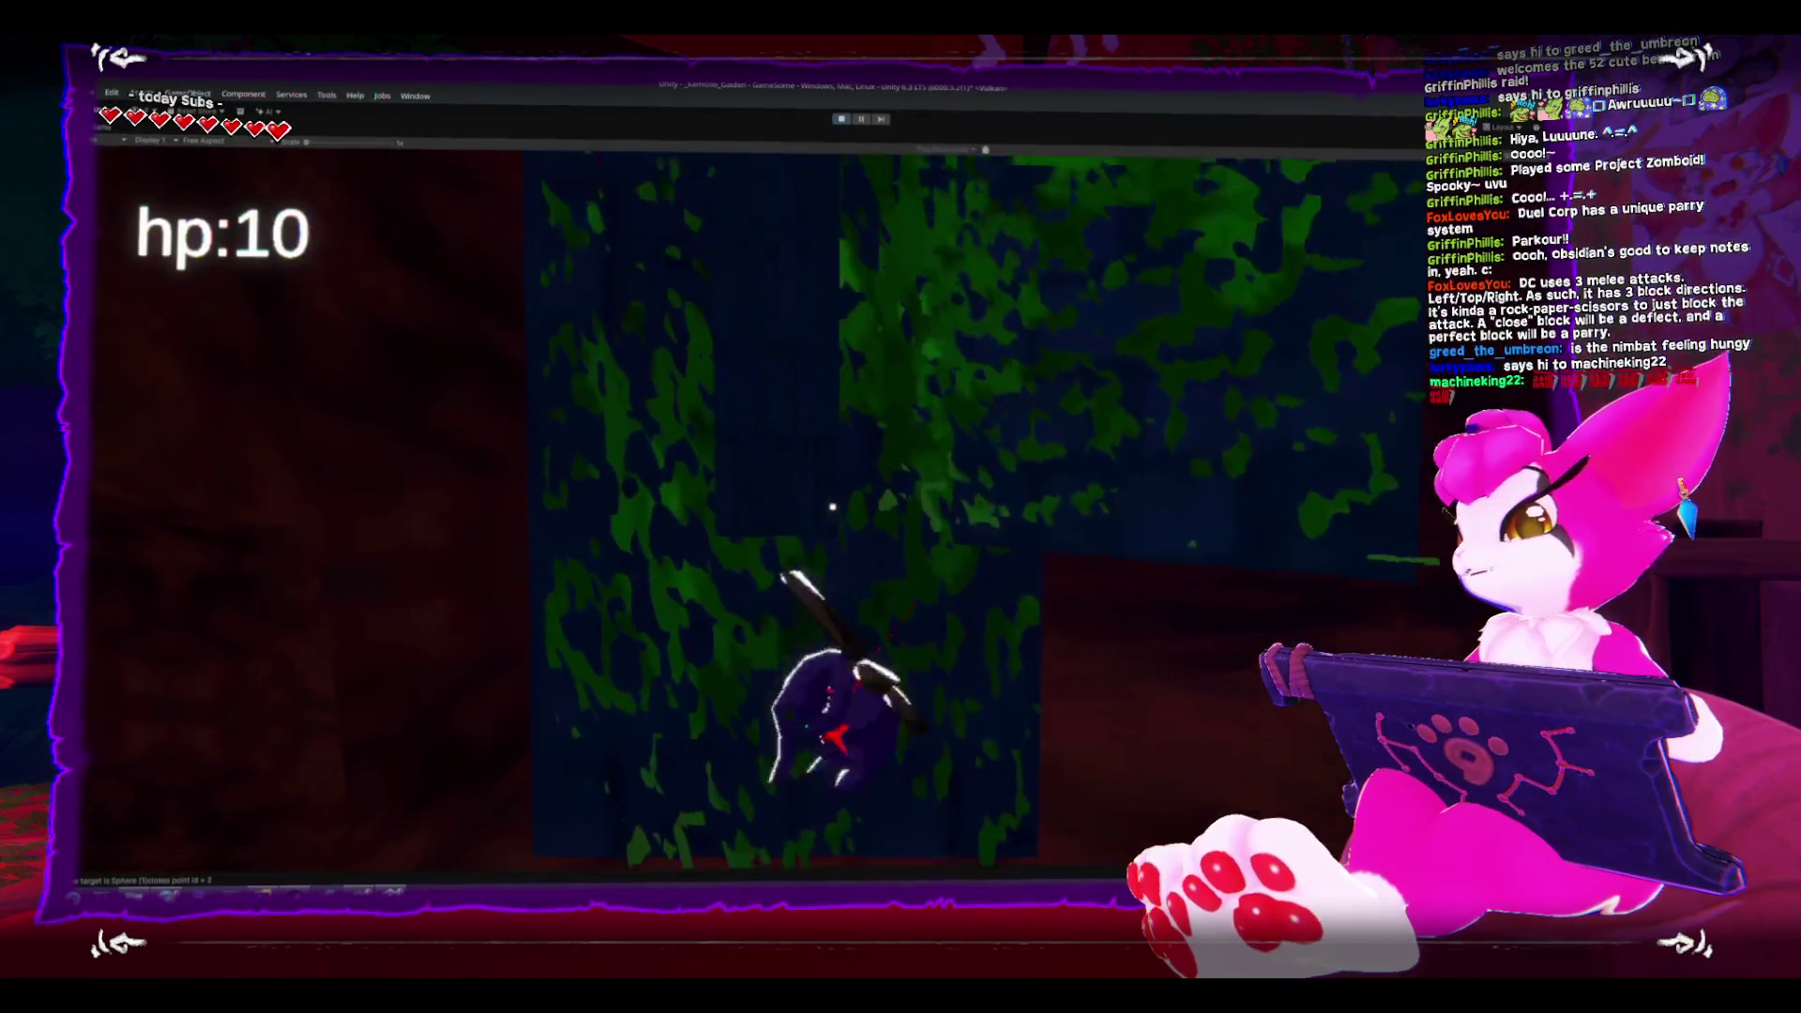
left_click(832, 510)
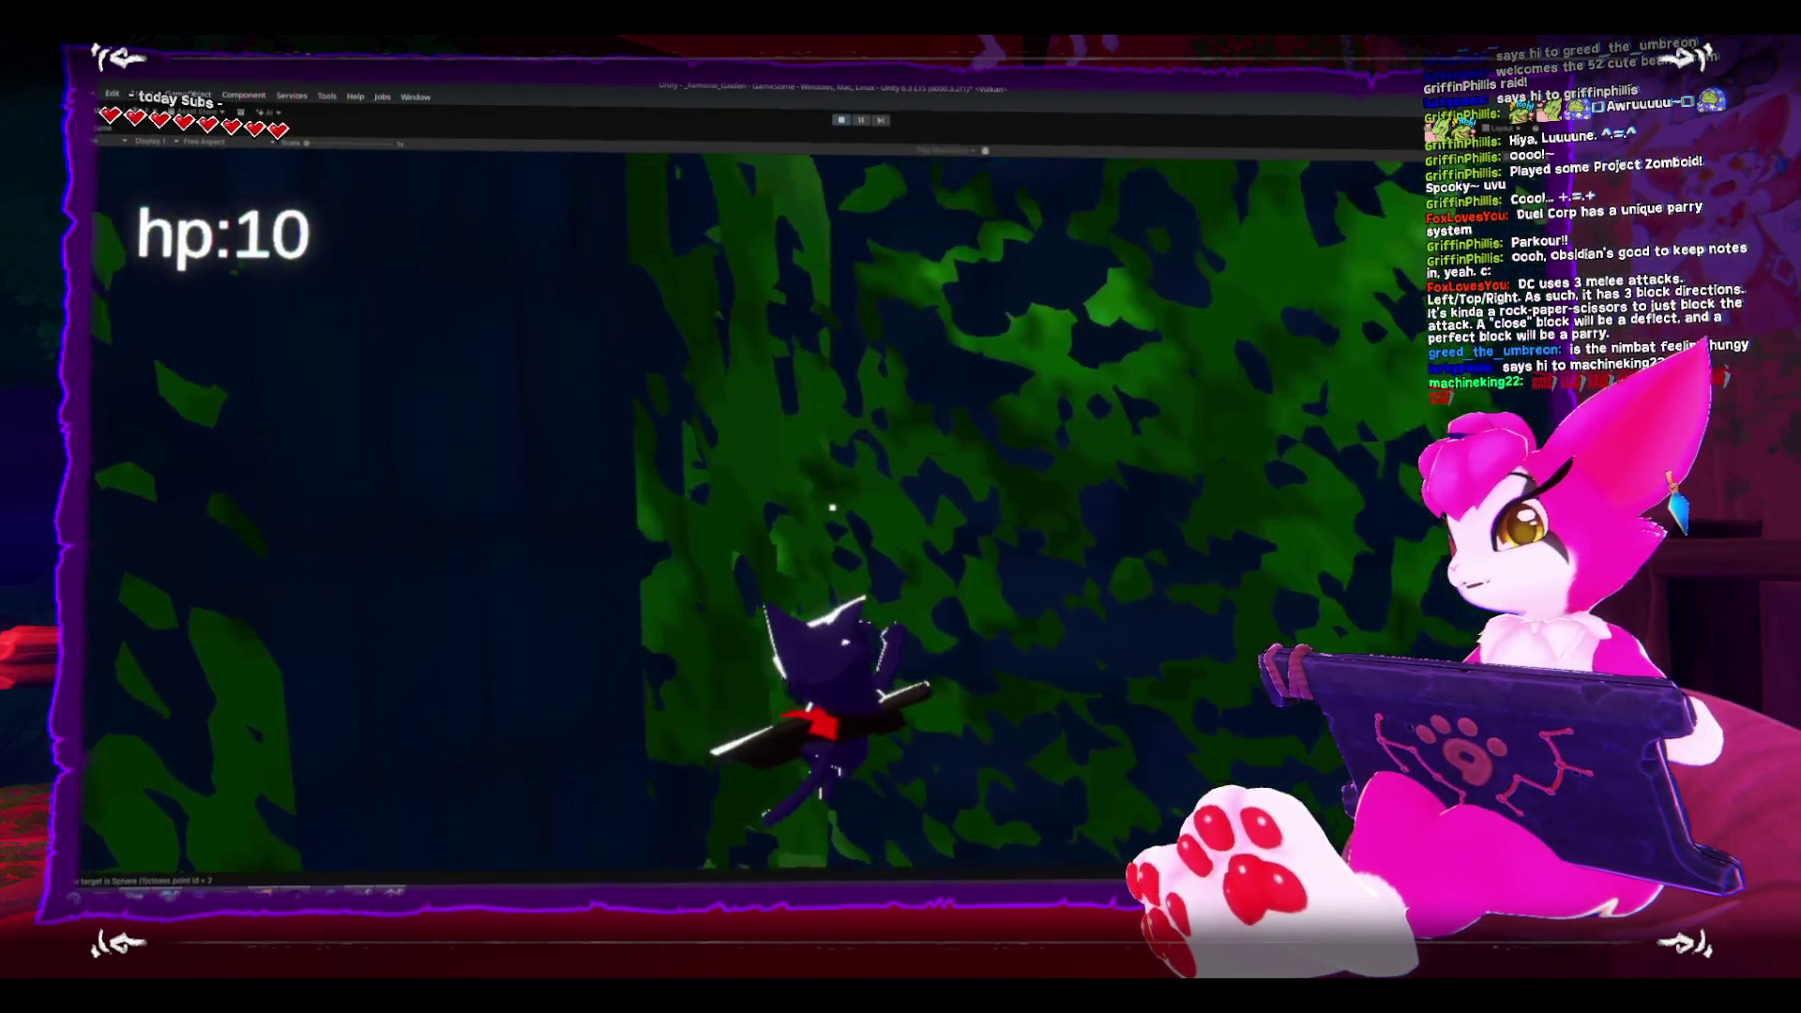
key("s")
key("s")
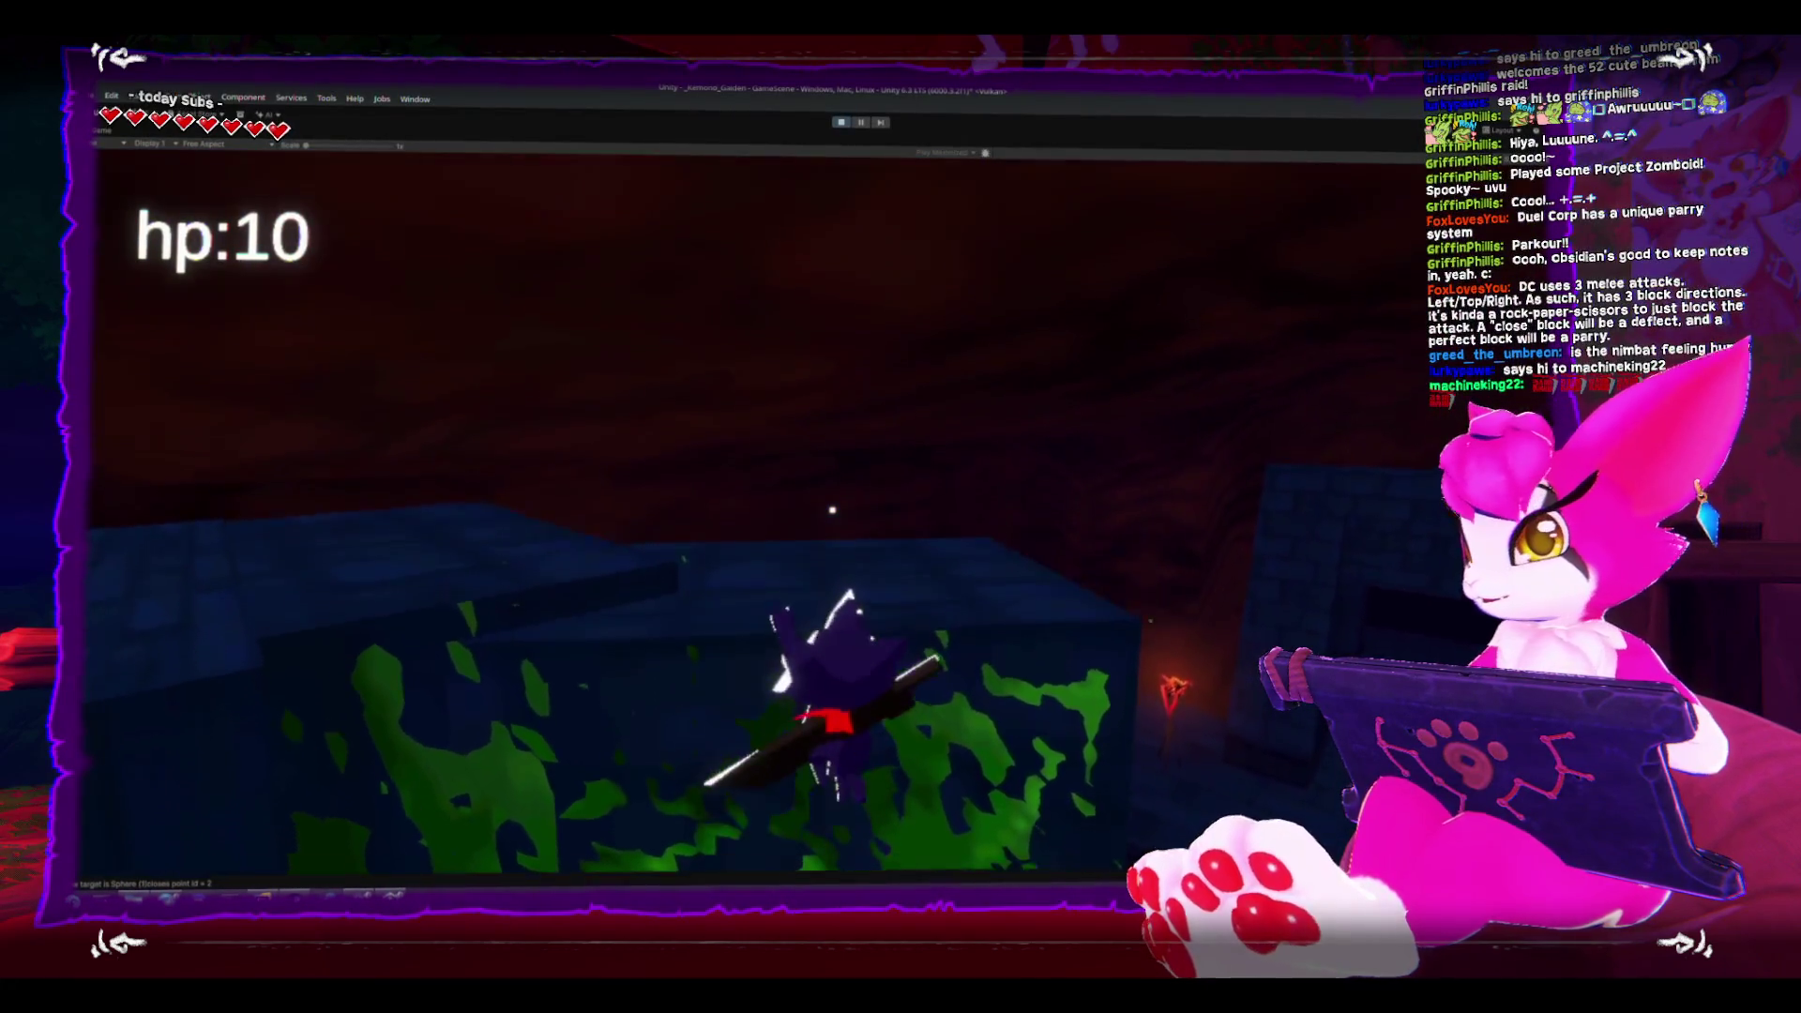
key("w")
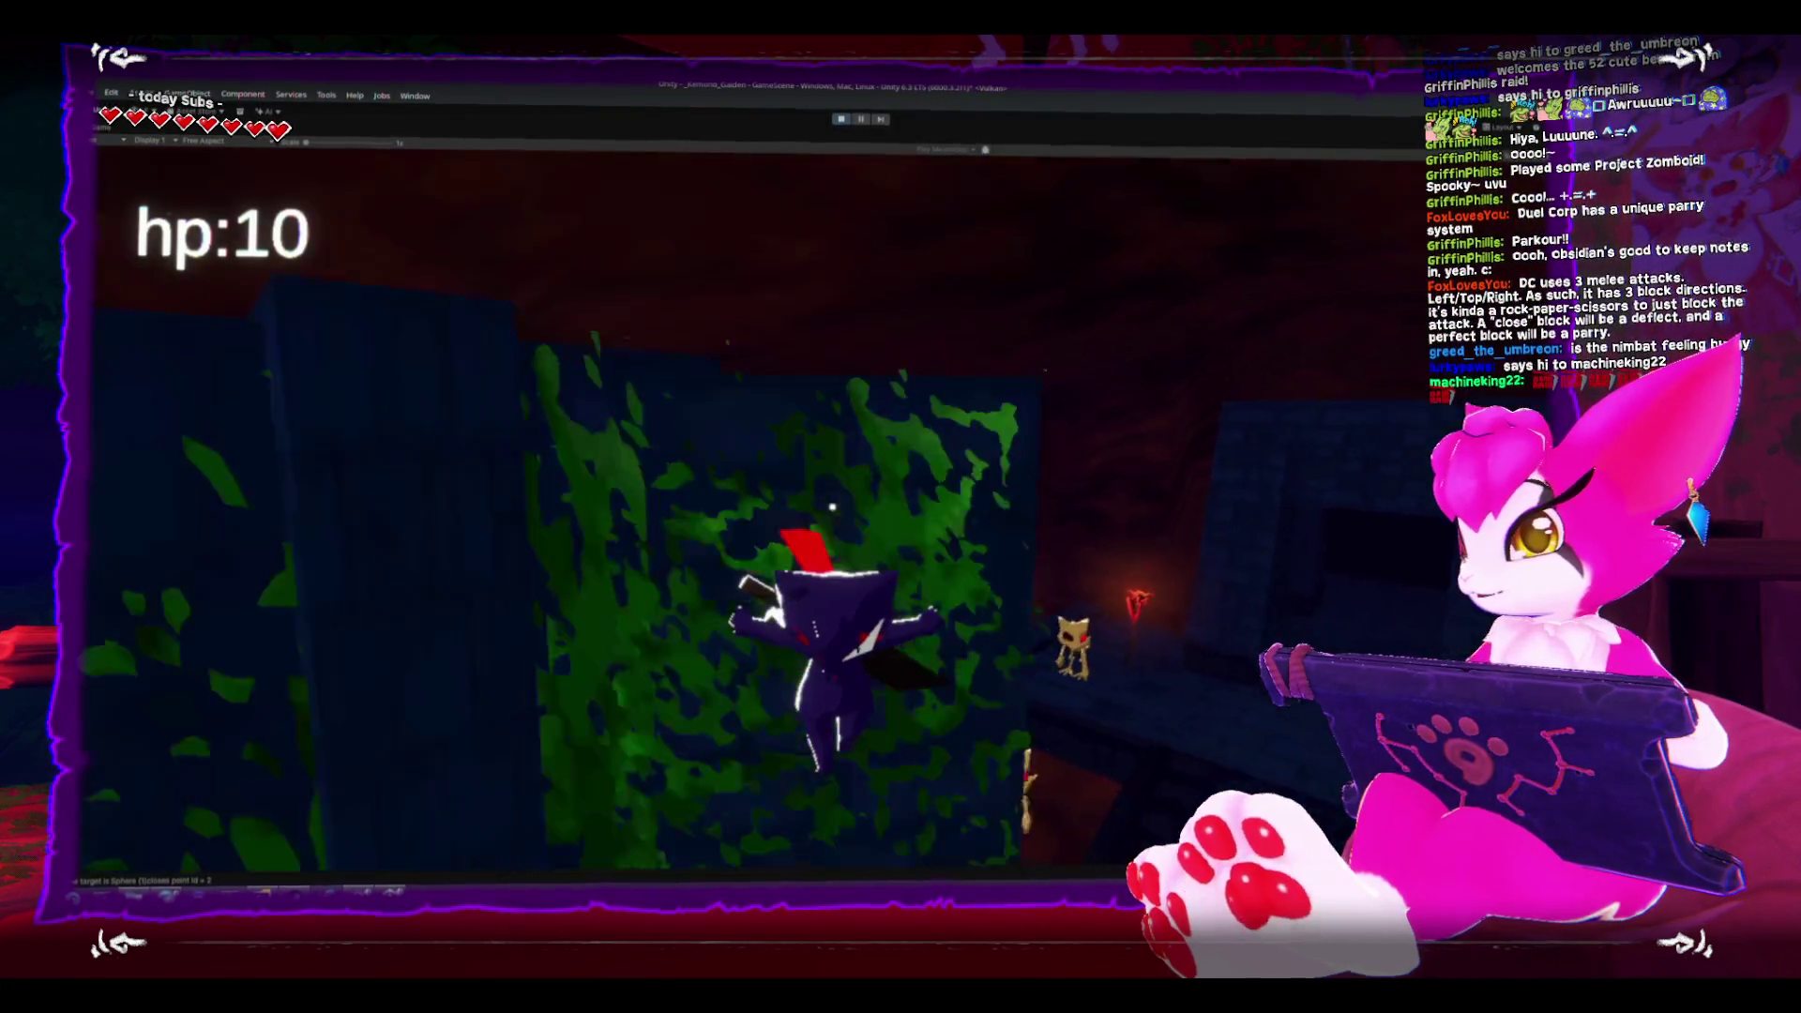
left_click(832, 507)
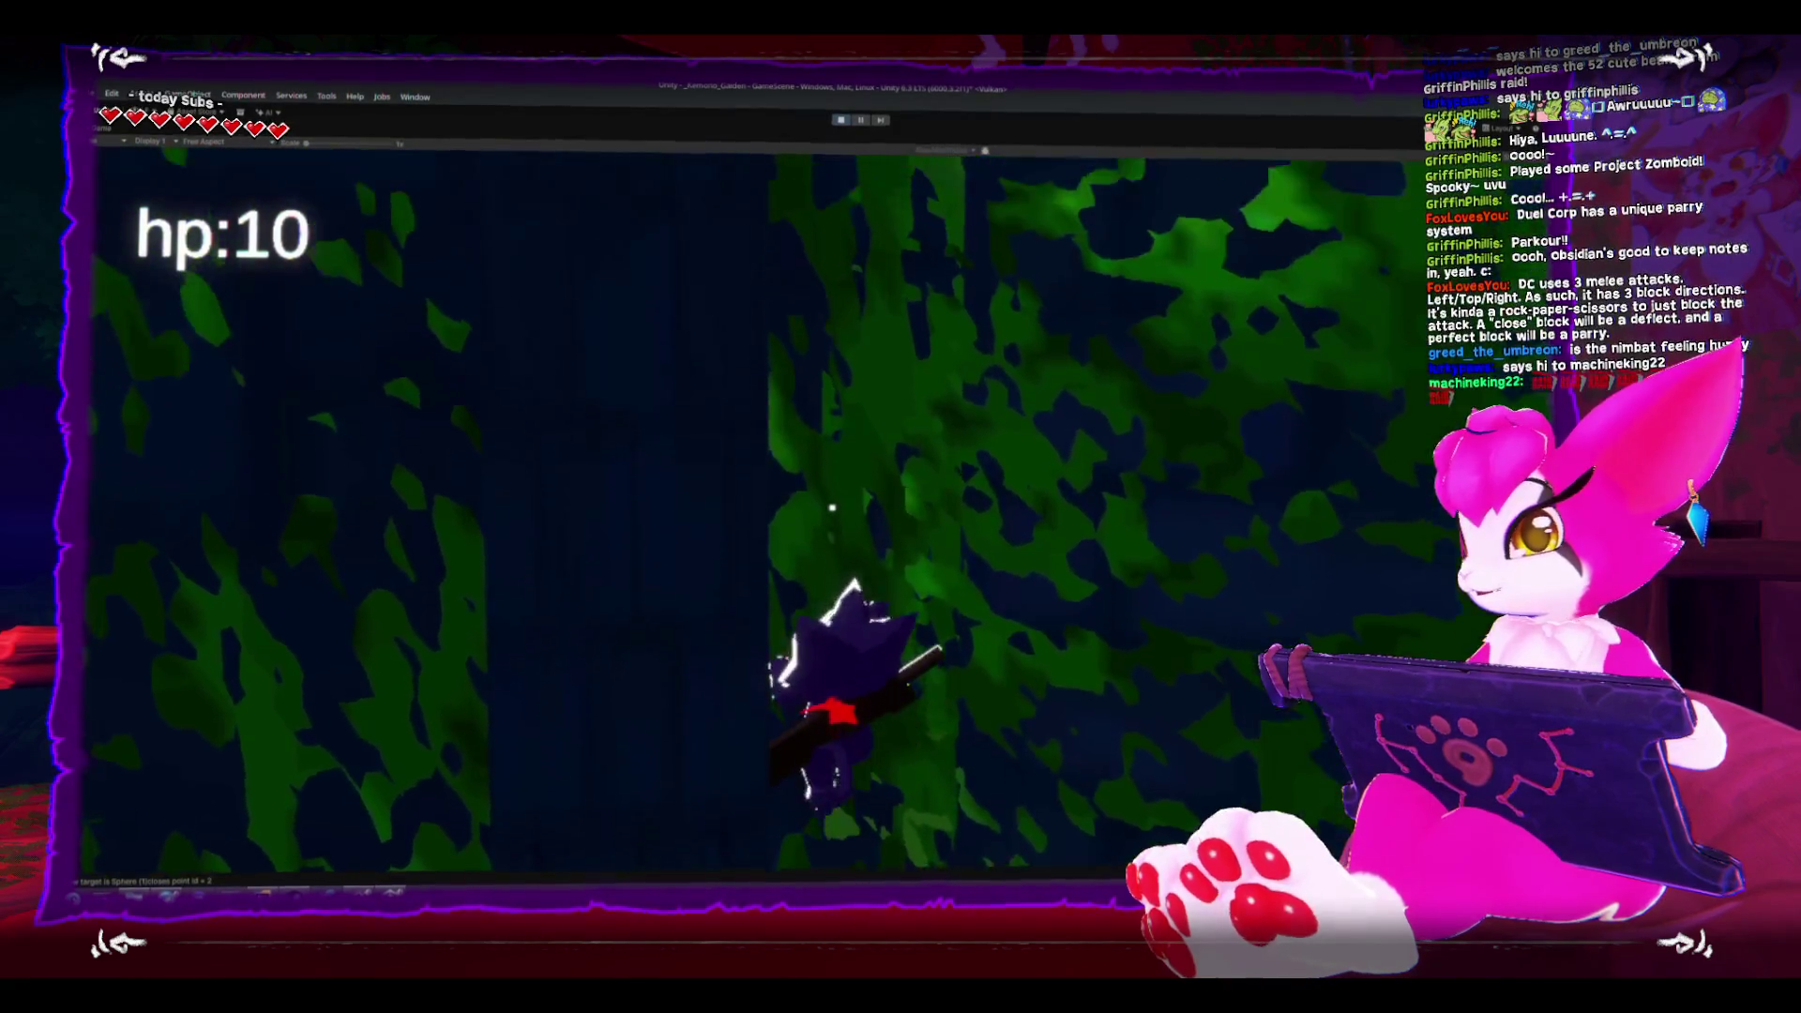
key("s")
key("s")
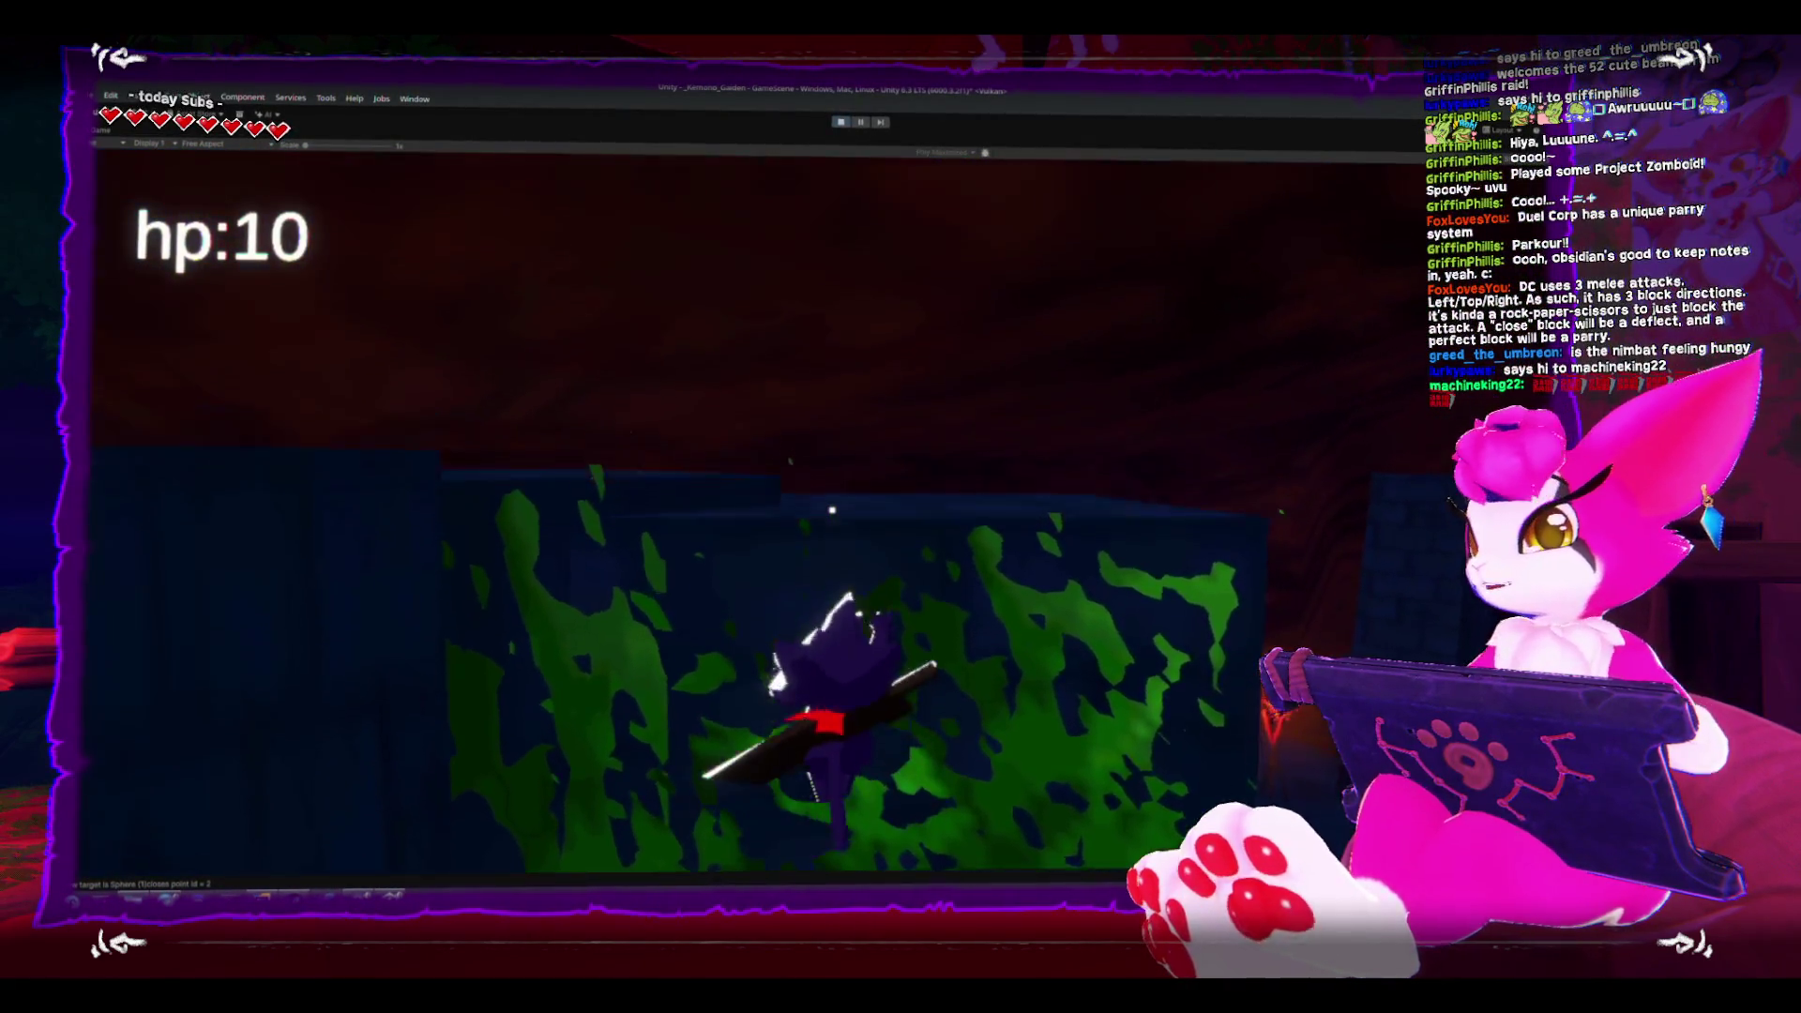
key("w")
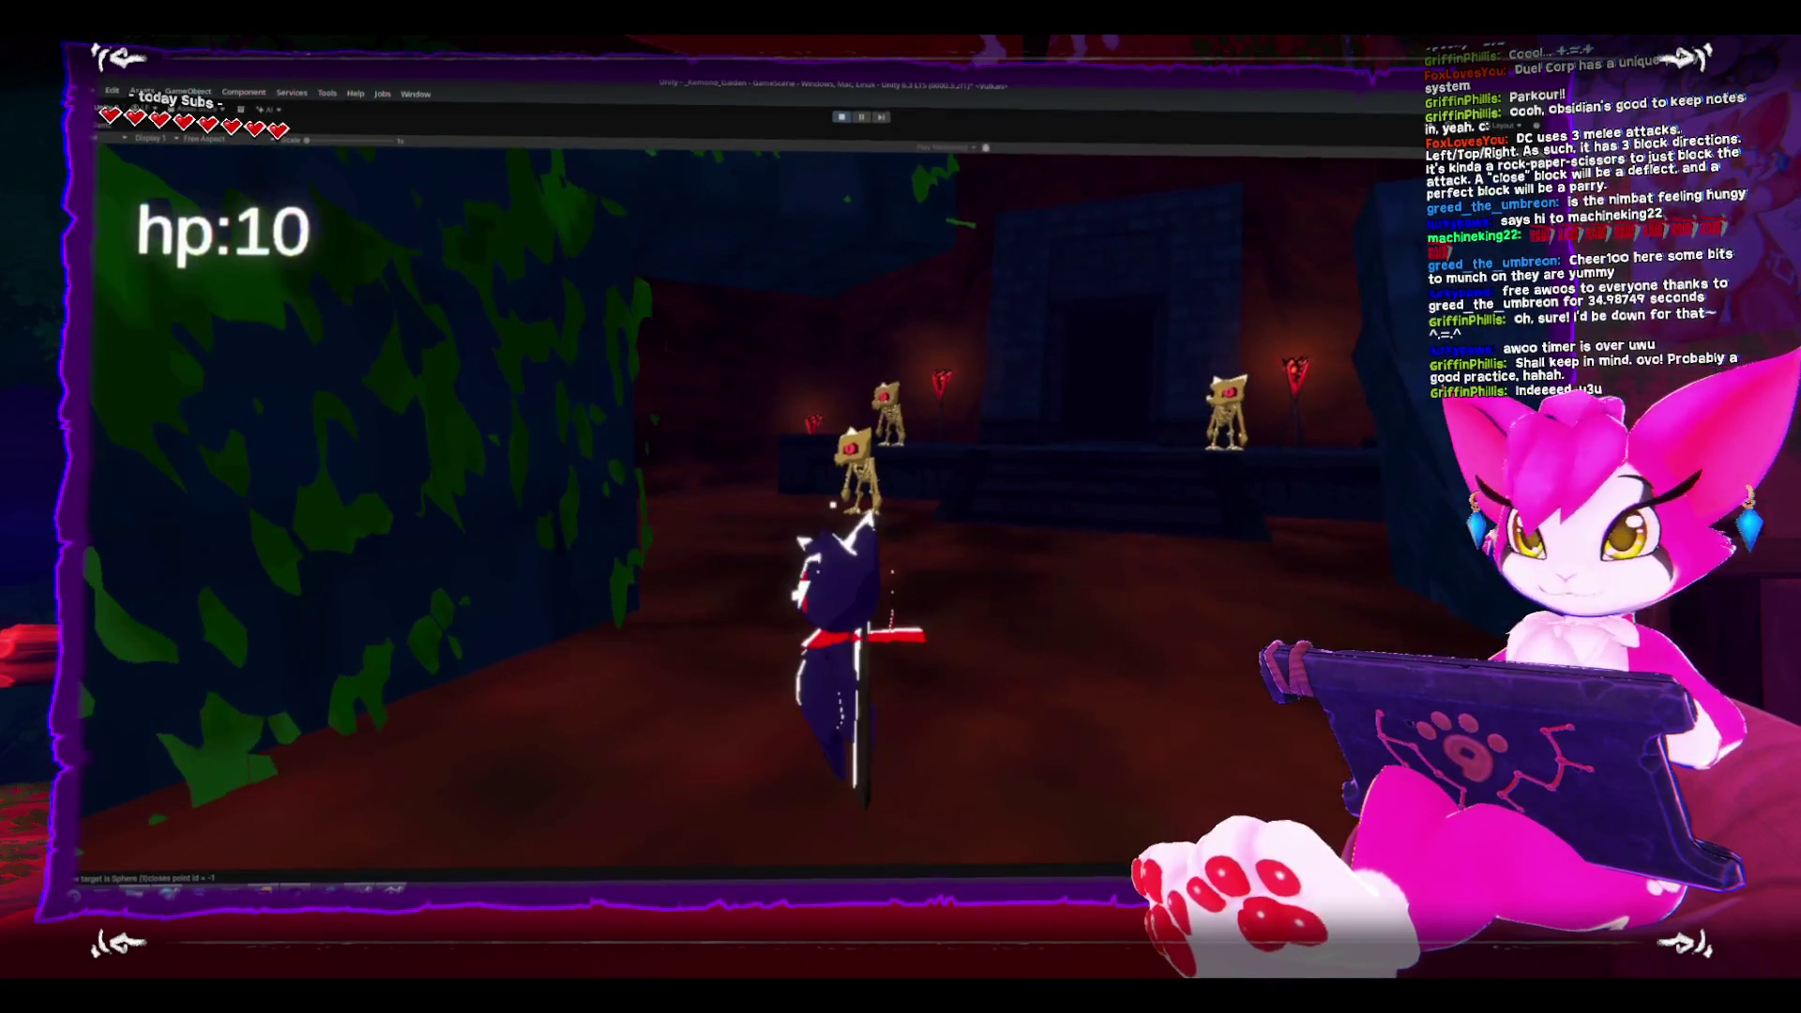
key("Escape")
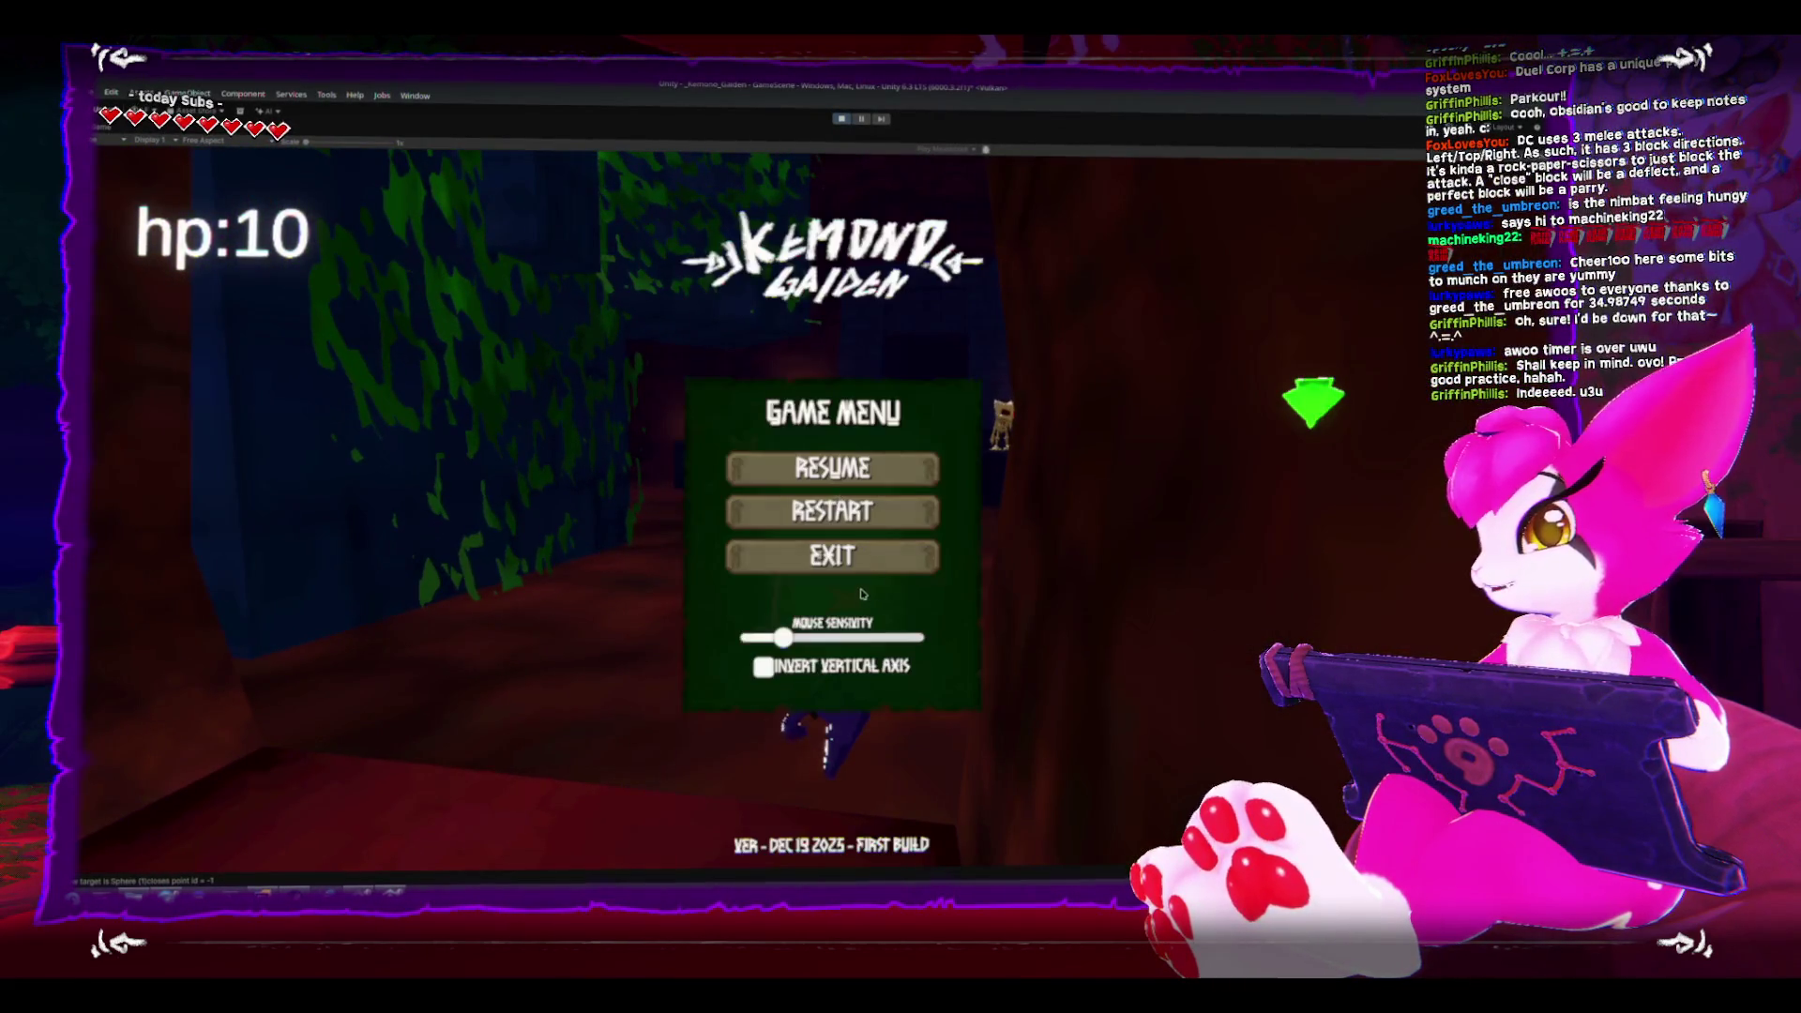
- Leave the paused game for the full editor layout and bring up the nimbat-forge dashboard
left_click(839, 560)
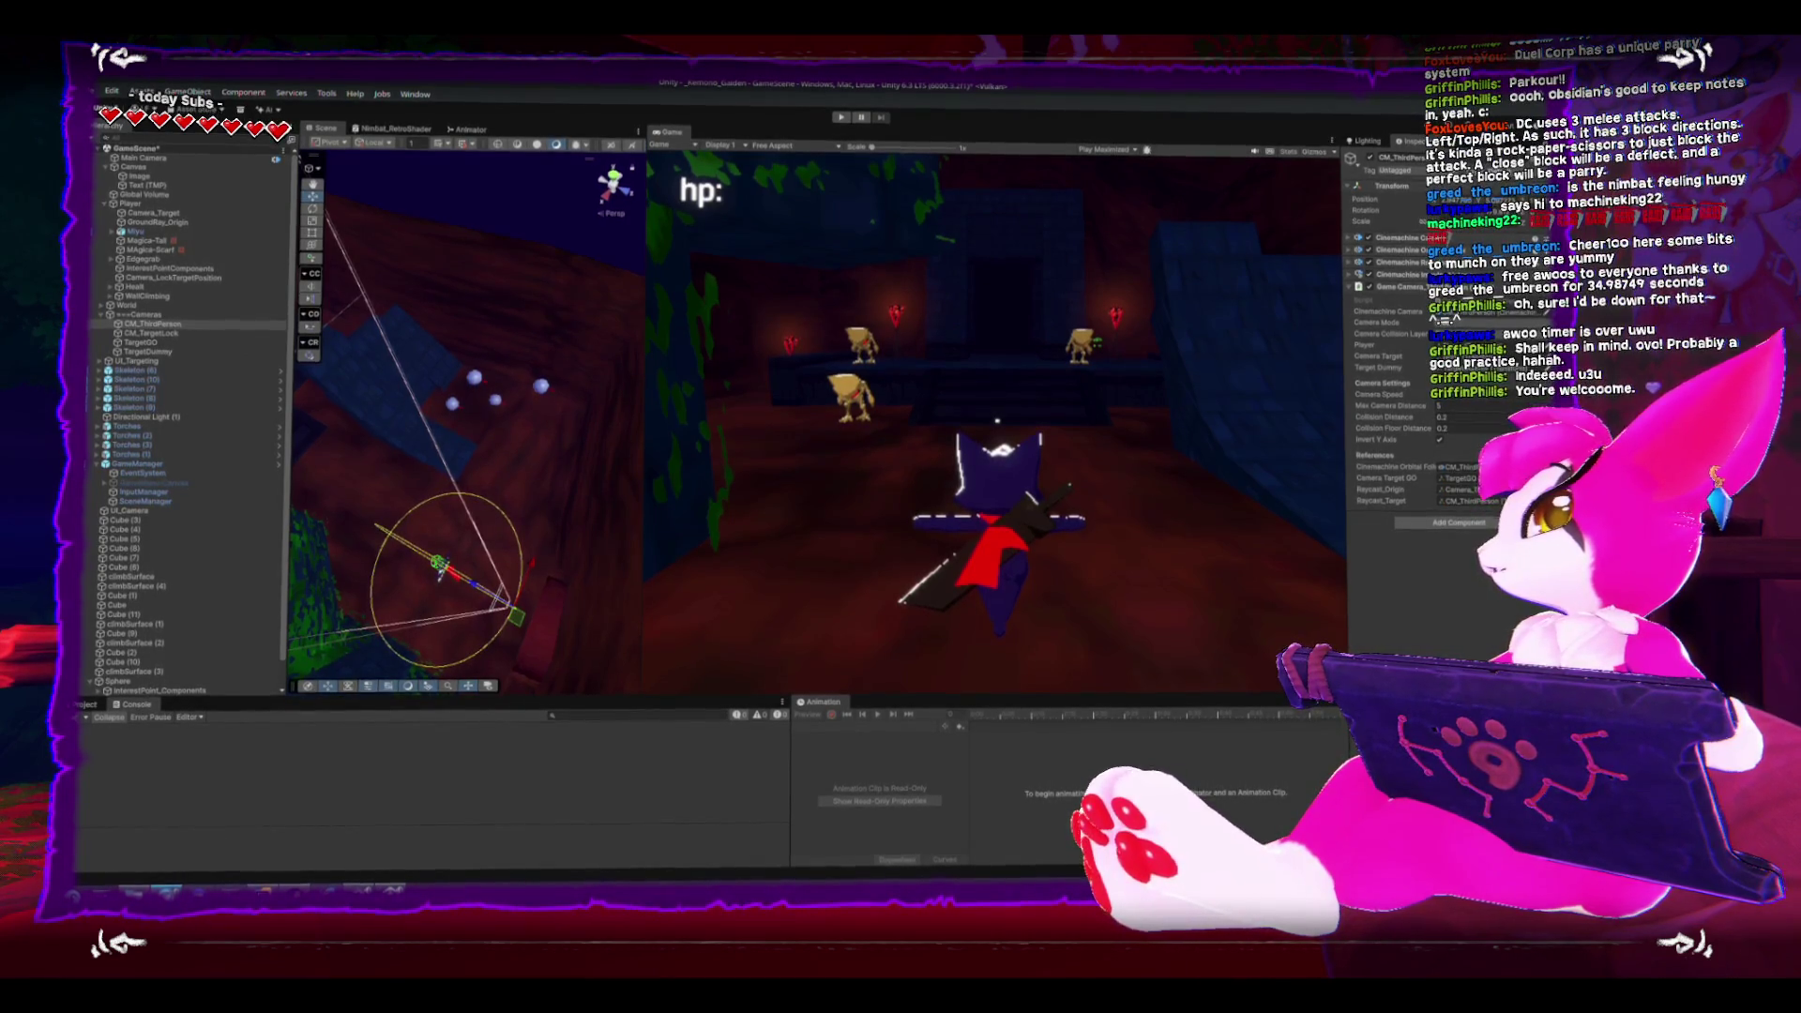
key("alt+Tab")
scroll(878, 481, "up", 5, "ctrl")
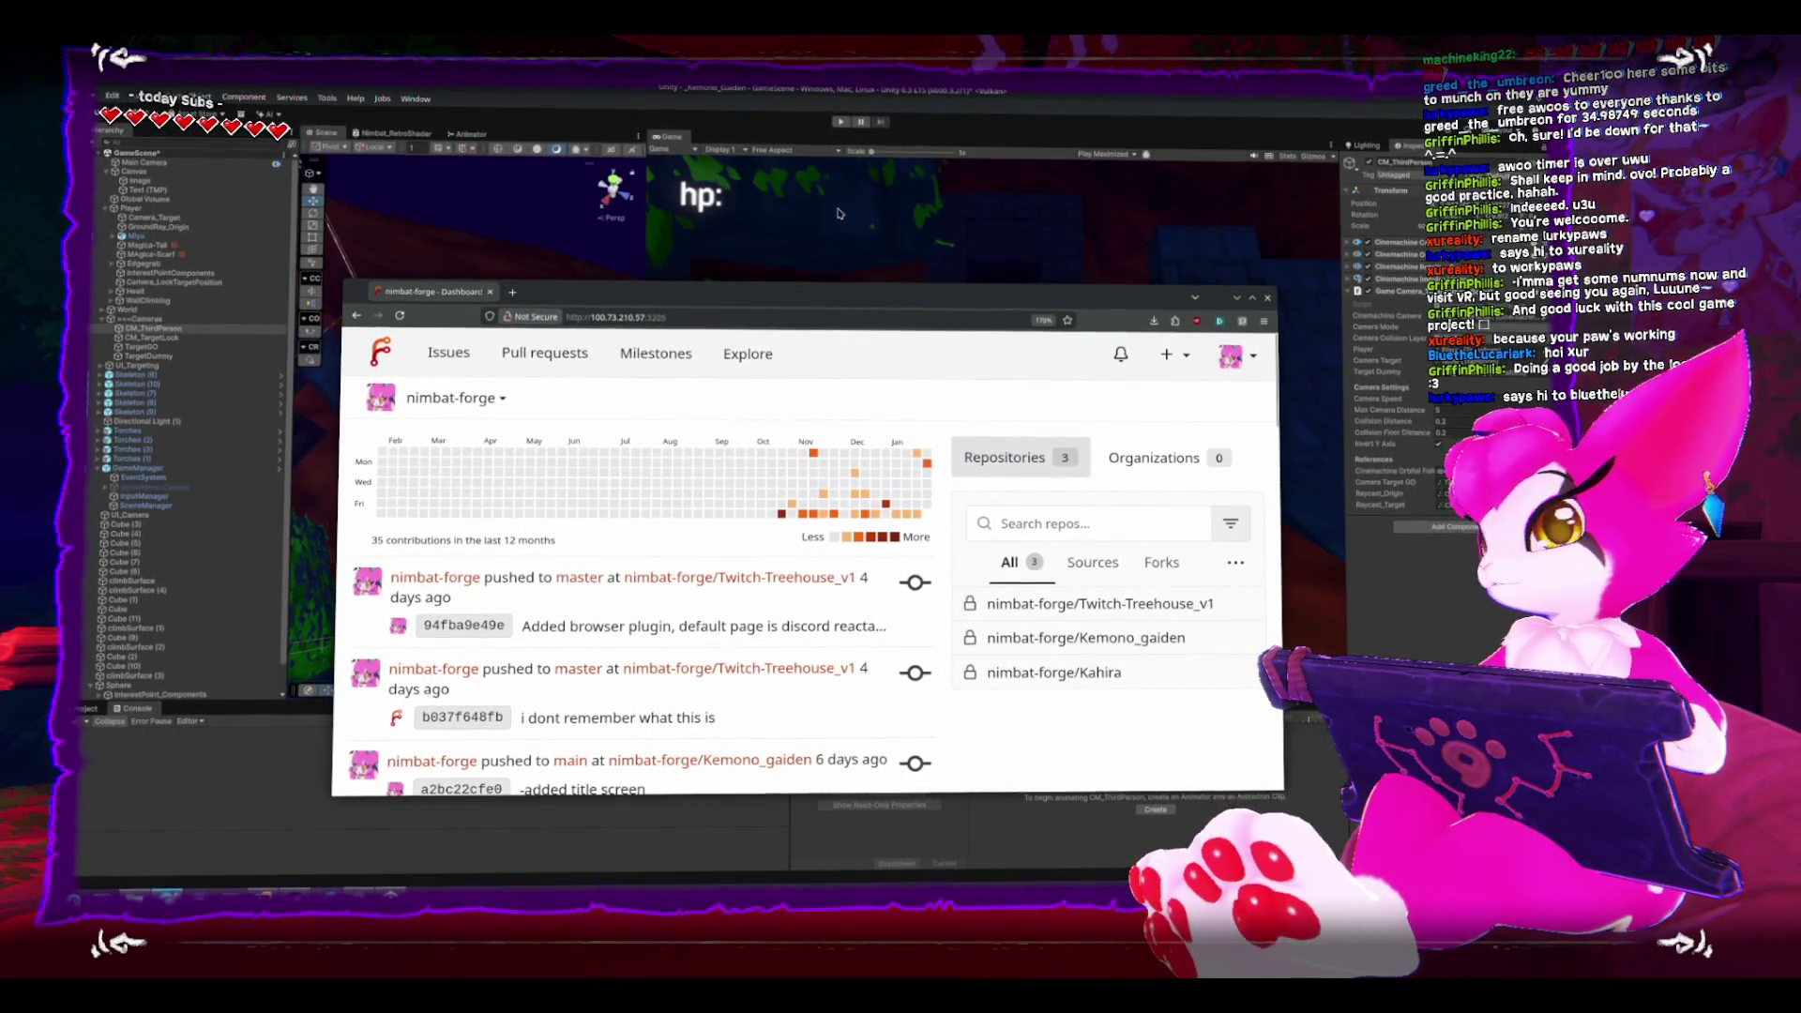
- Return to Unity, widen the Scene view slightly, and start the game
key("alt+Tab")
left_click_drag(645, 497, 690, 480)
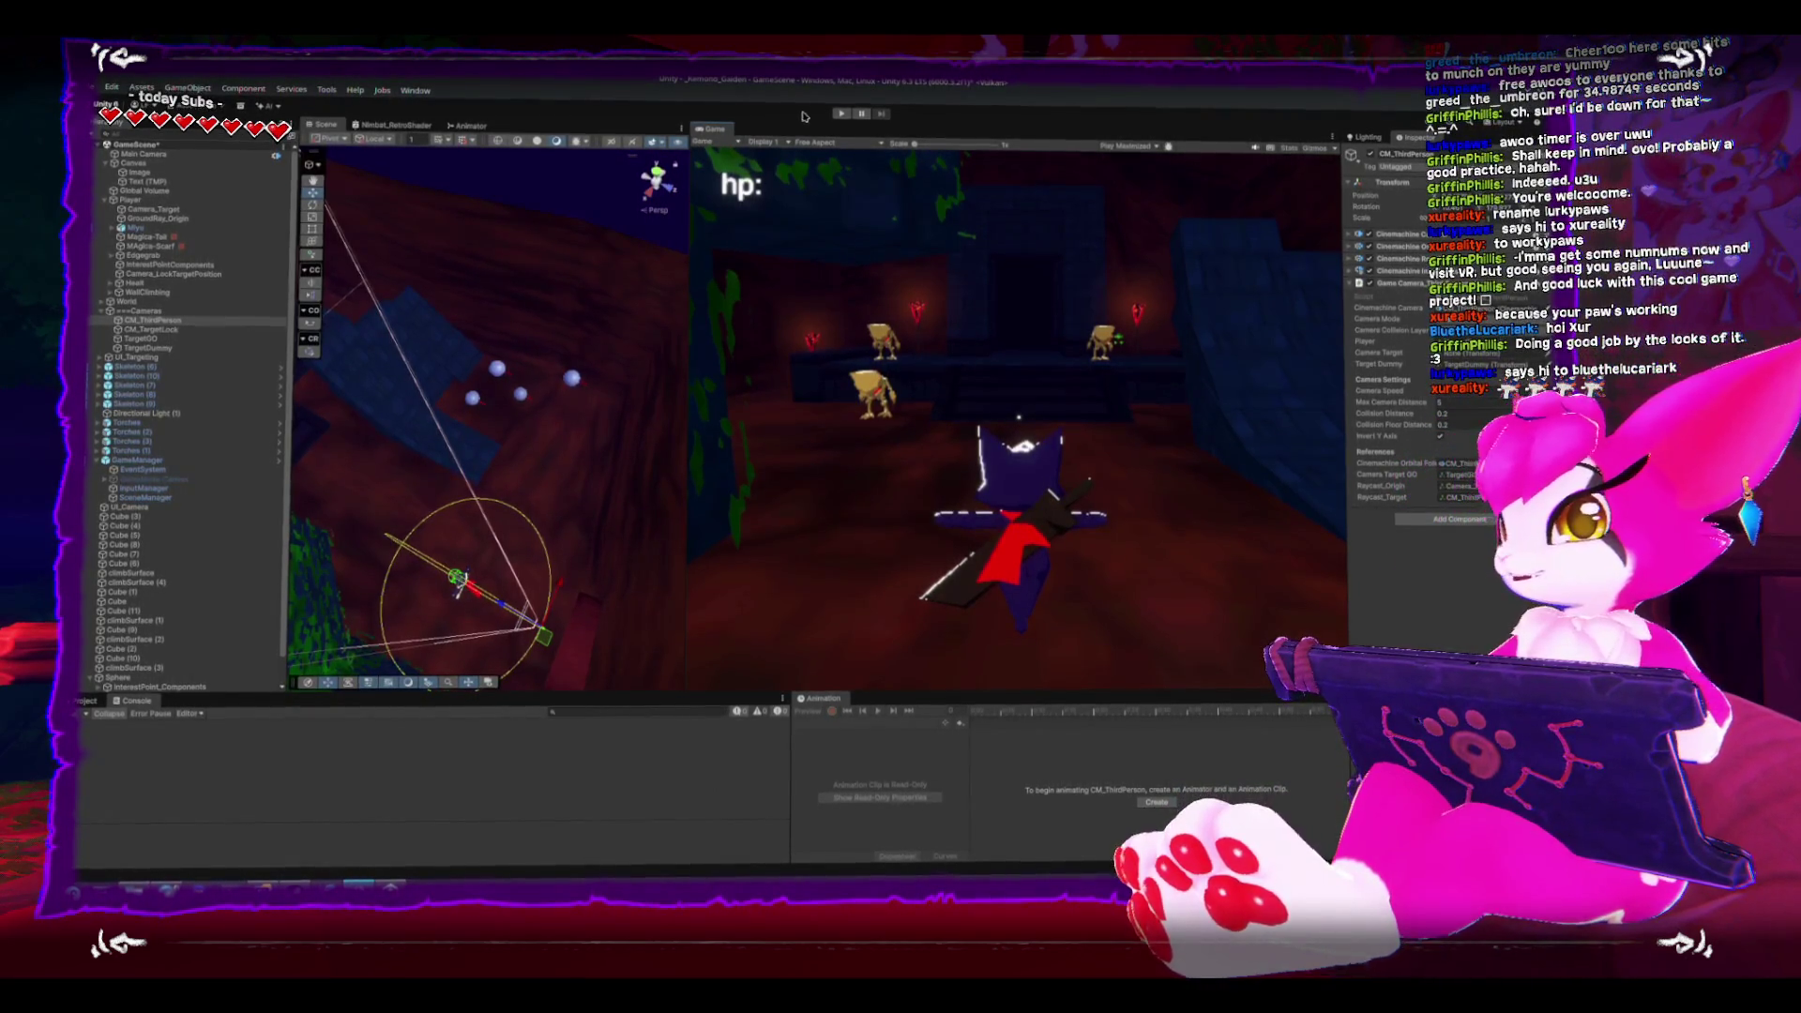
left_click(841, 114)
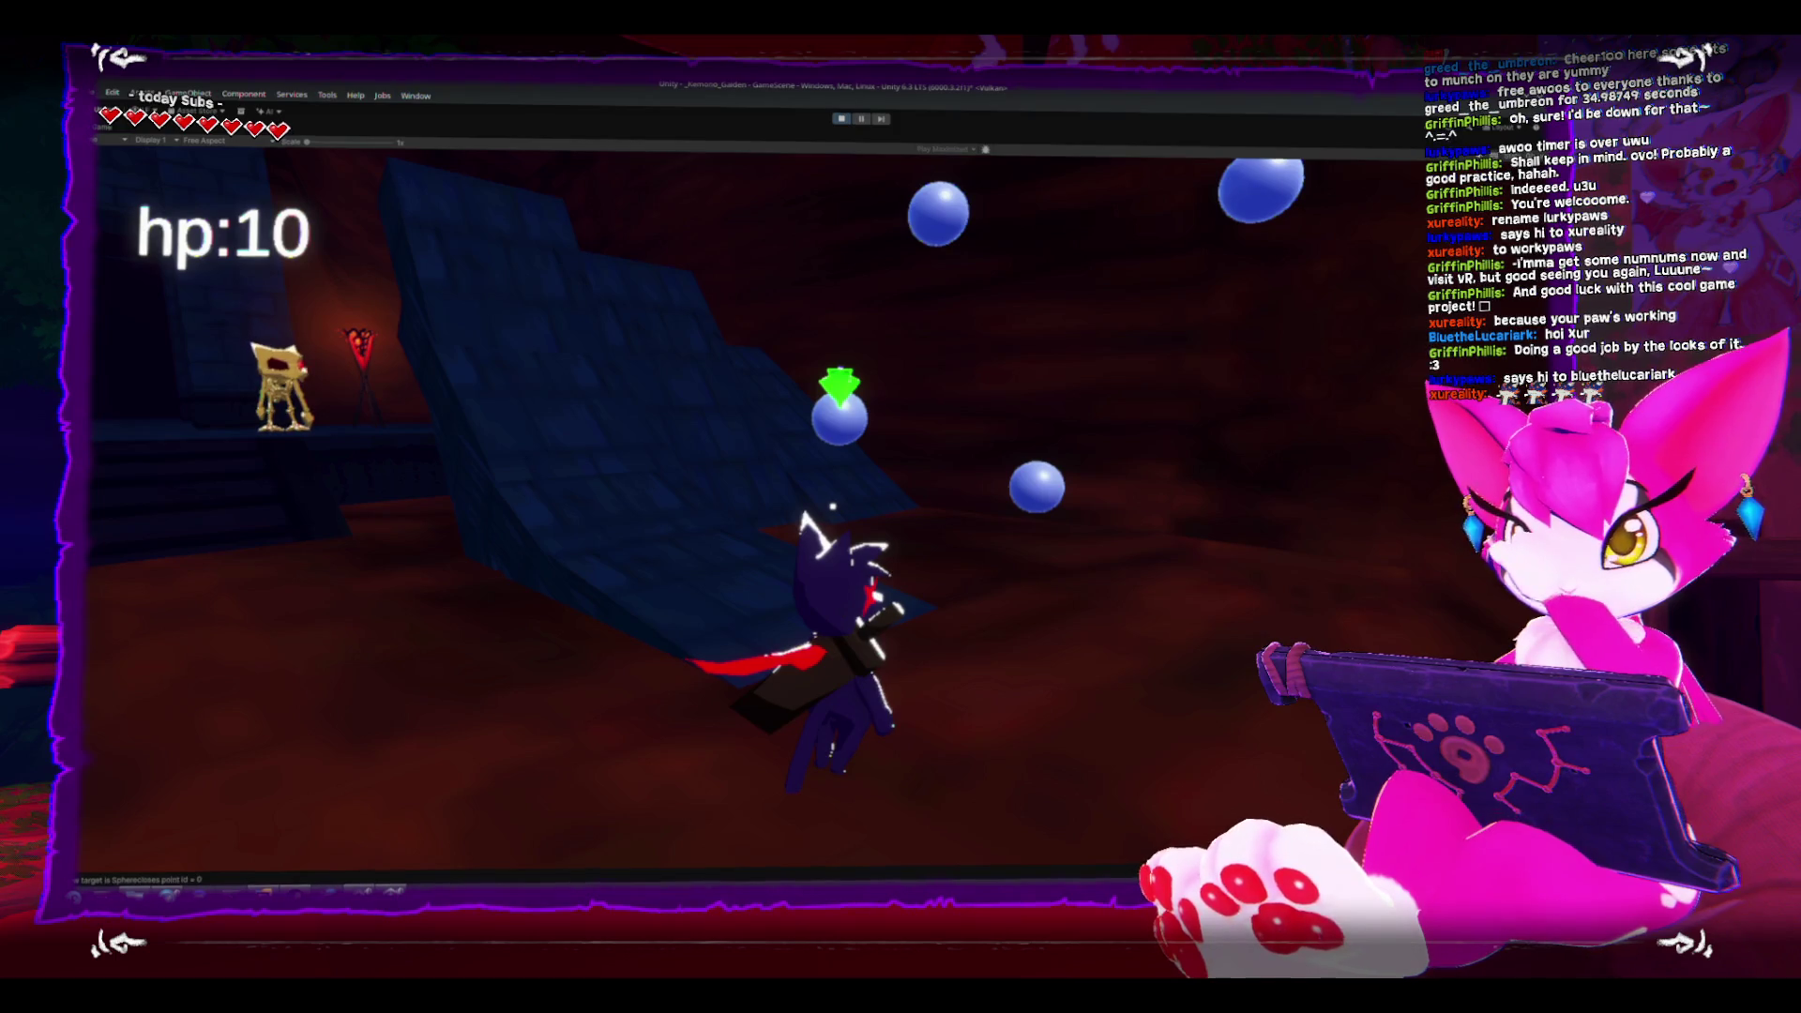
- Turn the camera toward the skeletons, then pause and exit the game to the editor
key("a")
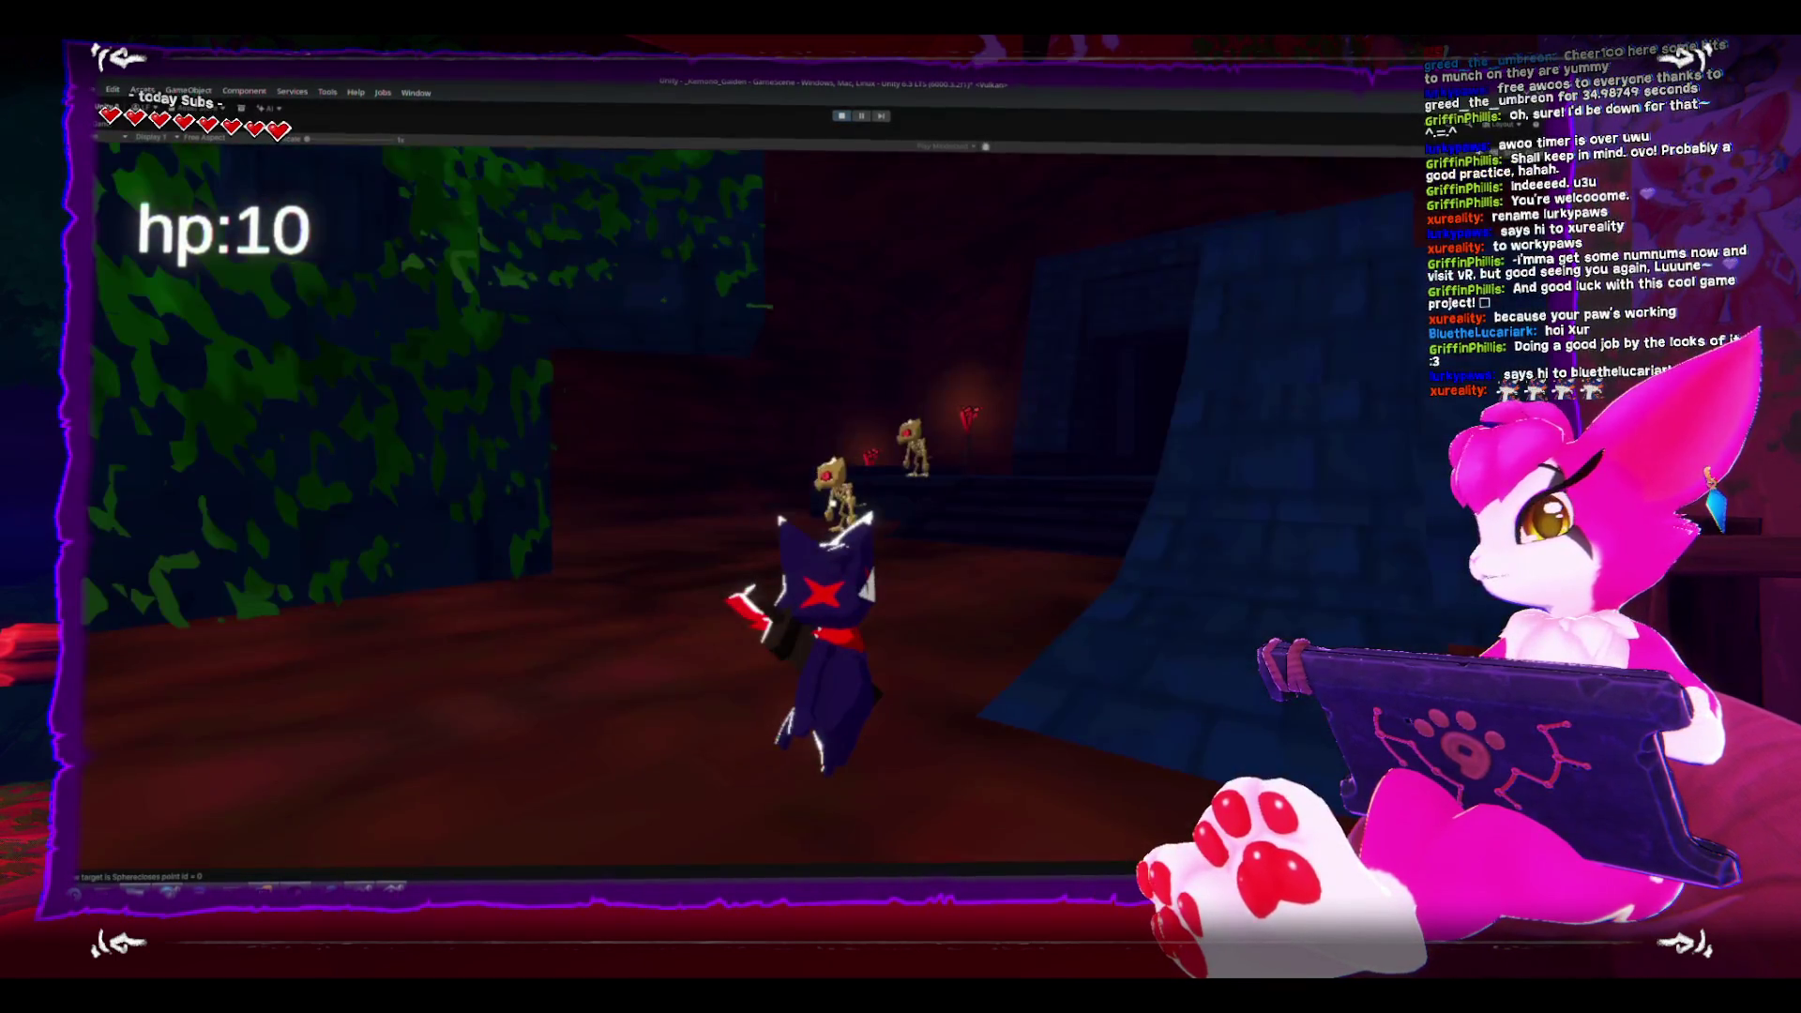
key("Escape")
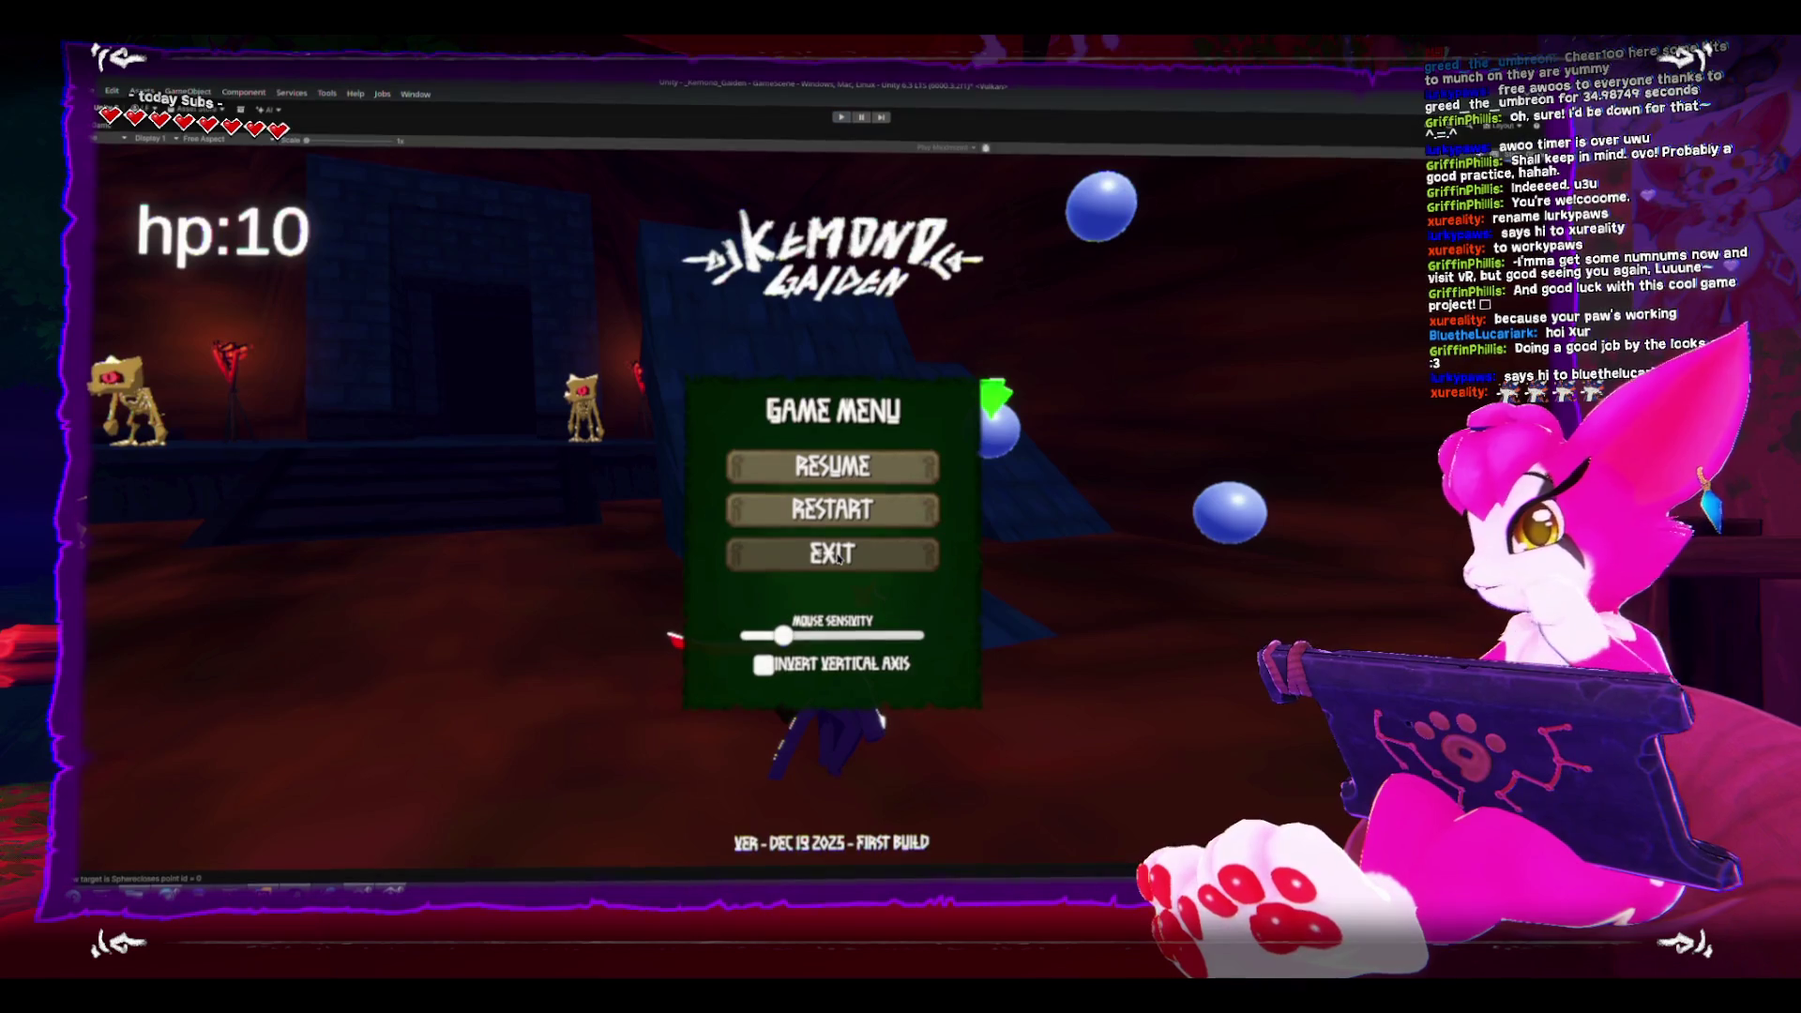
left_click(837, 557)
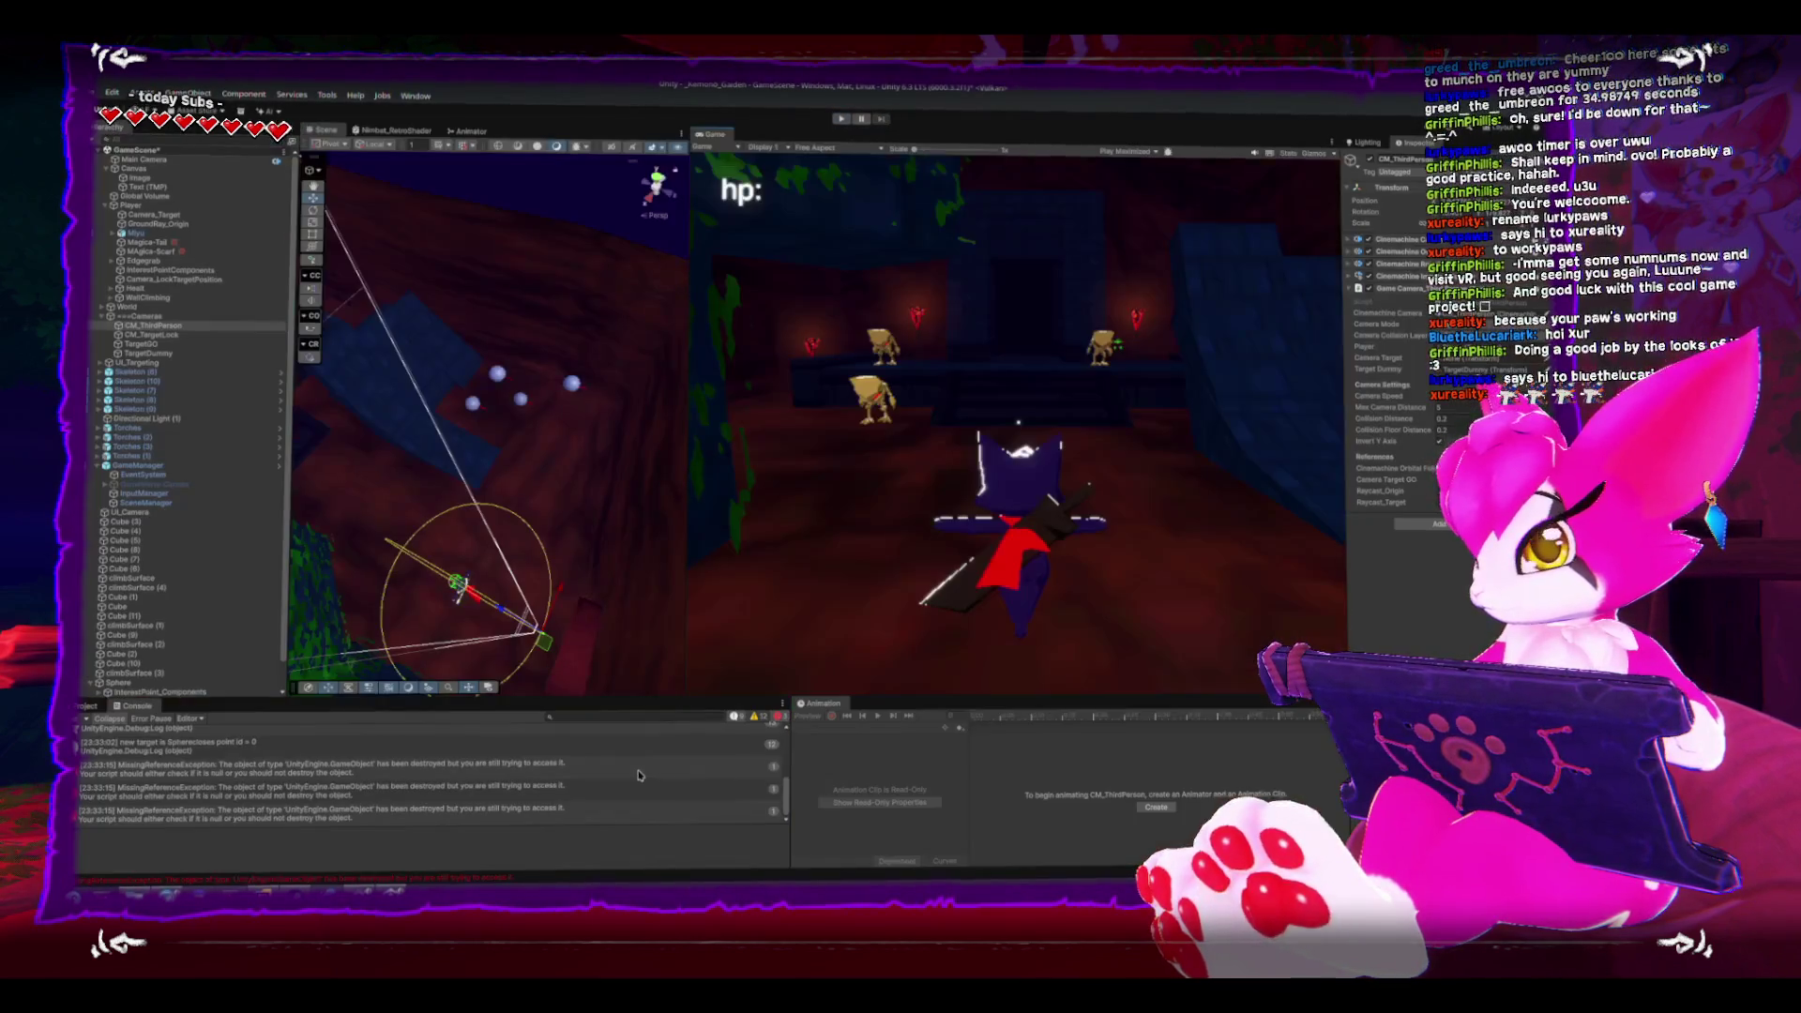
- Select the first MissingReferenceException error in the Console to reveal its Interest Point object
left_click(356, 784)
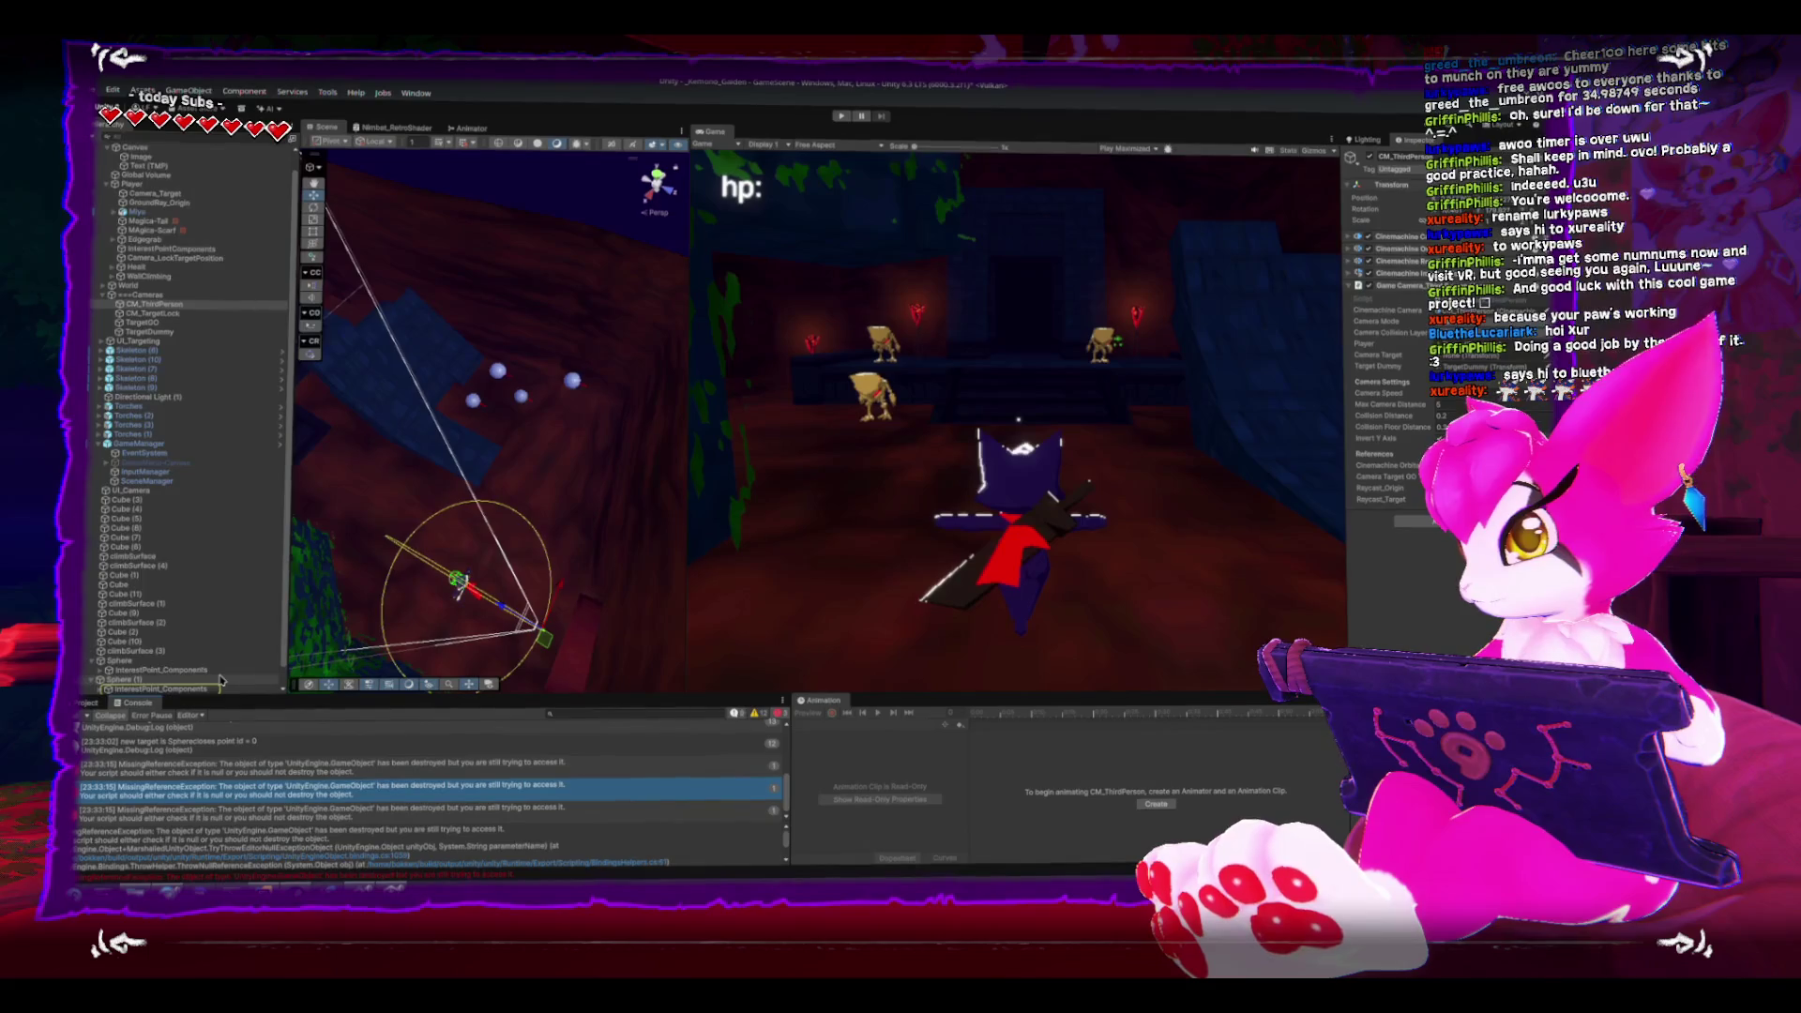
left_click(187, 672)
left_click(506, 777)
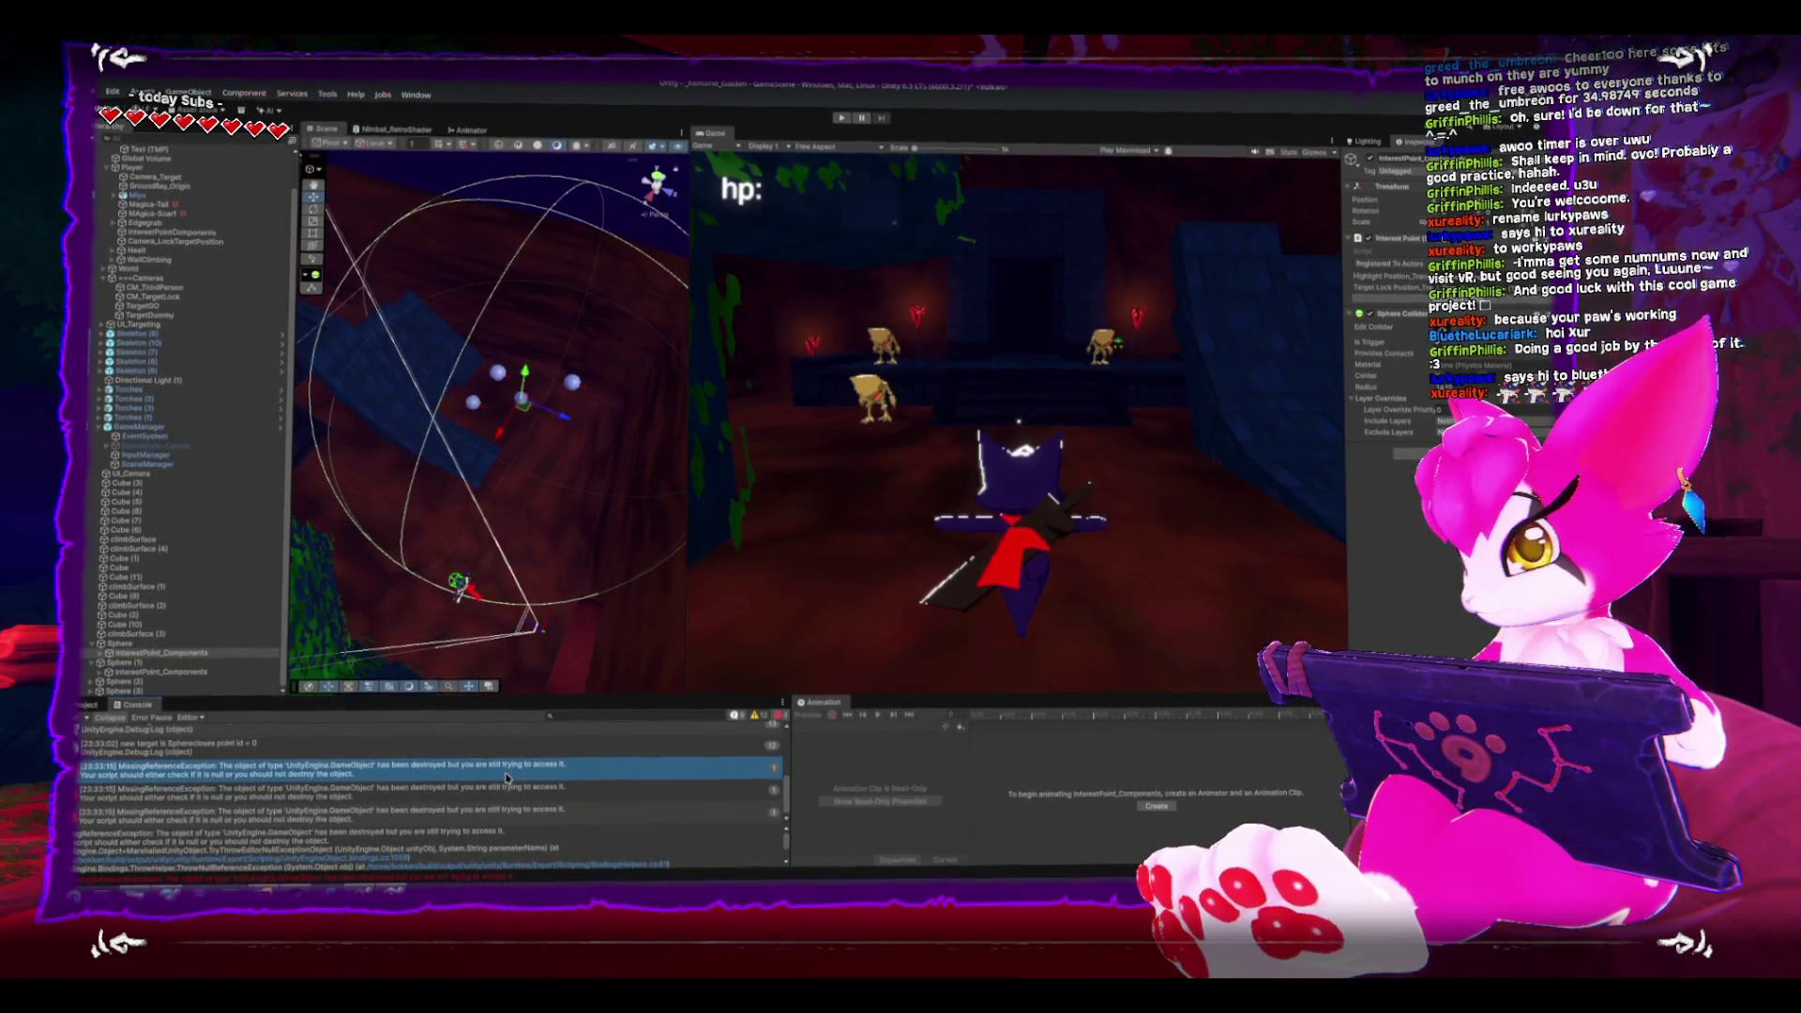
- Enlarge the console, study the stack trace's line 328 reference, then clear the log
left_click_drag(617, 696, 619, 596)
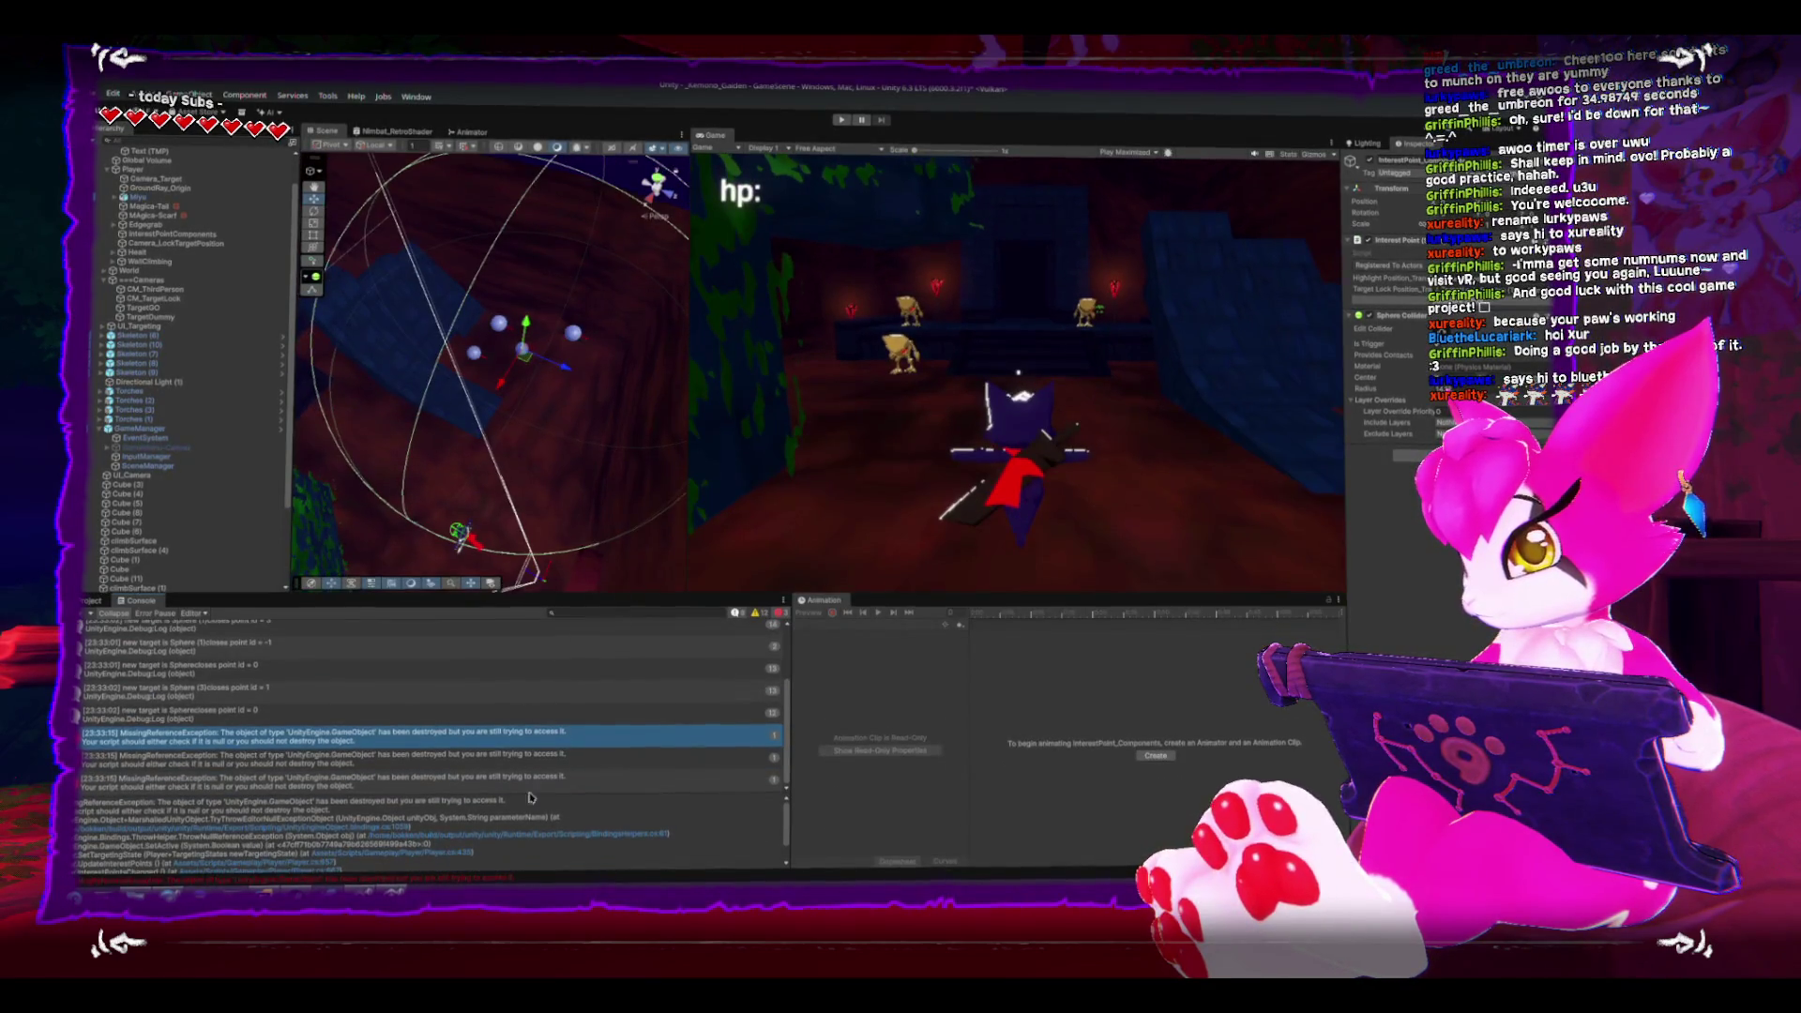
double_click(394, 823)
scroll(459, 844, "down", 1)
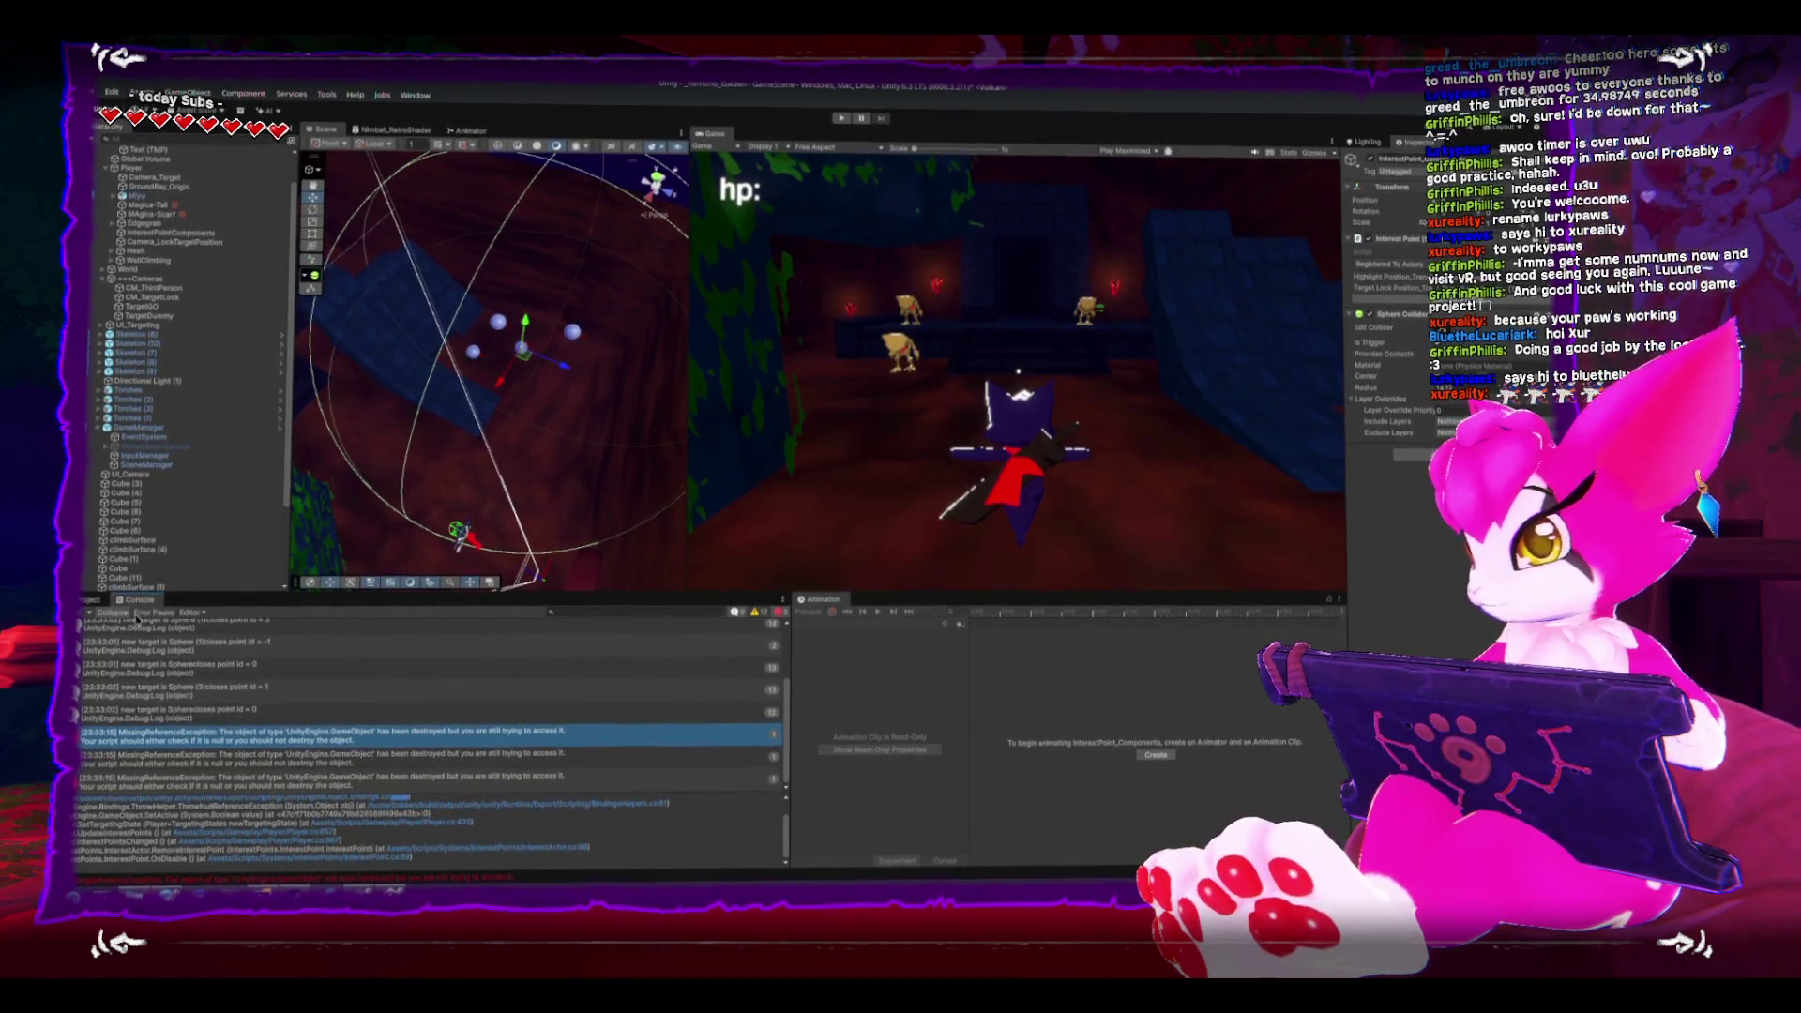
left_click(83, 617)
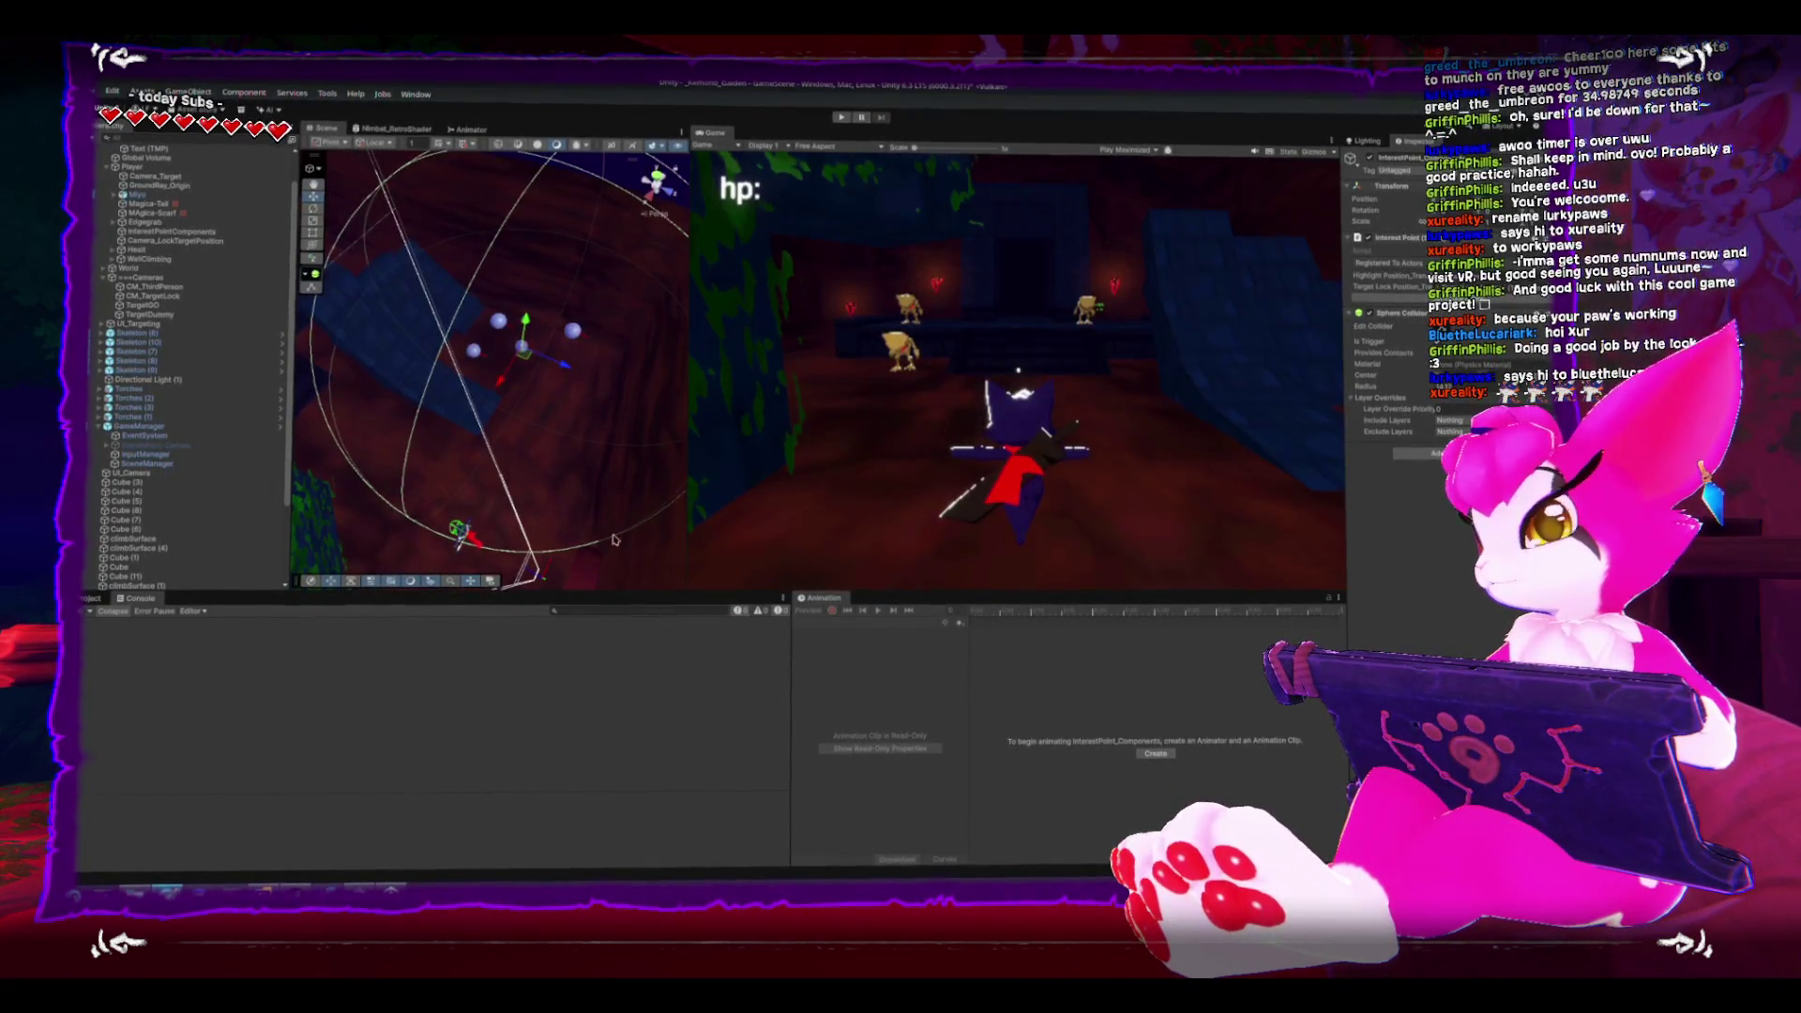
- Frame the sphere and plane in the Scene view, select CM_TargetLock, then switch to Rider
left_click_drag(605, 427, 582, 406)
key("f")
scroll(482, 323, "down", 3)
mouse_move(483, 324)
left_mouse_down()
mouse_move(467, 340)
mouse_move(574, 285)
mouse_move(365, 345)
left_mouse_up()
left_click(154, 299)
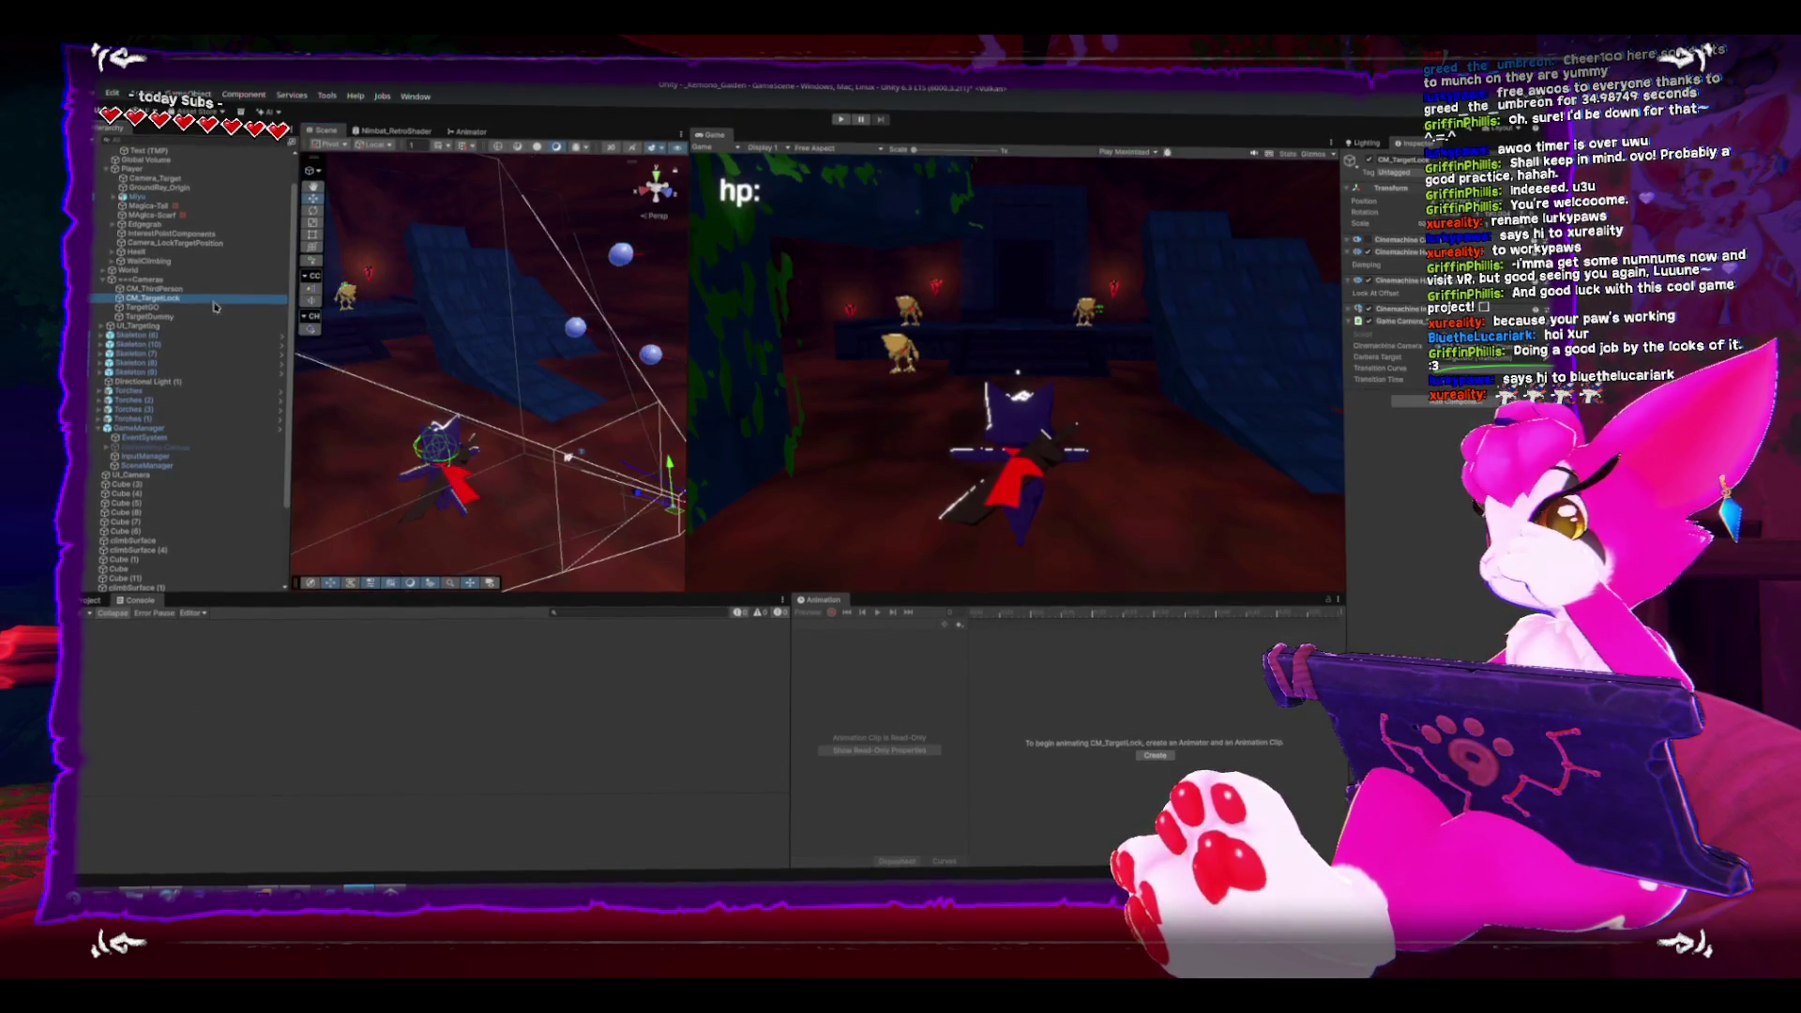
key("alt+Tab")
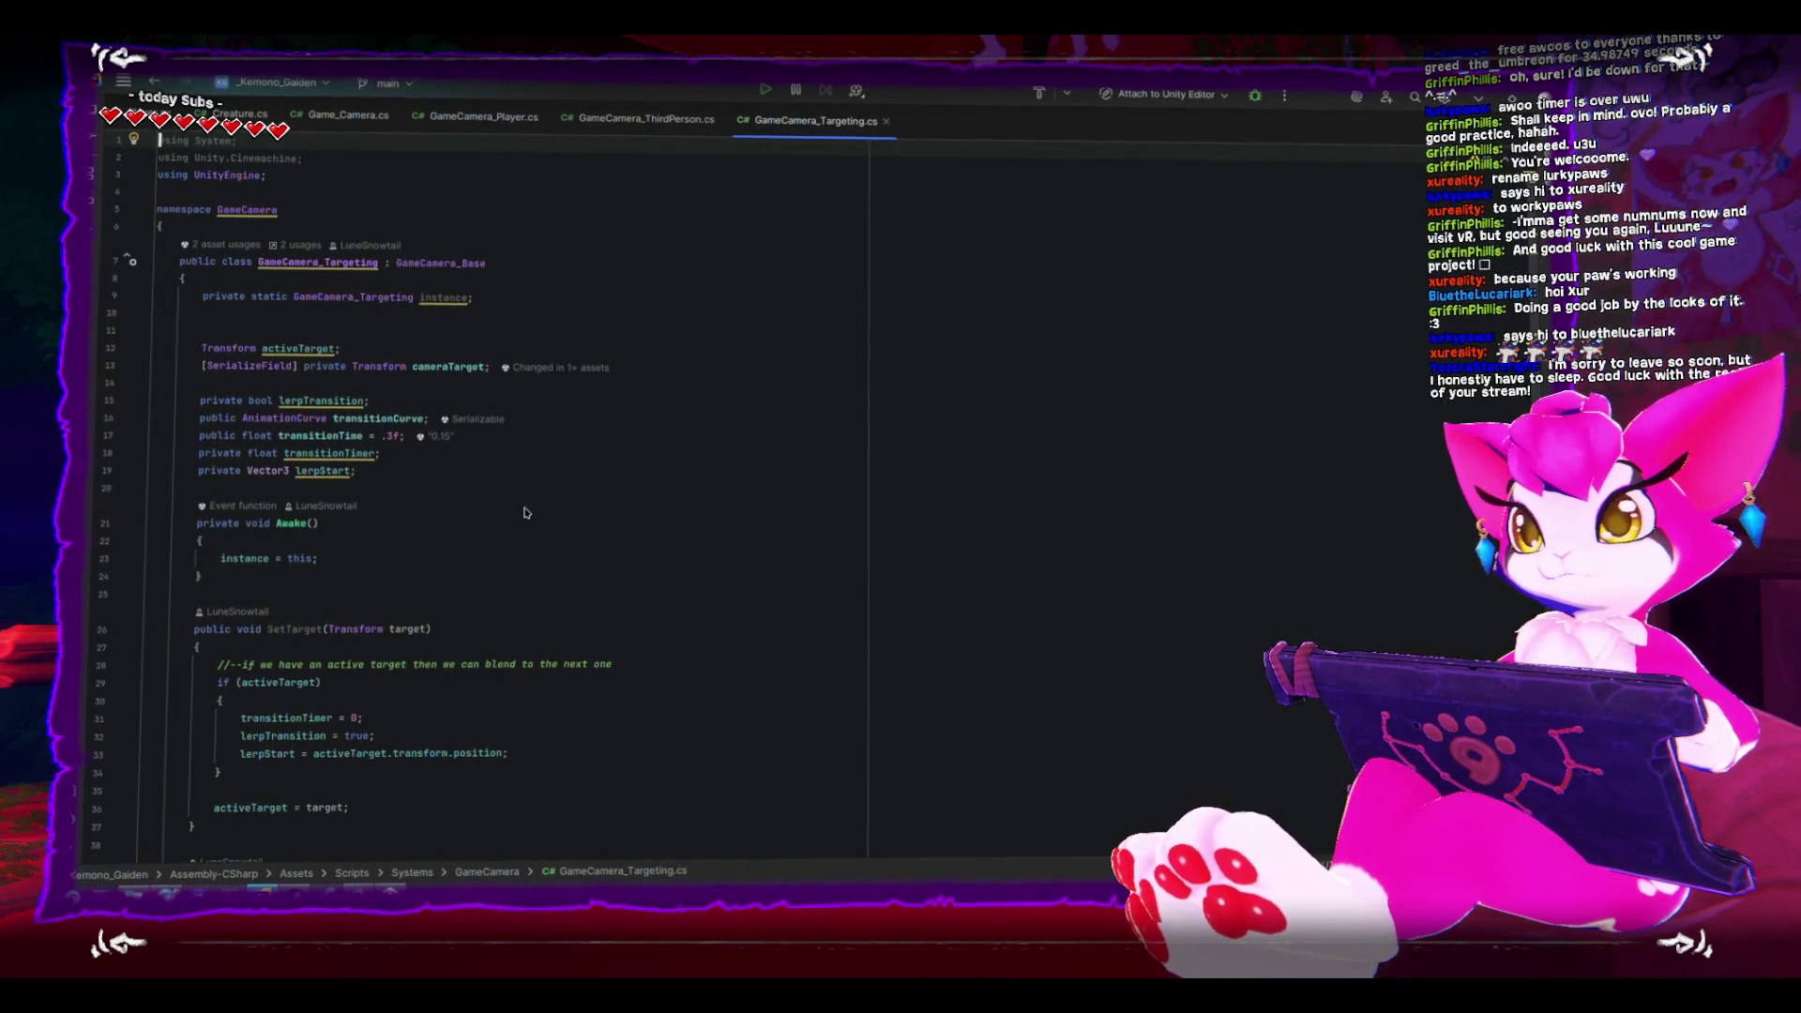
- Scroll through LateUpdate in GameCamera_Targeting.cs and highlight the lerpTransition check
scroll(525, 512, "down", 1)
scroll(525, 509, "down", 7)
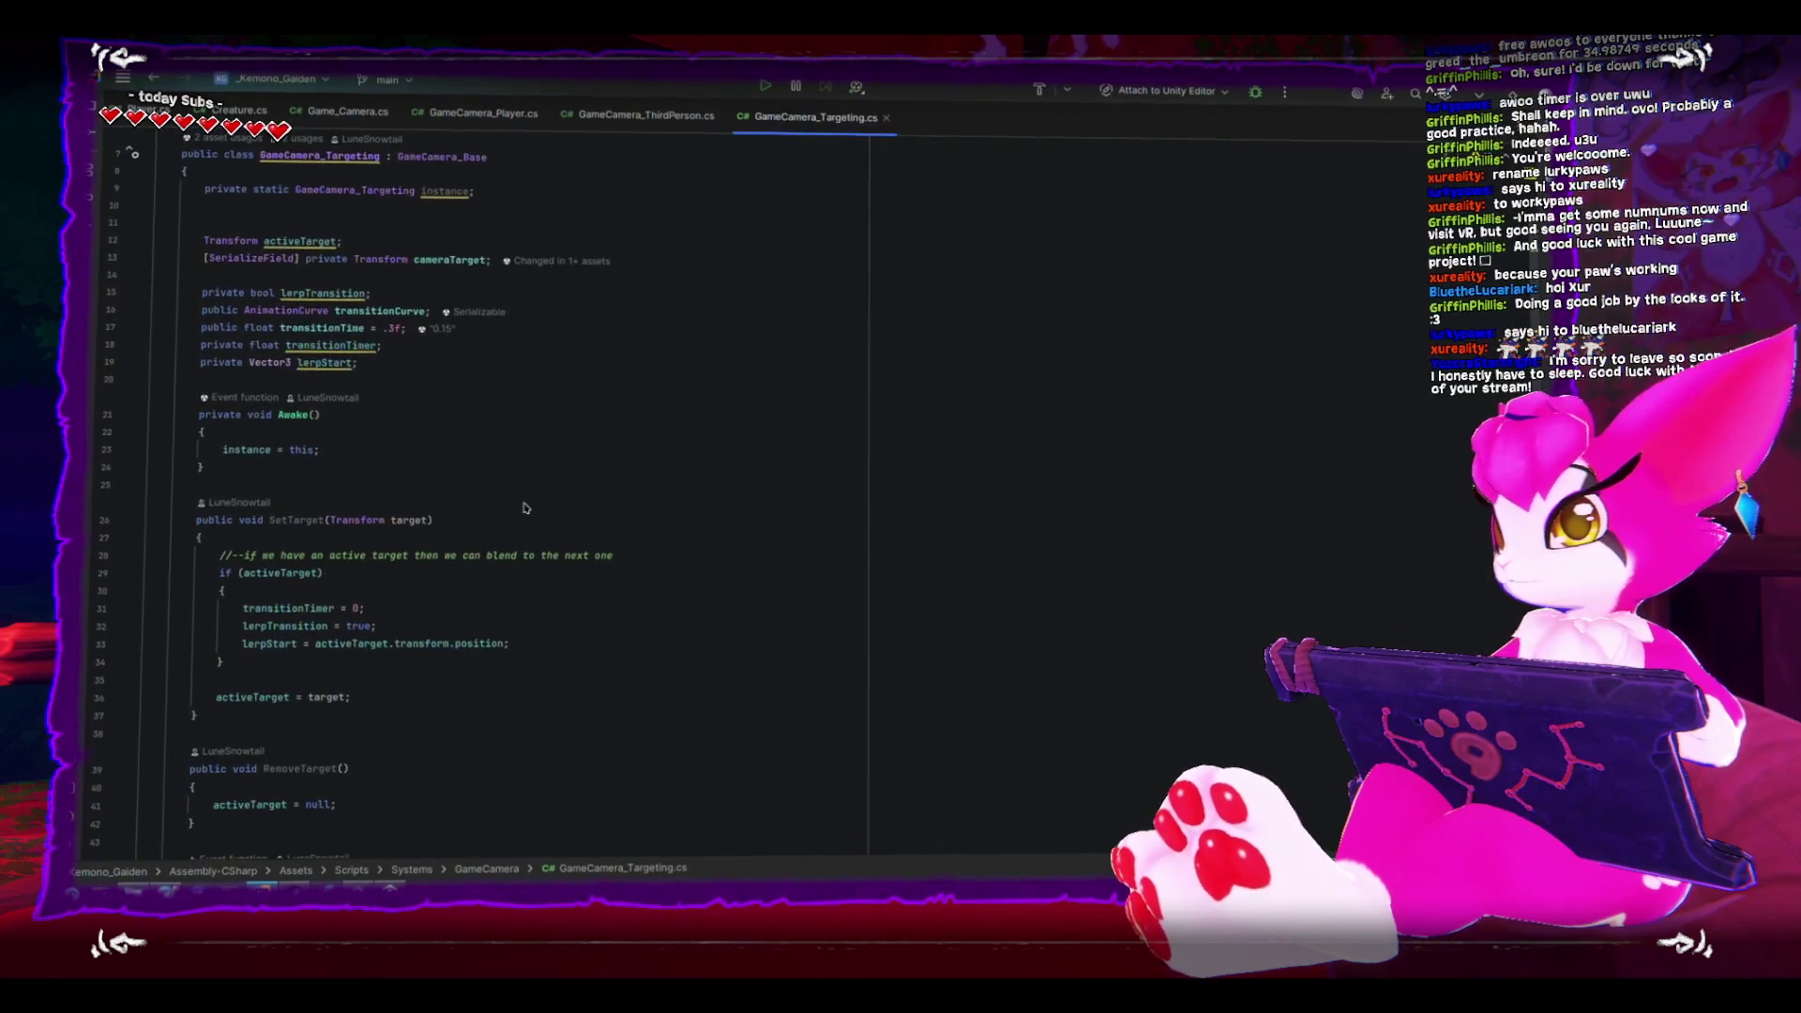
scroll(525, 511, "down", 1)
scroll(525, 511, "down", 2)
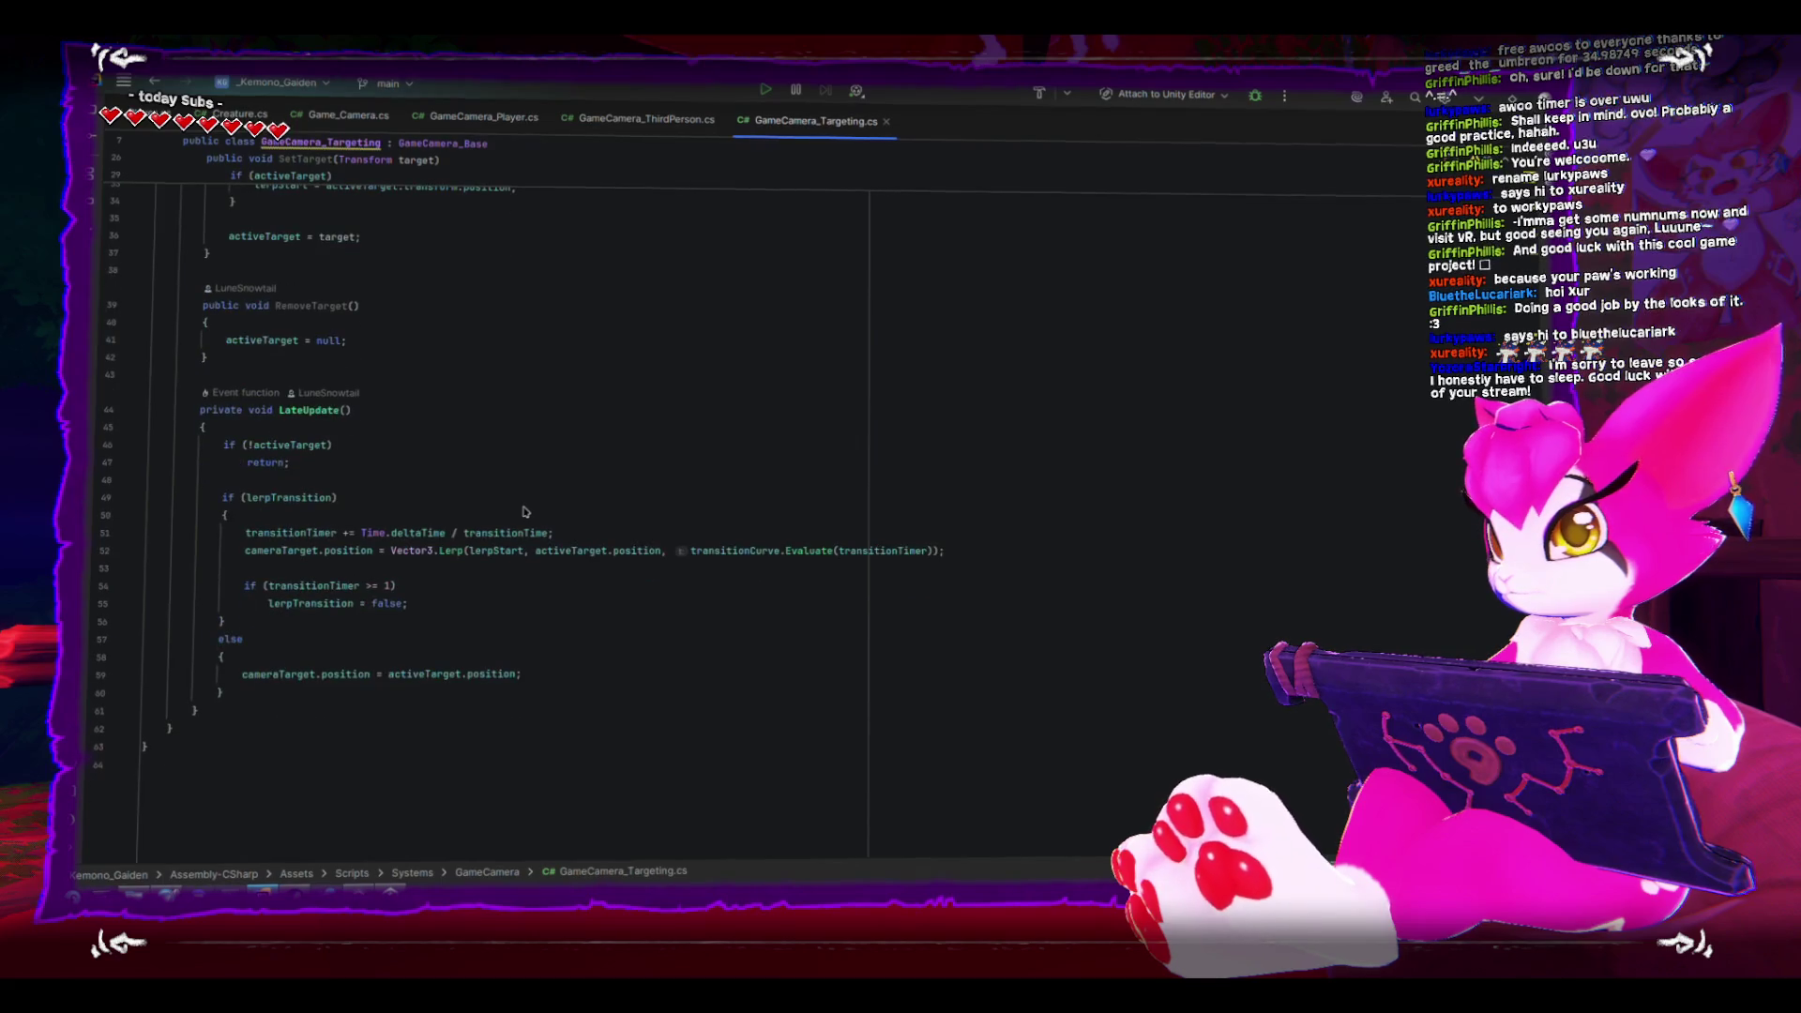
left_click_drag(218, 490, 359, 496)
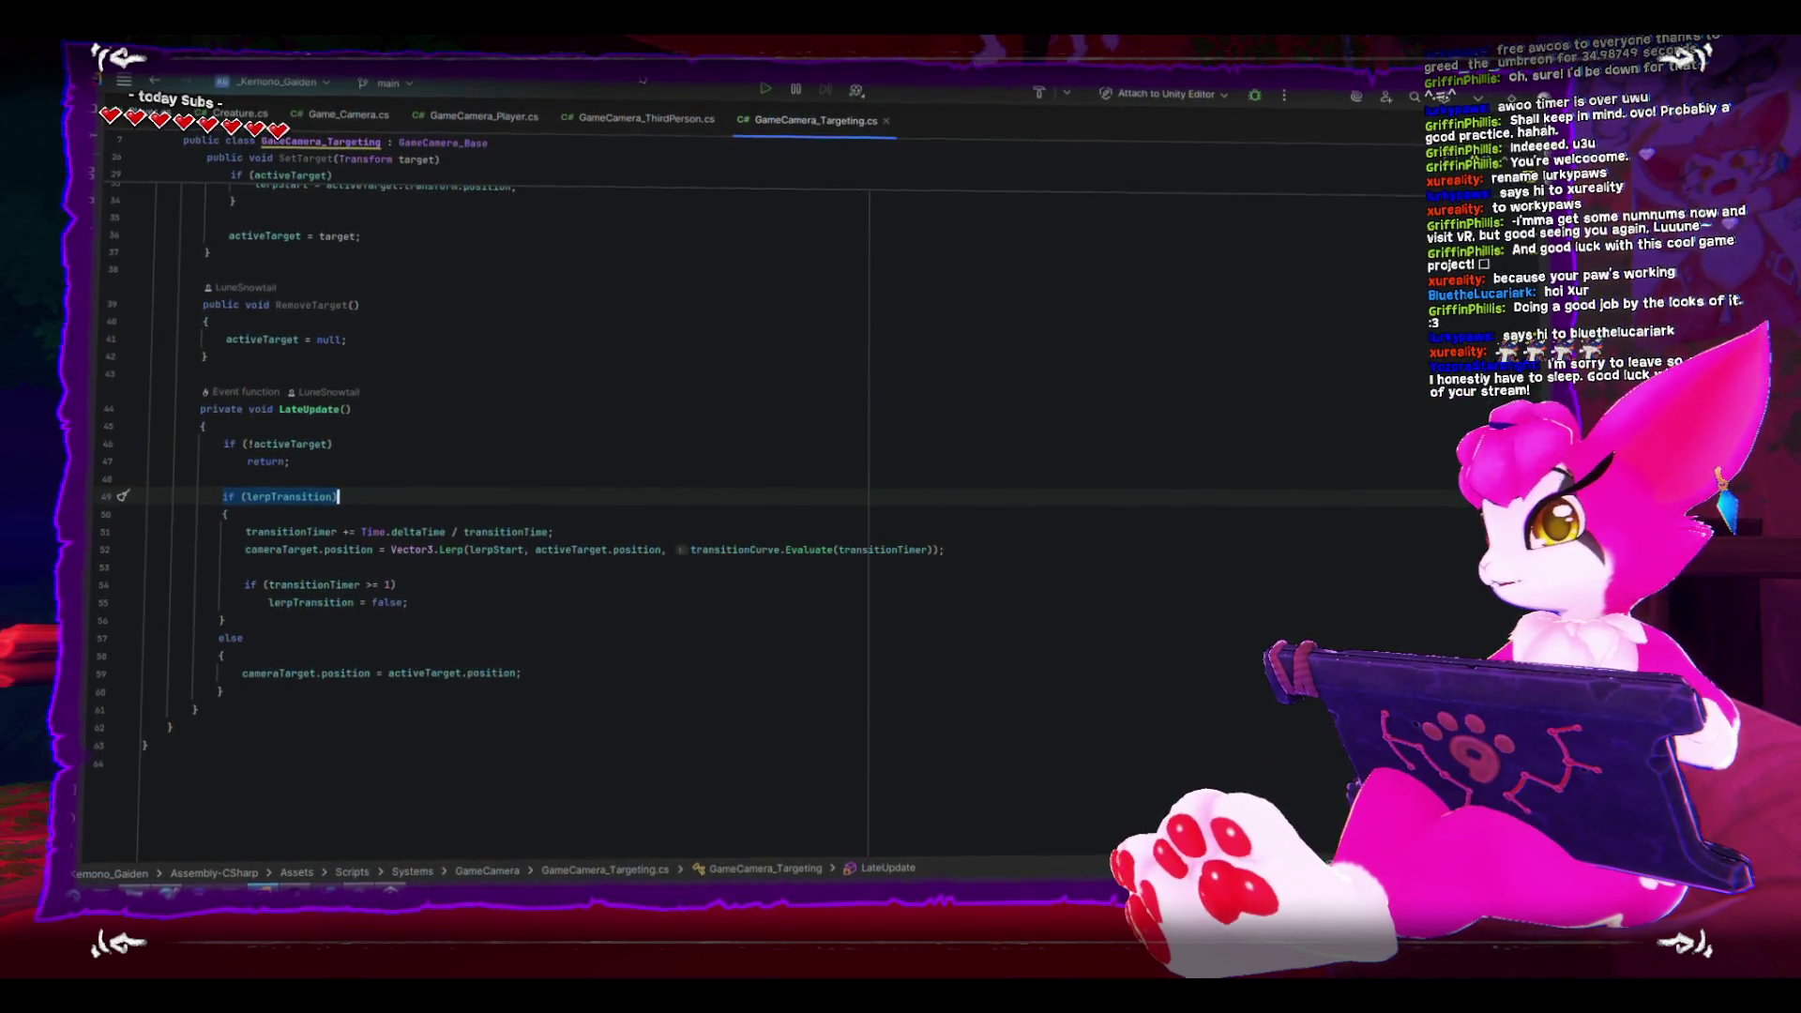
- Resize the Rider window for more lines, then bring up GameCamera_ThirdPerson.cs at its CameraModes.Target case
left_click_drag(732, 85, 806, 157)
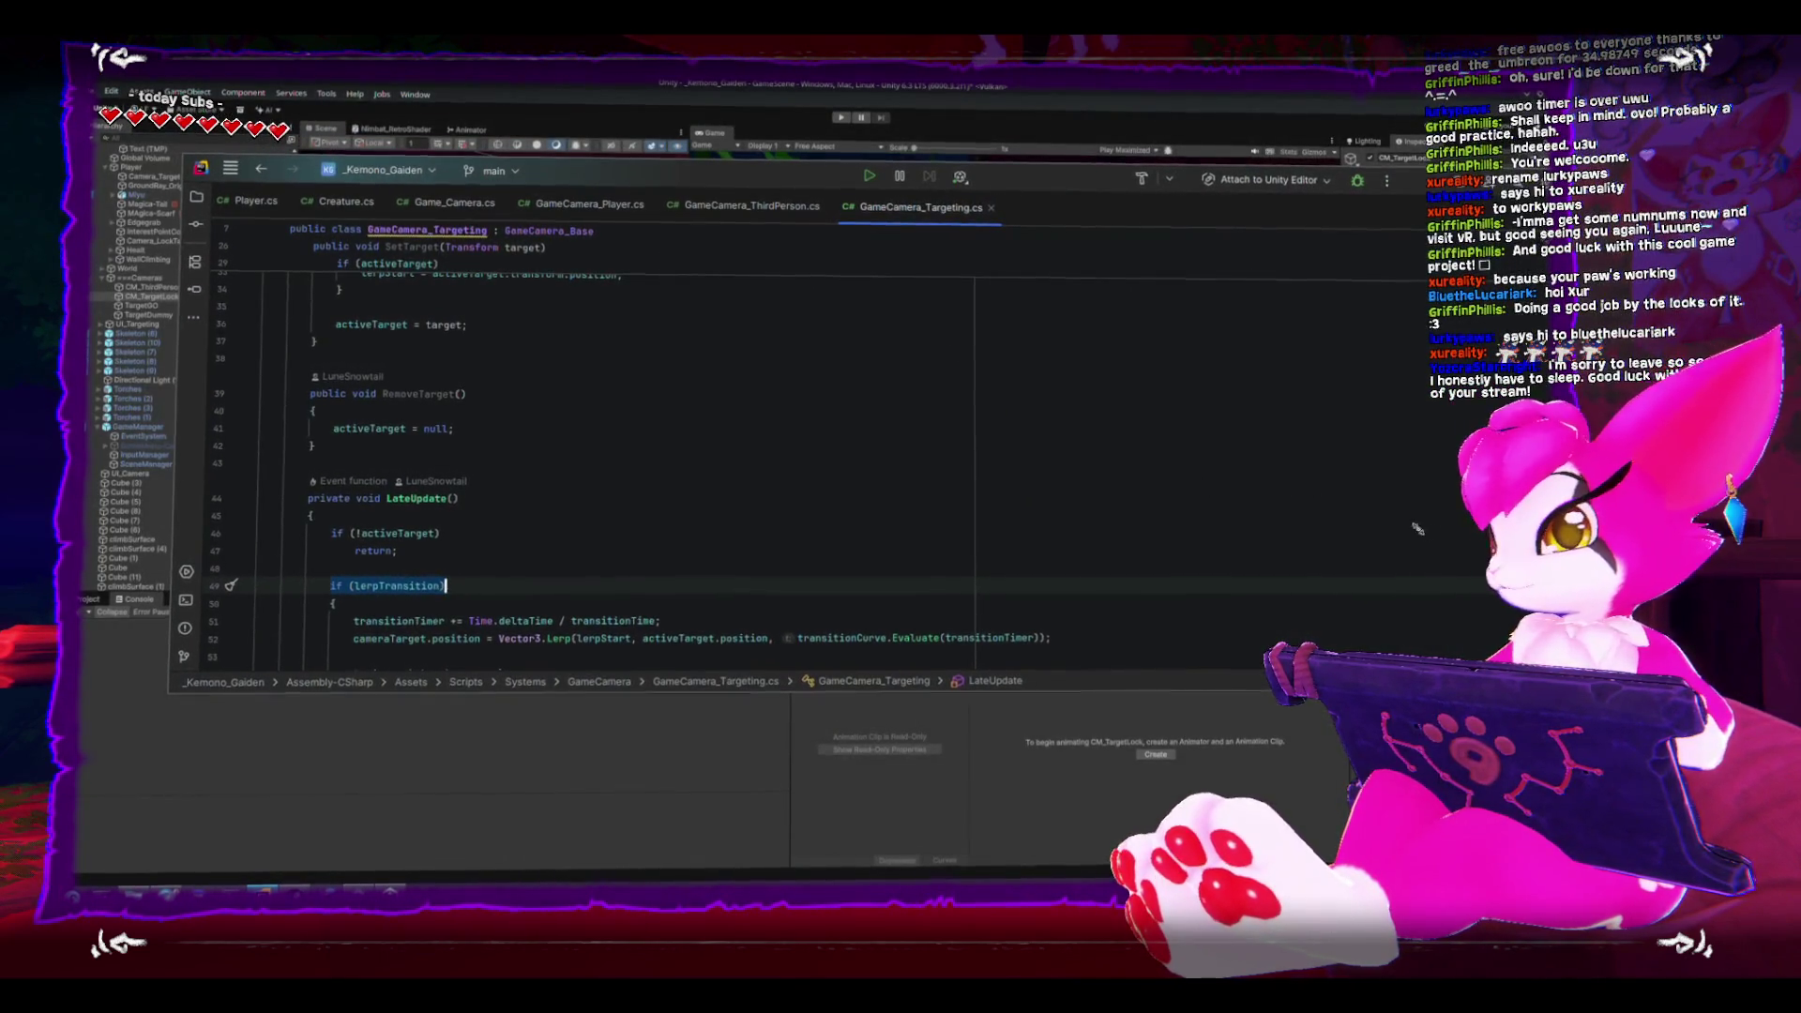
left_click_drag(1207, 487, 1211, 698)
scroll(851, 571, "up", 7)
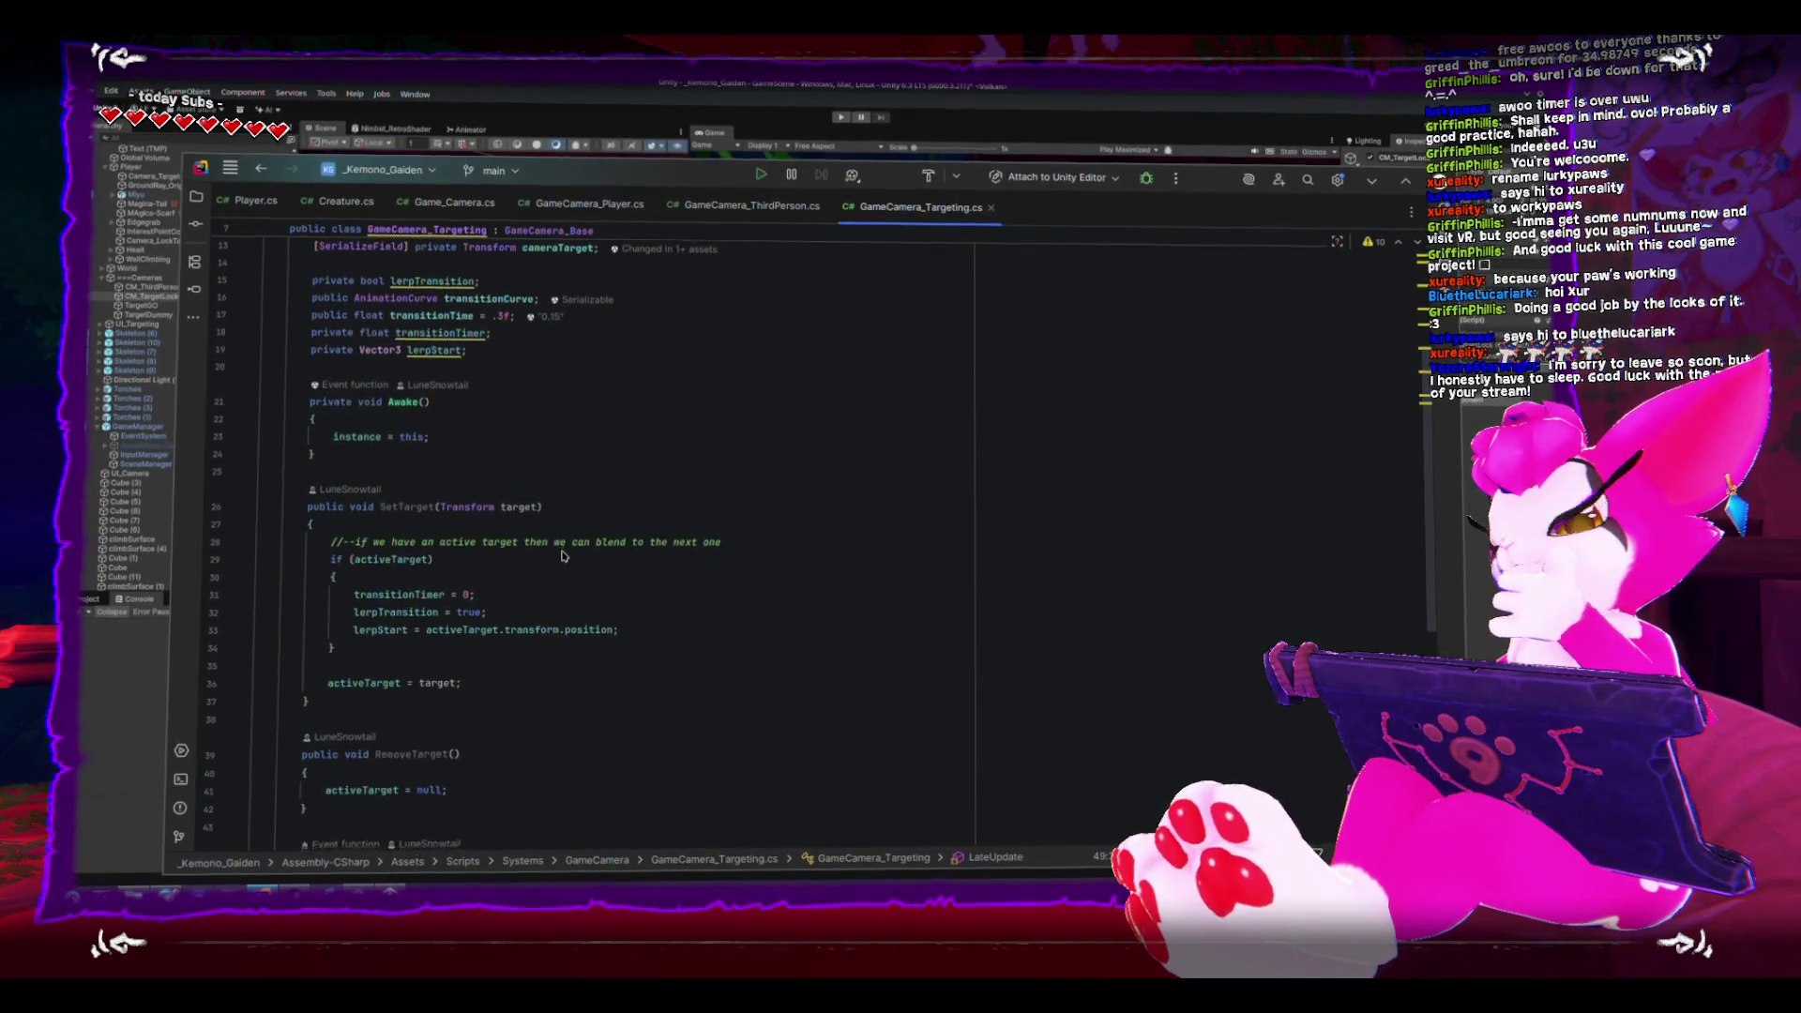
scroll(448, 409, "down", 4)
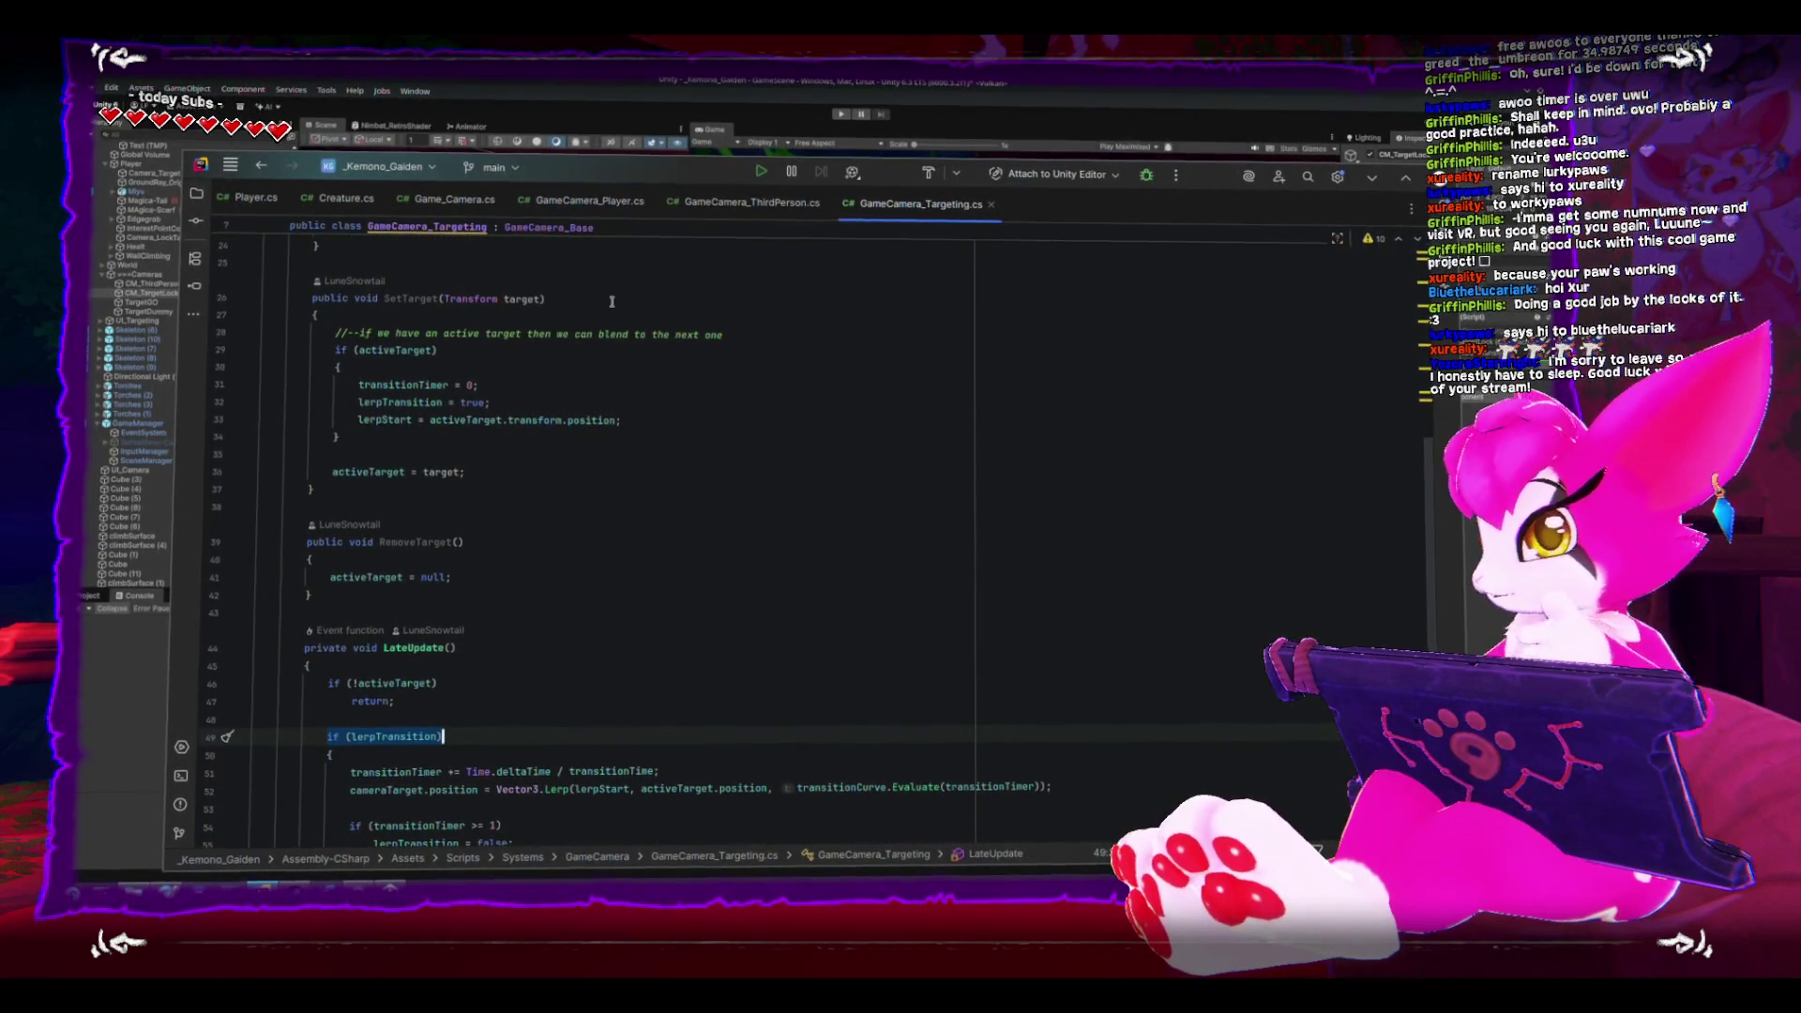
scroll(380, 450, "down", 4)
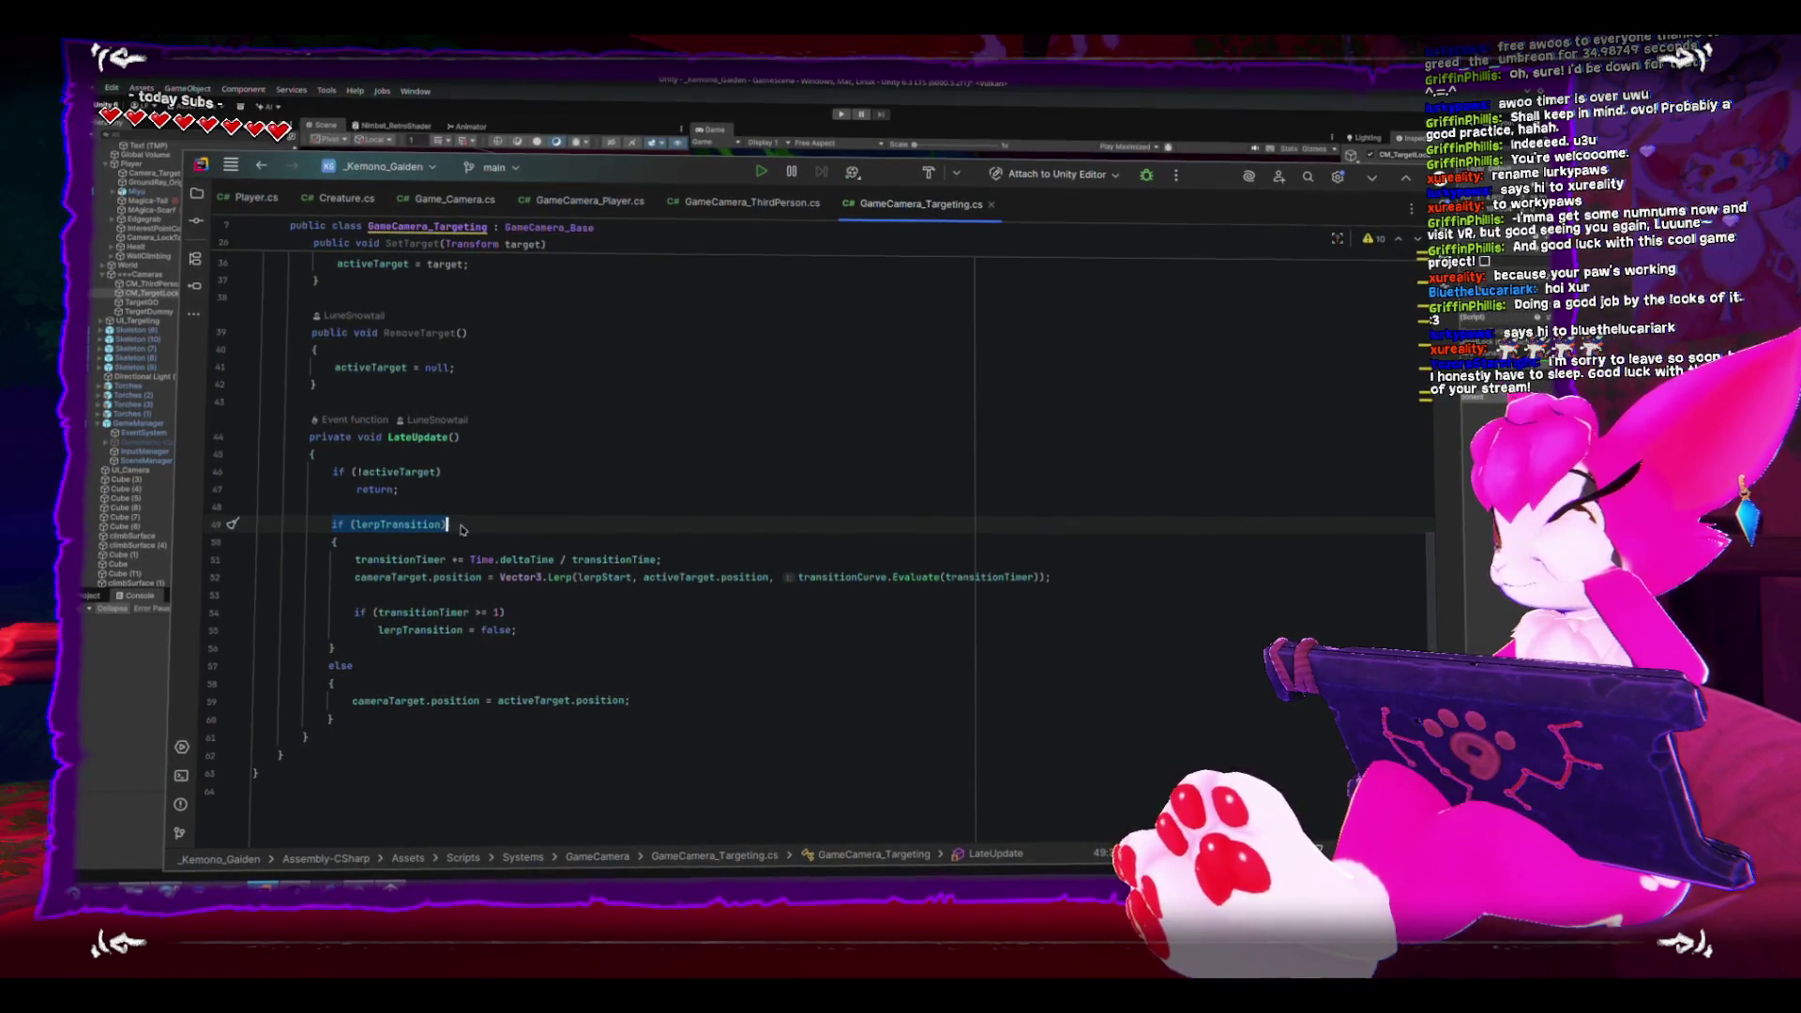
key("ctrl+Tab")
scroll(741, 591, "down", 5)
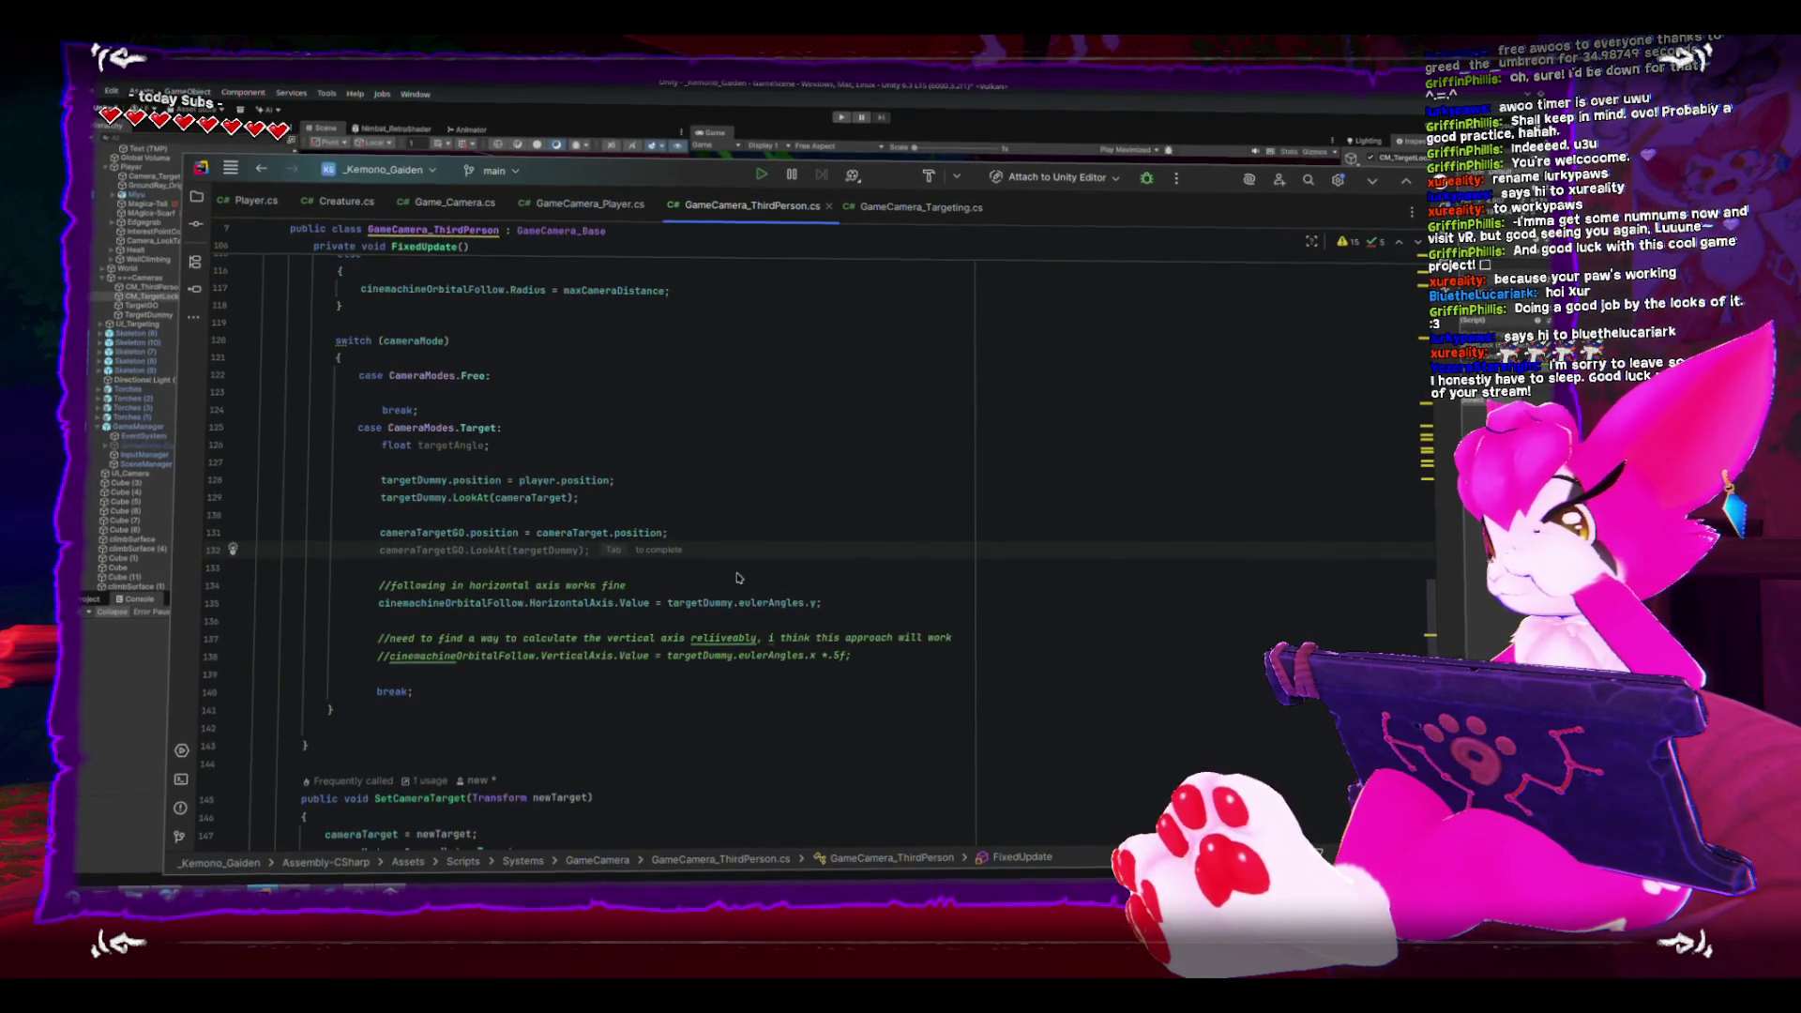
- Dismiss the suggested LookAt line completion in the CameraModes.Target case
scroll(738, 577, "down", 1)
mouse_move(487, 495)
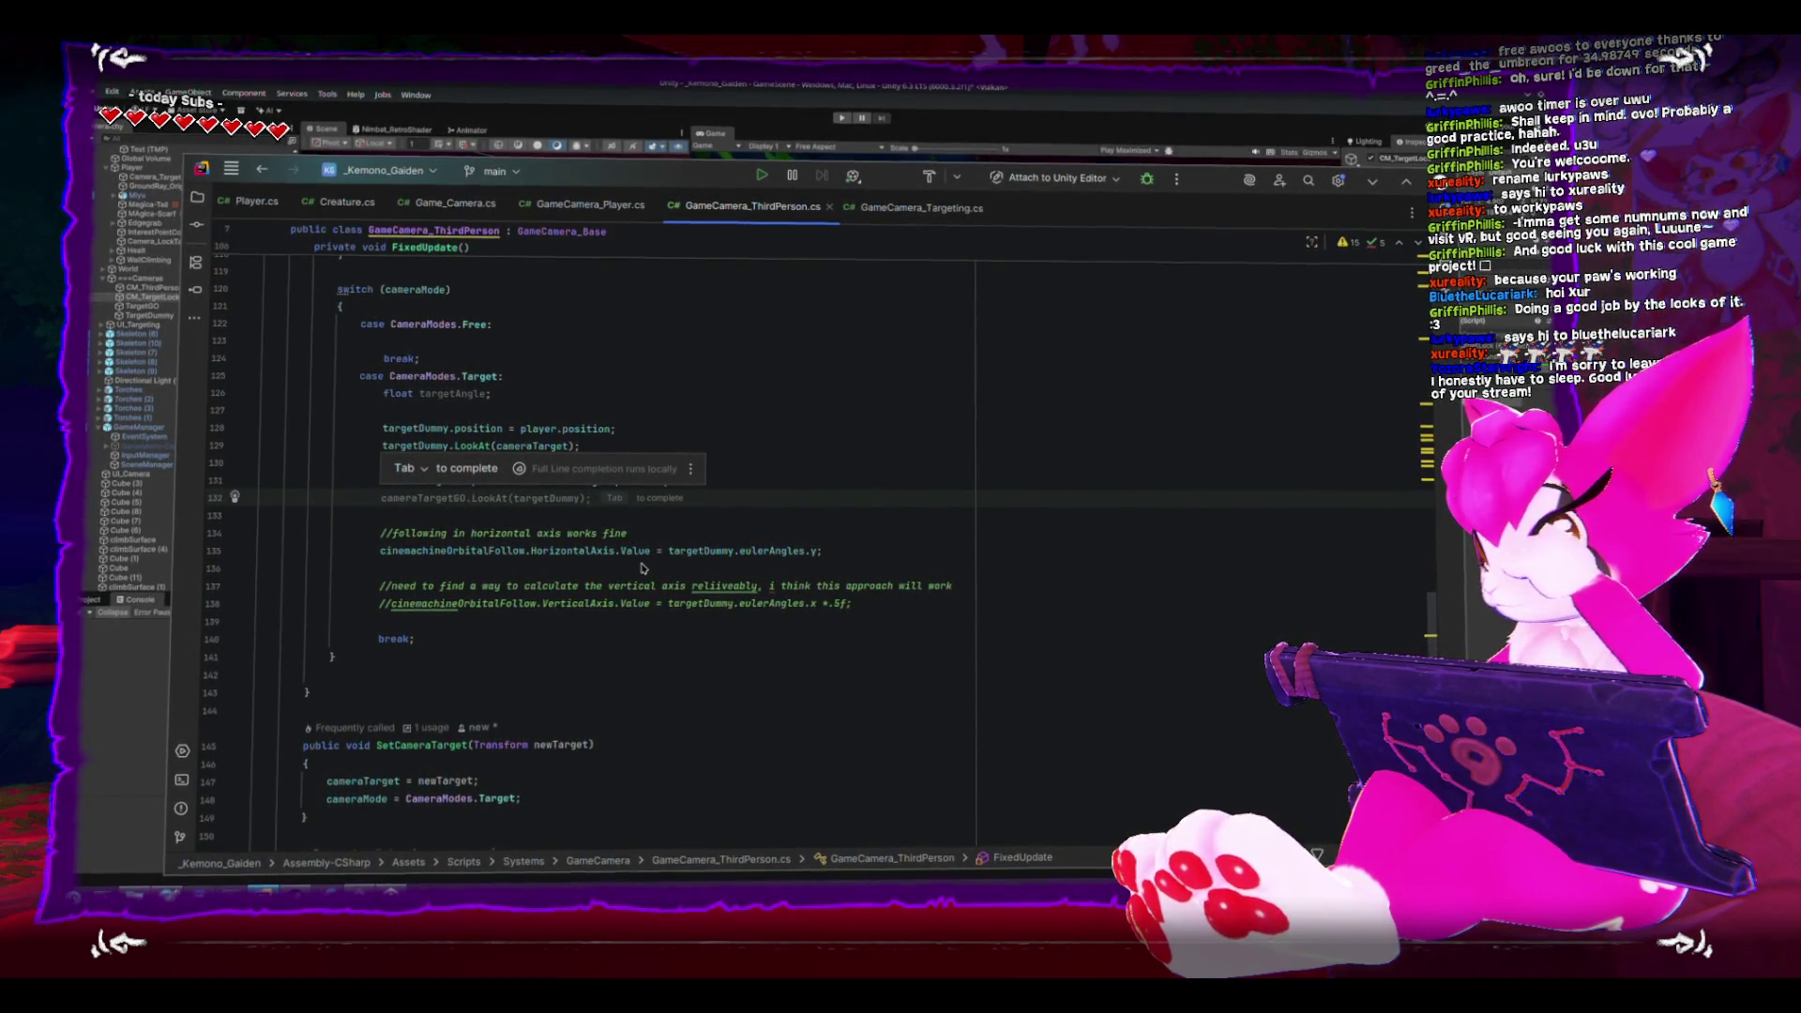
left_click(338, 653)
left_click(444, 478)
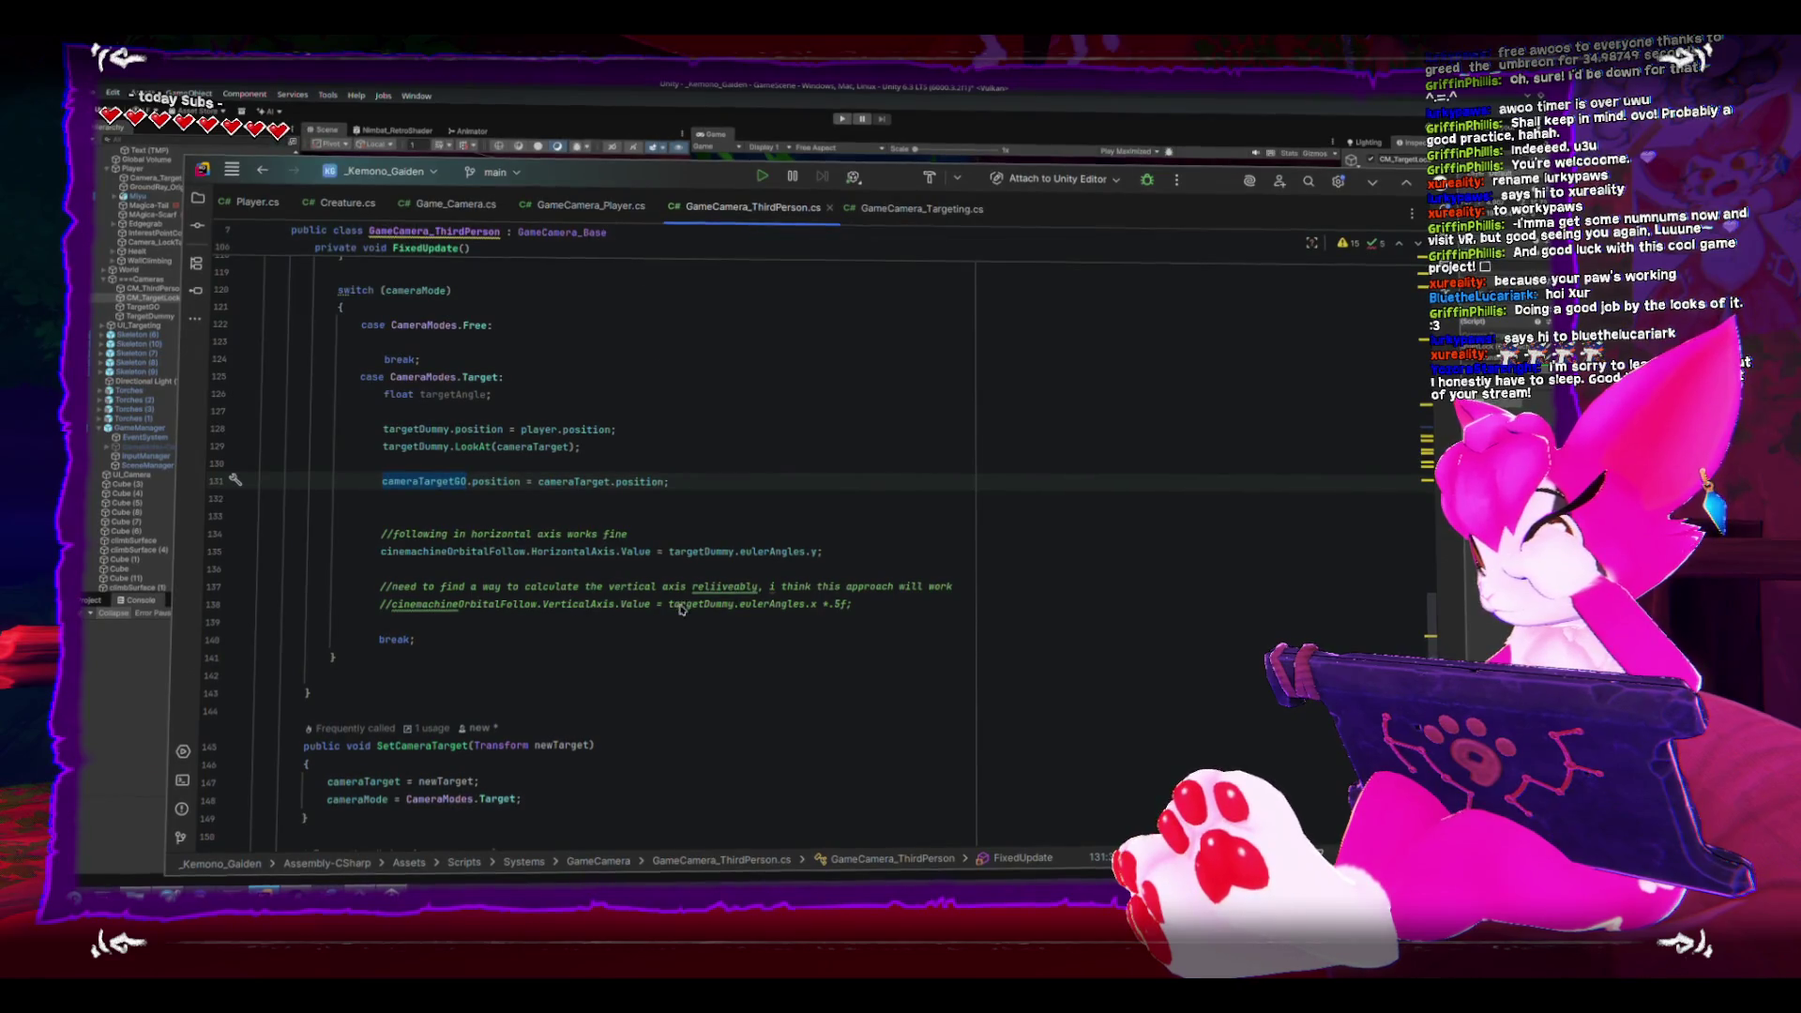
- Append ', also used for lerp transitions' to the cameraTargetGO field's comment
scroll(675, 602, "up", 10)
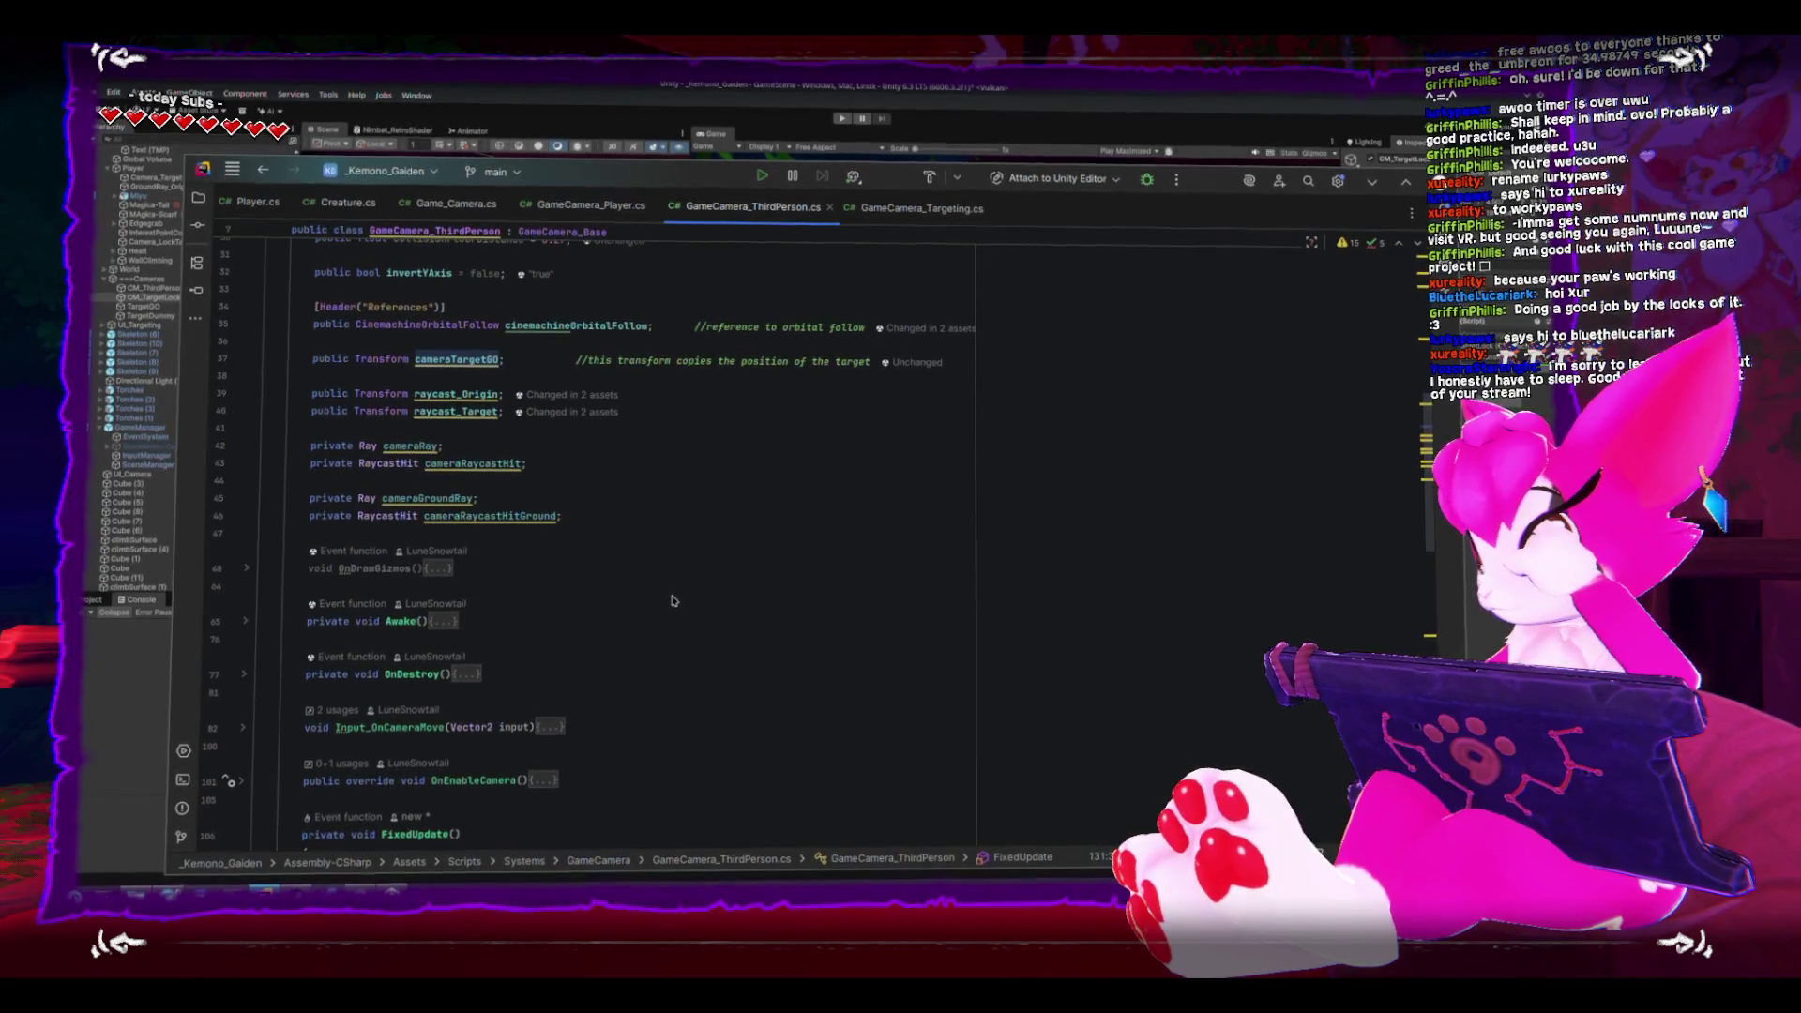
left_click(871, 363)
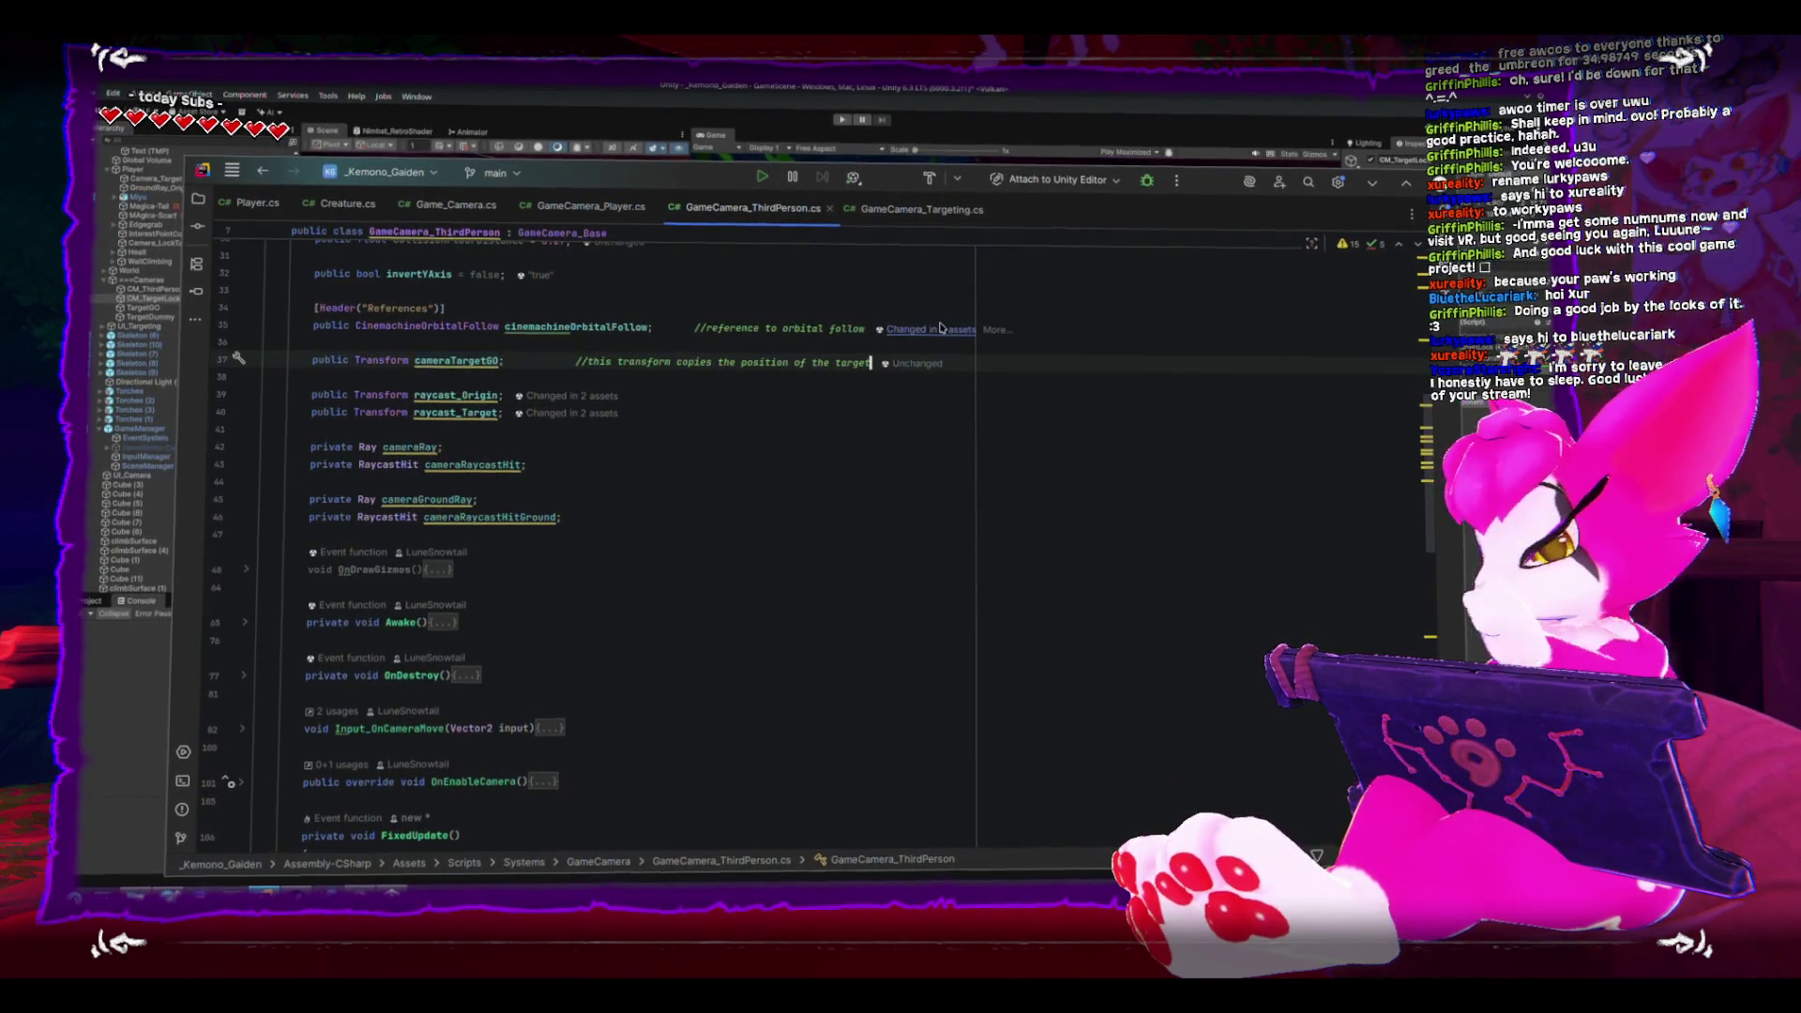
type(", also used fo")
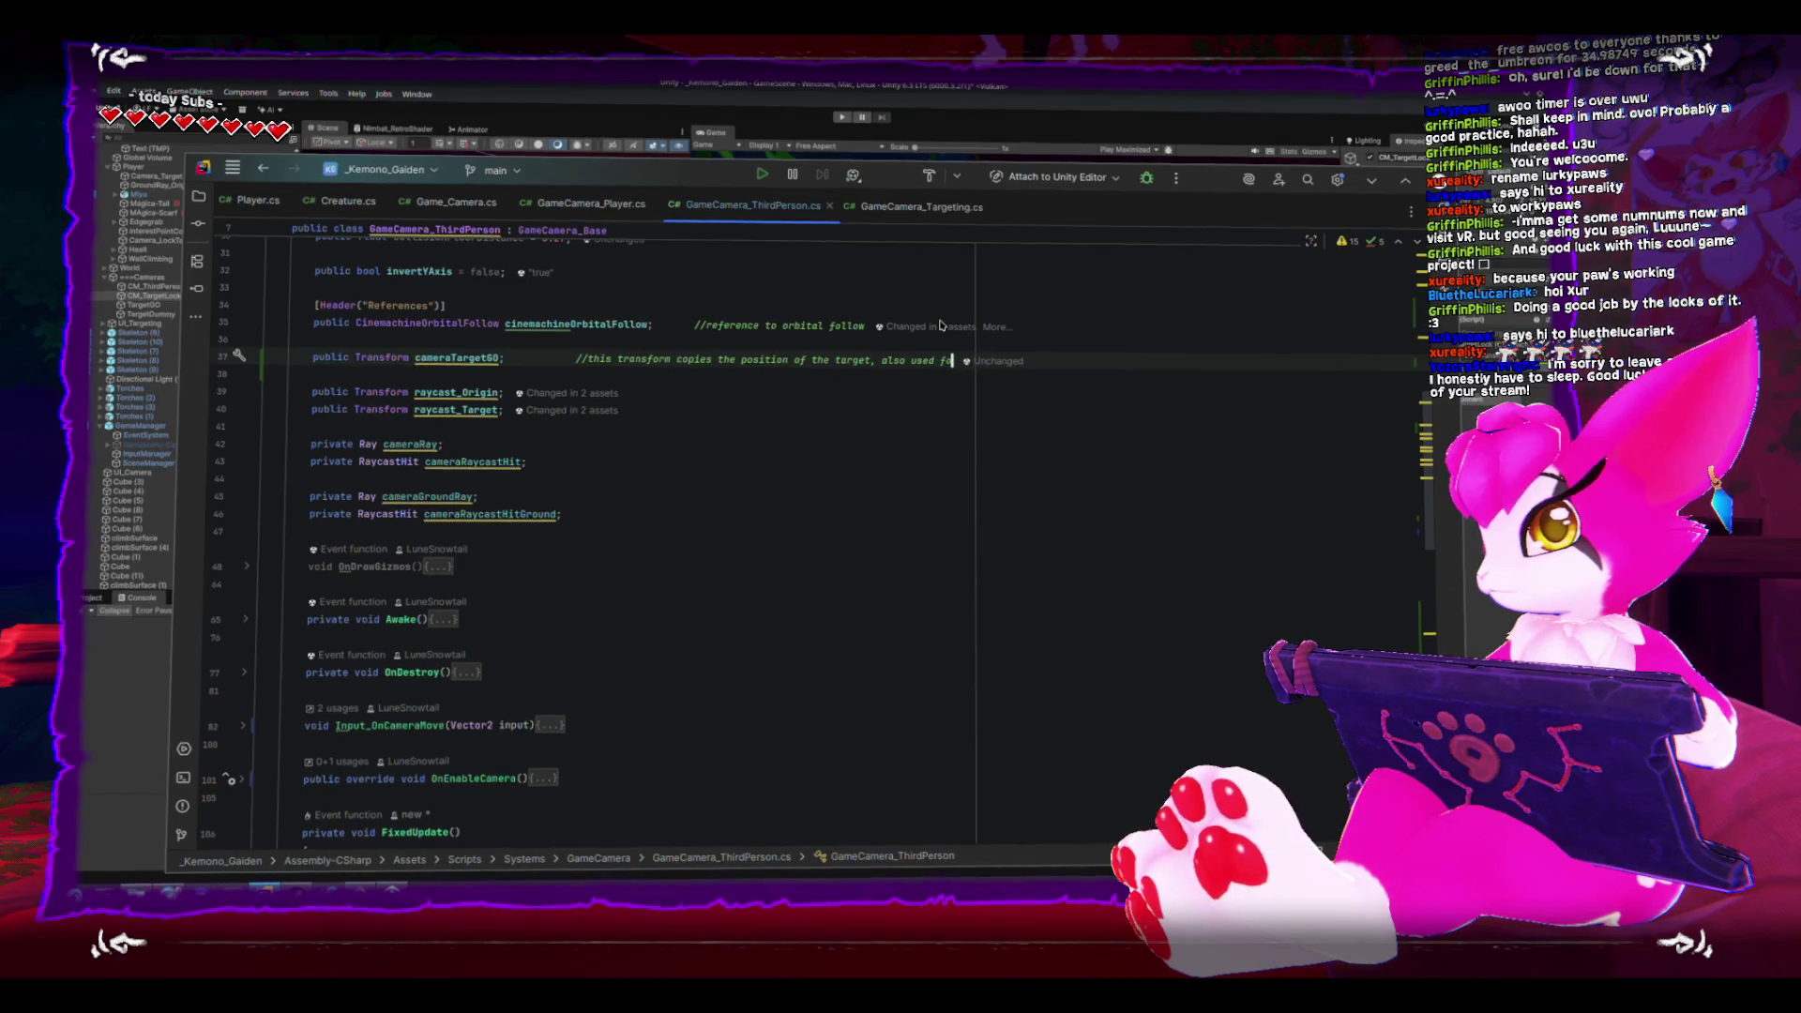
type("r lerp transitions")
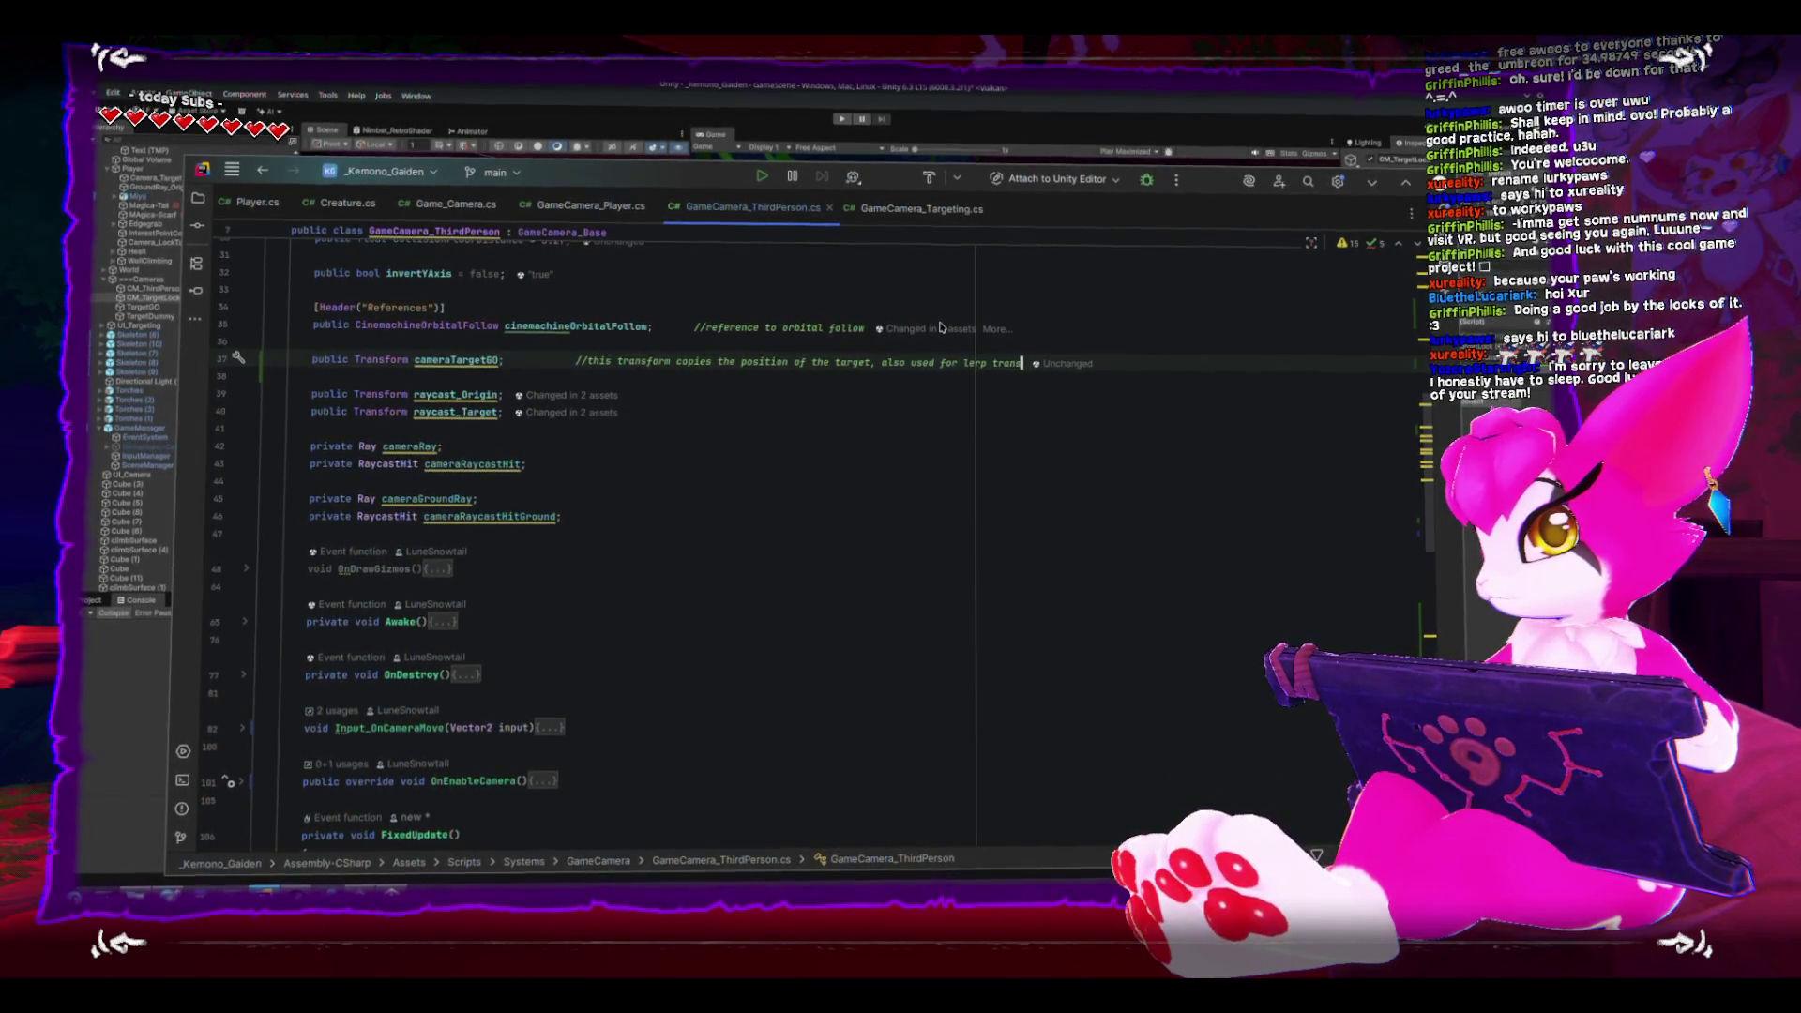
scroll(520, 507, "down", 10)
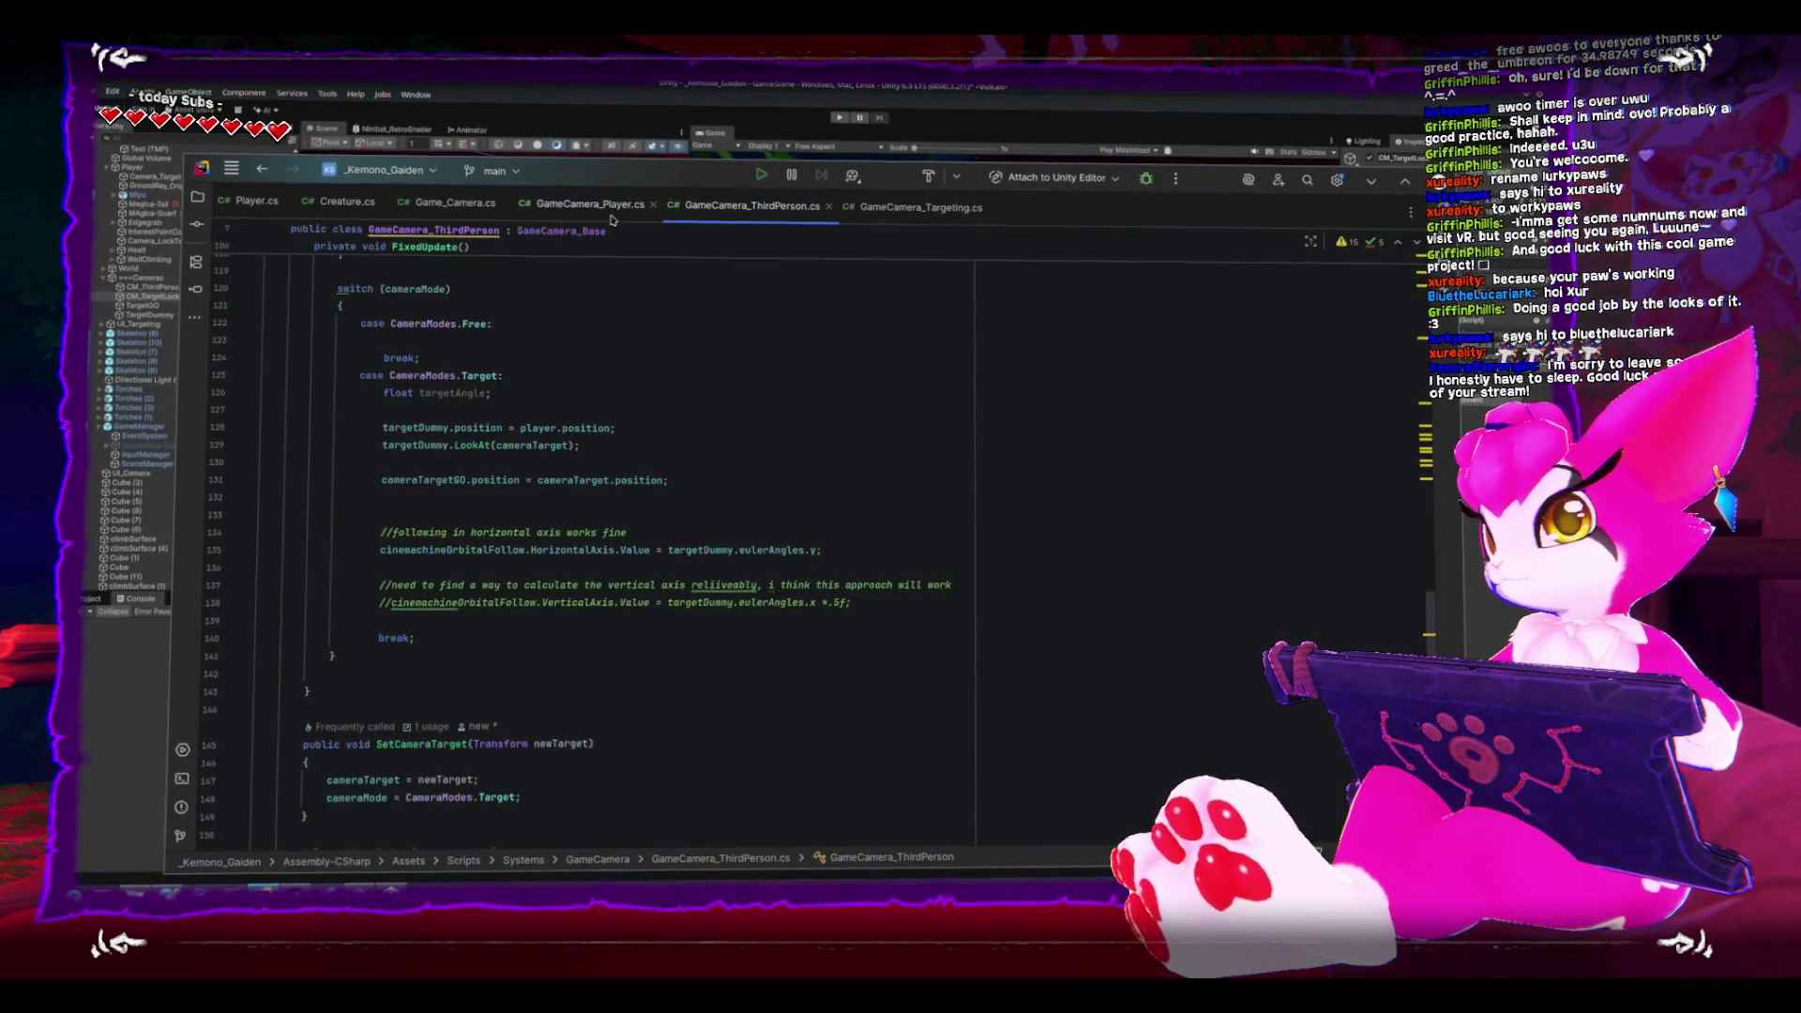
- Check the activeTarget field's quick info in GameCamera_Targeting.cs, then return to the Unity Editor
left_click(941, 214)
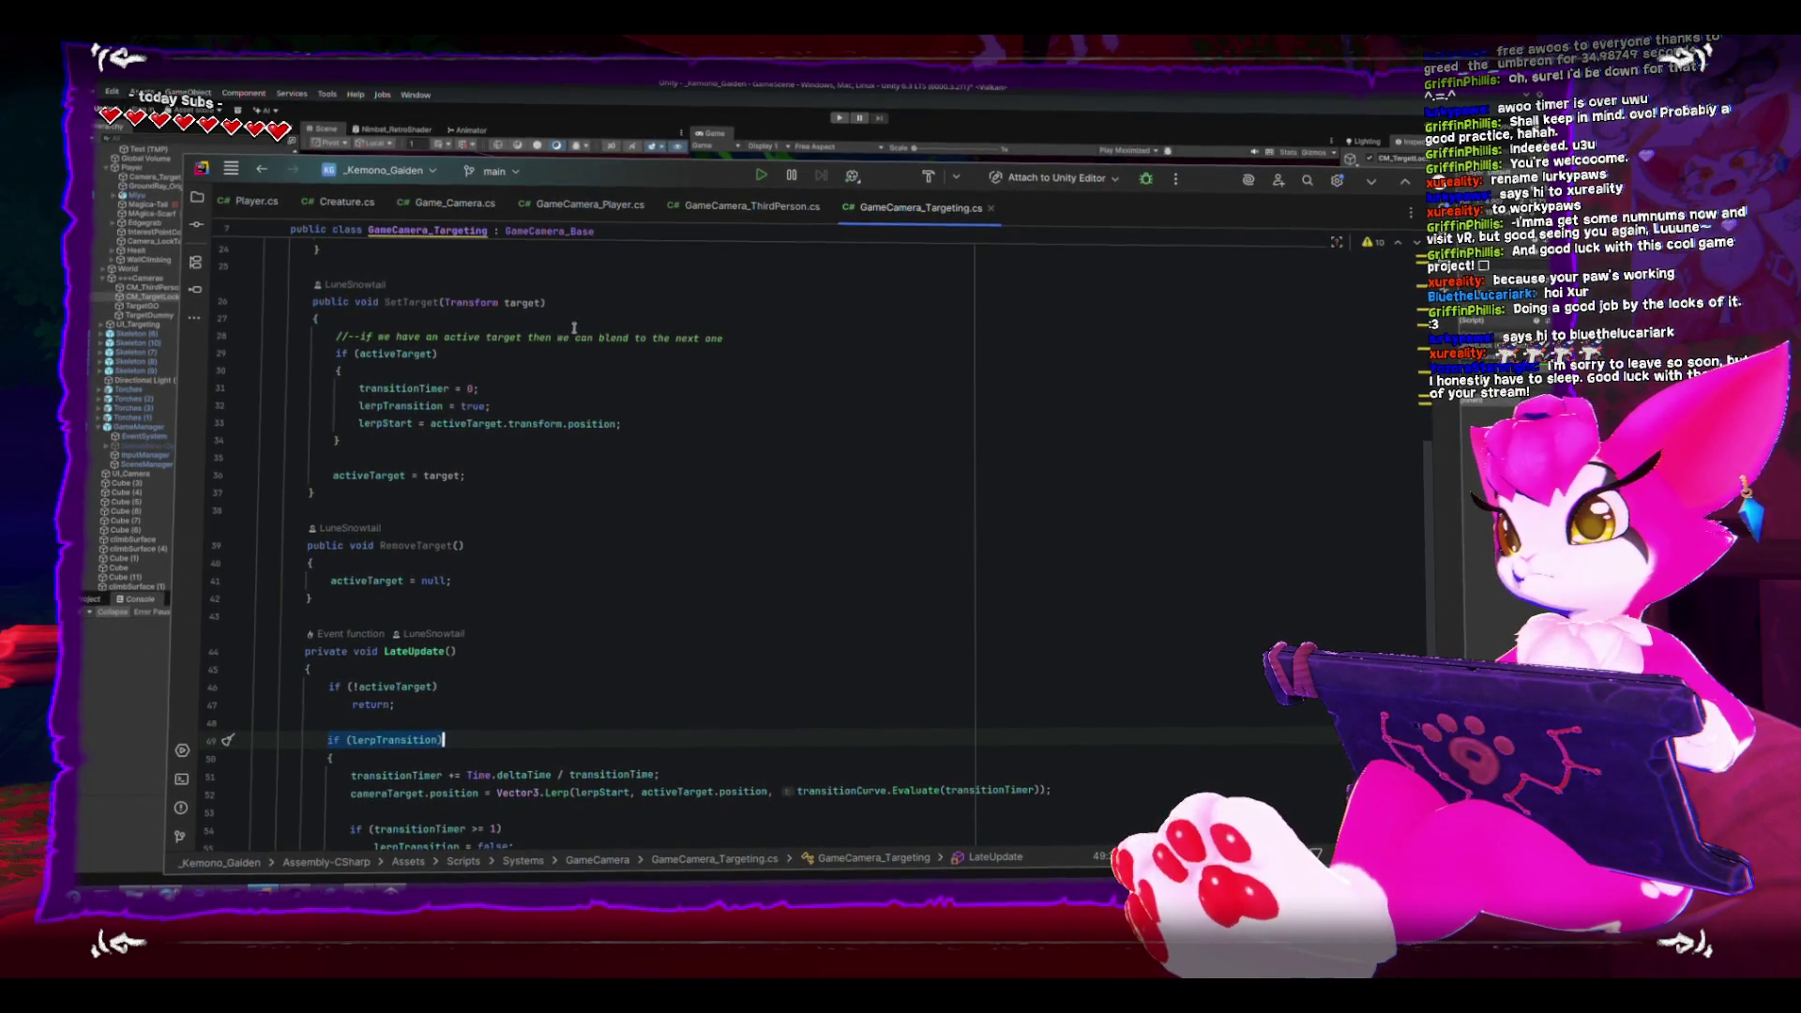
scroll(487, 506, "up", 3)
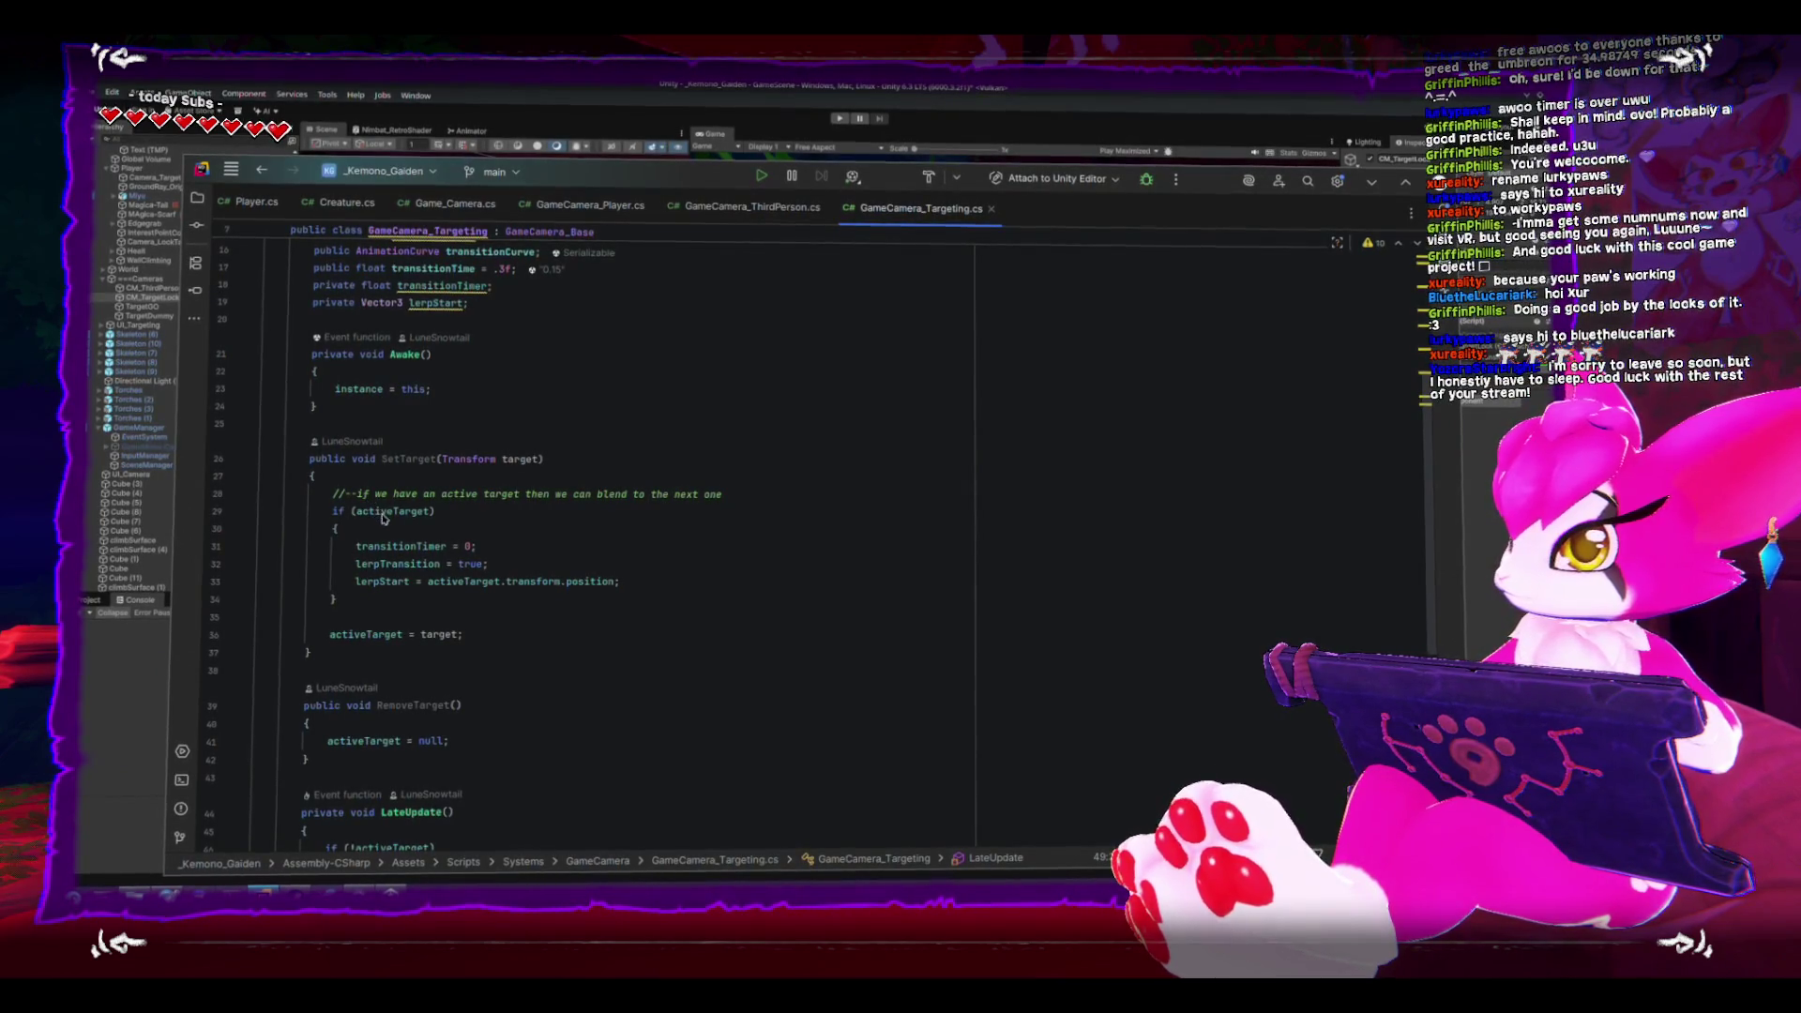
mouse_move(385, 524)
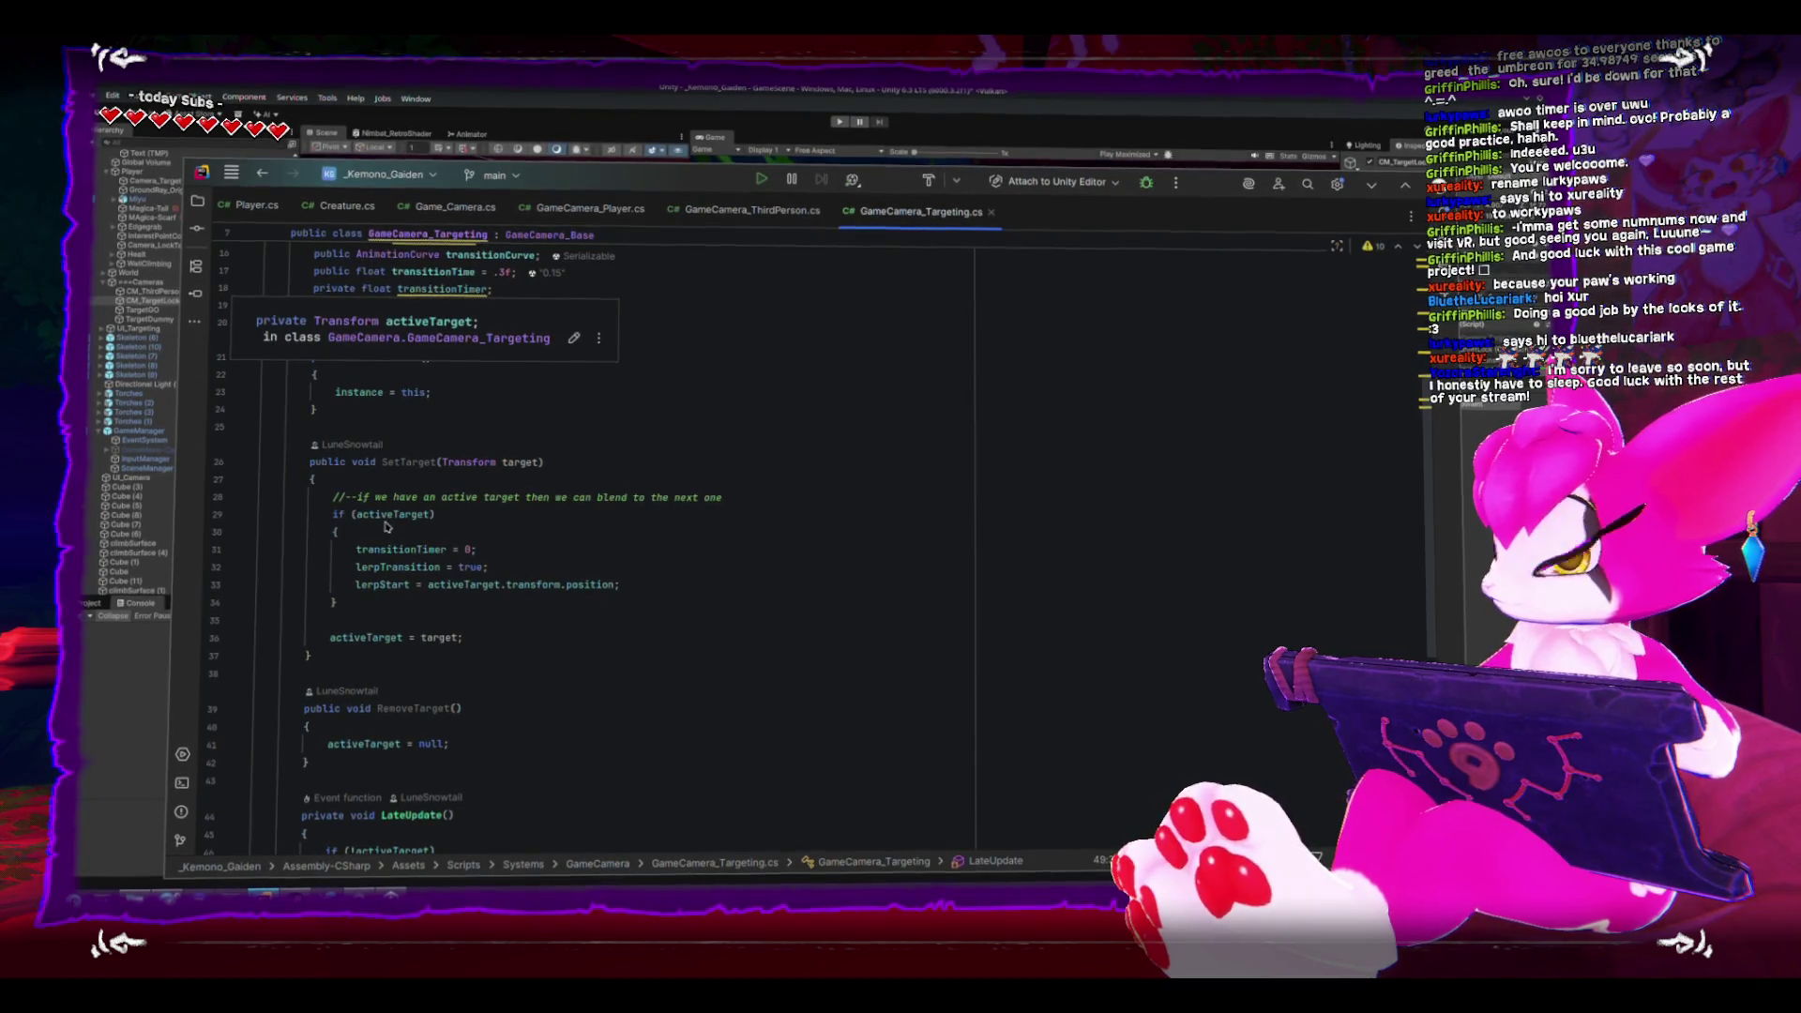
left_click(576, 115)
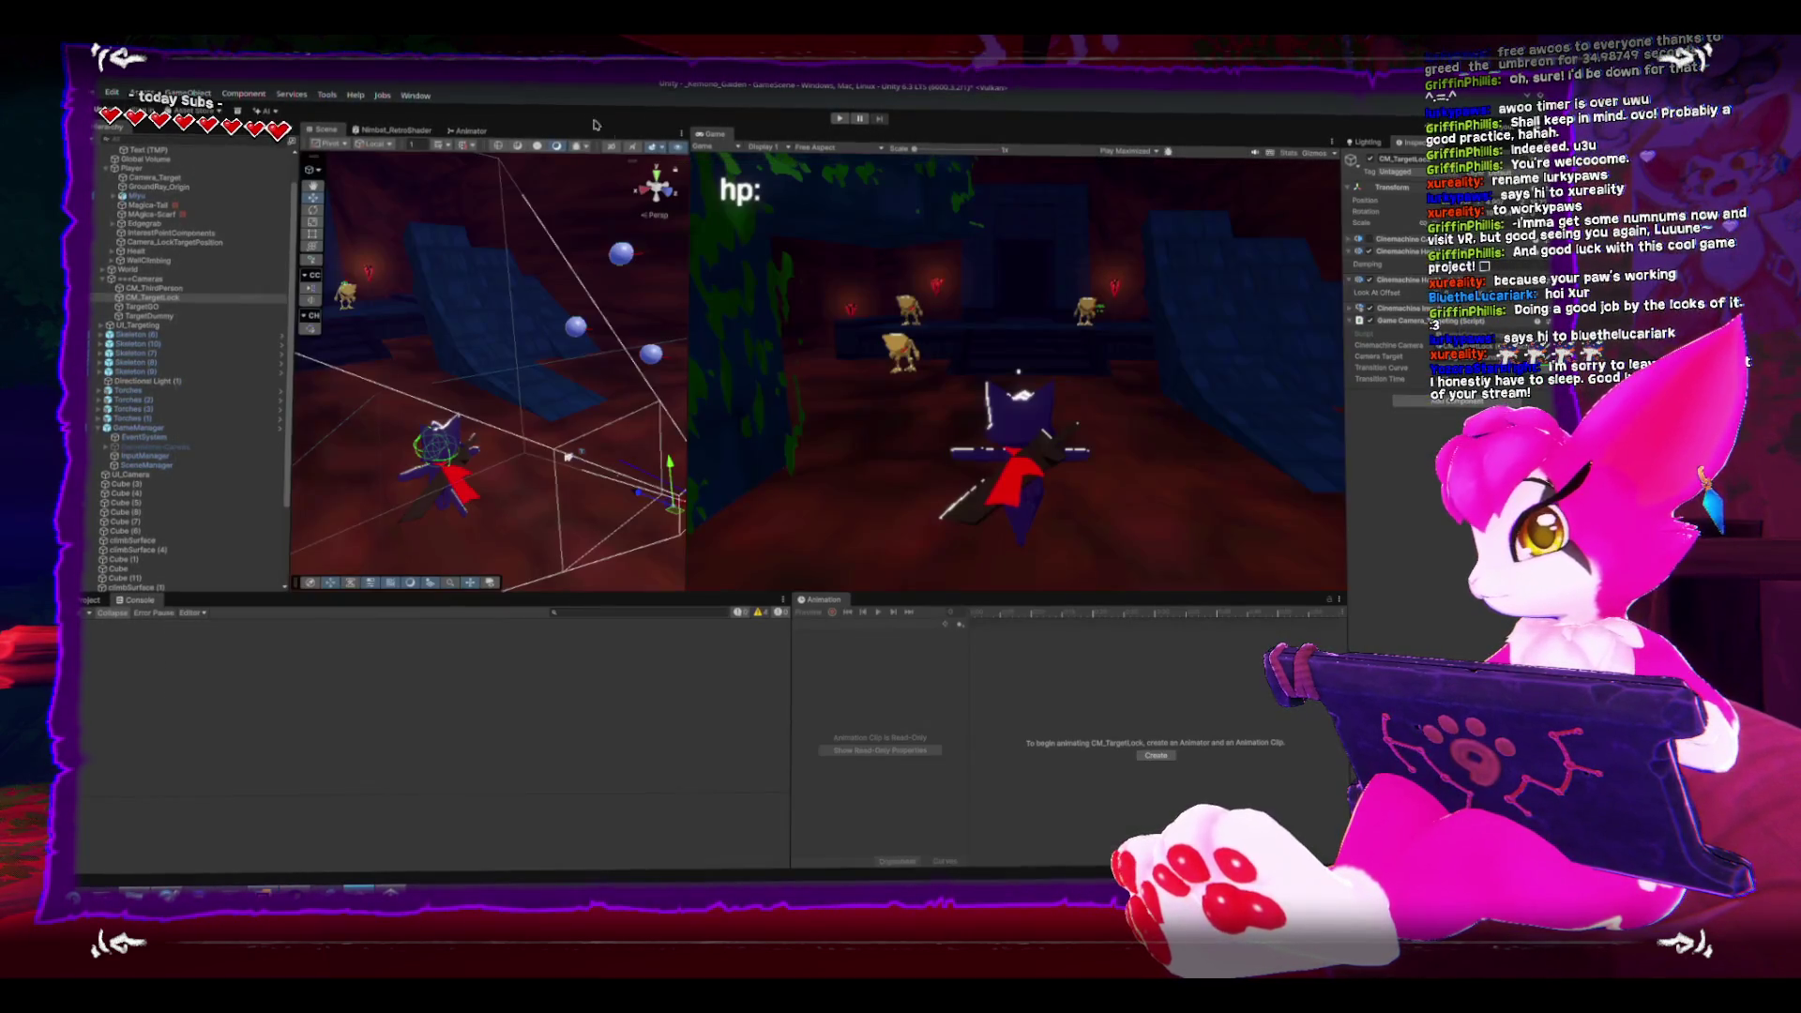
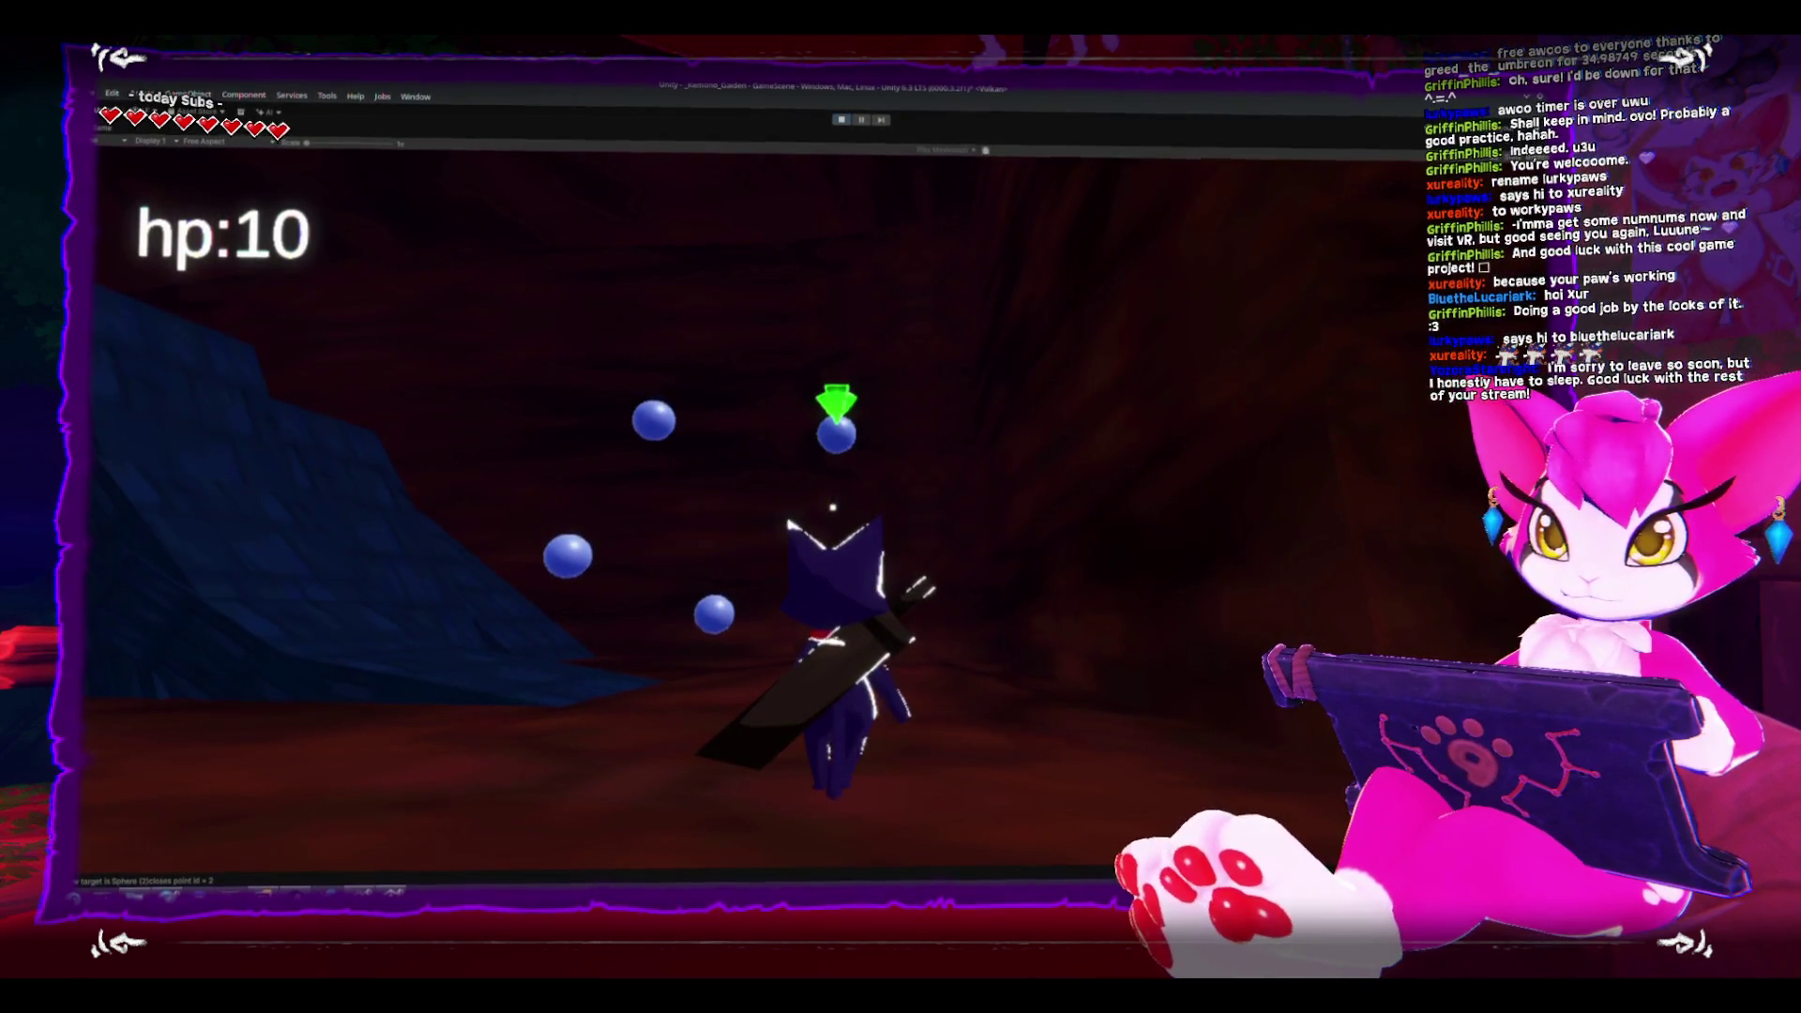
- Stop the Unity play-test and return to the GameCamera_Targeting script in Rider
key("Escape")
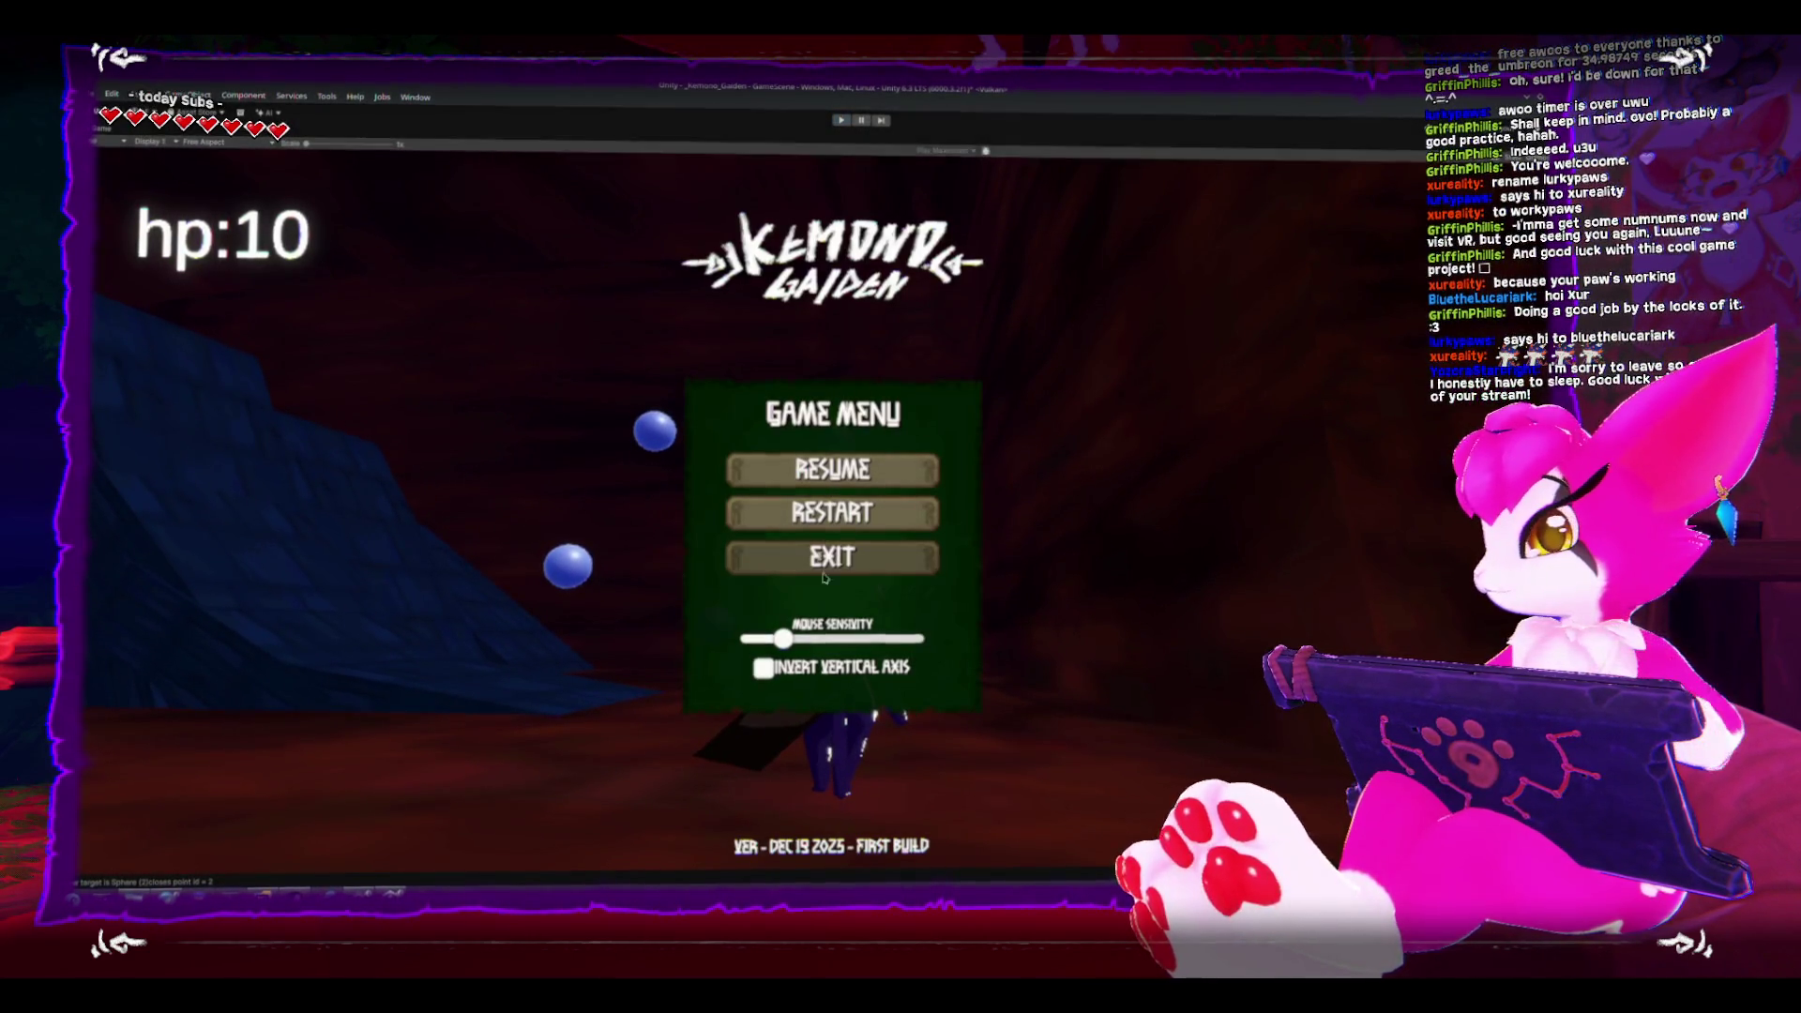
left_click(854, 561)
key("alt+Tab")
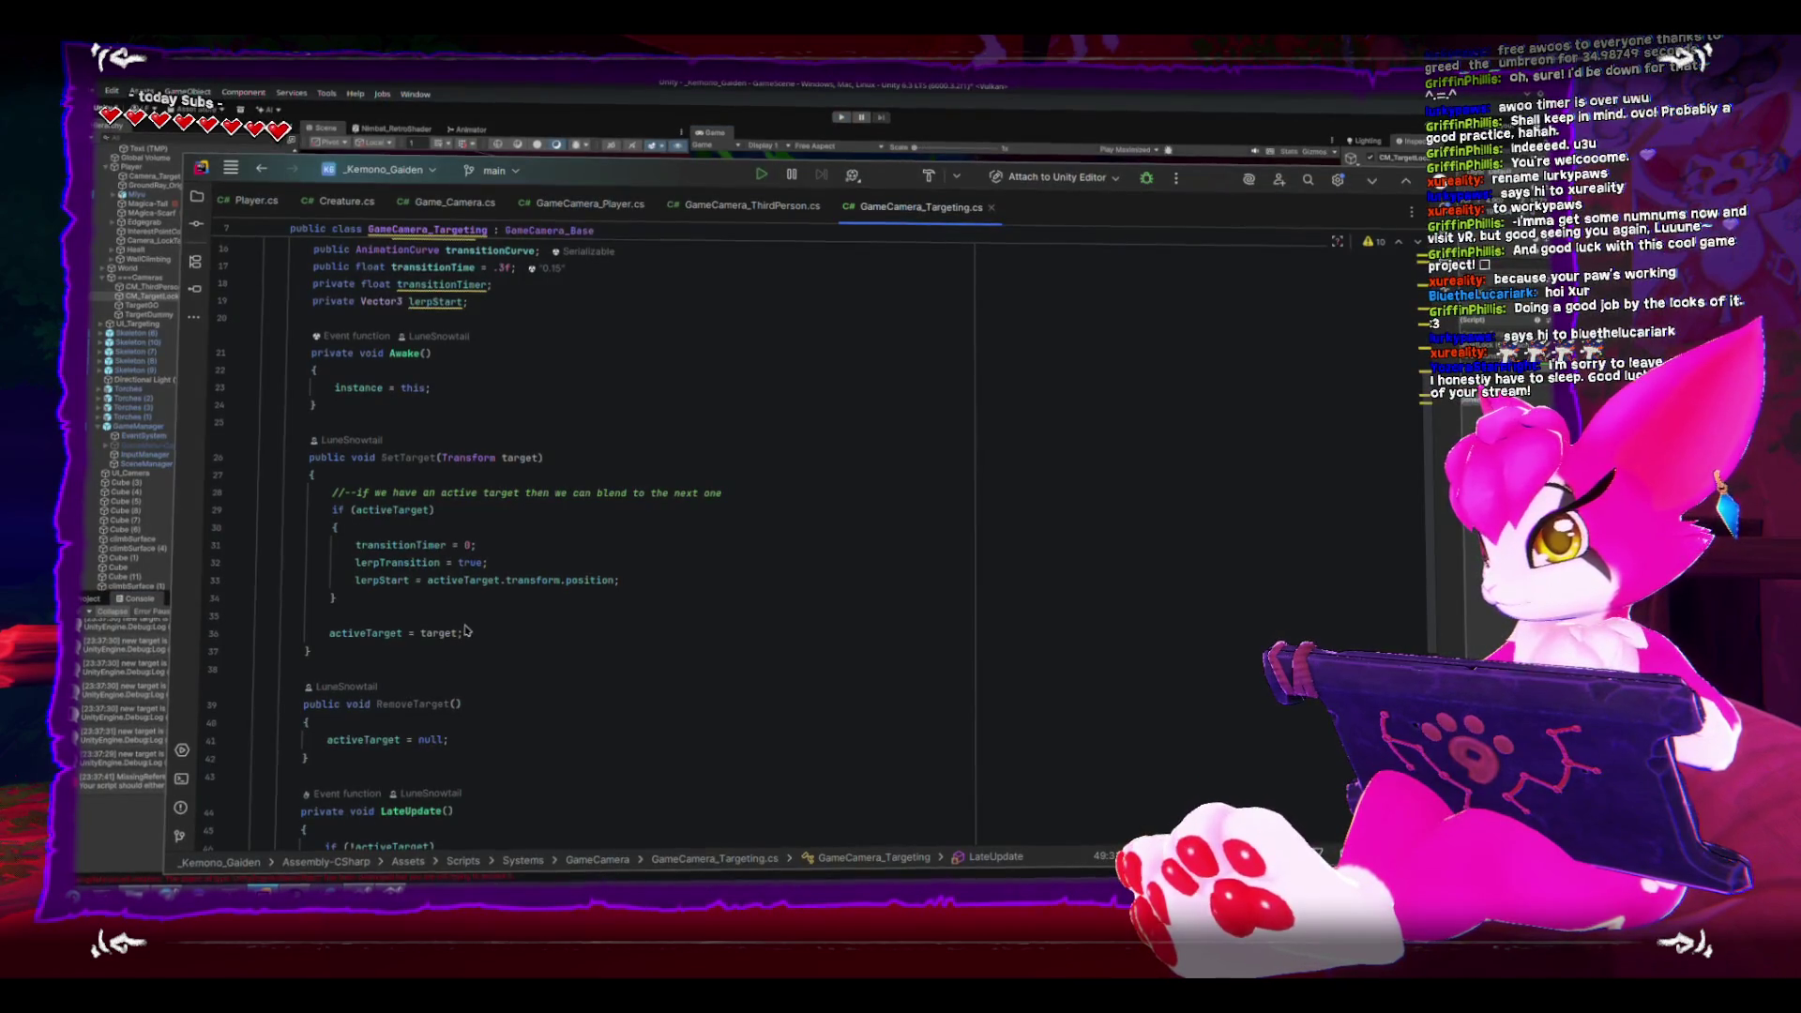
- Review the activeTarget check in SetTarget and its field declaration, then switch to GameCamera_ThirdPerson.cs
scroll(572, 586, "up", 2)
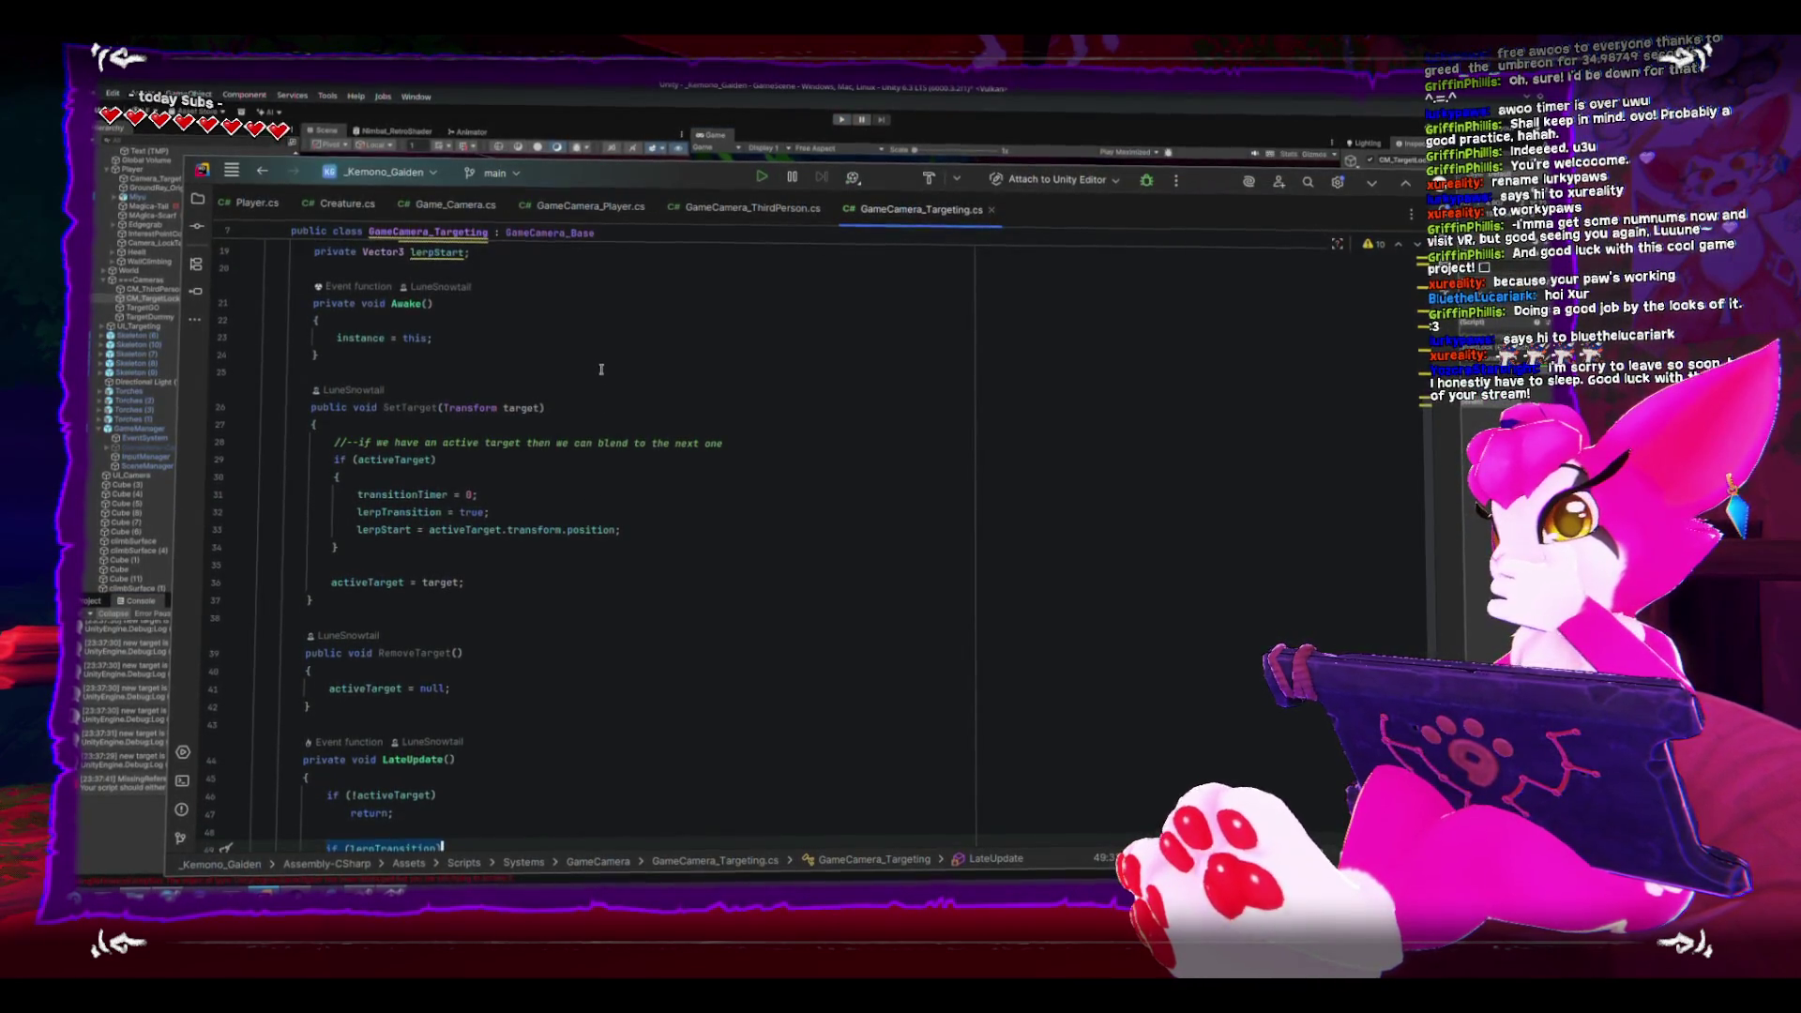
scroll(656, 506, "up", 4)
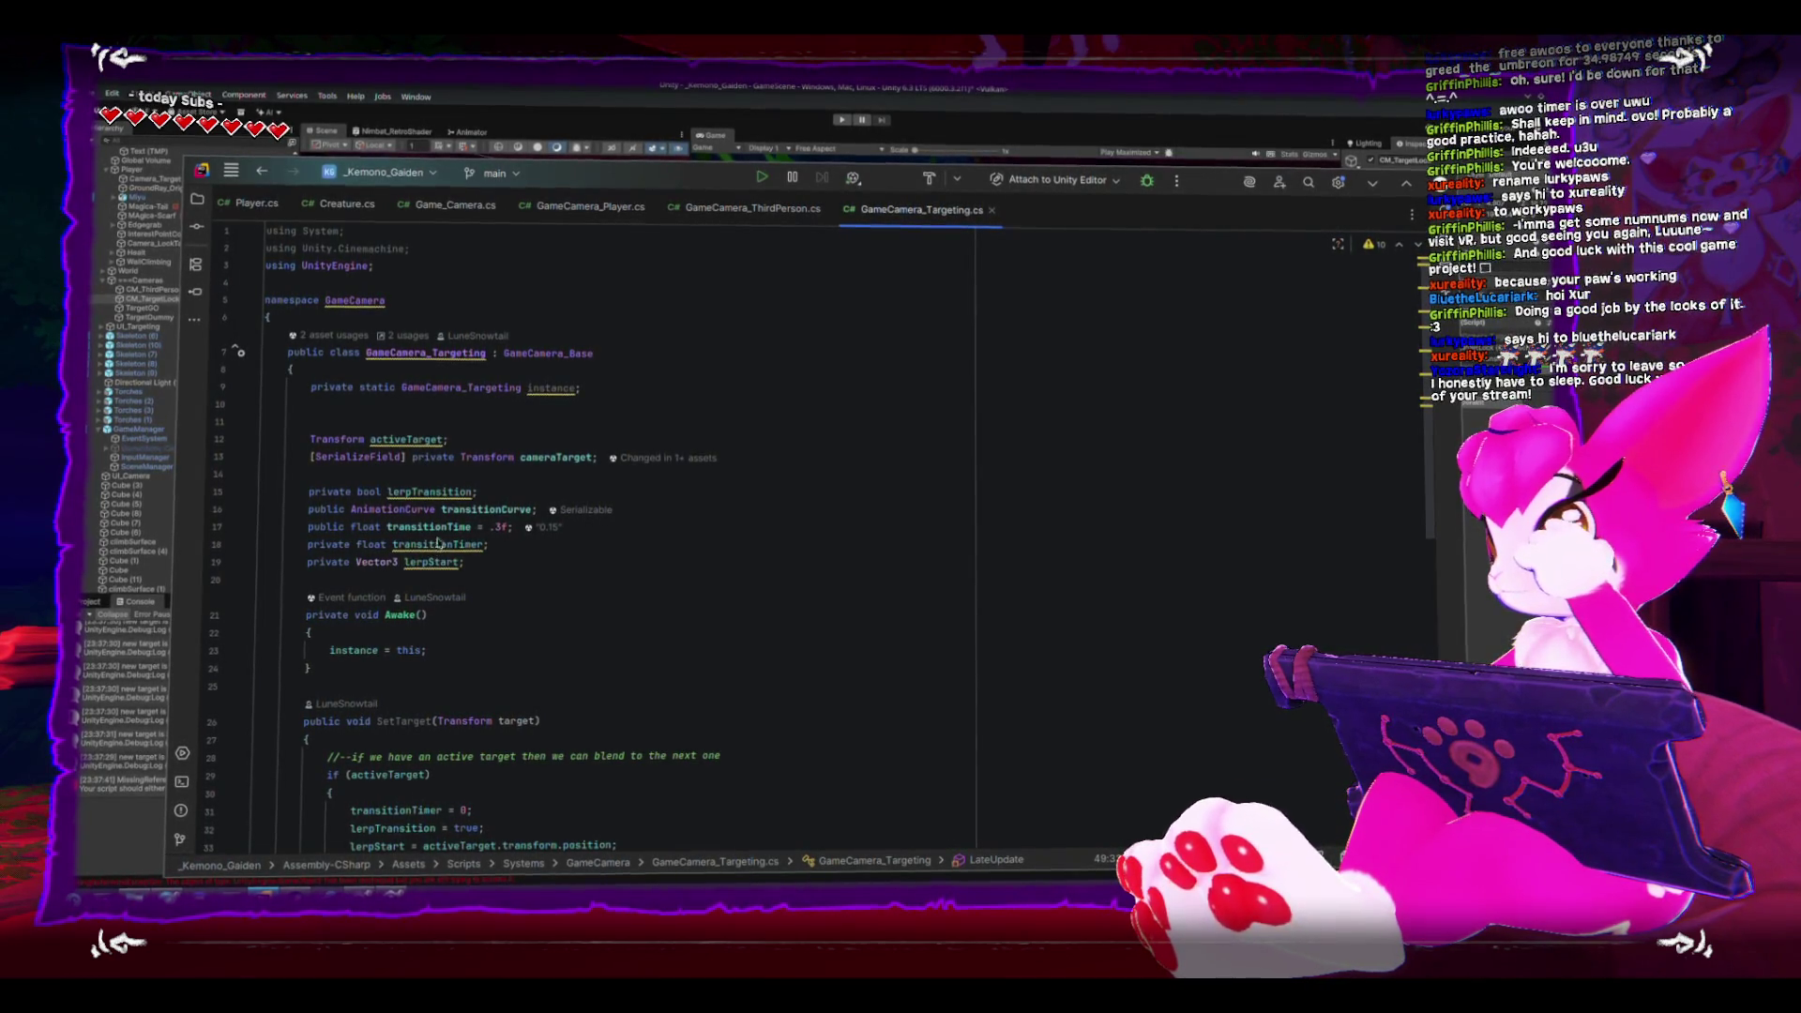
scroll(436, 552, "down", 4)
left_click(410, 563)
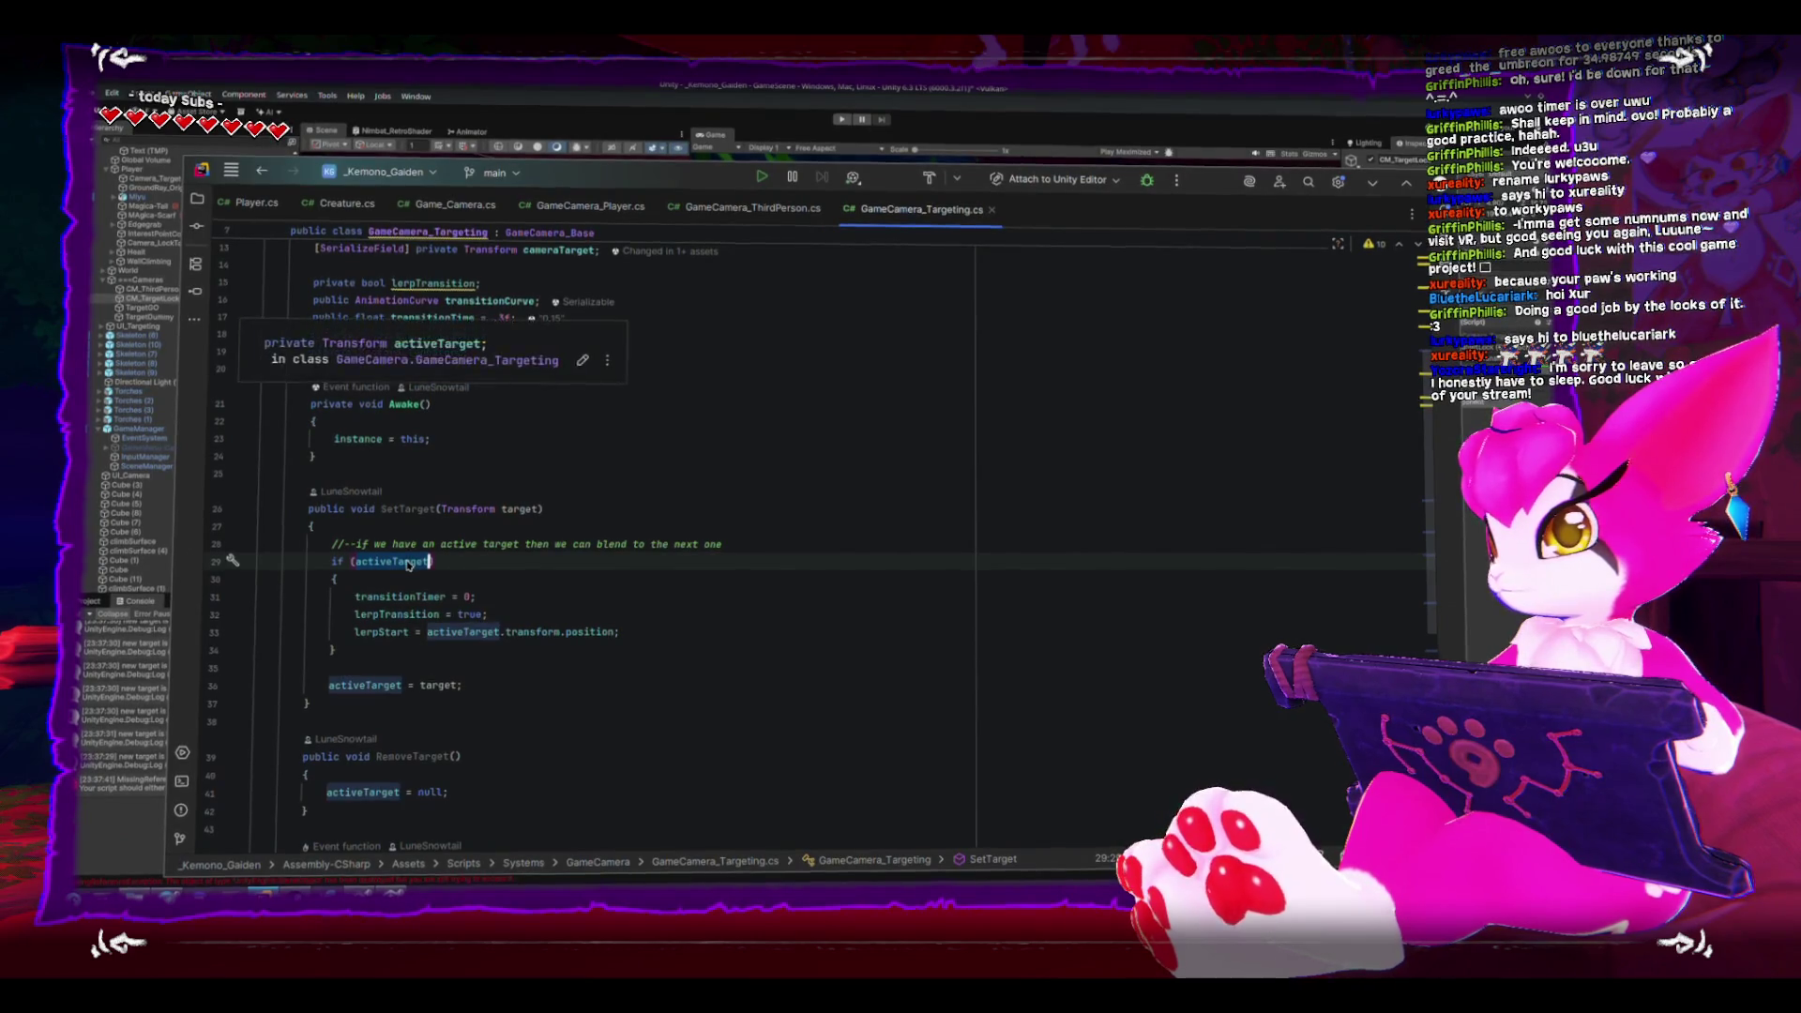
scroll(410, 563, "up", 4)
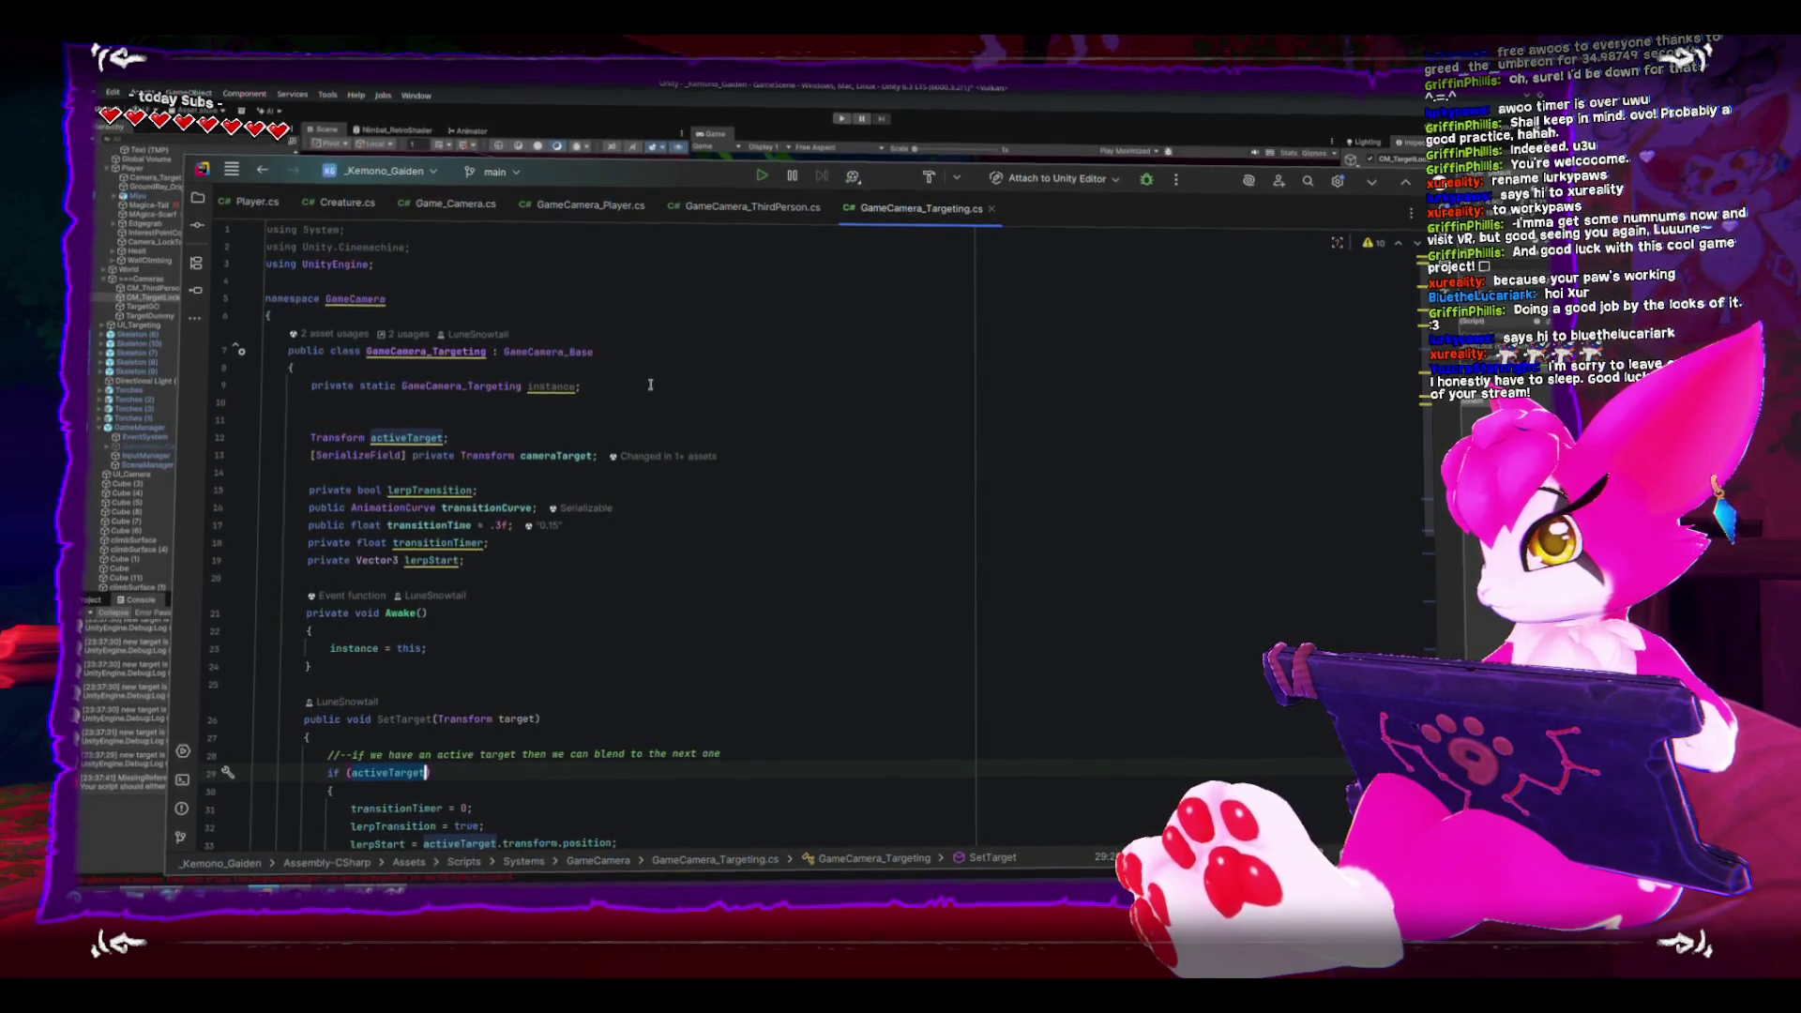
left_click(354, 438)
double_click(401, 438)
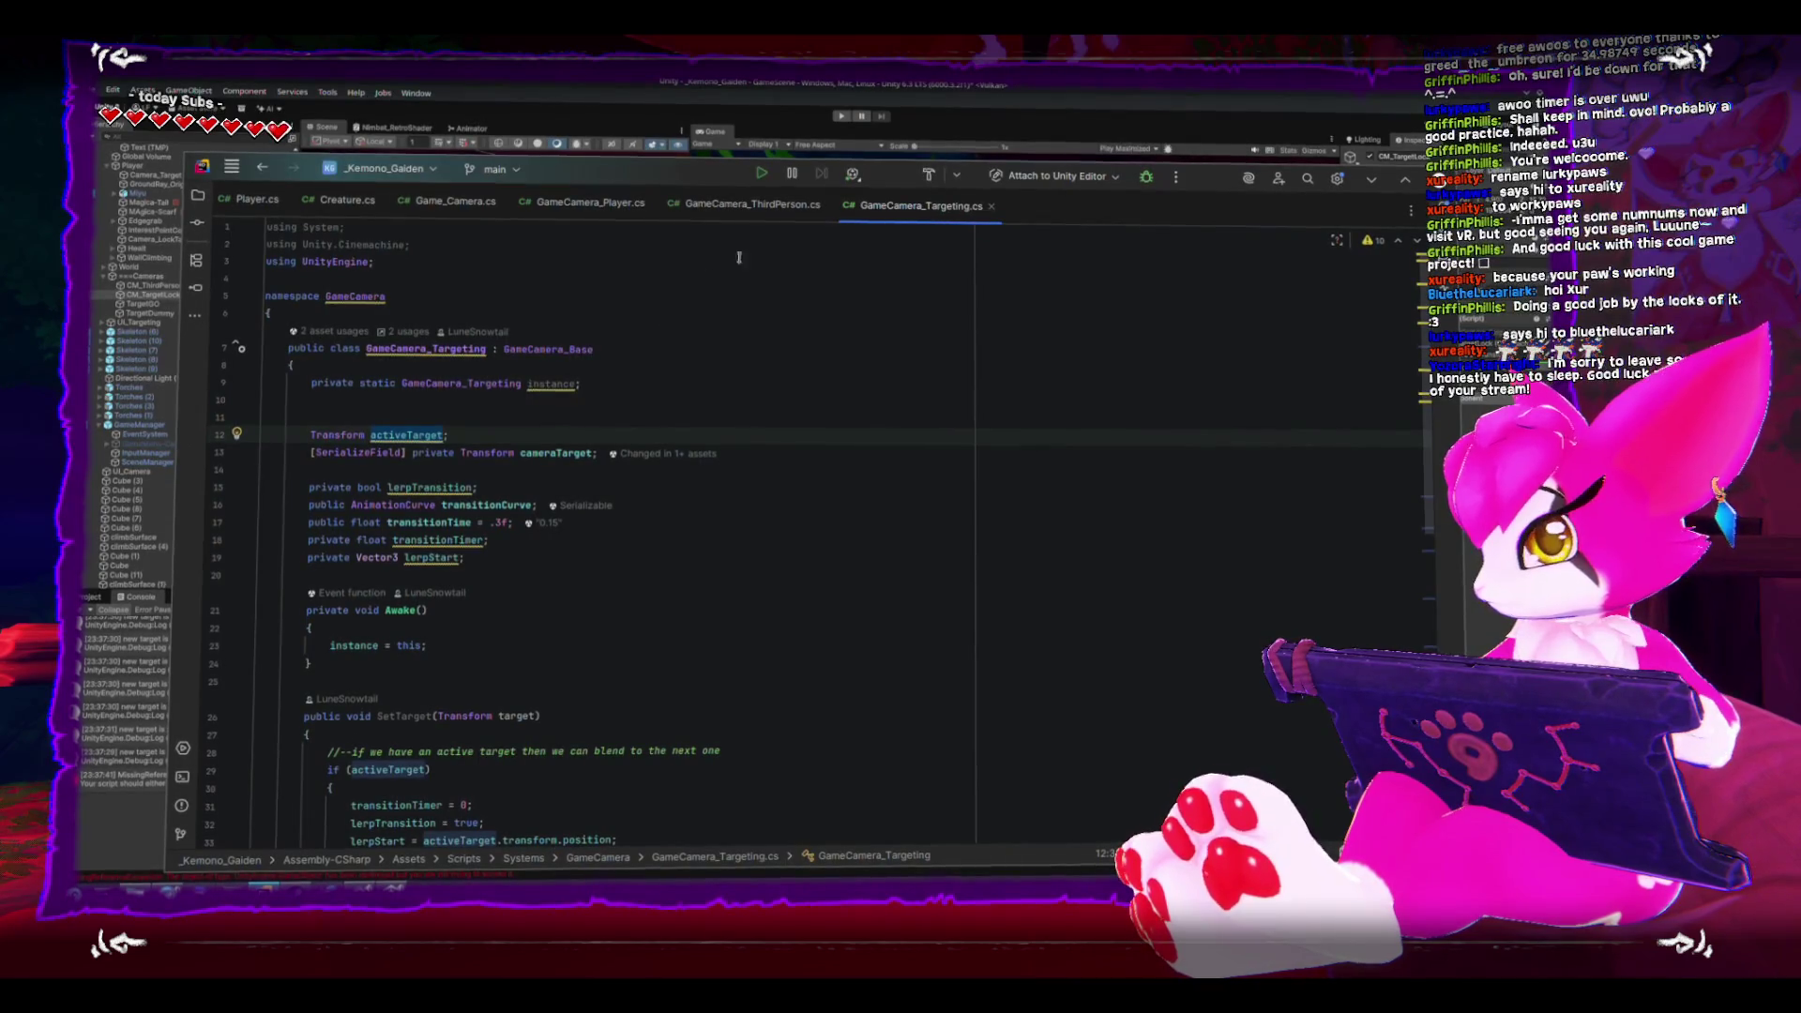
left_click(724, 218)
scroll(581, 538, "up", 10)
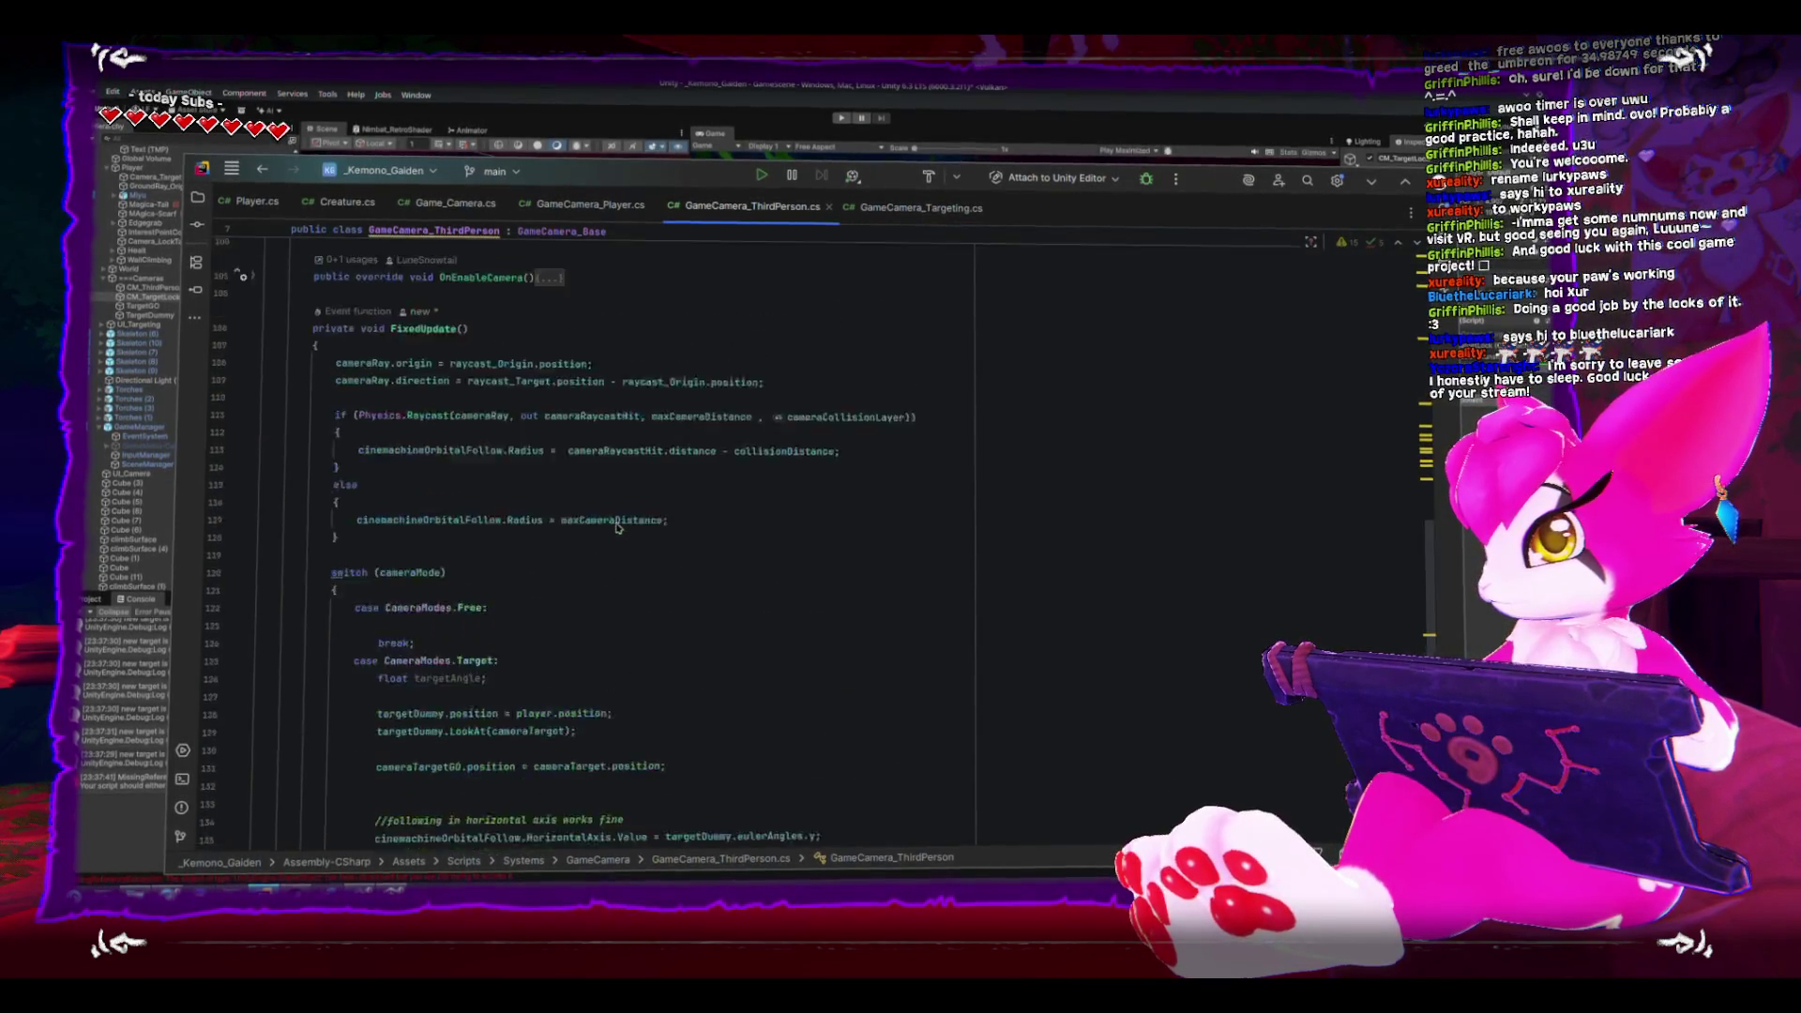
- Insert a [Header("Targeting Settings")] line after the invertYAxis field, above References
scroll(582, 539, "up", 9)
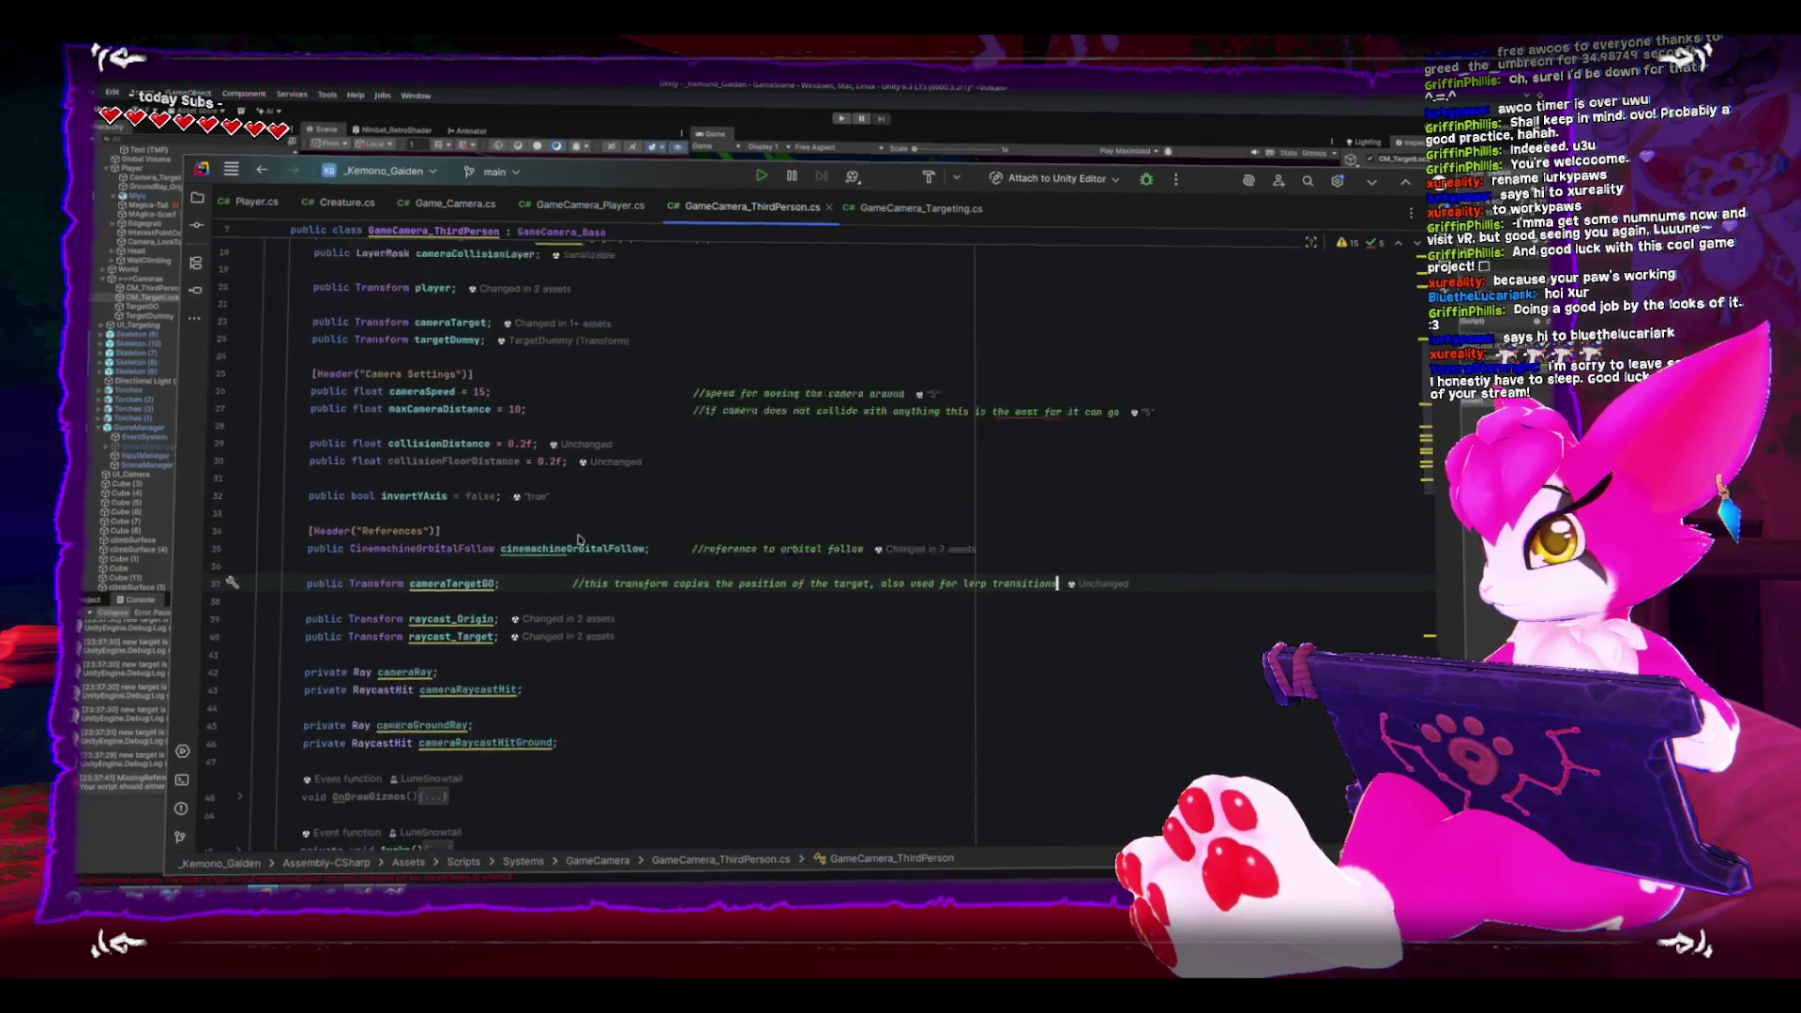
scroll(579, 538, "down", 1)
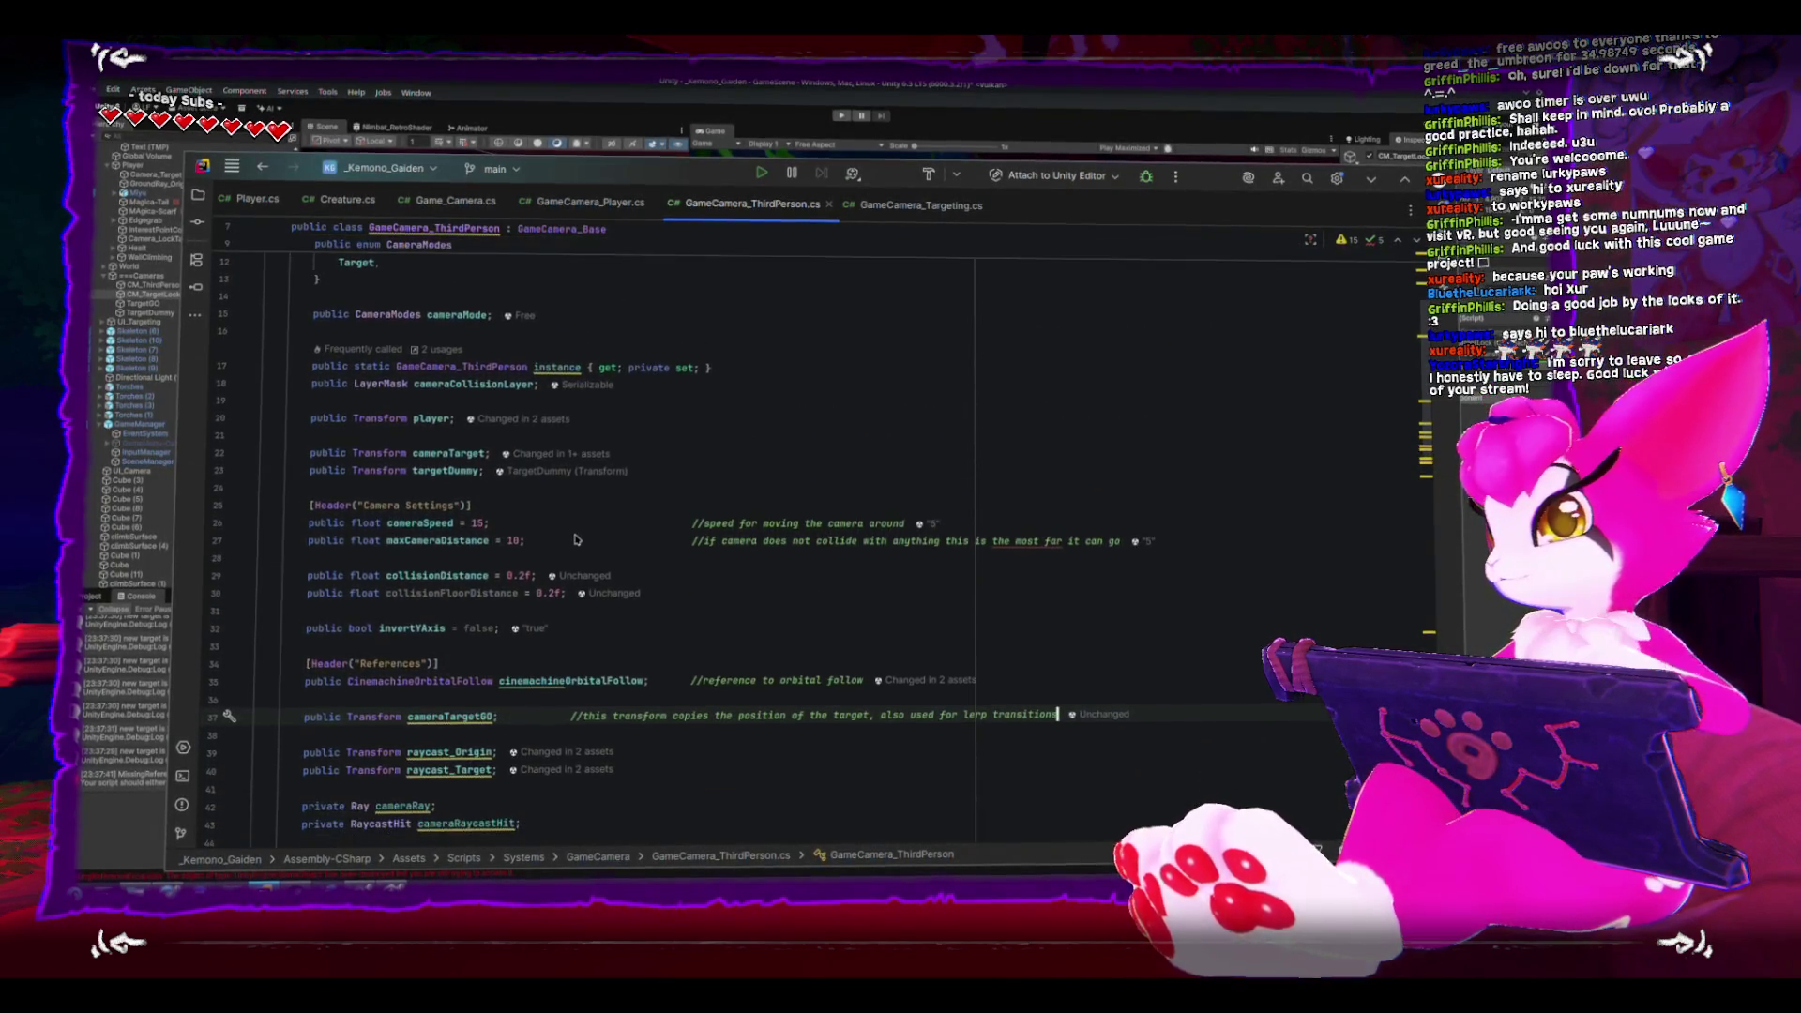
scroll(487, 552, "down", 1)
left_click(836, 581)
key("Return")
key("Return")
type("[Header")
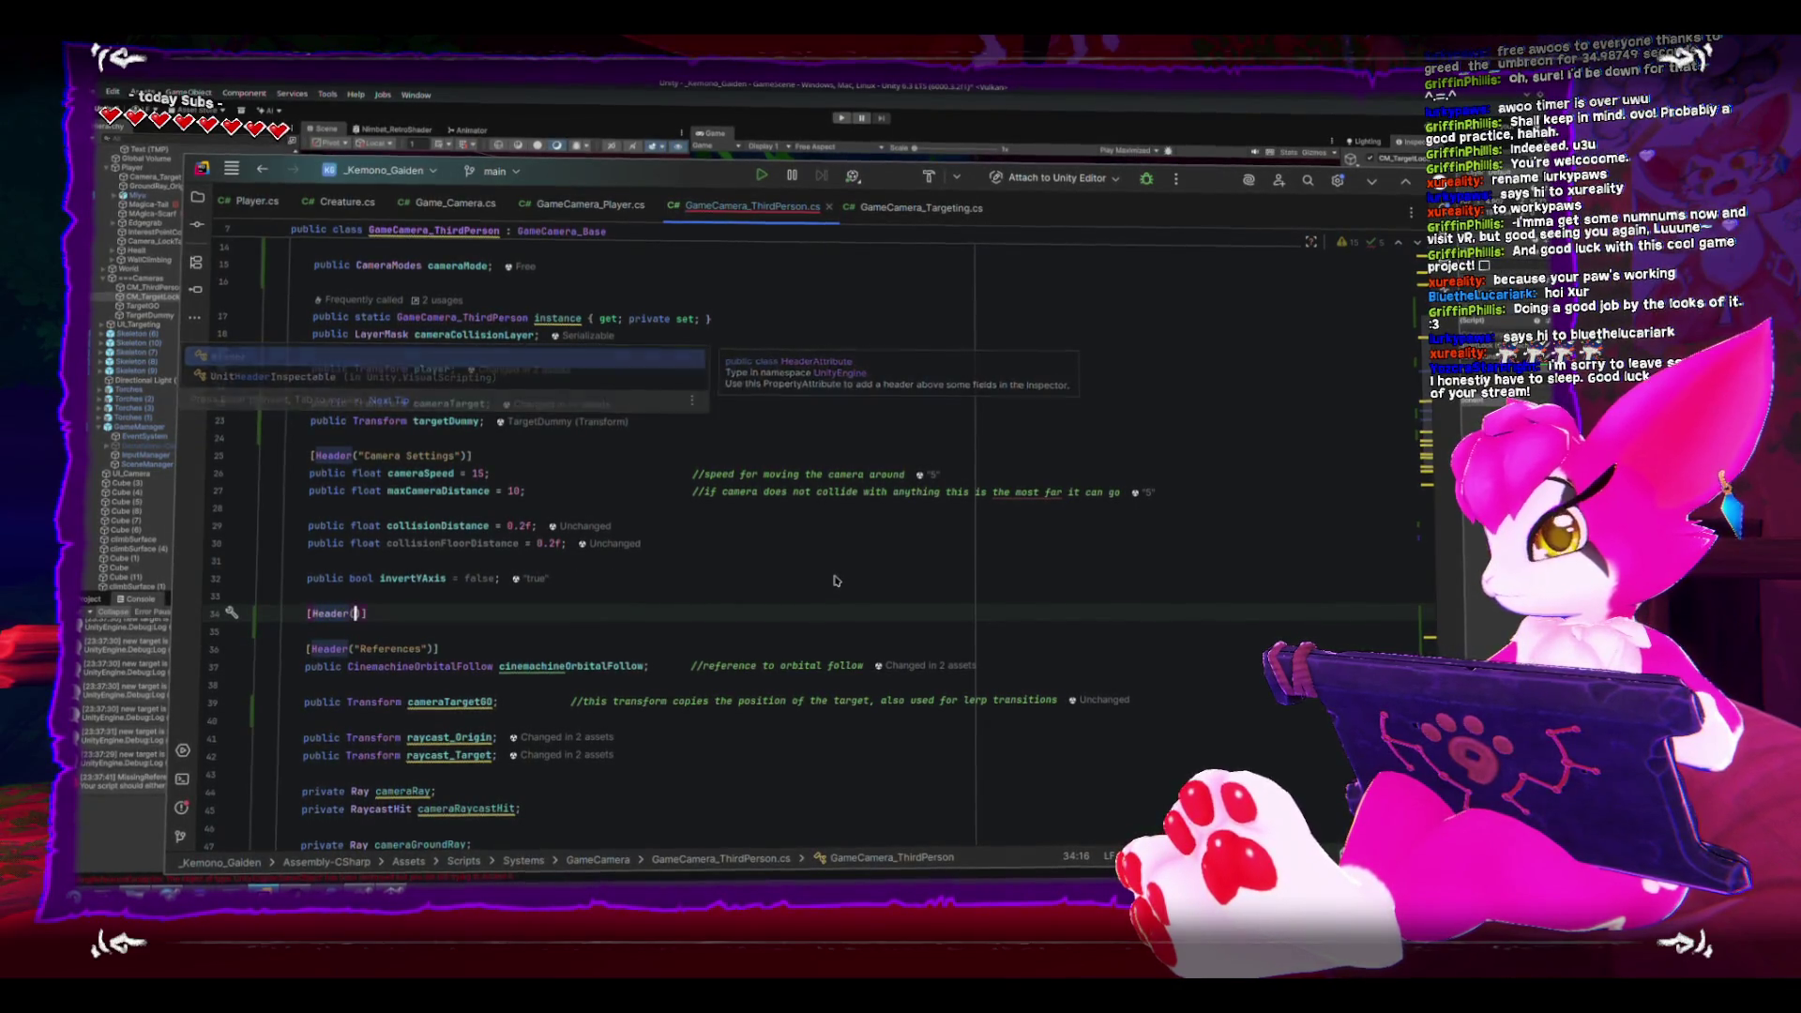
type("(\"Target Re")
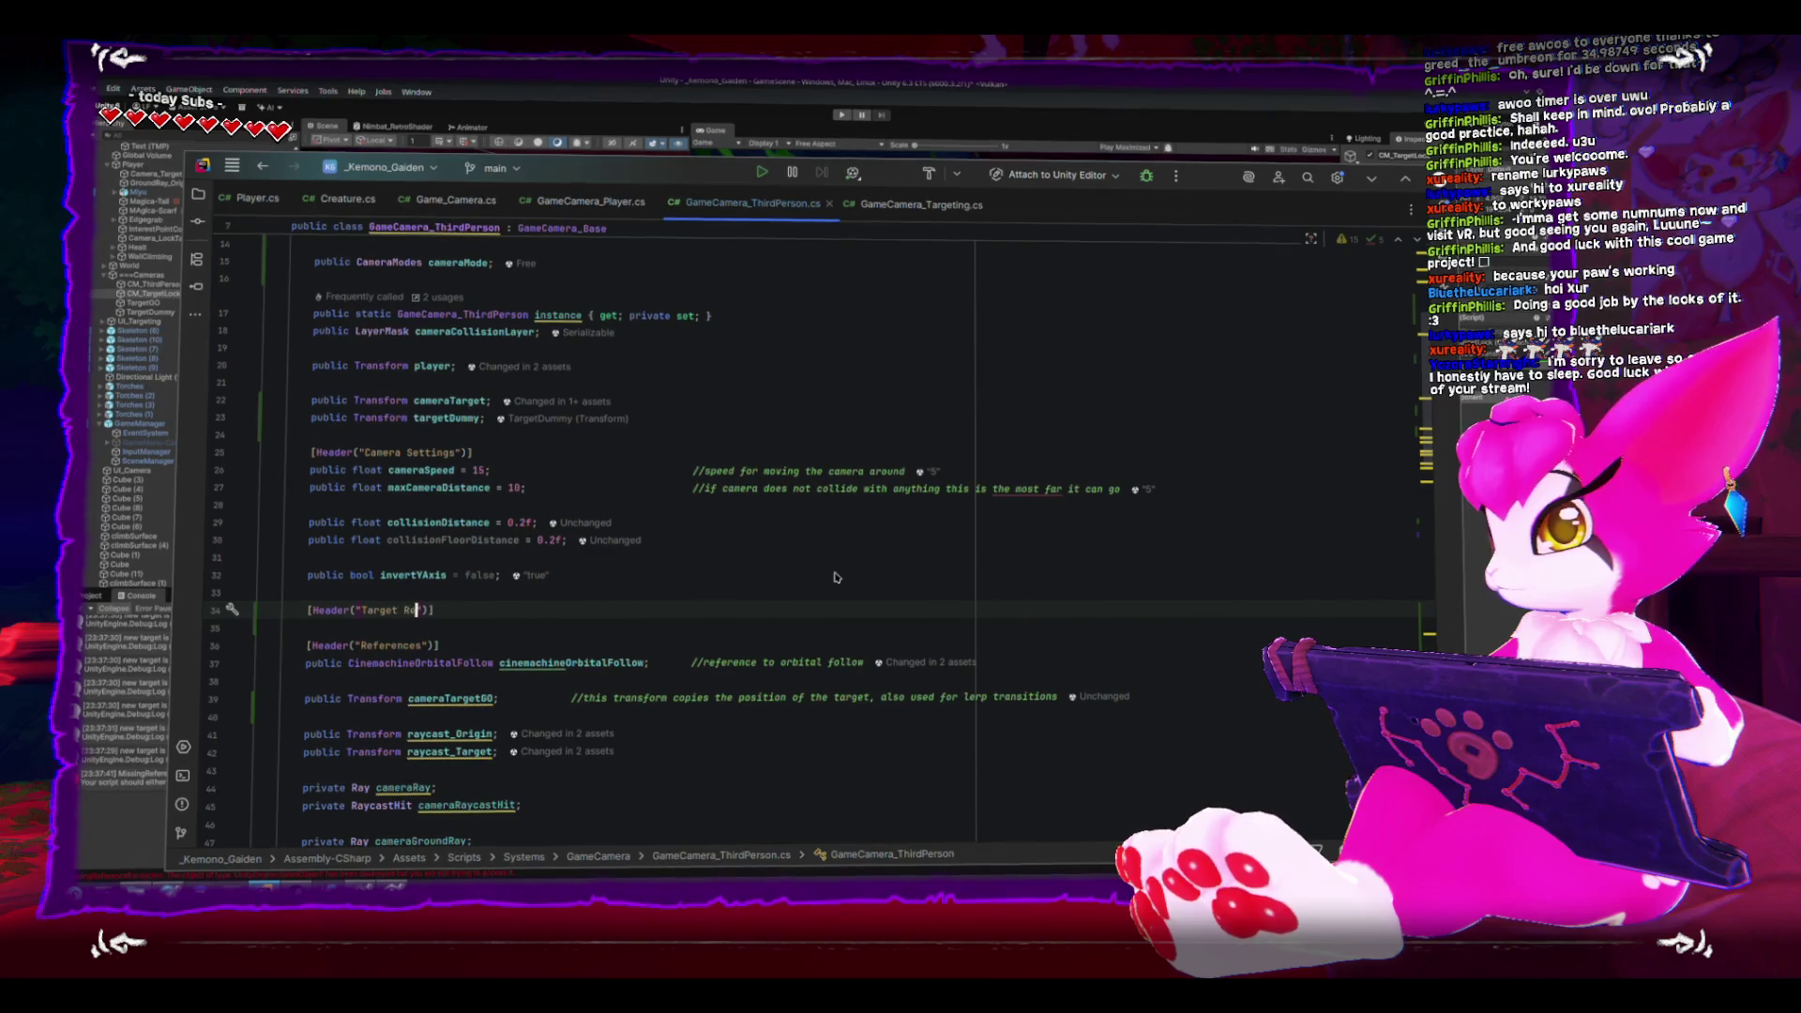
key("BackSpace")
key("BackSpace")
key("BackSpace")
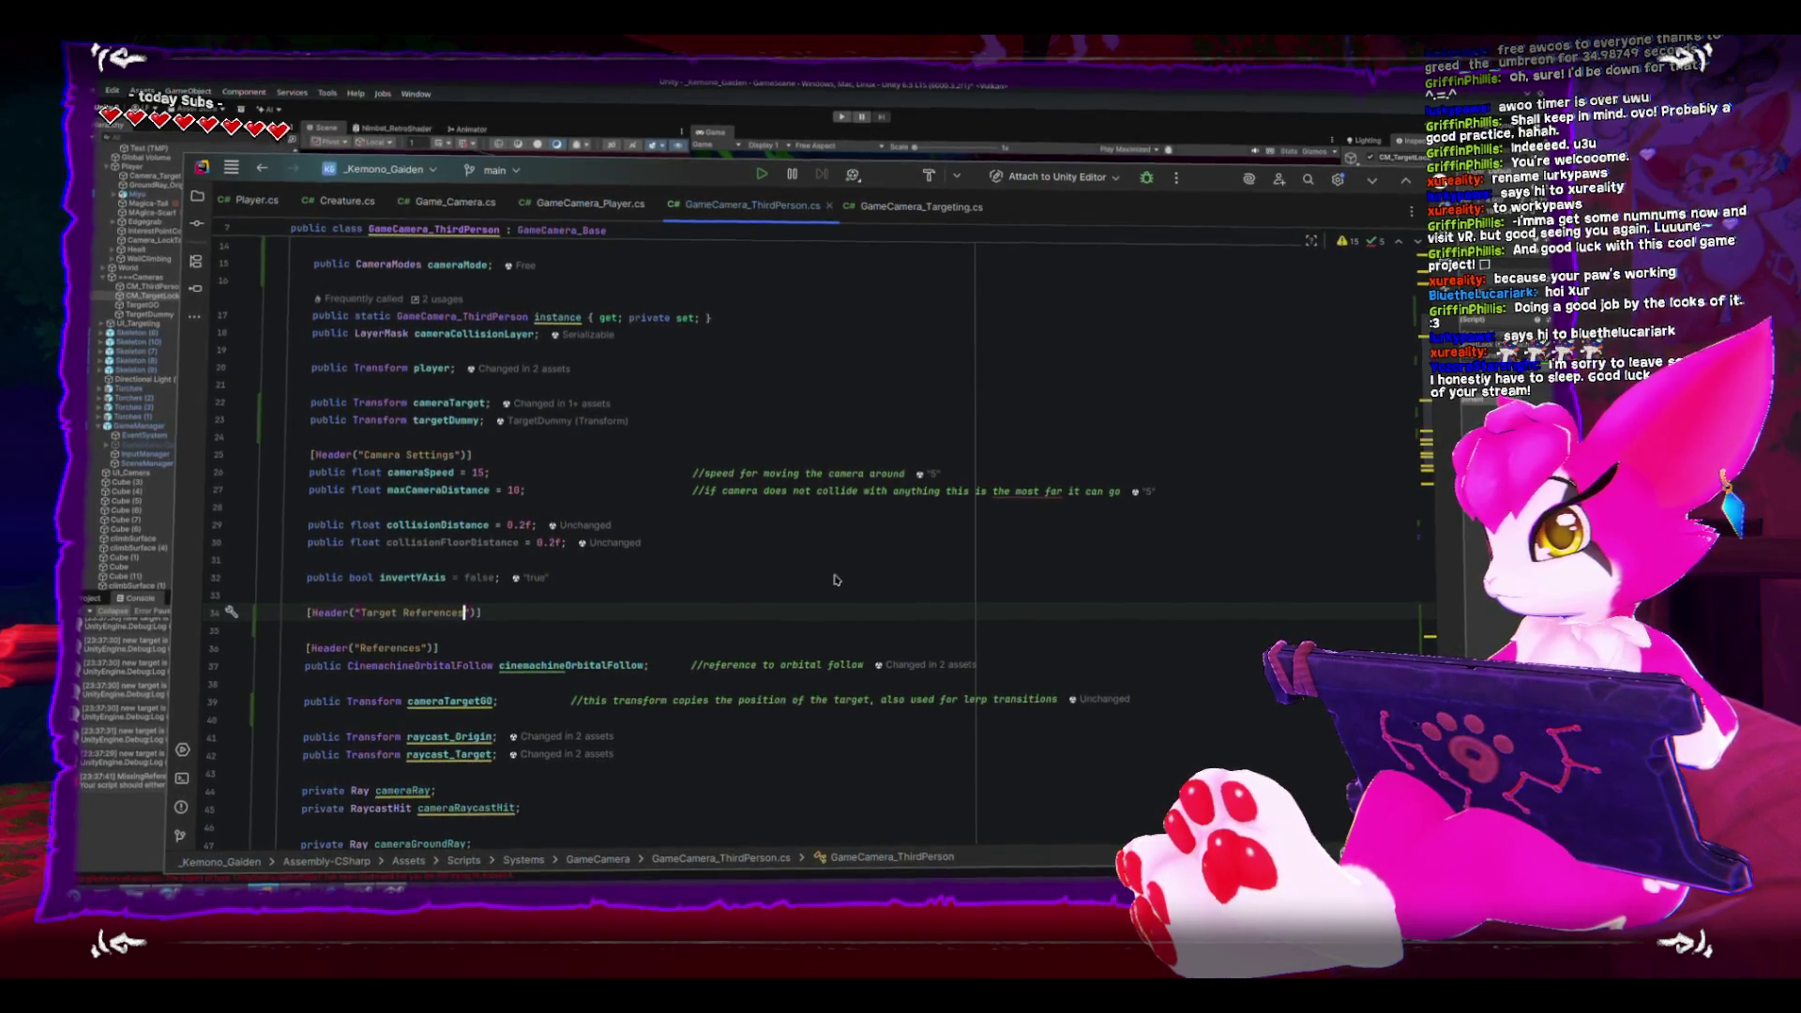
key("Tab")
scroll(291, 542, "down", 3)
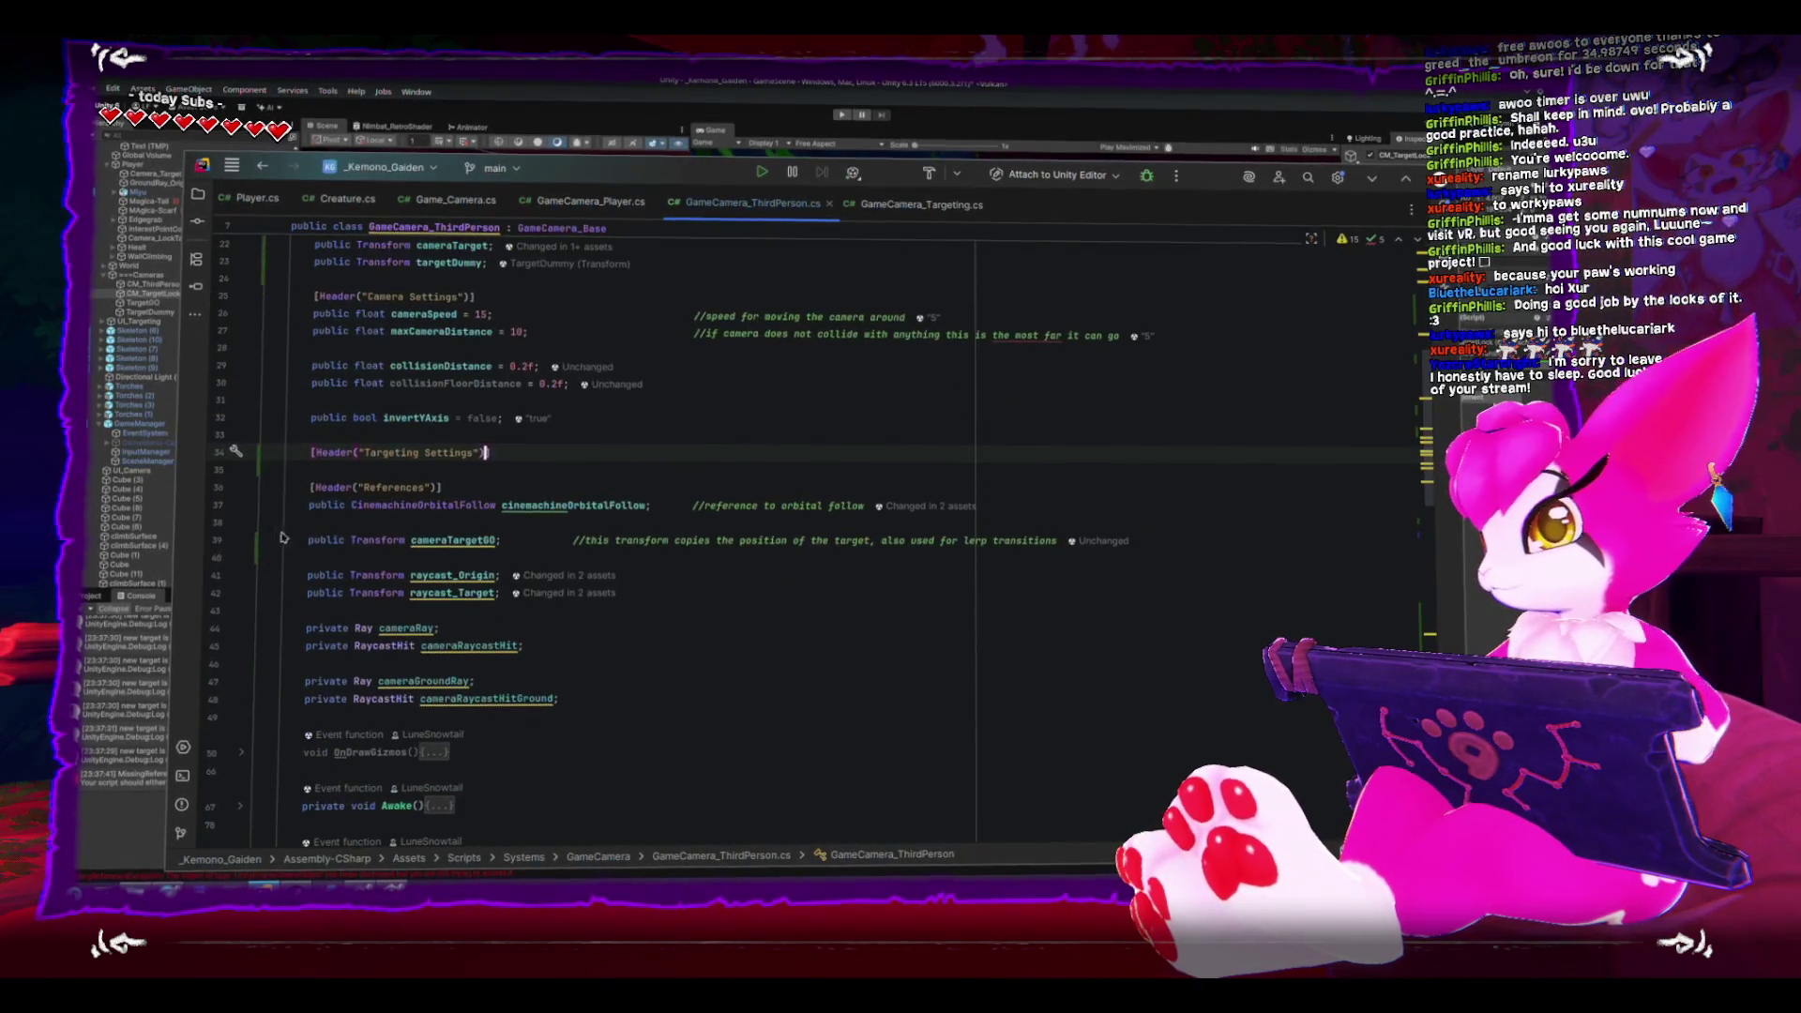
- Move the cameraTargetGO declaration up under the Targeting Settings header
left_click_drag(303, 543, 1184, 546)
key("alt+shift+Up")
key("alt+shift+Up")
key("alt+shift+Up")
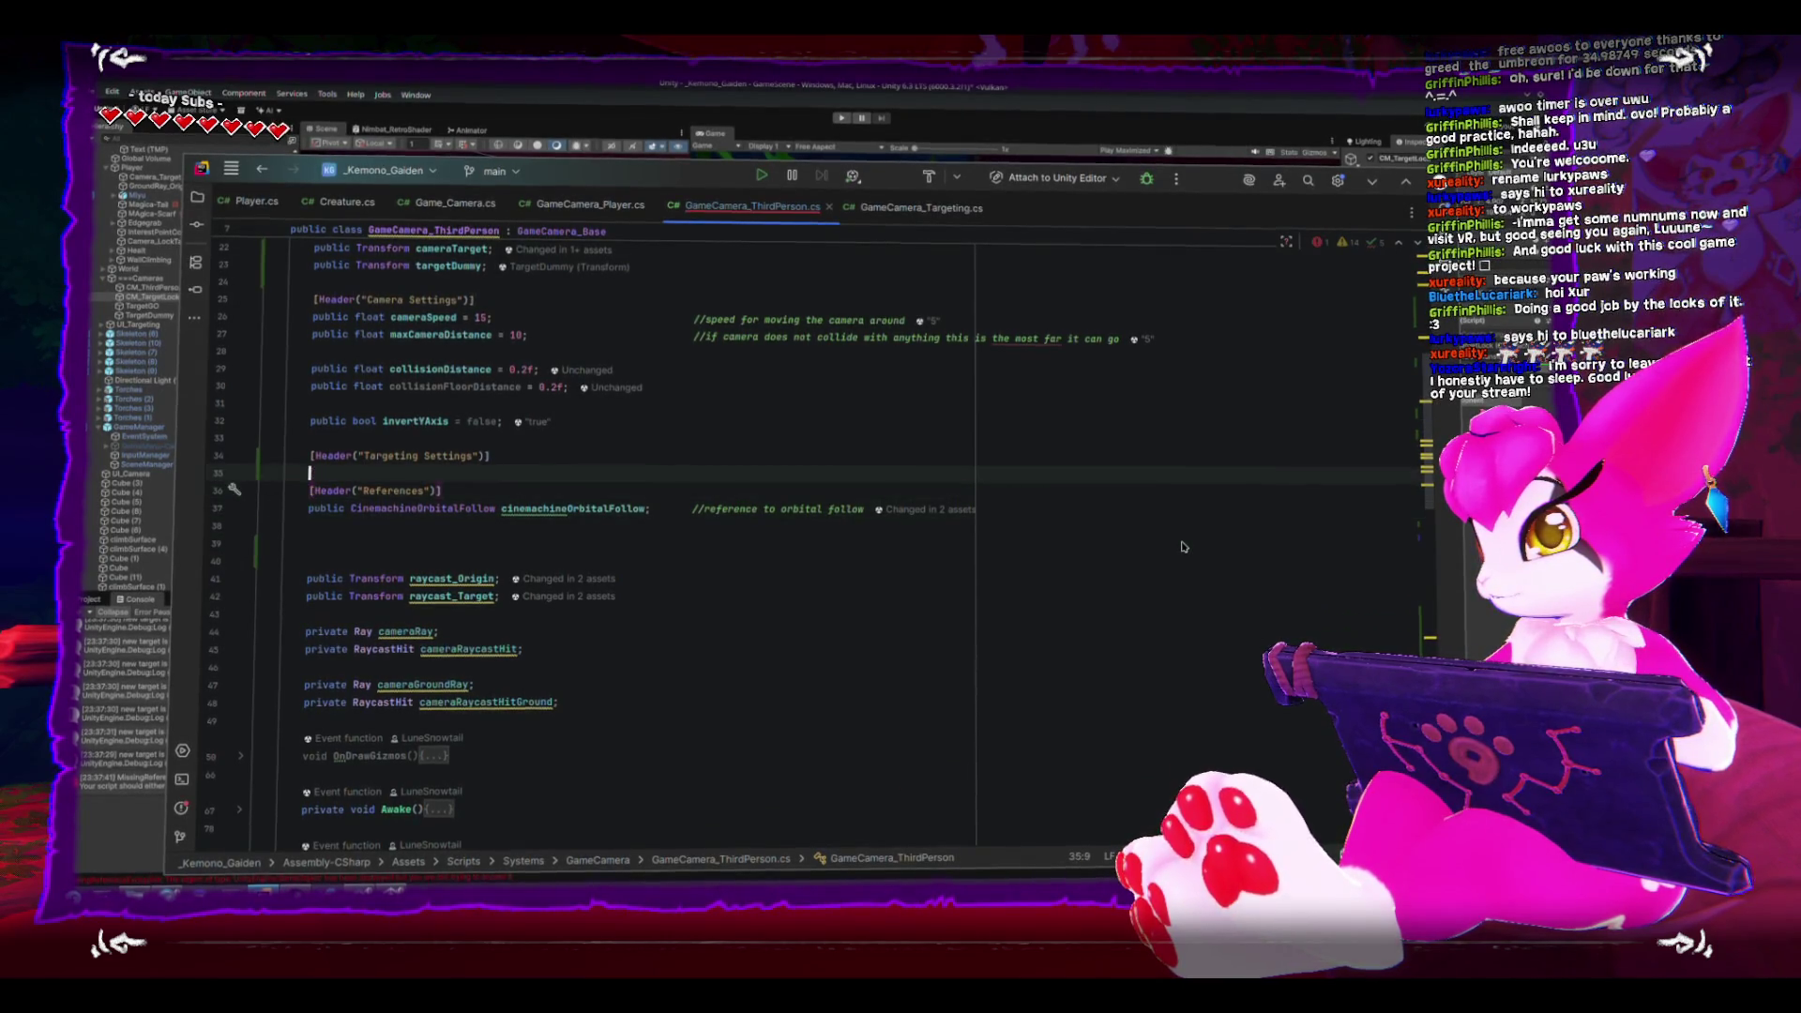
key("Return")
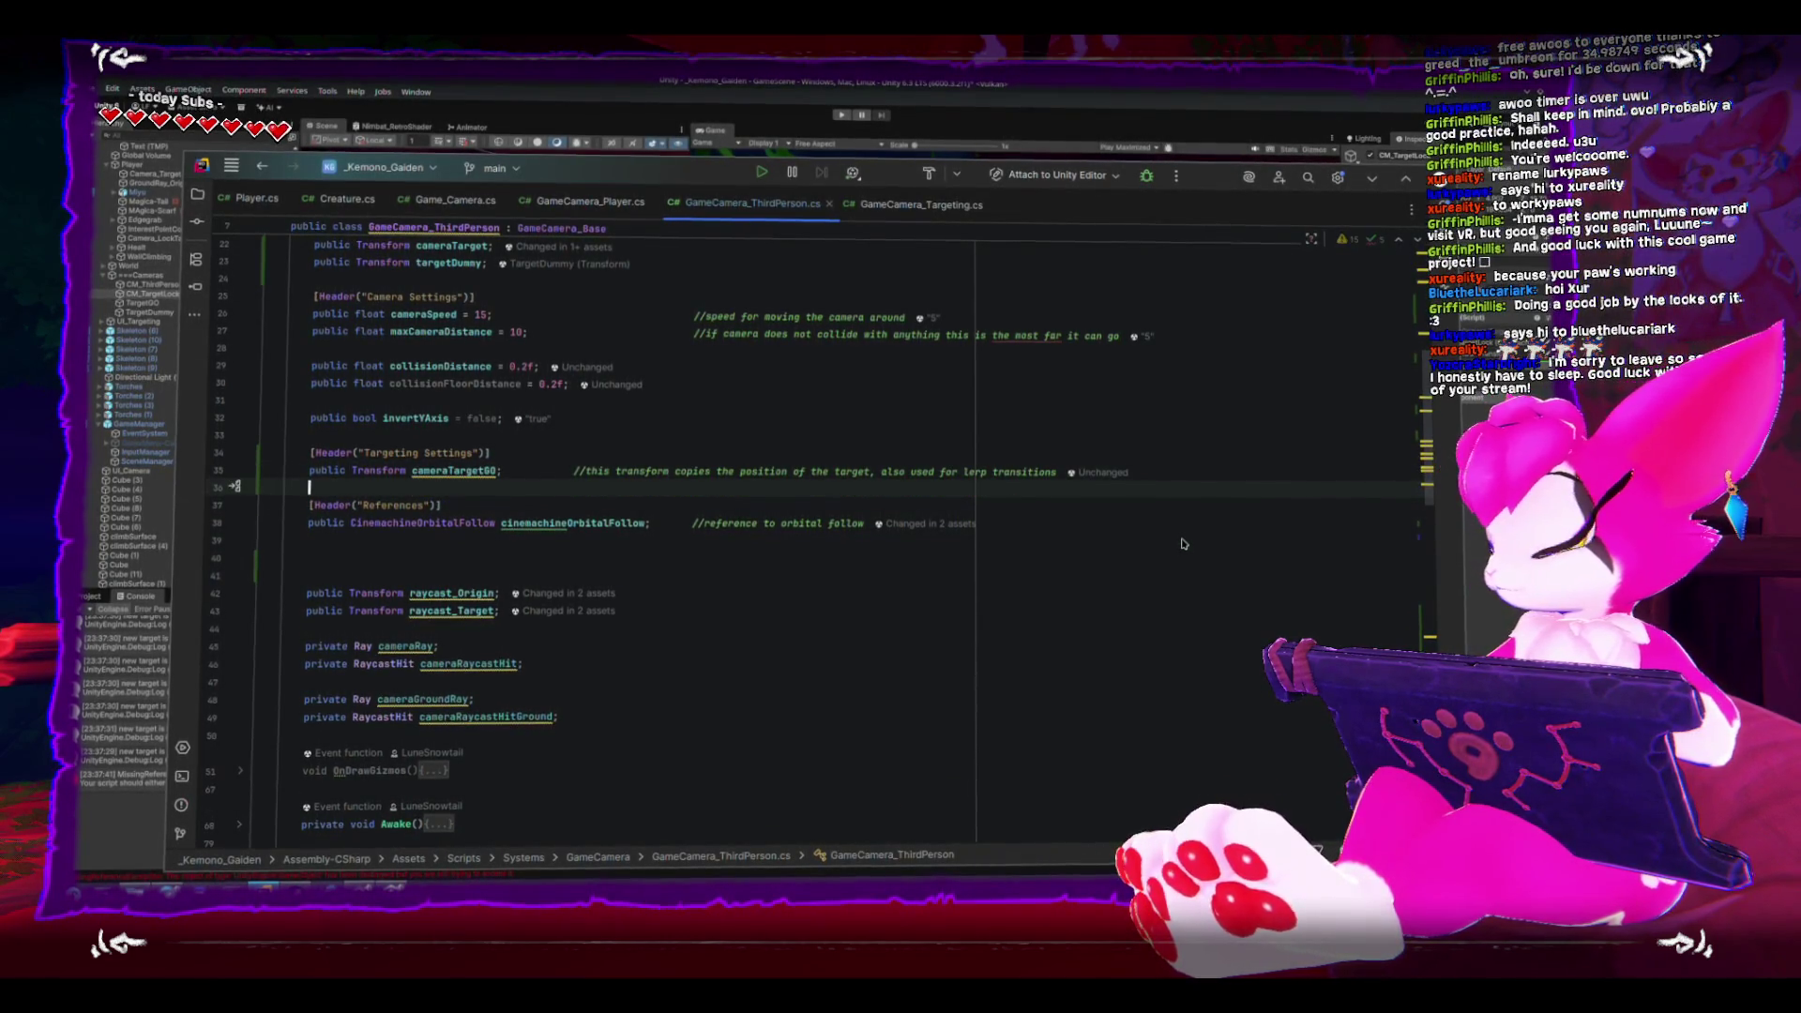
key("BackSpace")
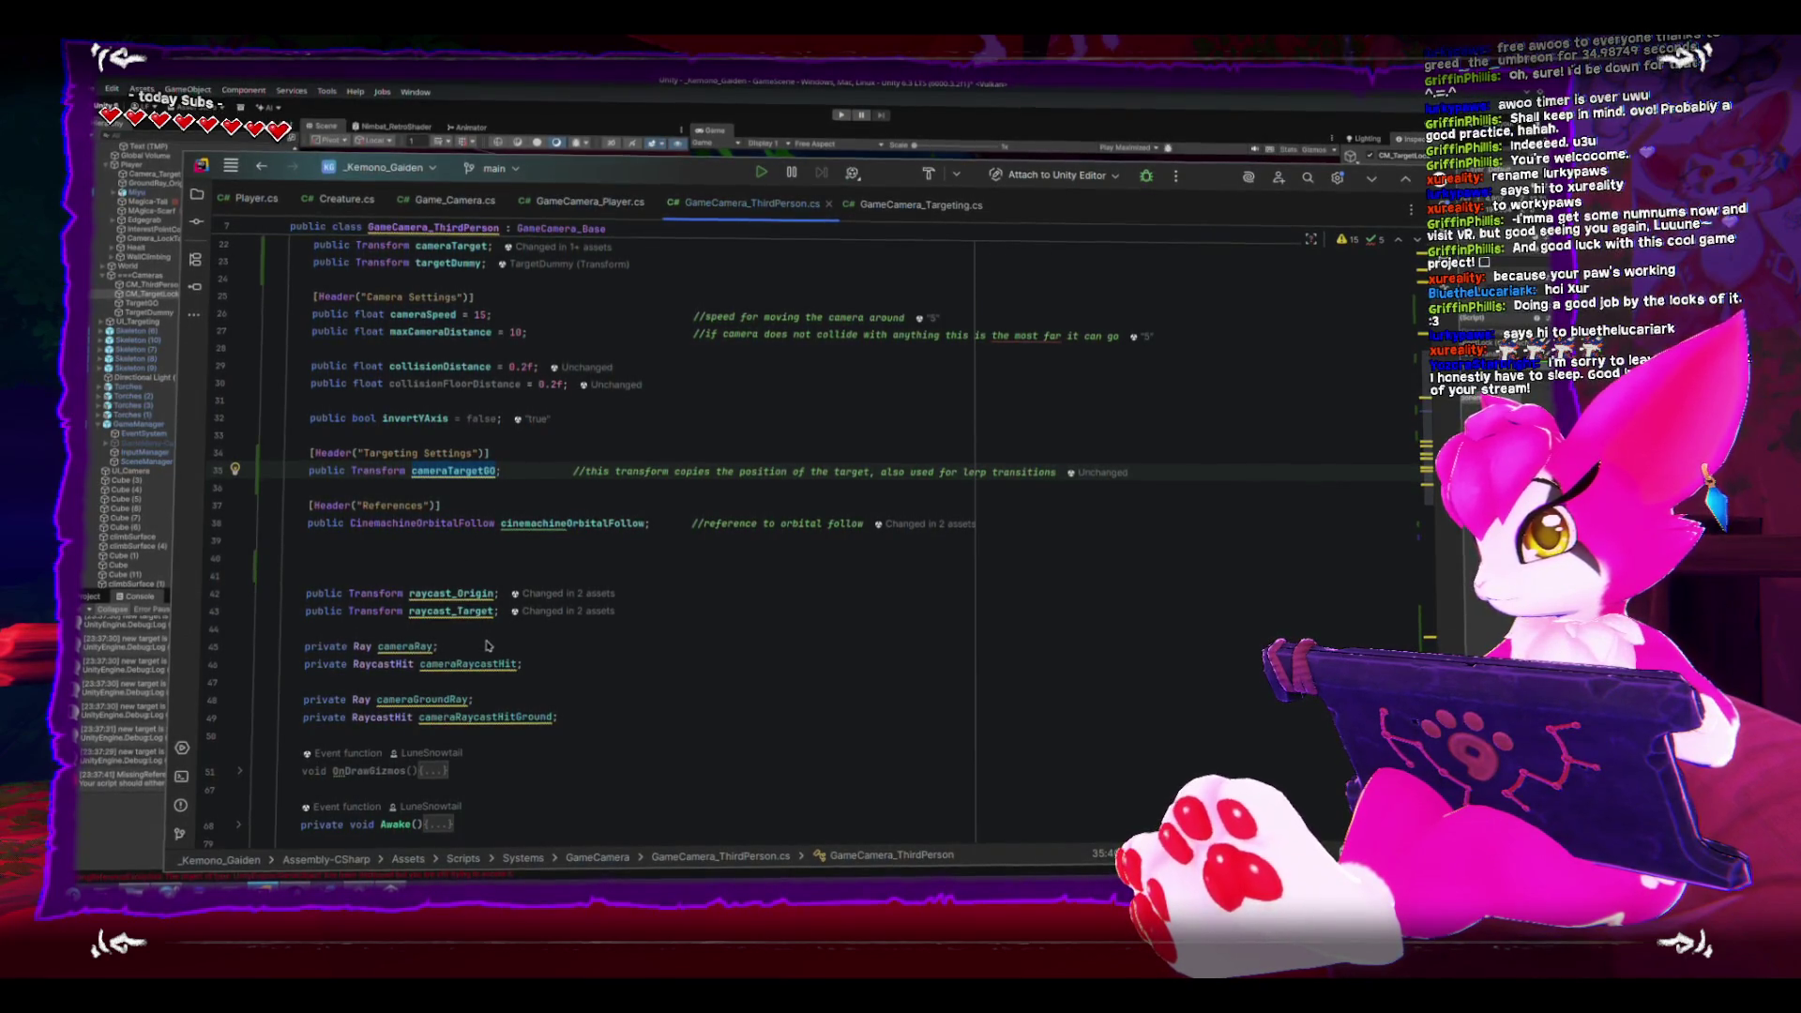
scroll(486, 646, "up", 4)
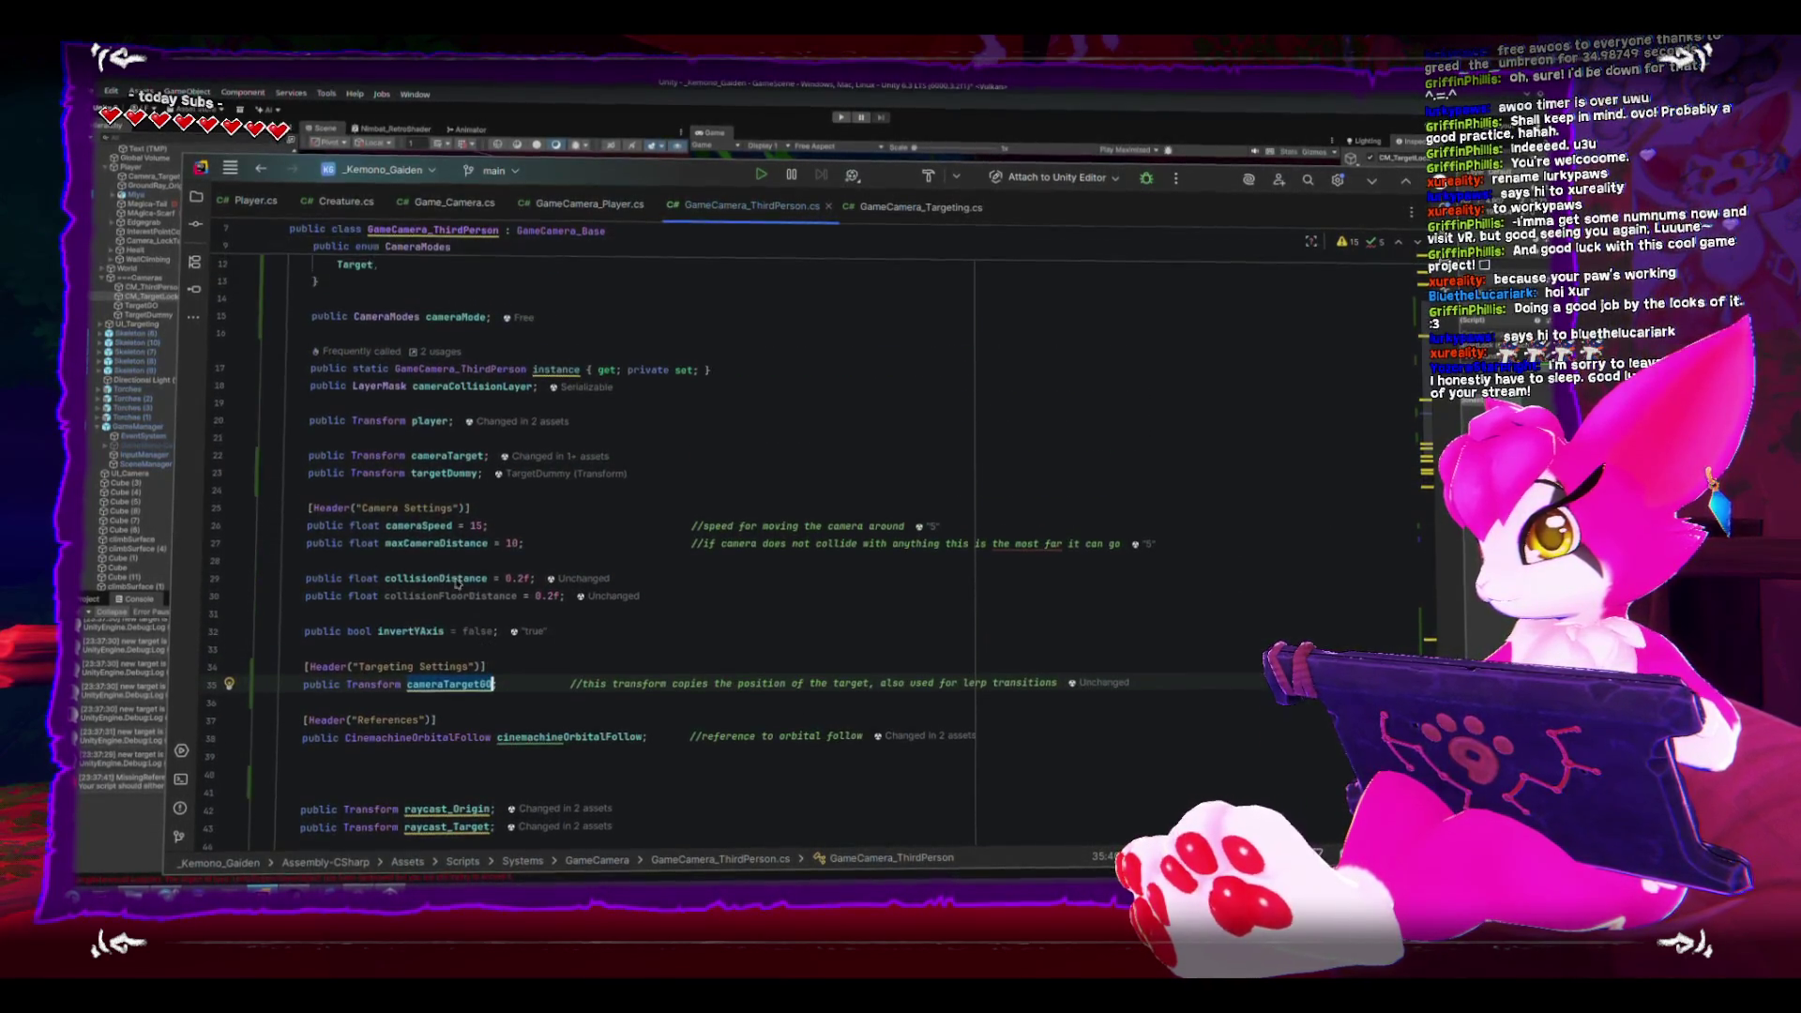
- Cut the cameraTarget and targetDummy declarations and paste them below cameraTargetGO
mouse_move(308, 456)
left_mouse_down()
mouse_move(610, 466)
mouse_move(681, 490)
left_mouse_up()
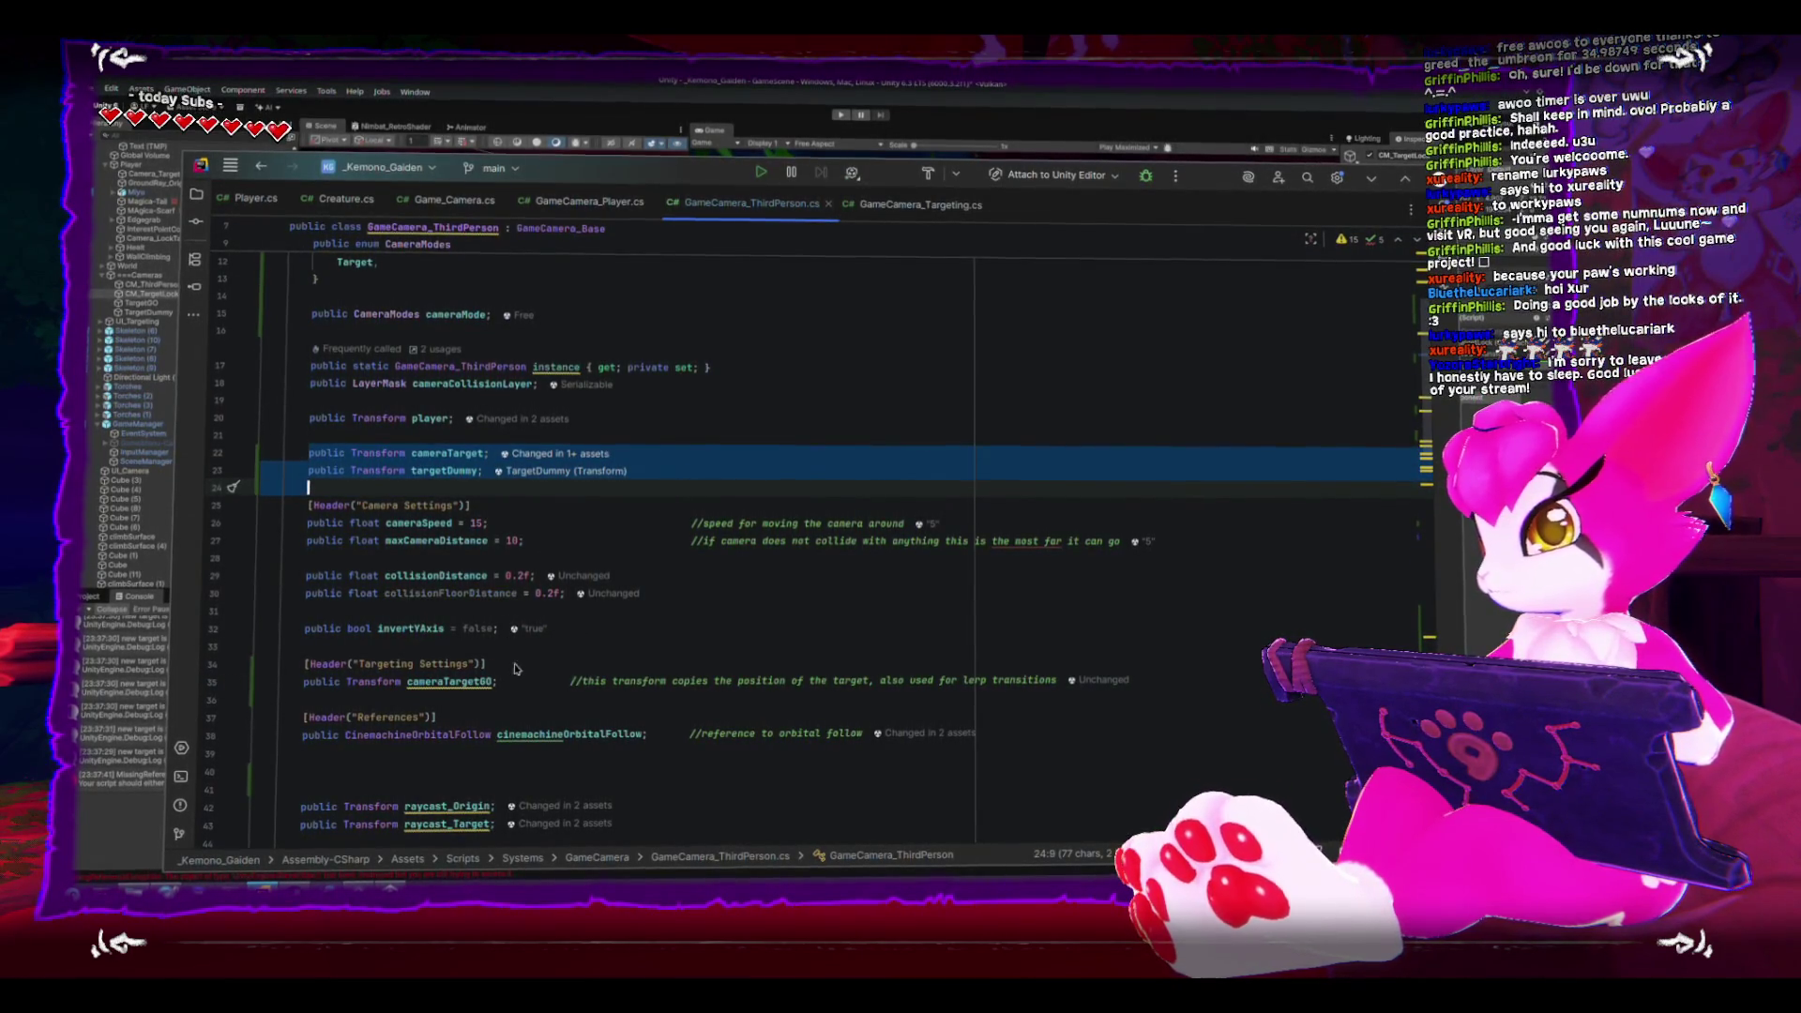
key("ctrl+x")
left_click(547, 666)
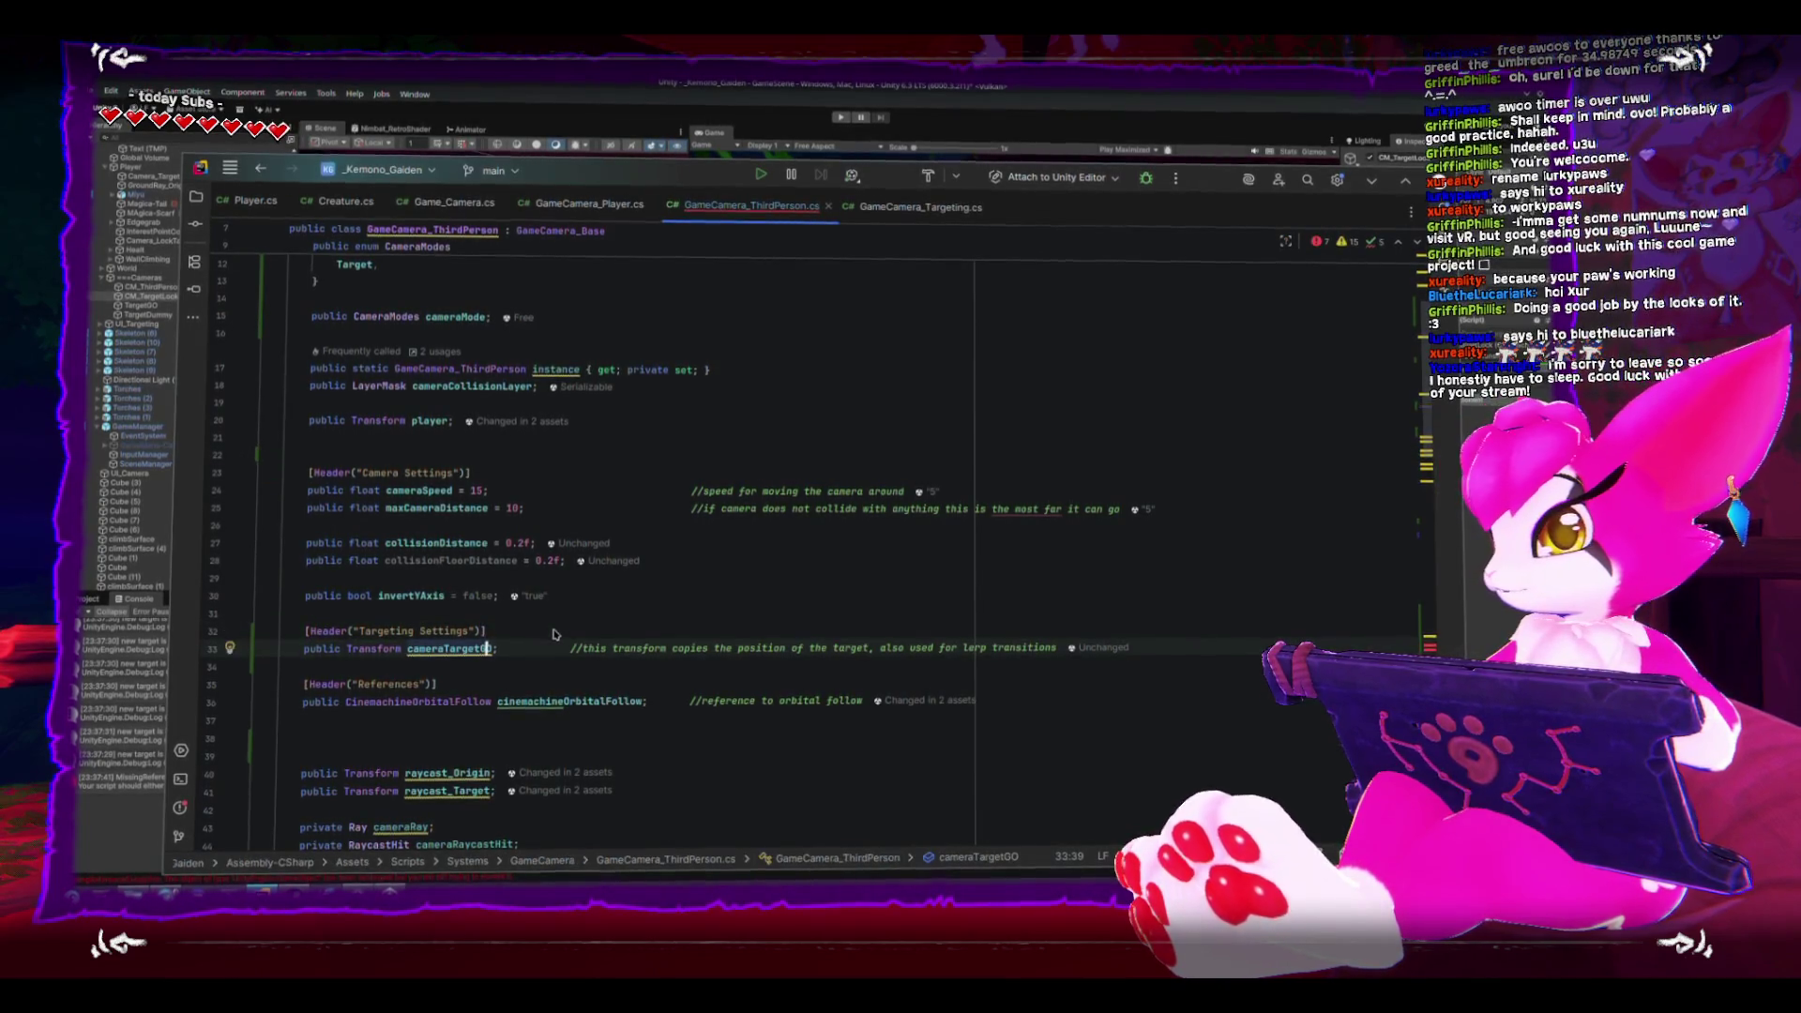
key("ctrl+v")
- Fix the transitionTime and transitionTimer comments and comment lerpStart as the switched-from target's latest position
left_click(569, 684)
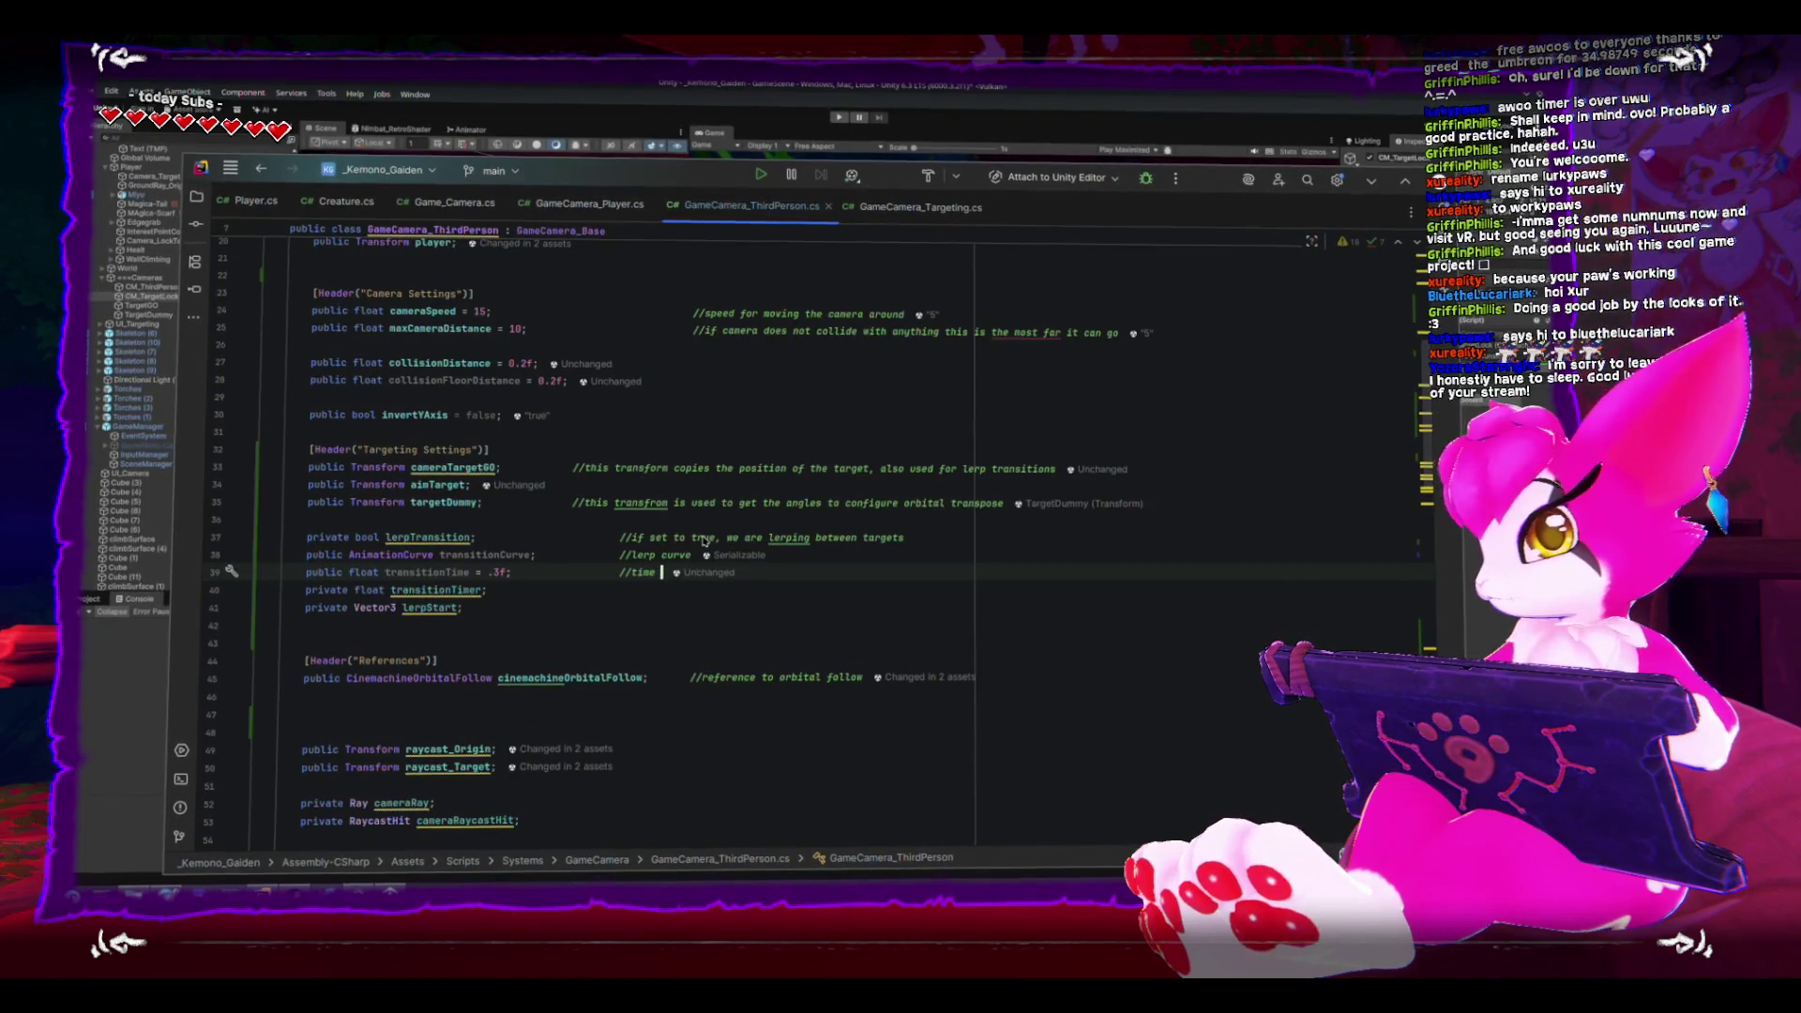
key("BackSpace")
key("BackSpace")
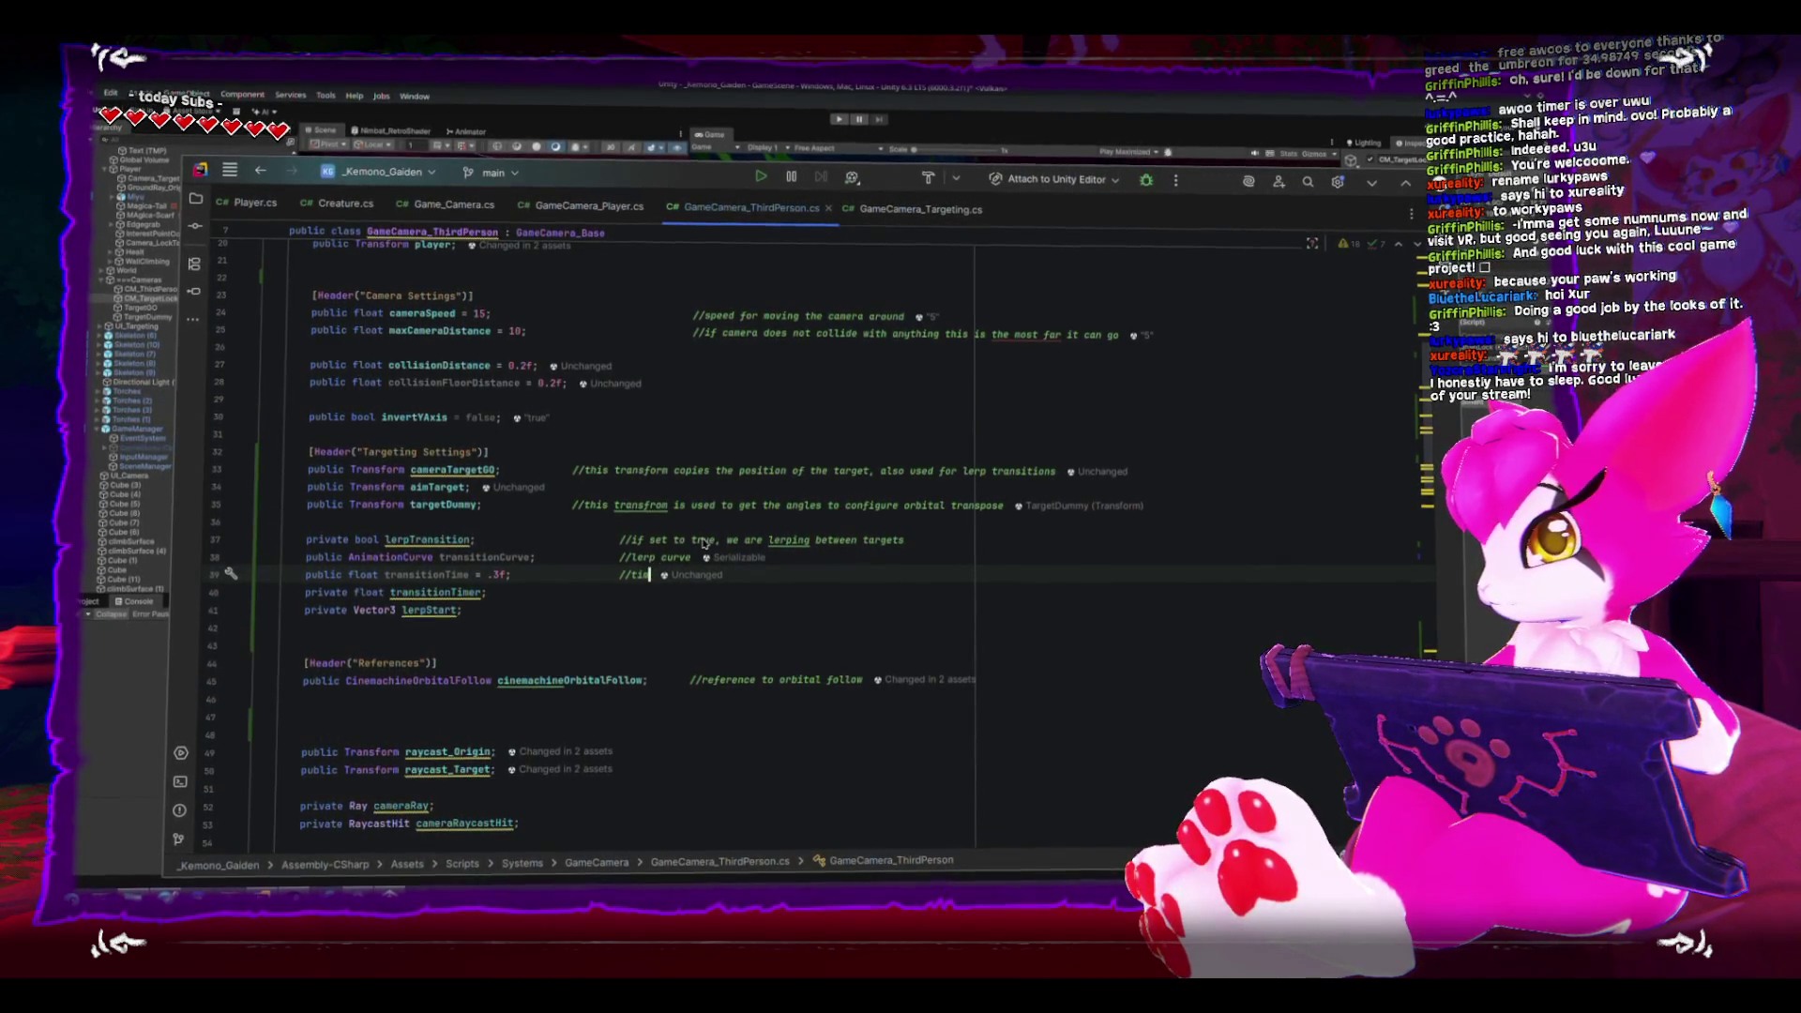
type("lenf")
key("BackSpace")
key("BackSpace")
key("BackSpace")
type("e to transition from")
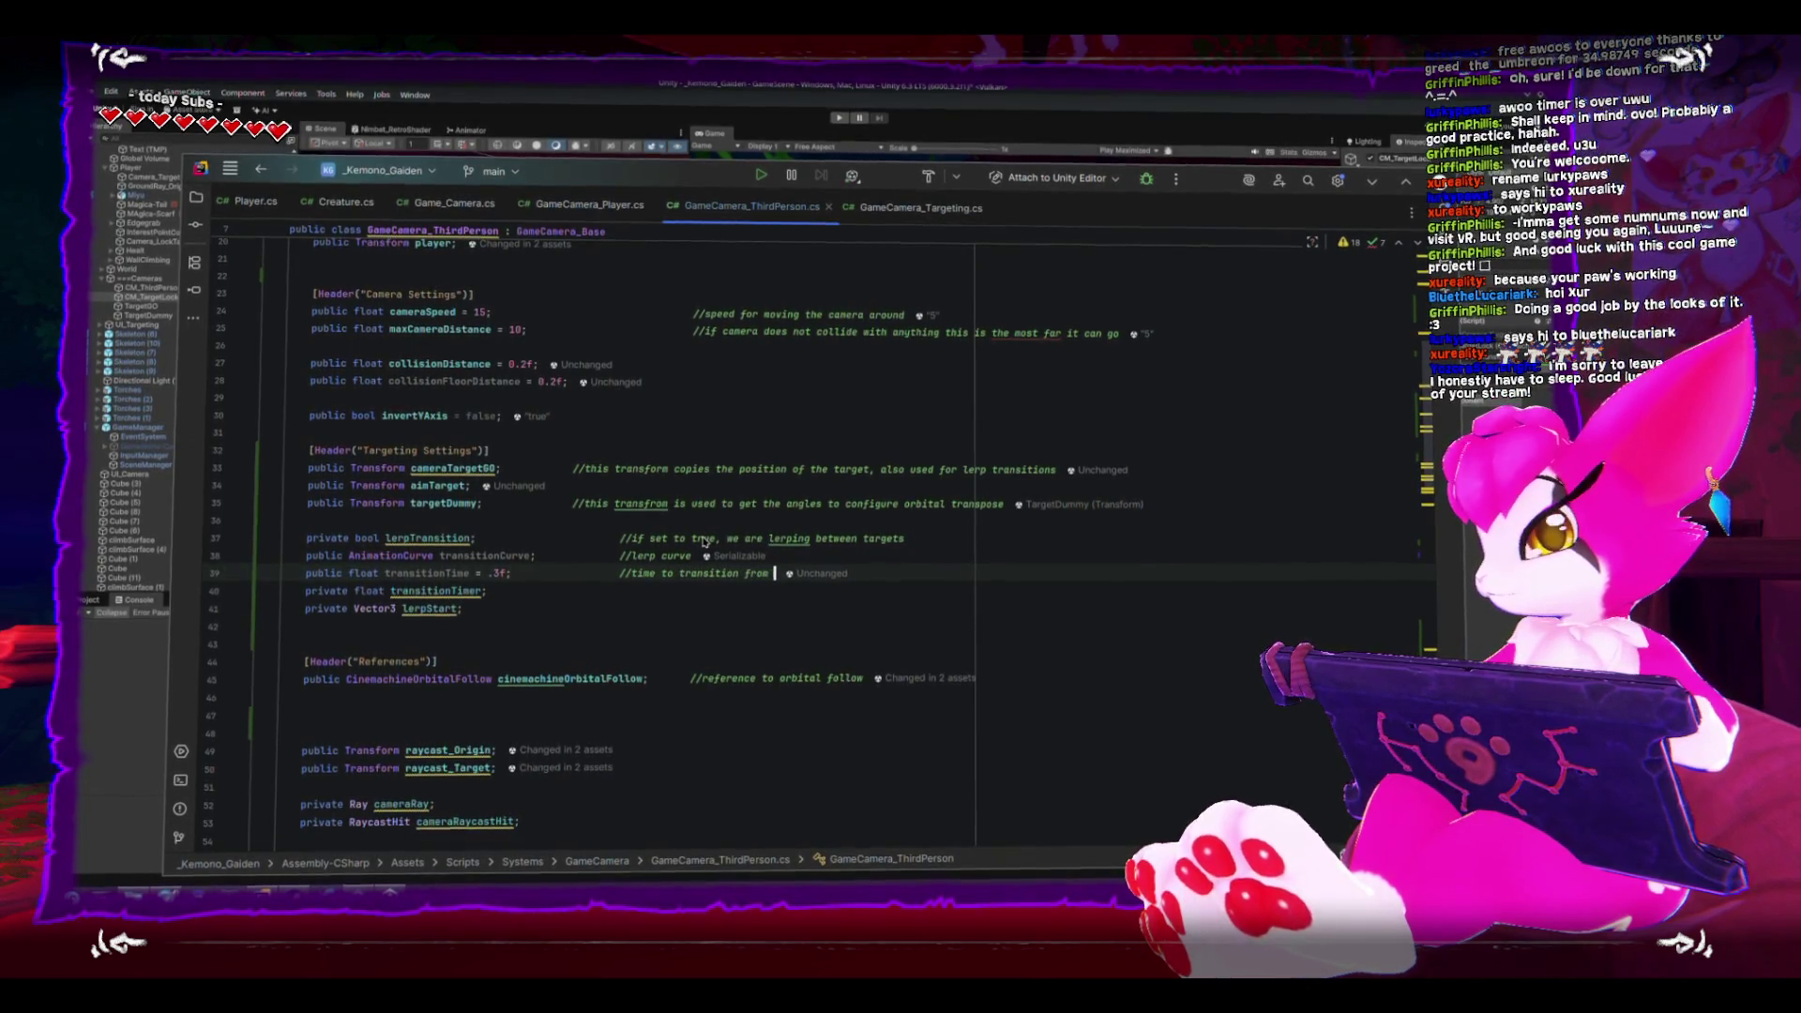
type("one to")
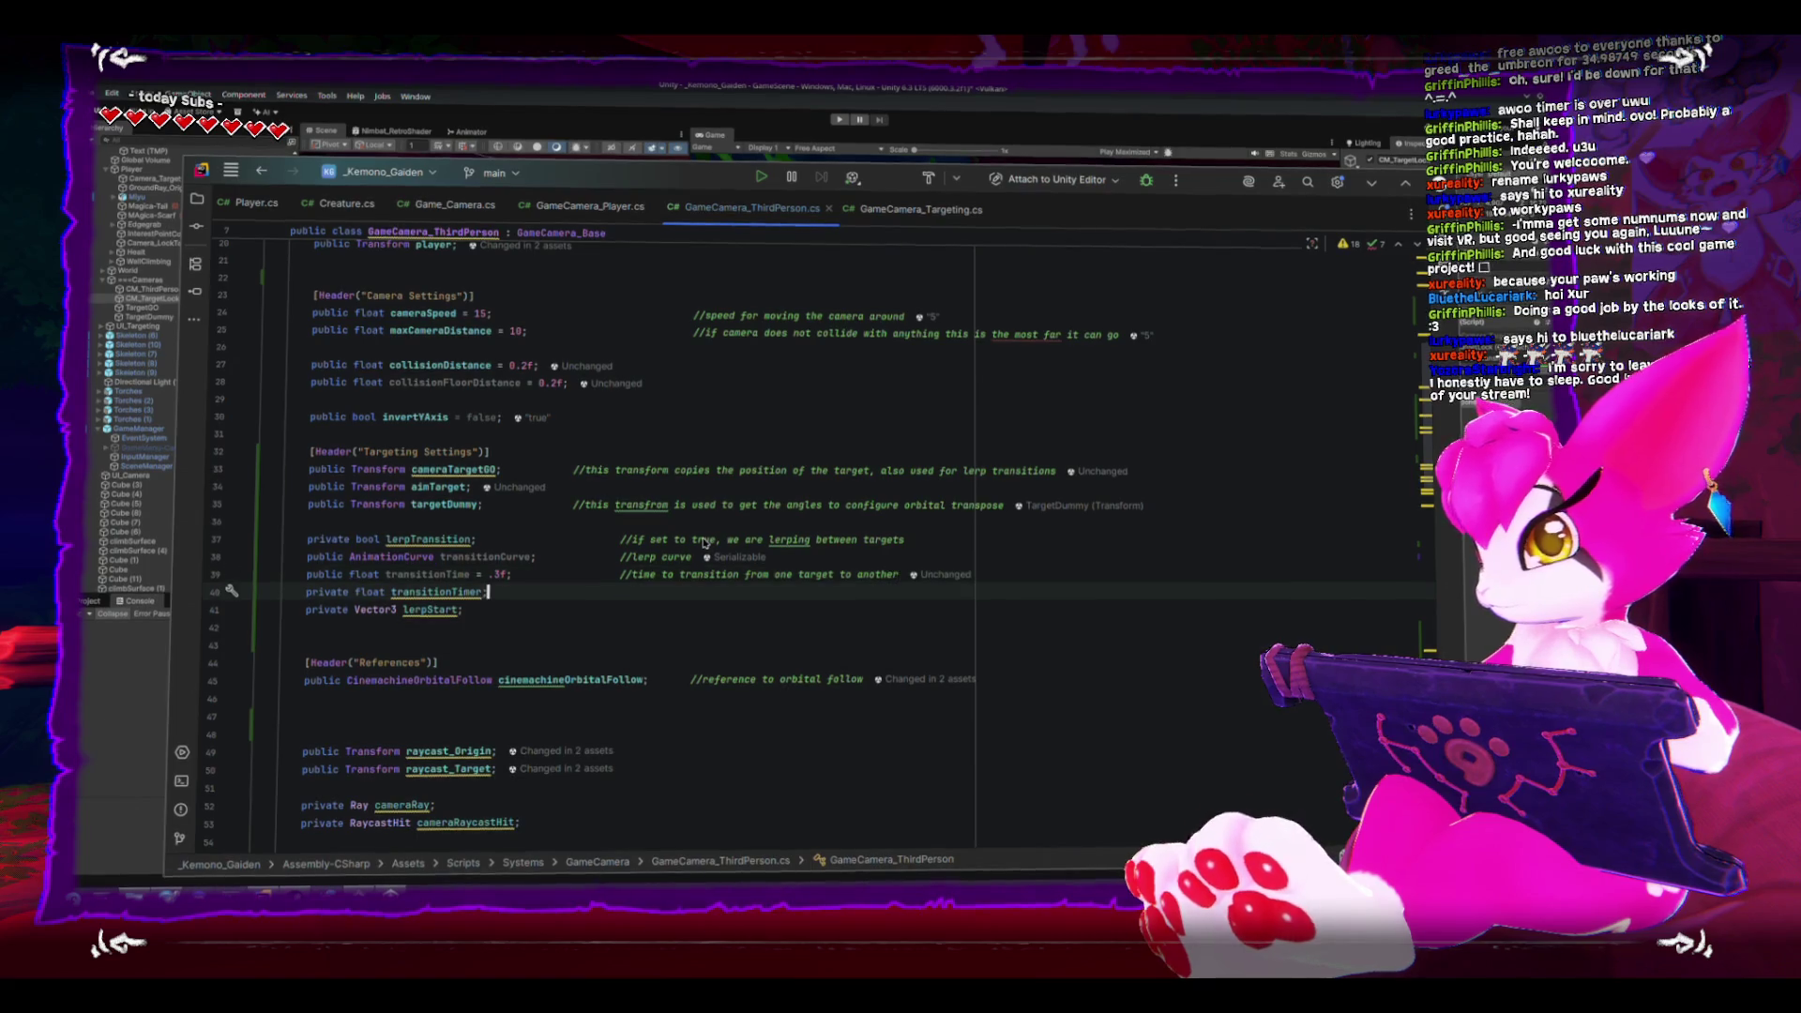
key("Down")
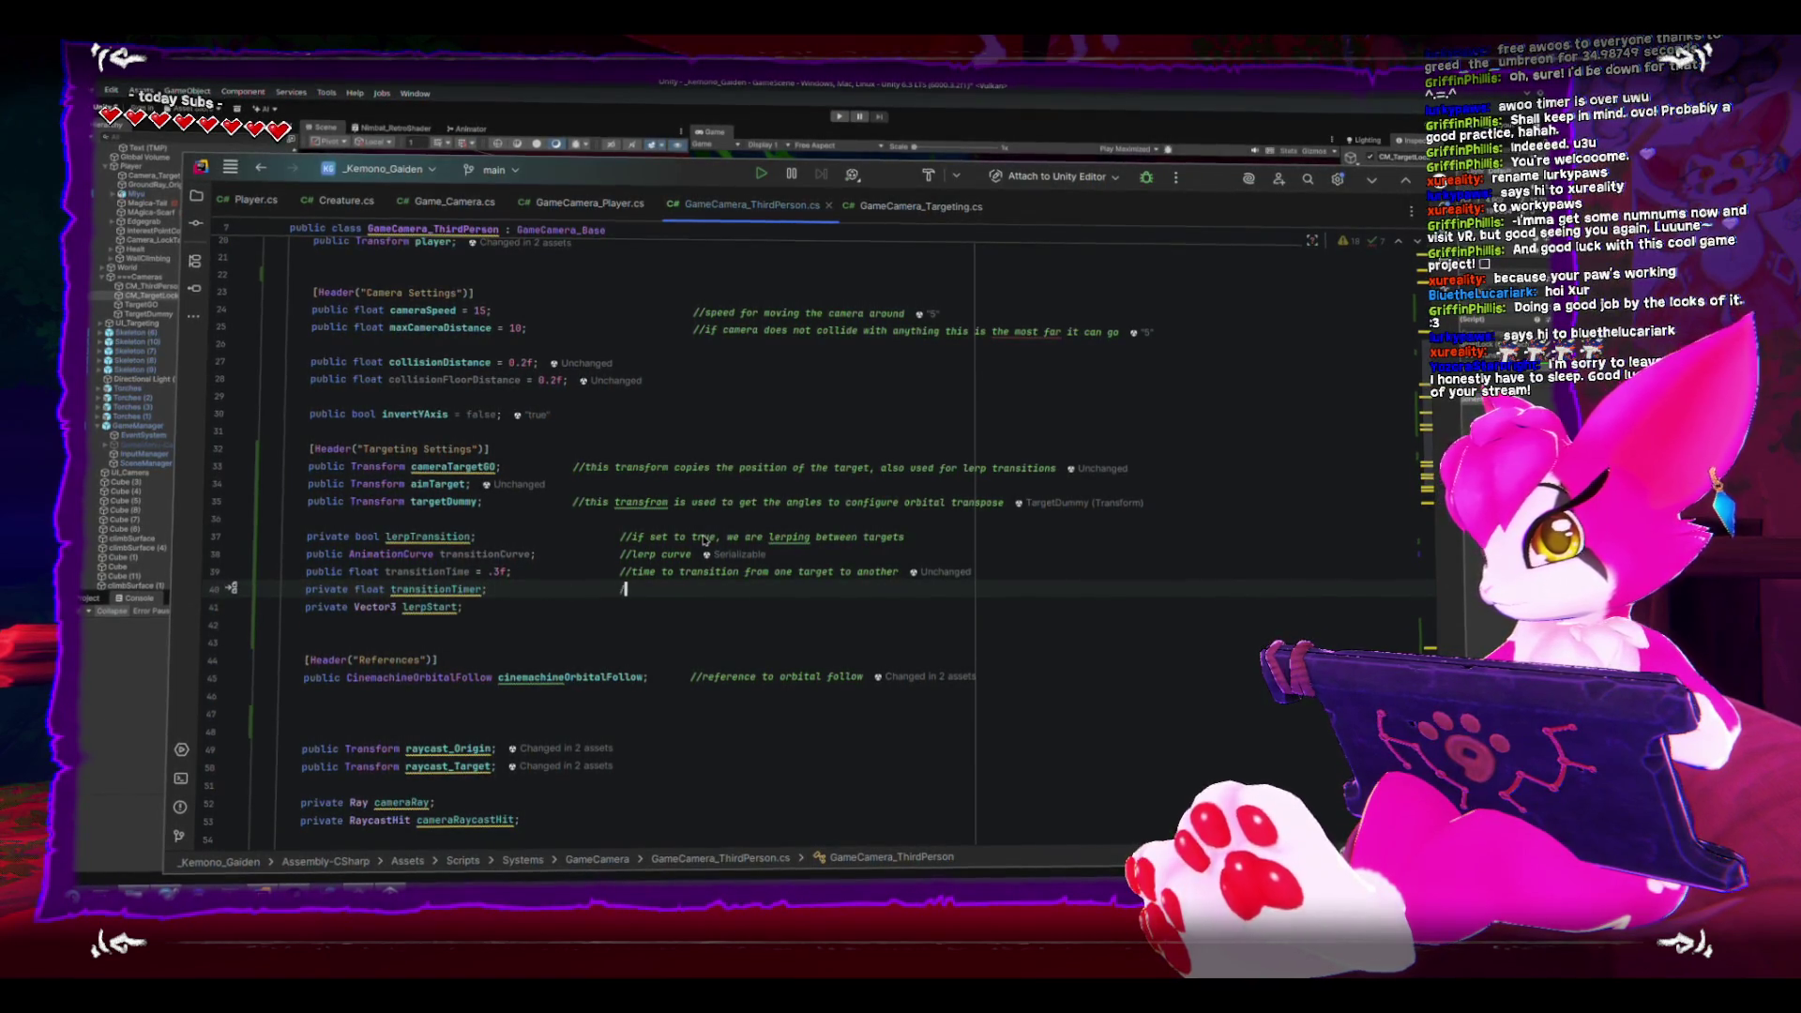
type("tran")
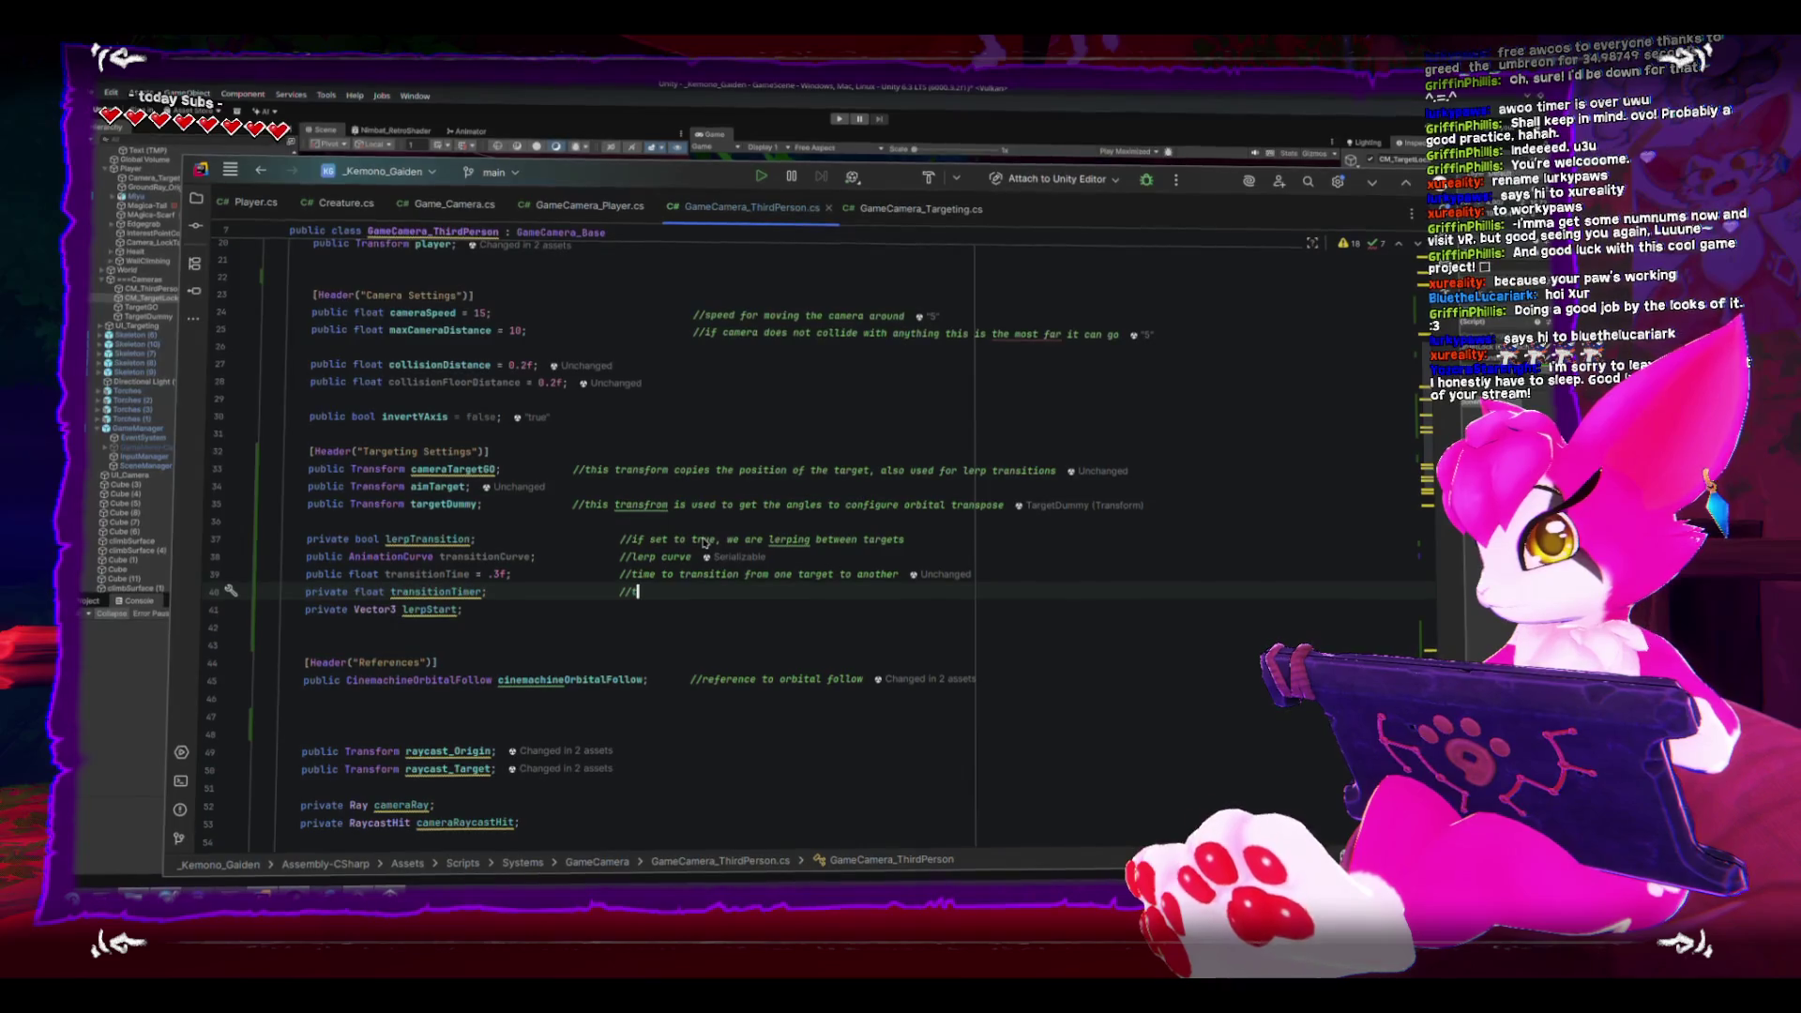
type("sition")
key("Down")
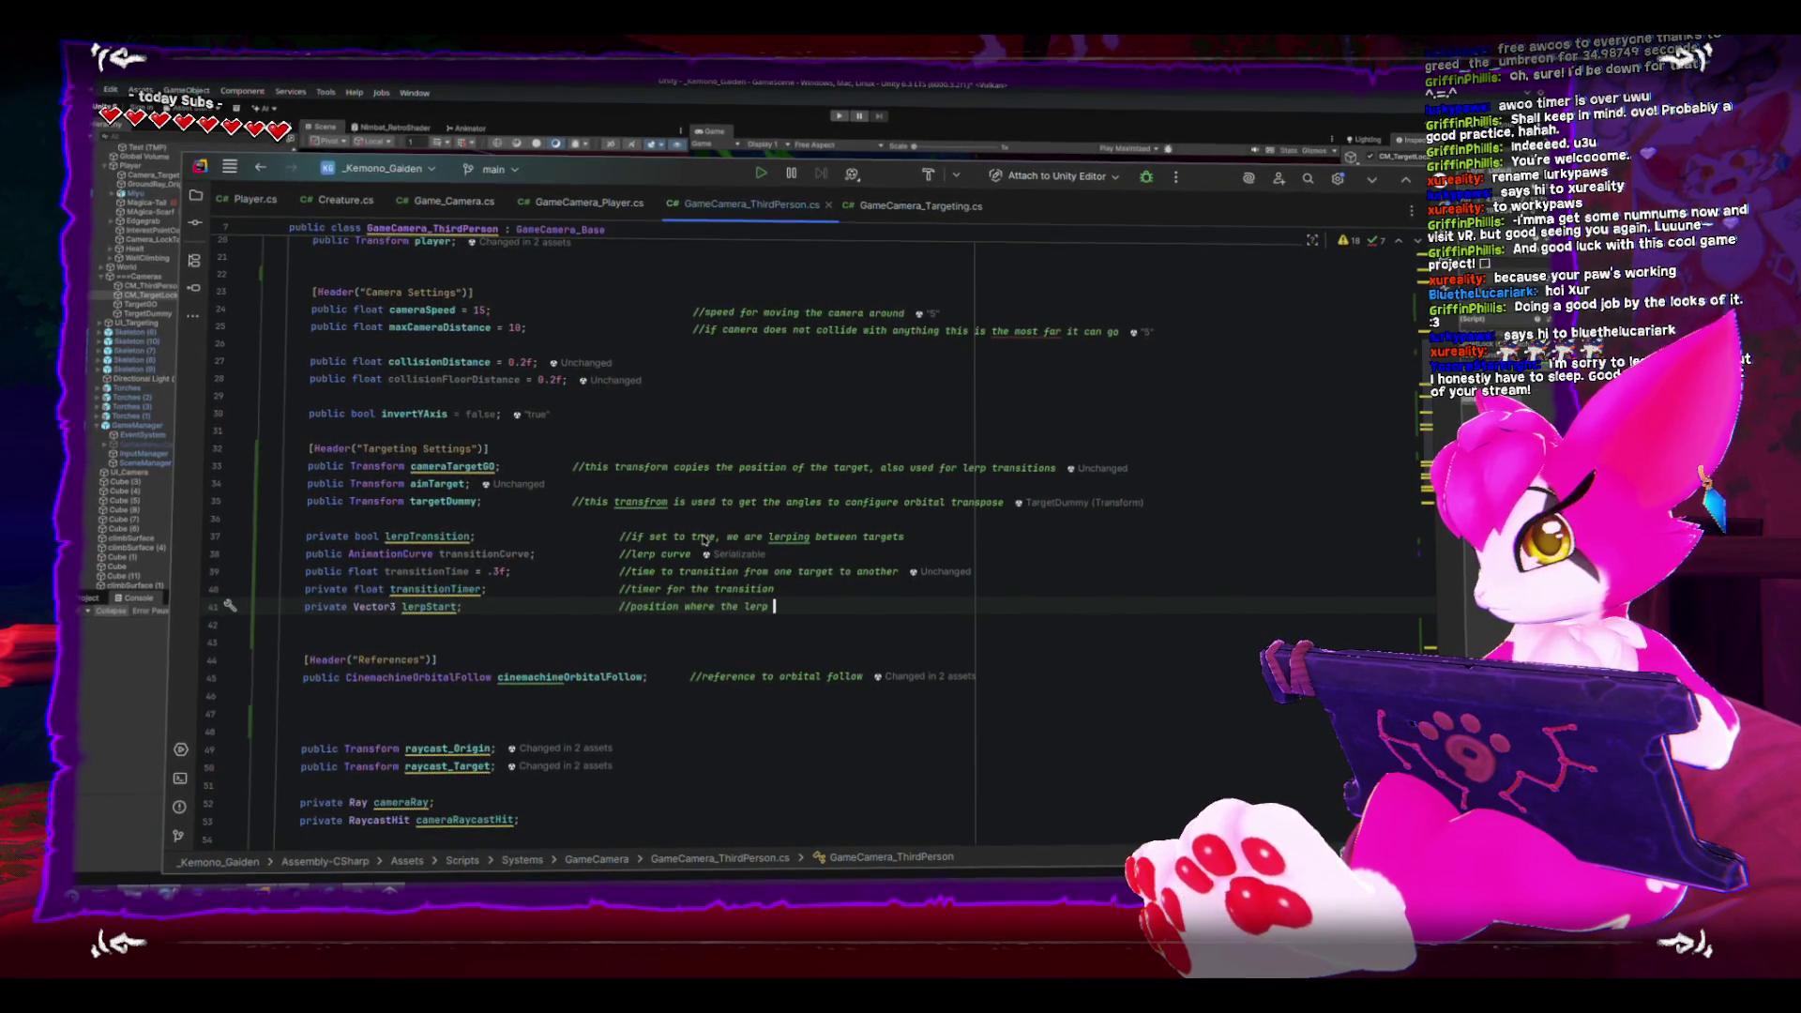
type("starts, usua")
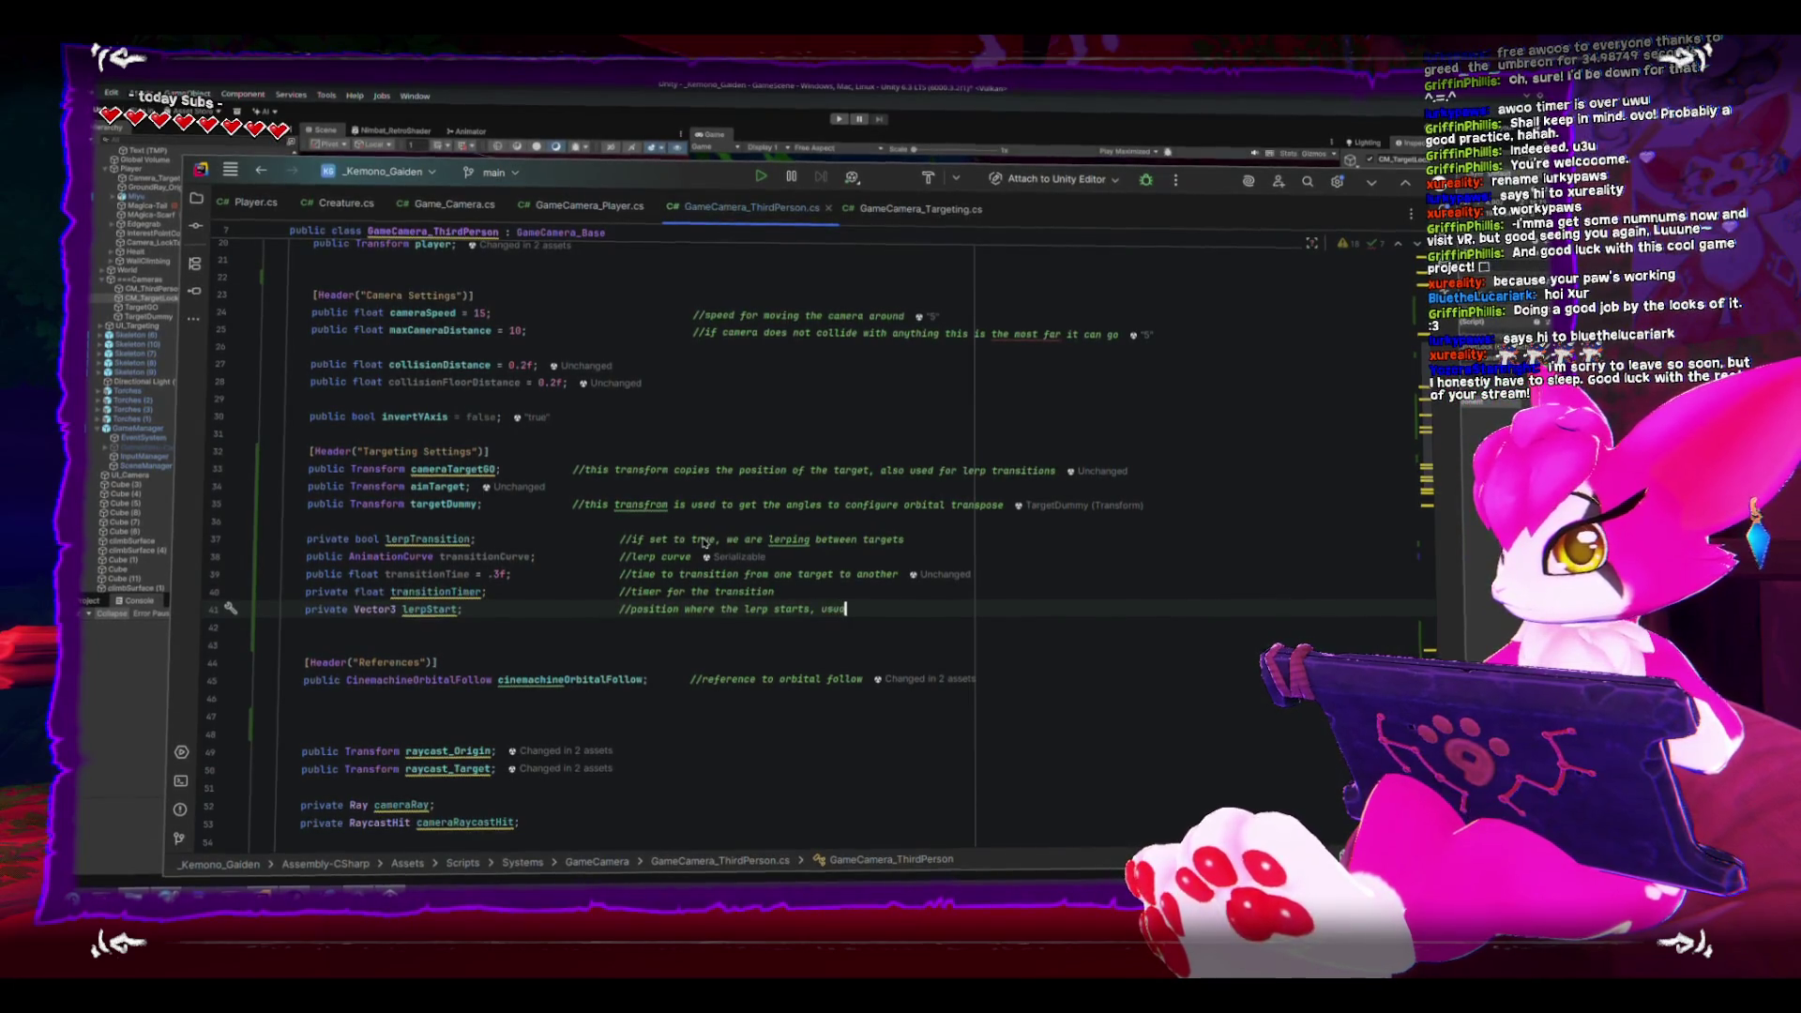
type("lly ")
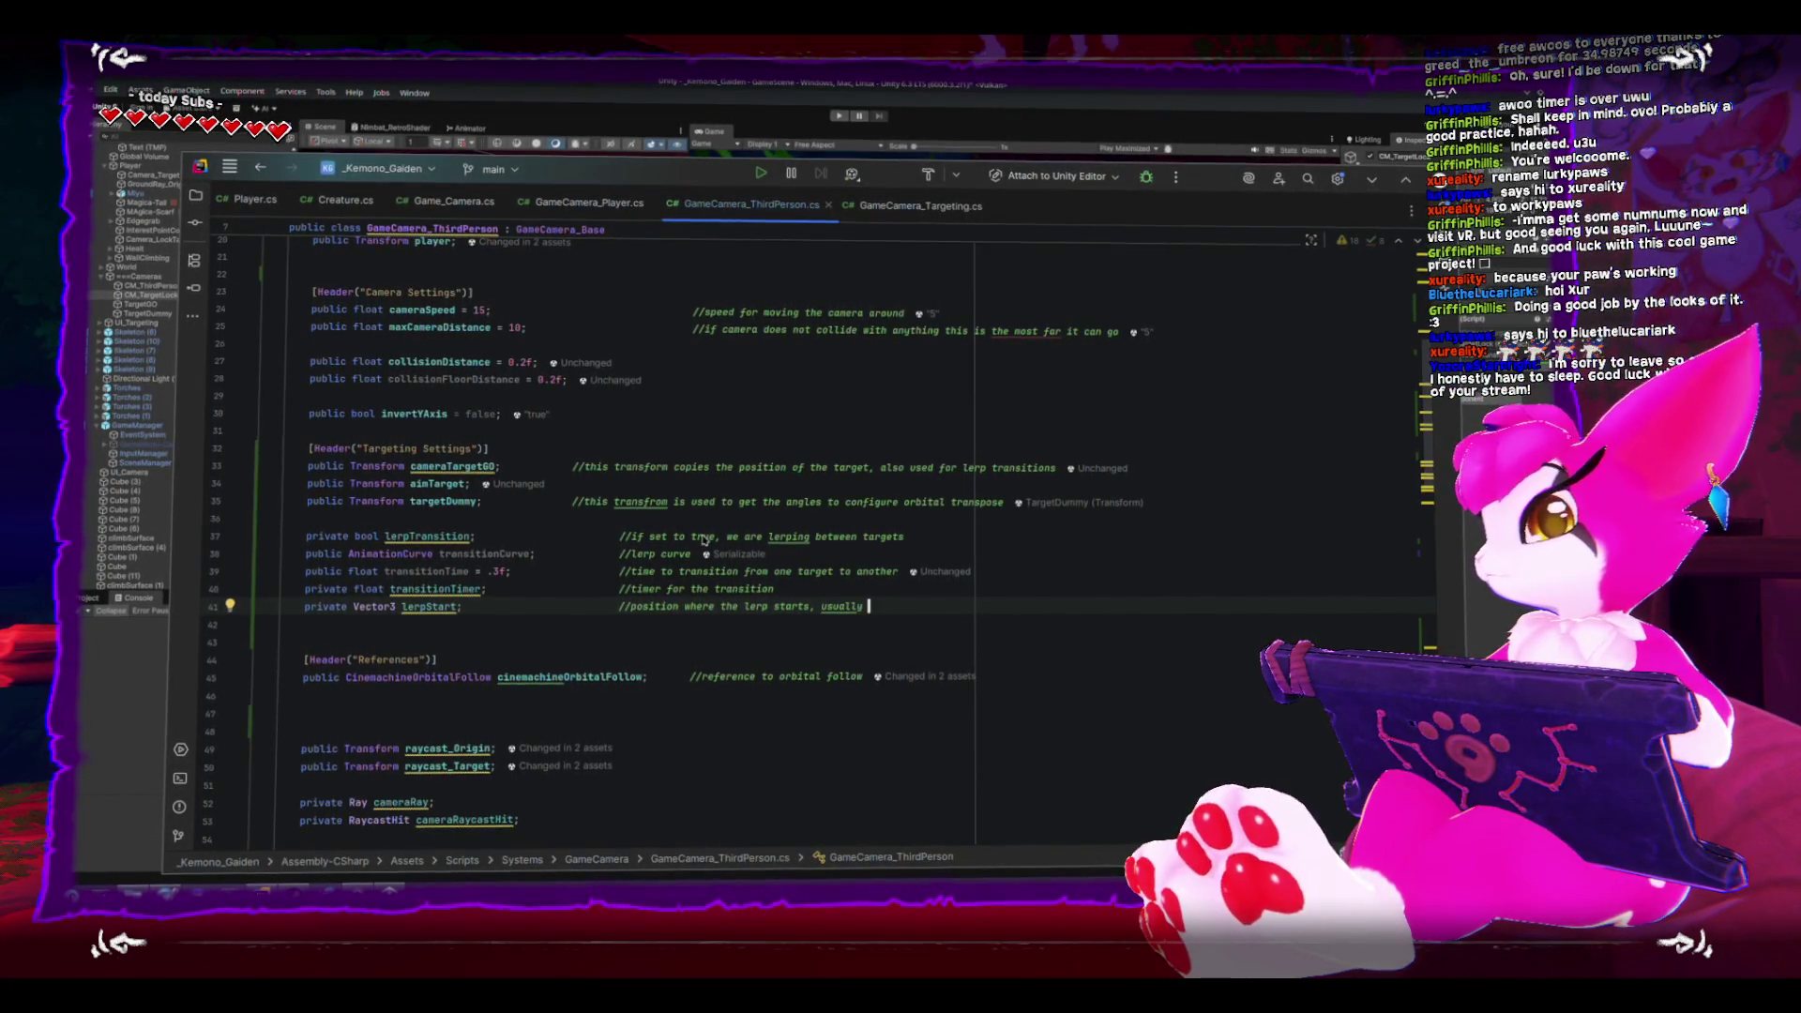
type("the lates")
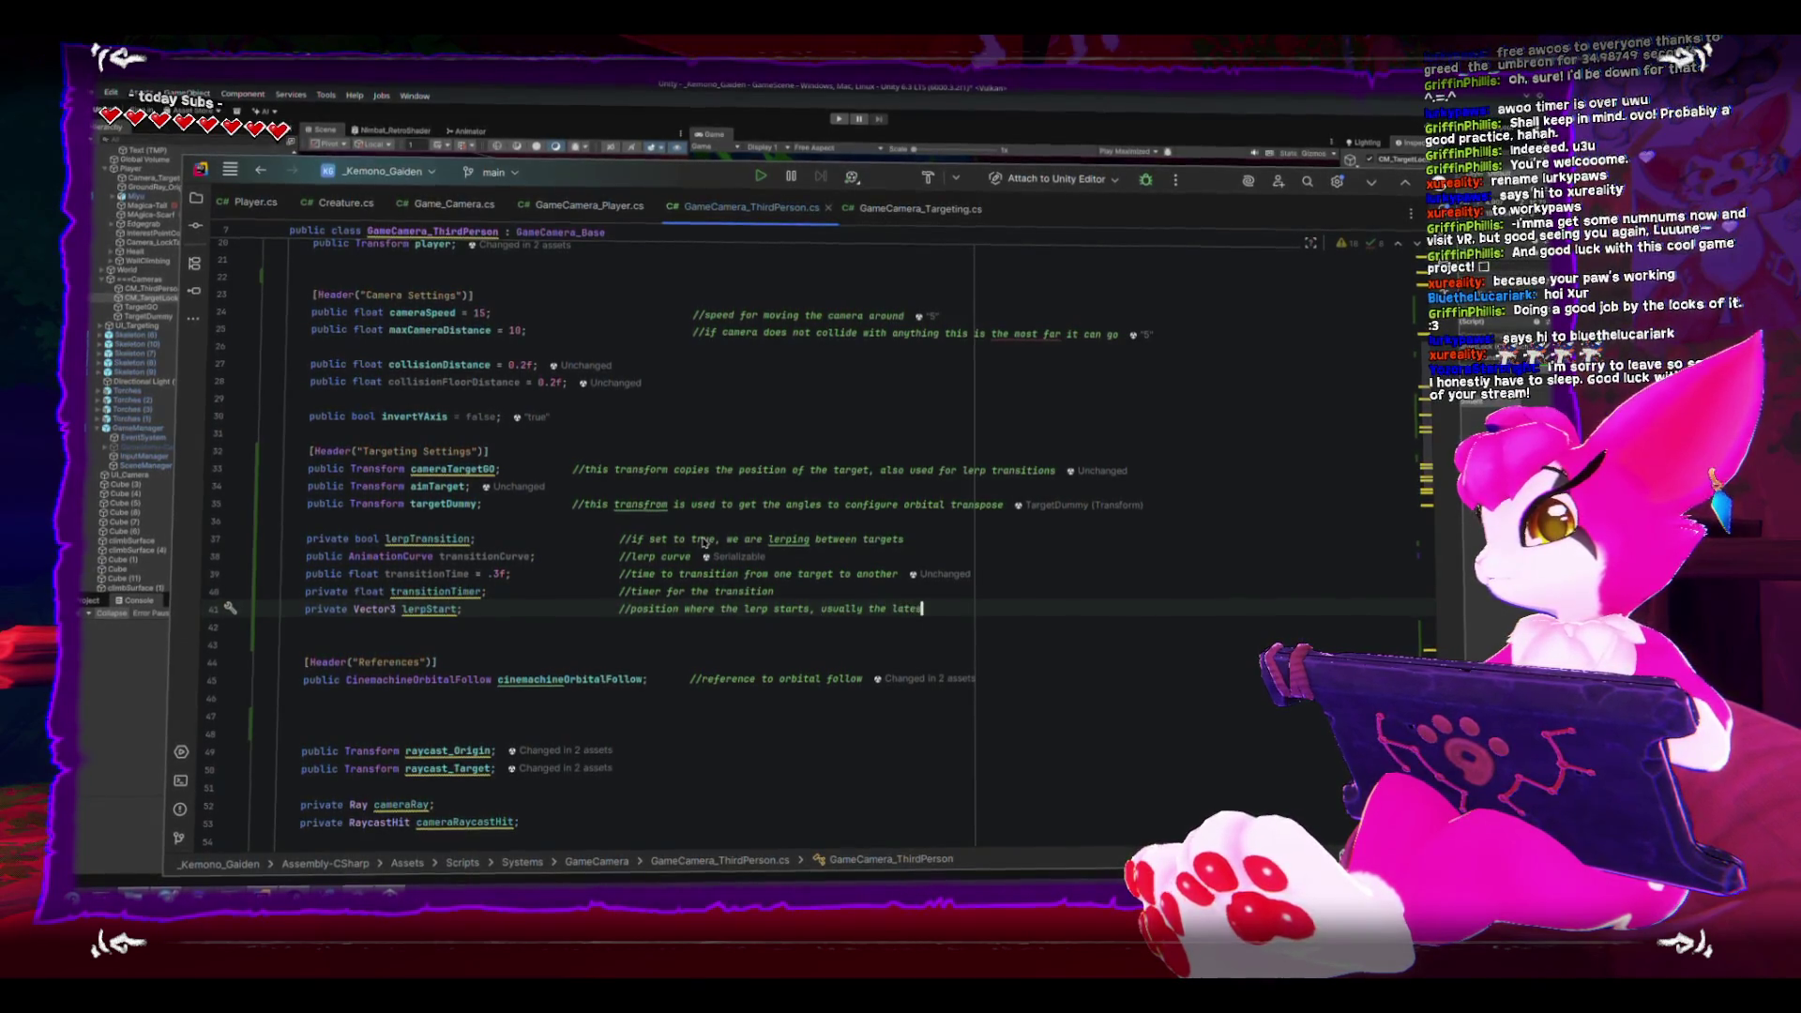
type("t position of the target we sw")
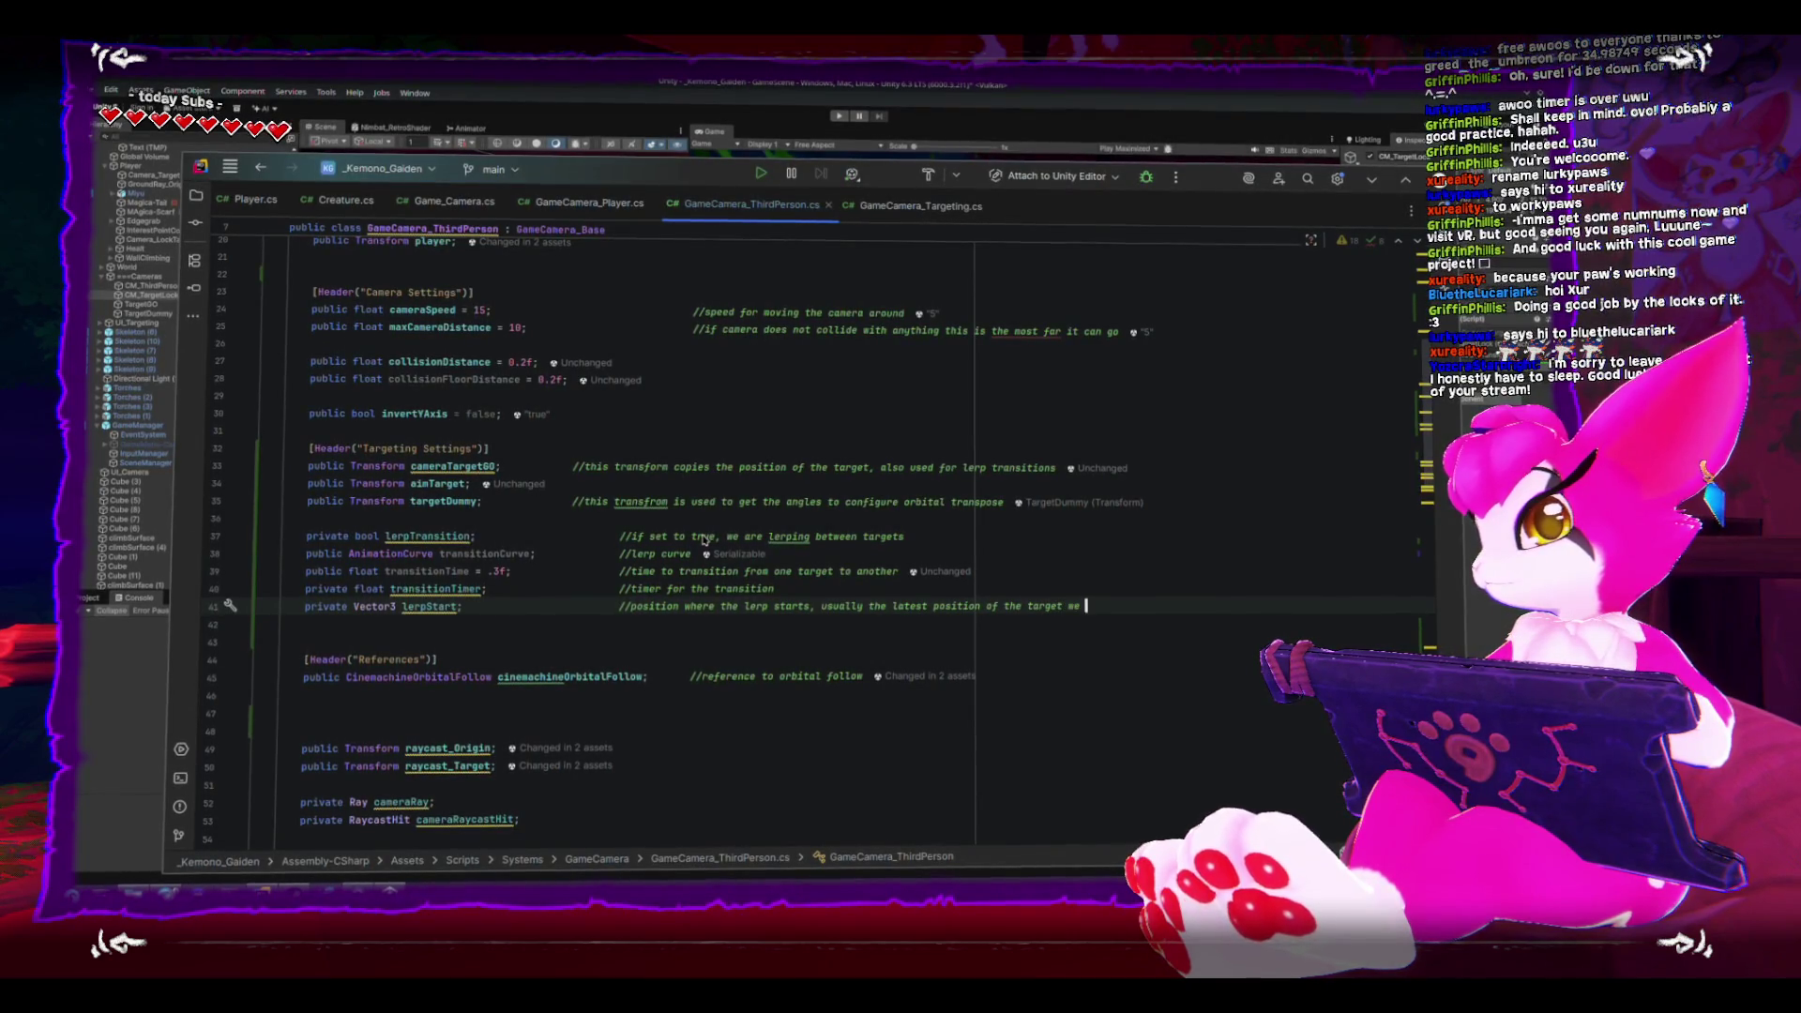
type("itched from")
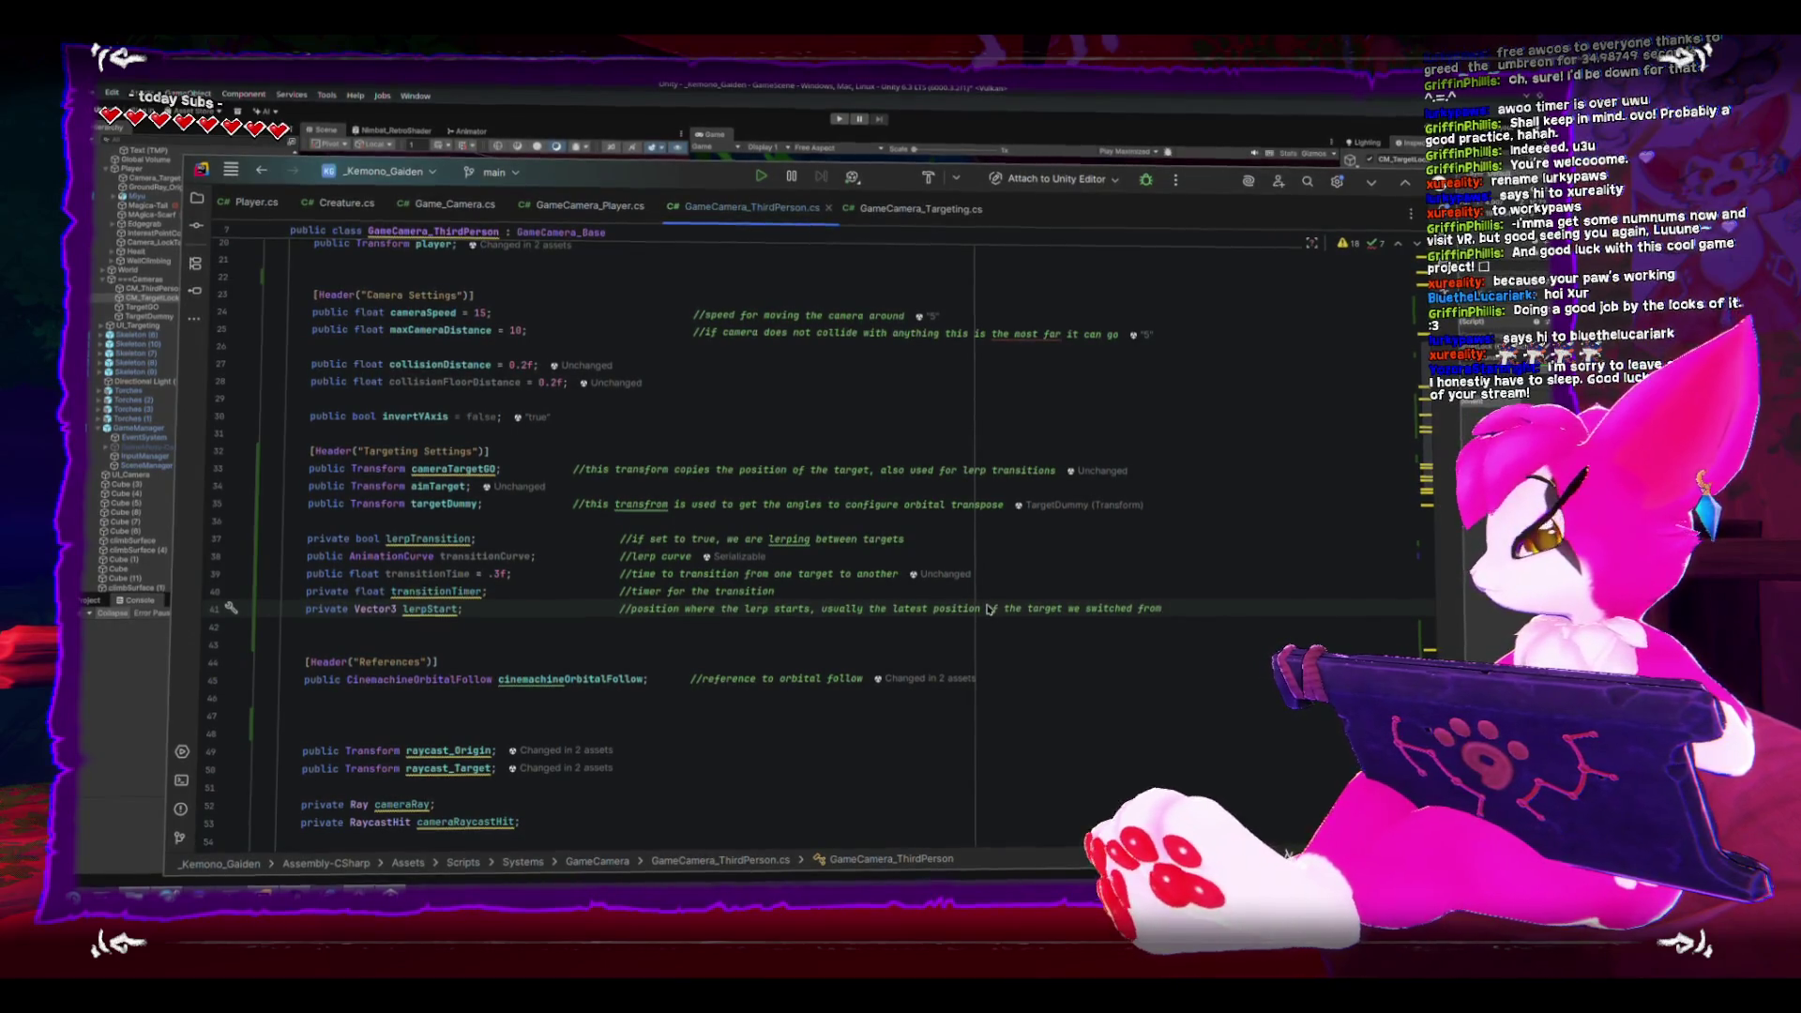
scroll(985, 619, "down", 10)
- Collapse FixedUpdate and check where cameraMode and aimTarget are used in SetCameraTarget
scroll(976, 631, "down", 3)
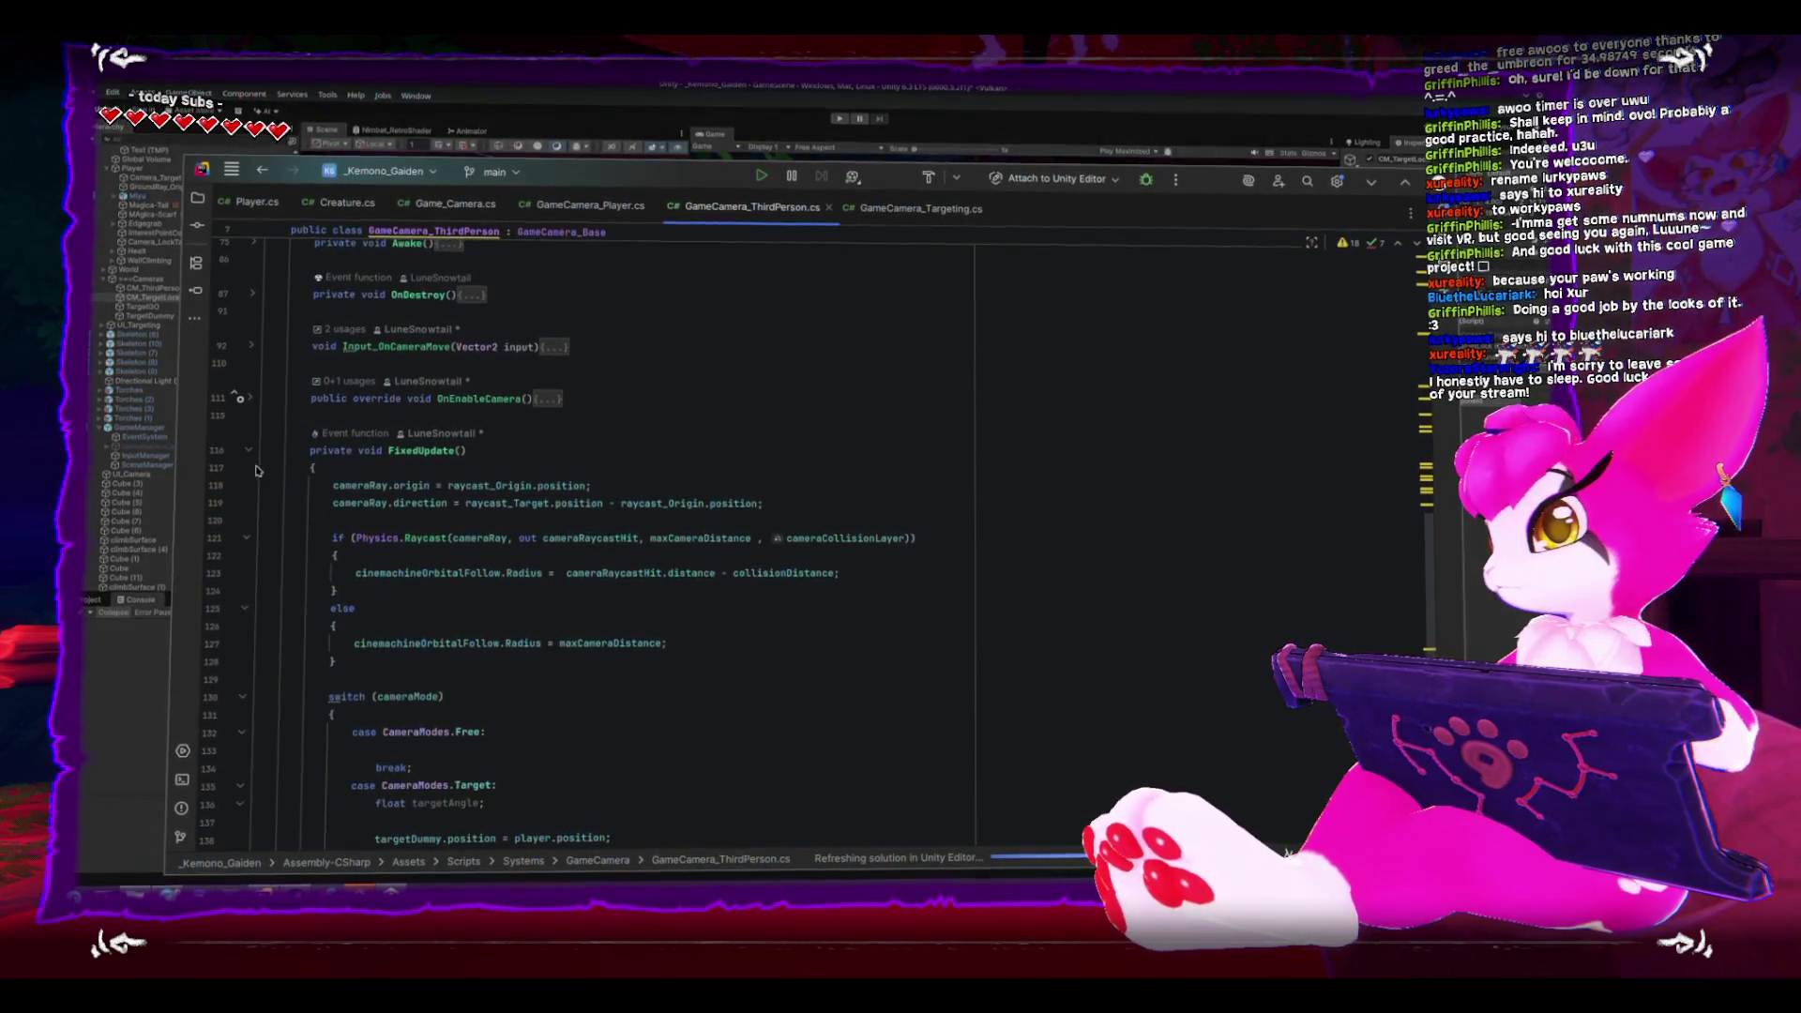
left_click(248, 451)
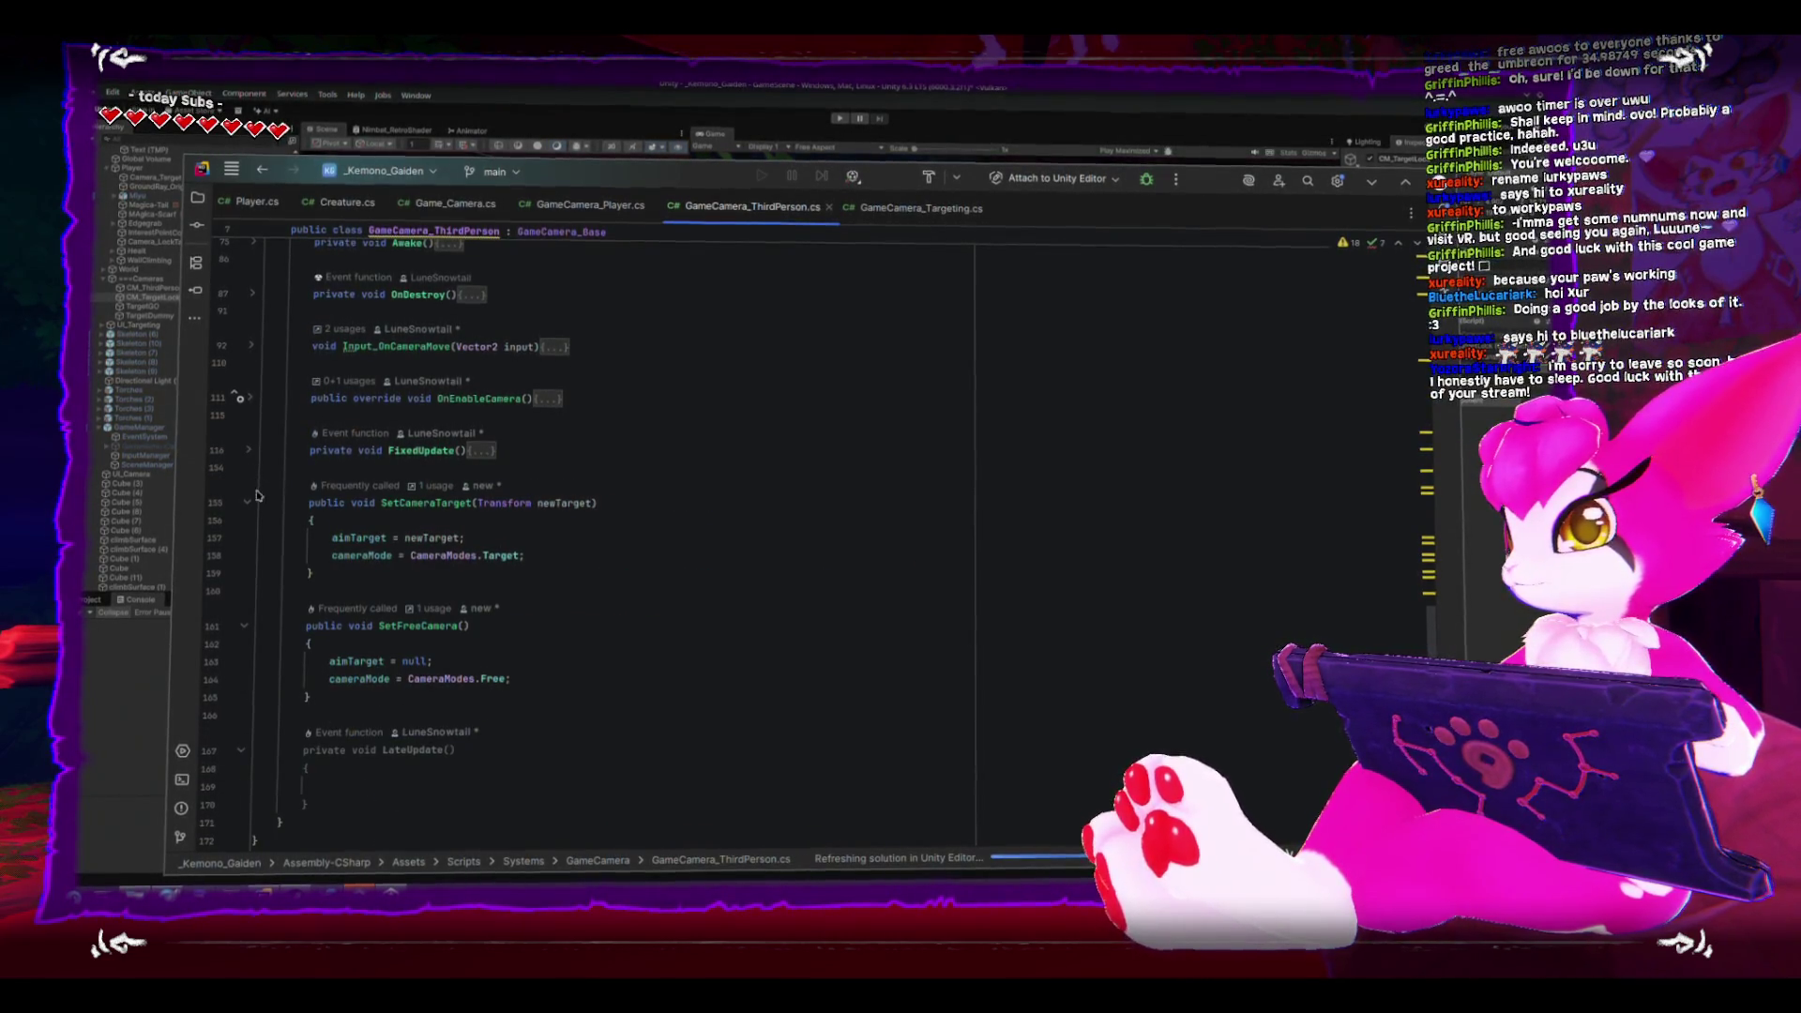
left_click(535, 522)
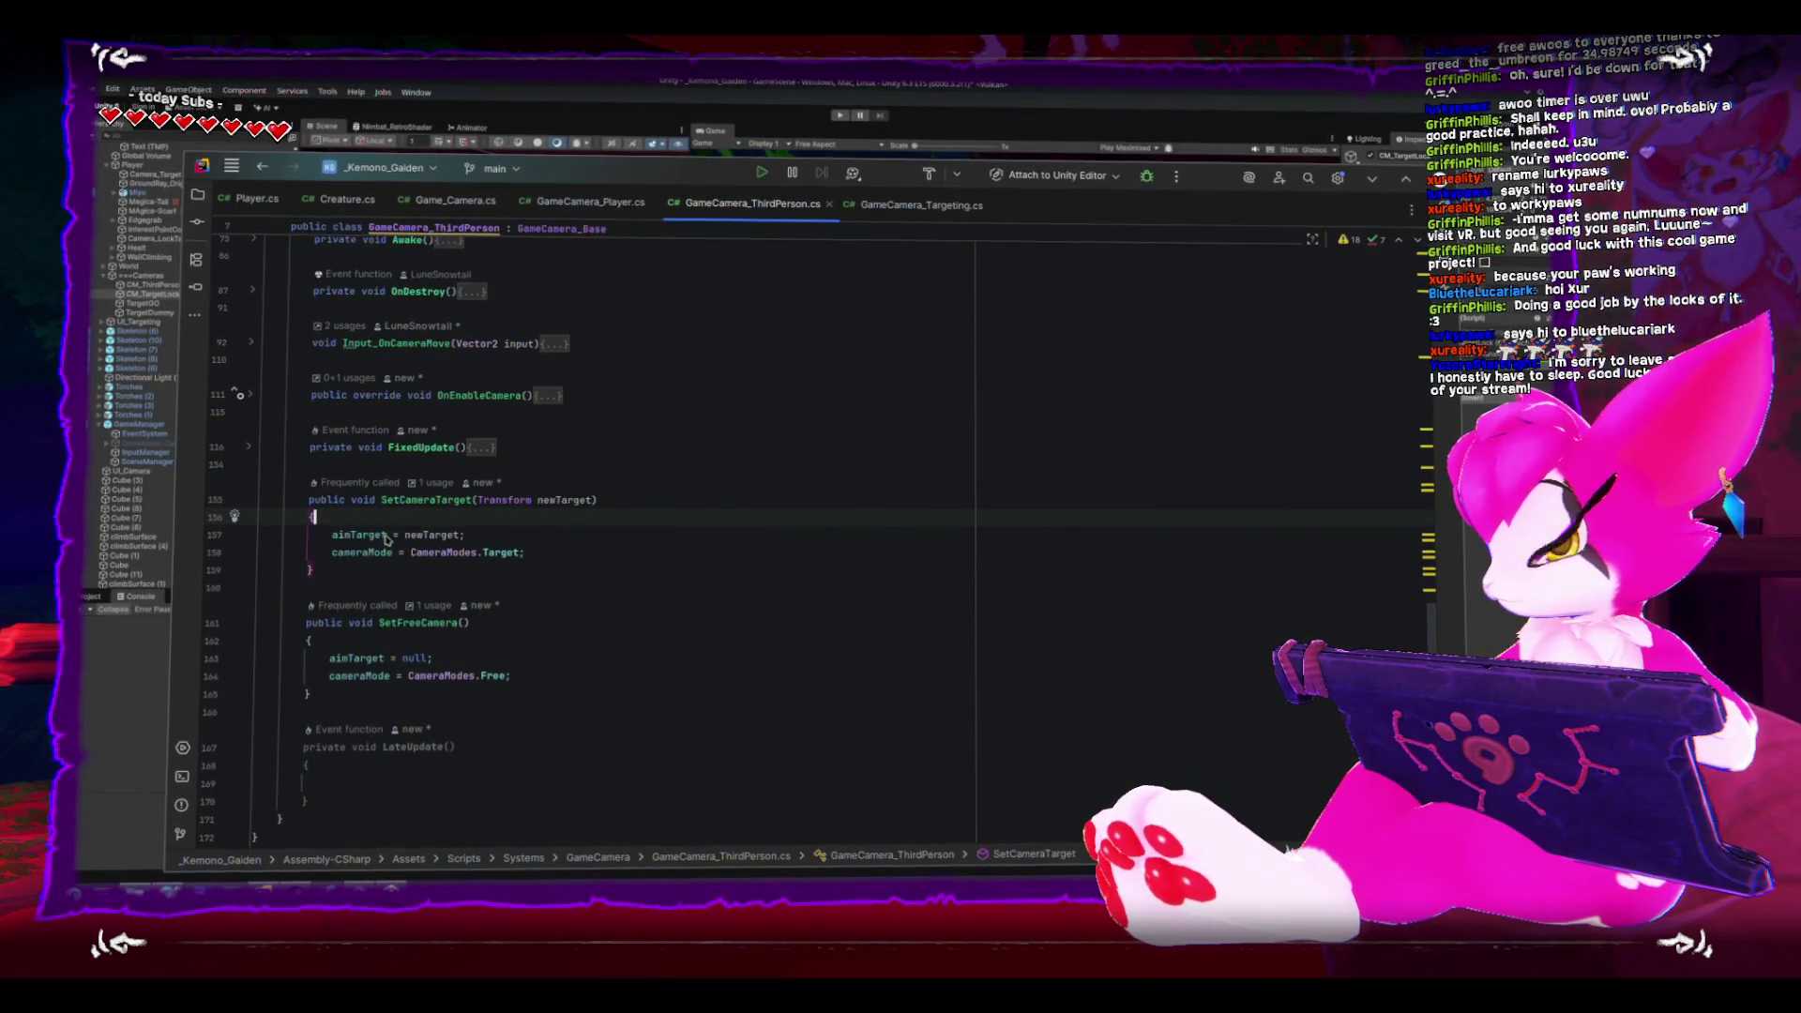
double_click(355, 556)
double_click(359, 535)
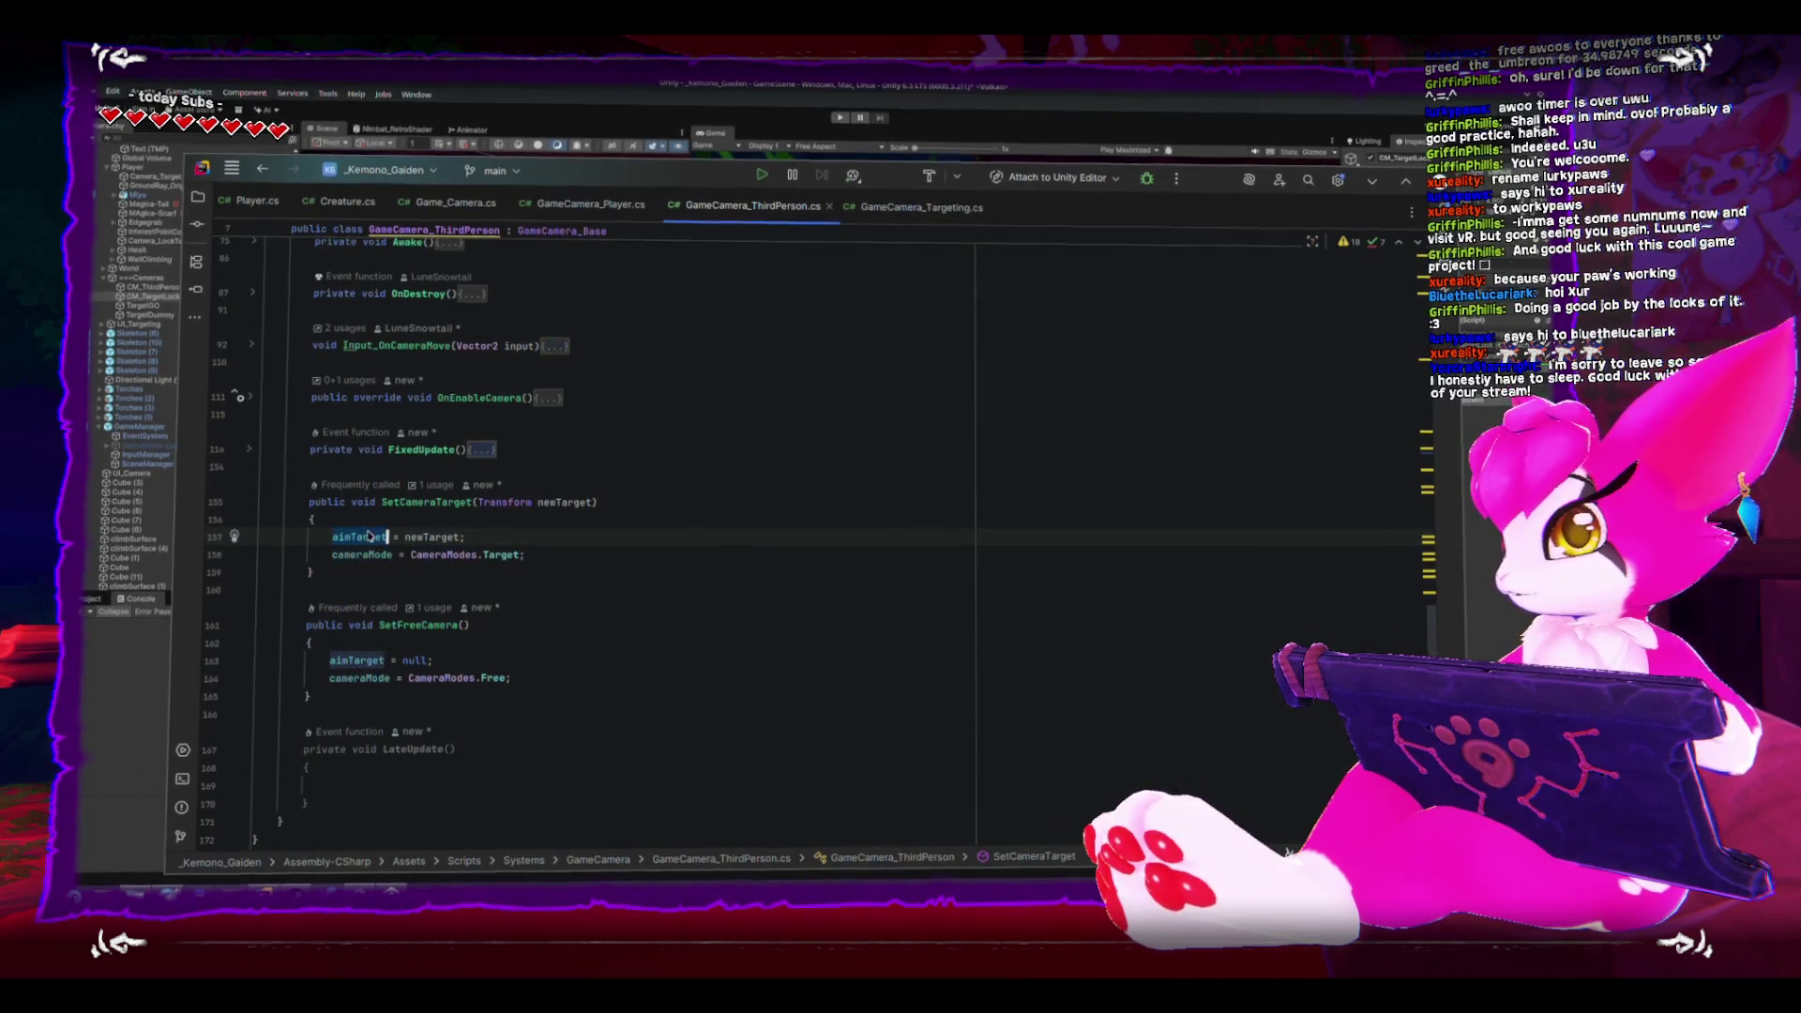
left_click(909, 207)
scroll(556, 519, "down", 4)
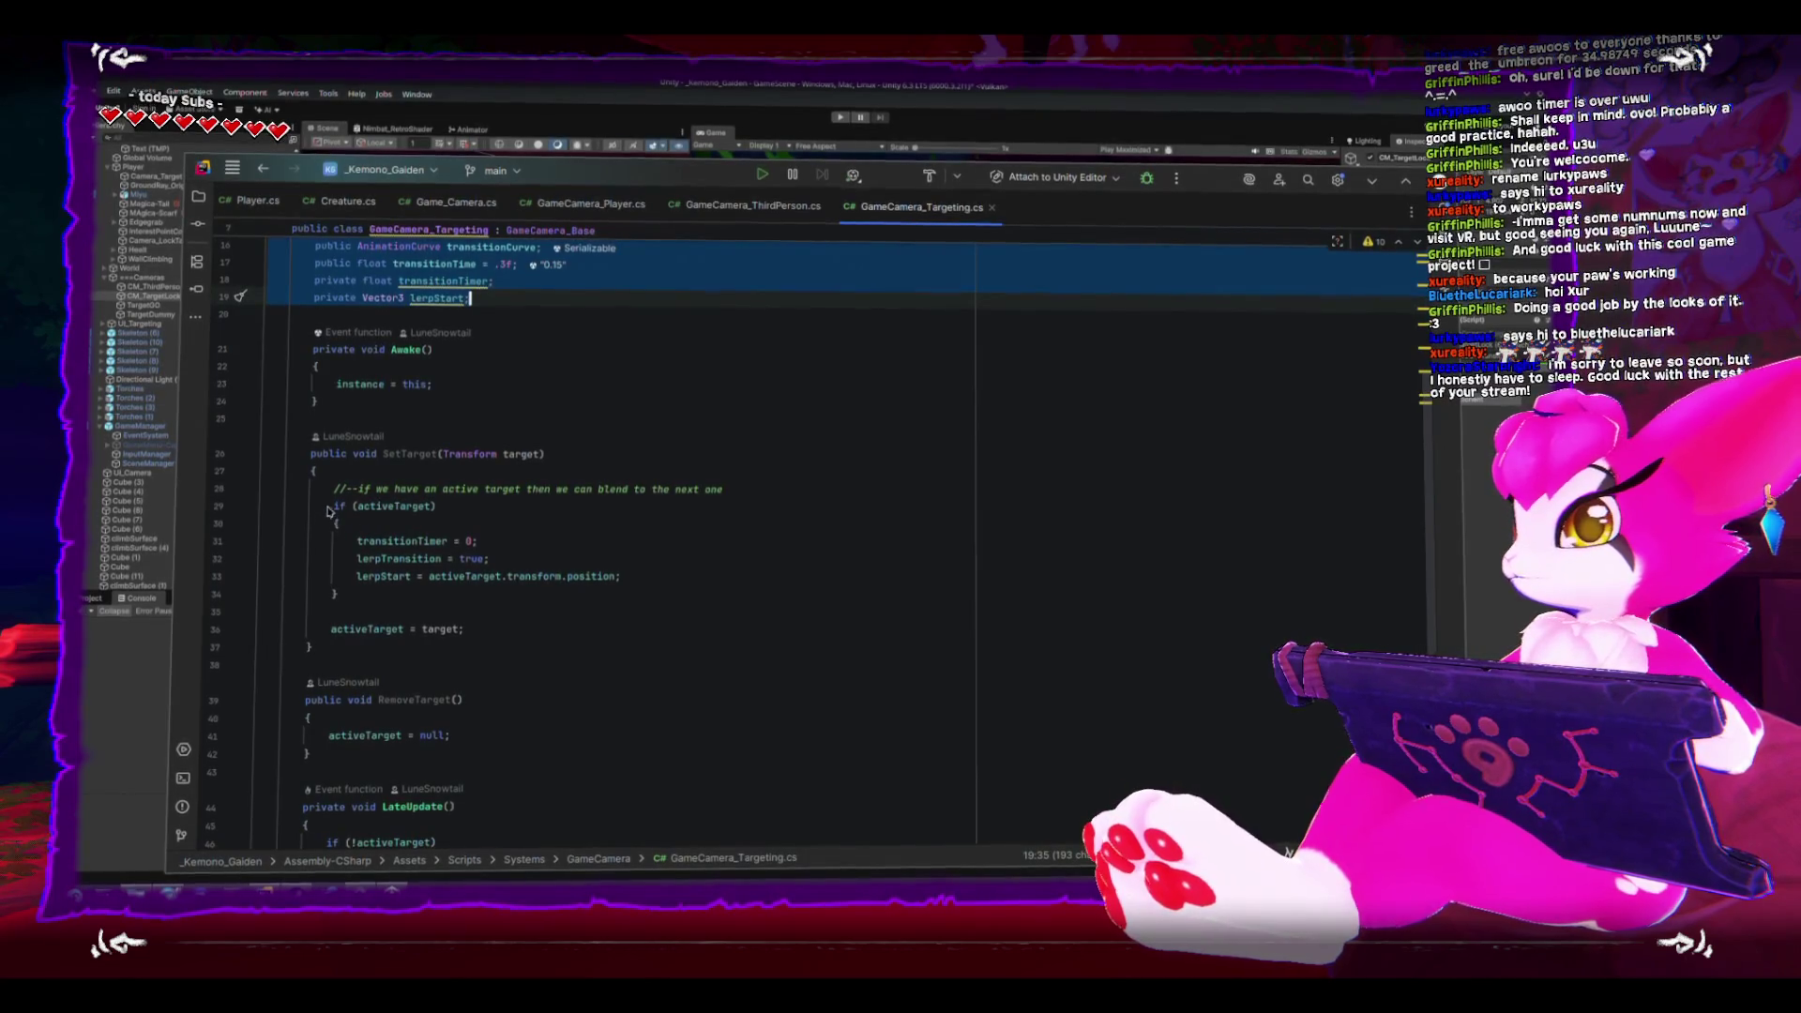
- Copy SetTarget's if (activeTarget) blend block into the start of SetCameraTarget
left_click_drag(332, 491, 332, 609)
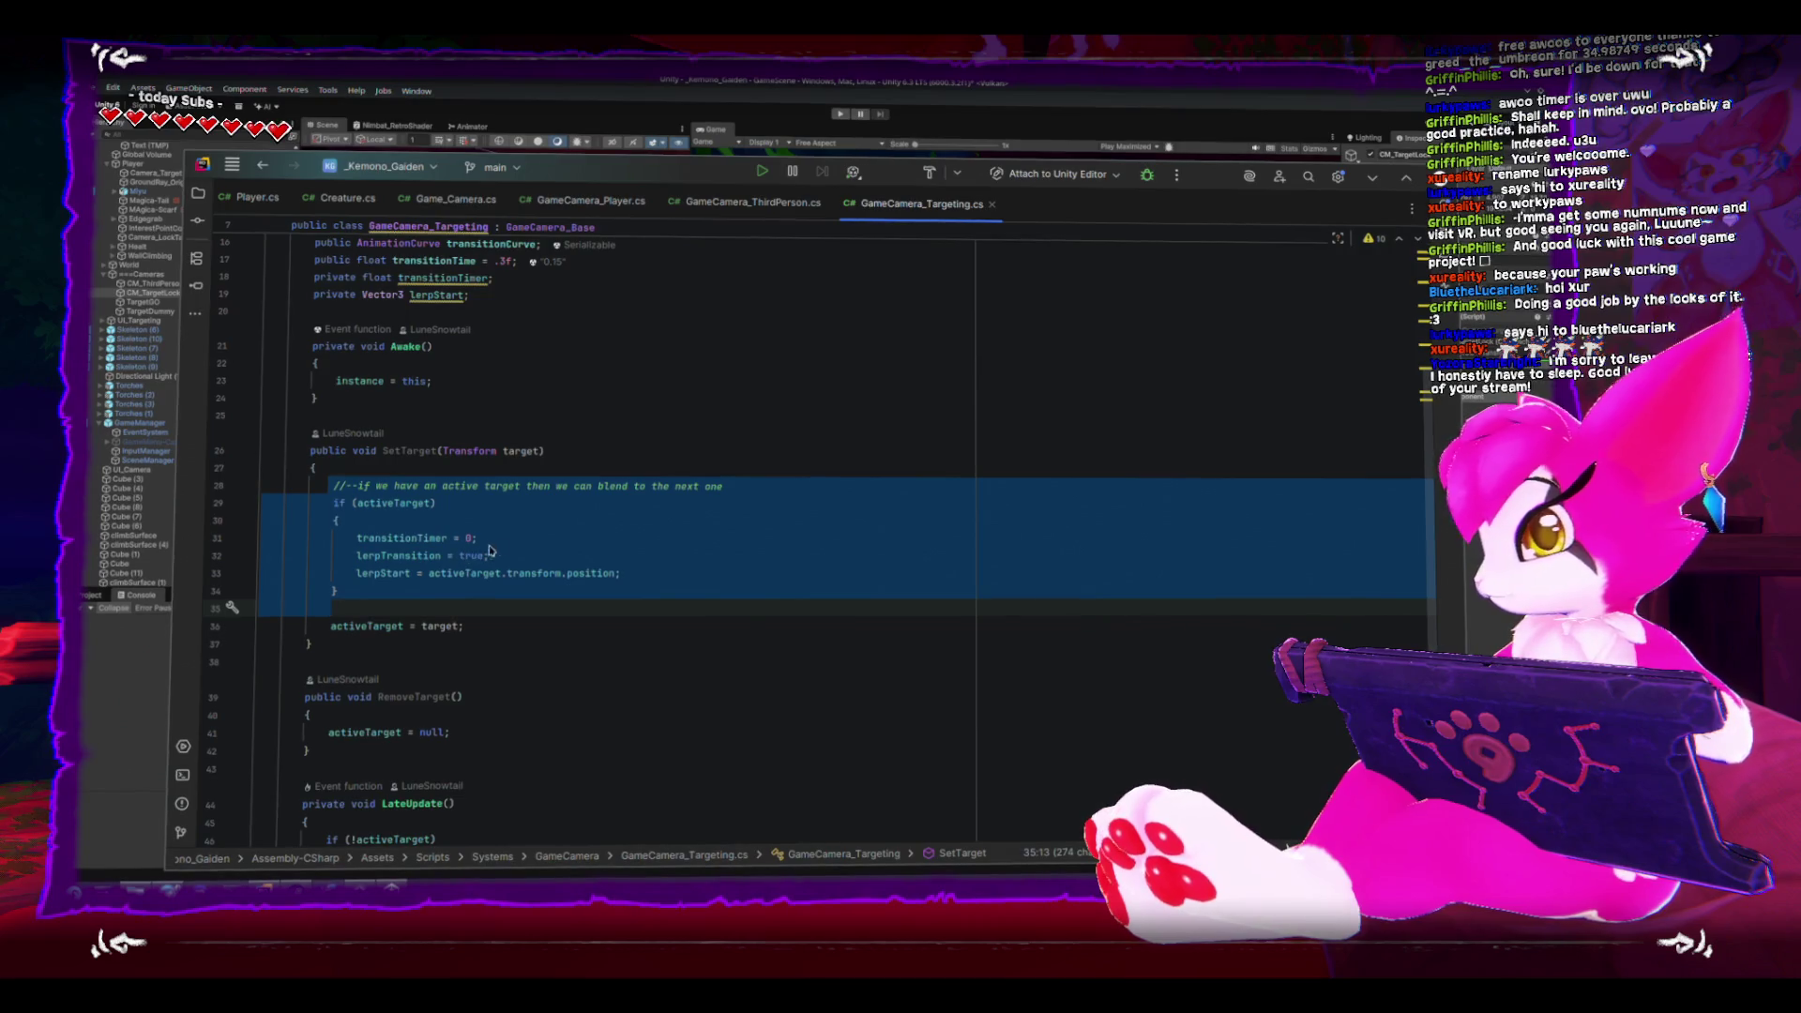
key("ctrl+Tab")
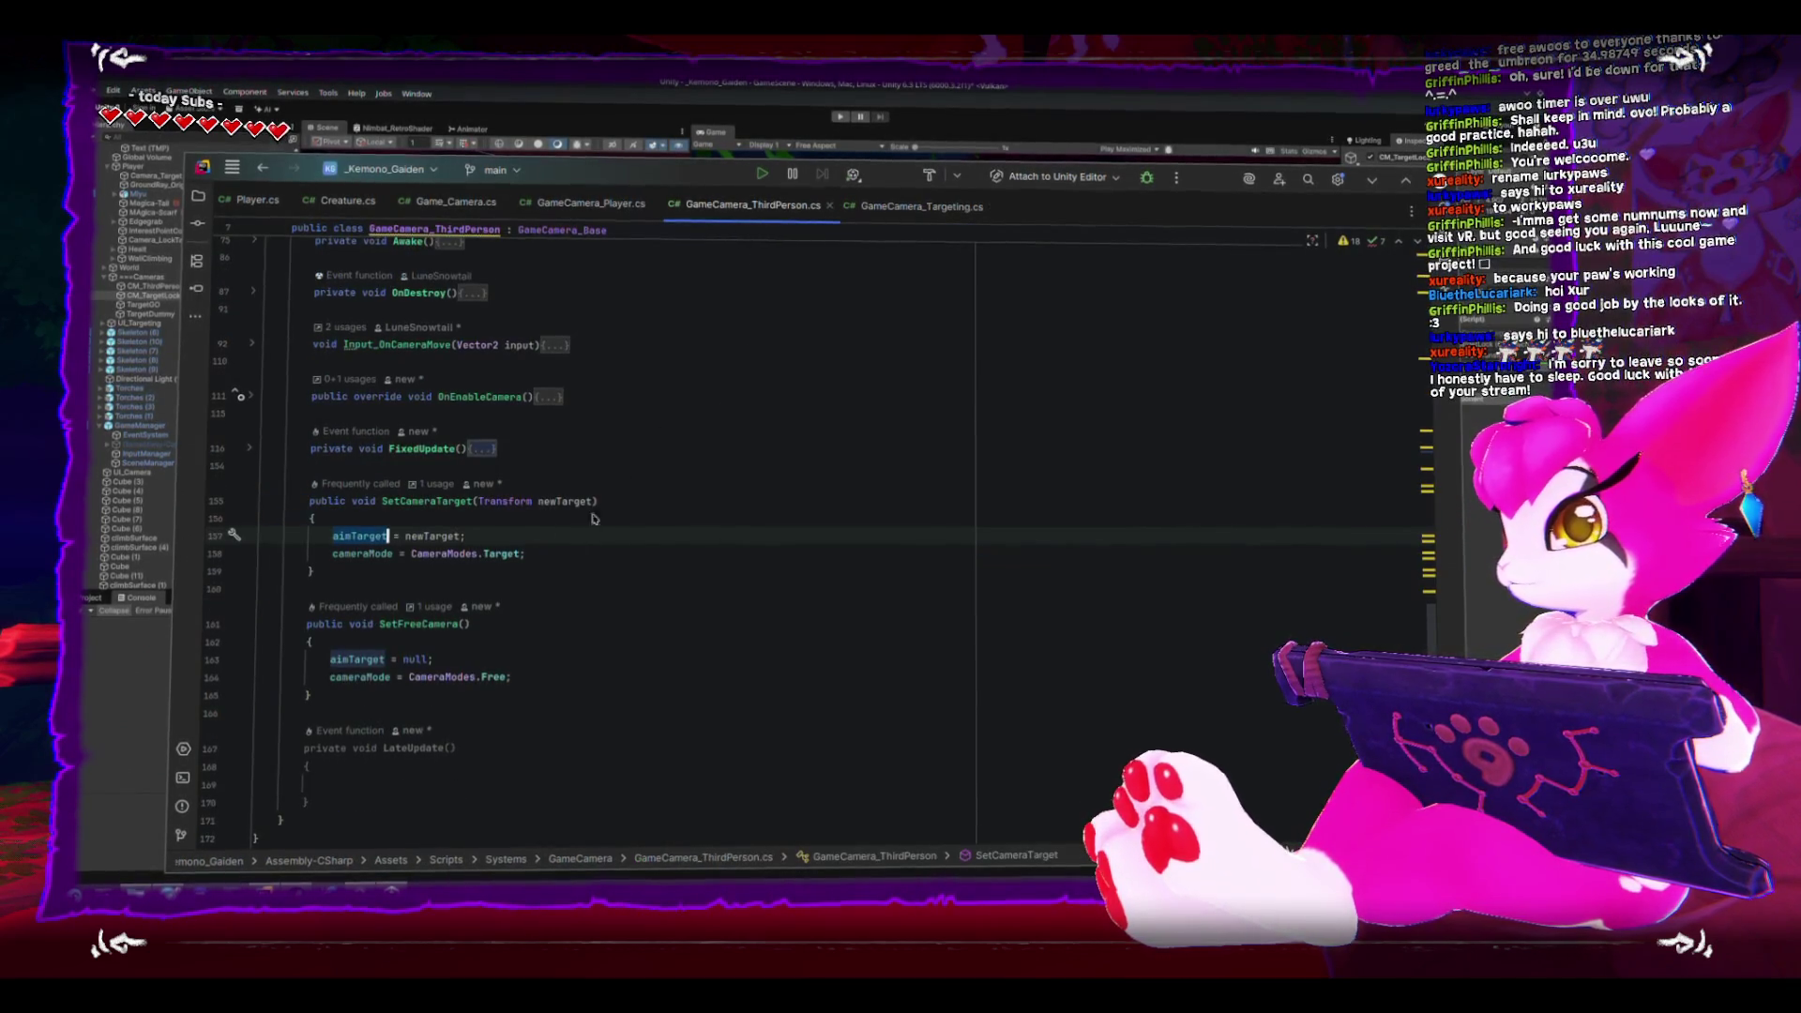
left_click(638, 521)
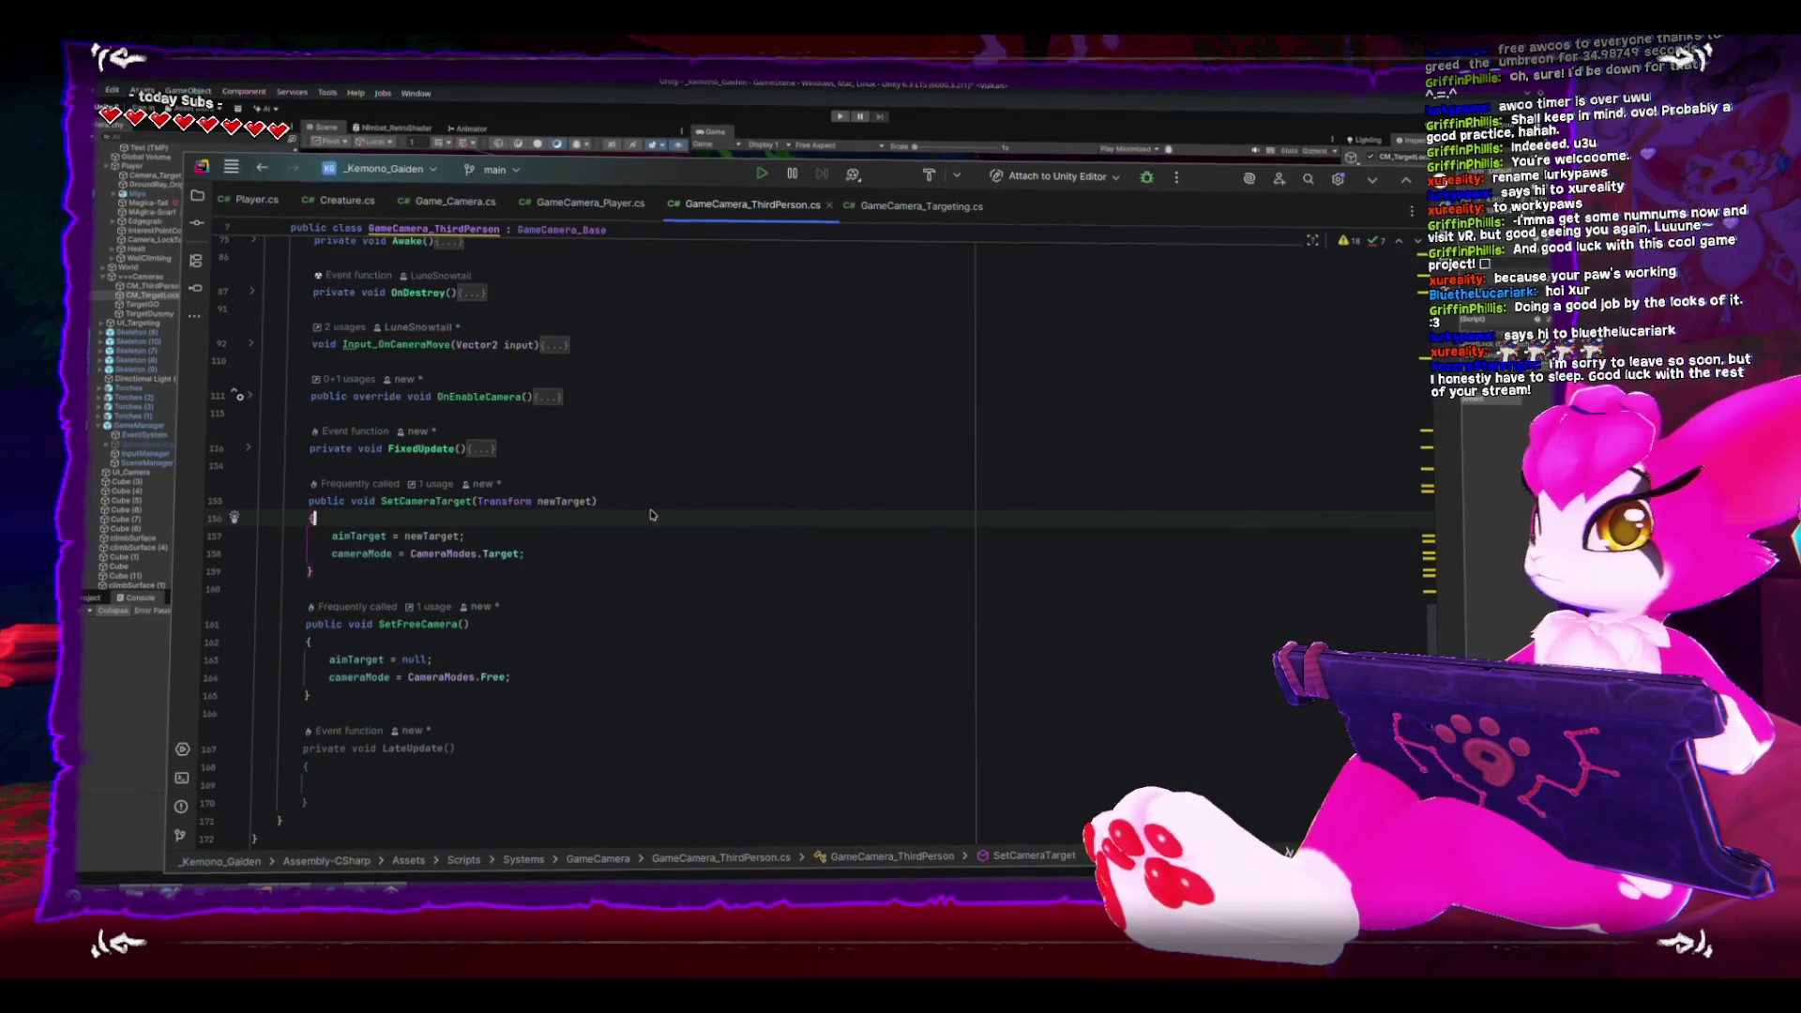
left_click(894, 208)
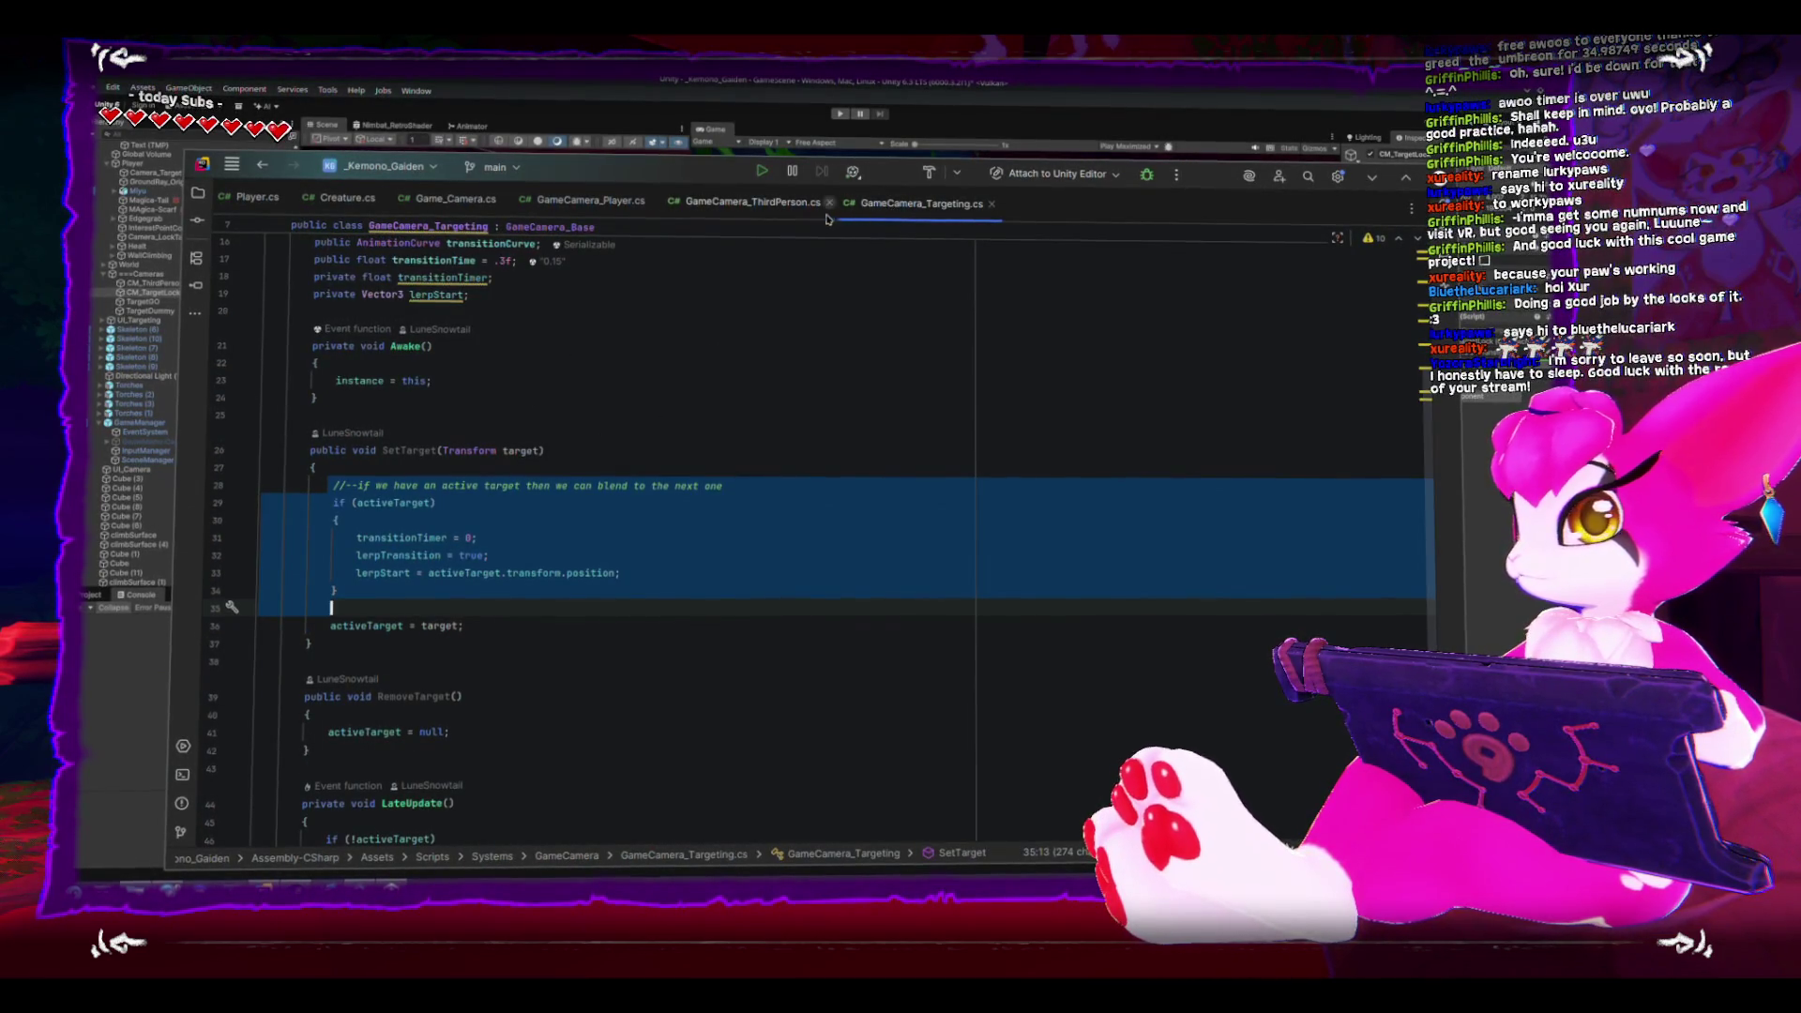
key("ctrl+c")
key("ctrl+Tab")
key("ctrl+v")
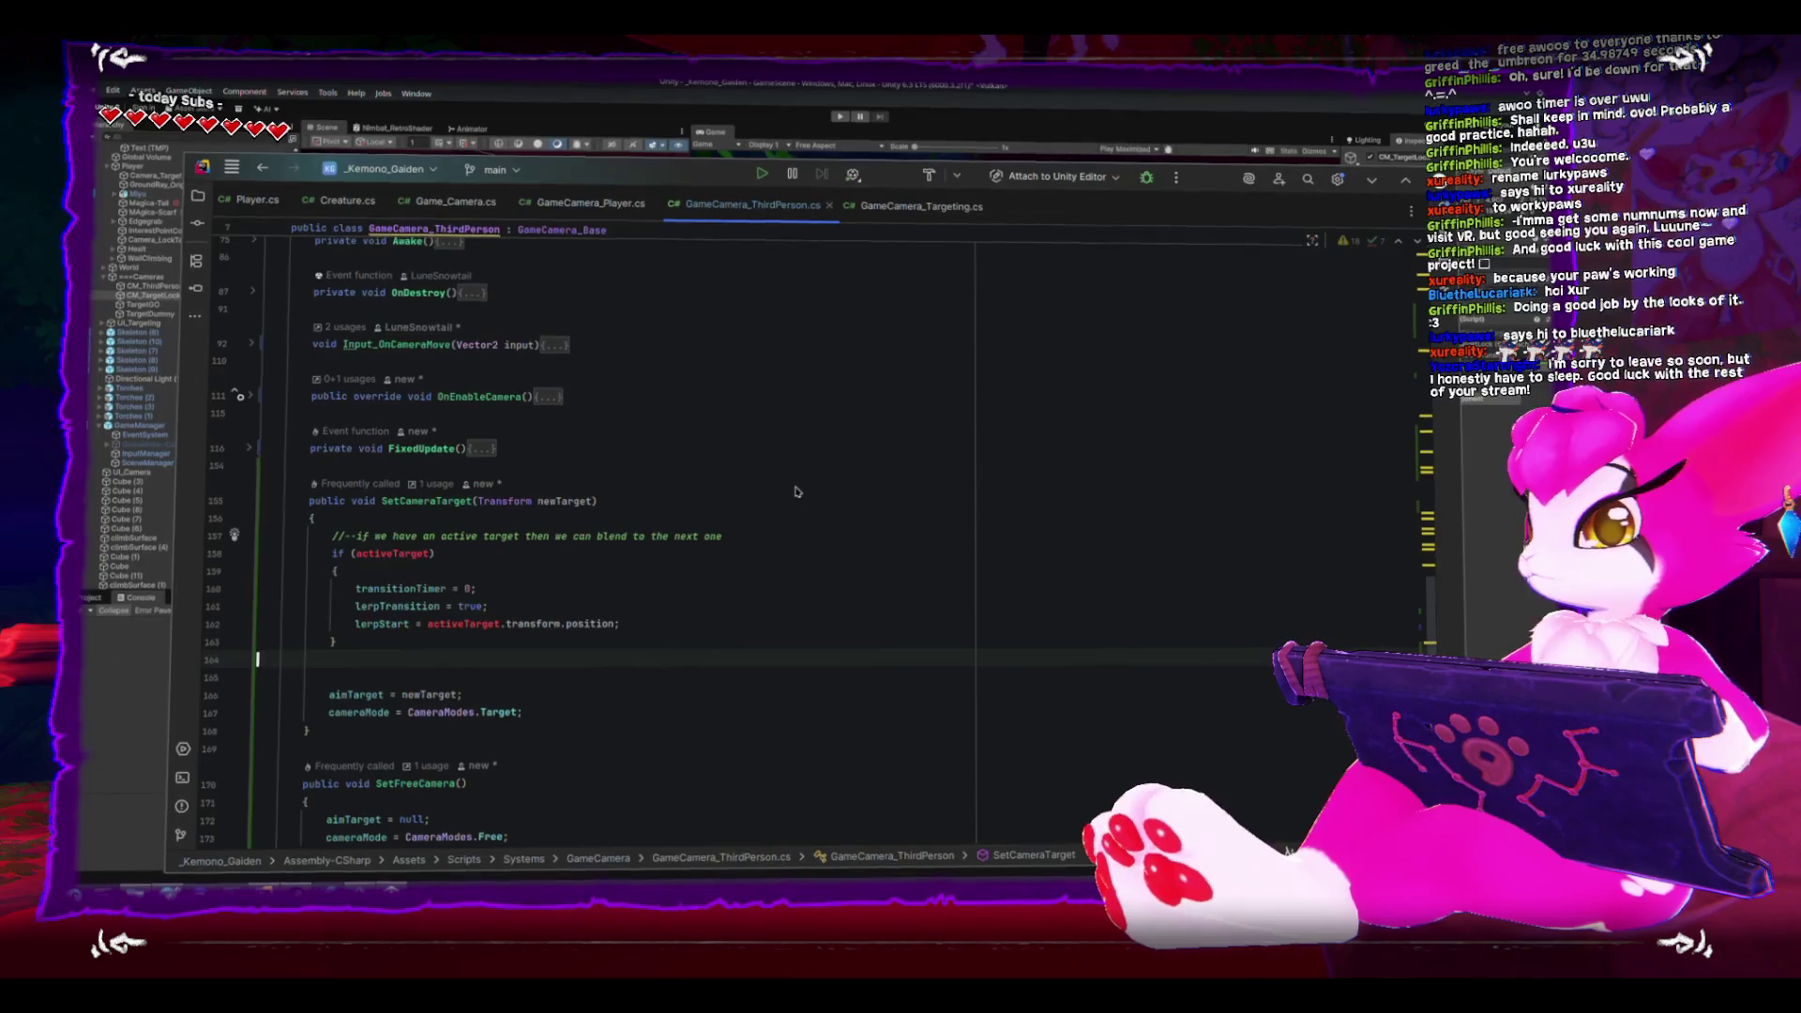
- Replace activeTarget with aimTarget in the pasted condition and lerpStart line
double_click(358, 694)
key("ctrl+c")
double_click(392, 554)
key("ctrl+v")
double_click(460, 621)
key("ctrl+v")
key("Down")
key("Down")
key("Down")
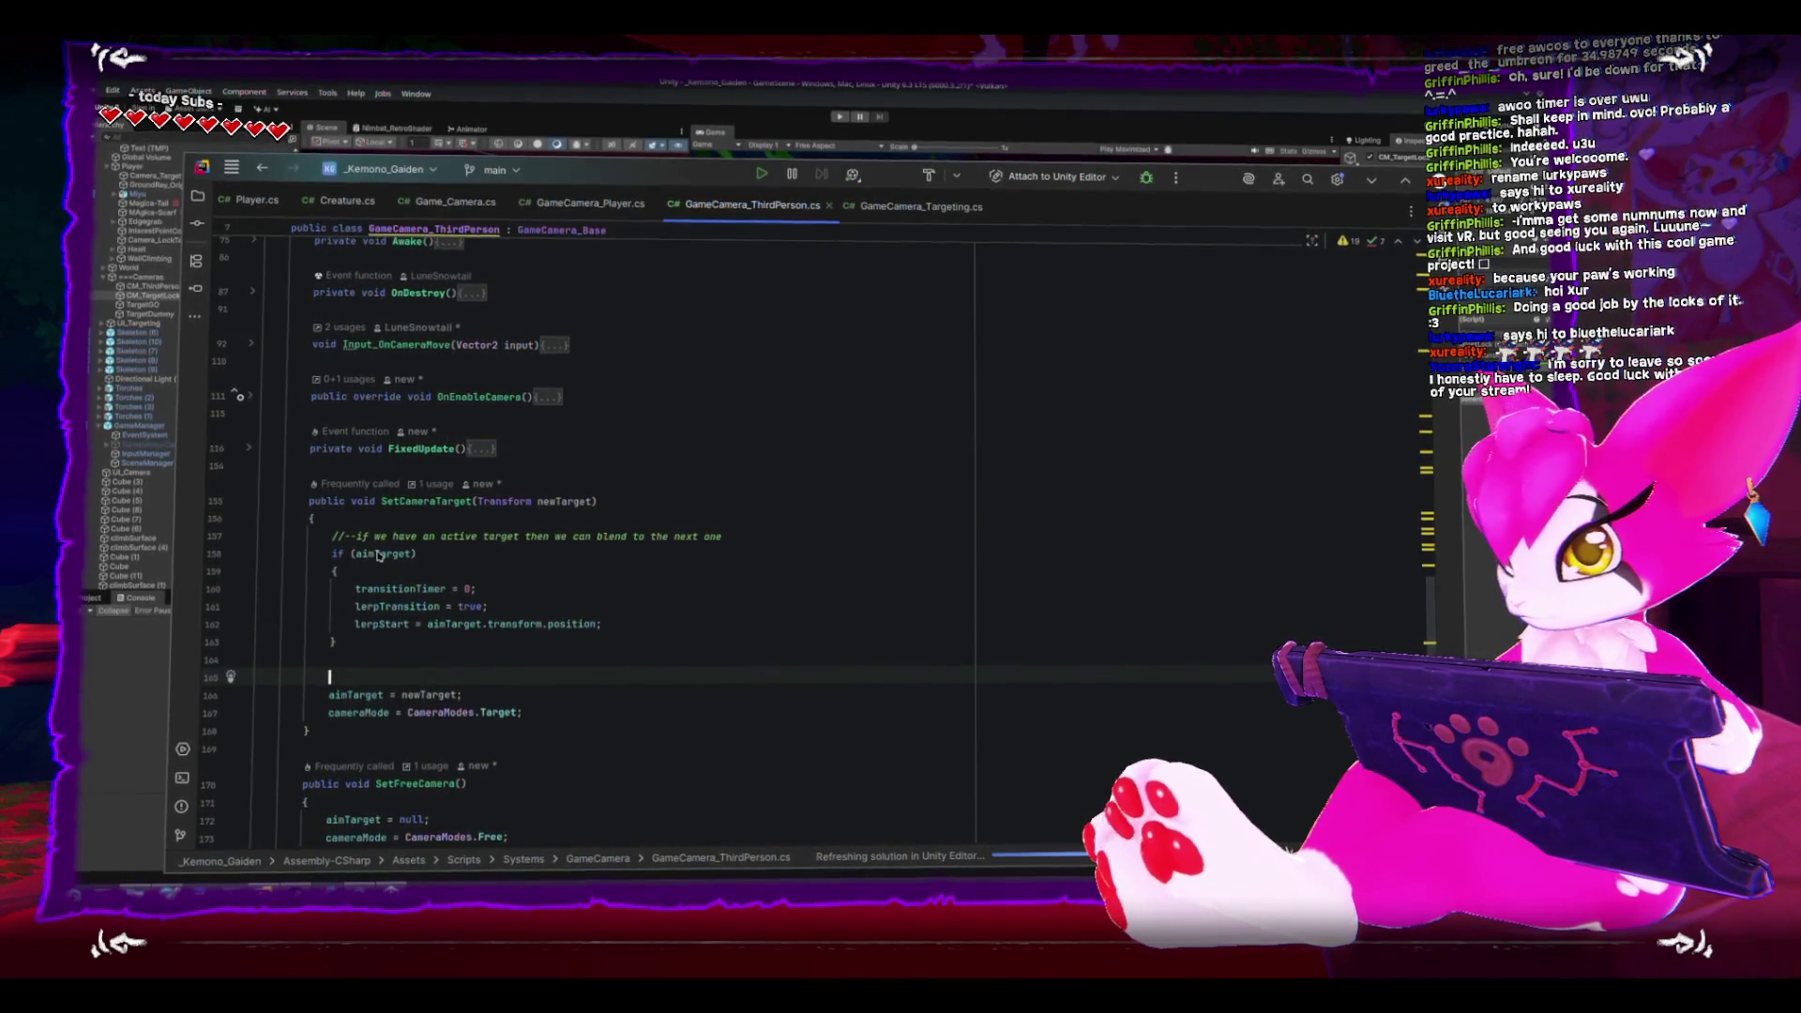
mouse_move(380, 557)
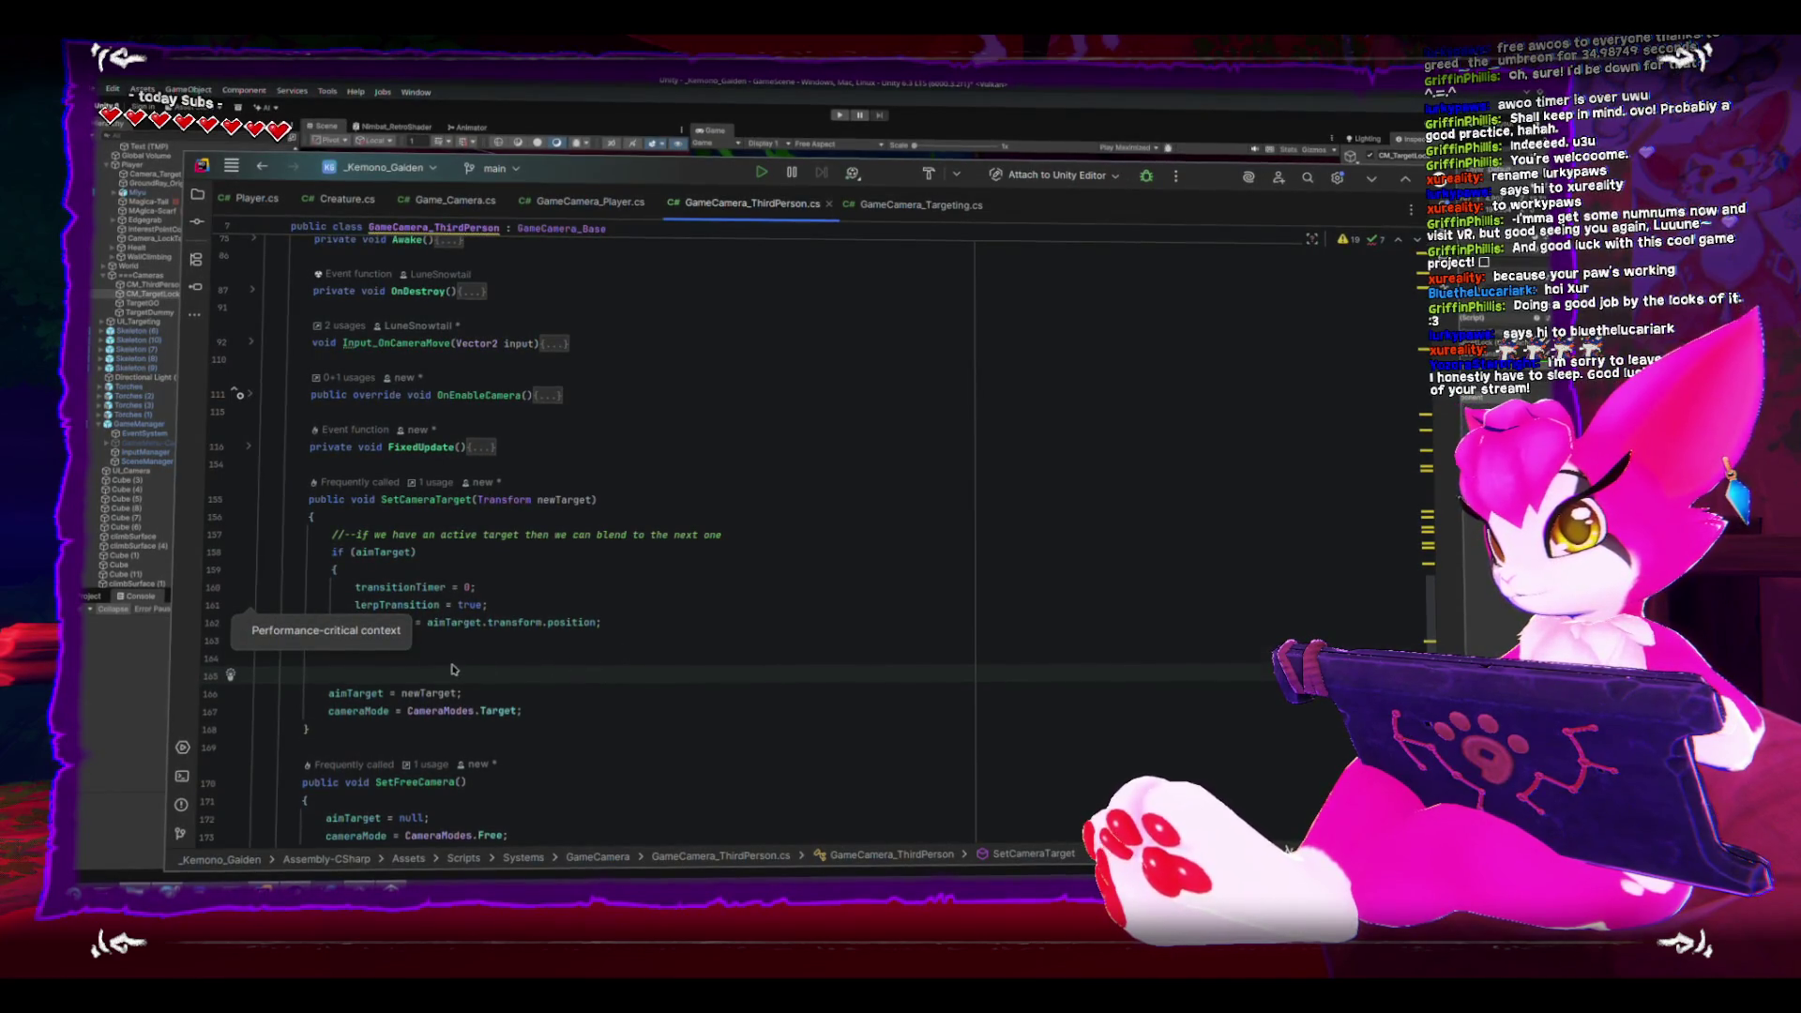
- Delete the stray blank line before aimTarget = newTarget in SetCameraTarget and save
key("Up")
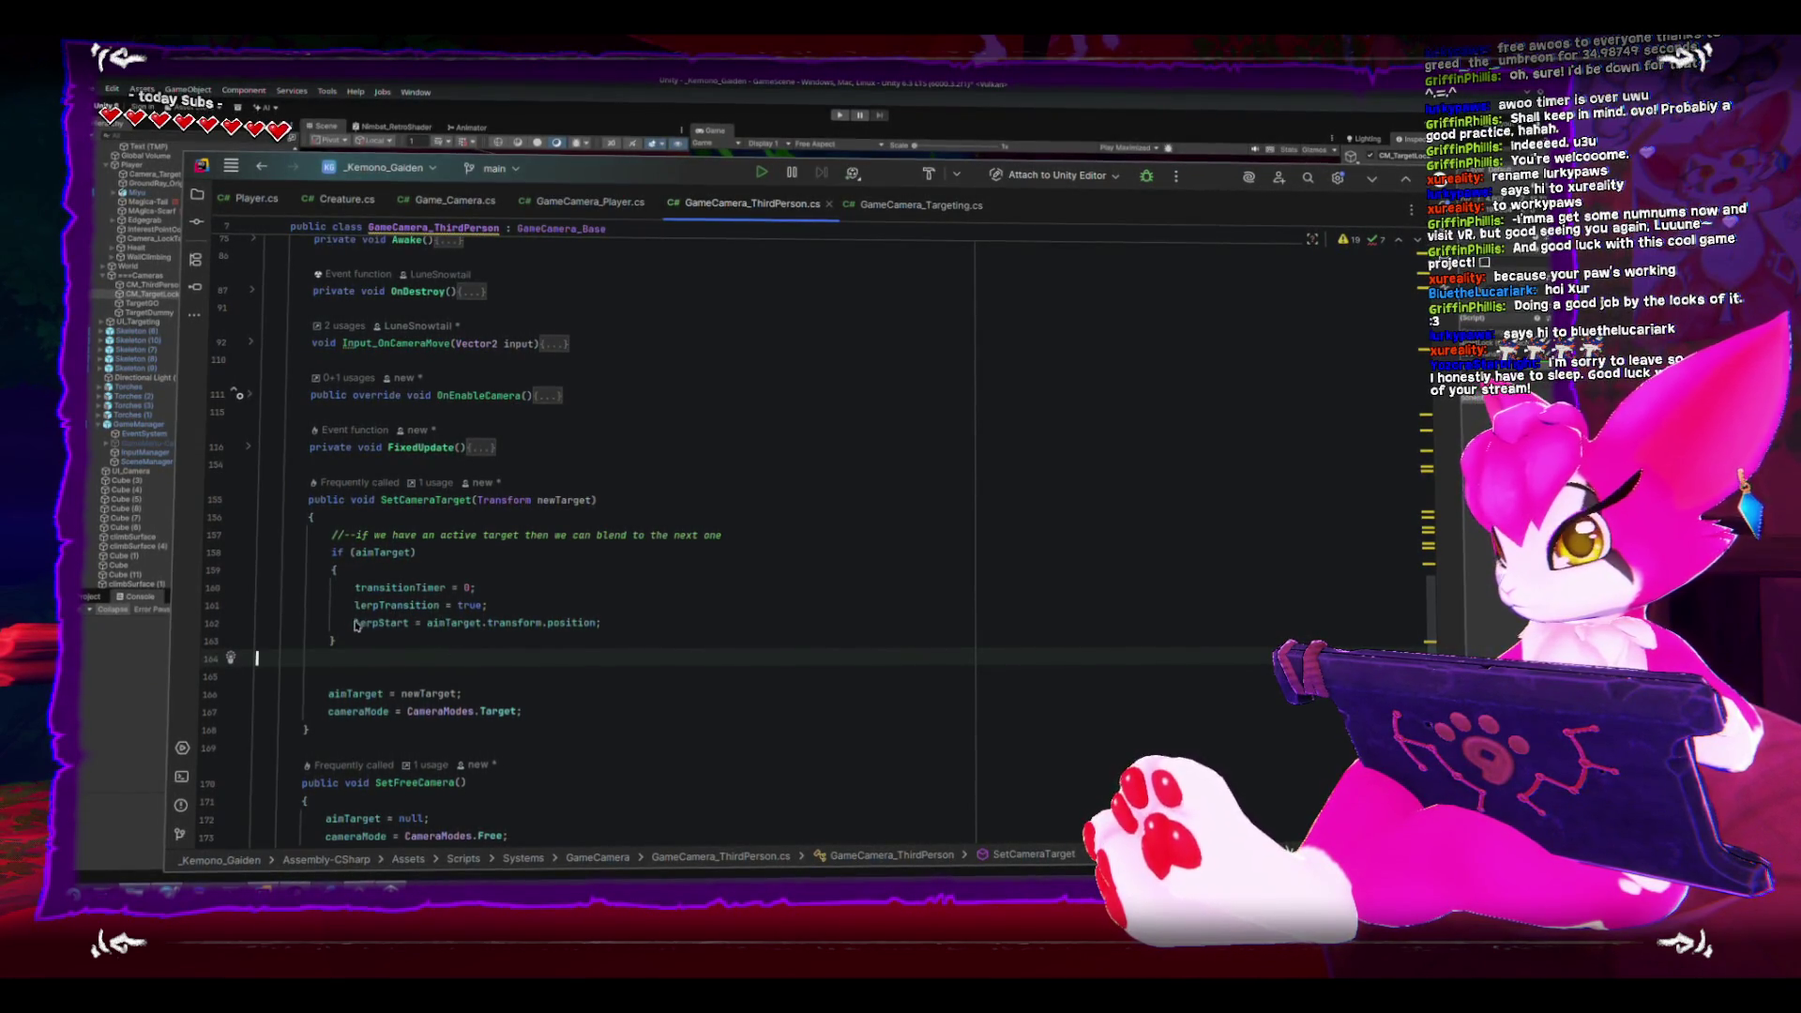
left_click_drag(355, 625, 630, 628)
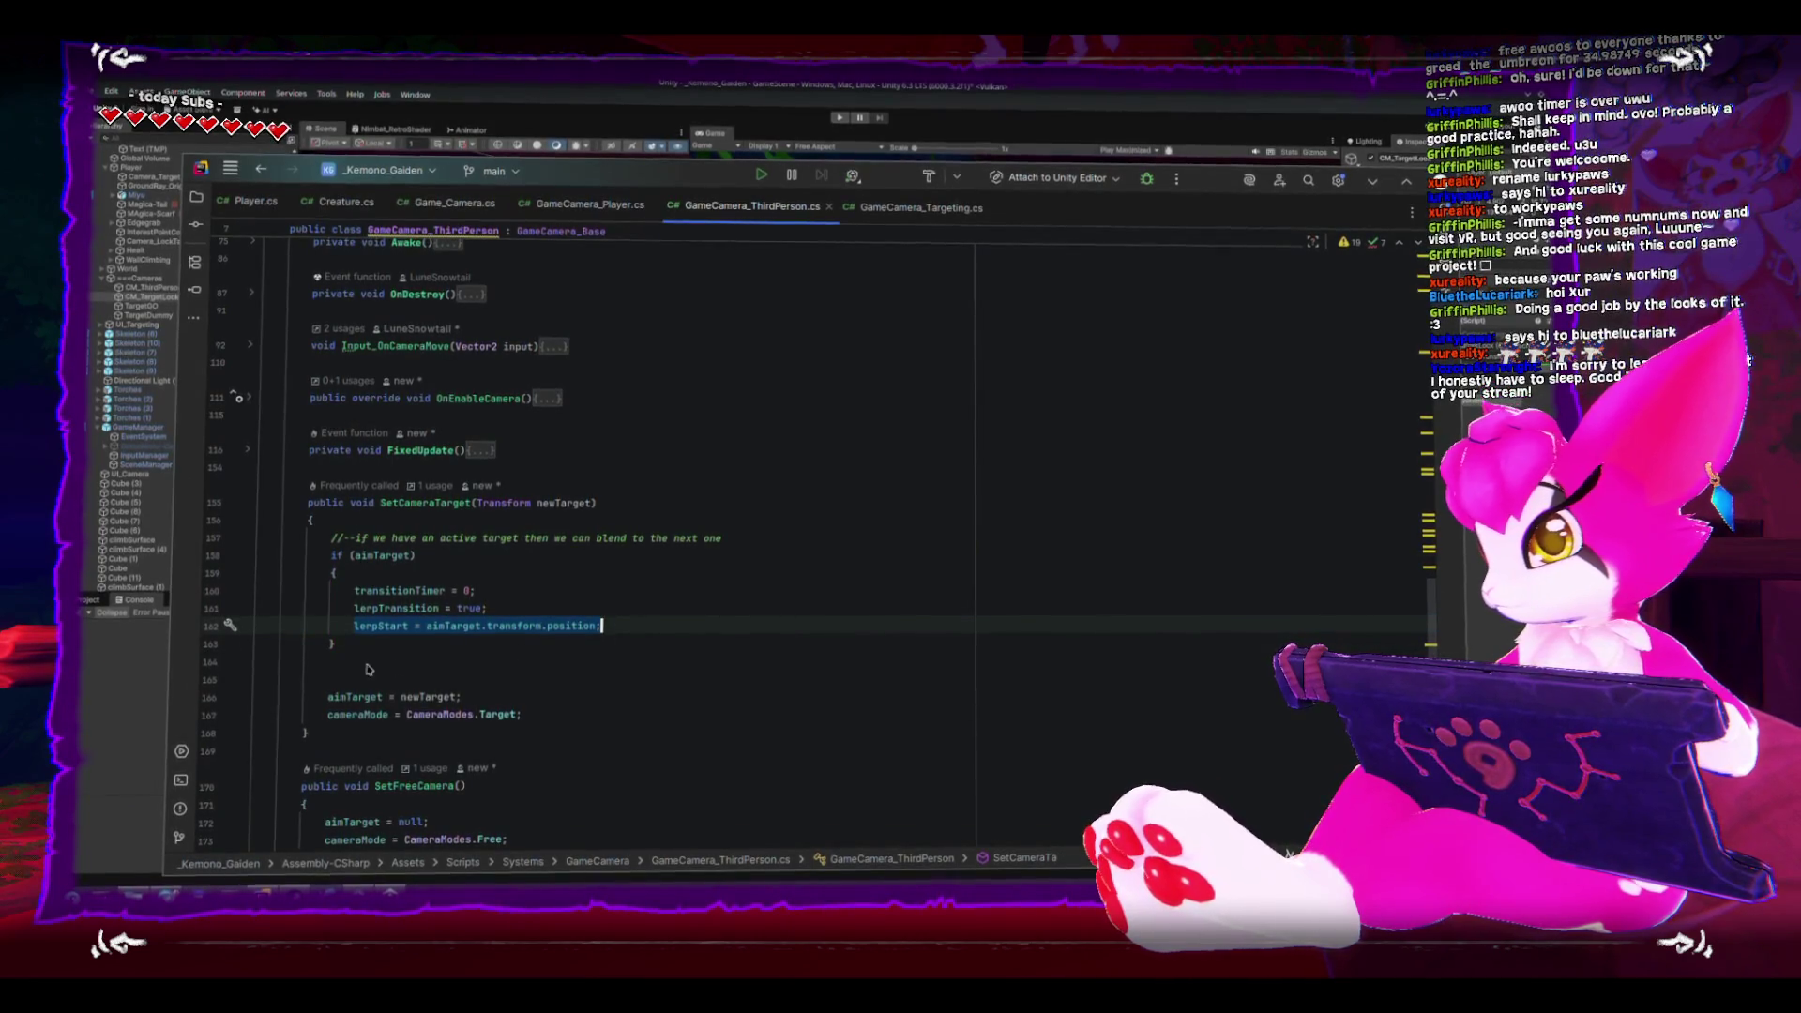
left_click(335, 685)
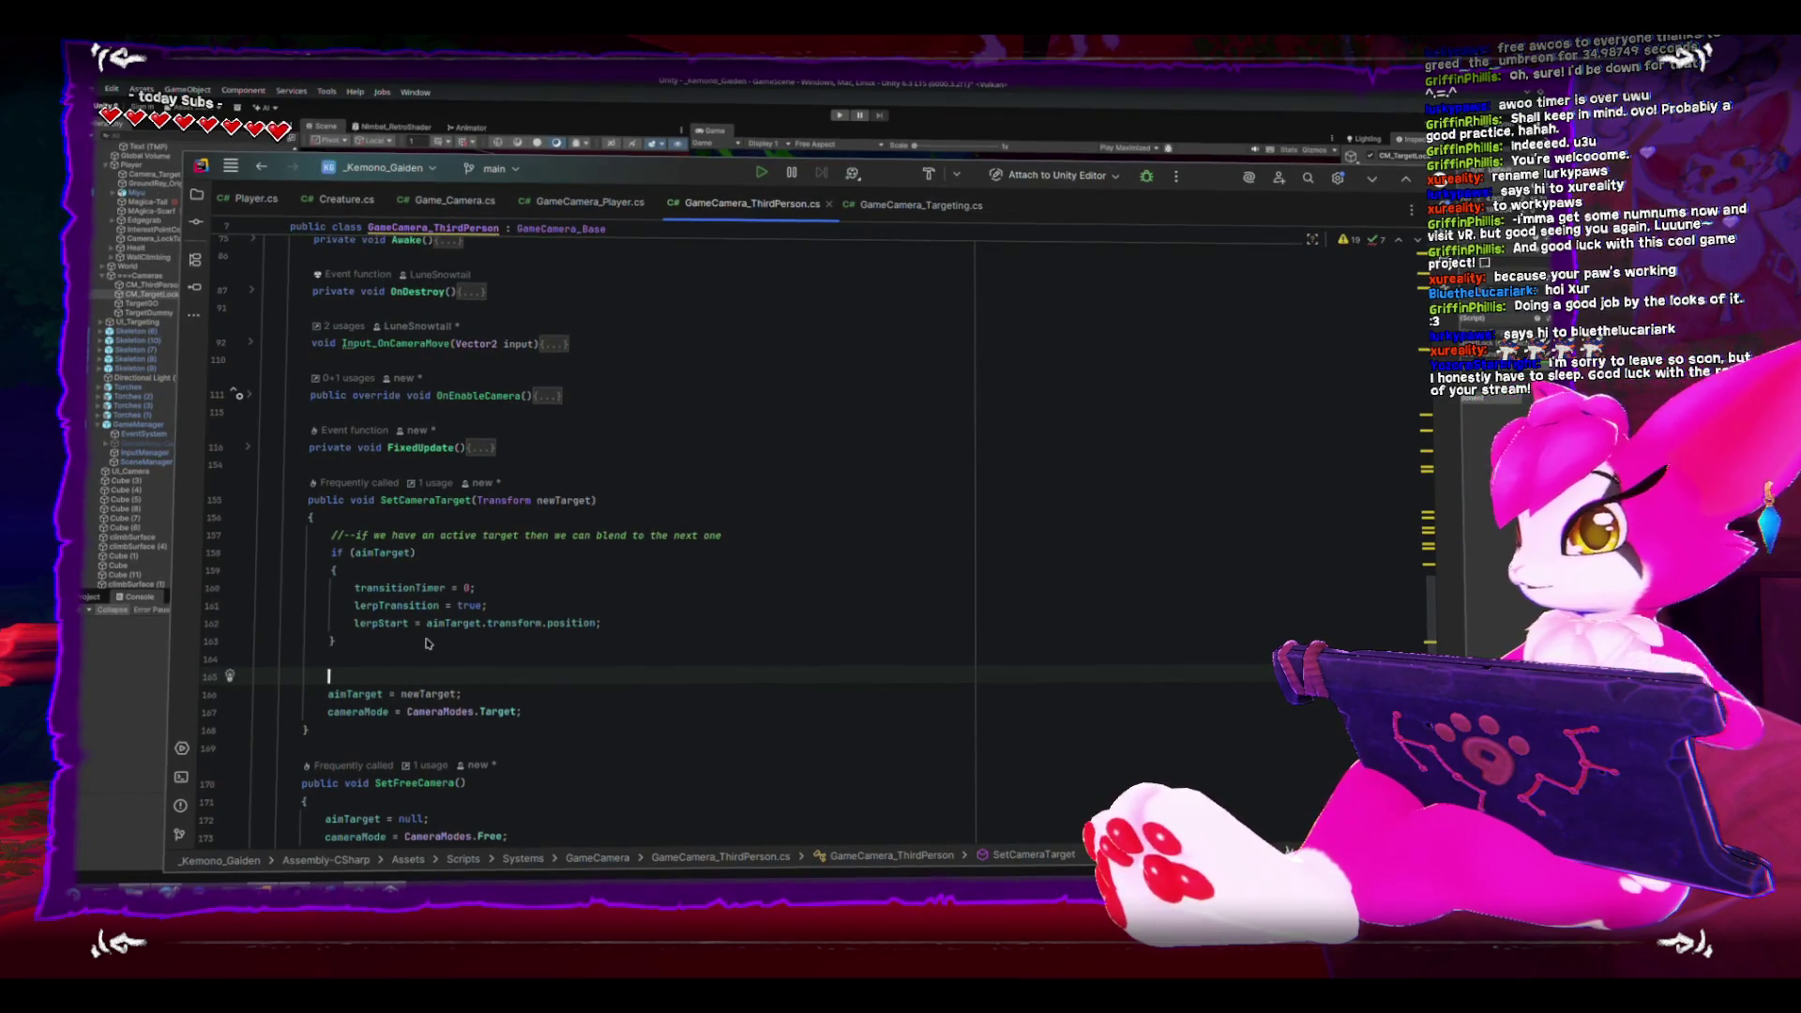
key("Down")
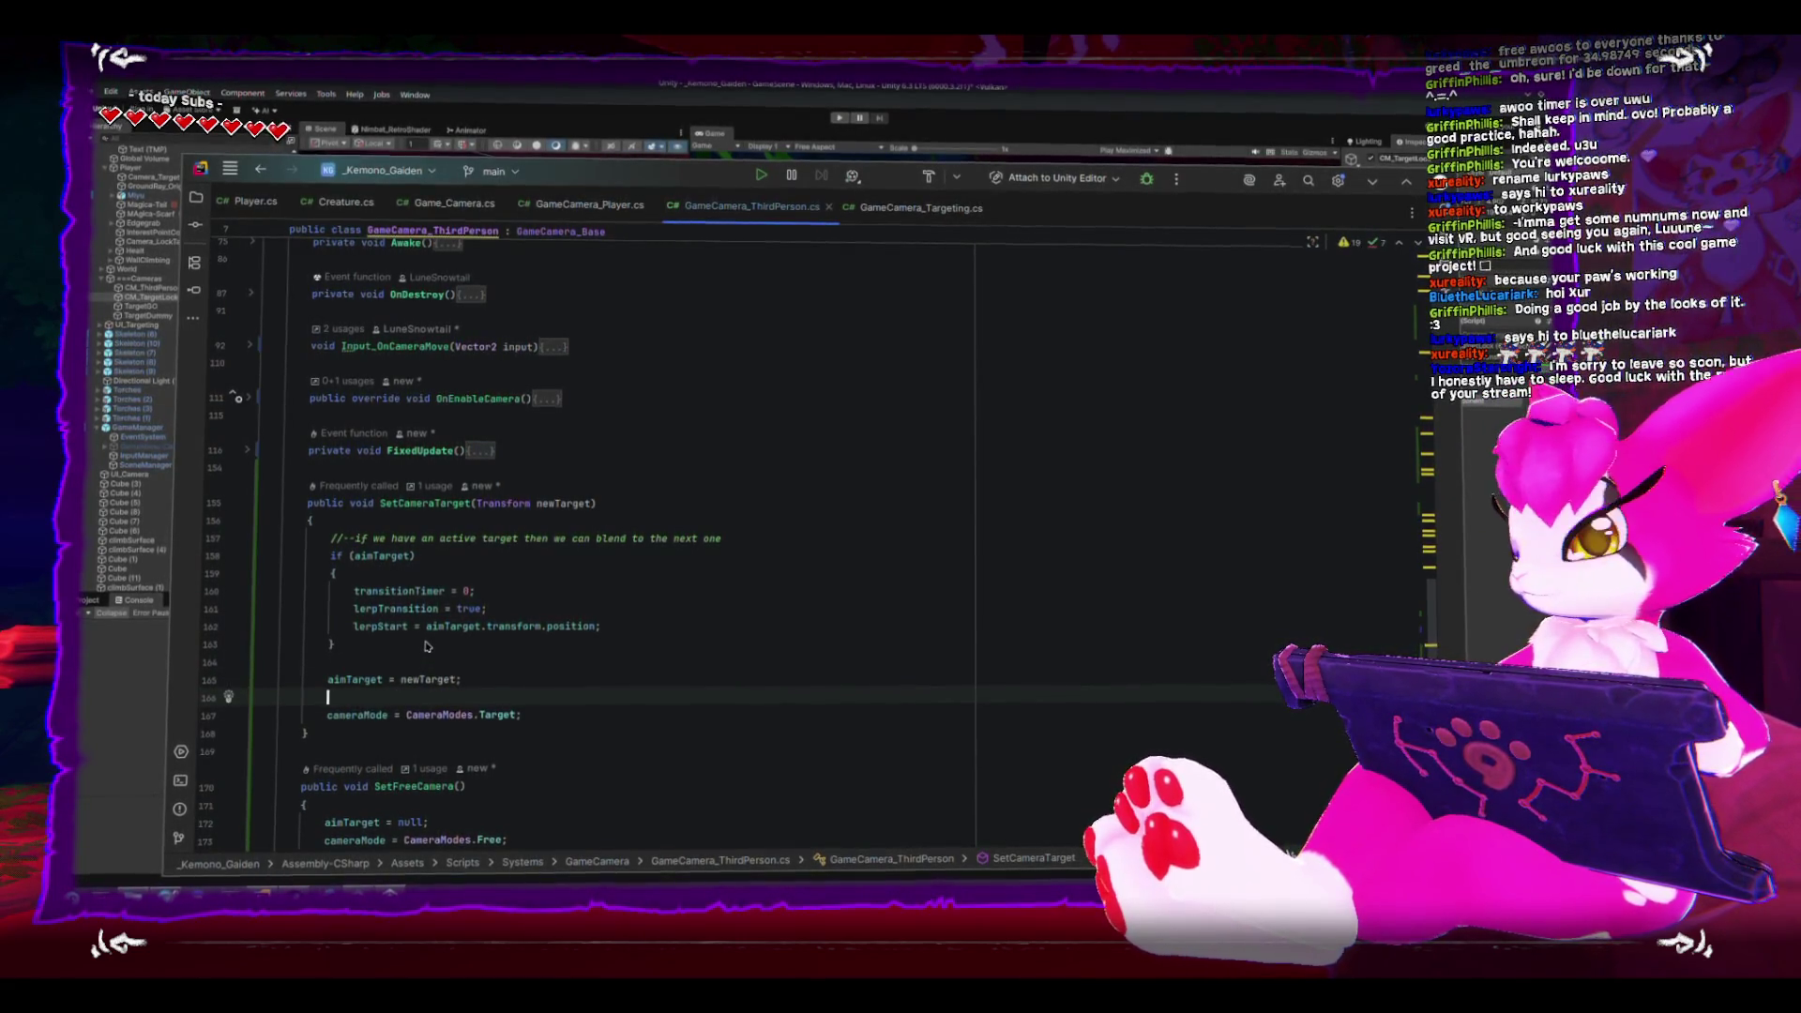
key("BackSpace")
key("End")
left_click(555, 699)
key("ctrl+s")
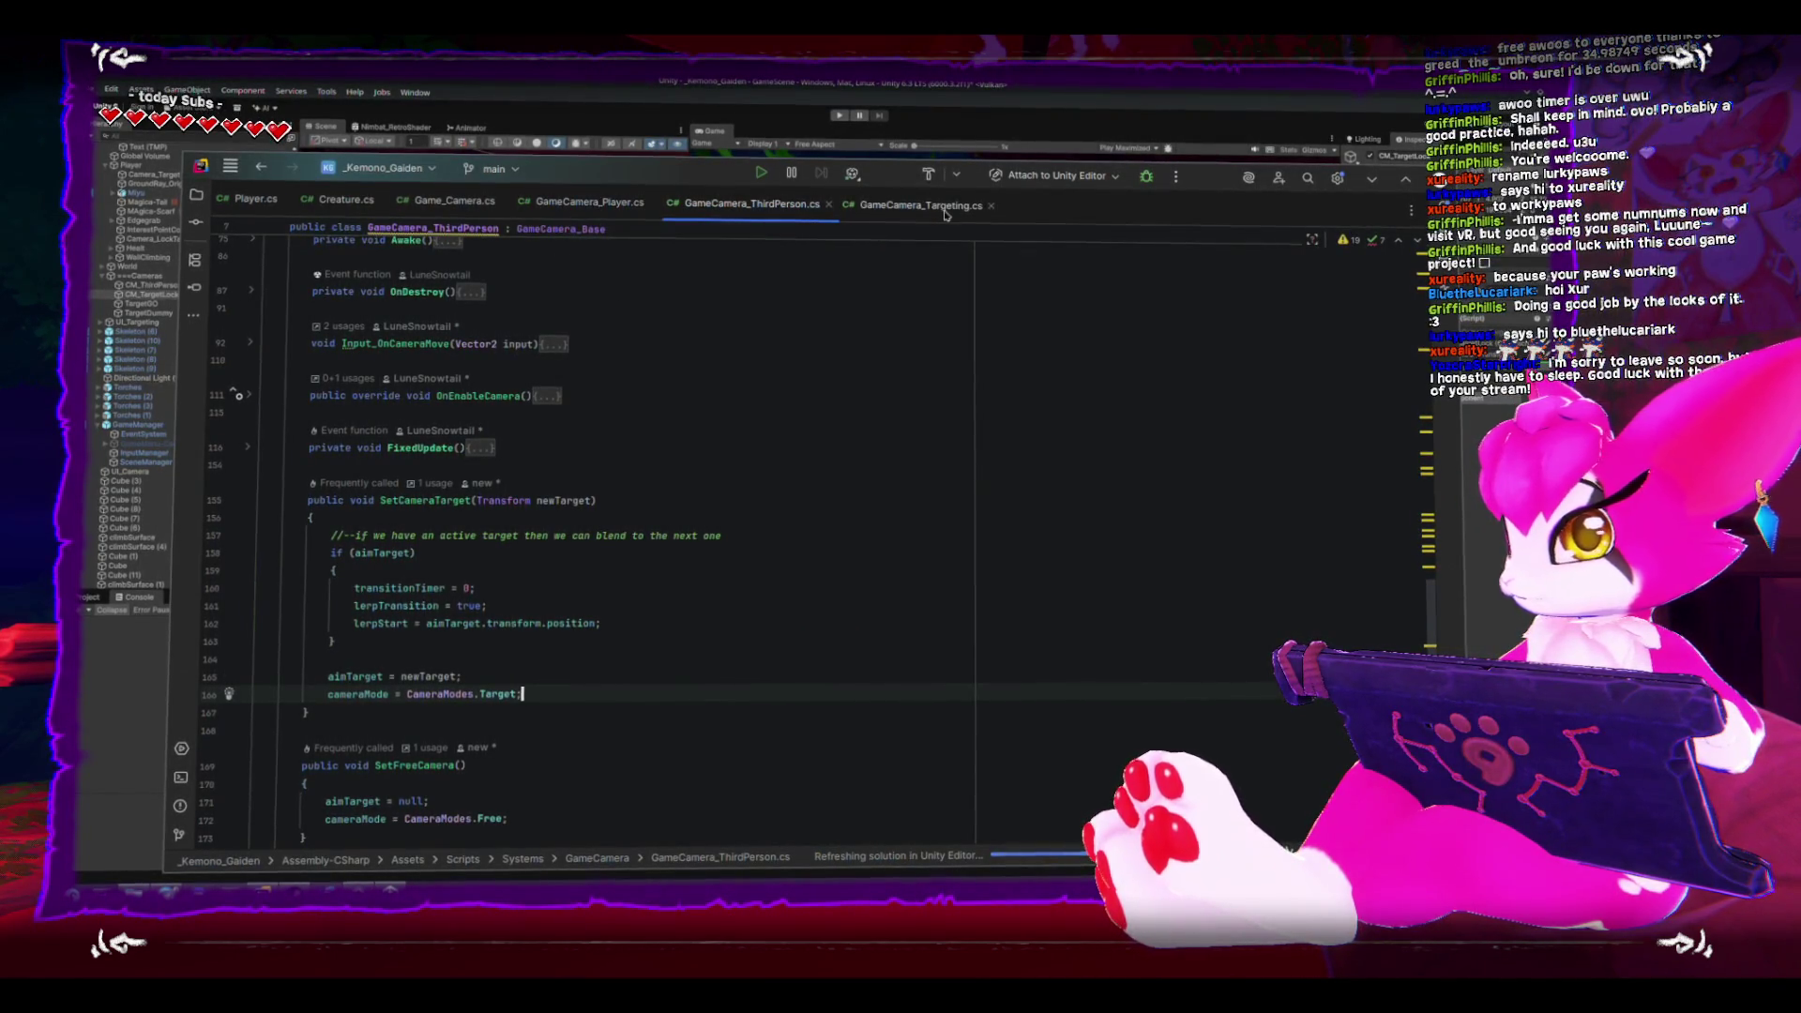
- Copy the if (lerpTransition) blending block from GameCamera_Targeting's LateUpdate
left_click(920, 206)
scroll(514, 629, "down", 3)
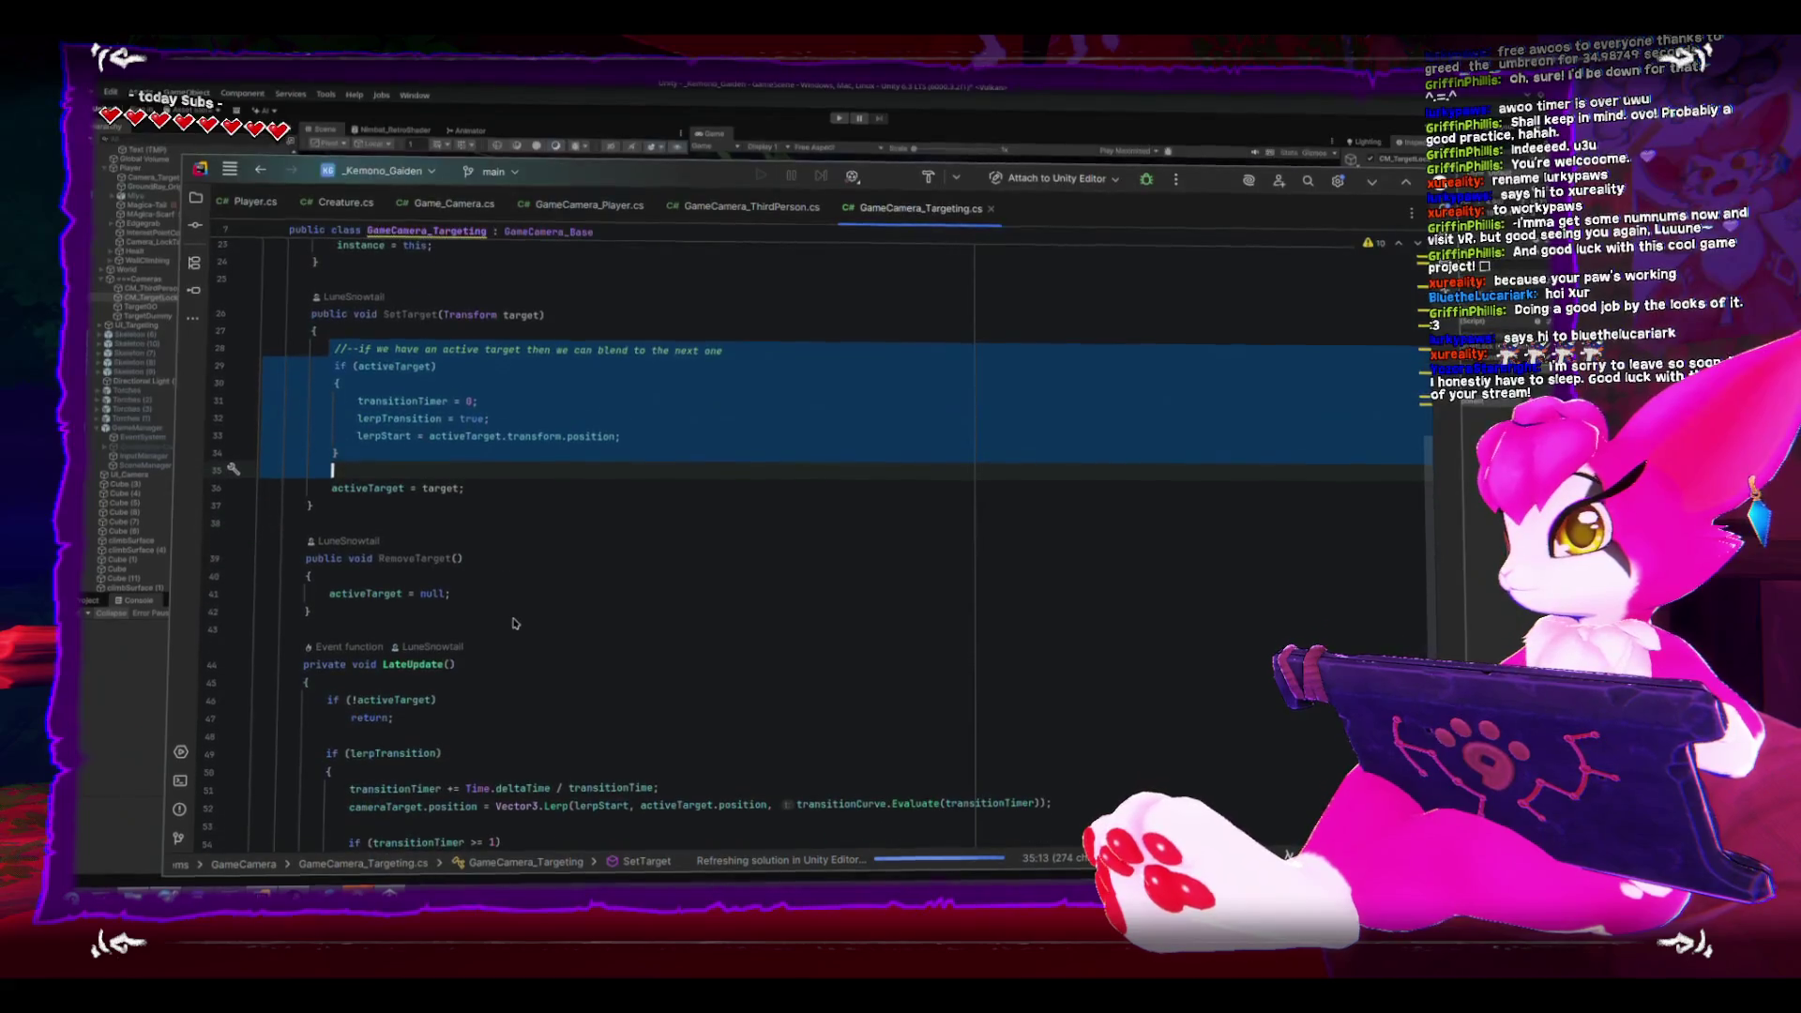
scroll(514, 623, "down", 5)
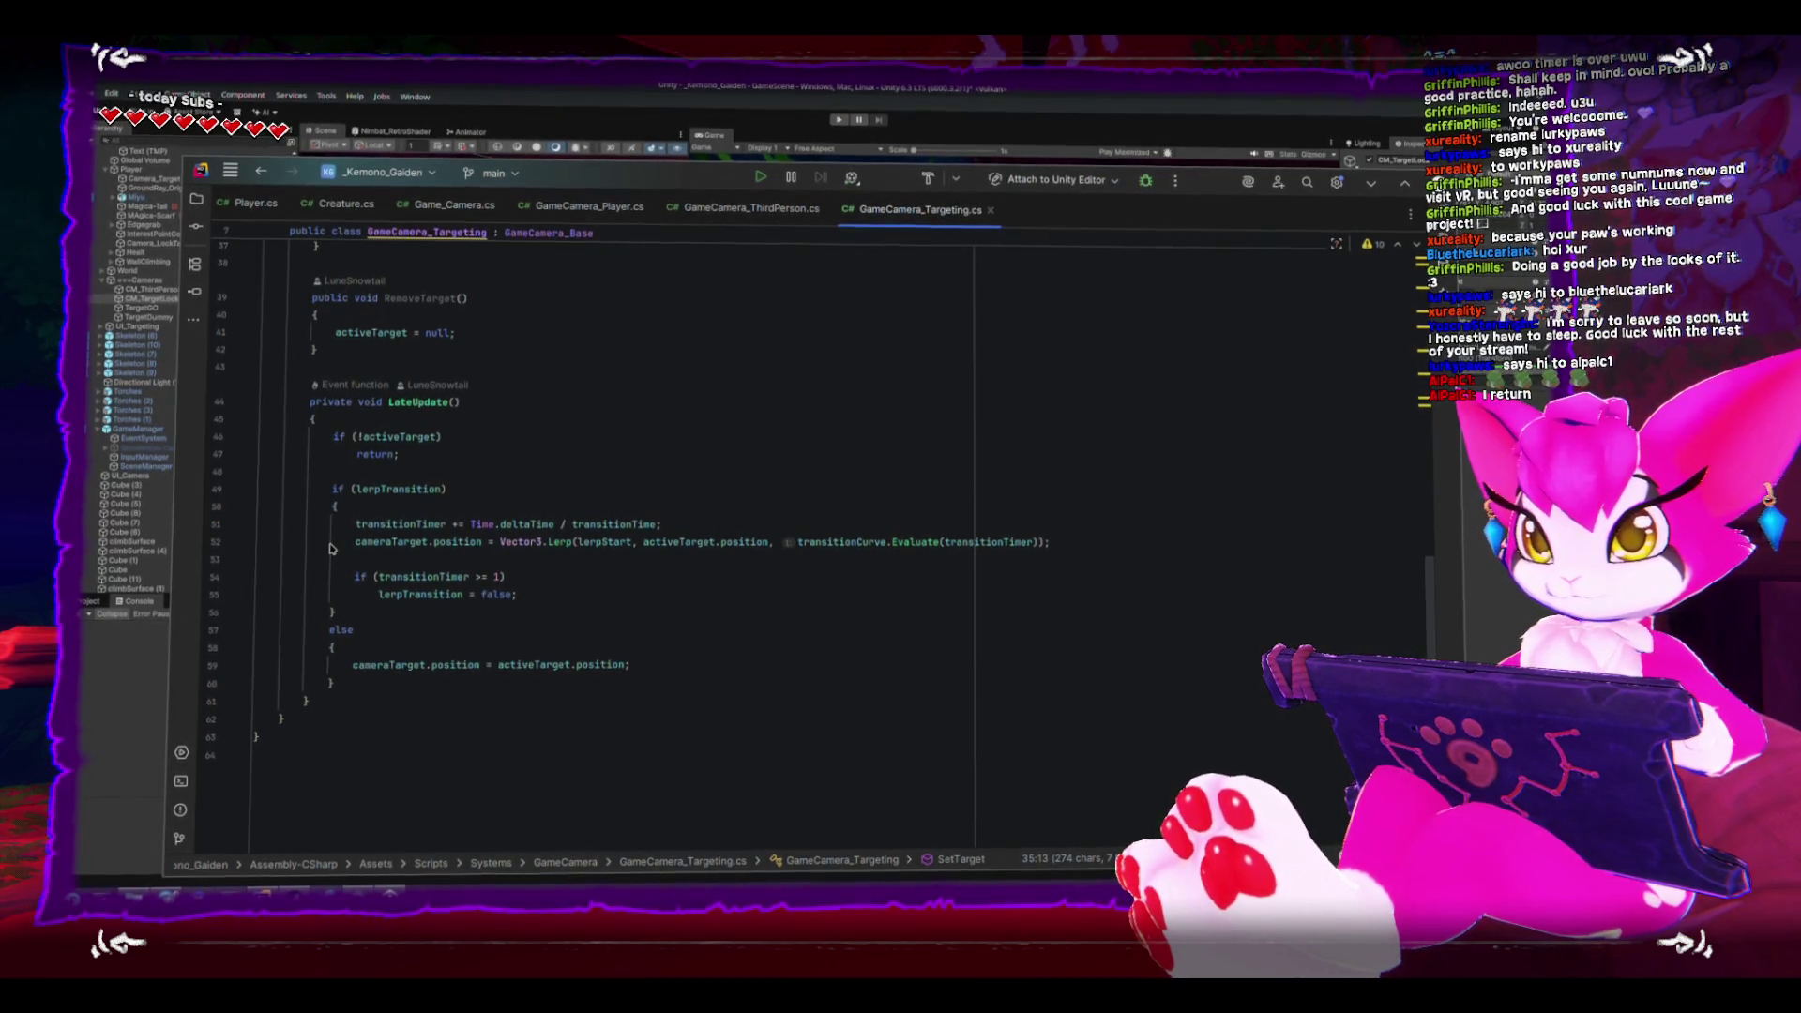
mouse_move(330, 489)
left_mouse_down()
mouse_move(361, 611)
mouse_move(412, 622)
mouse_move(446, 693)
left_mouse_up()
key("ctrl+c")
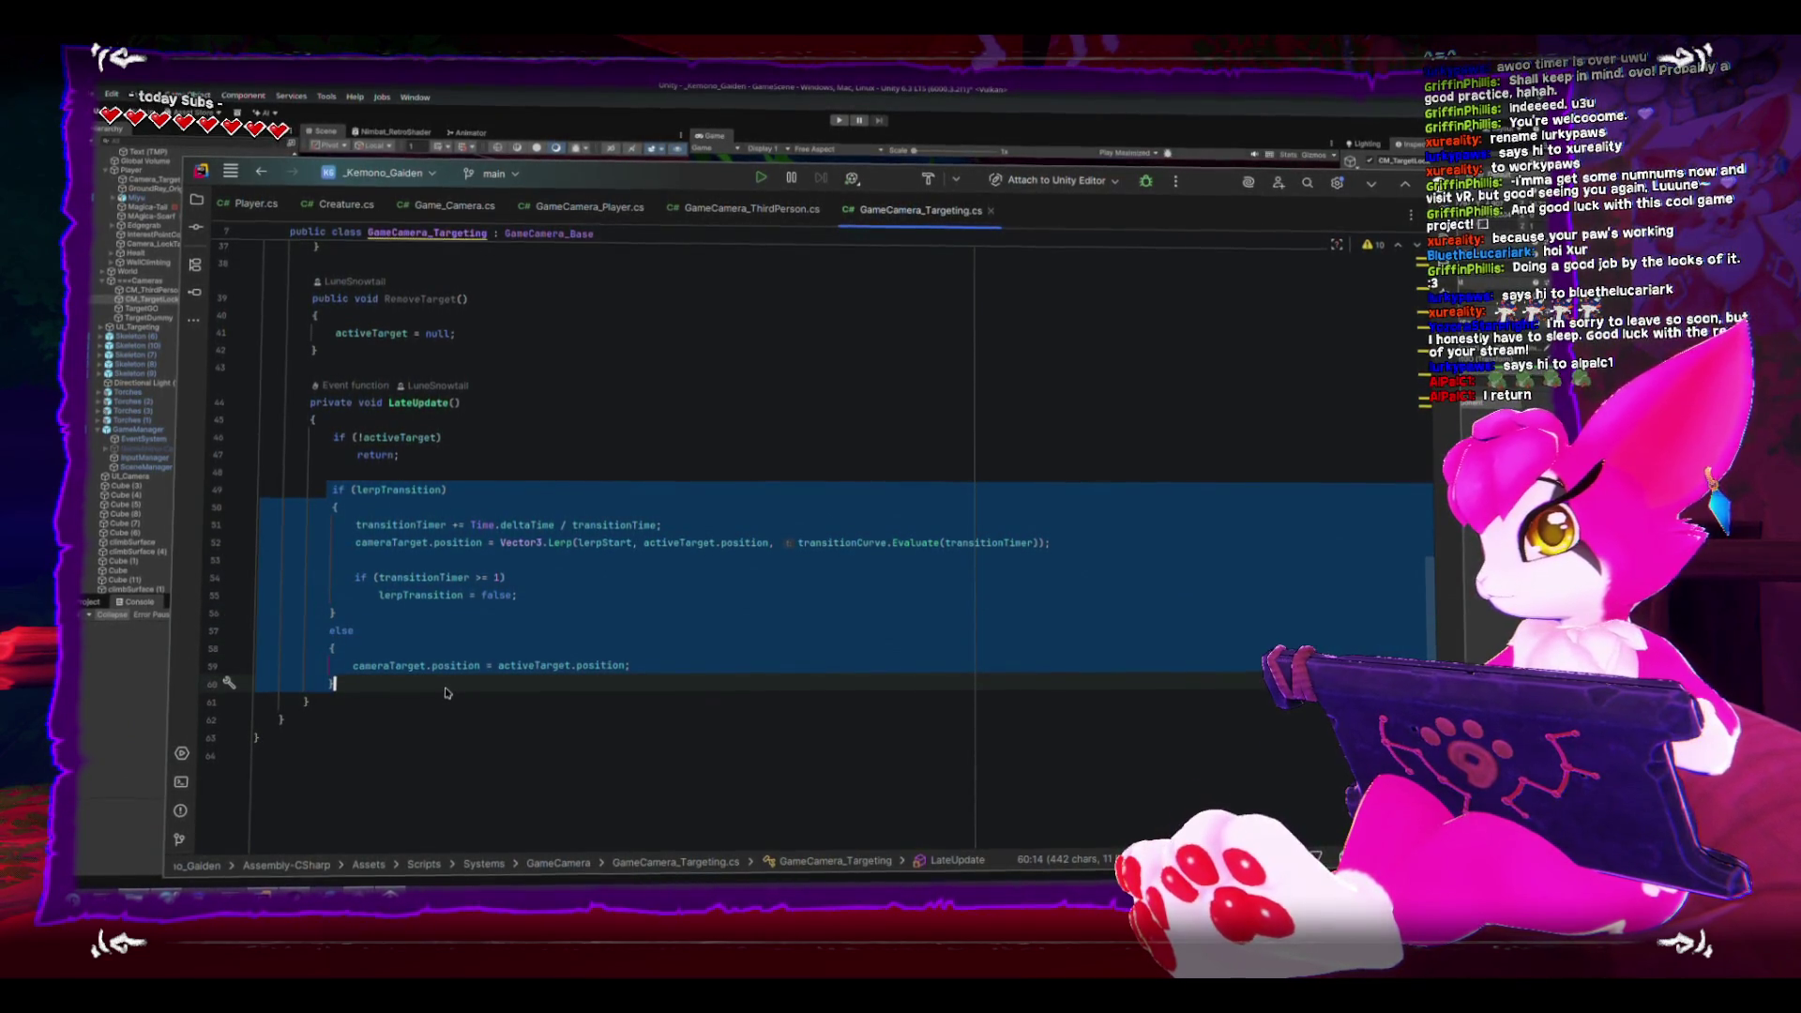
key("ctrl+Tab")
scroll(634, 667, "up", 15)
scroll(657, 660, "down", 15)
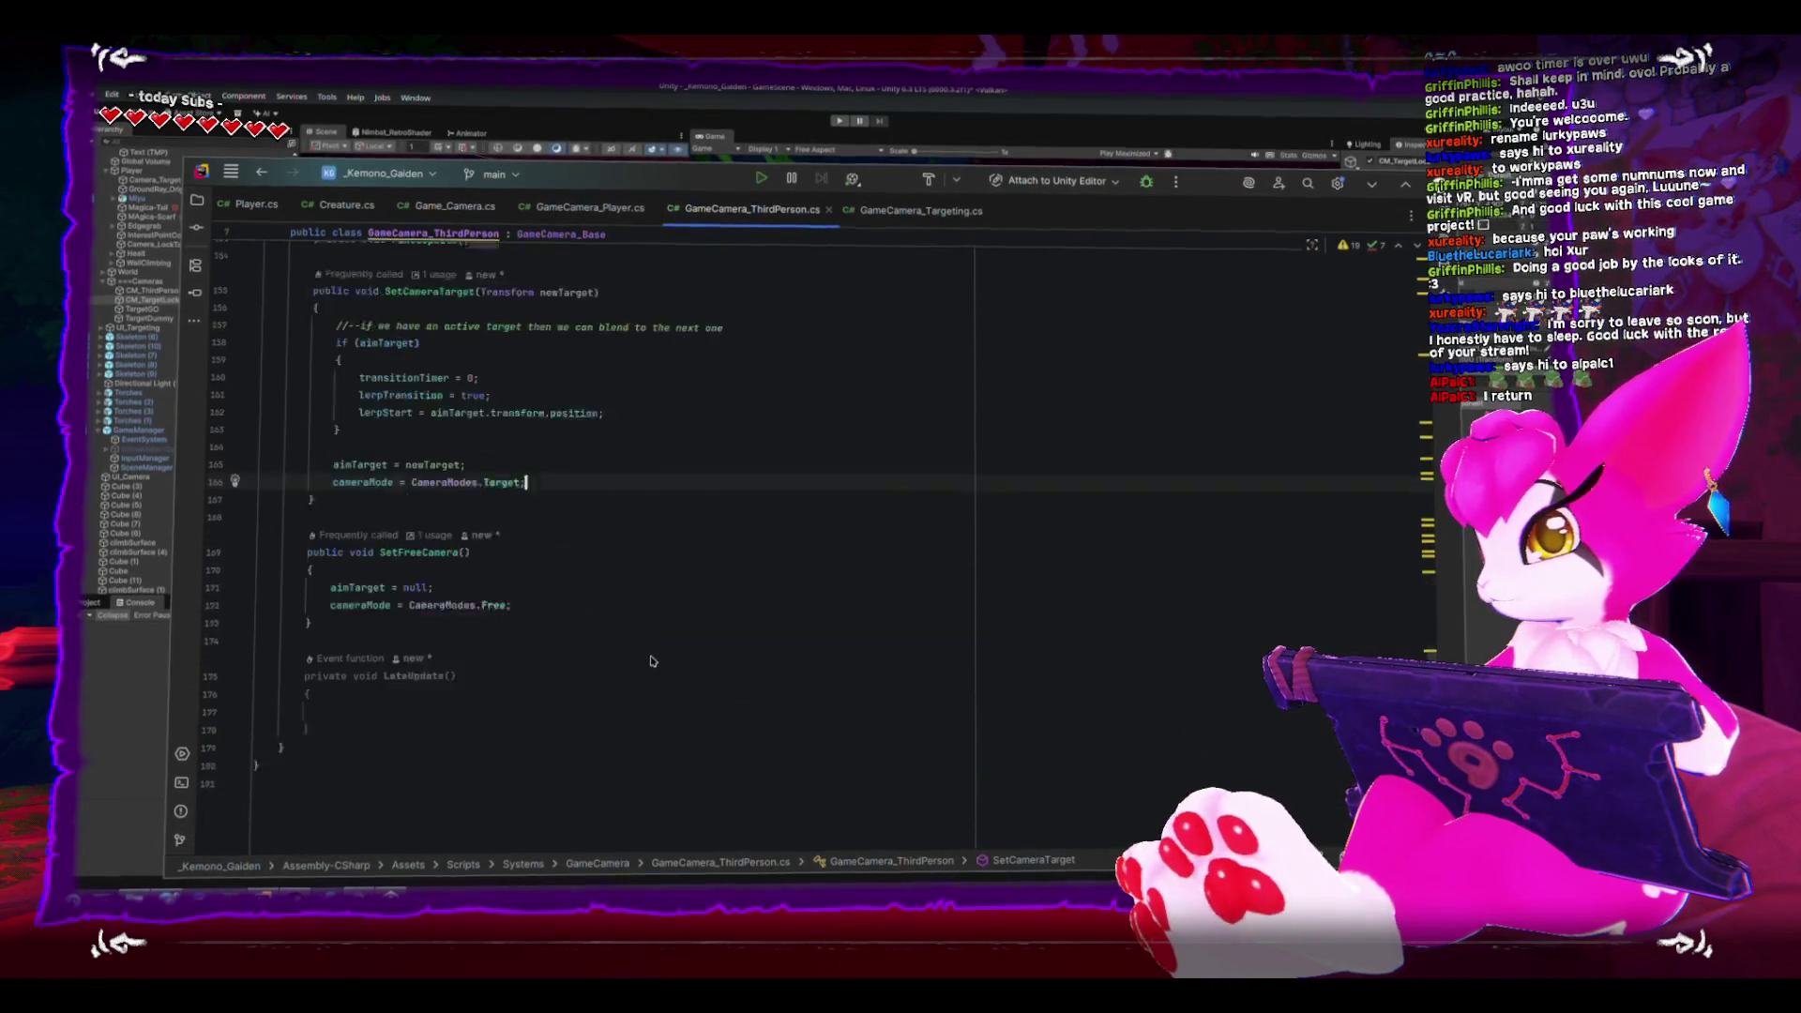
scroll(654, 661, "up", 5)
- Swap the CameraModes.Target case's targetAngle declaration for the pasted lerpTransition blending block
left_click(247, 523)
scroll(589, 622, "down", 7)
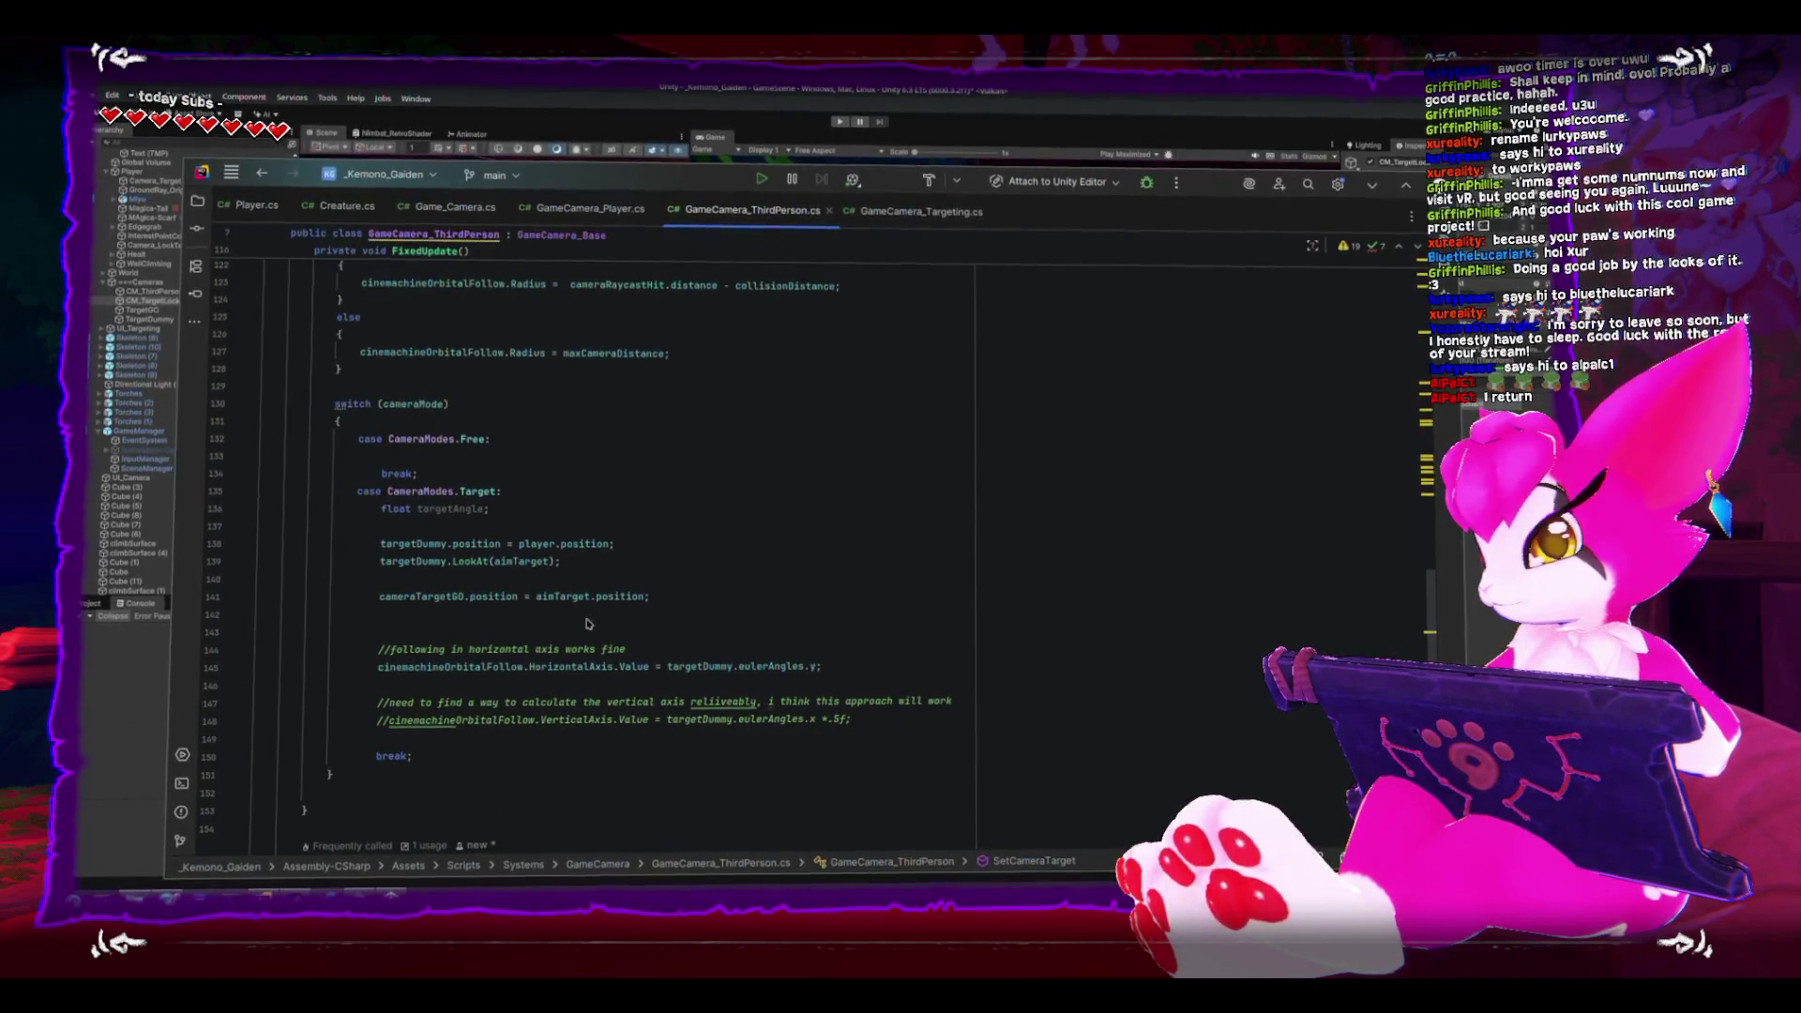
left_click(765, 516)
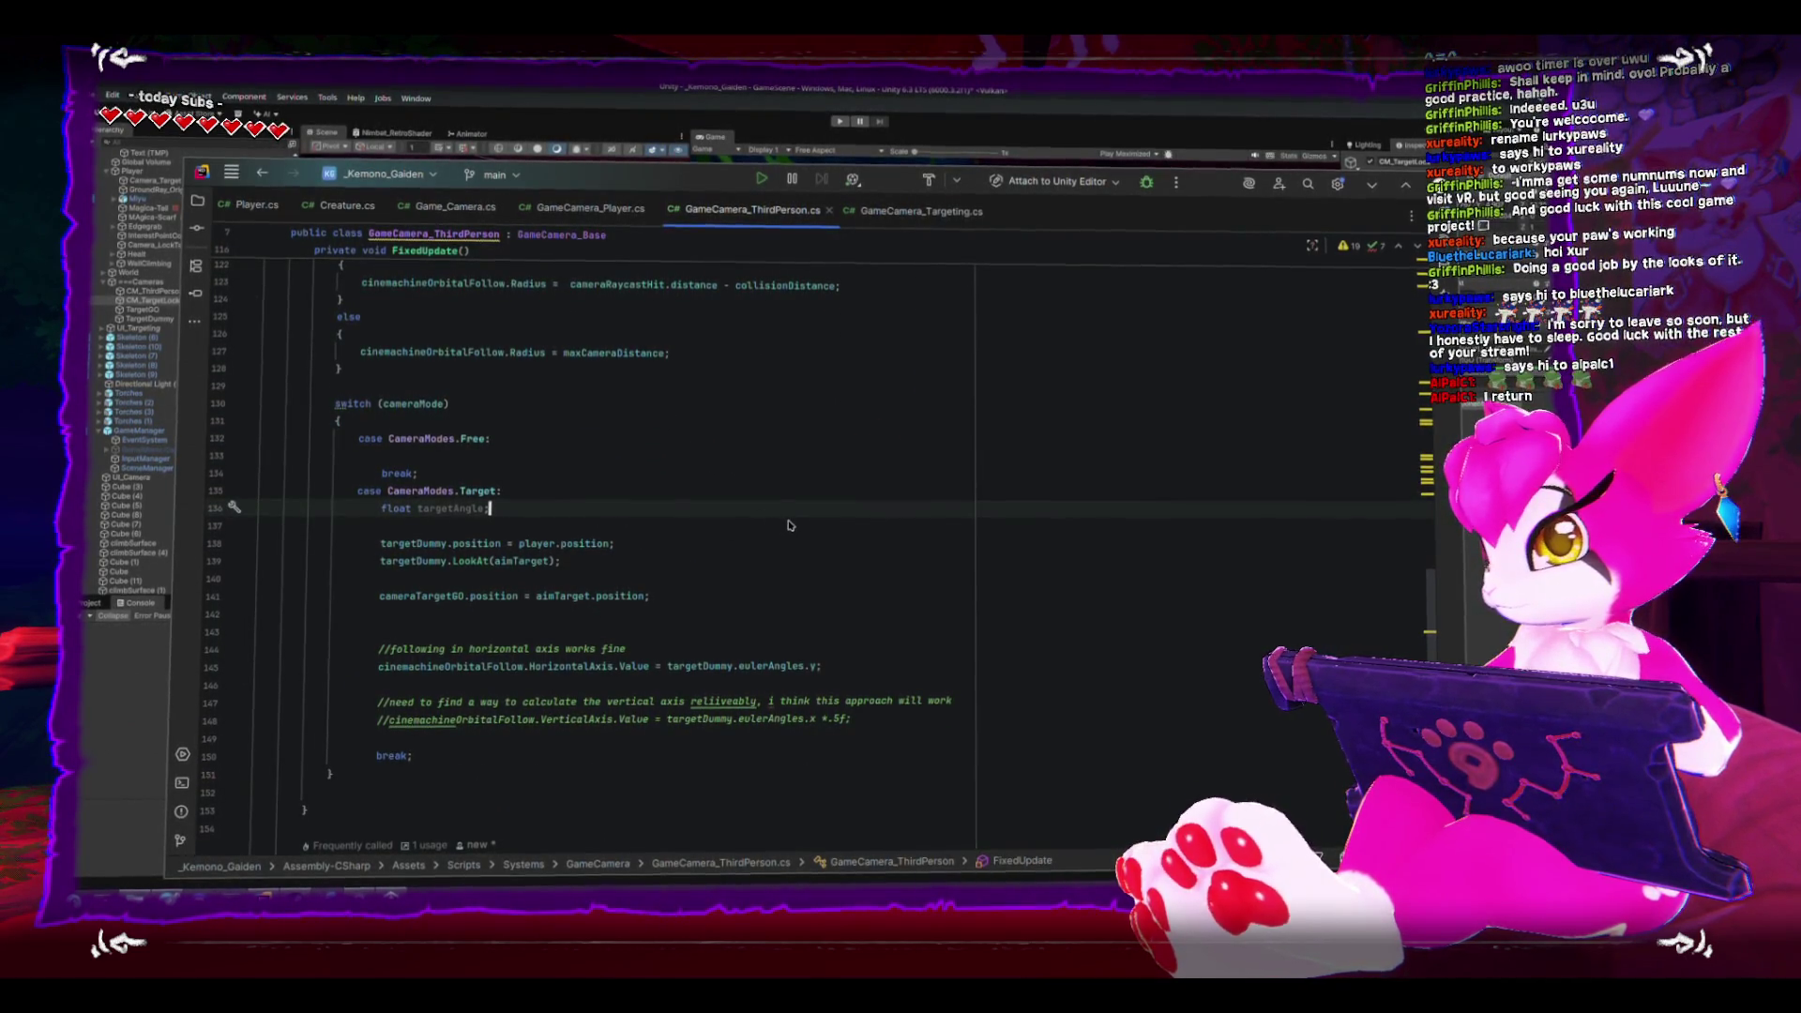
key("ctrl+y")
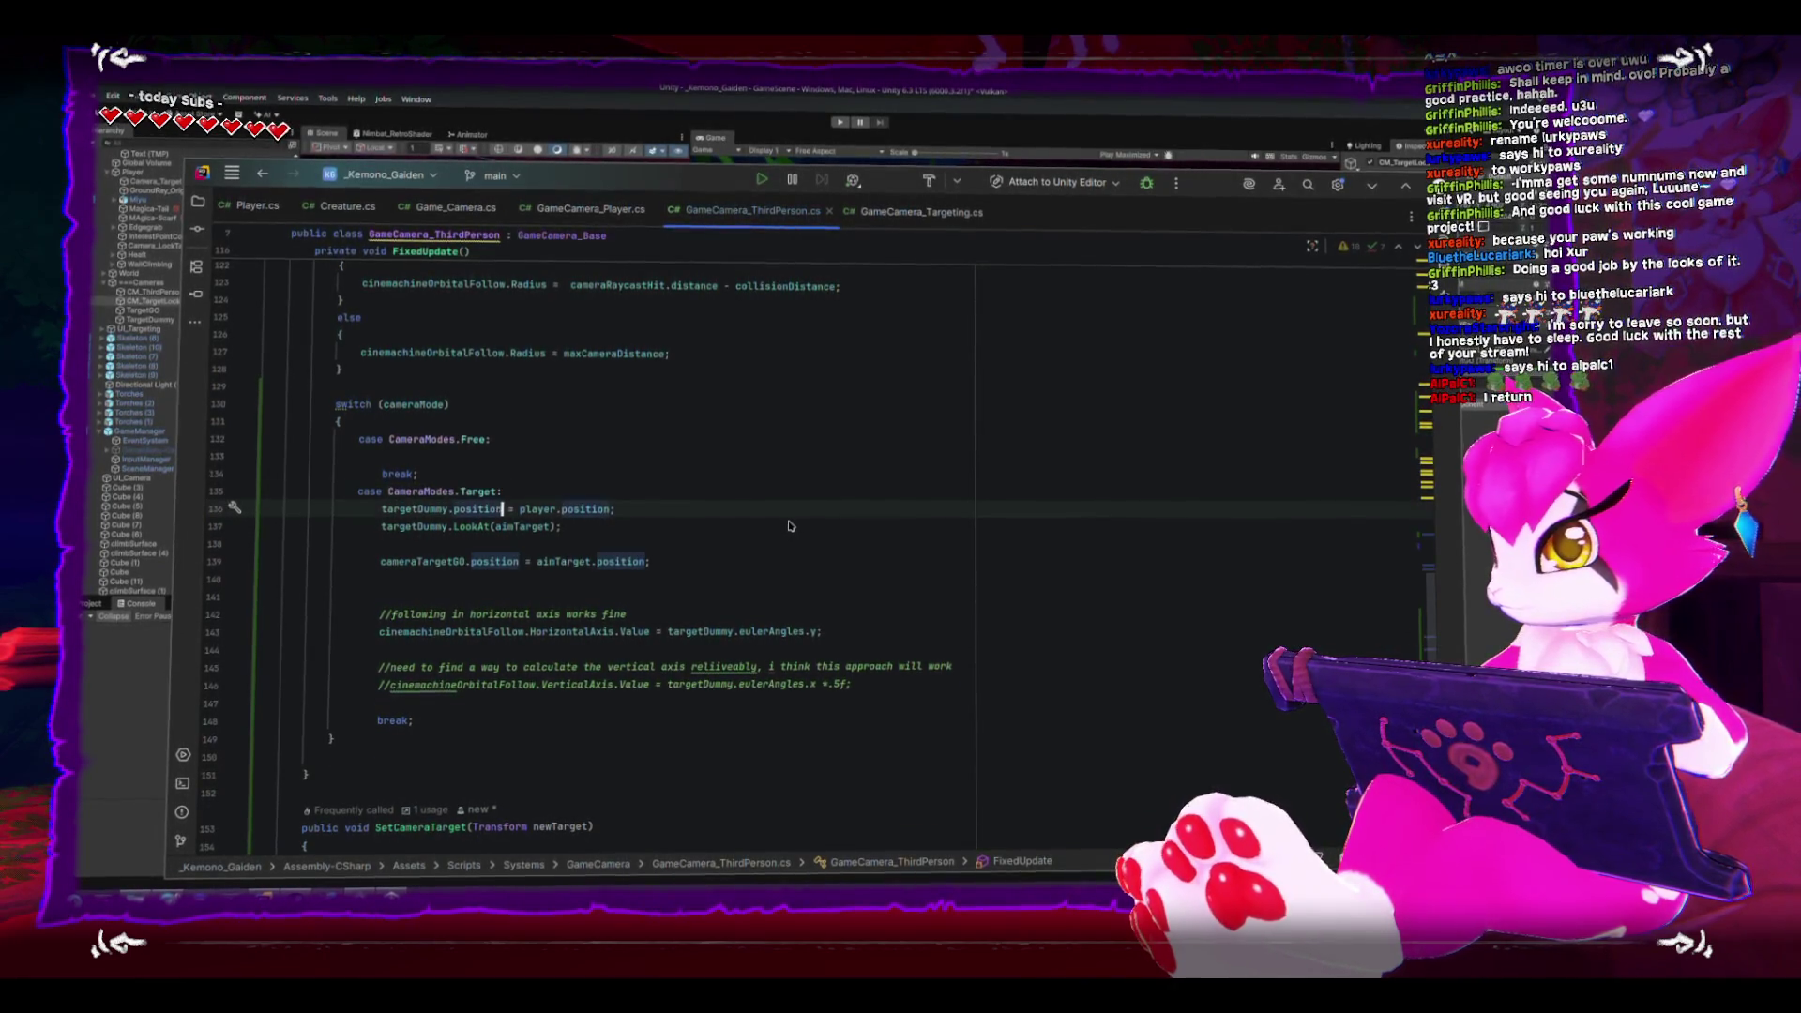
key("Return")
key("ctrl+v")
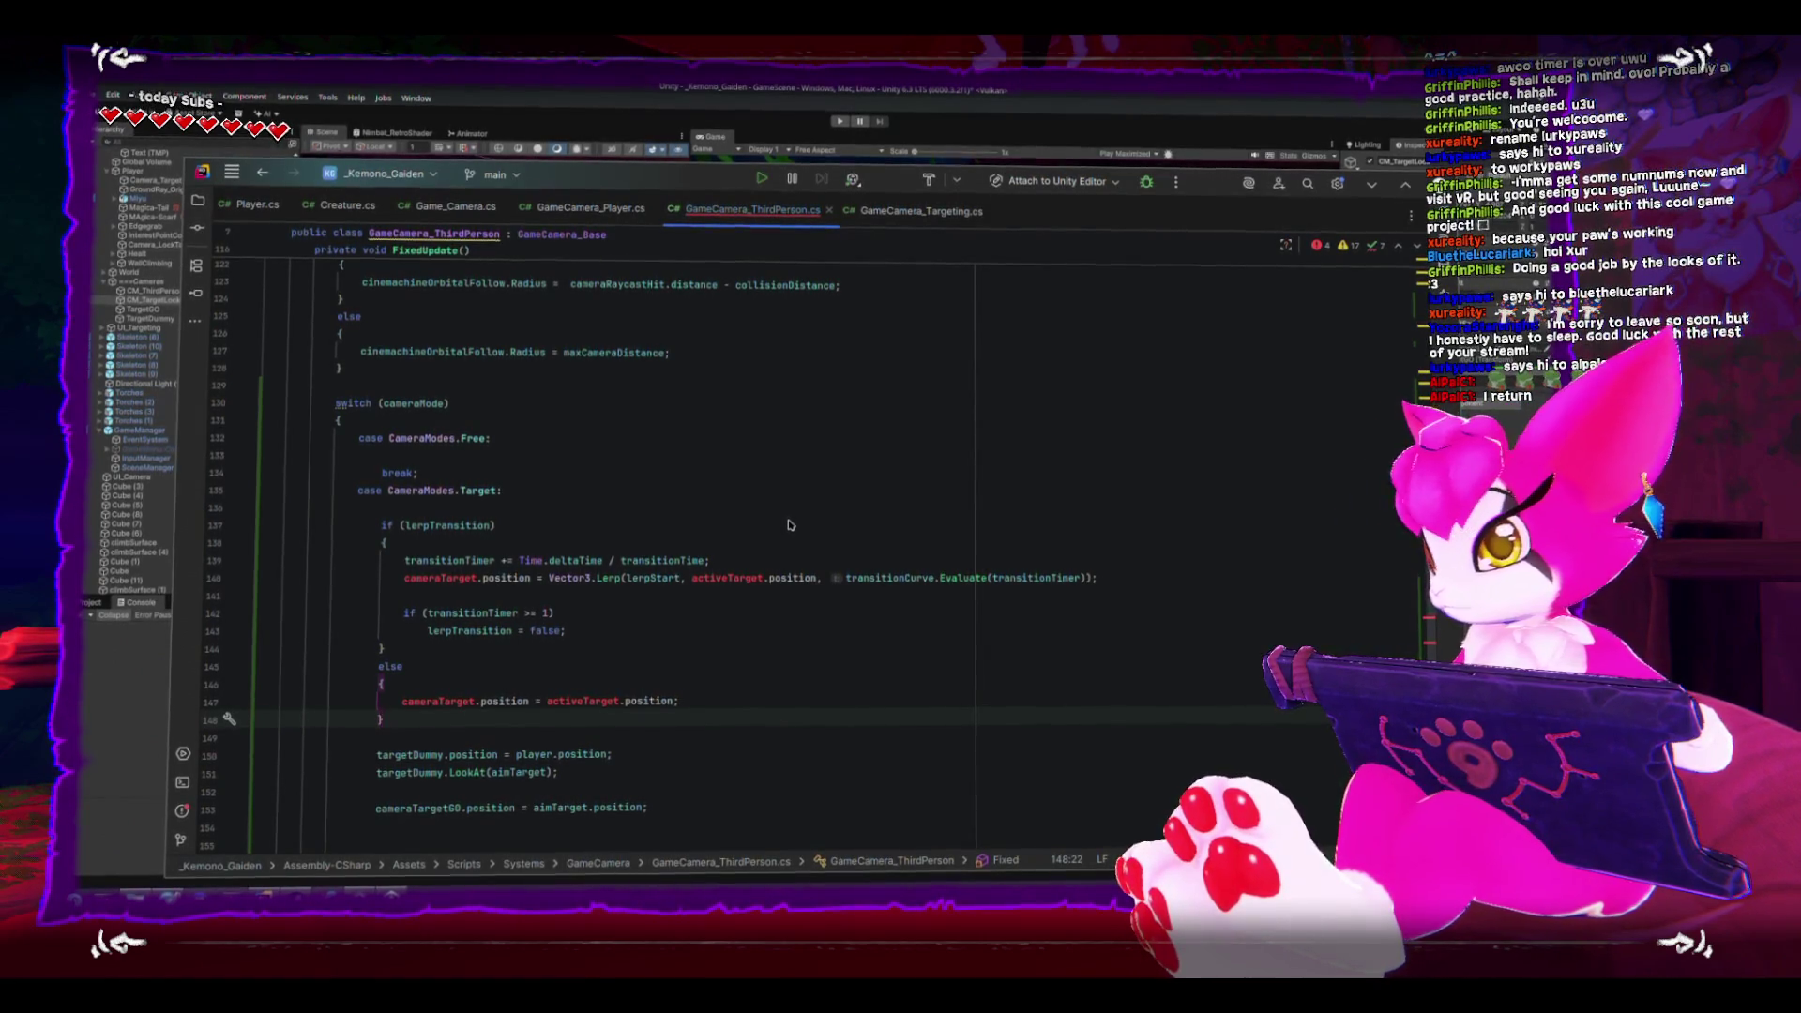
double_click(454, 527)
left_click(483, 508)
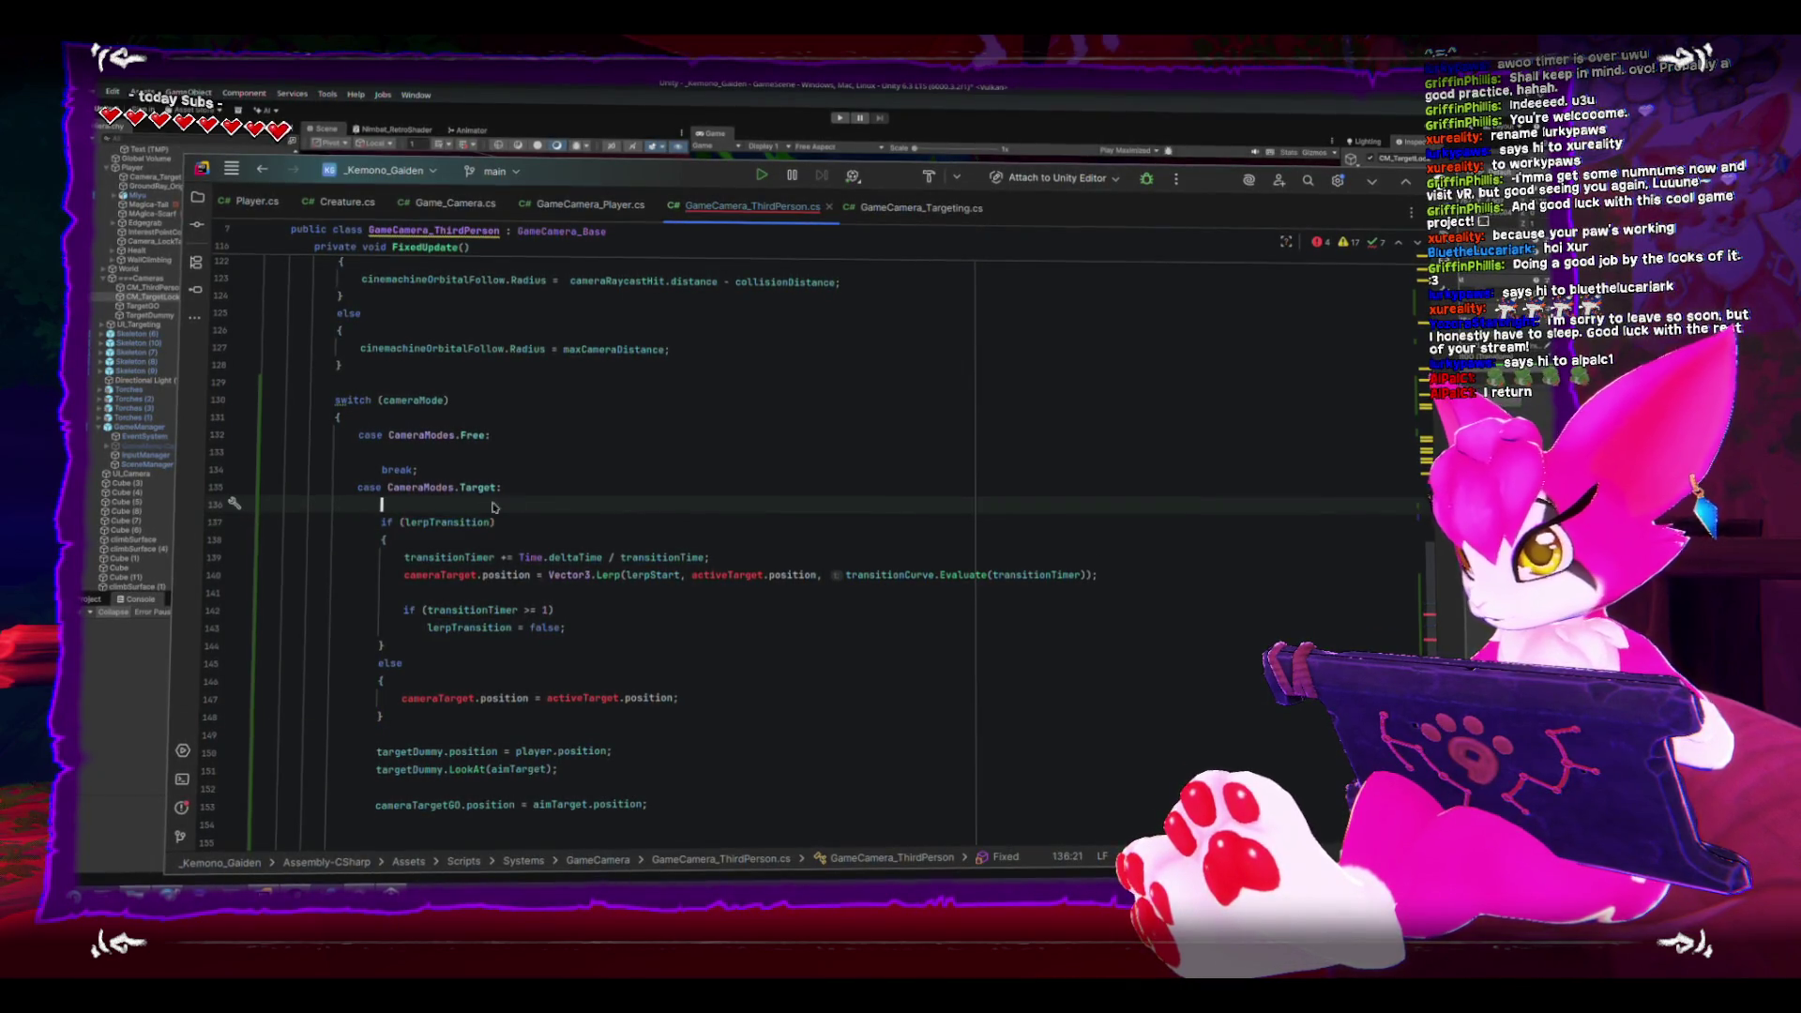
- Add the comment 'switch between transition and normal state' above the lerpTransition check in the Target case
key("Return")
type("// ")
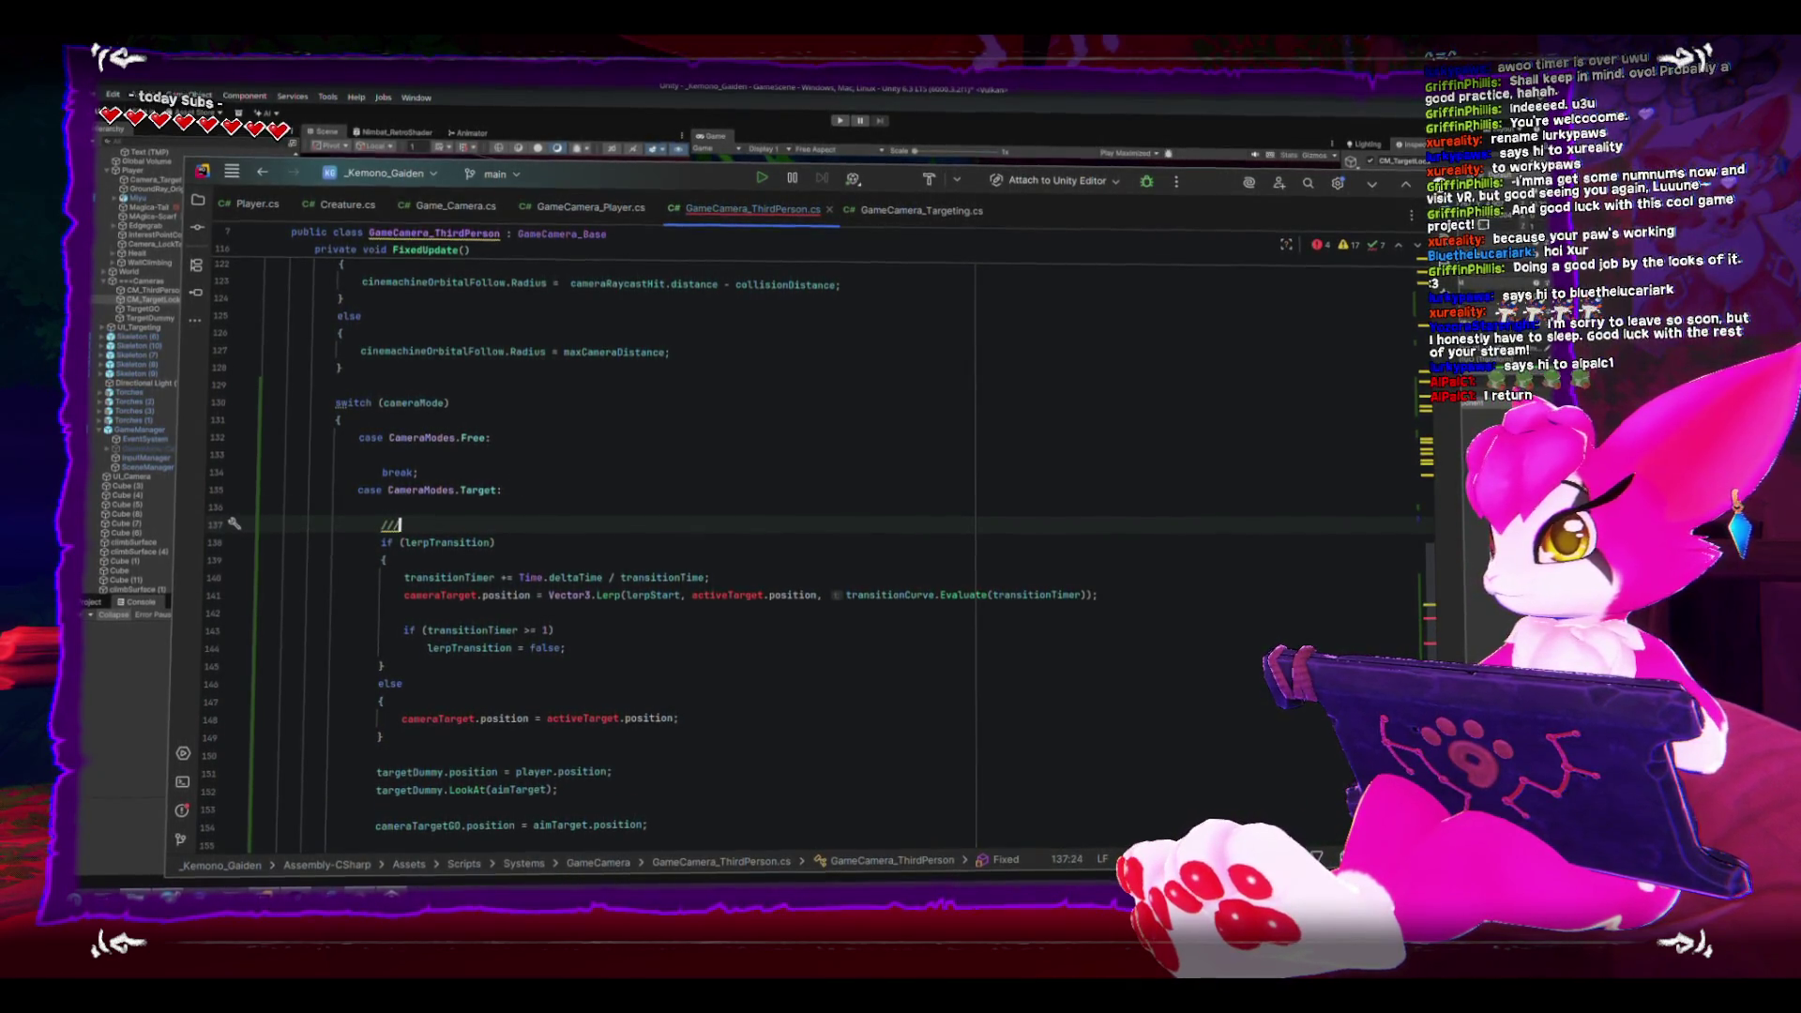
type("switch between ")
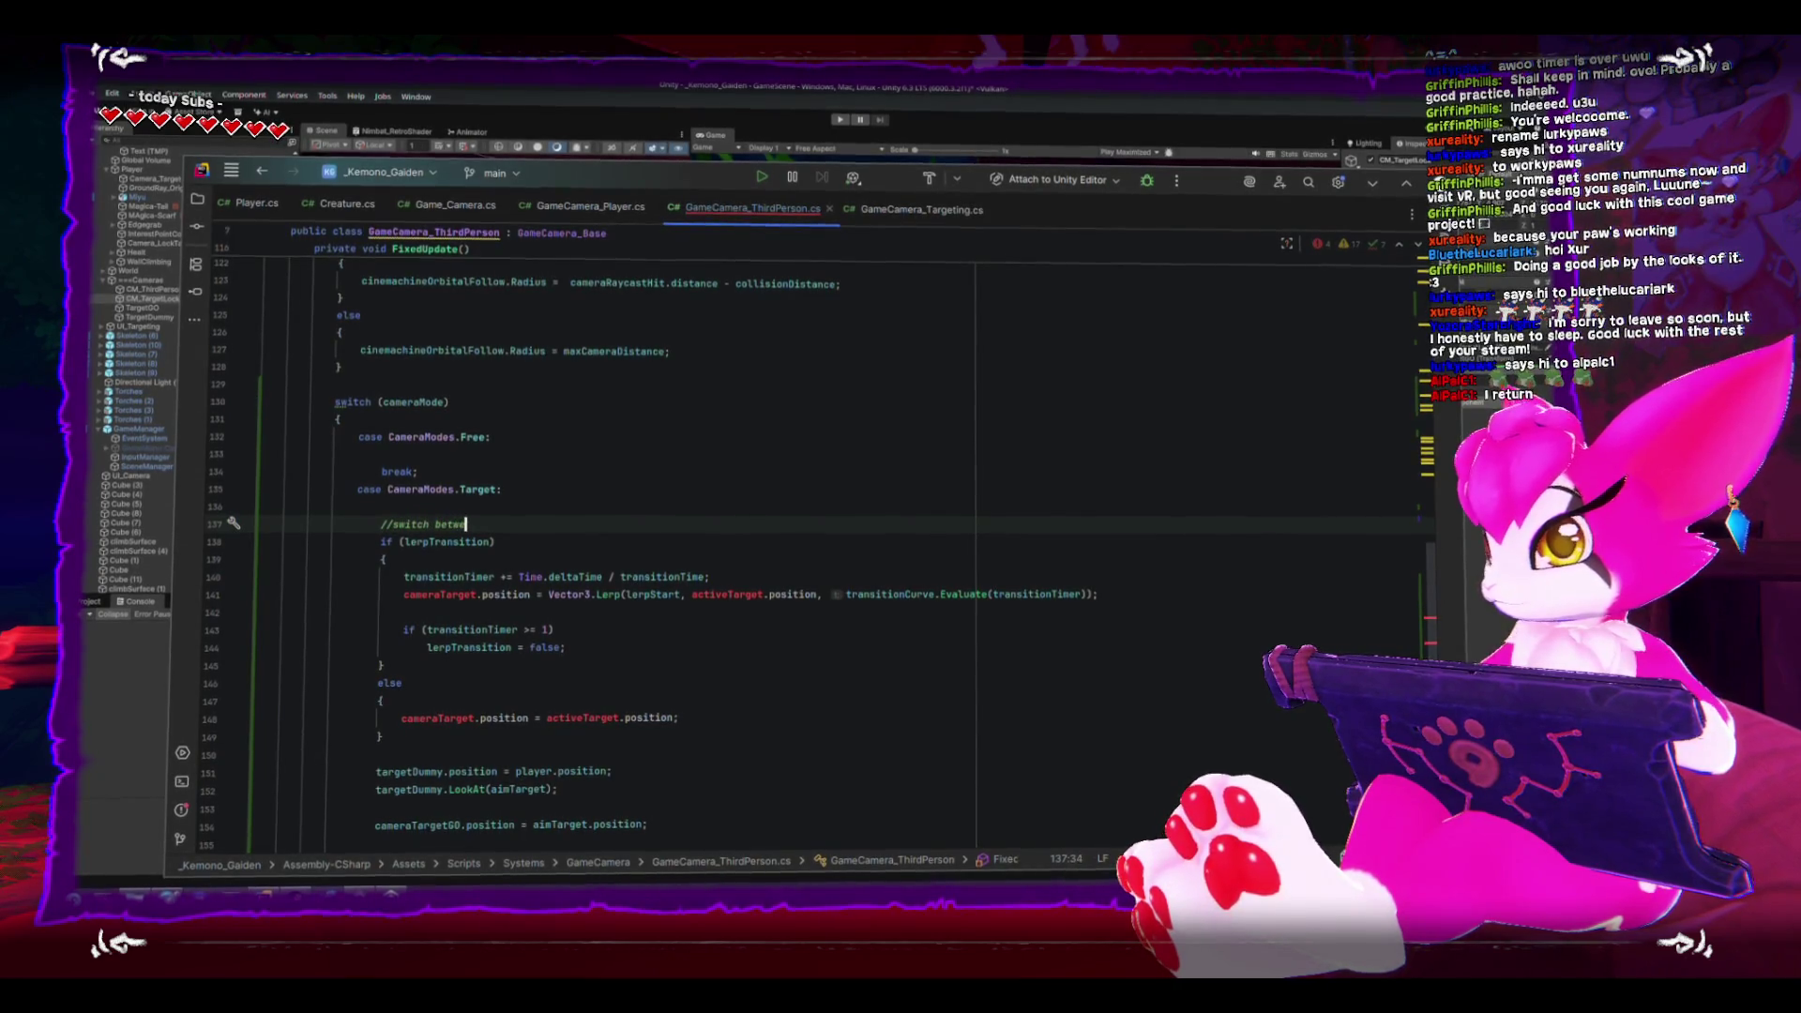
type("transition")
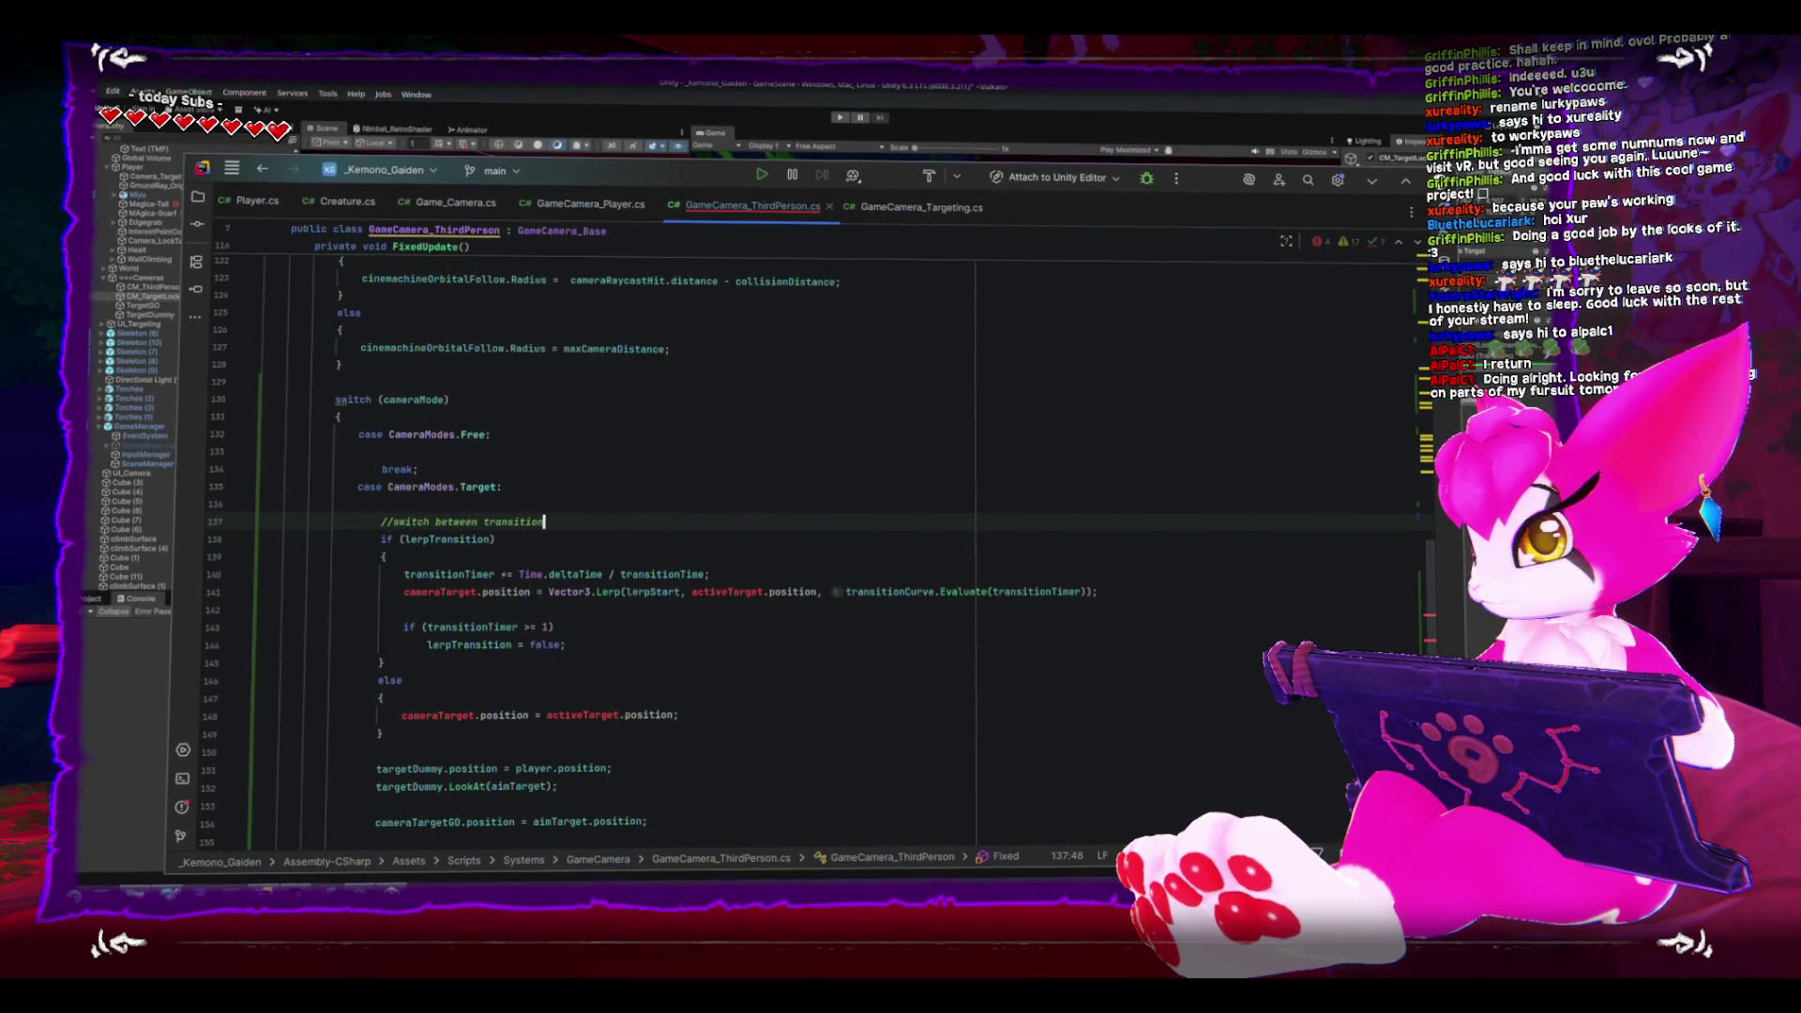
type(" antate")
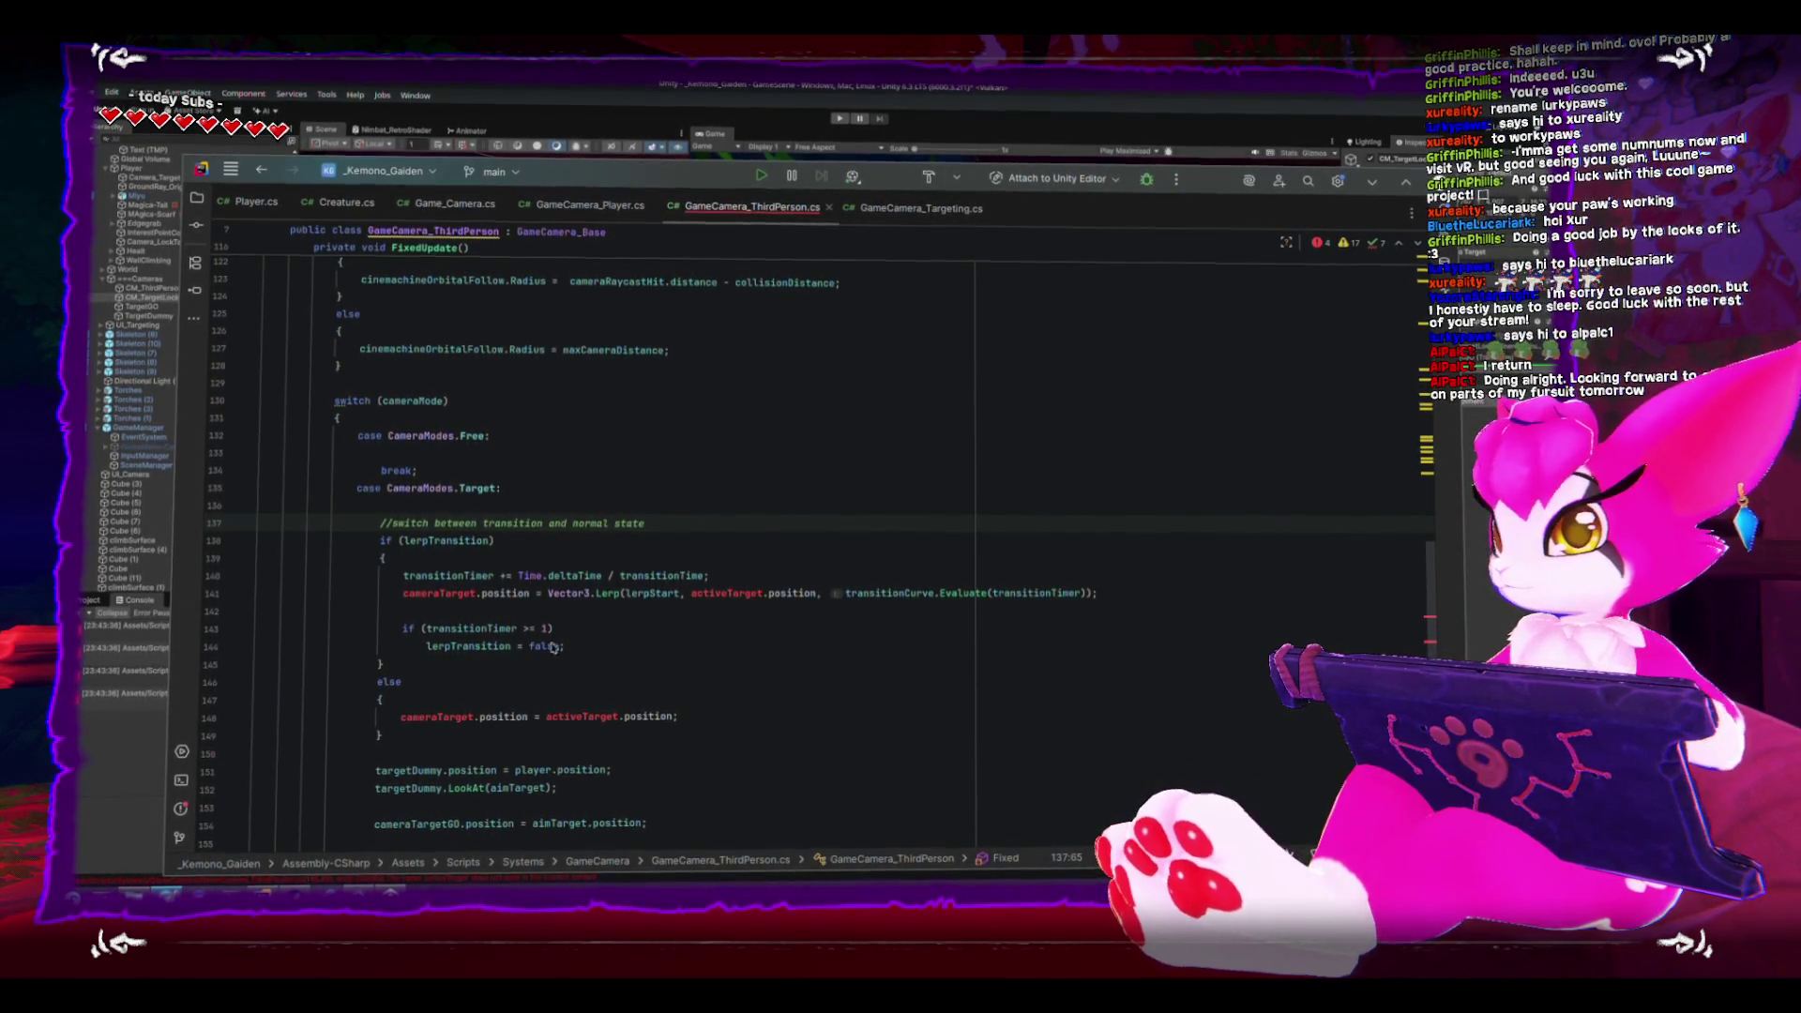
double_click(440, 592)
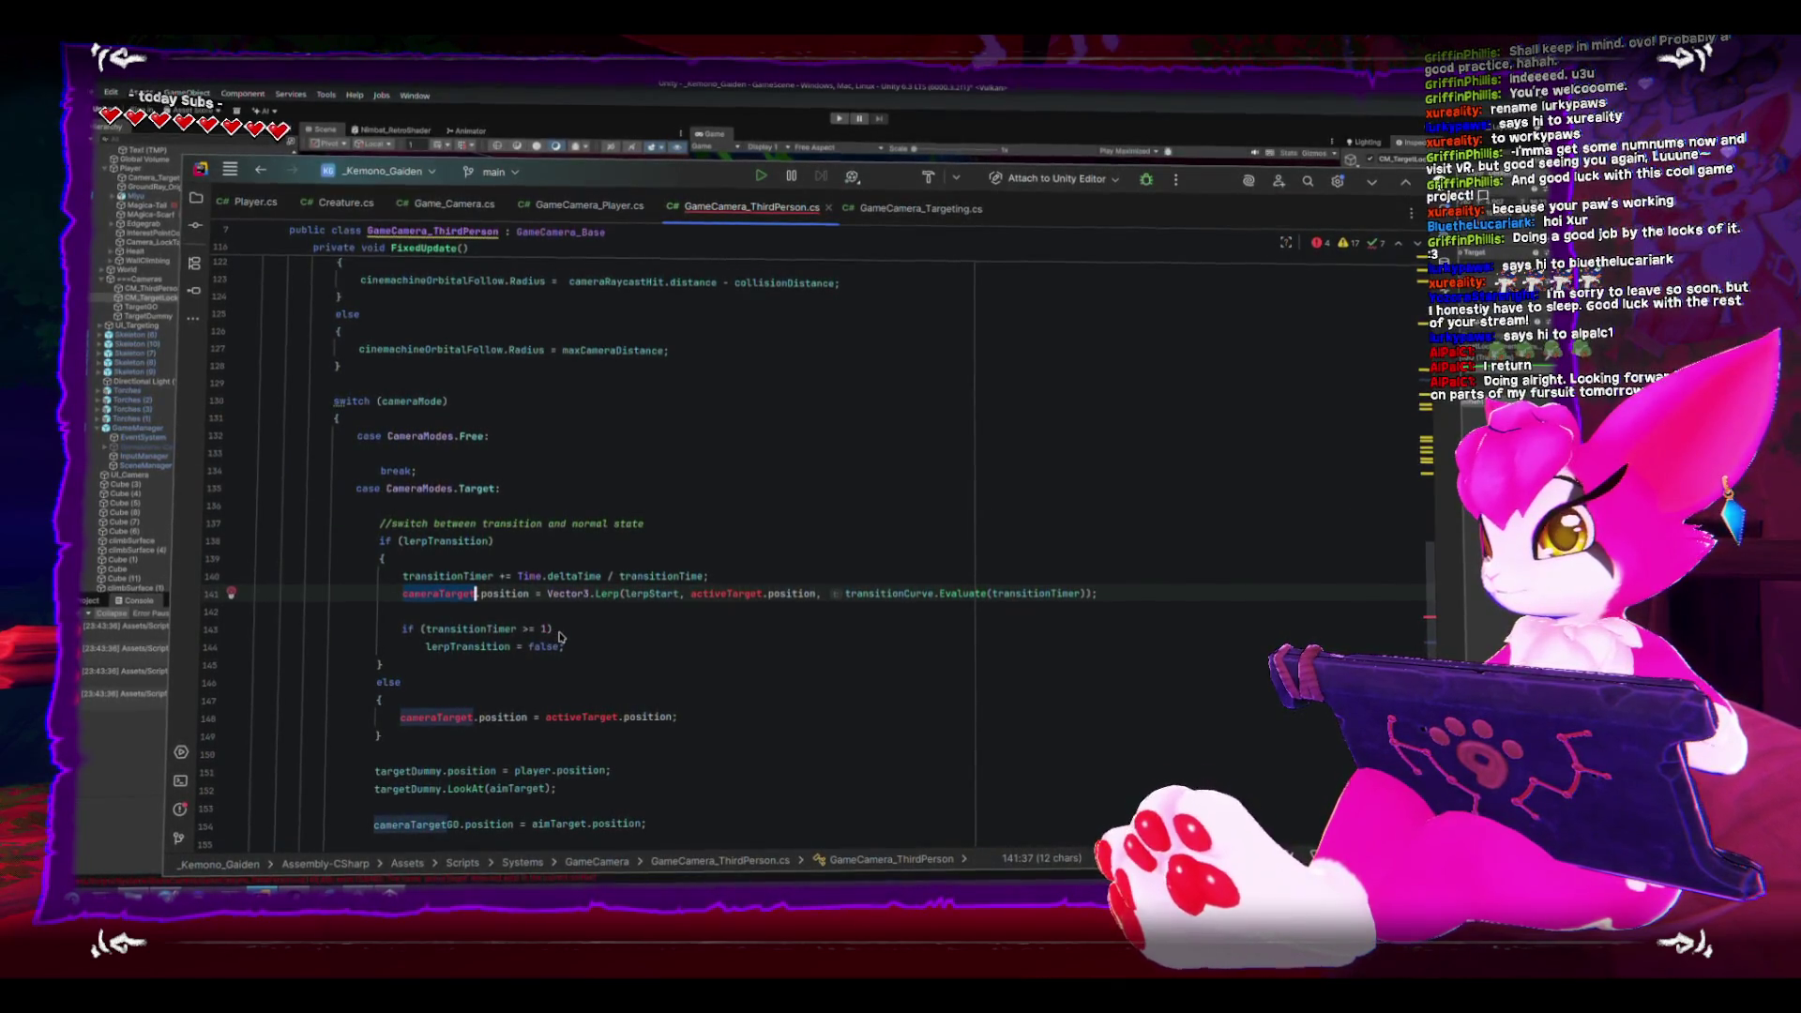
- On line 141, change cameraTarget to cameraTargetGO and activeTarget to aimTarget
scroll(485, 624, "up", 20)
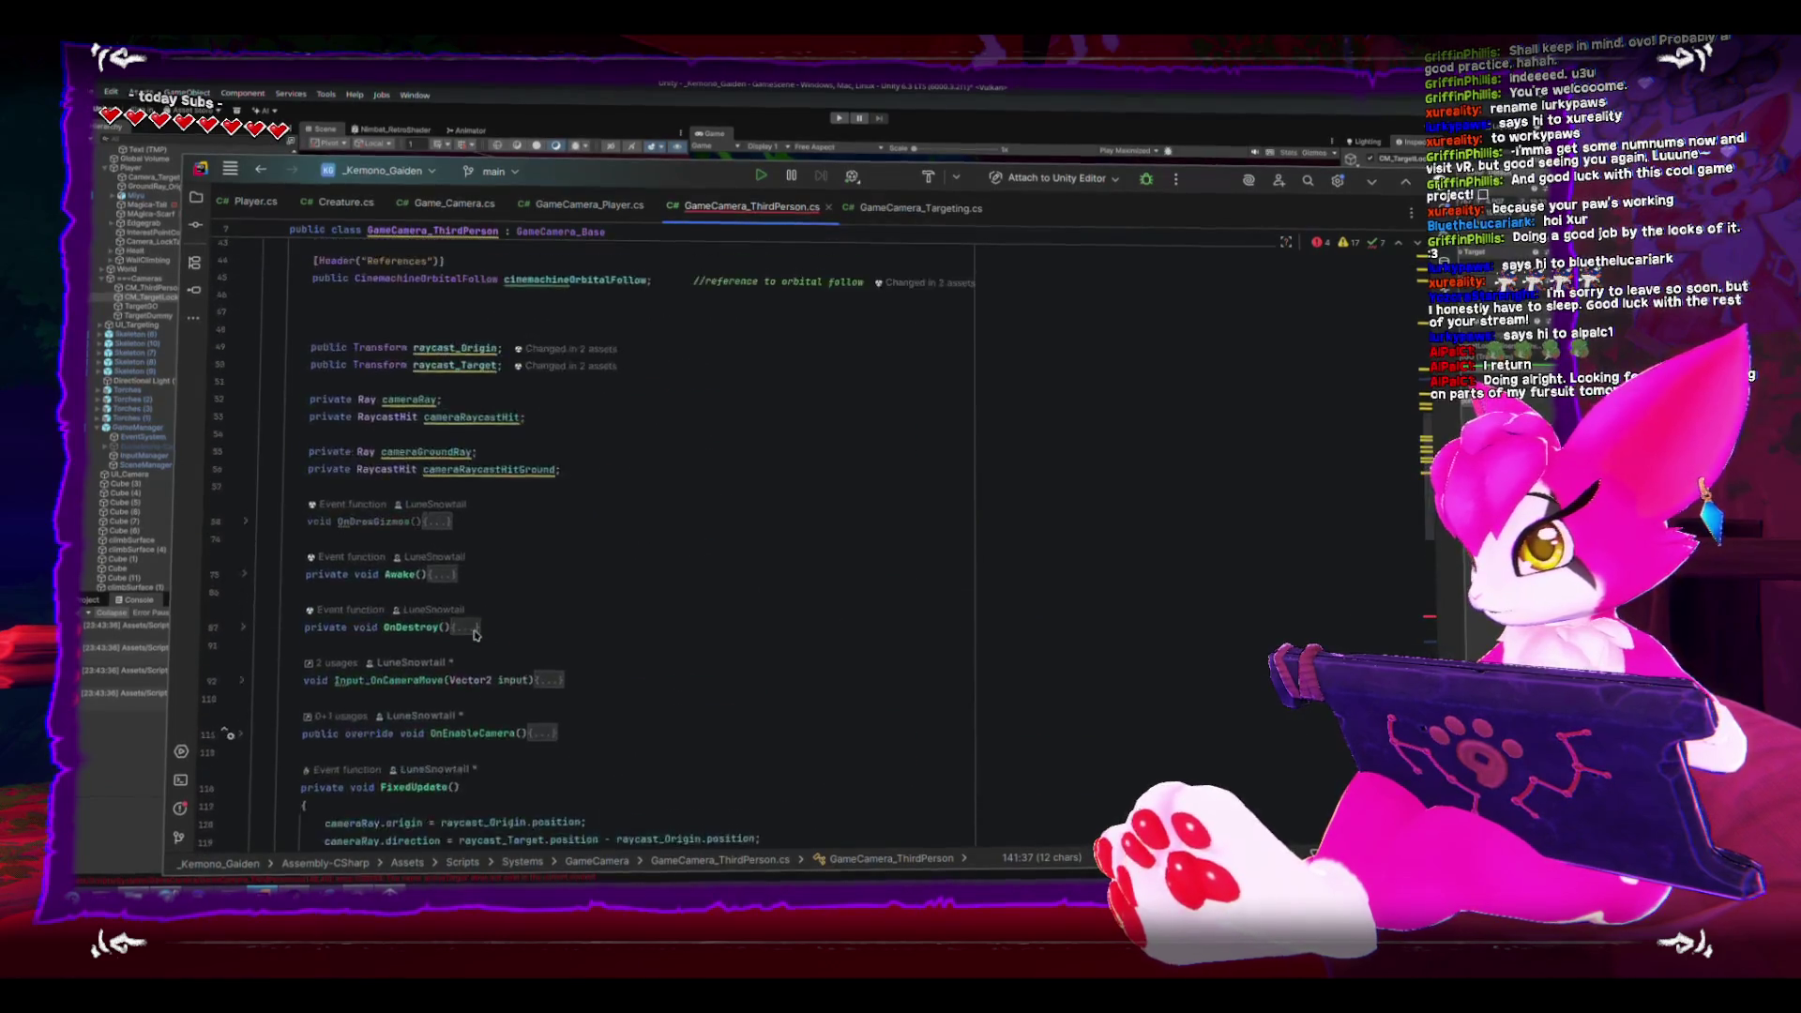
scroll(471, 620, "down", 3)
double_click(450, 538)
key("ctrl+c")
scroll(750, 676, "down", 20)
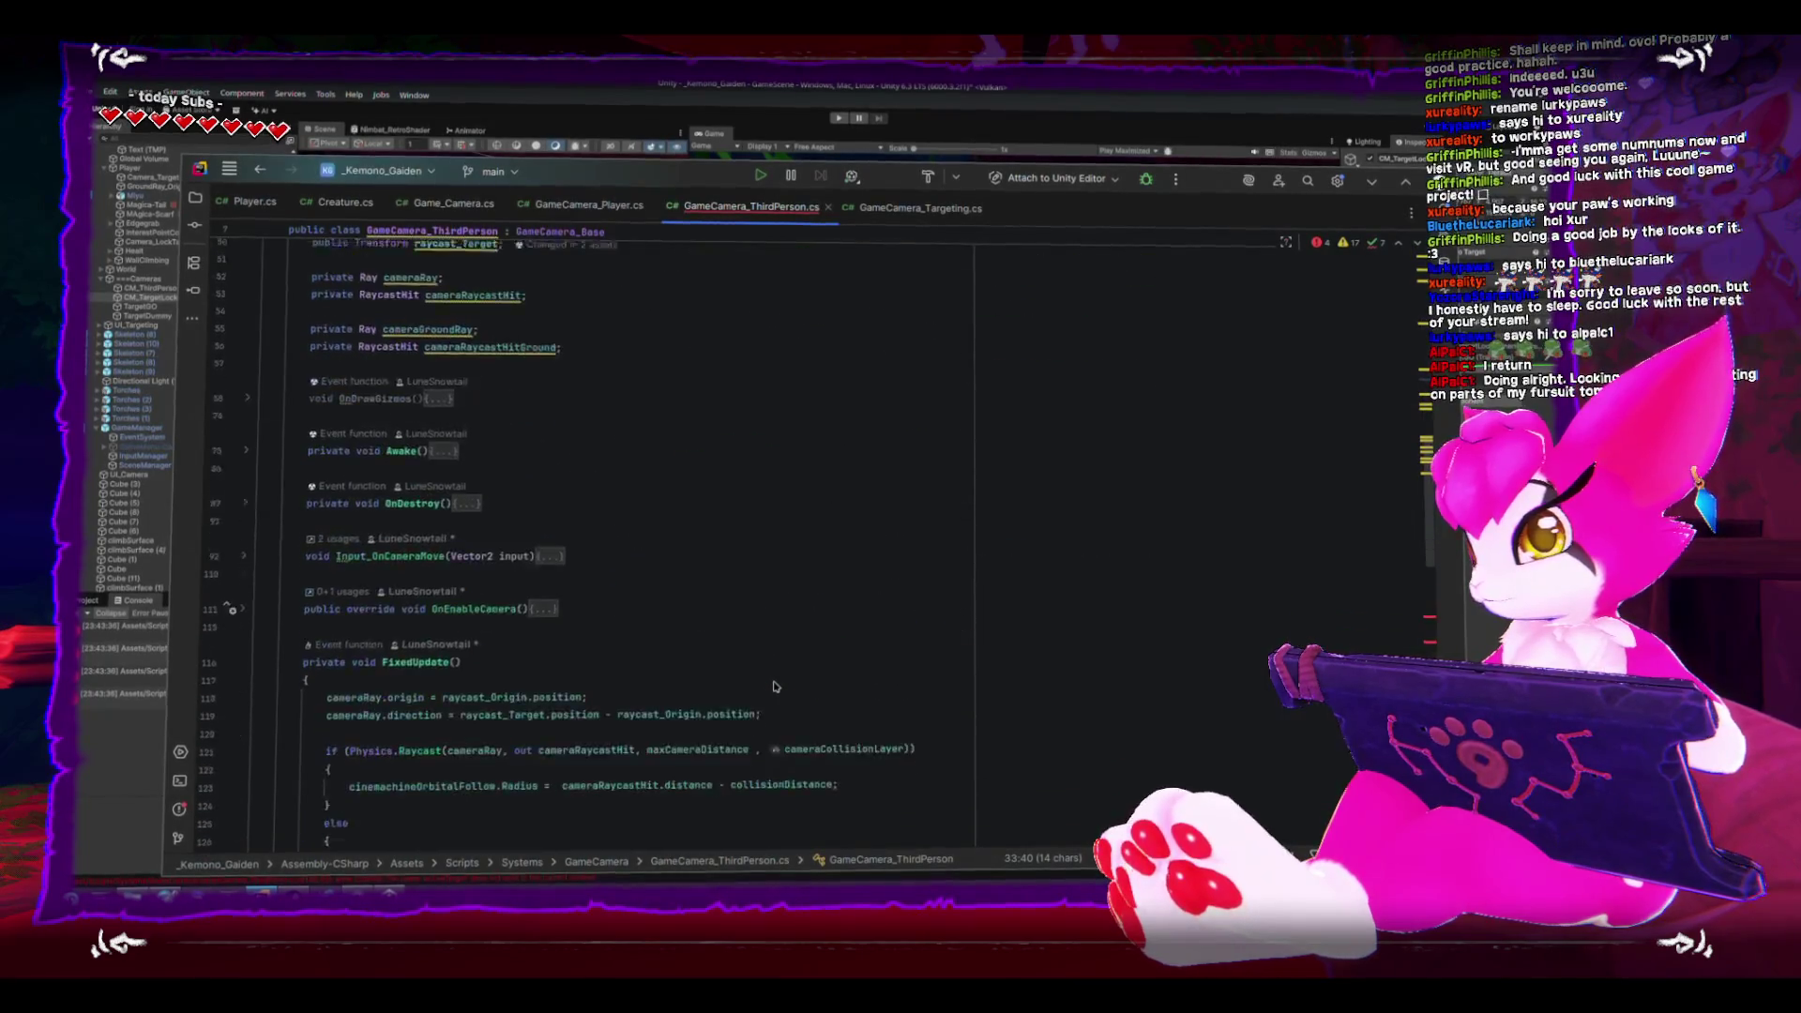
scroll(766, 683, "down", 5)
scroll(439, 599, "up", 7)
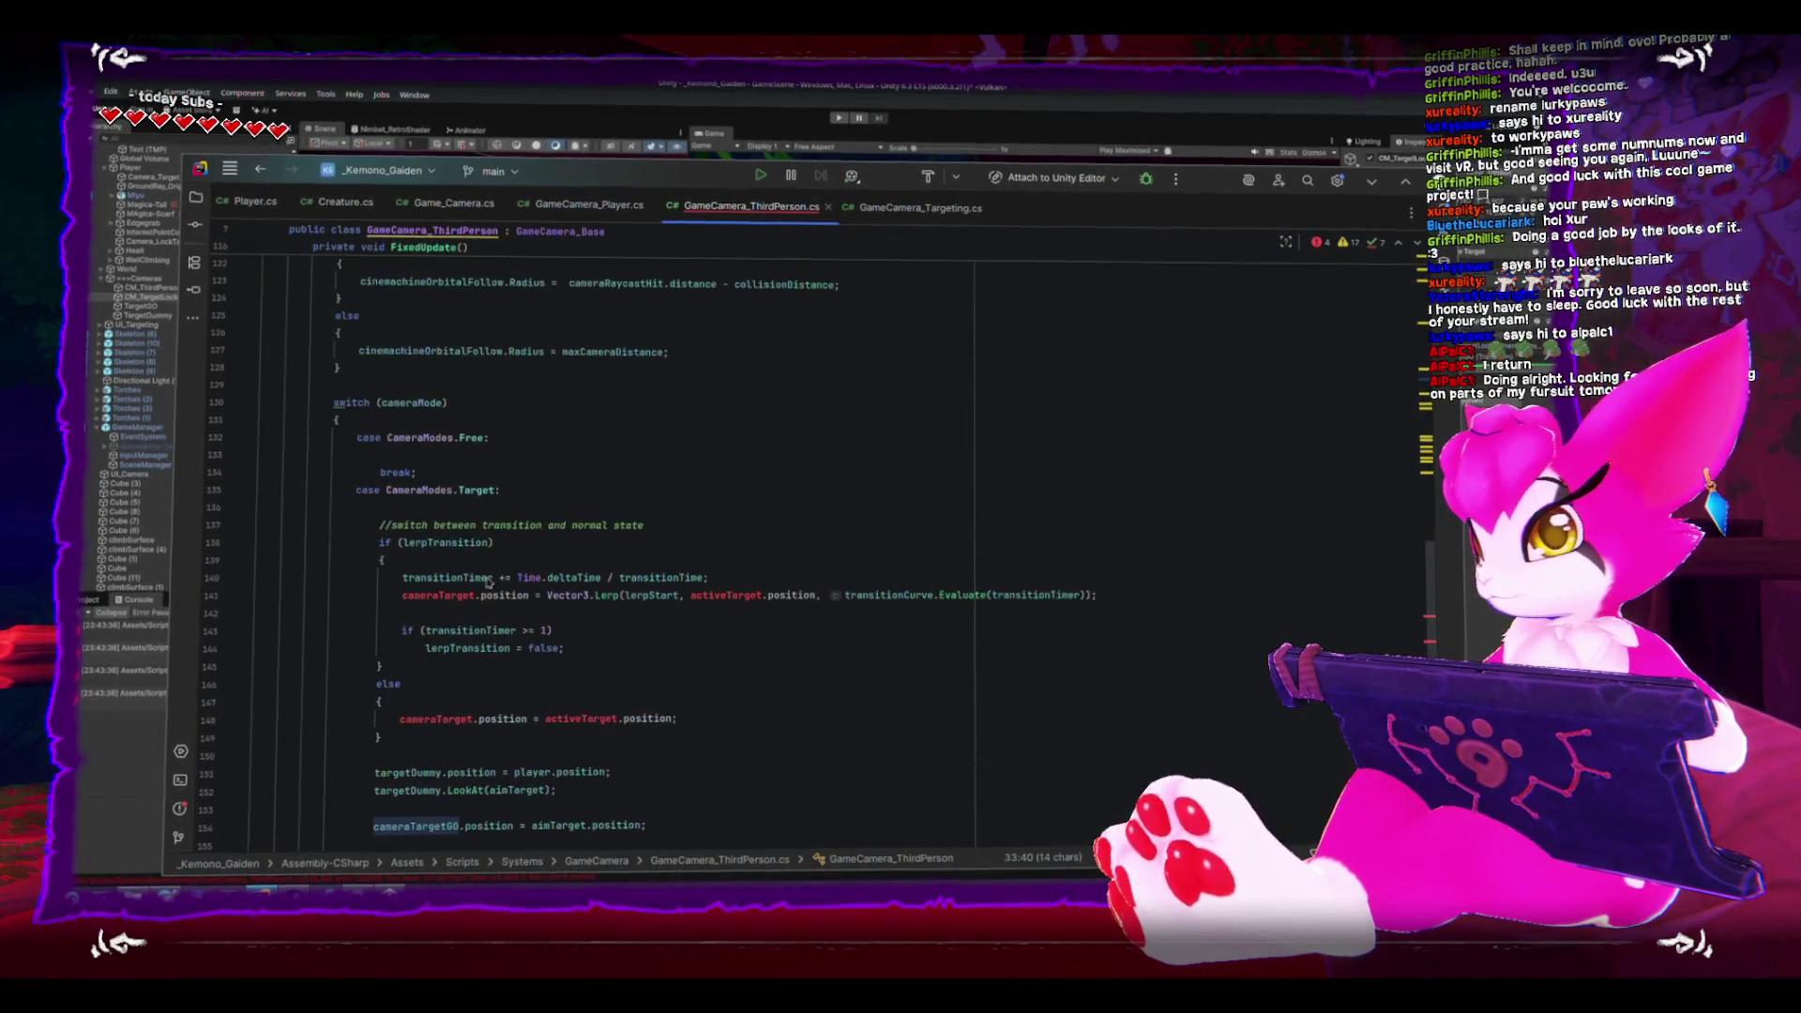
double_click(438, 594)
key("ctrl+v")
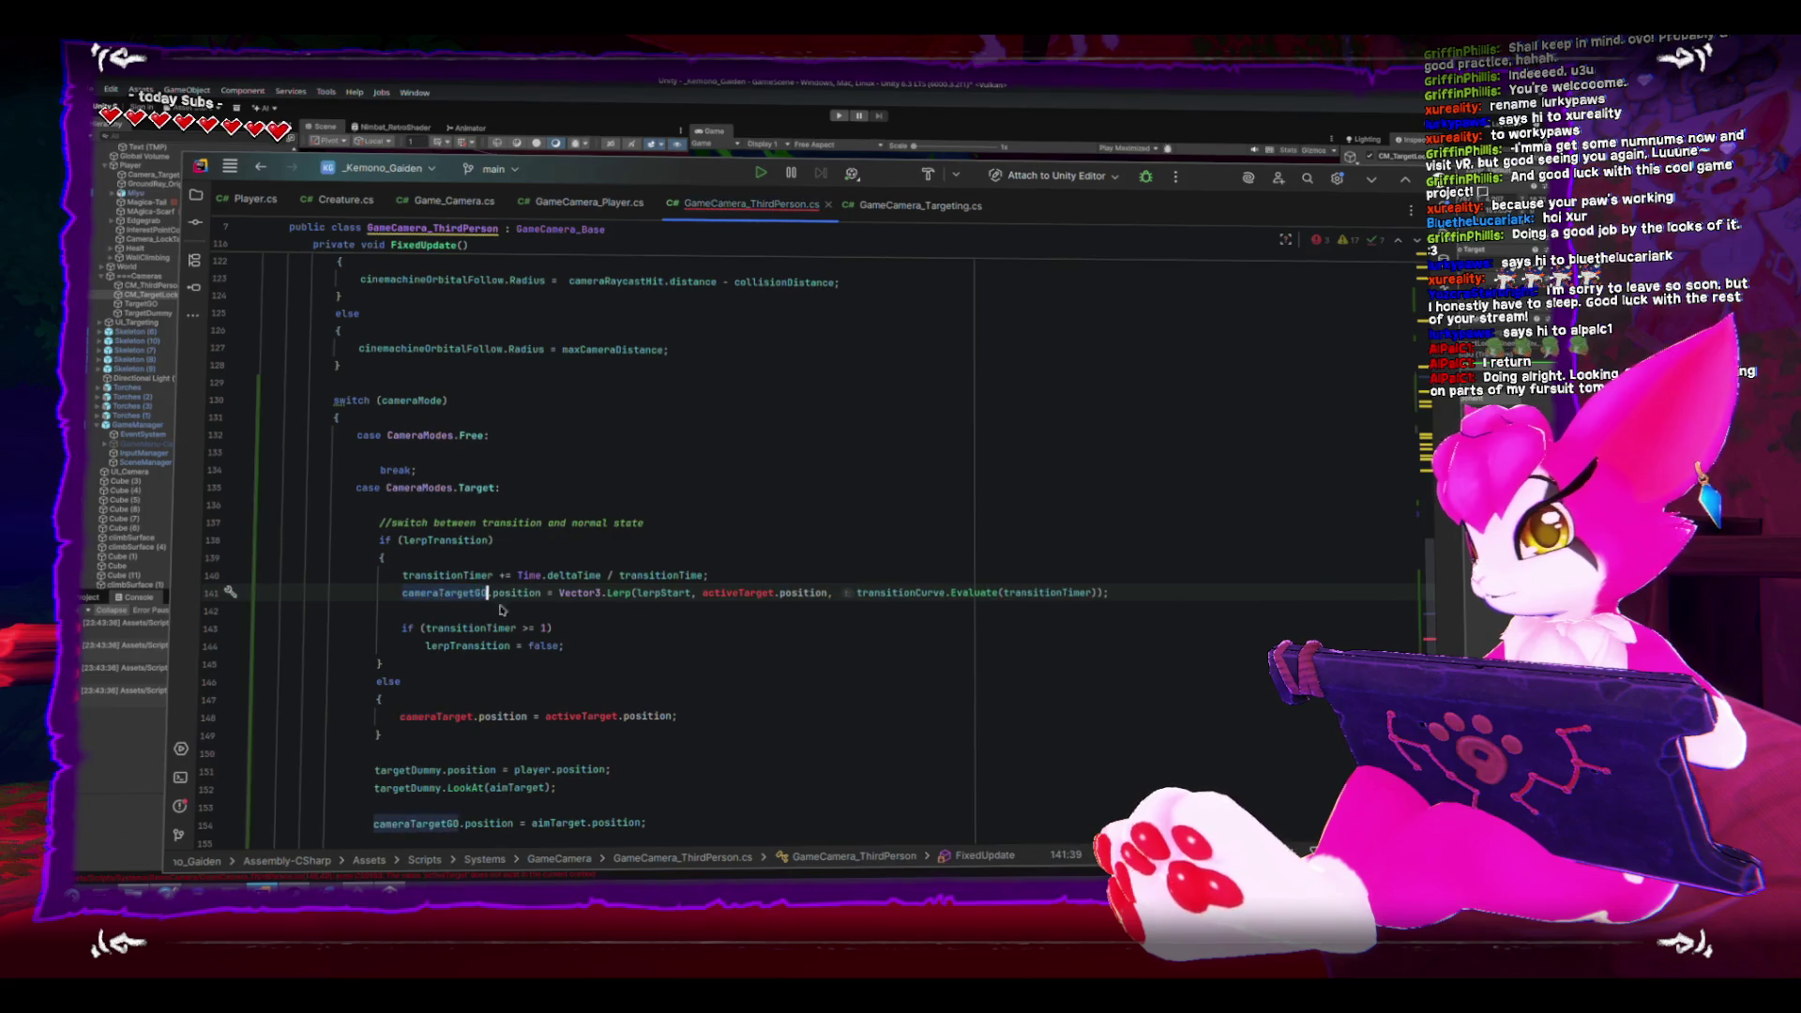
double_click(738, 597)
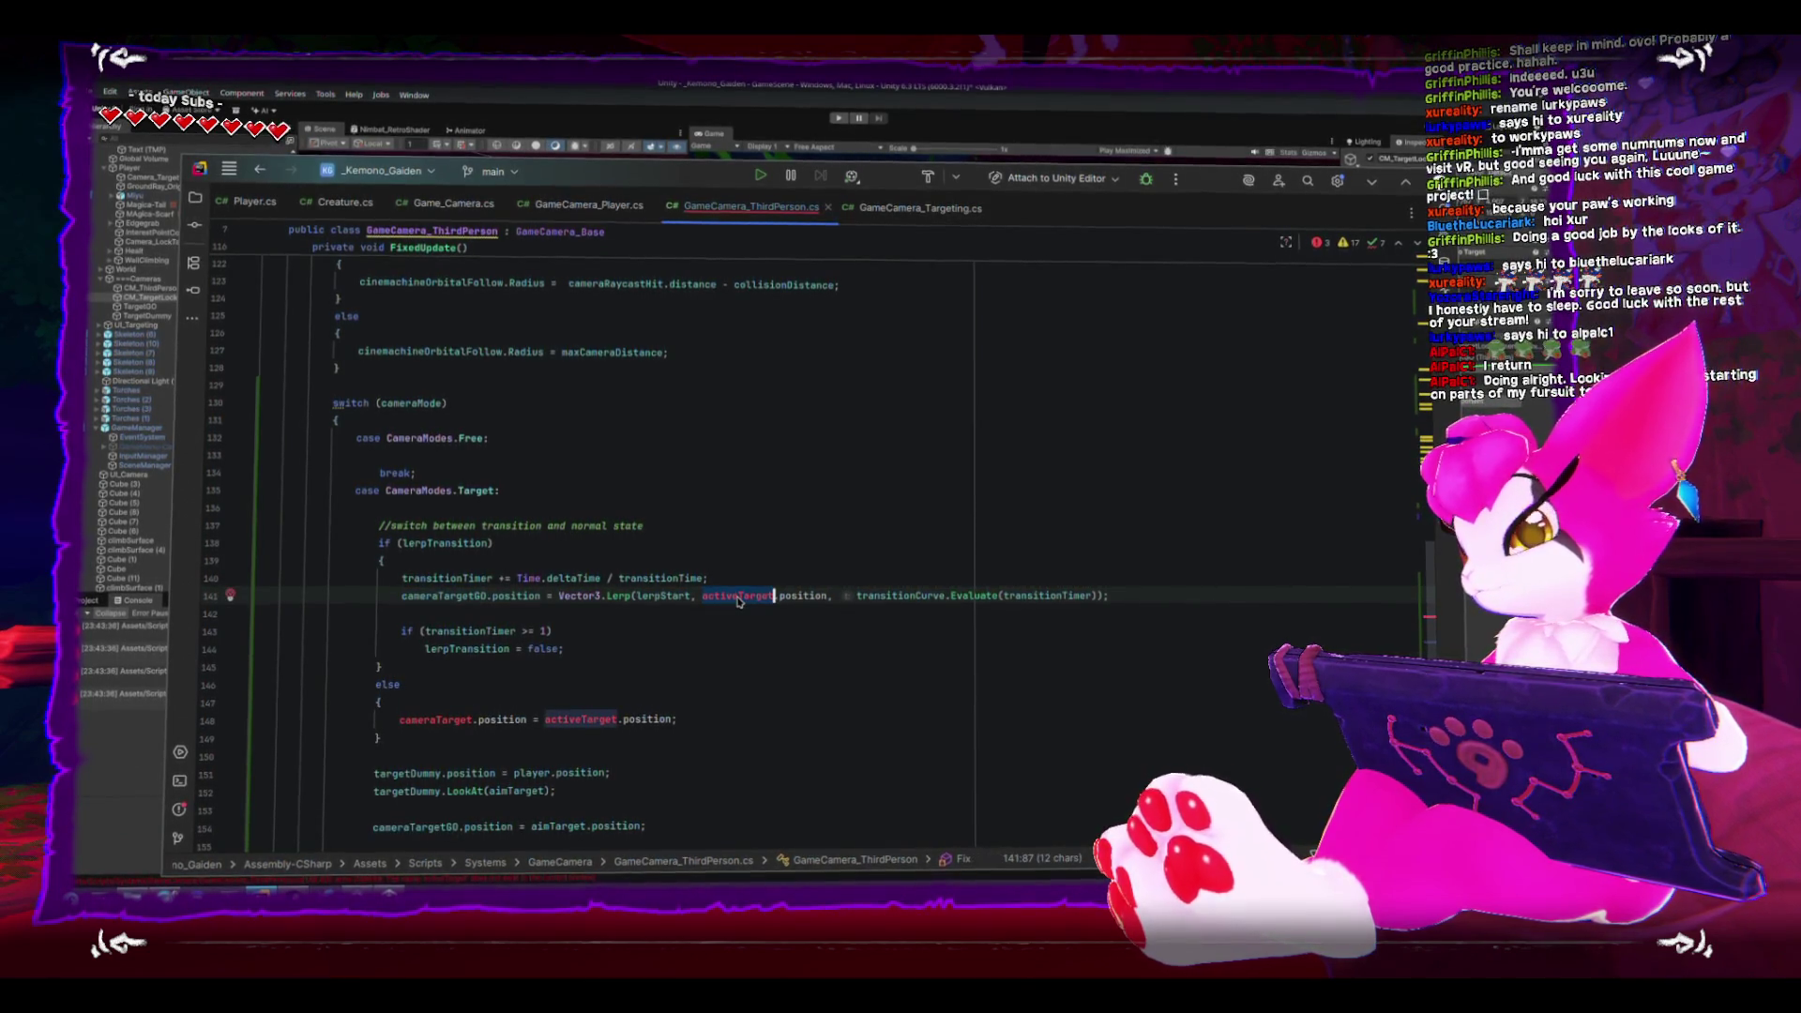
type("aim")
key("Return")
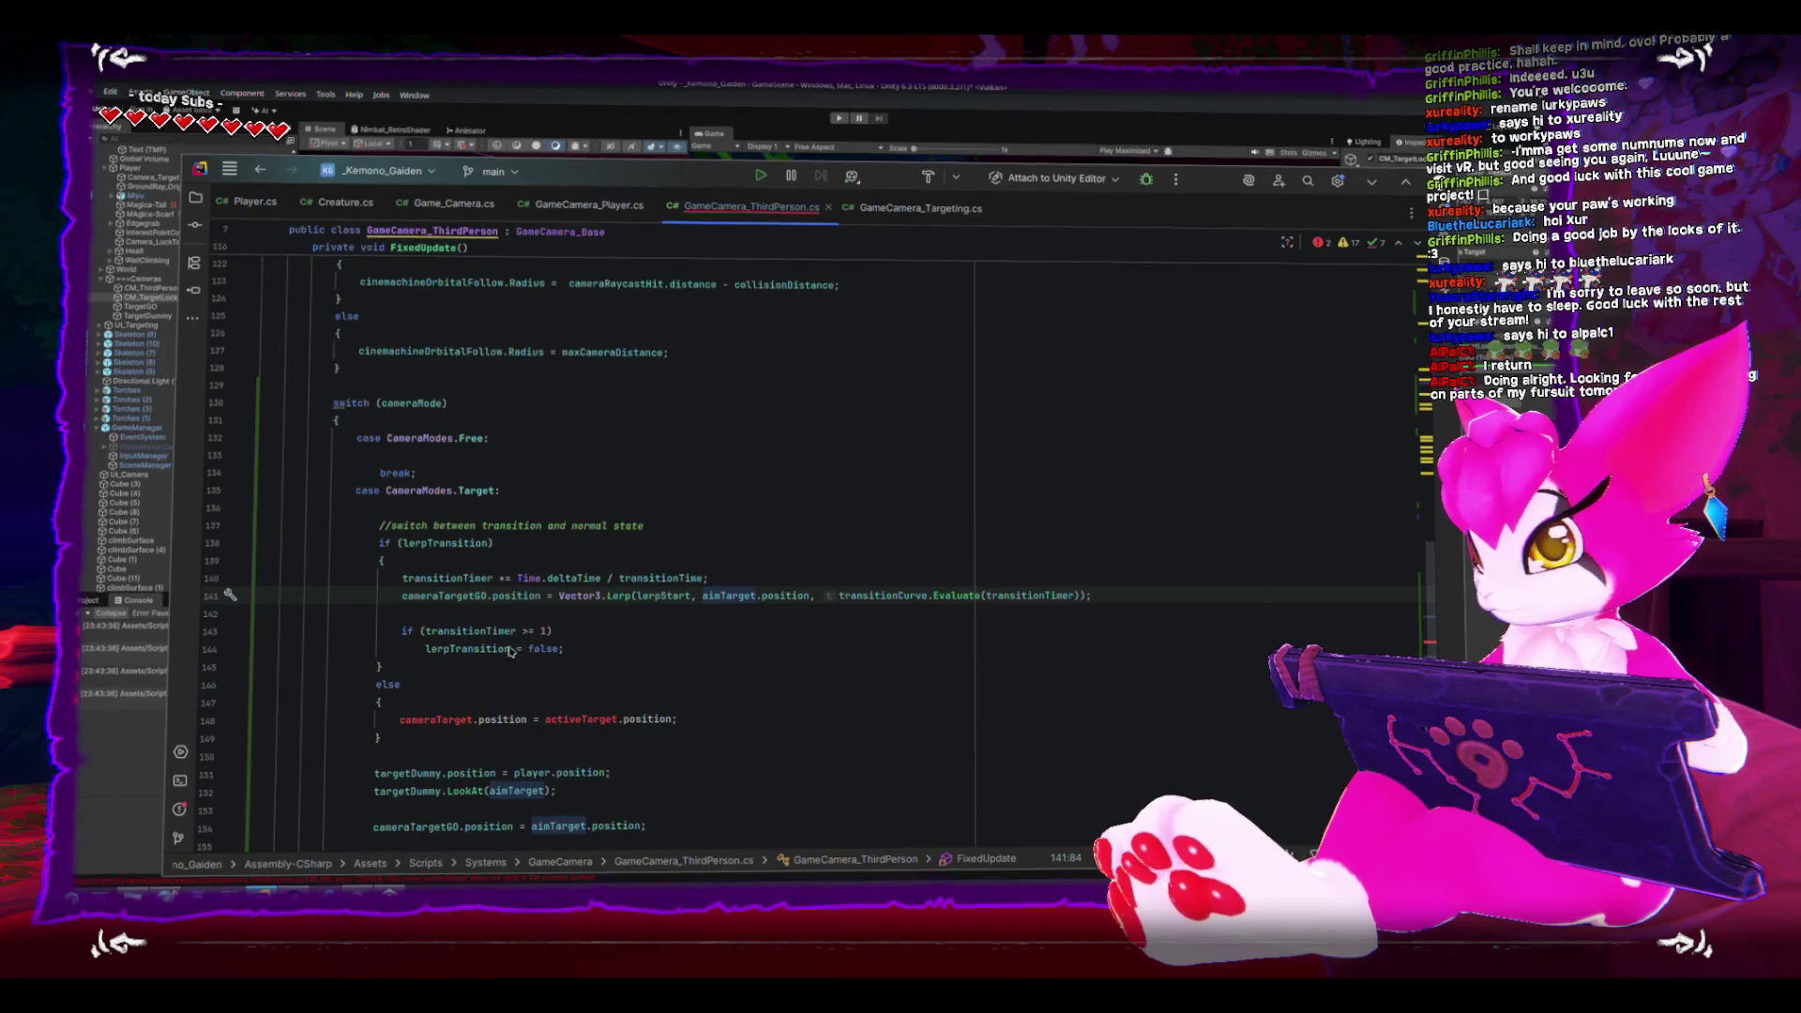
- On line 148, change cameraTarget to cameraTargetGO and activeTarget to aimTarget
left_click(437, 720)
key("ctrl+Right")
type("GO")
double_click(594, 718)
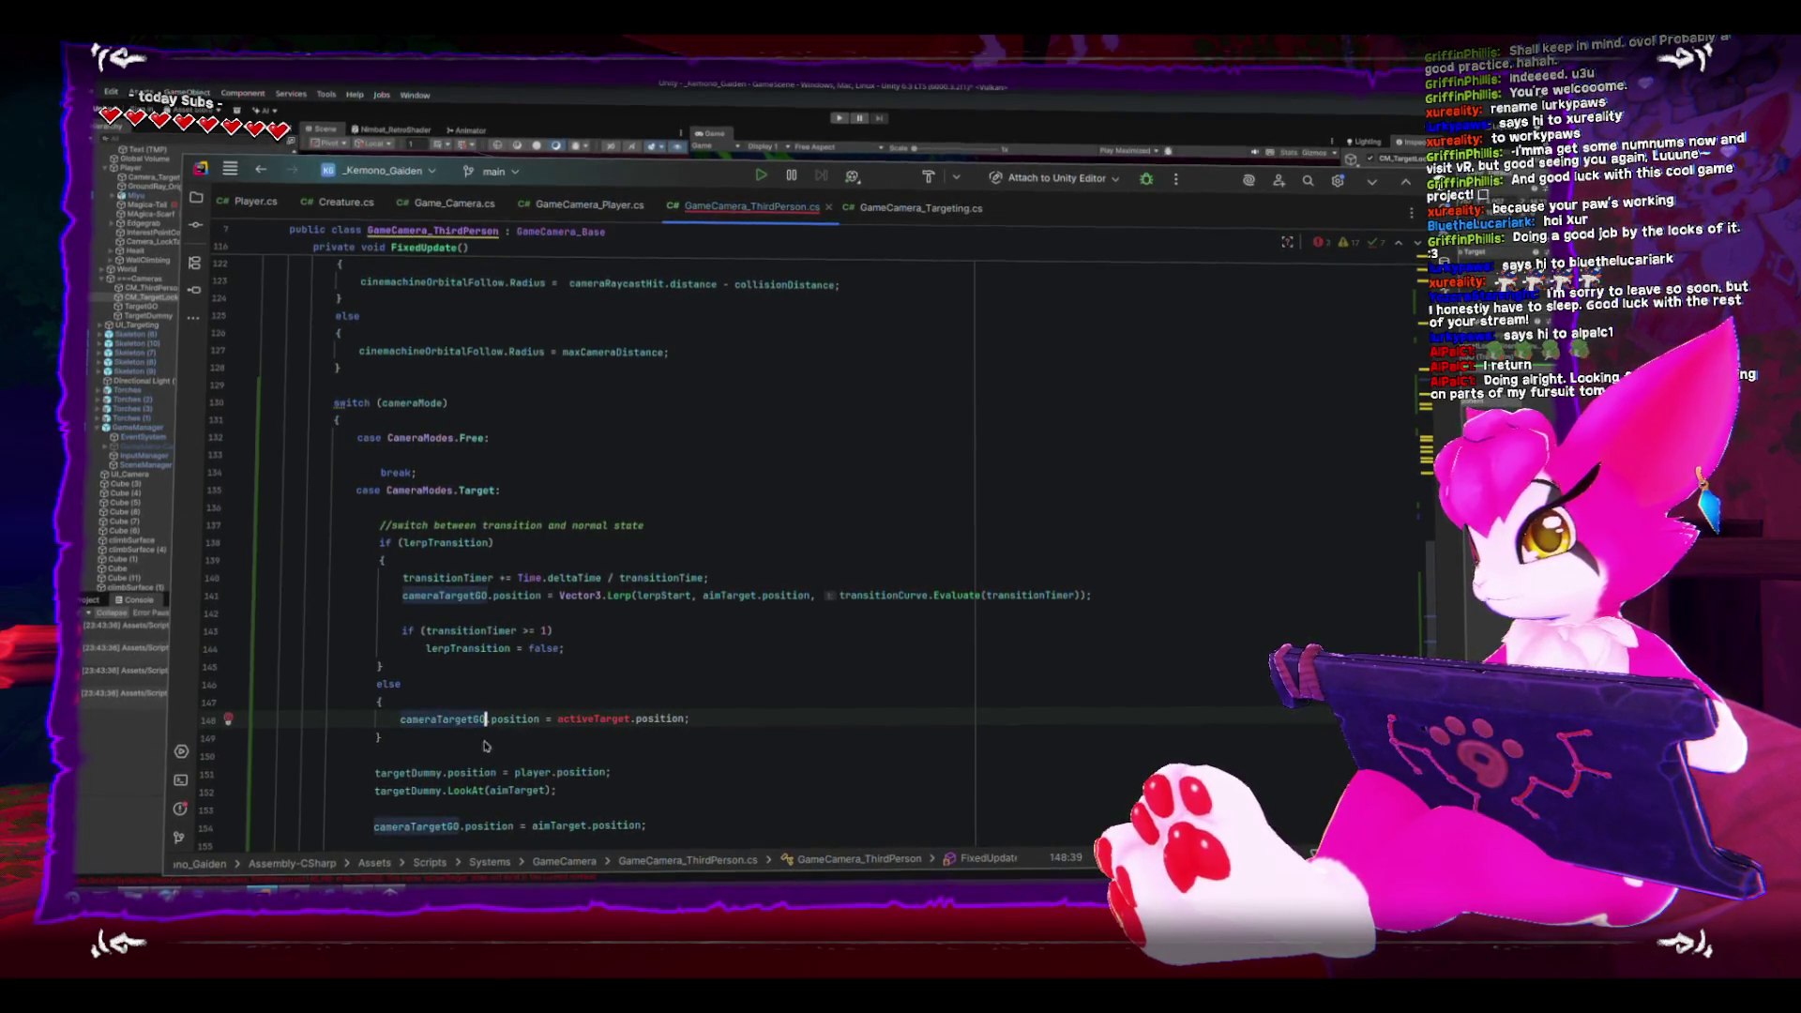
type("aim")
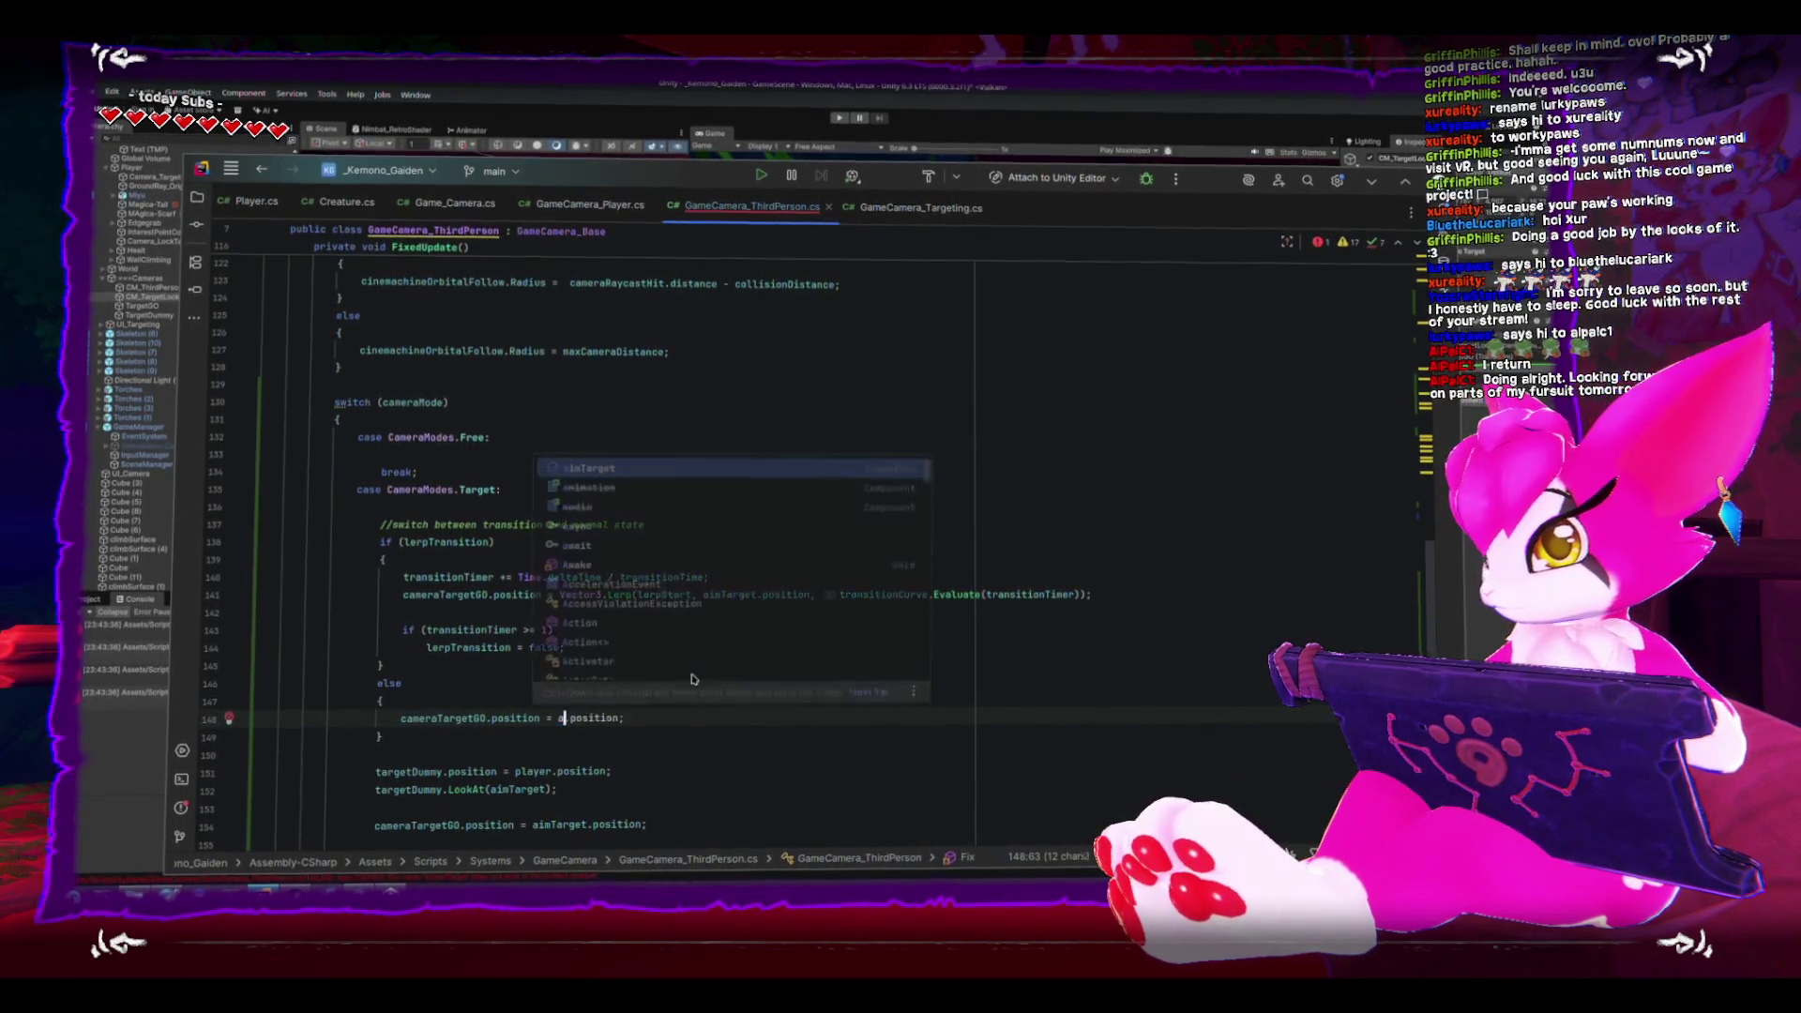
key("Return")
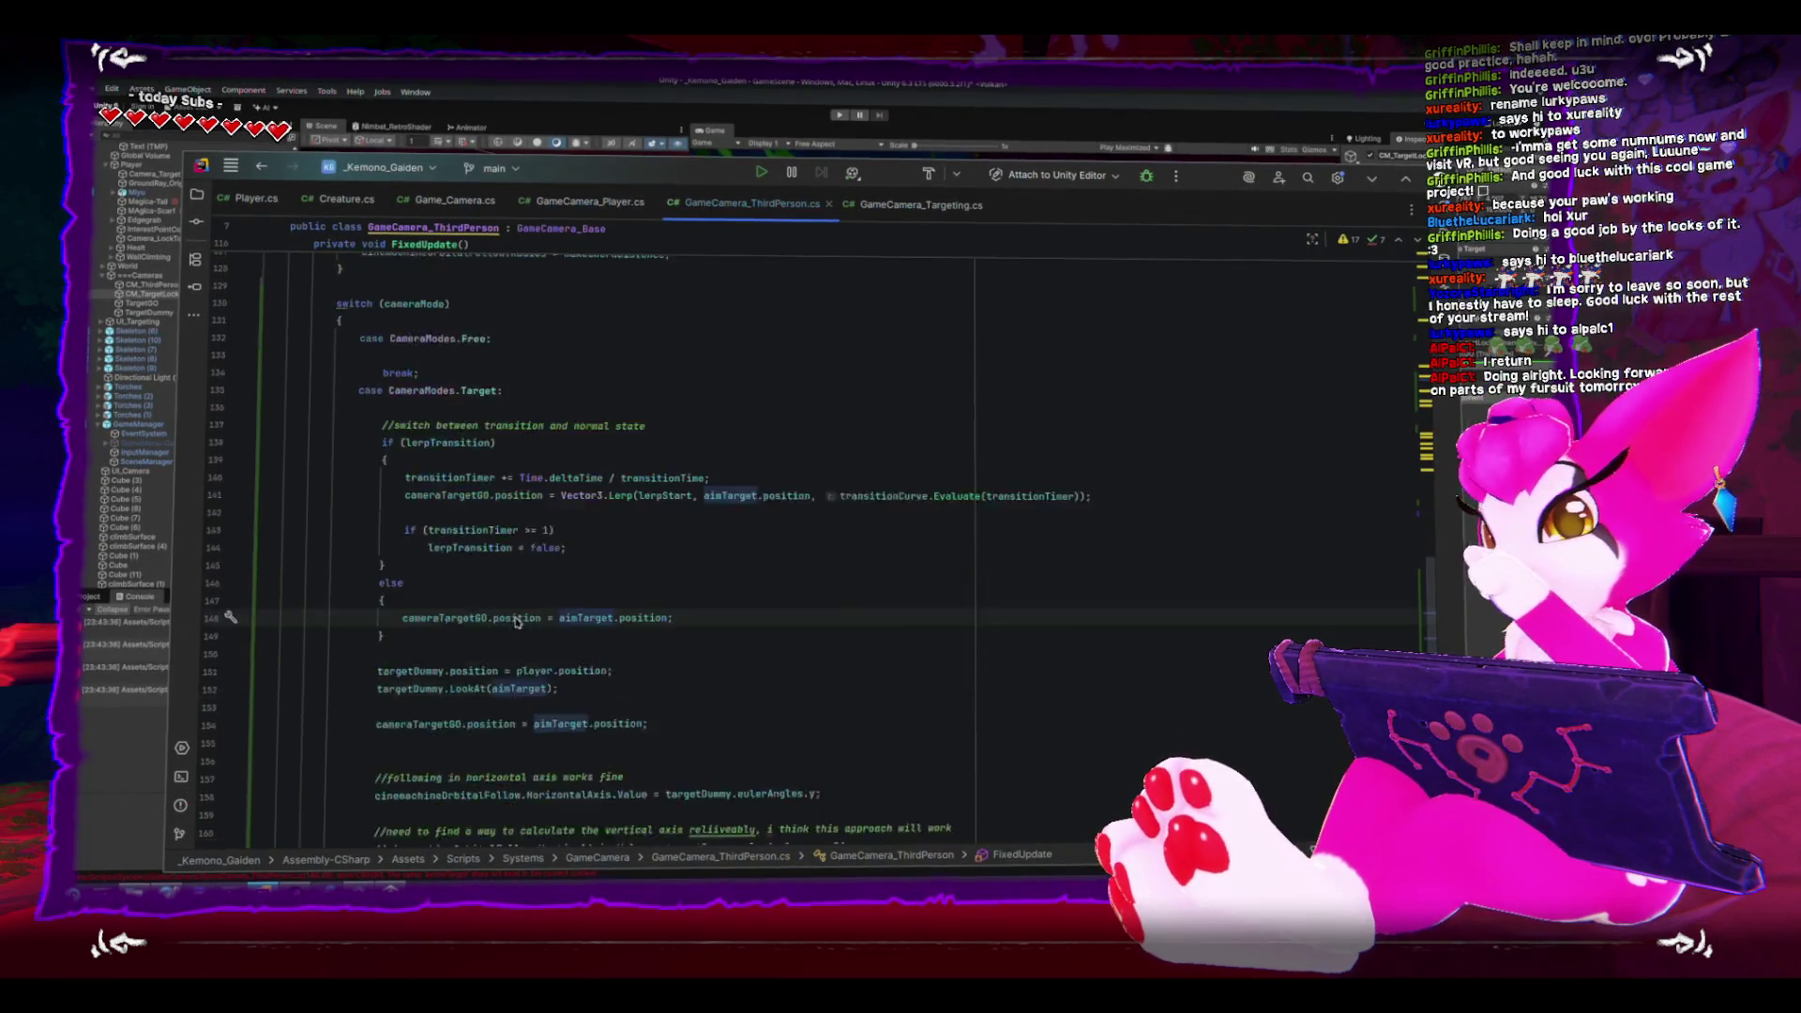
scroll(527, 609, "down", 3)
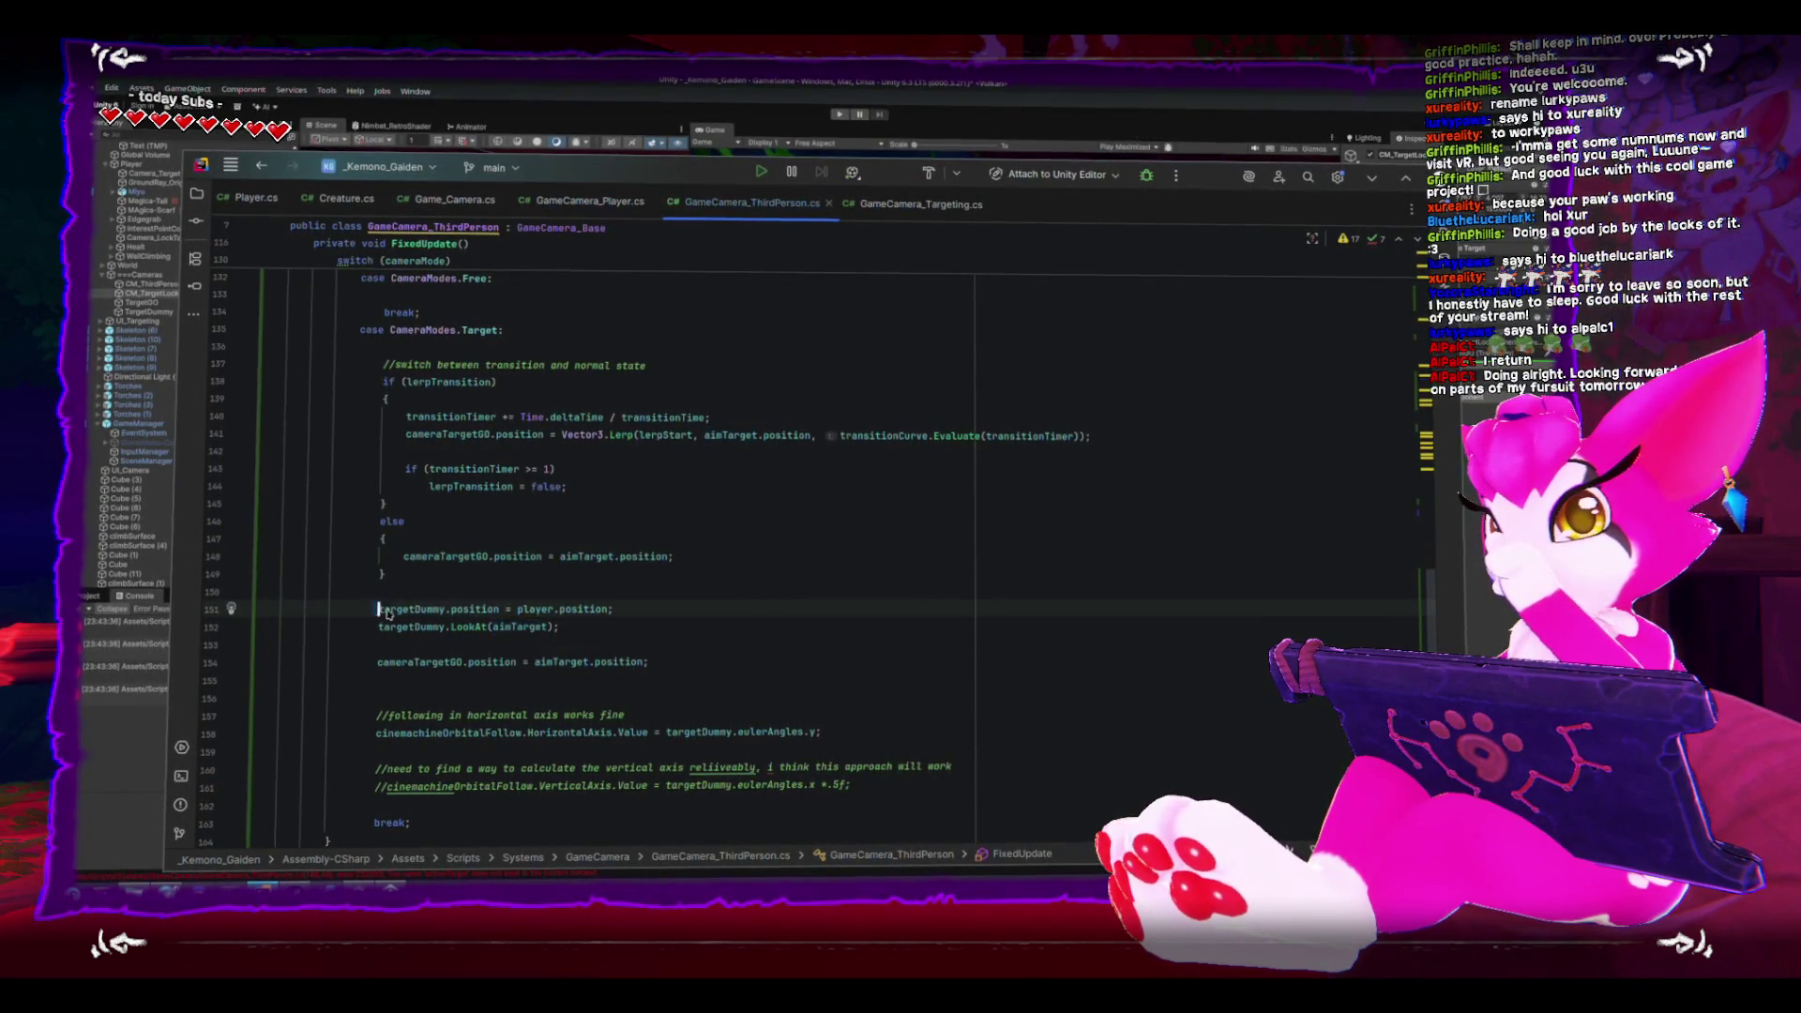
left_click_drag(375, 605, 375, 644)
left_click(542, 600)
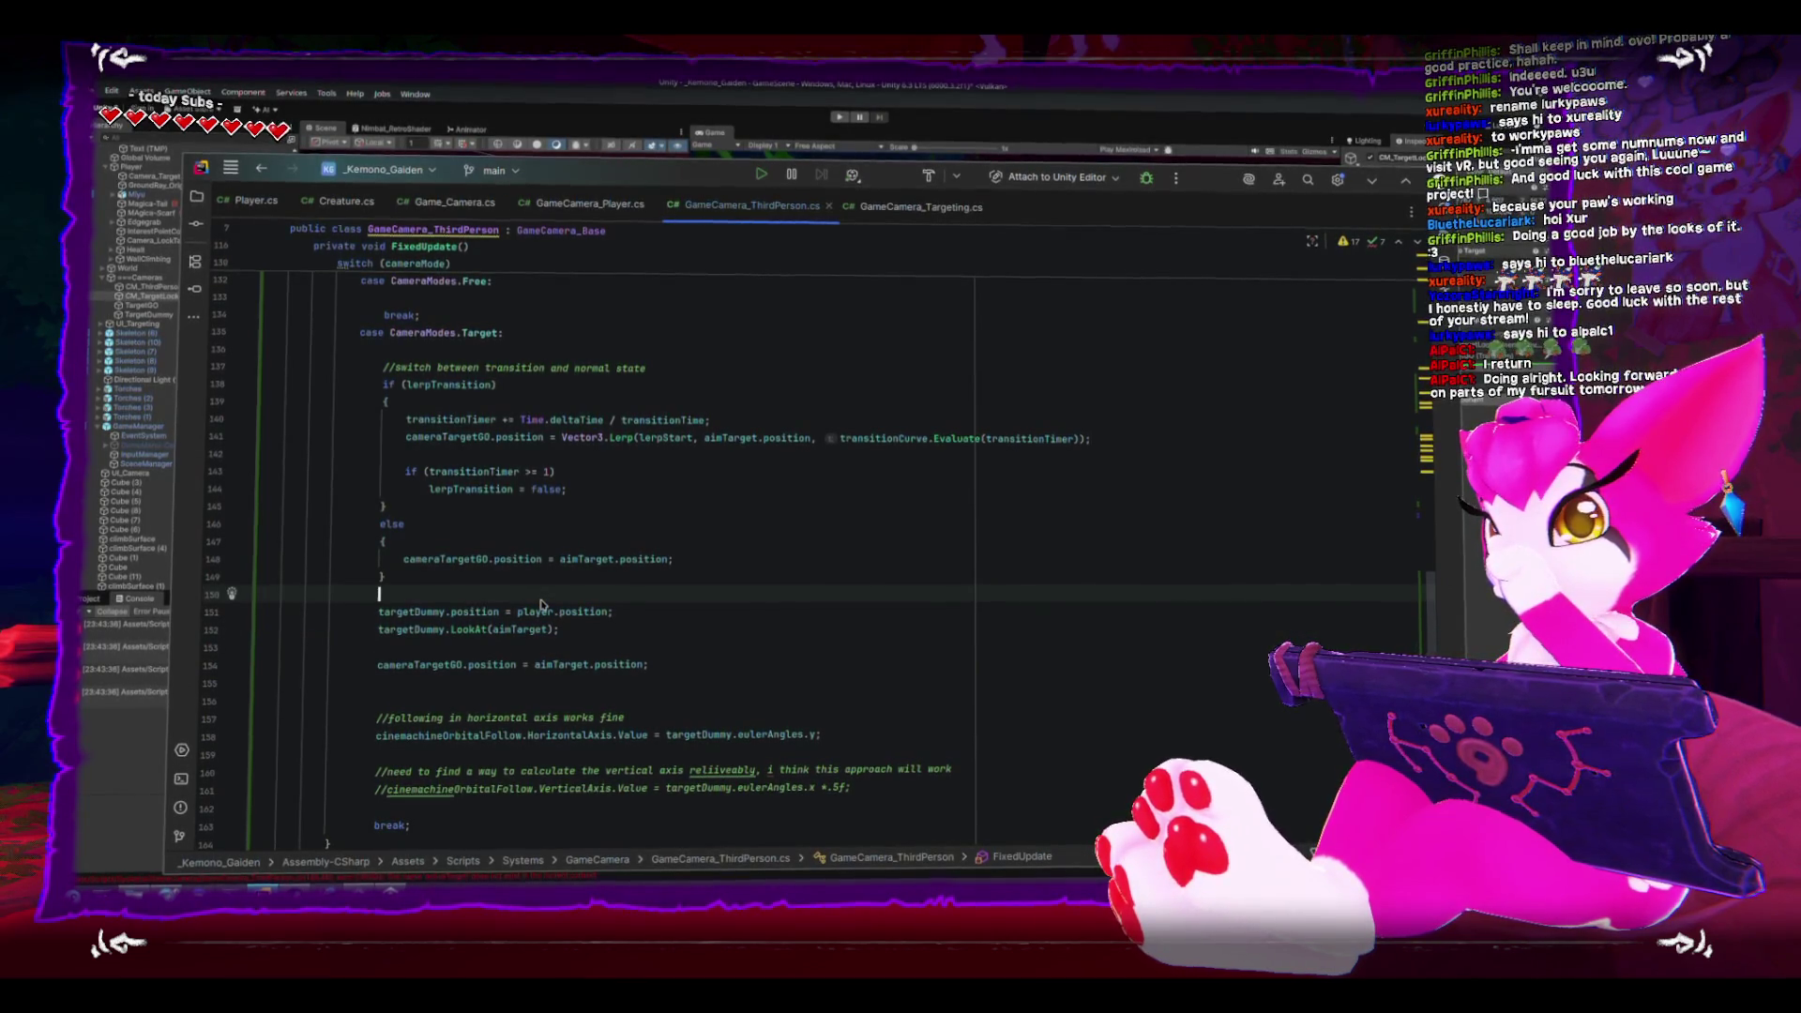
- Comment the targetDummy block as used to give angles for the orbital composer
key("Return")
type("//-")
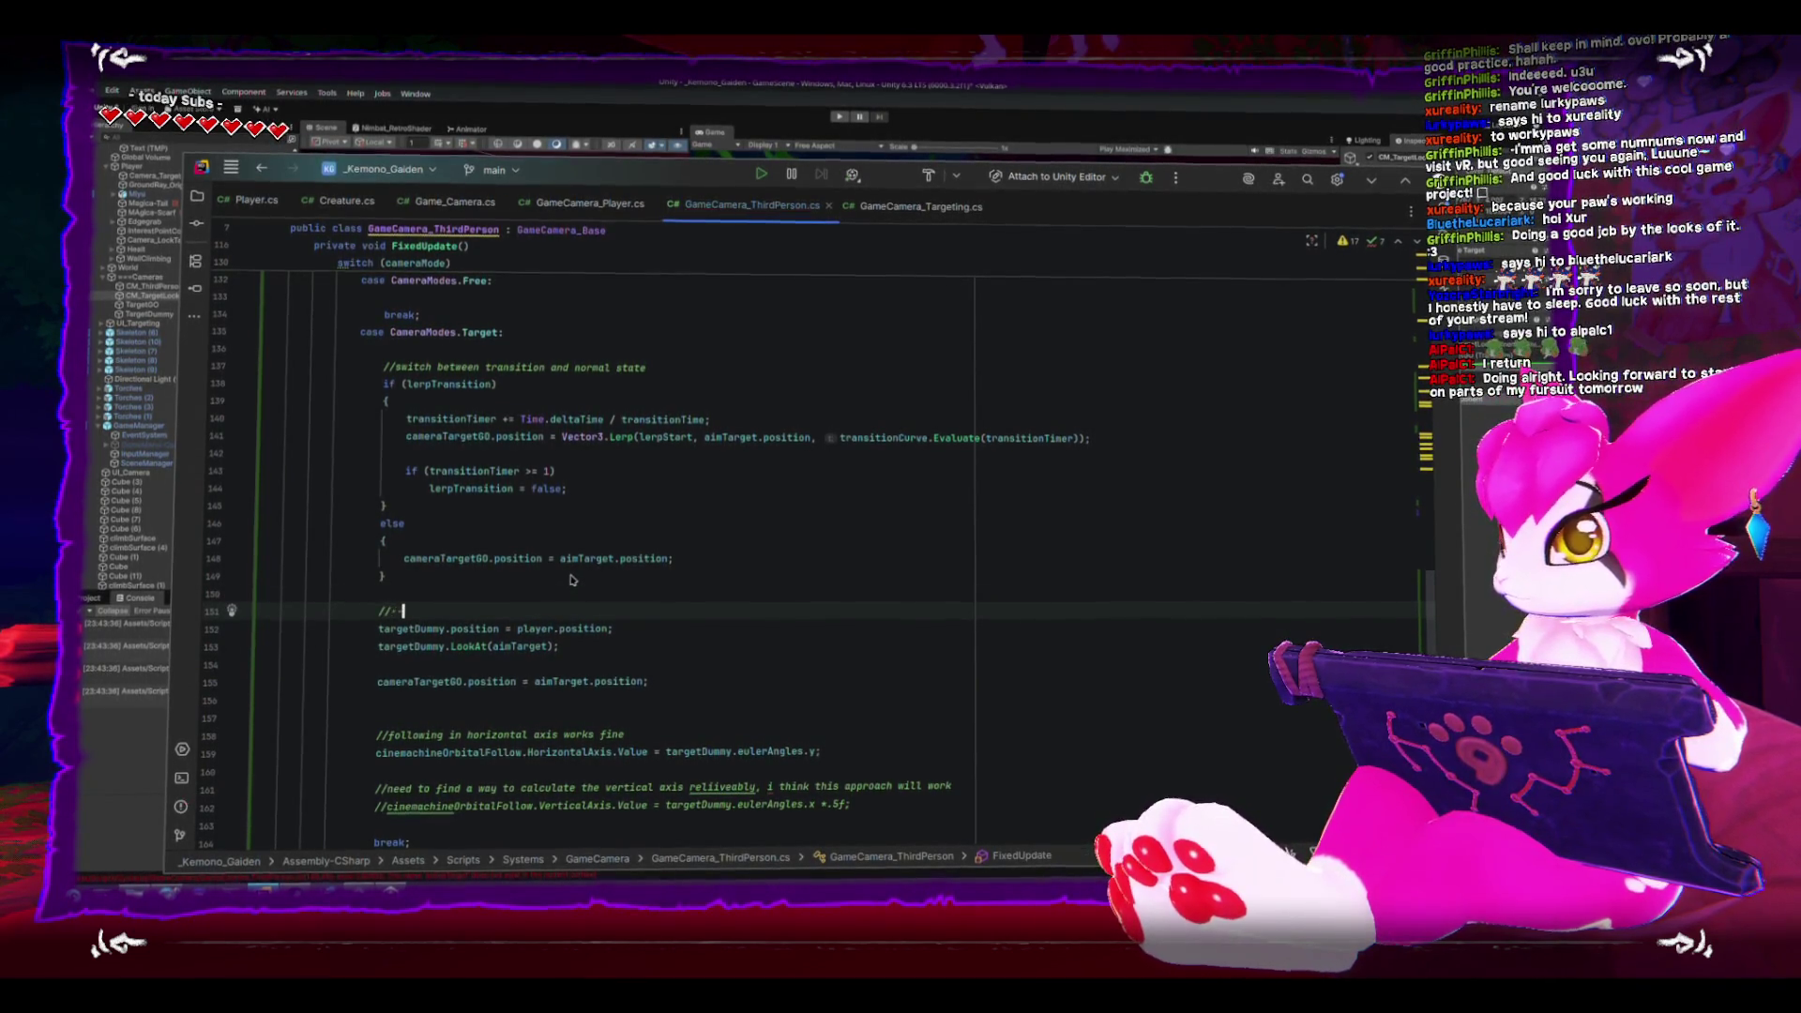
type("-this one is used to get angles for")
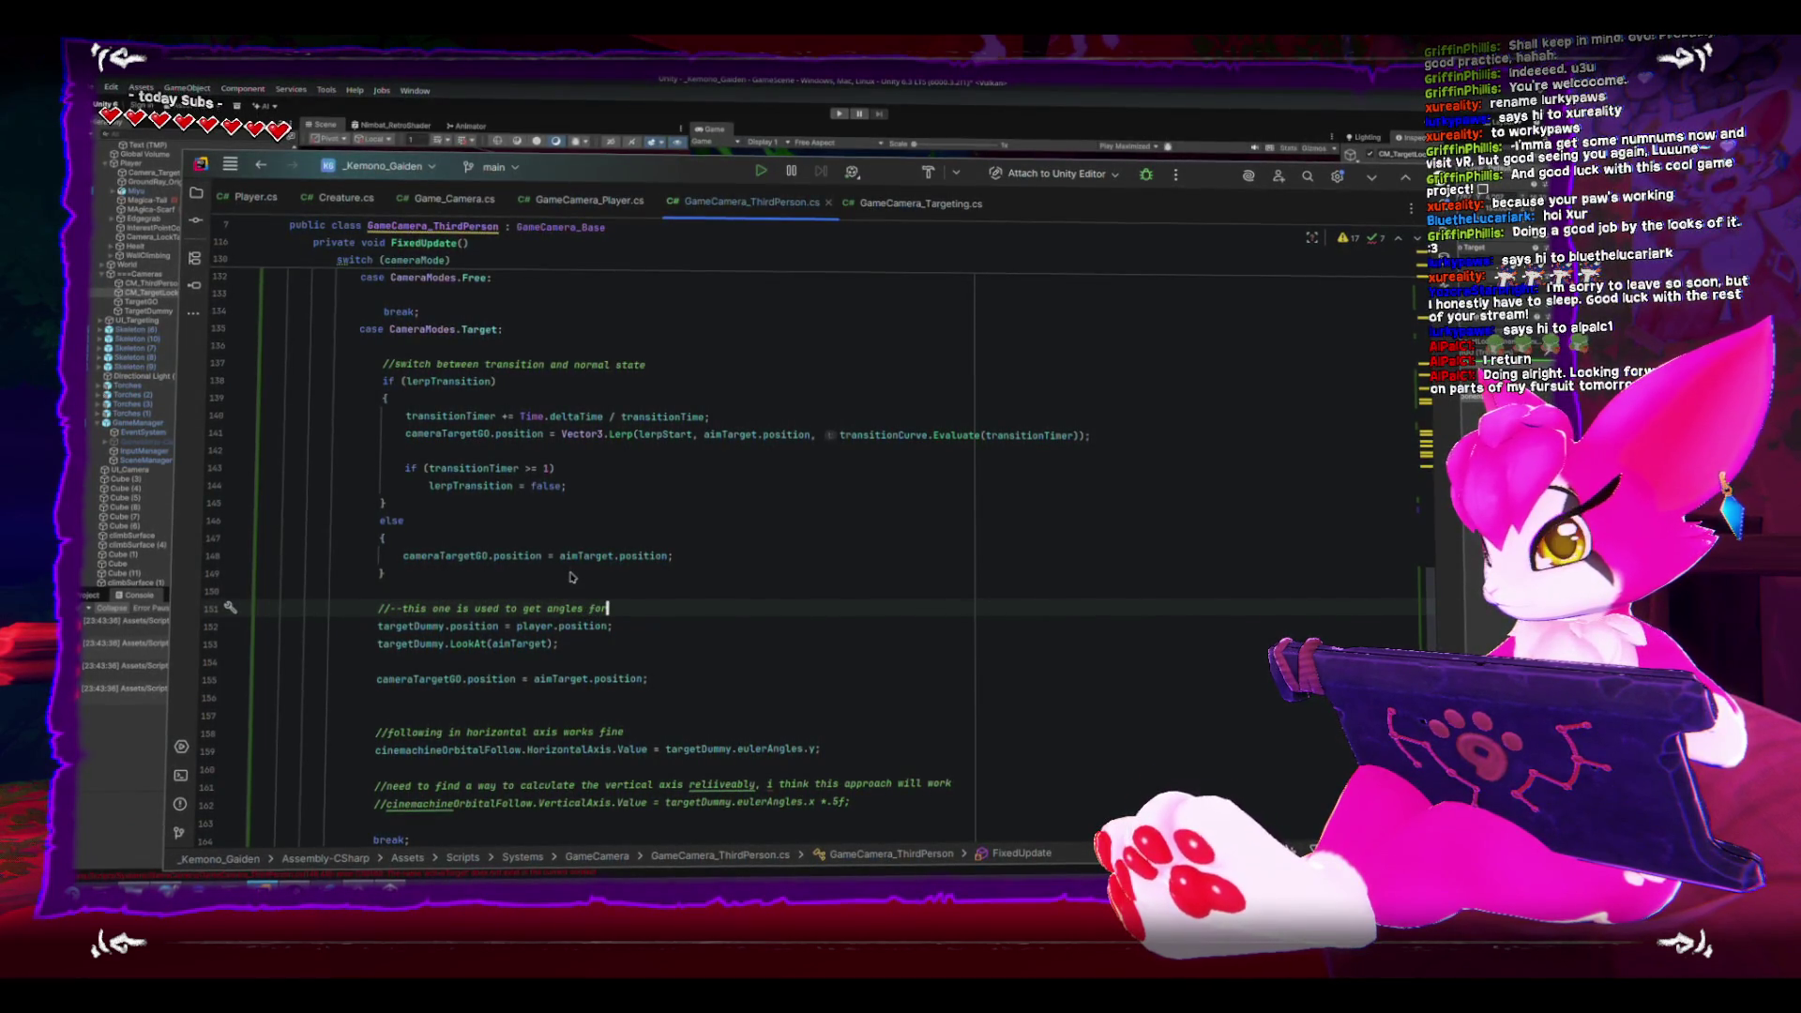
type(" the orbital compo")
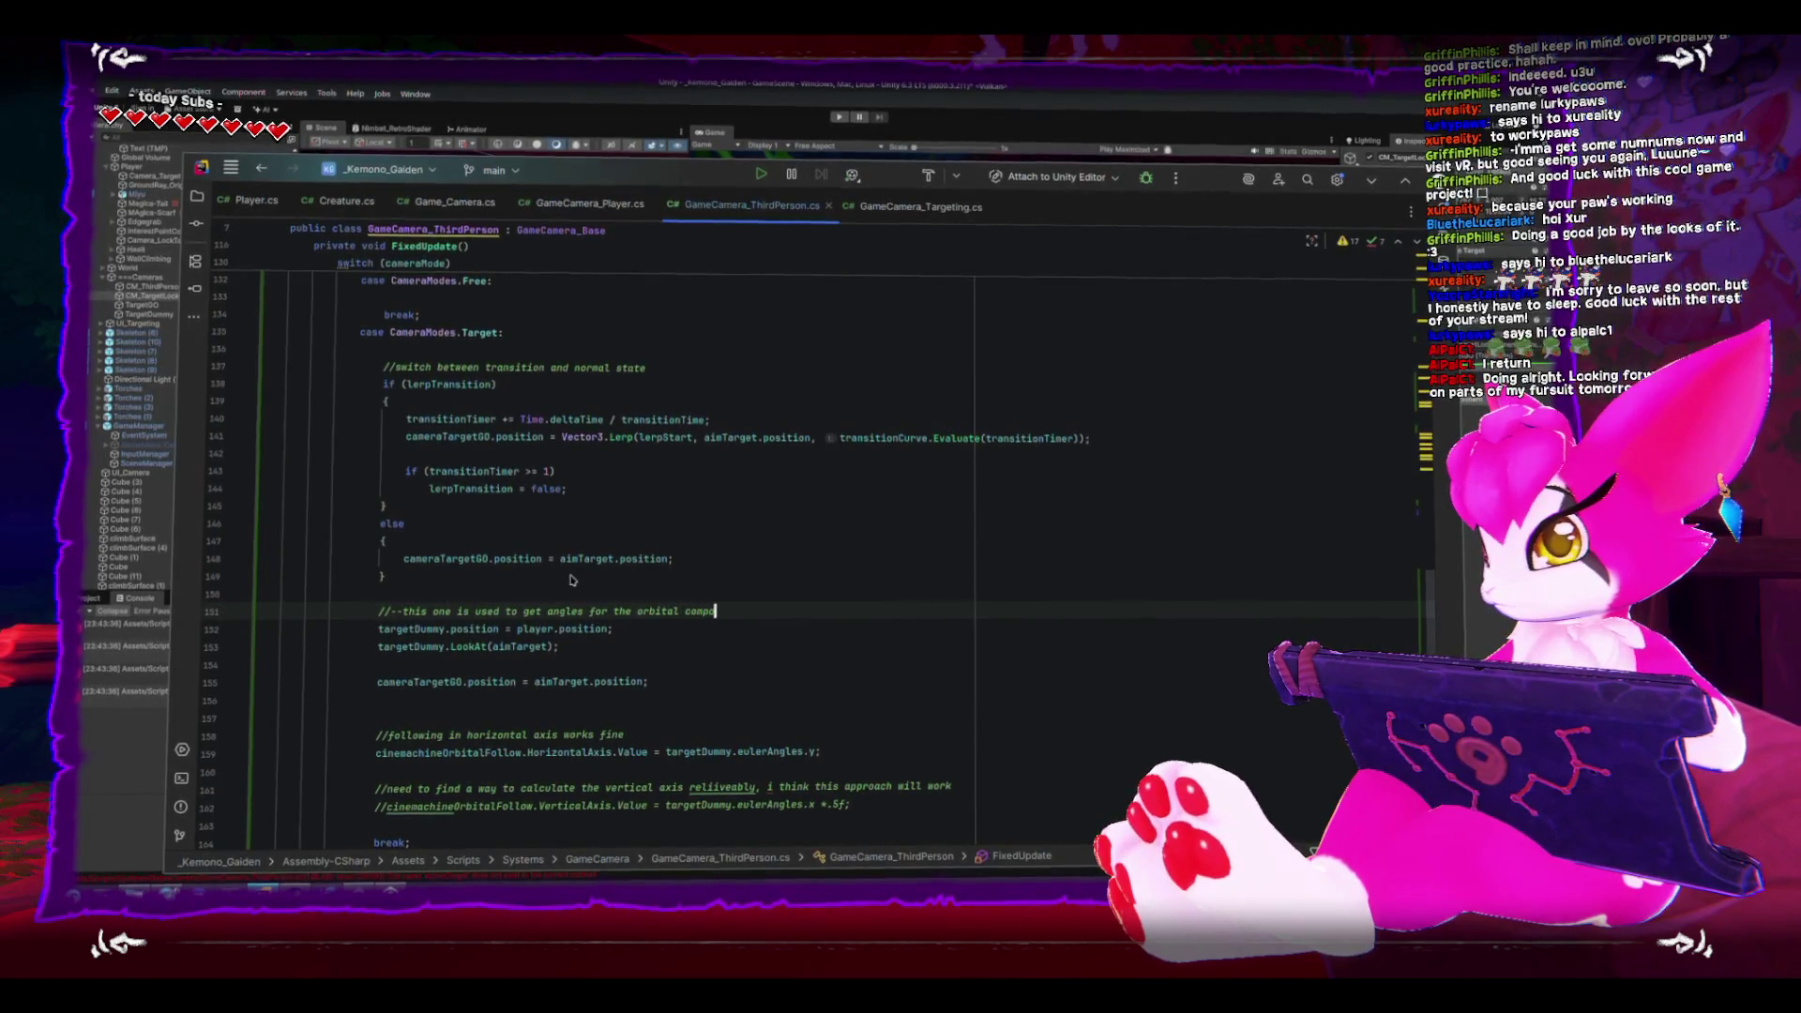
- Aim targetDummy.LookAt at cameraTargetGO and delete the redundant cameraTargetGO.position = aimTarget.position line
key("Down")
key("Down")
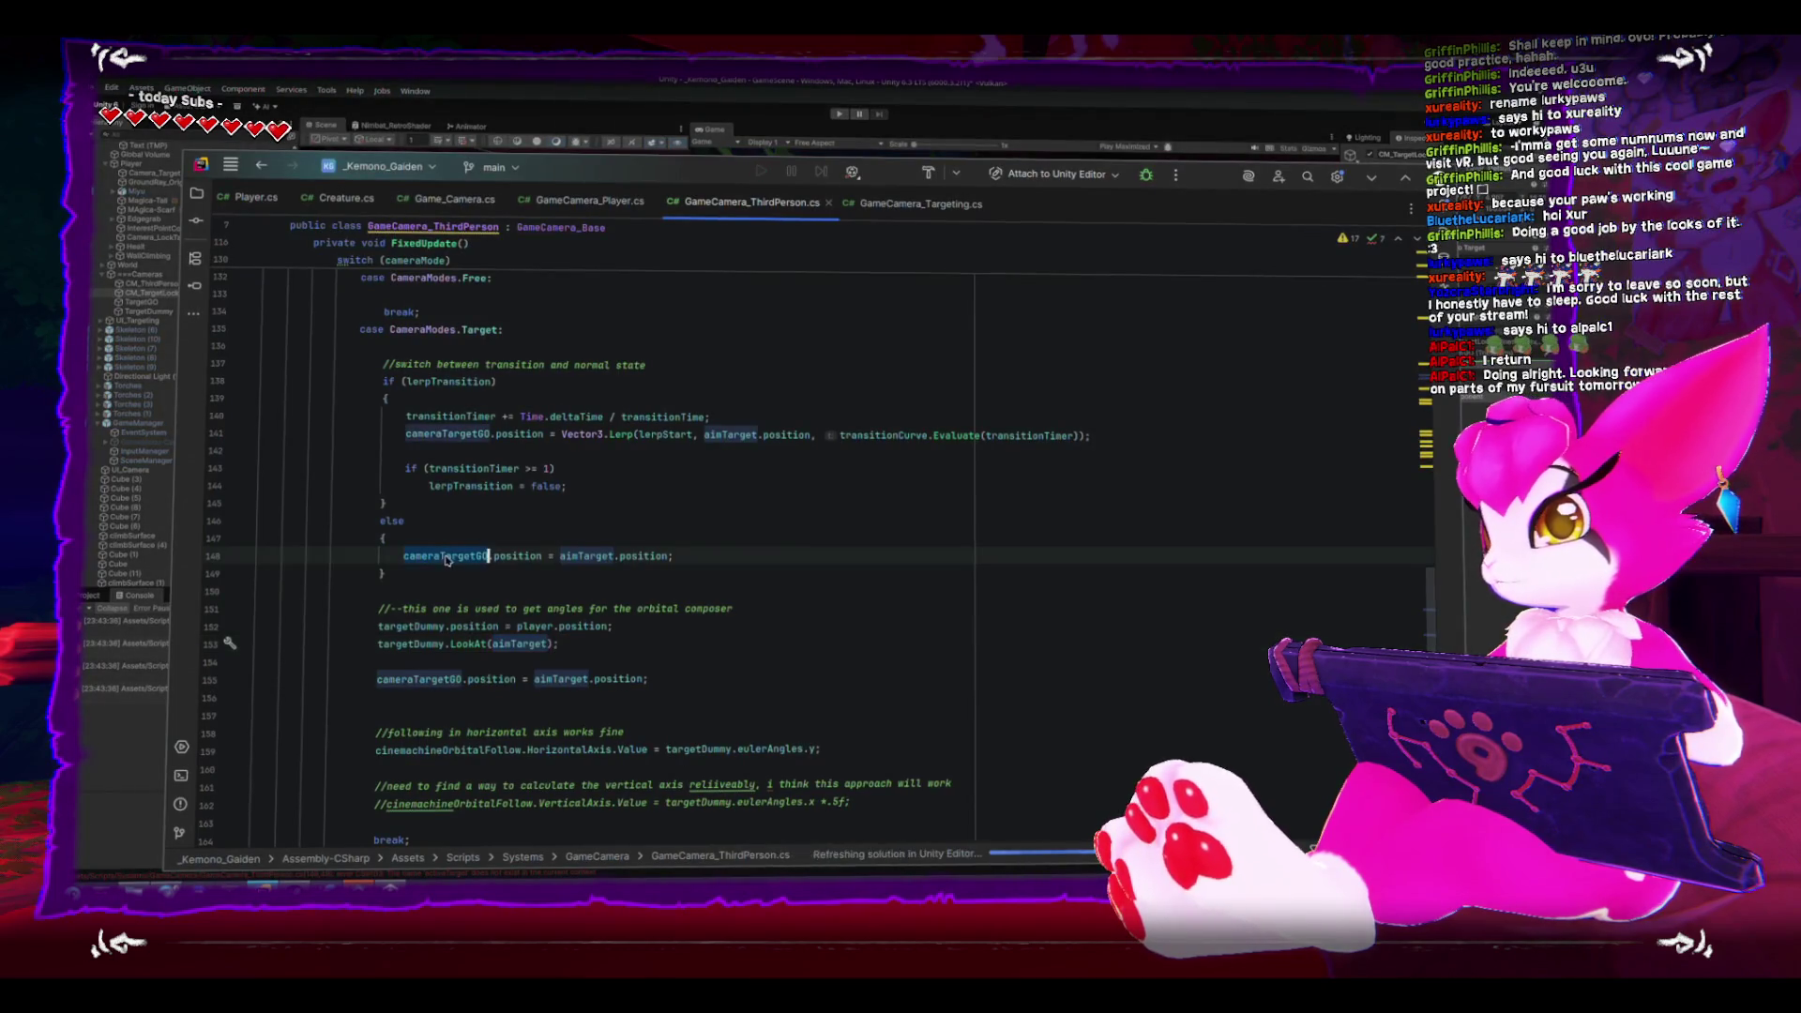
type("cameraTargetGO")
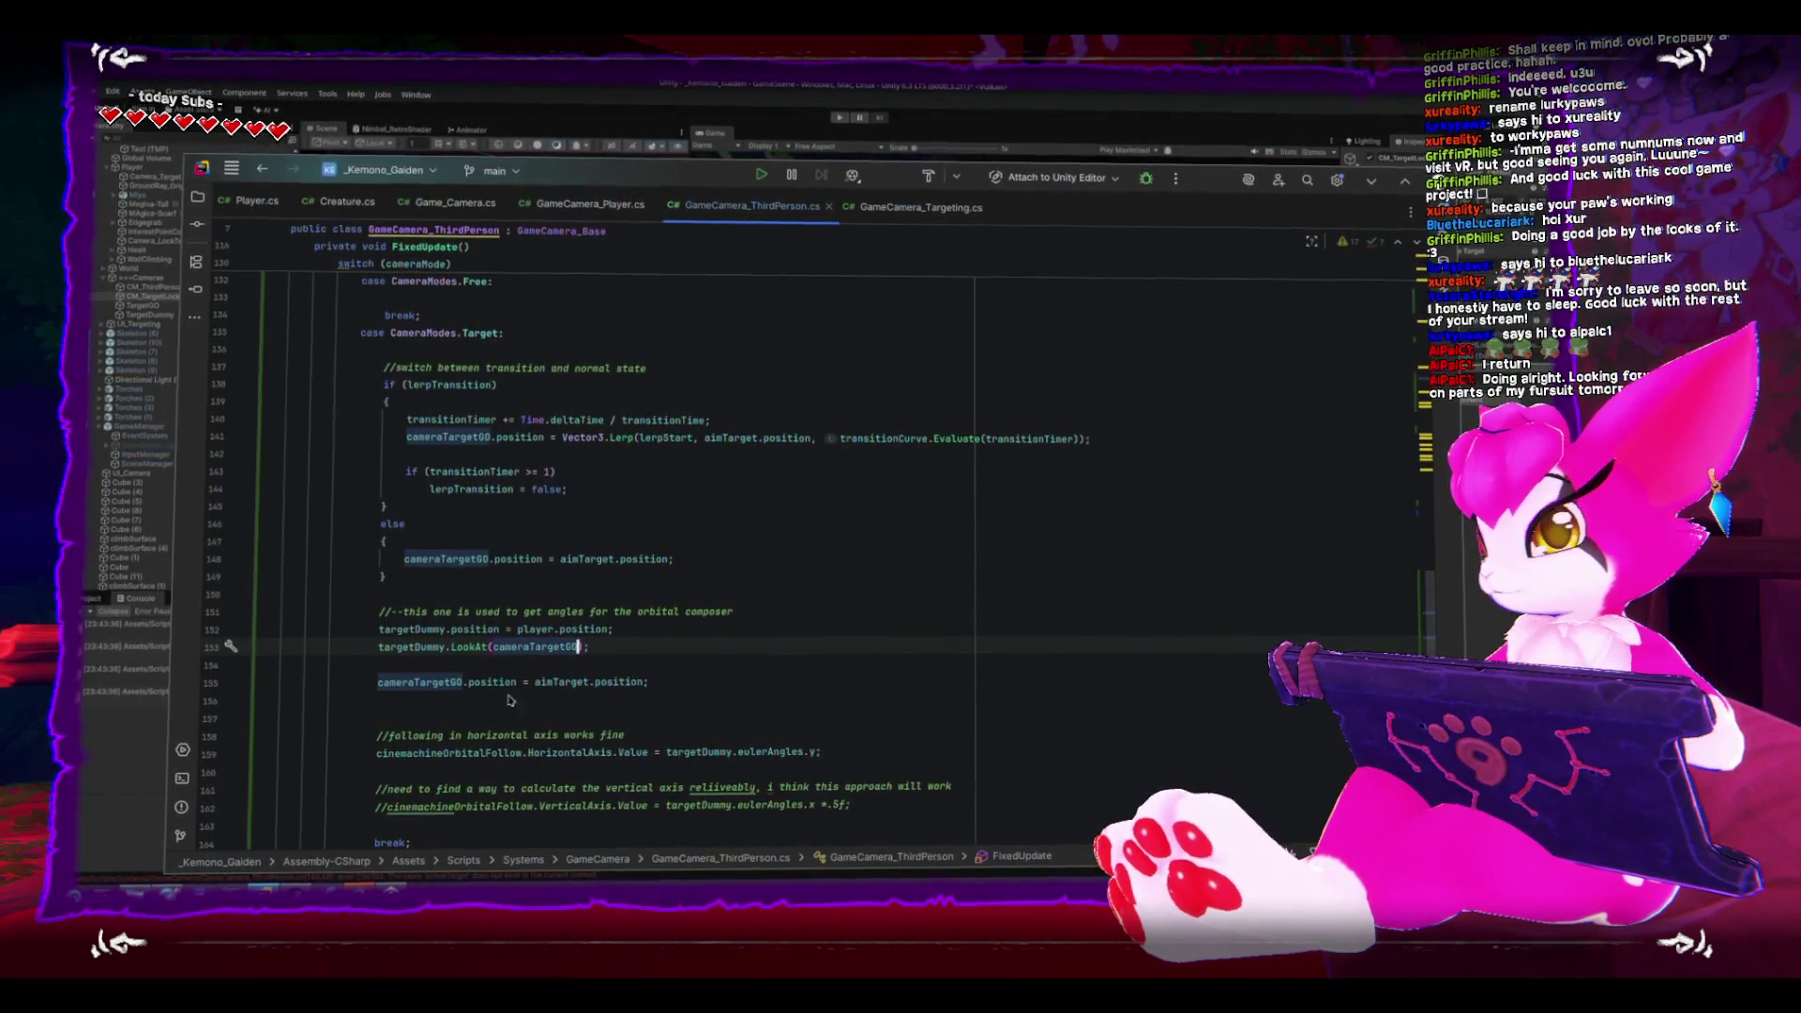
double_click(440, 687)
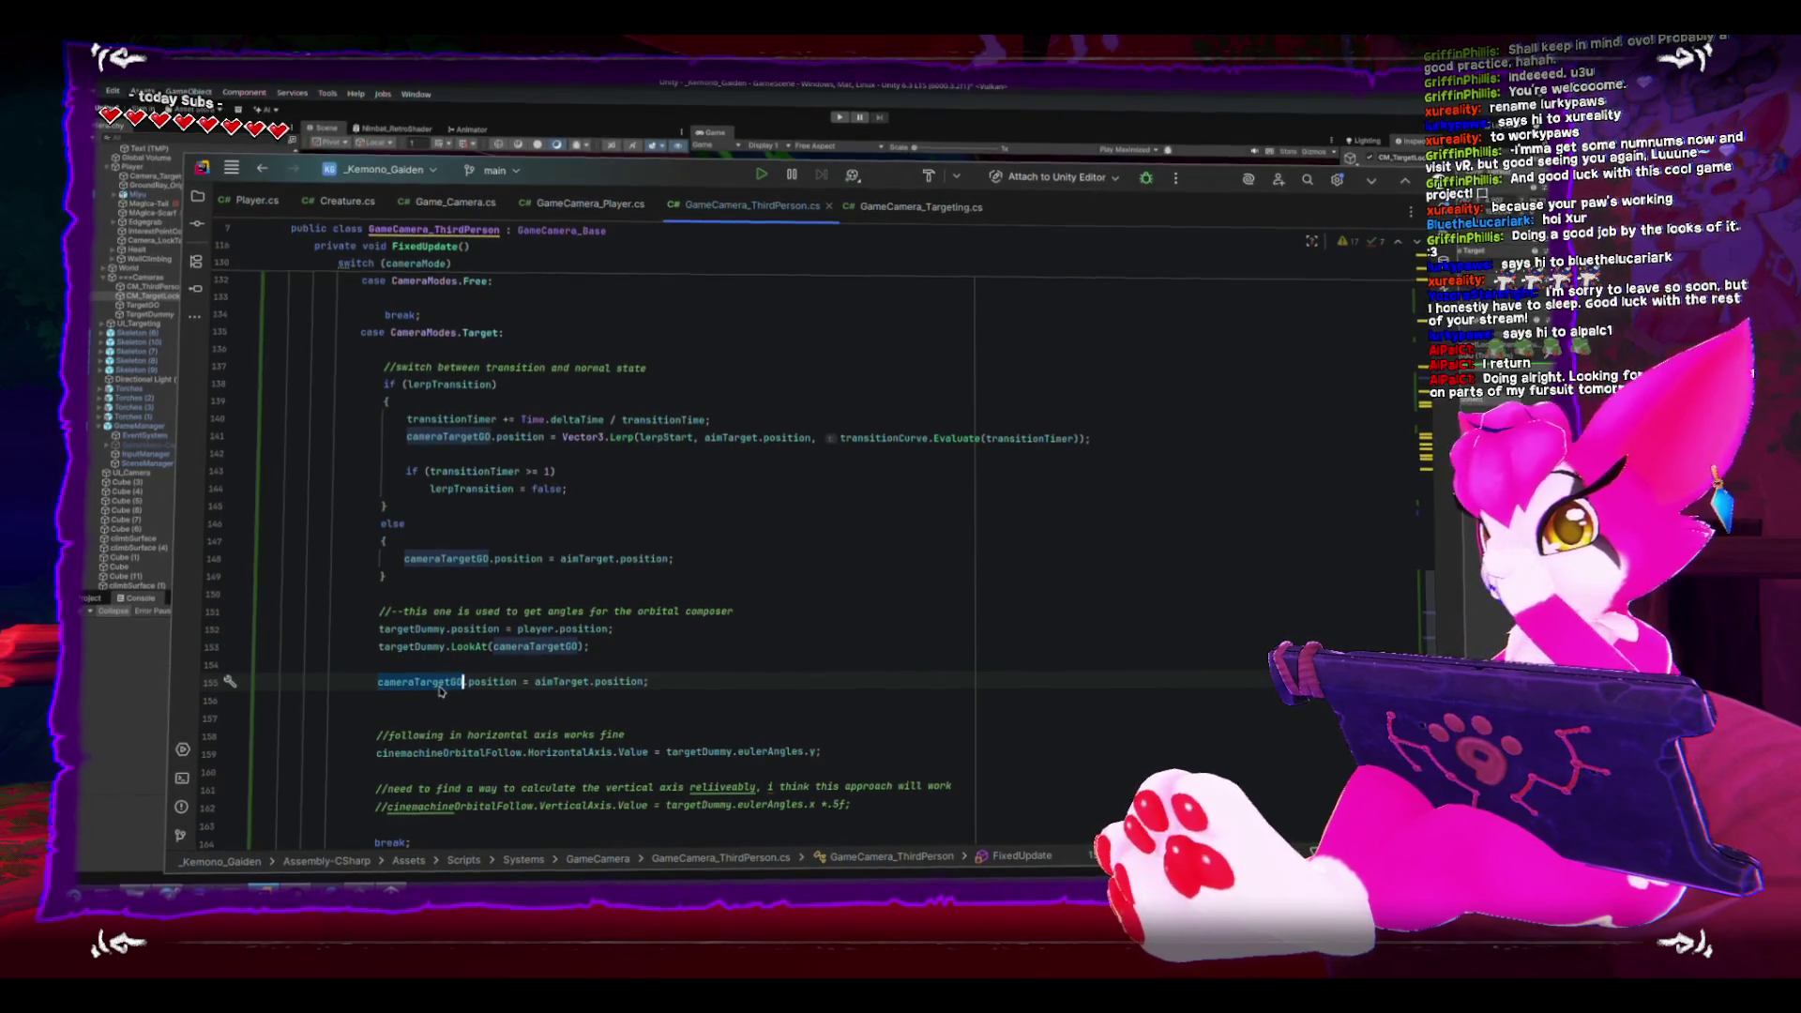
left_click(437, 690)
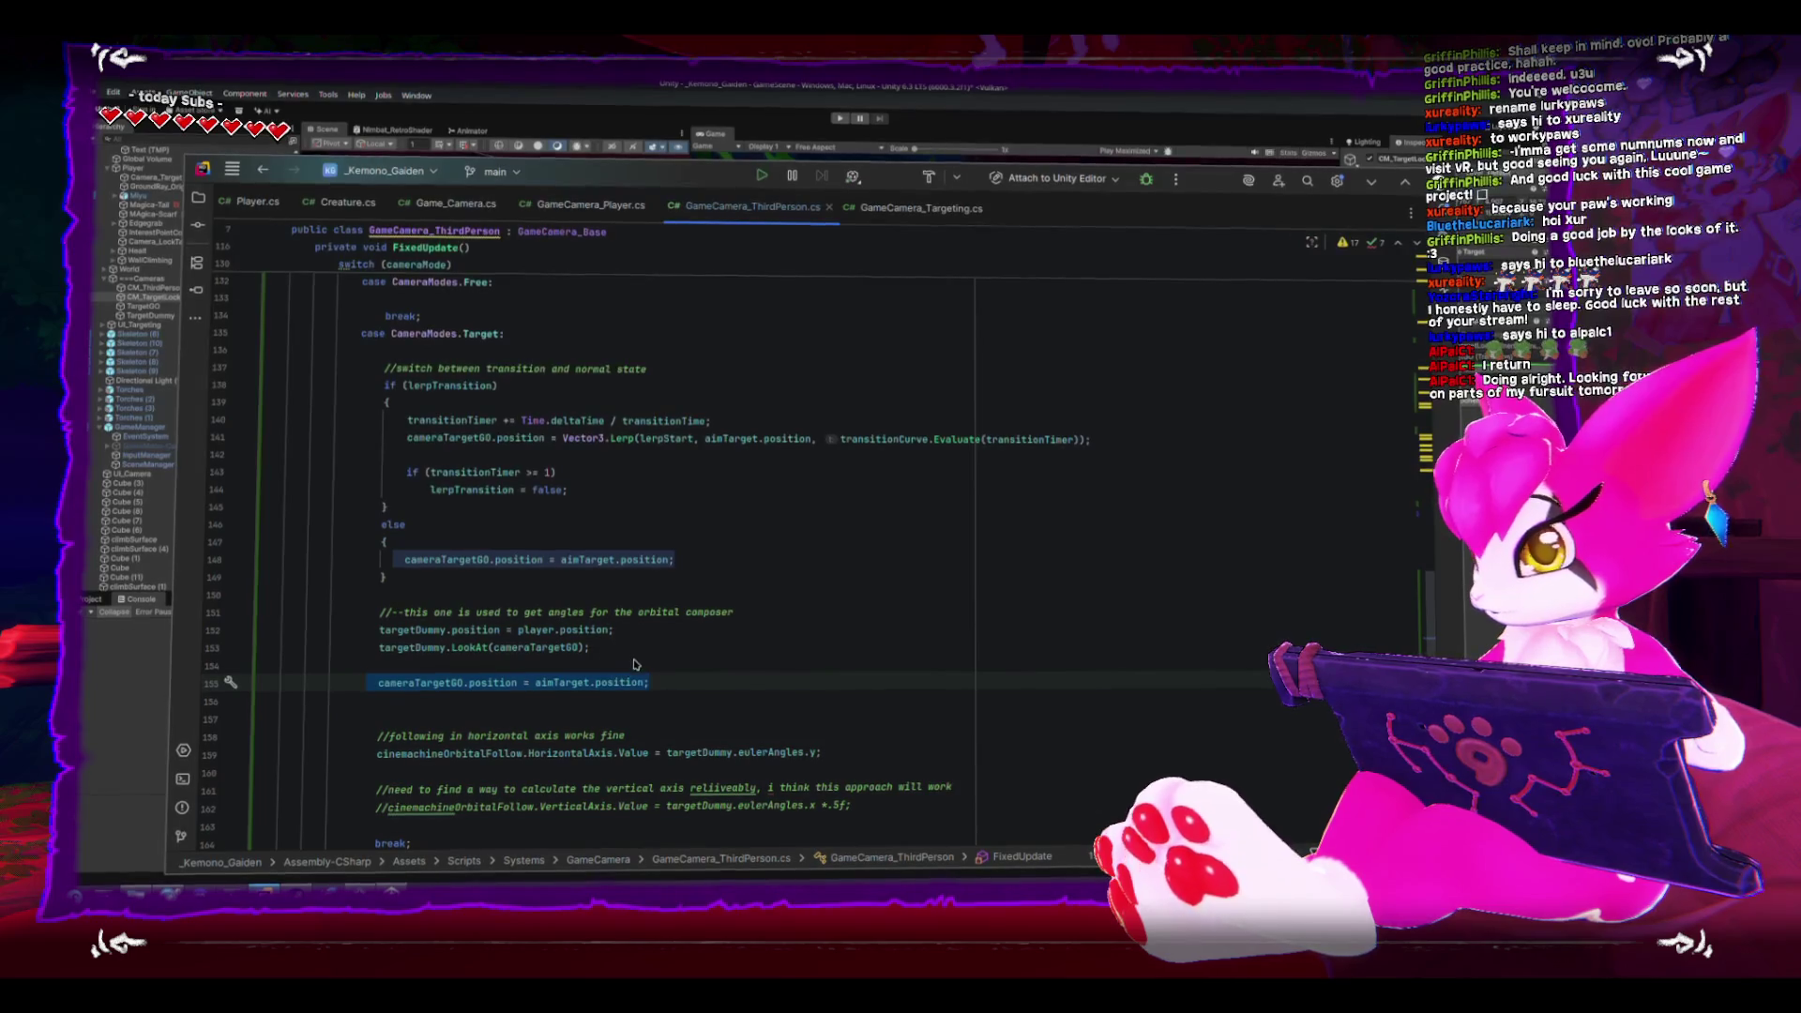
key("Up")
key("Up")
key("shift+Up")
key("shift+Up")
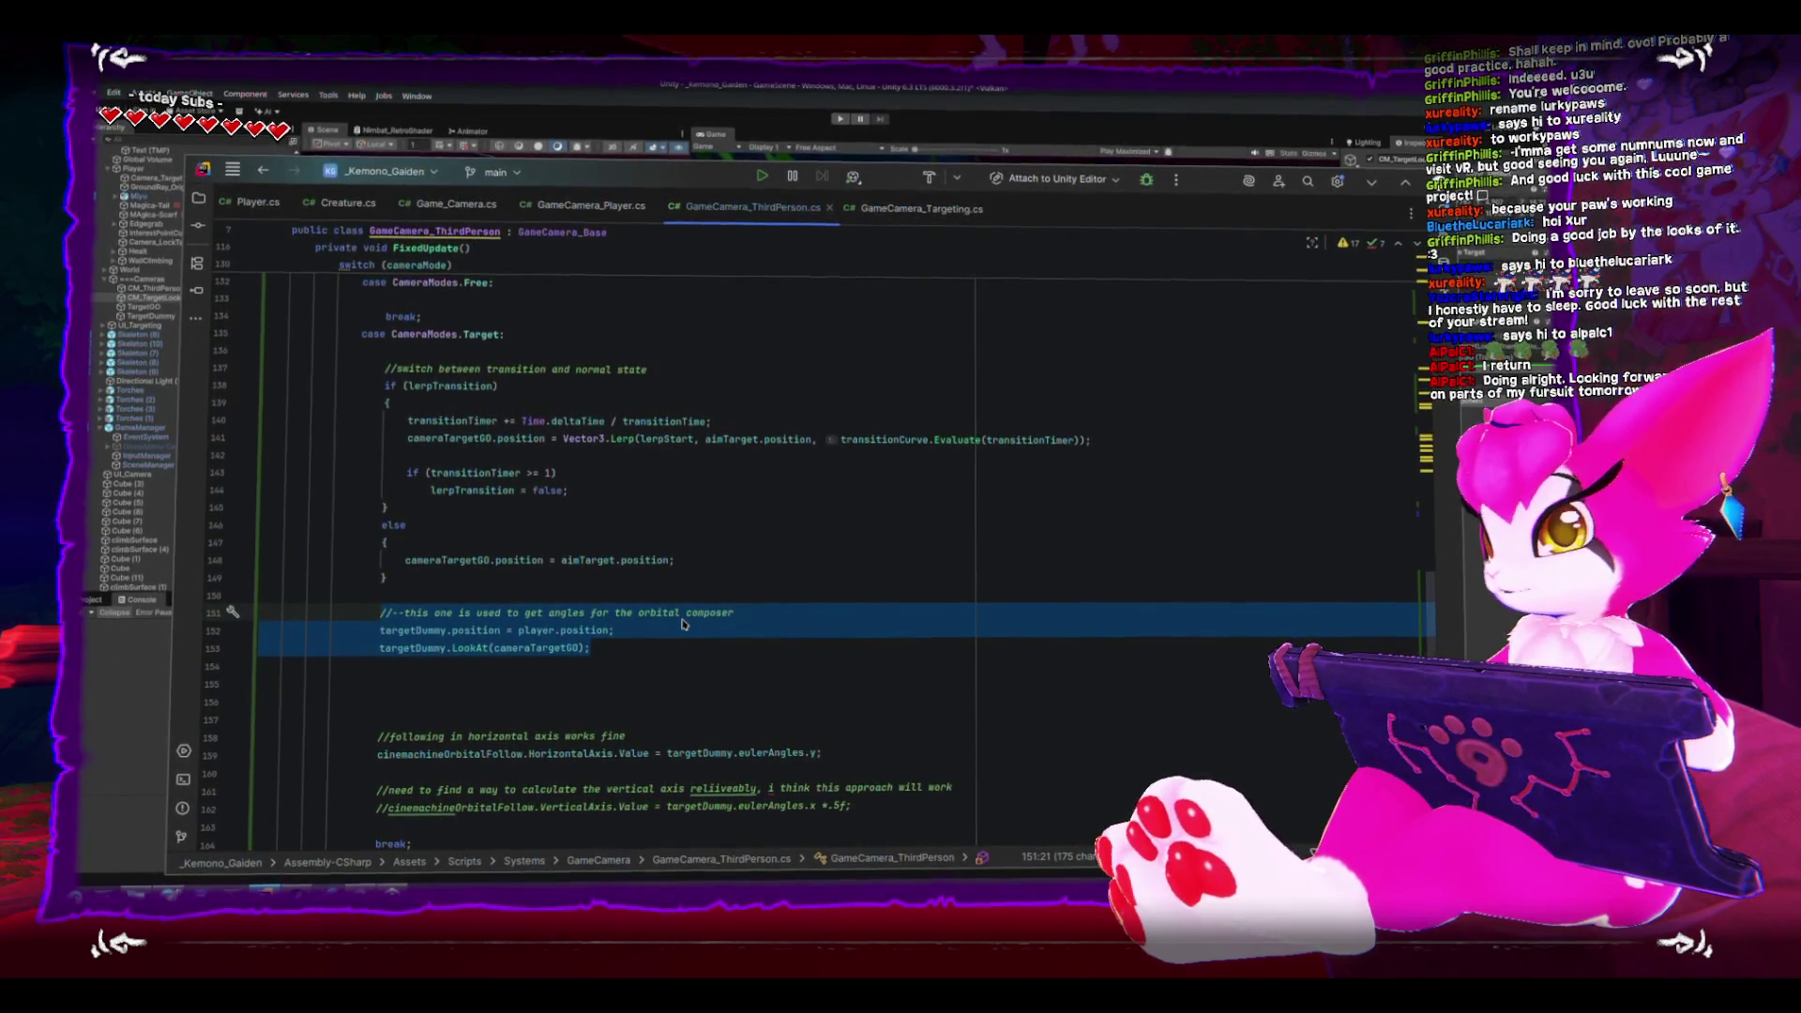
scroll(682, 687, "down", 3)
- Remove the extra blank line below the targetDummy block
left_click(635, 542)
key("Down")
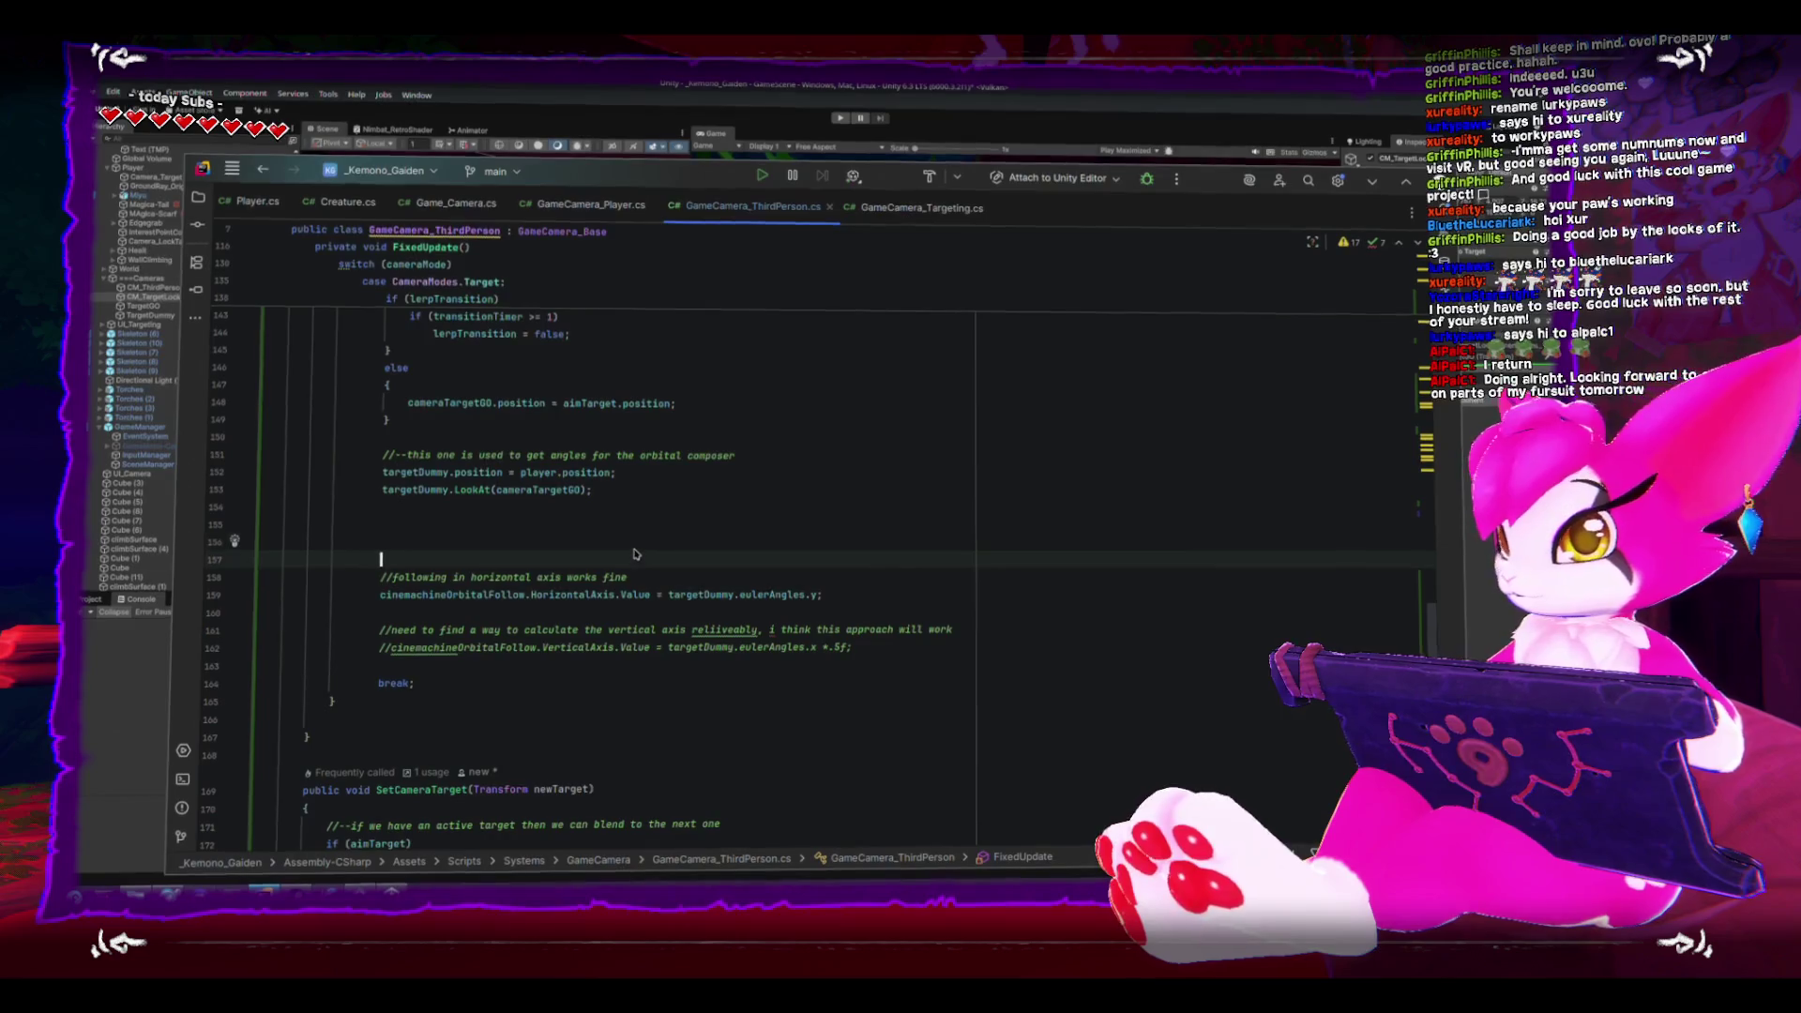
key("BackSpace")
key("BackSpace")
key("BackSpace")
scroll(559, 520, "down", 4)
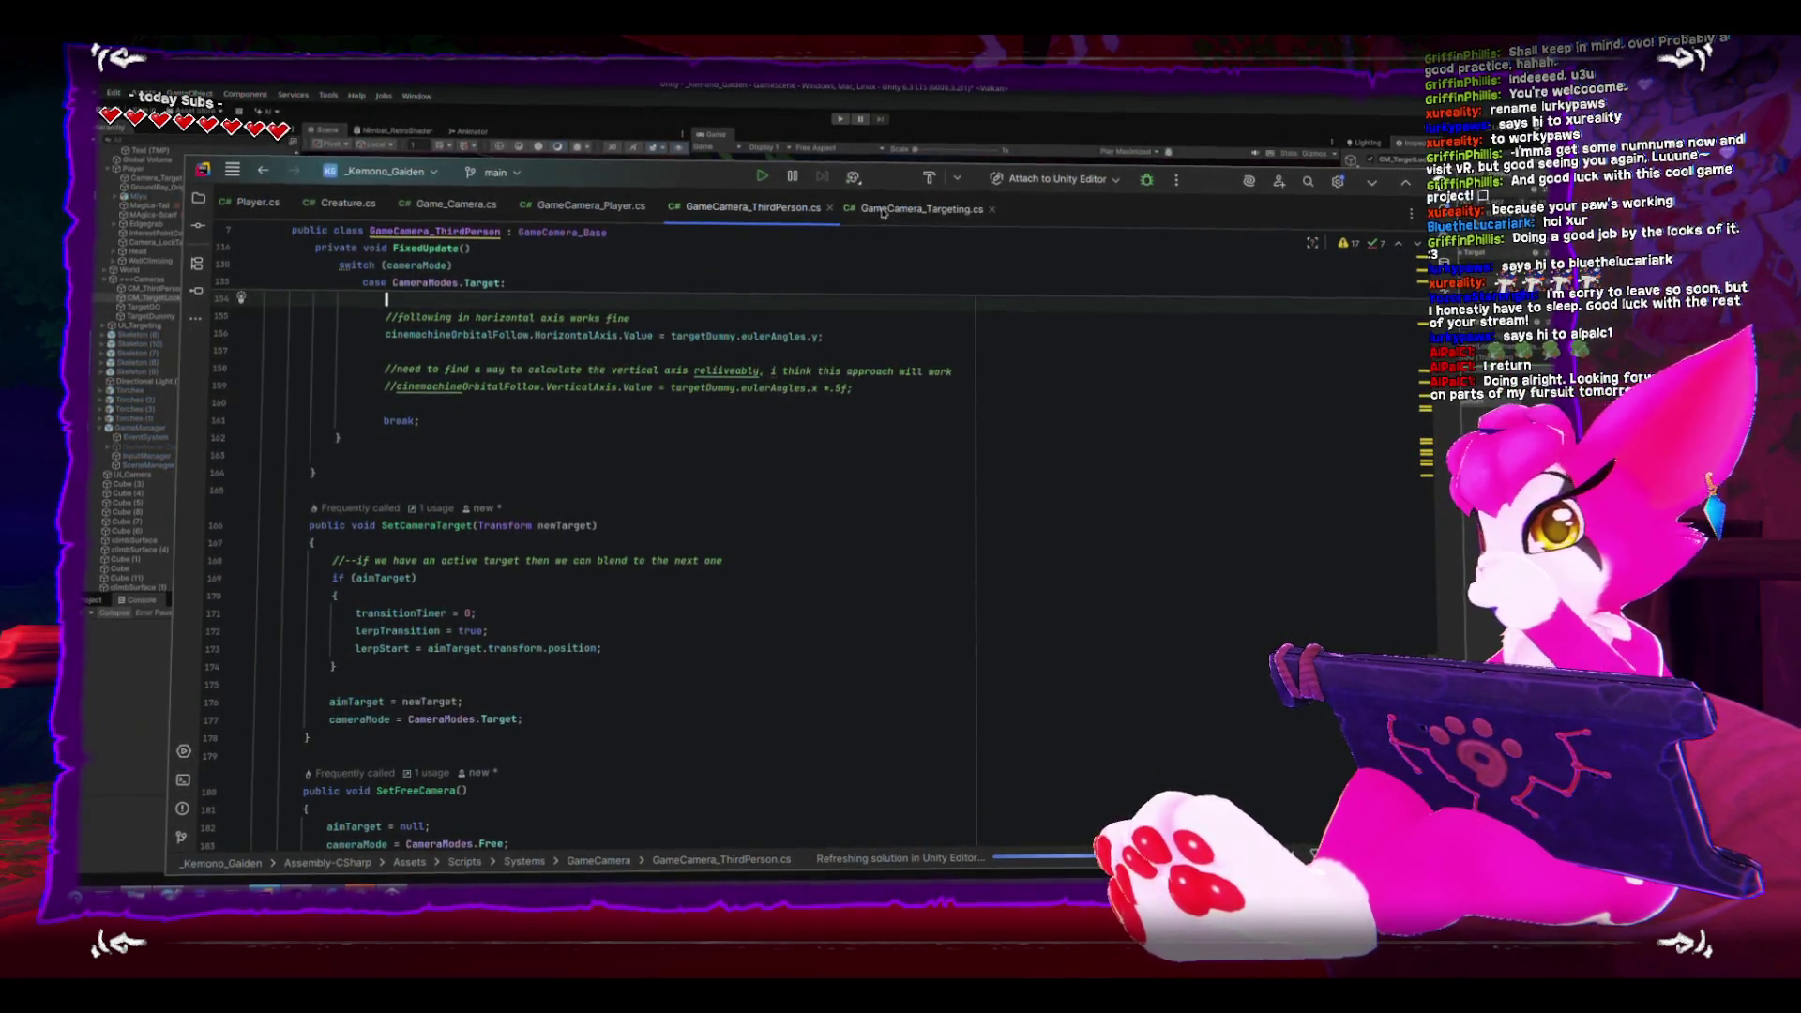
- In GameCamera_Targeting.cs, look up the activeTarget = null line in RemoveTarget
left_click(915, 208)
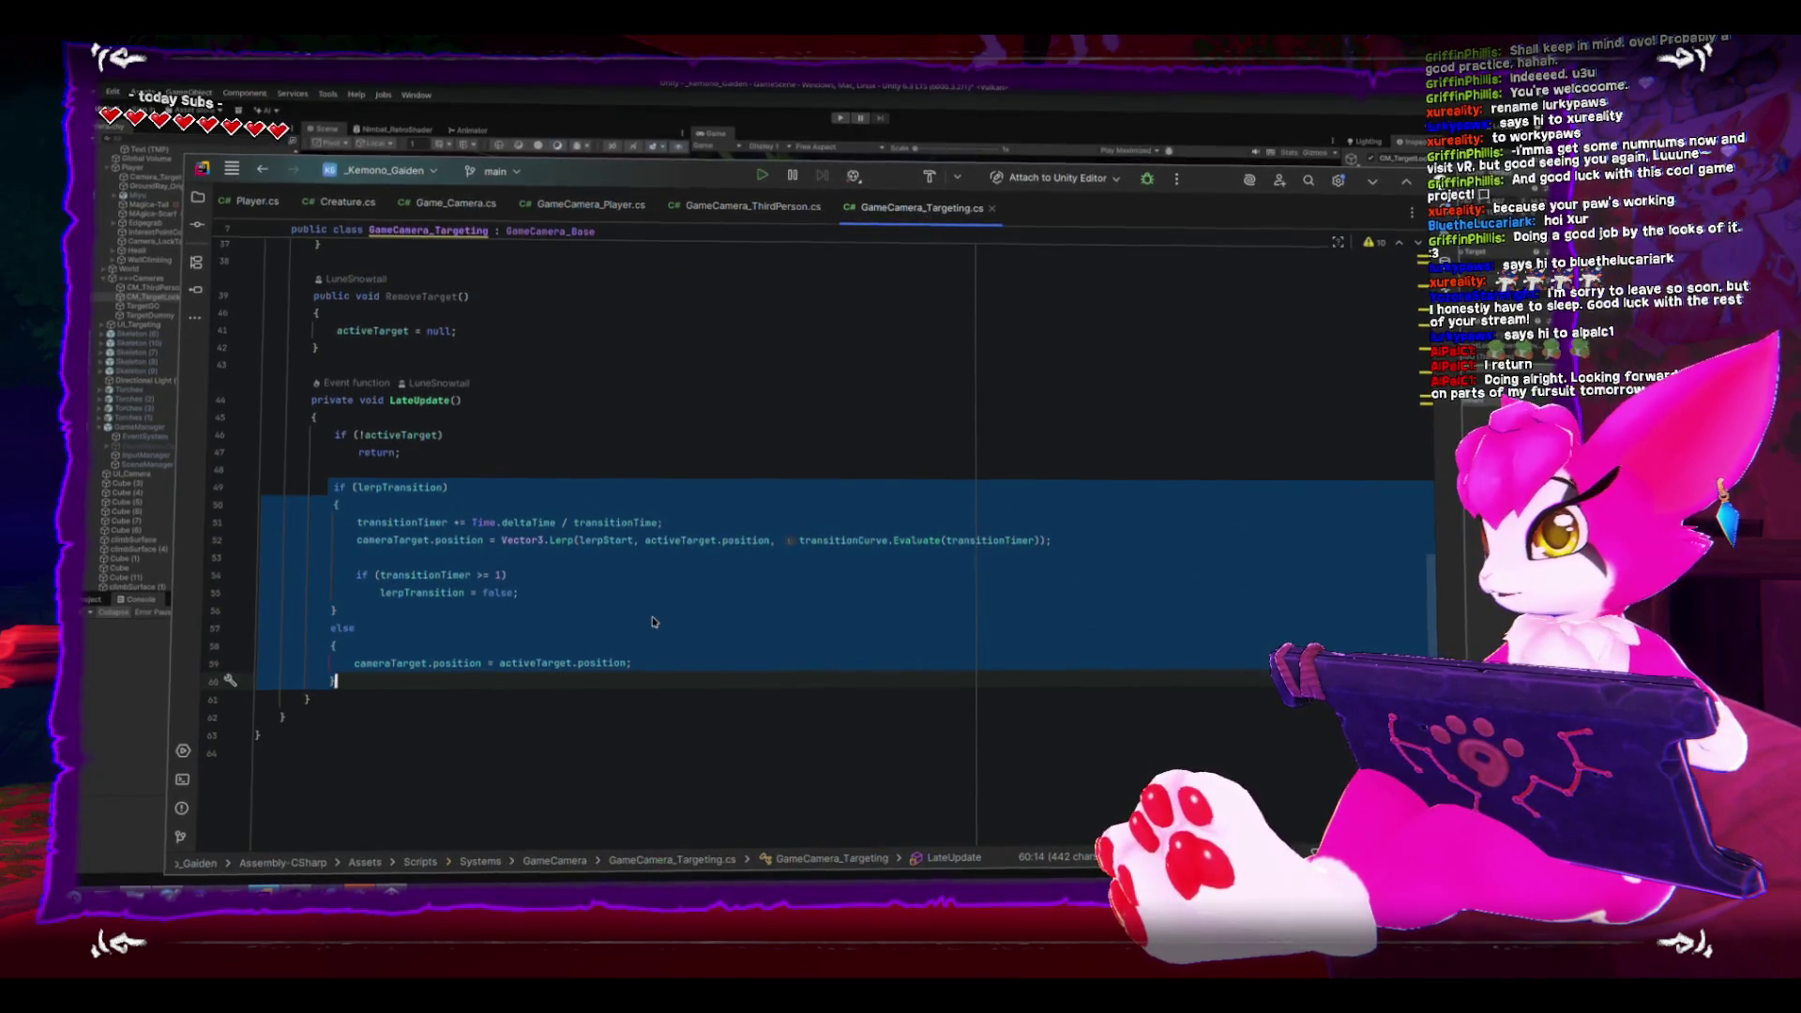
scroll(652, 616, "up", 3)
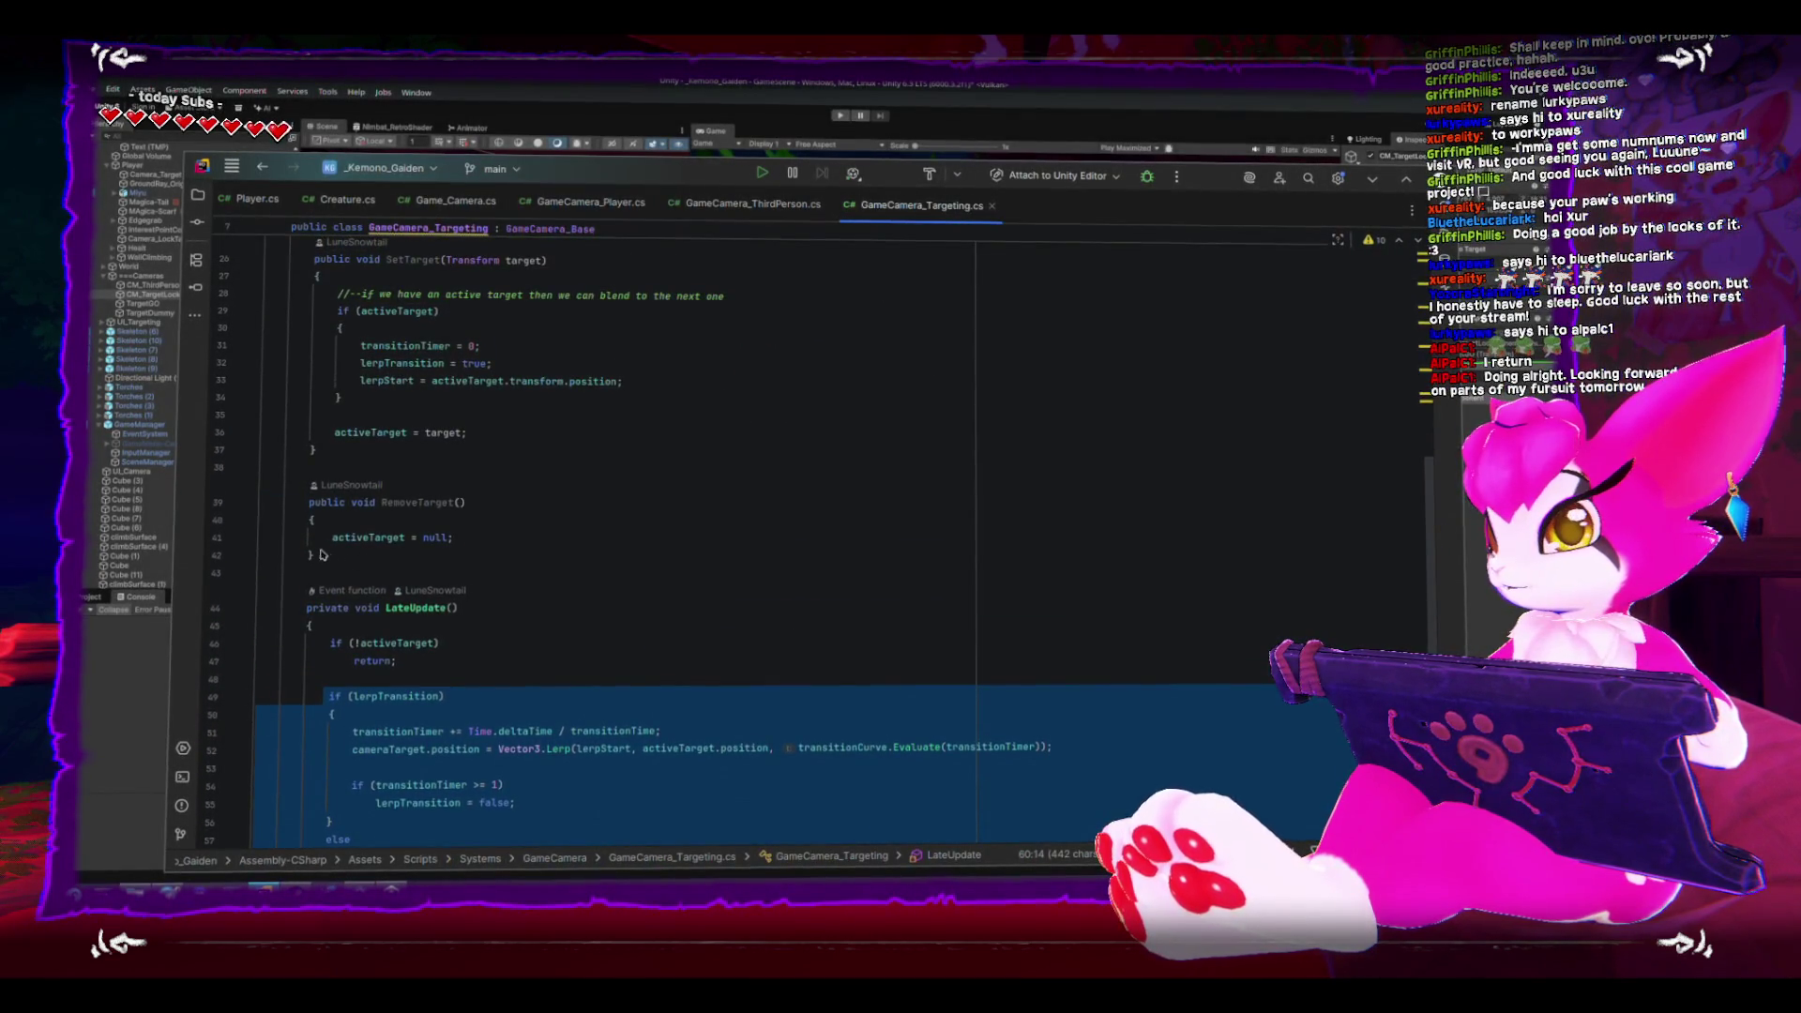
left_click_drag(331, 540, 454, 540)
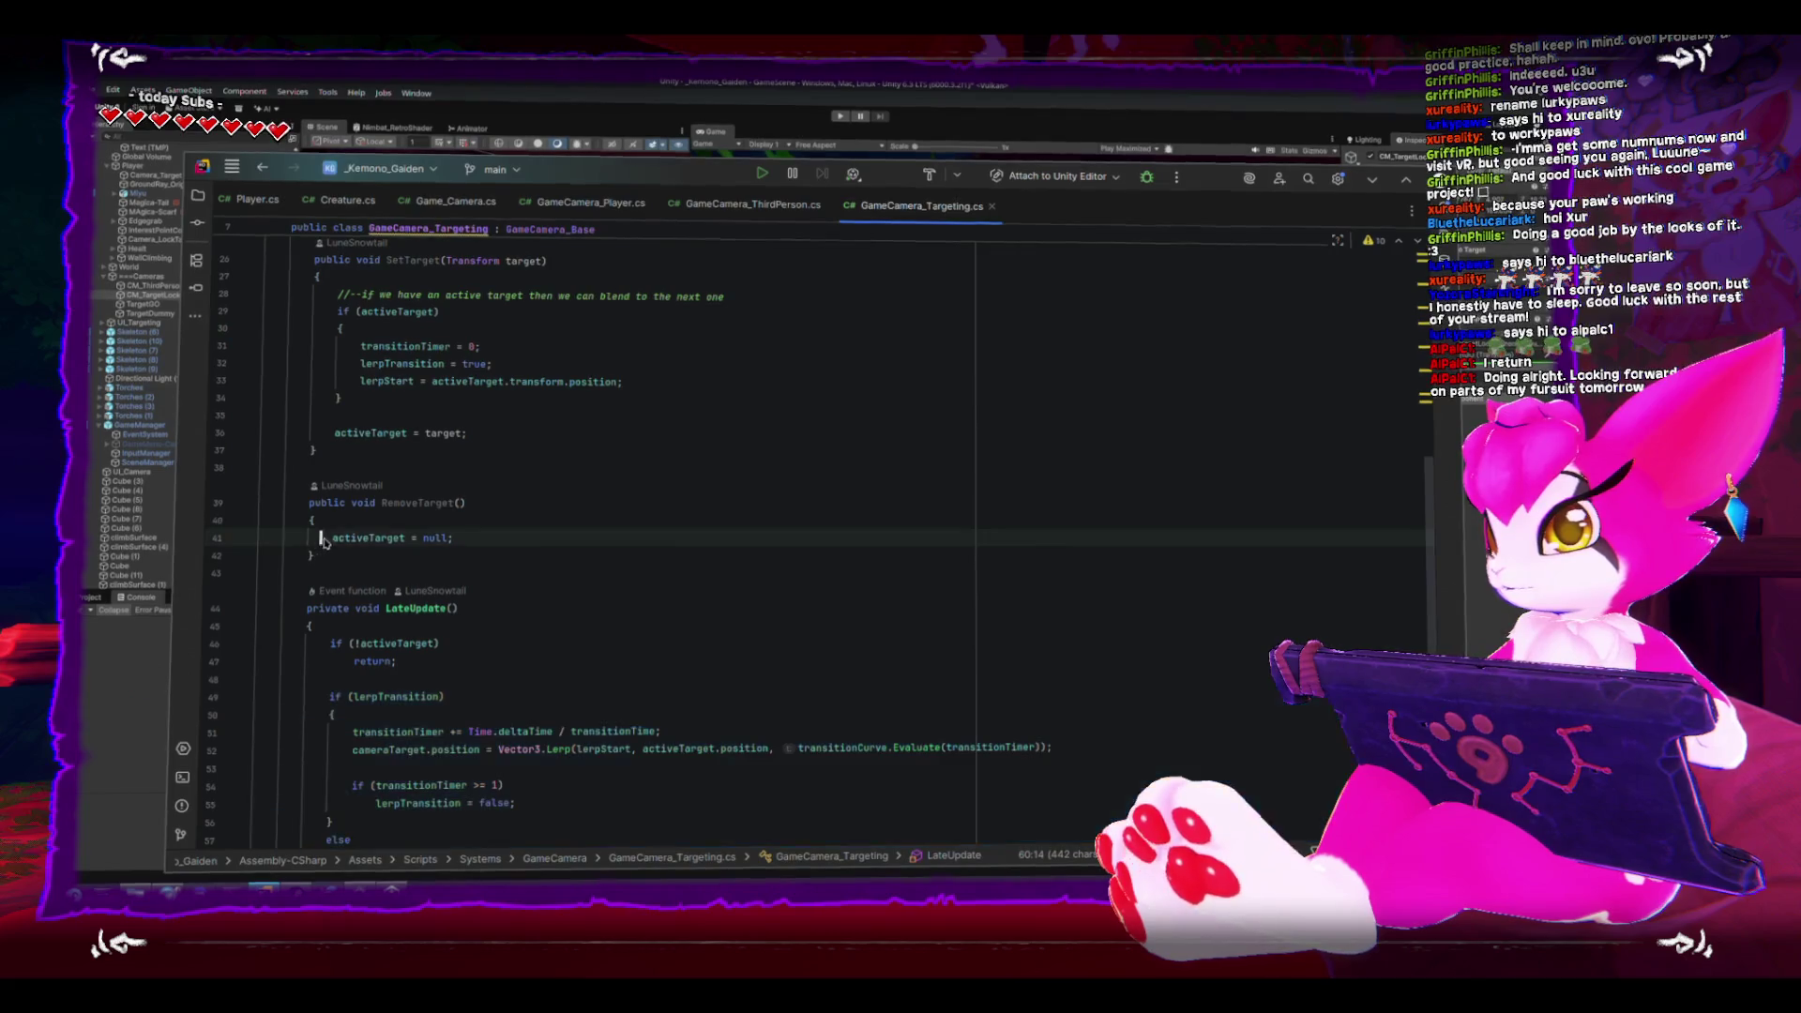
- In GameCamera_ThirdPerson.cs, highlight every use of aimTarget and review the FixedUpdate switch block
left_click(741, 208)
scroll(619, 636, "down", 5)
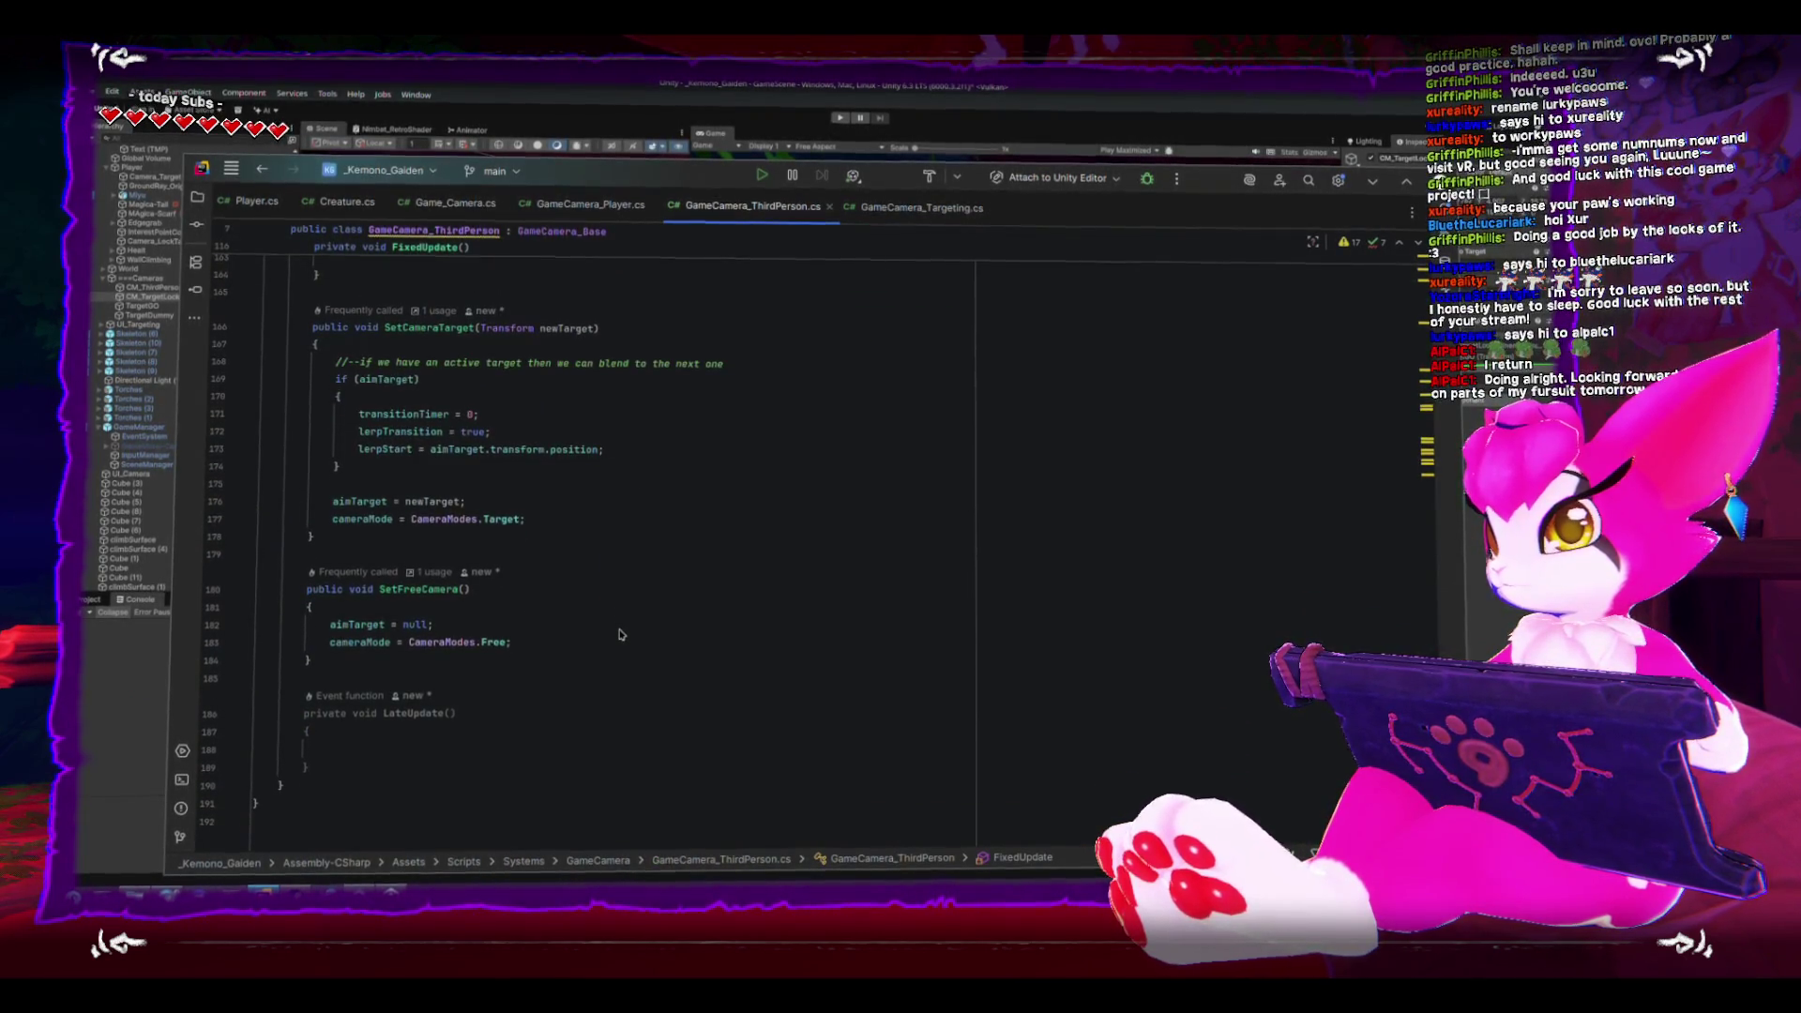
double_click(369, 625)
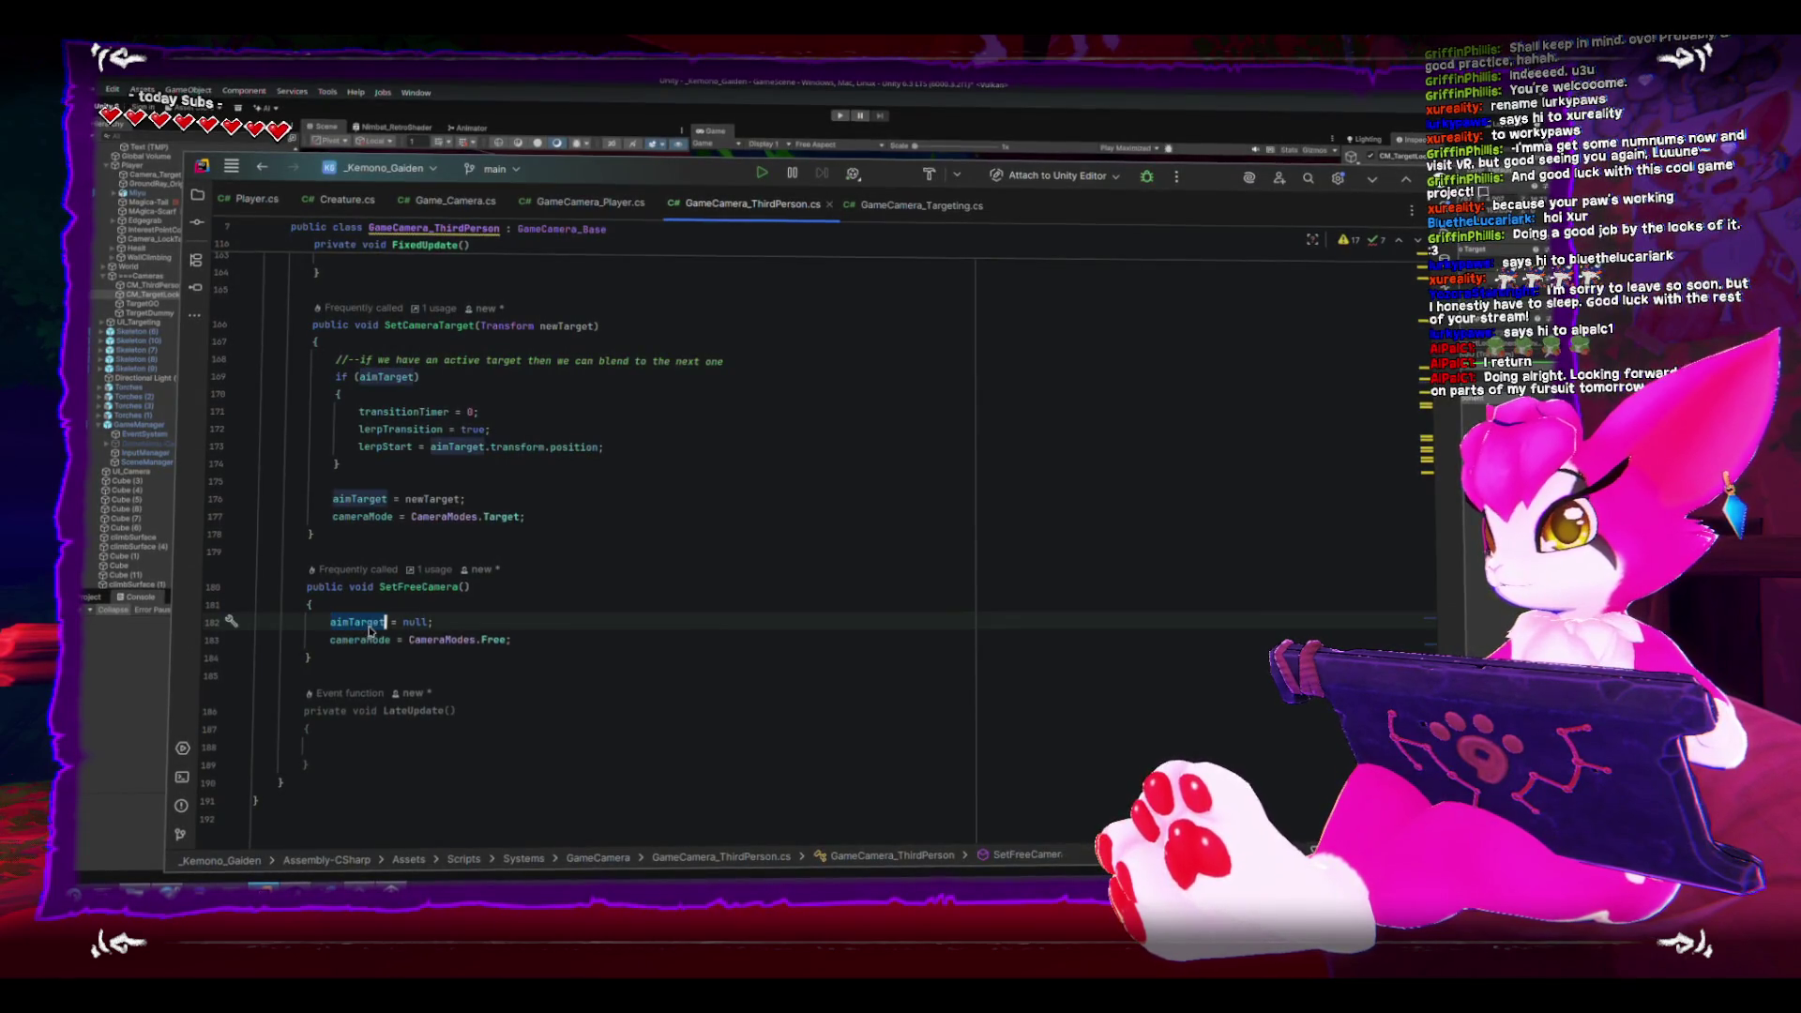
scroll(422, 643, "up", 5)
scroll(479, 652, "down", 3)
scroll(488, 652, "up", 10)
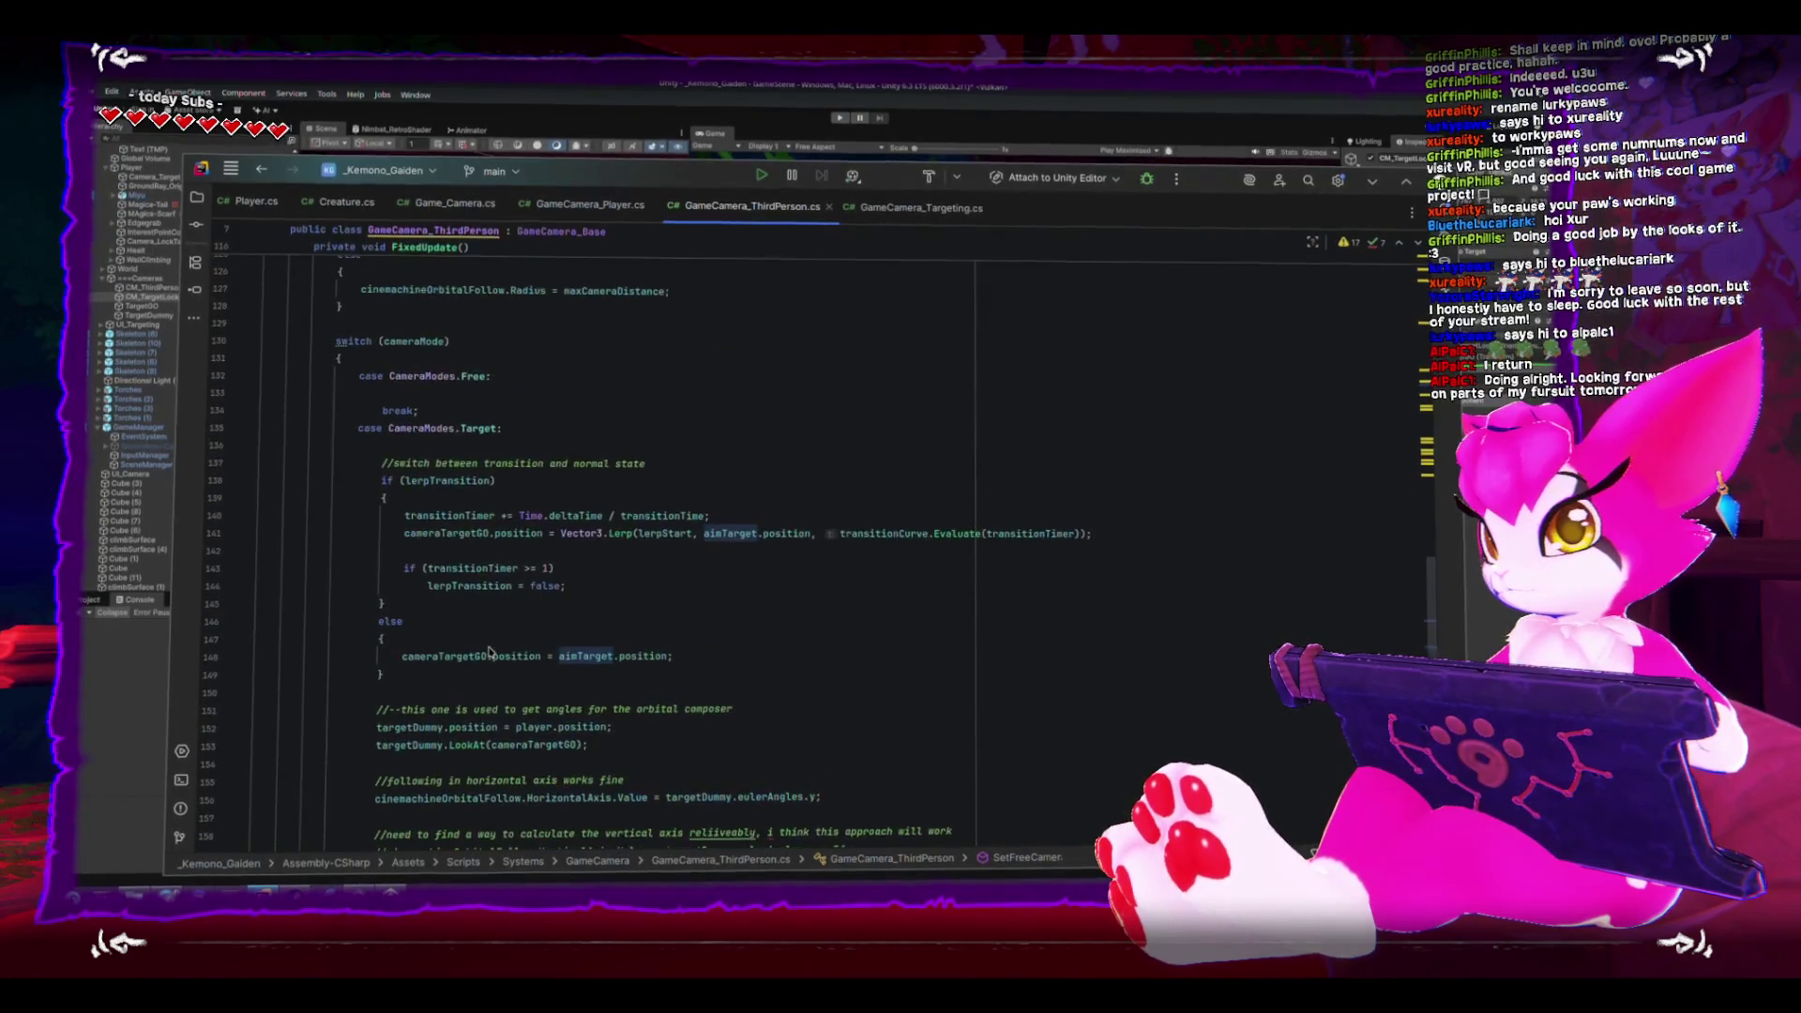
key("alt+Tab")
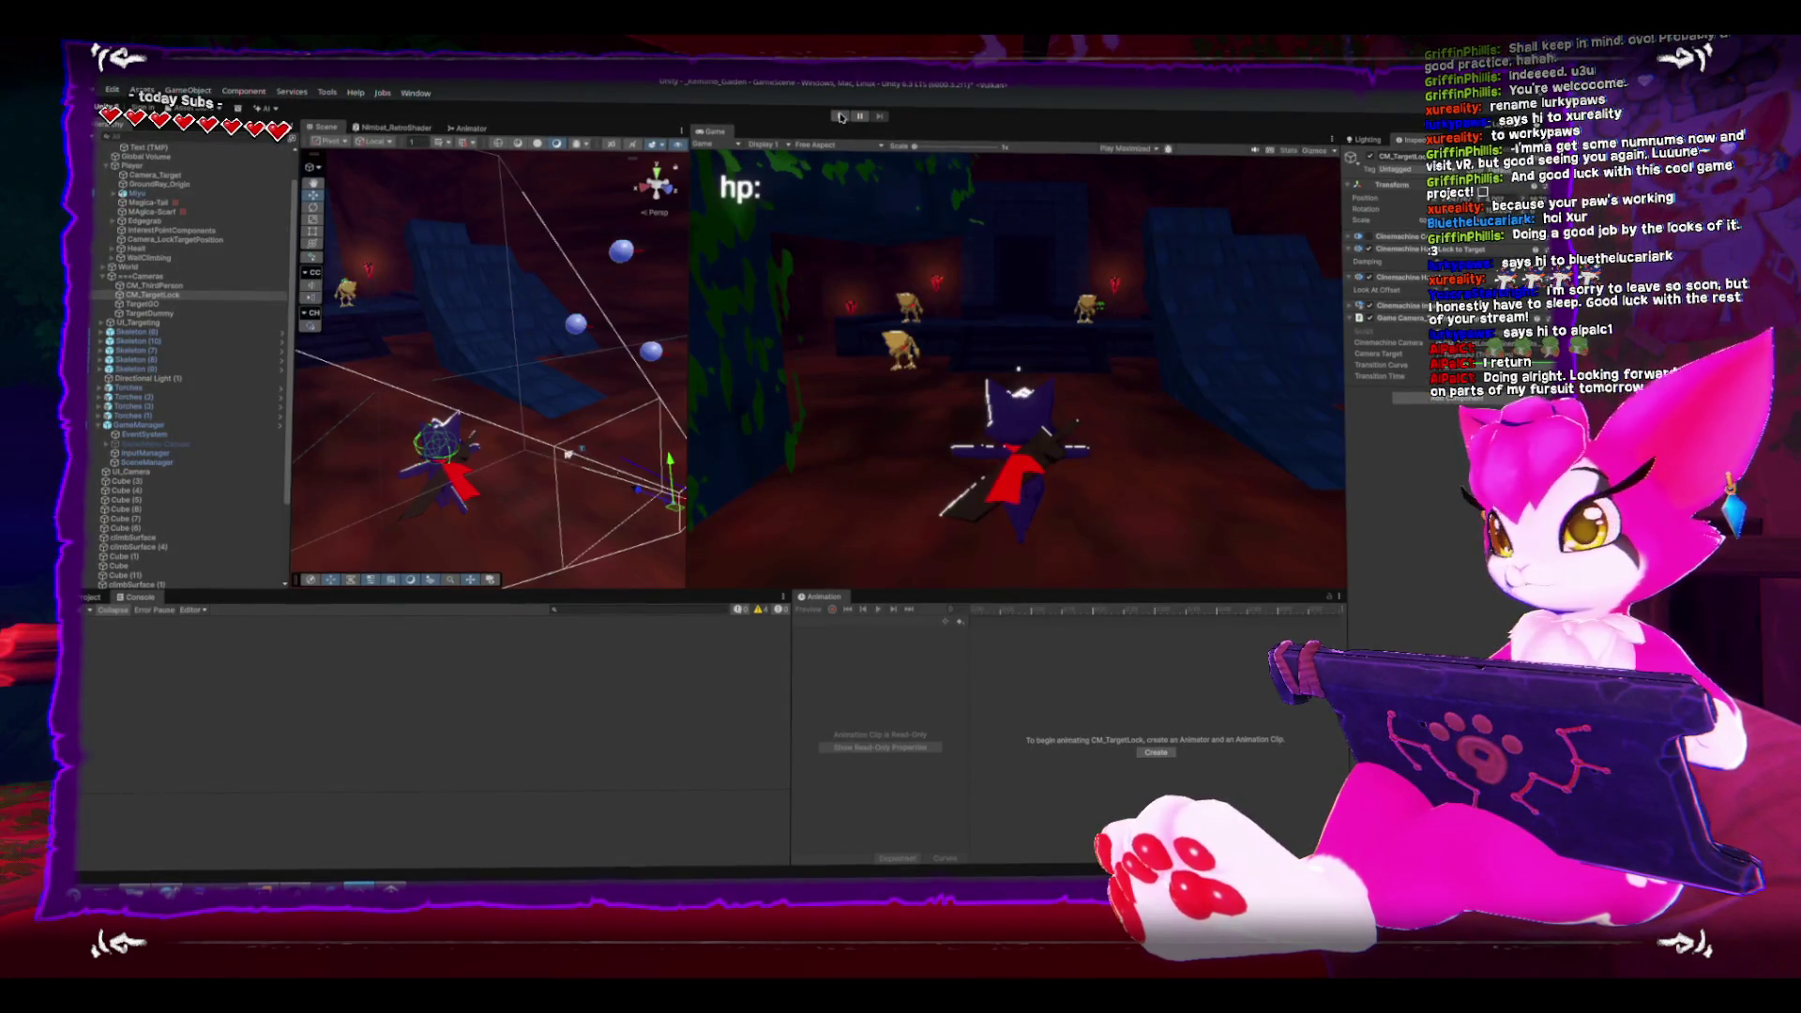
- Play-test the camera lock-on on the blue target spheres, then pause and stop play mode
left_click(840, 116)
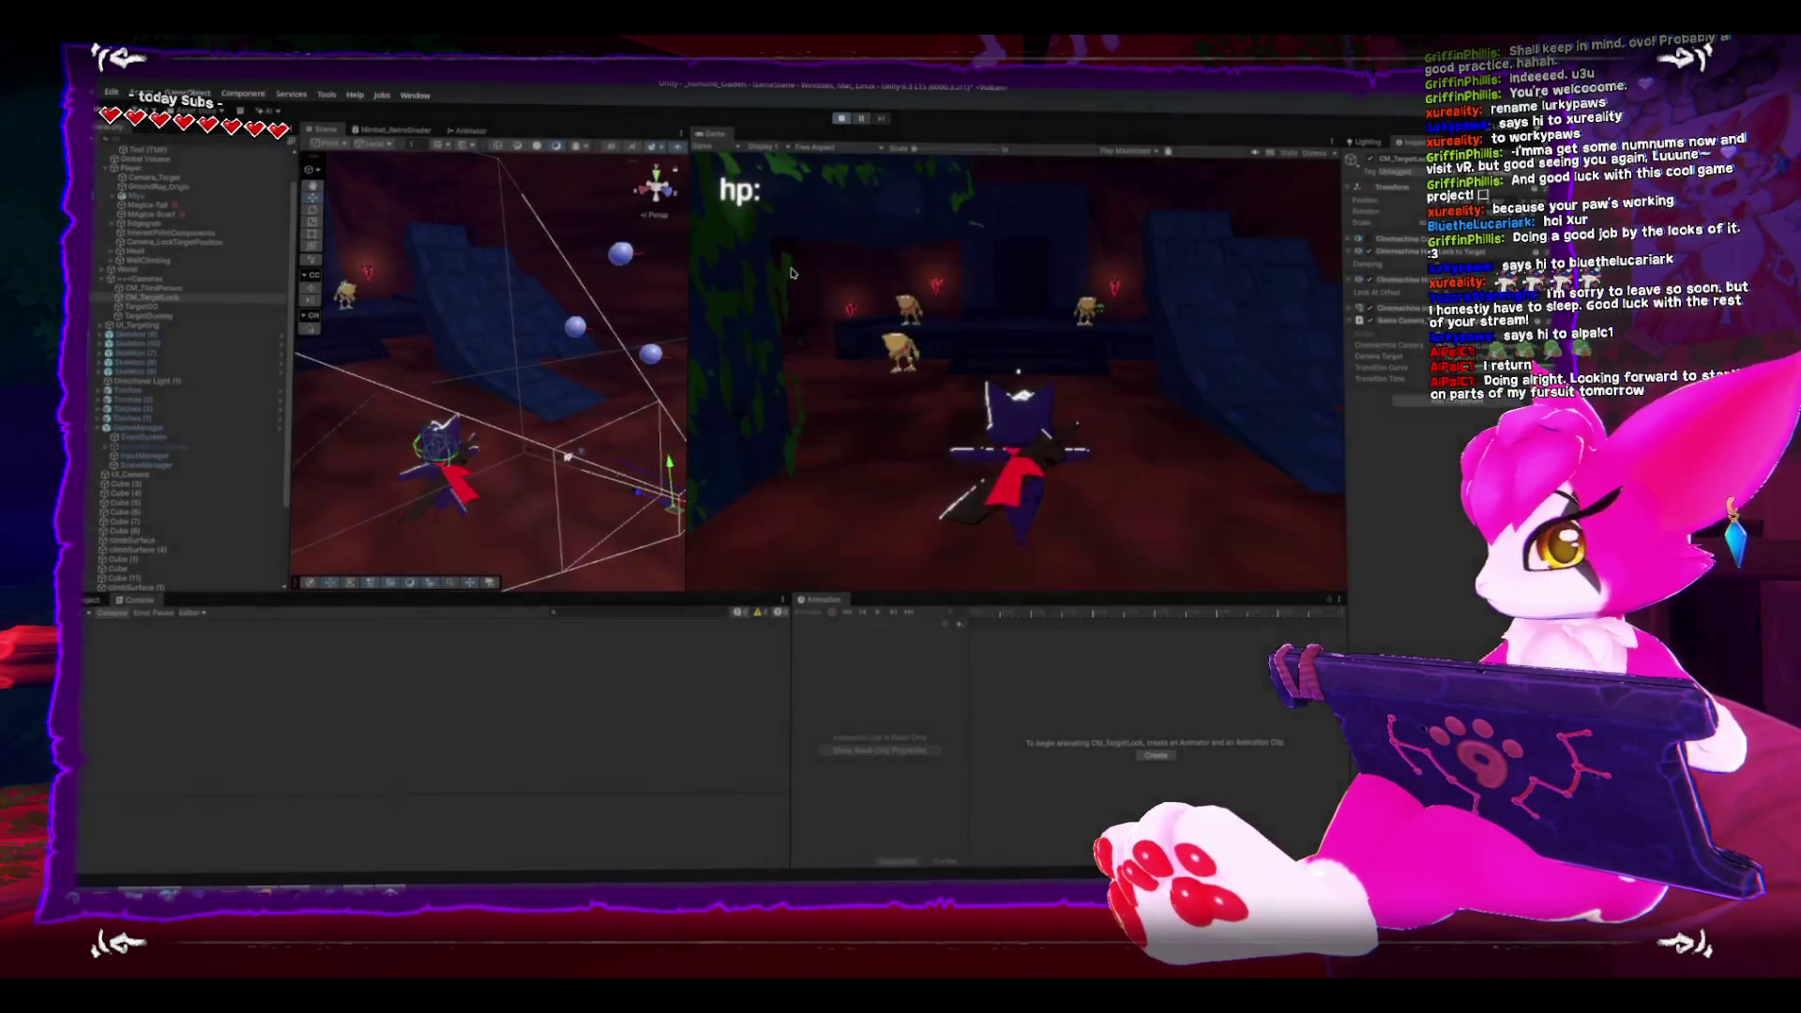
key("shift+space")
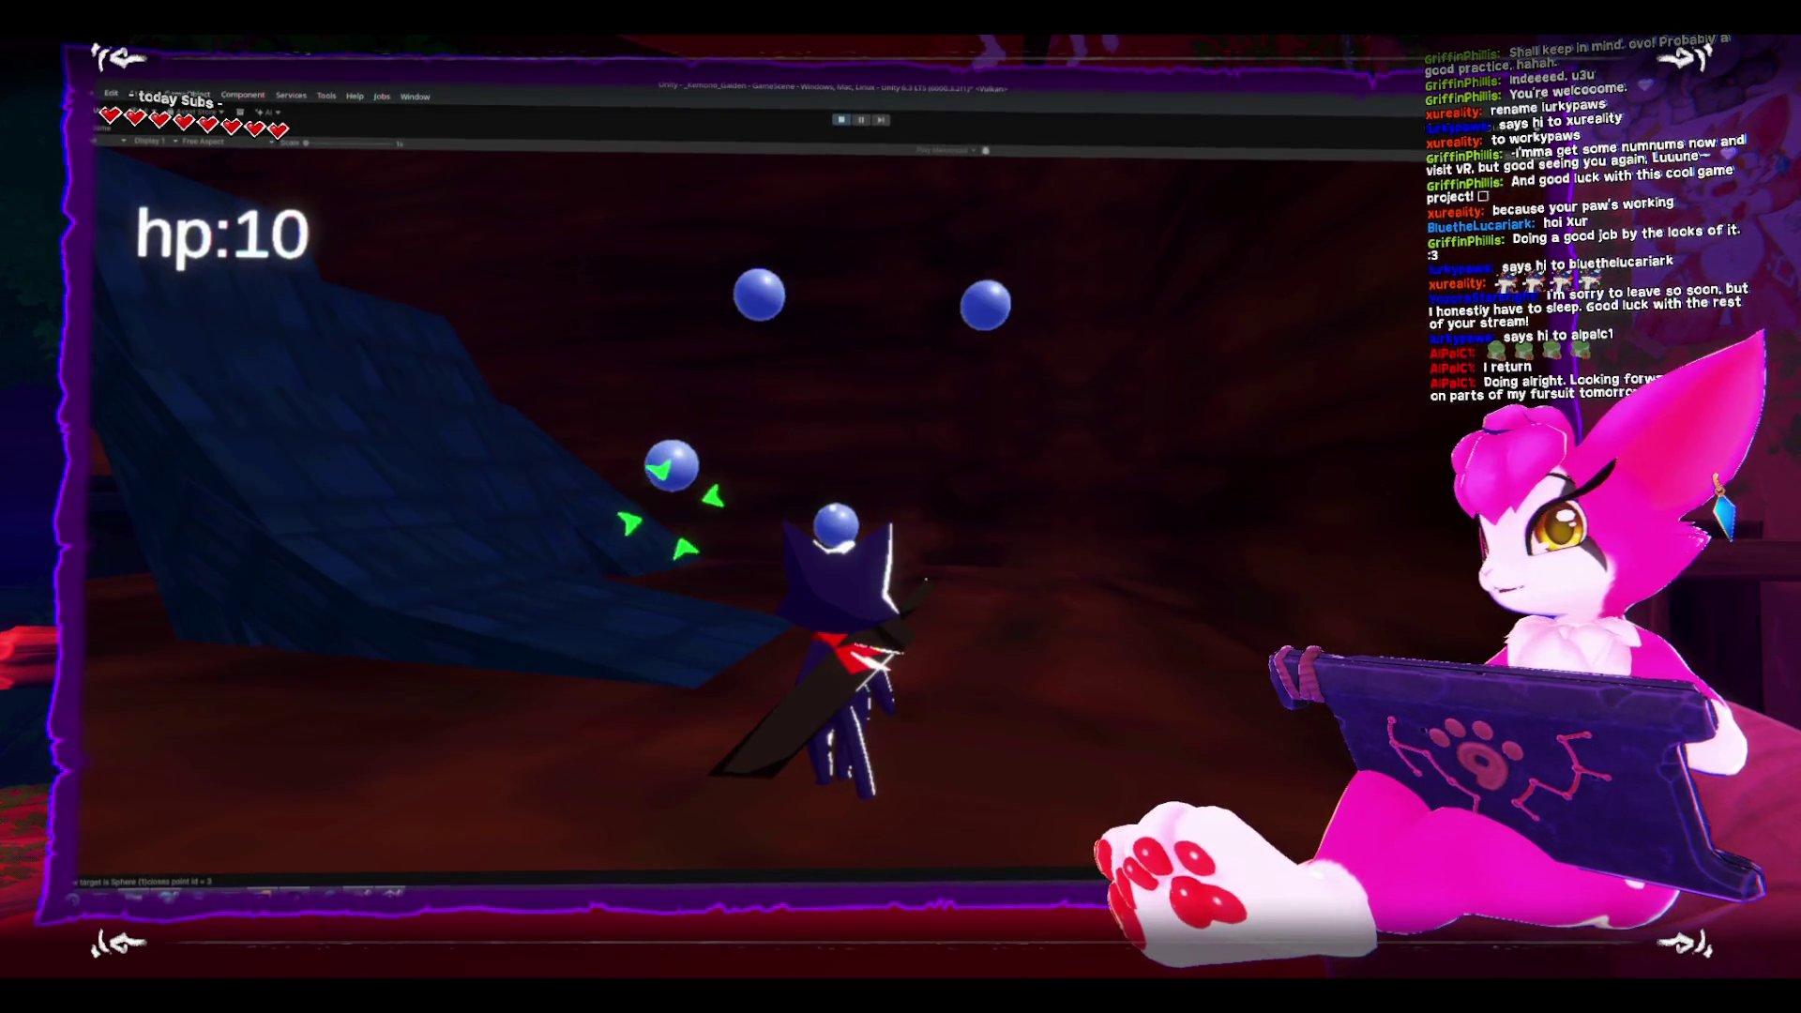
key("Escape")
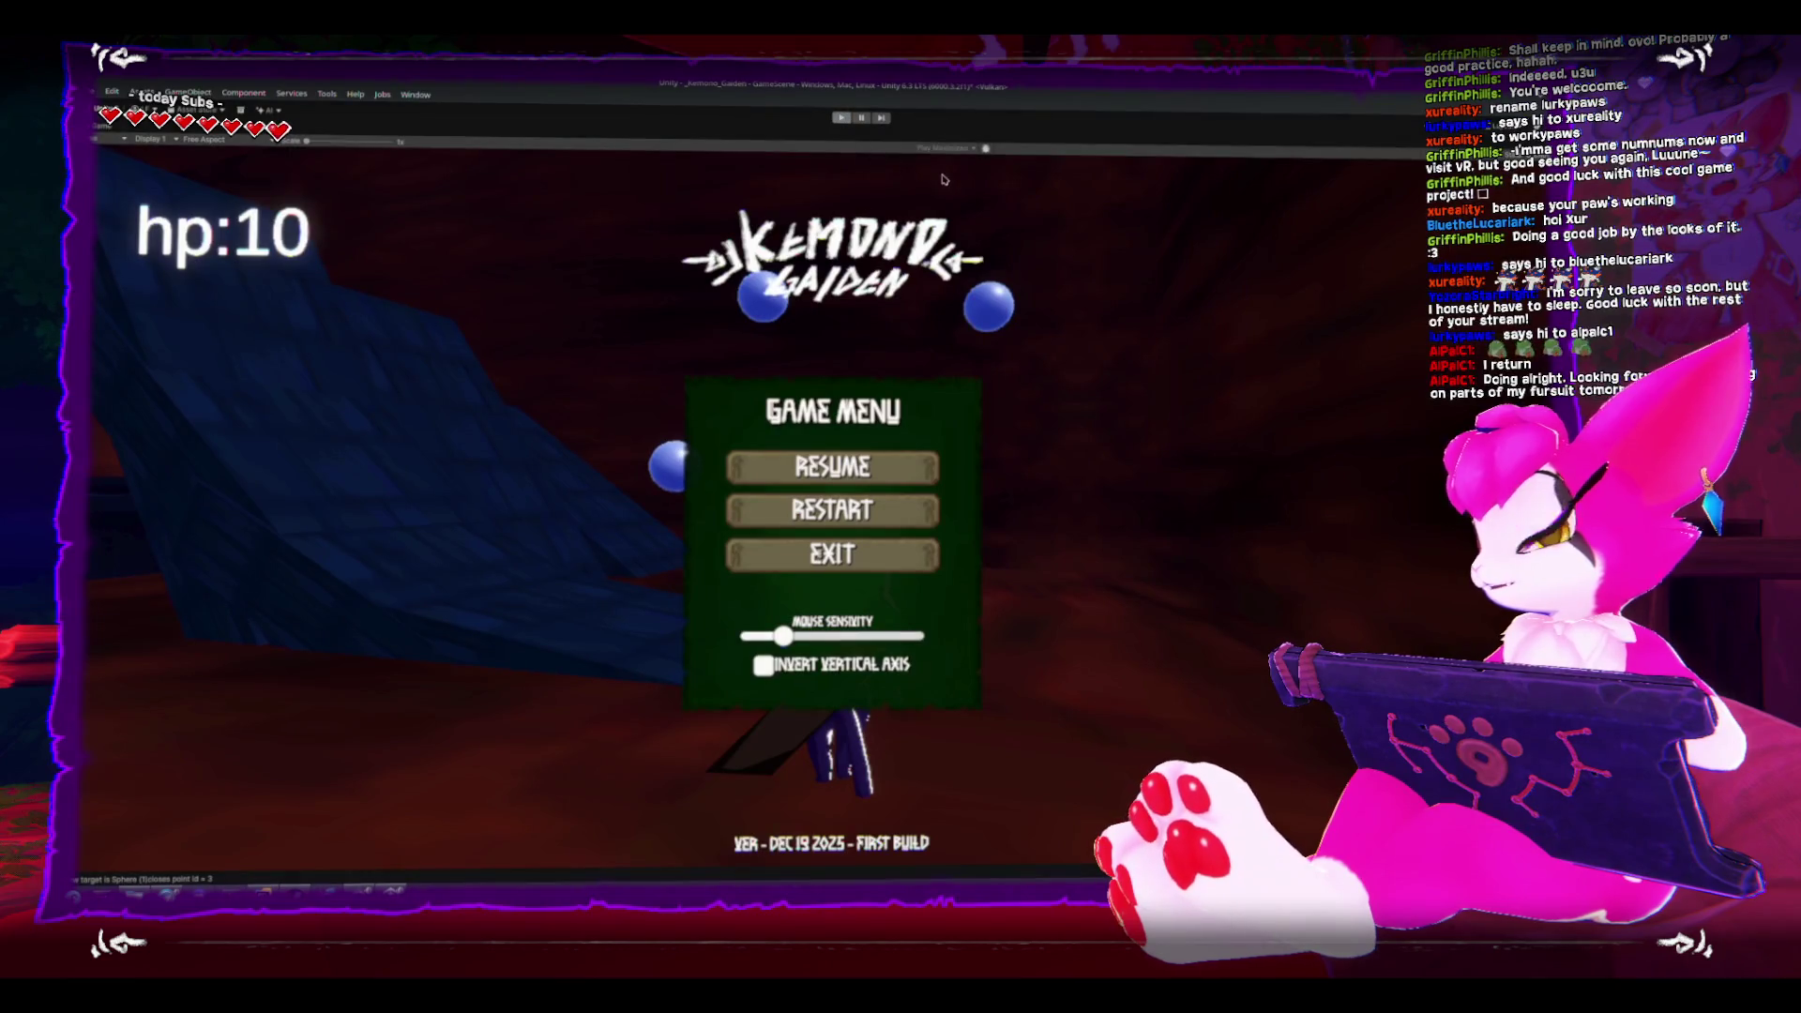
left_click(946, 148)
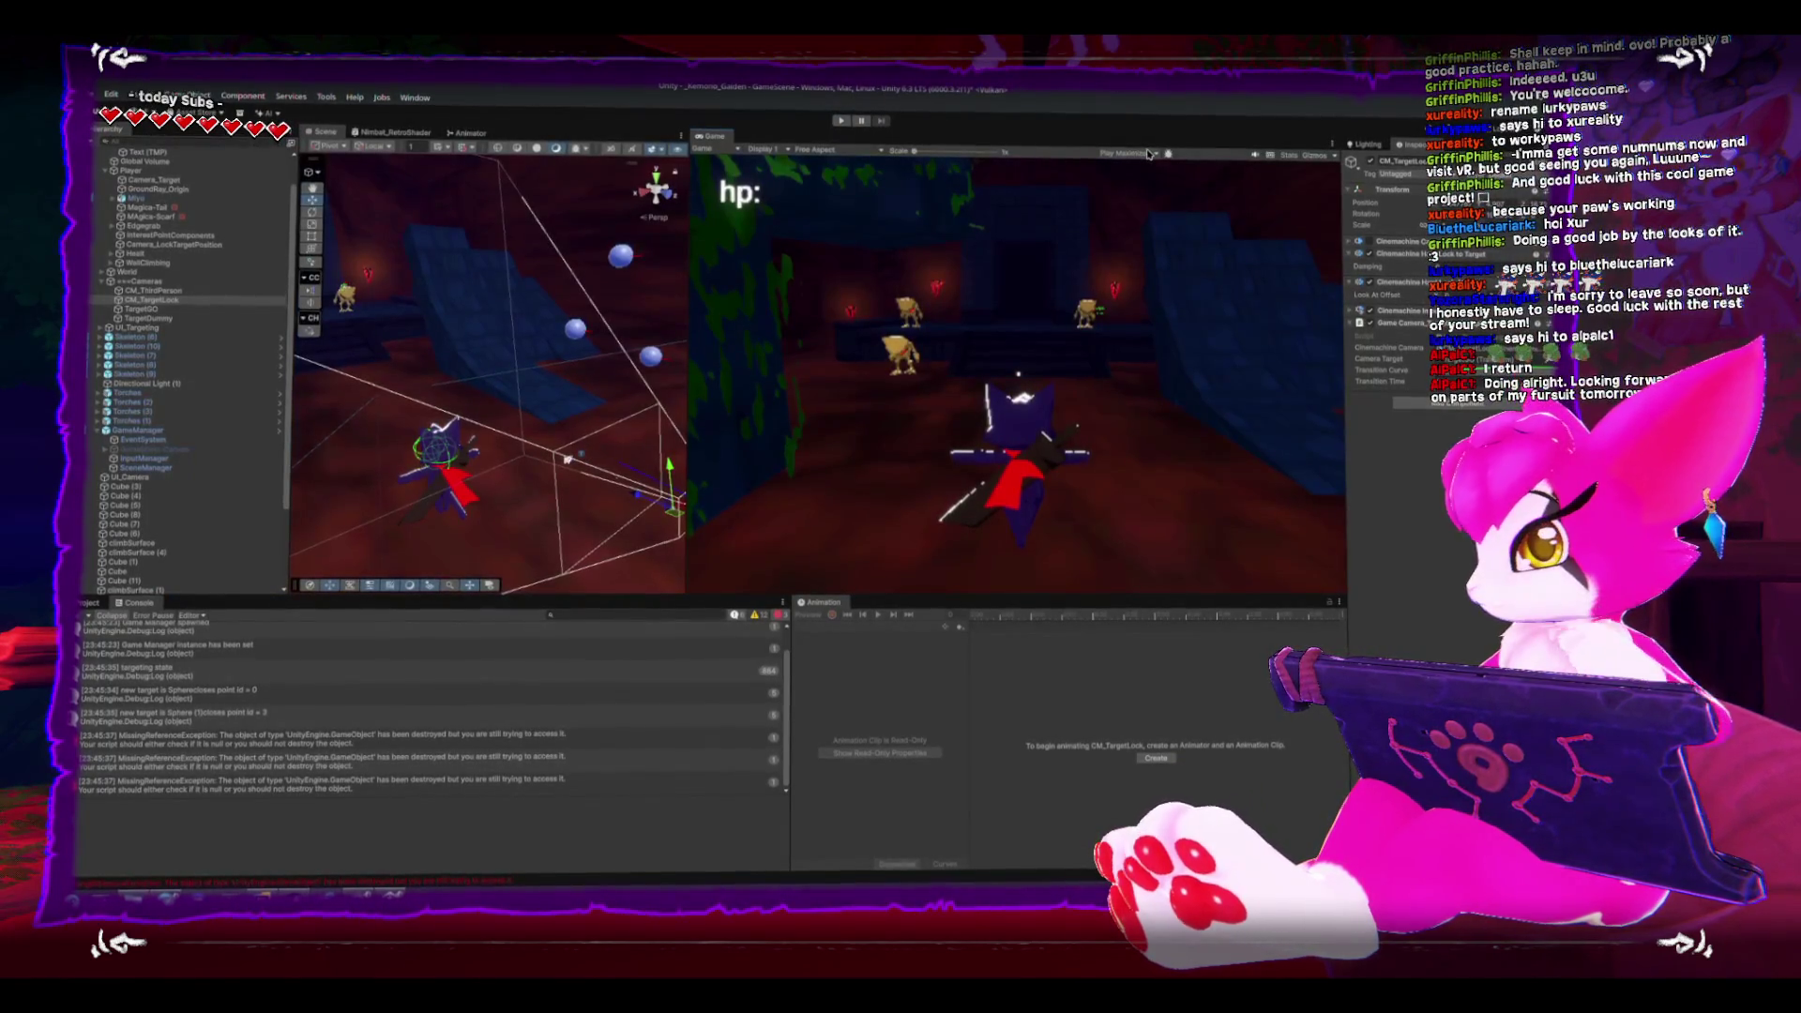
- Set the Game view to Play Focused and inspect CM_TargetLock, CM_ThirdPerson and TargetGO
left_click(1148, 152)
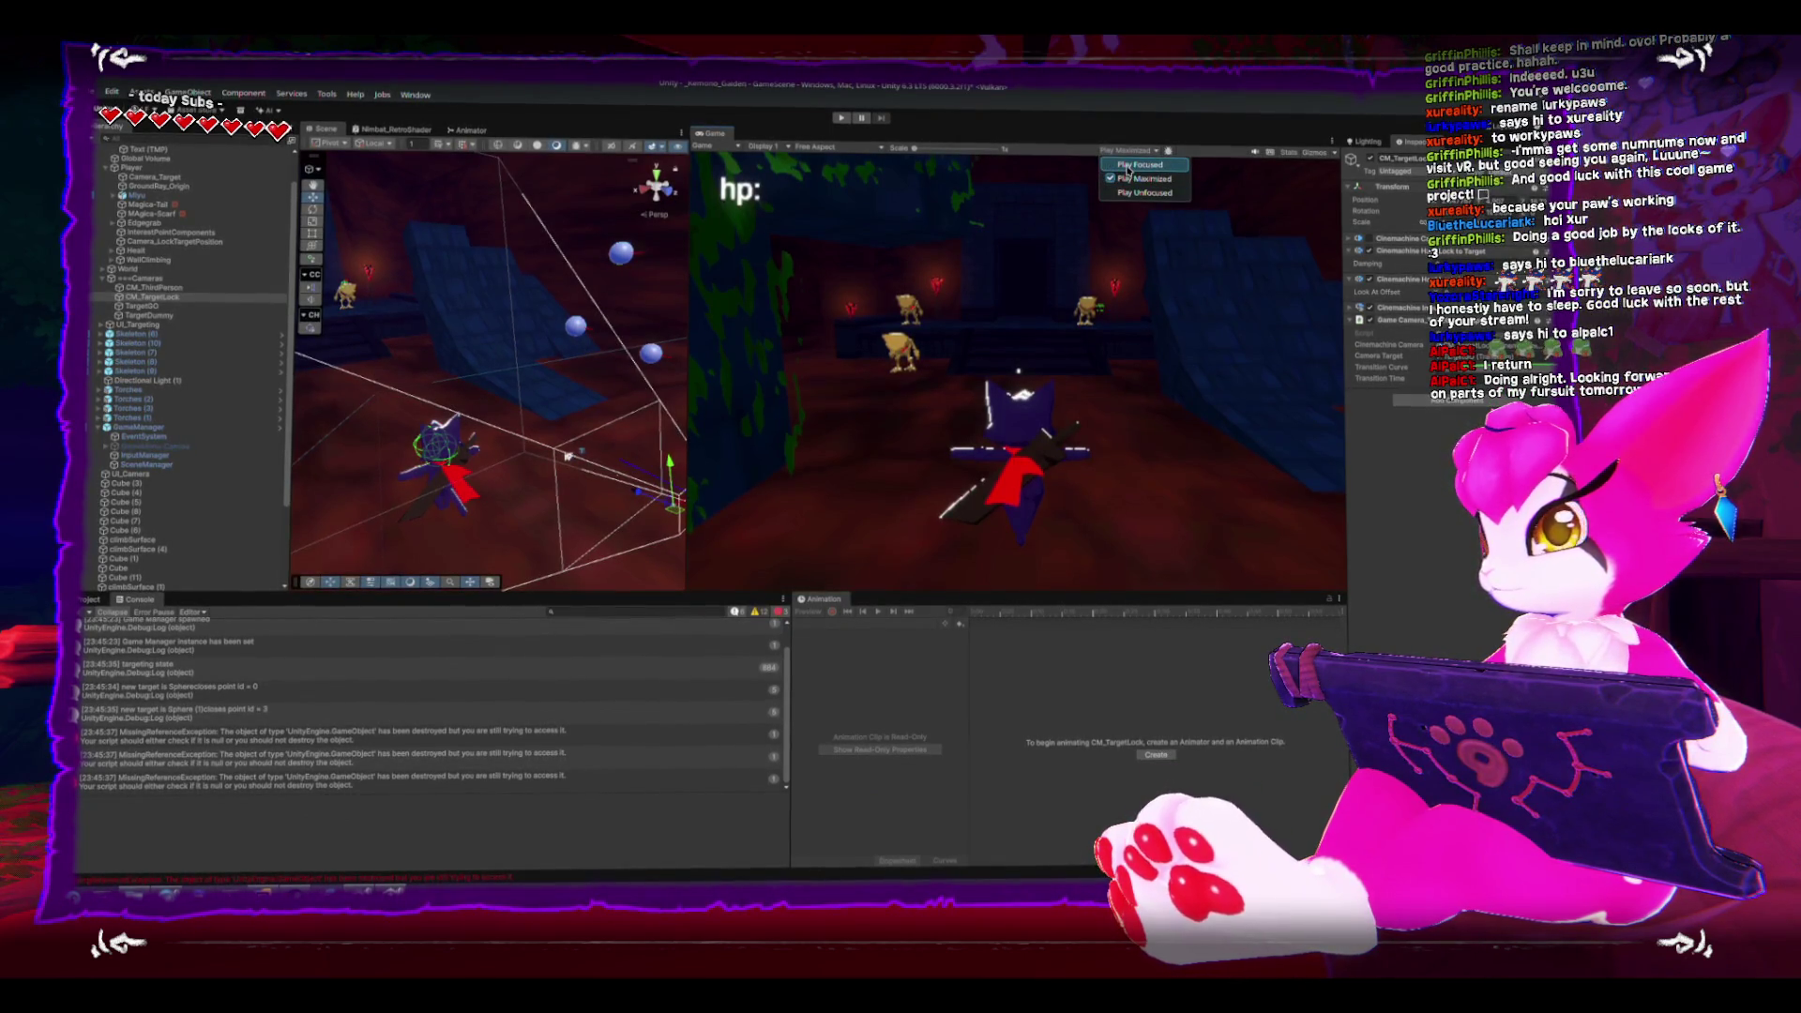
left_click(1139, 166)
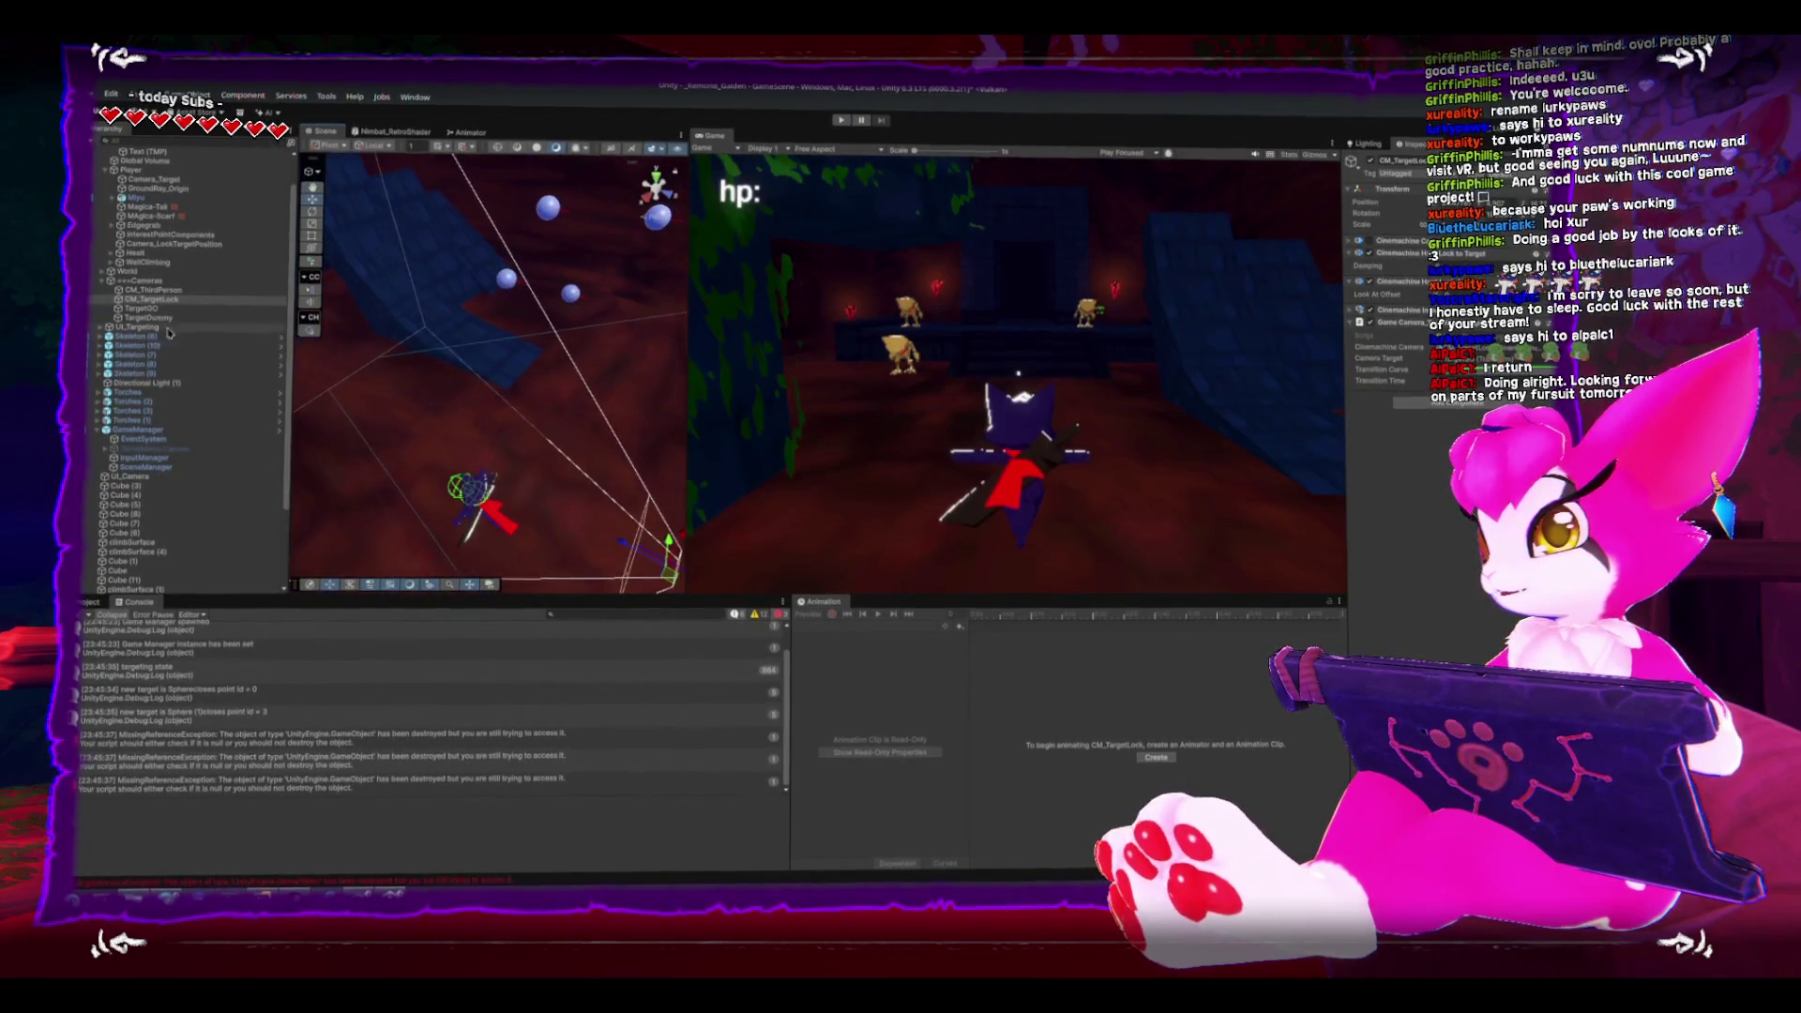
left_click(223, 297)
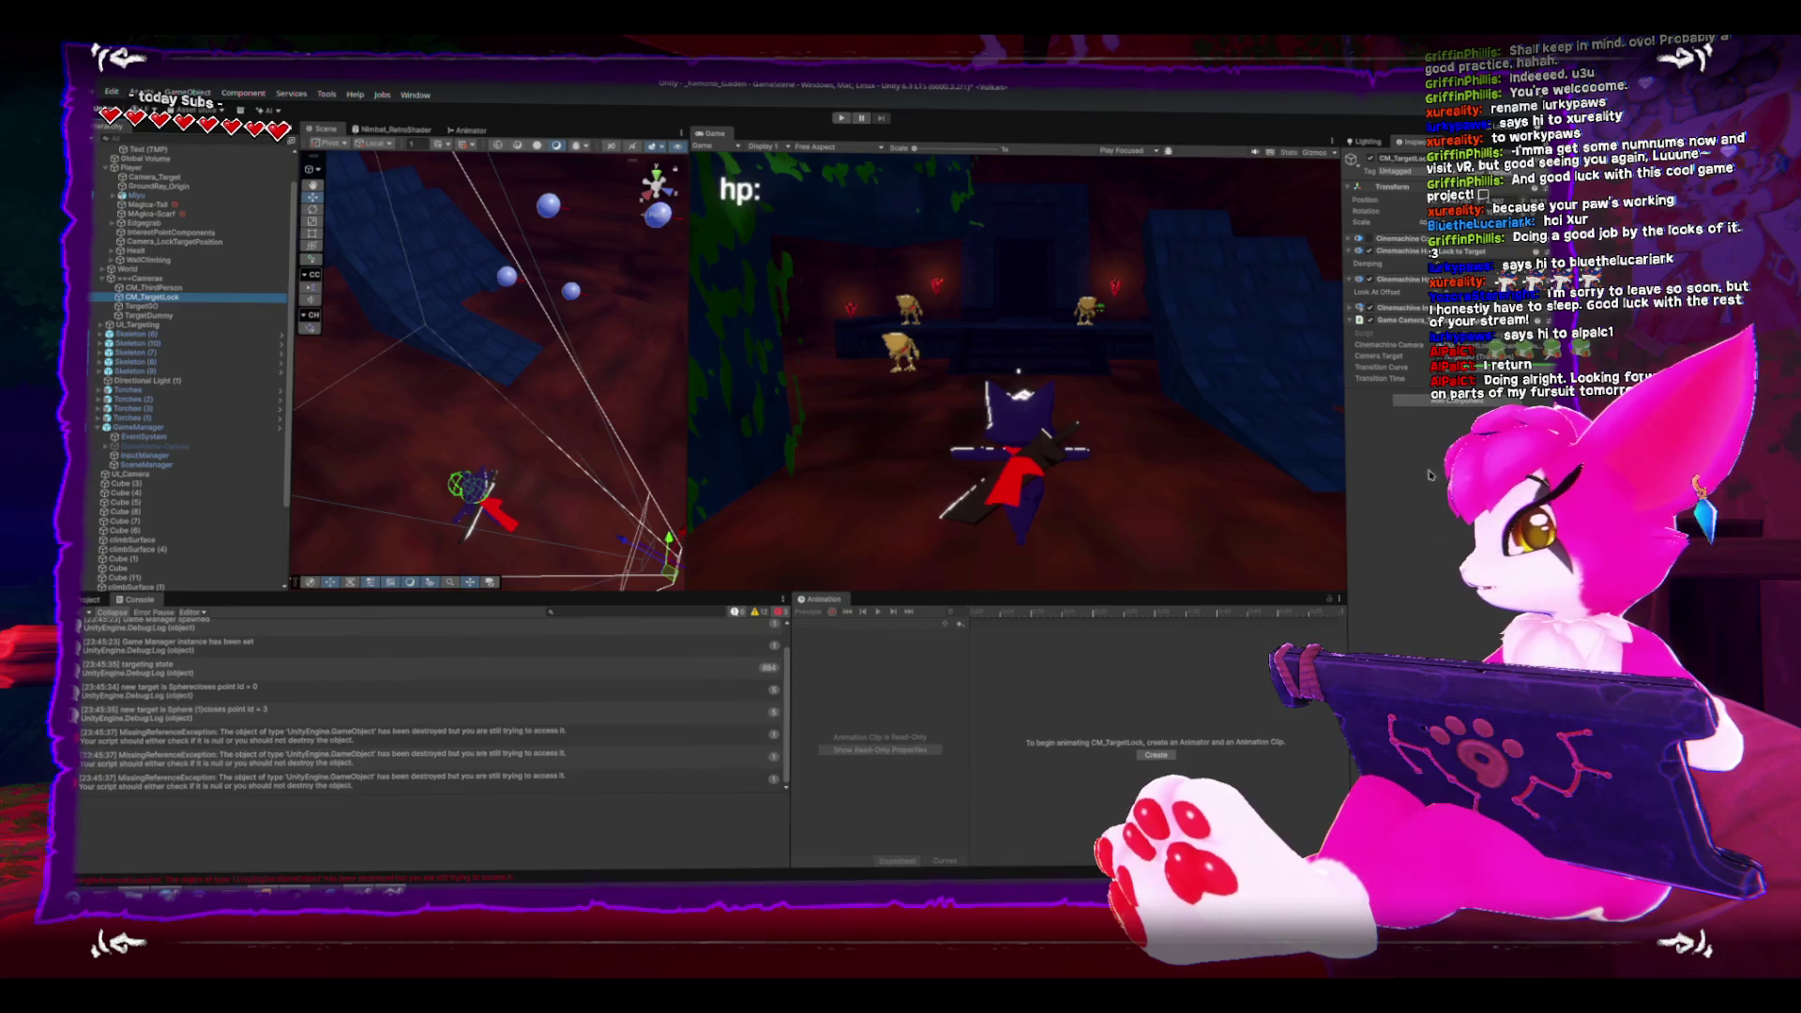
left_click(171, 292)
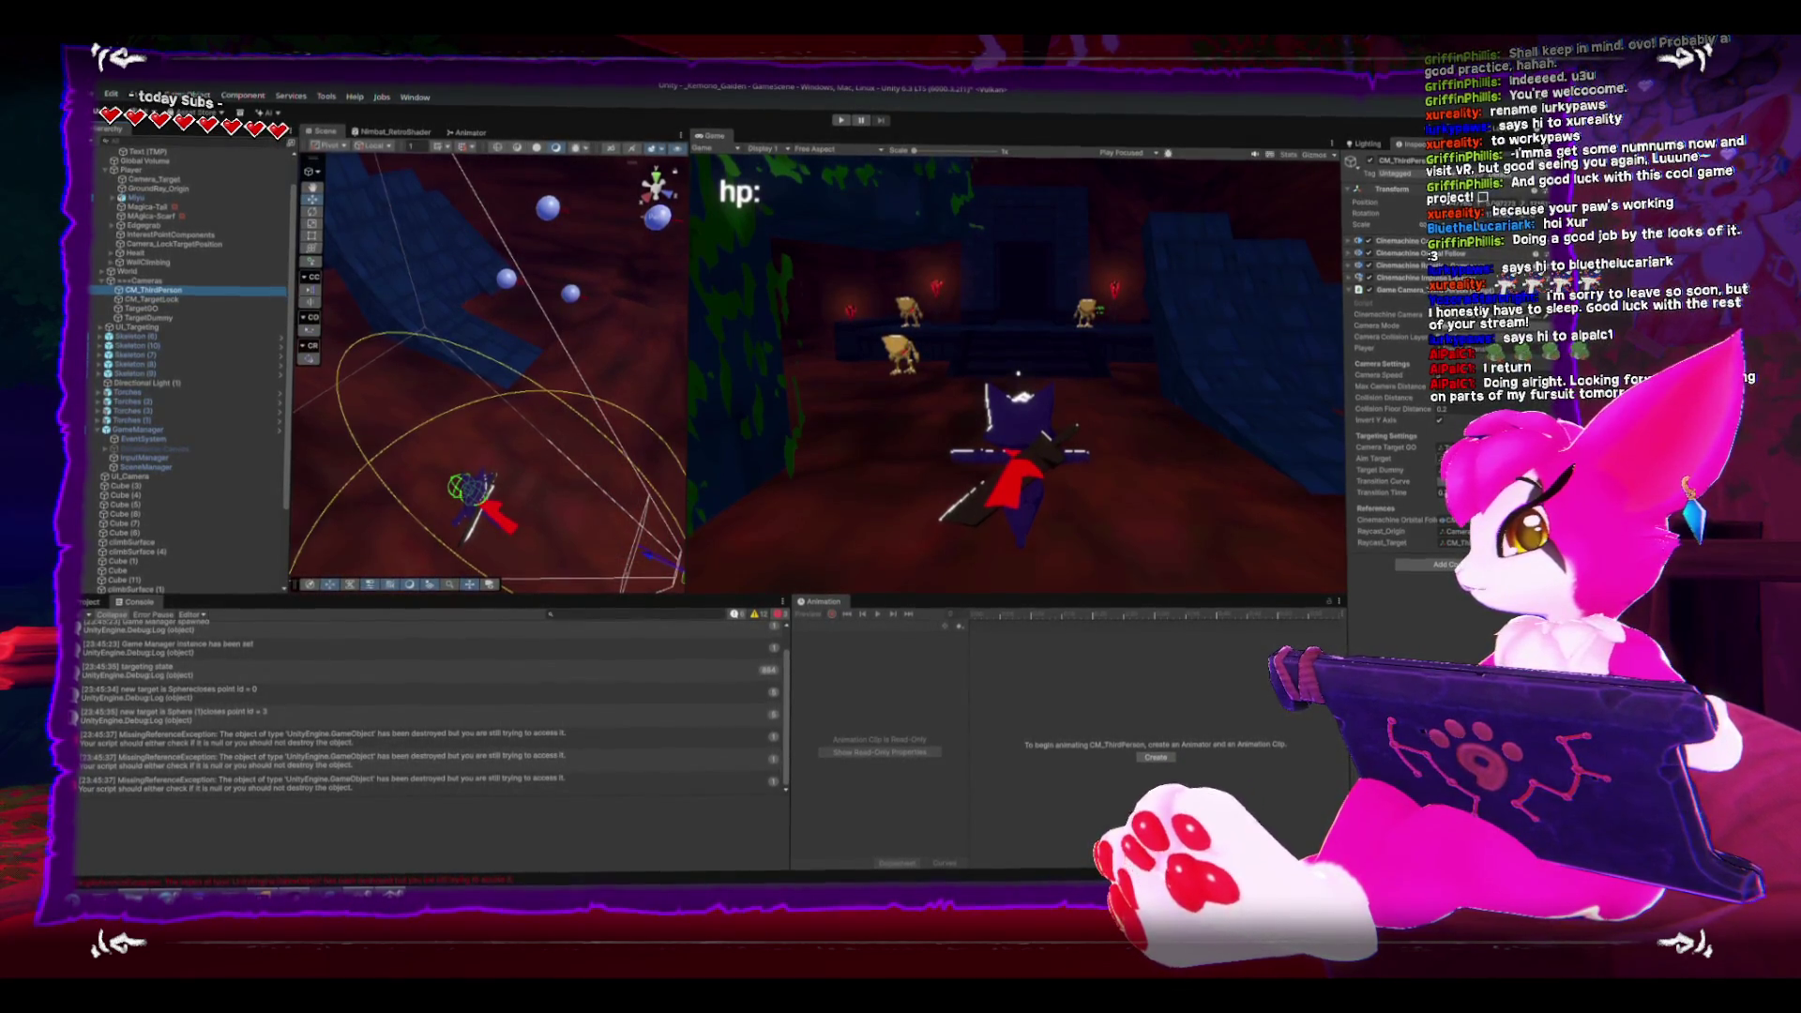
left_click(1450, 448)
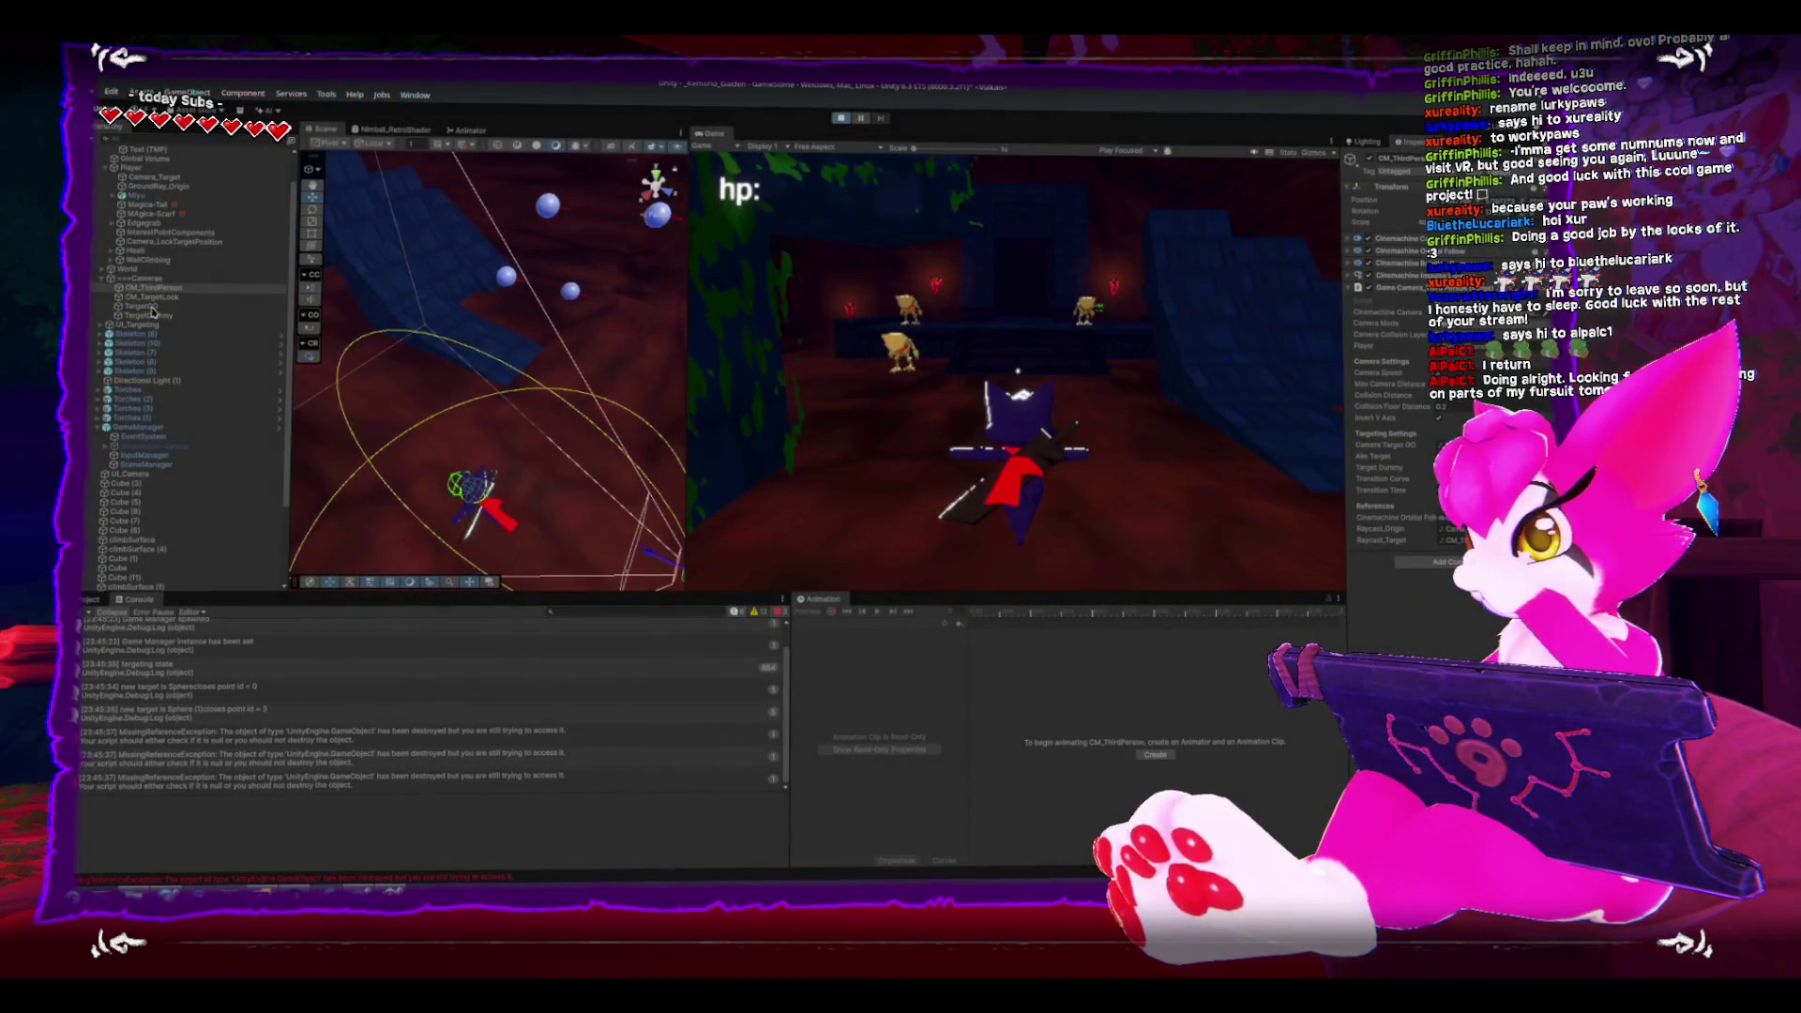
left_click(143, 309)
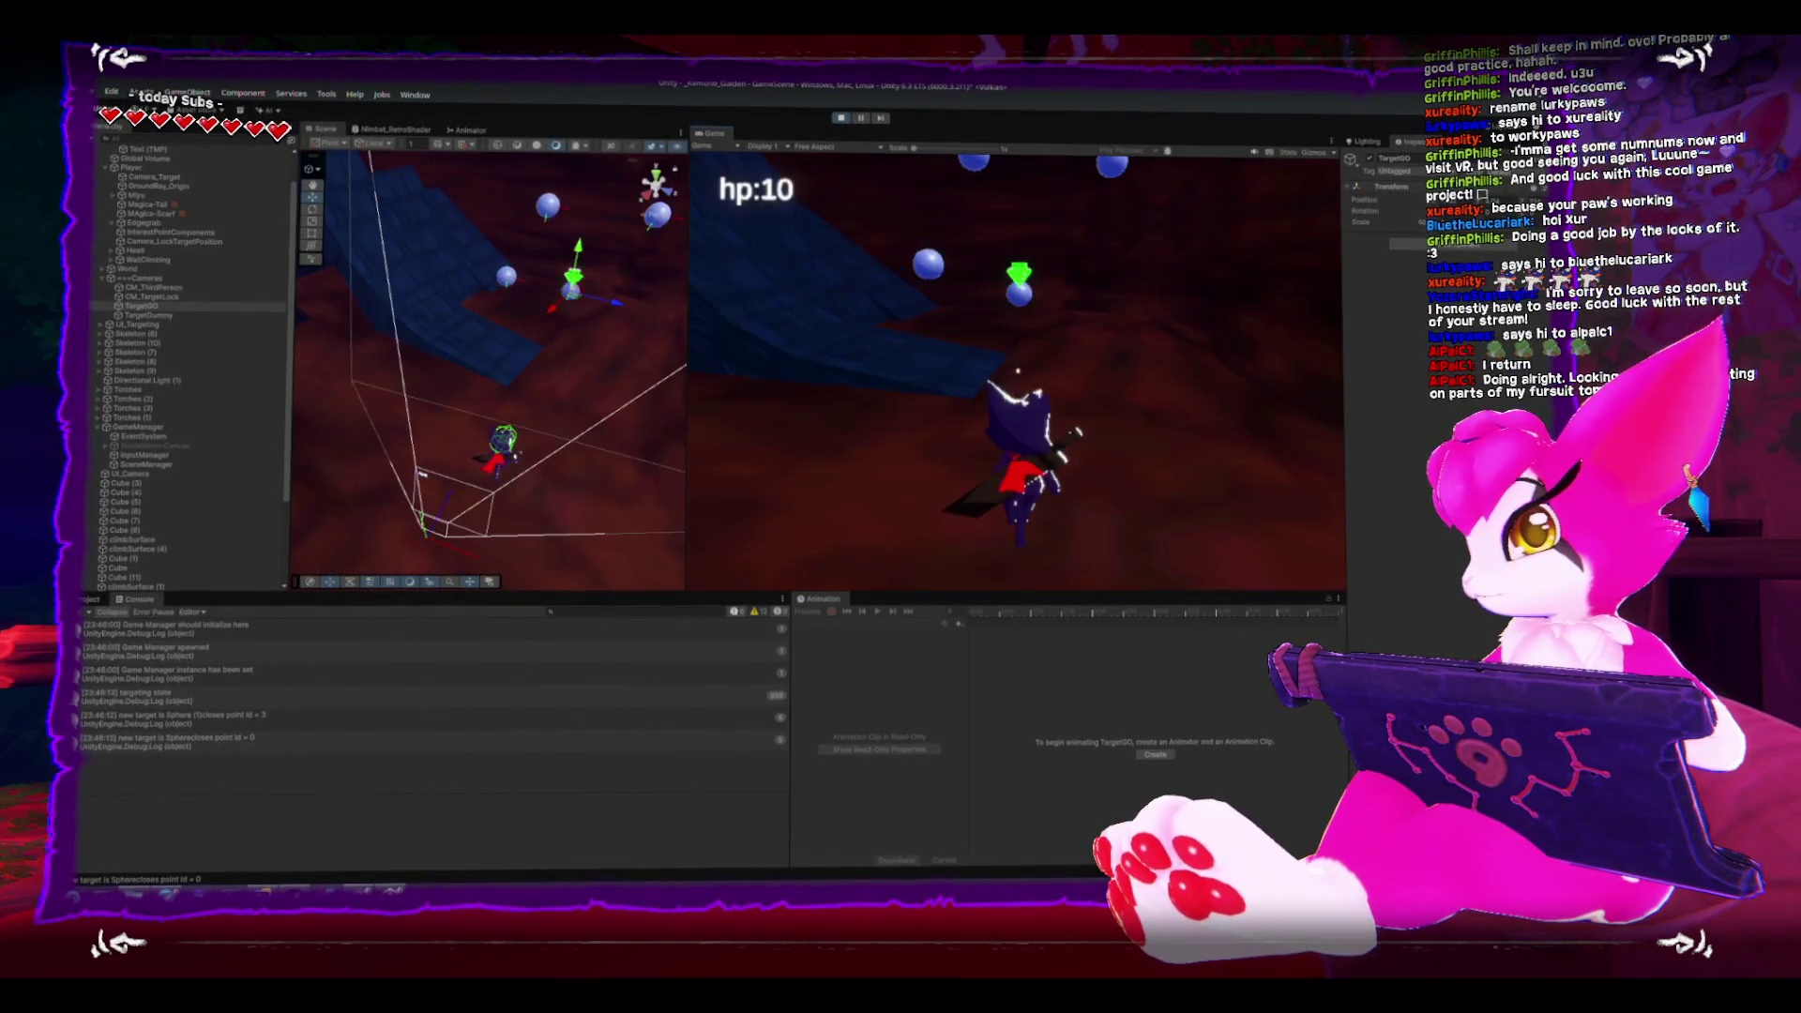
- Pause and resume the play-test, then return to the Target case code in Rider
key("Escape")
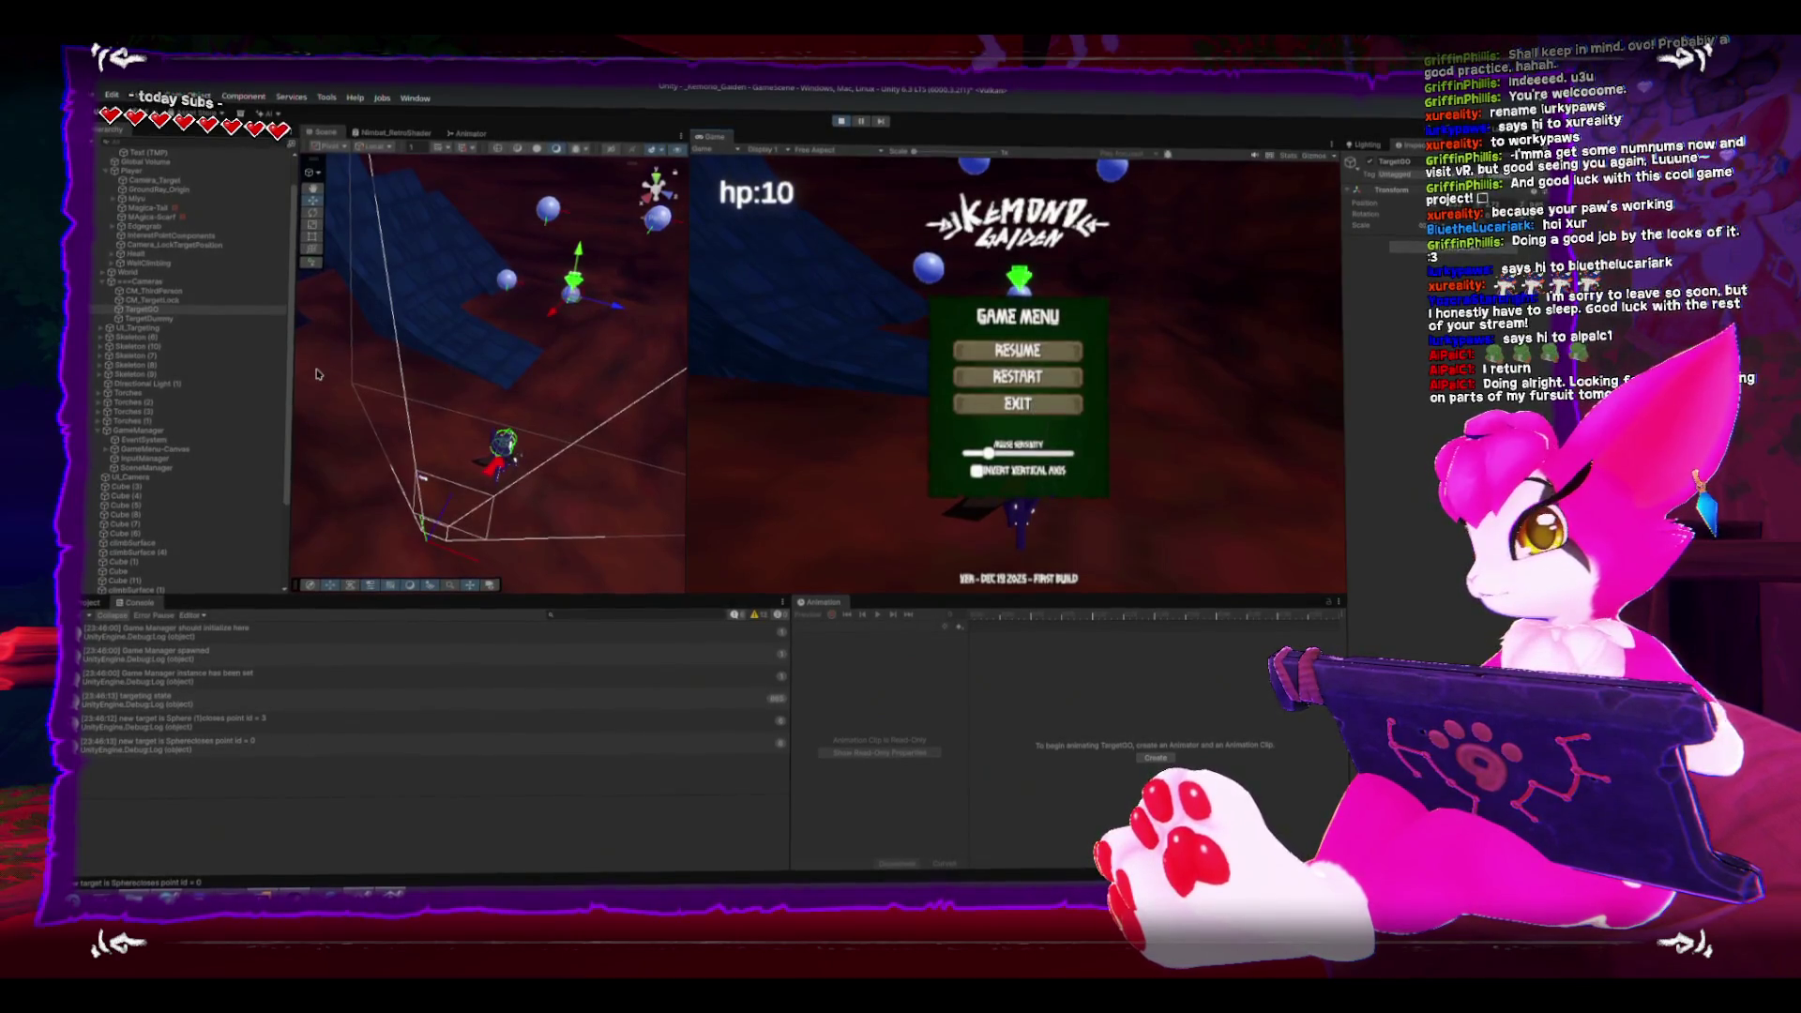
left_click(975, 405)
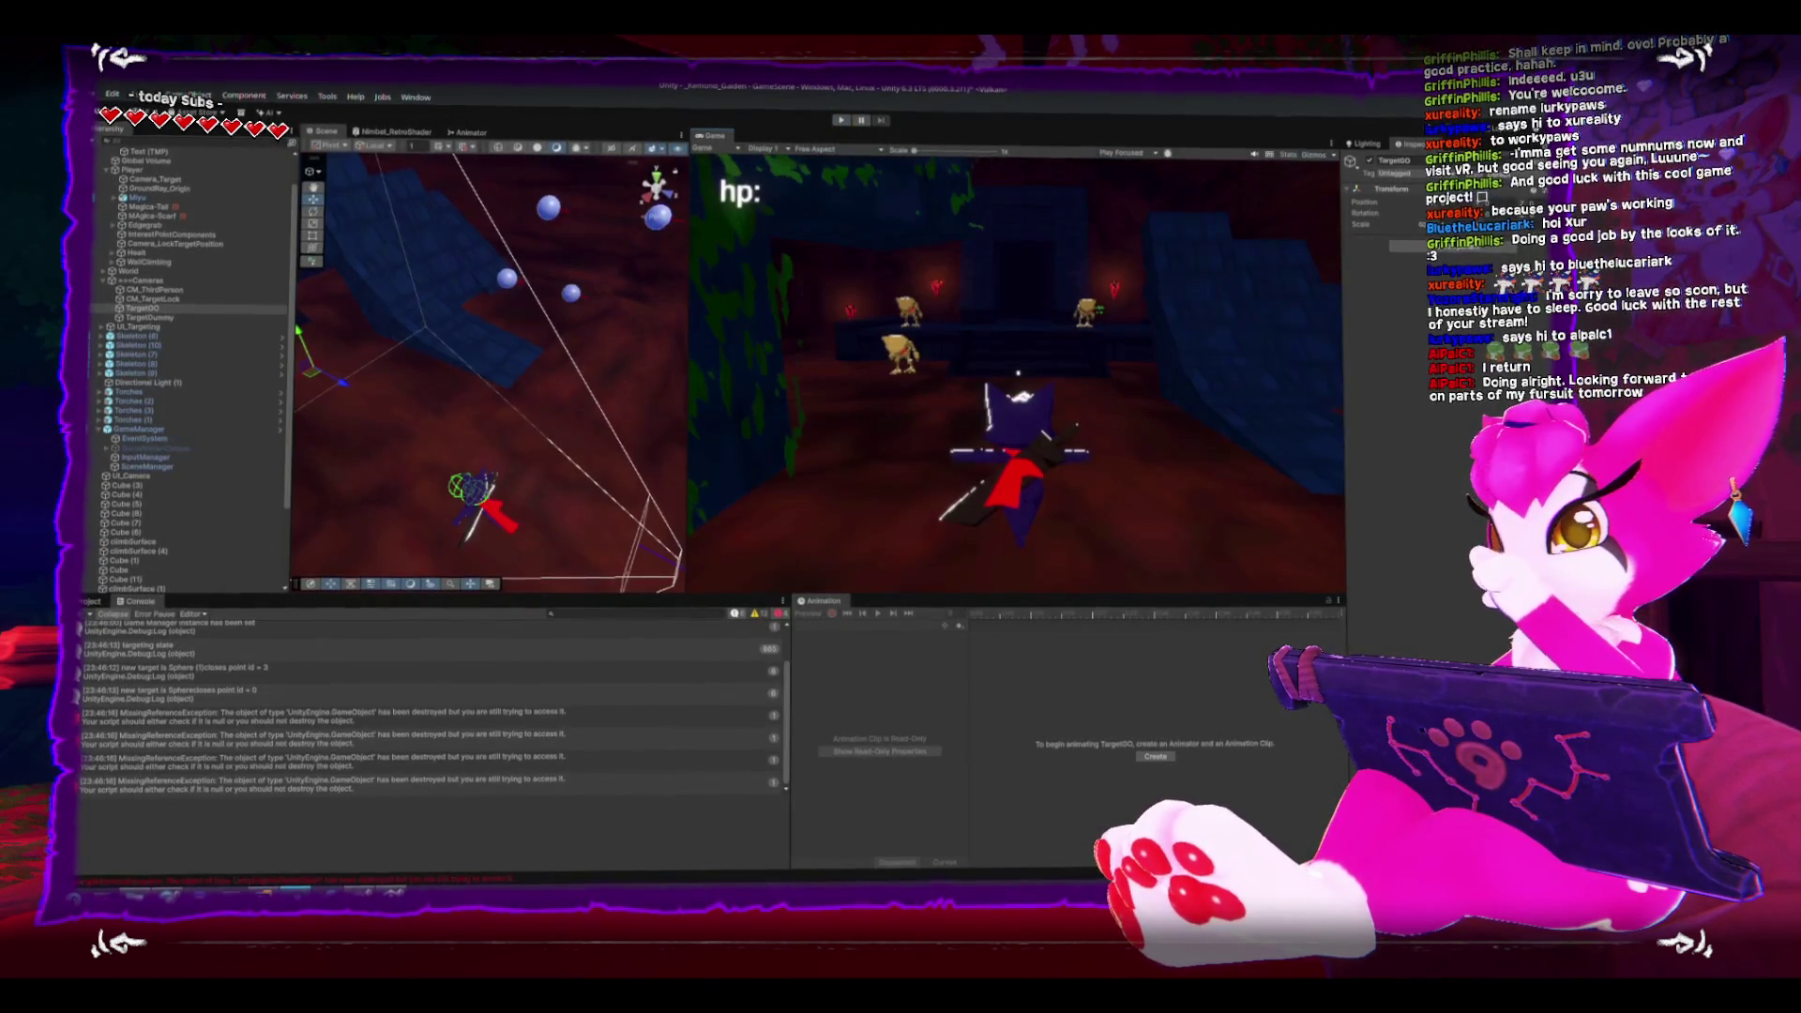
key("alt+Tab")
scroll(537, 633, "down", 4)
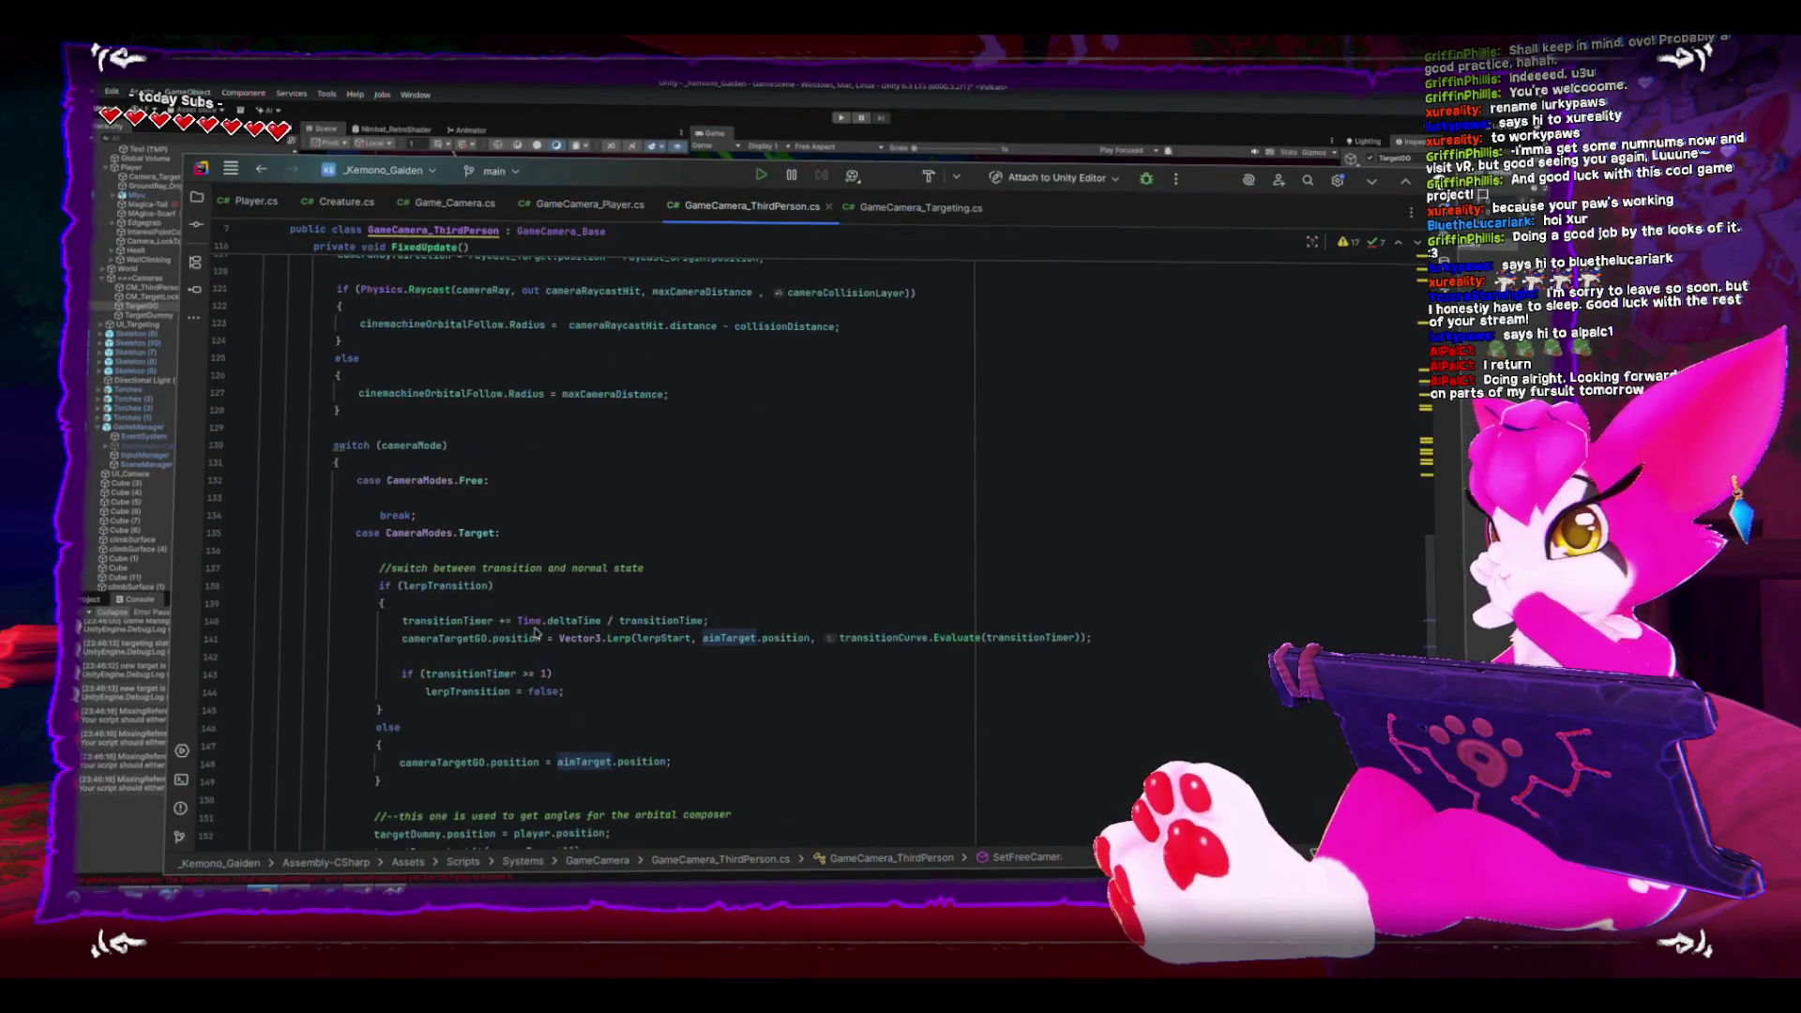
left_click(425, 467)
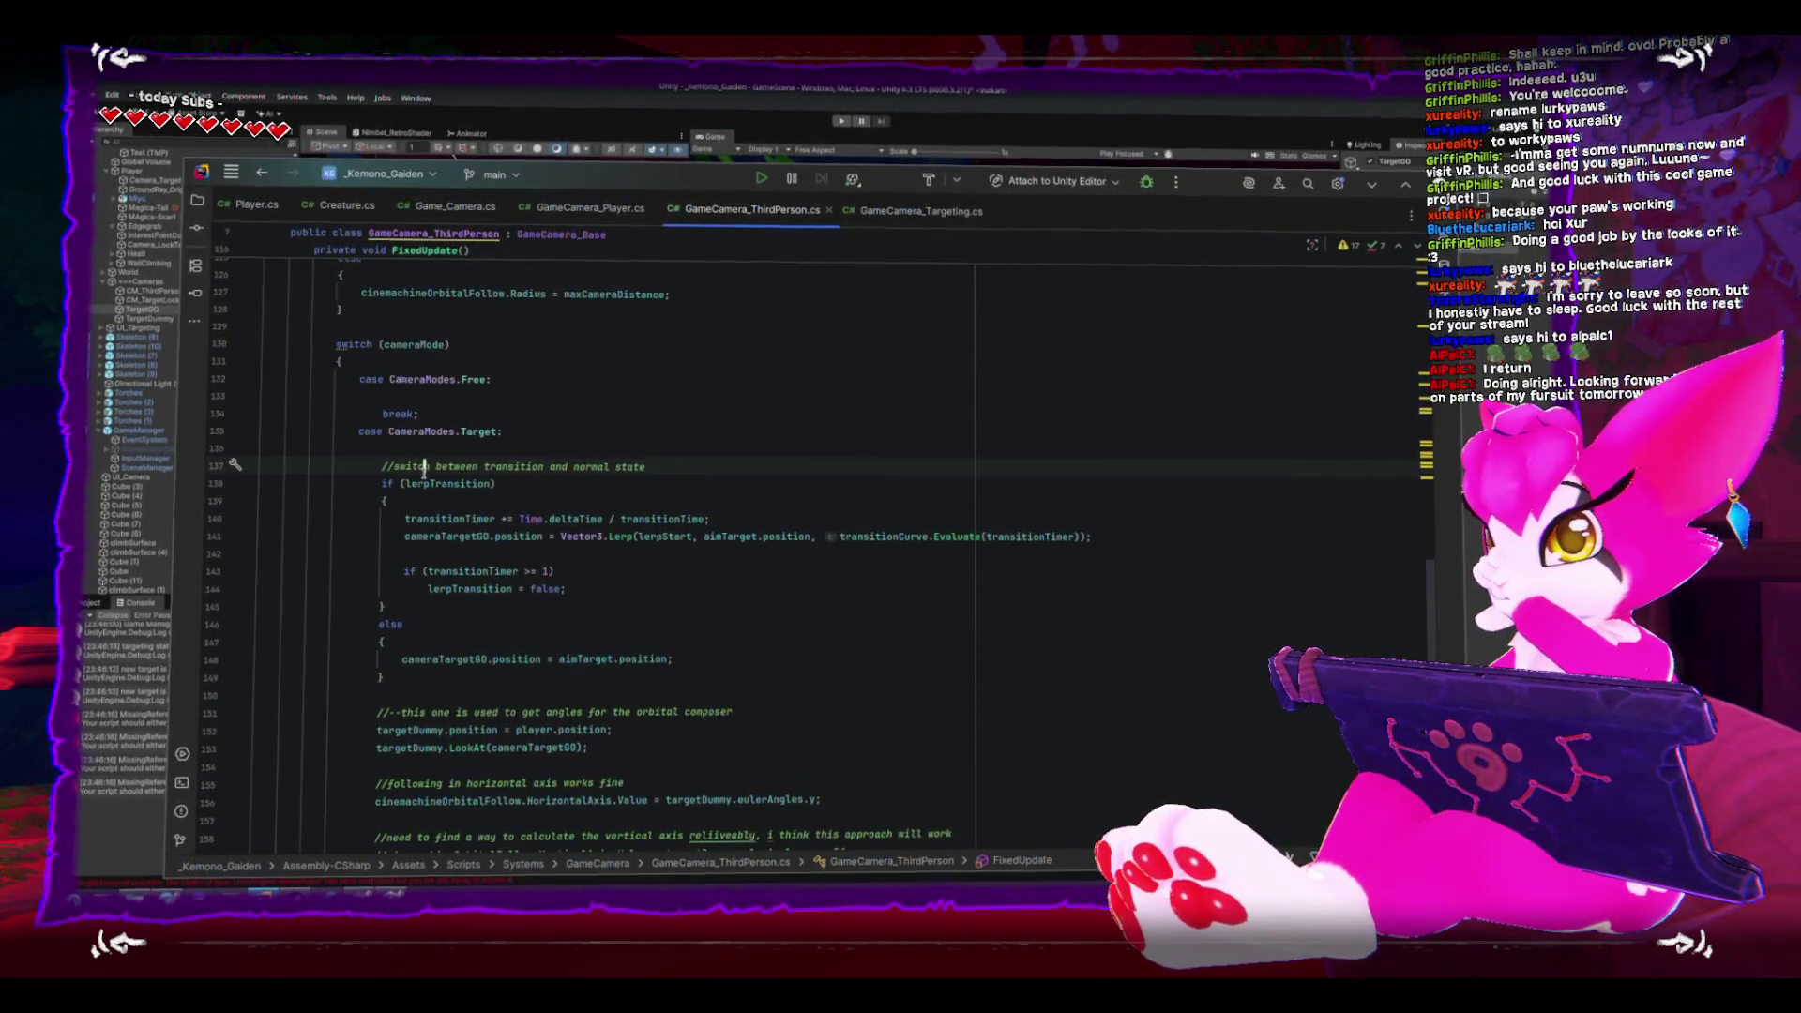
double_click(430, 535)
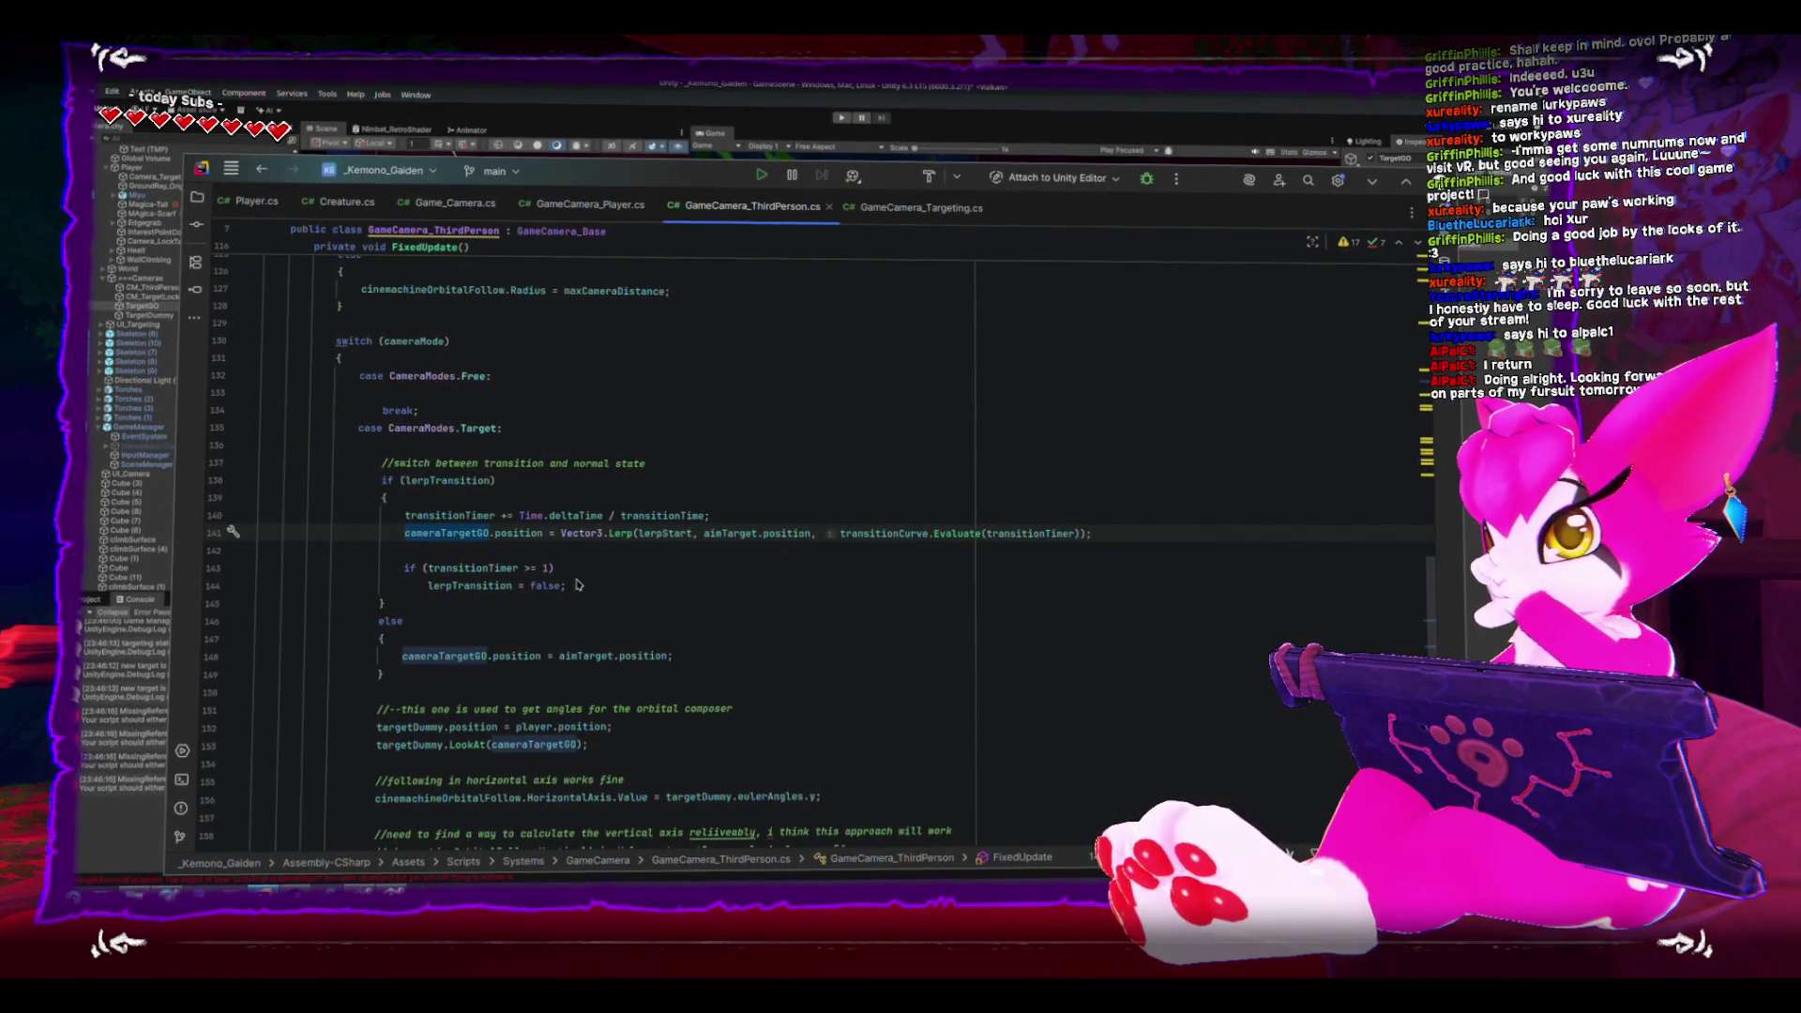
scroll(576, 584, "down", 2)
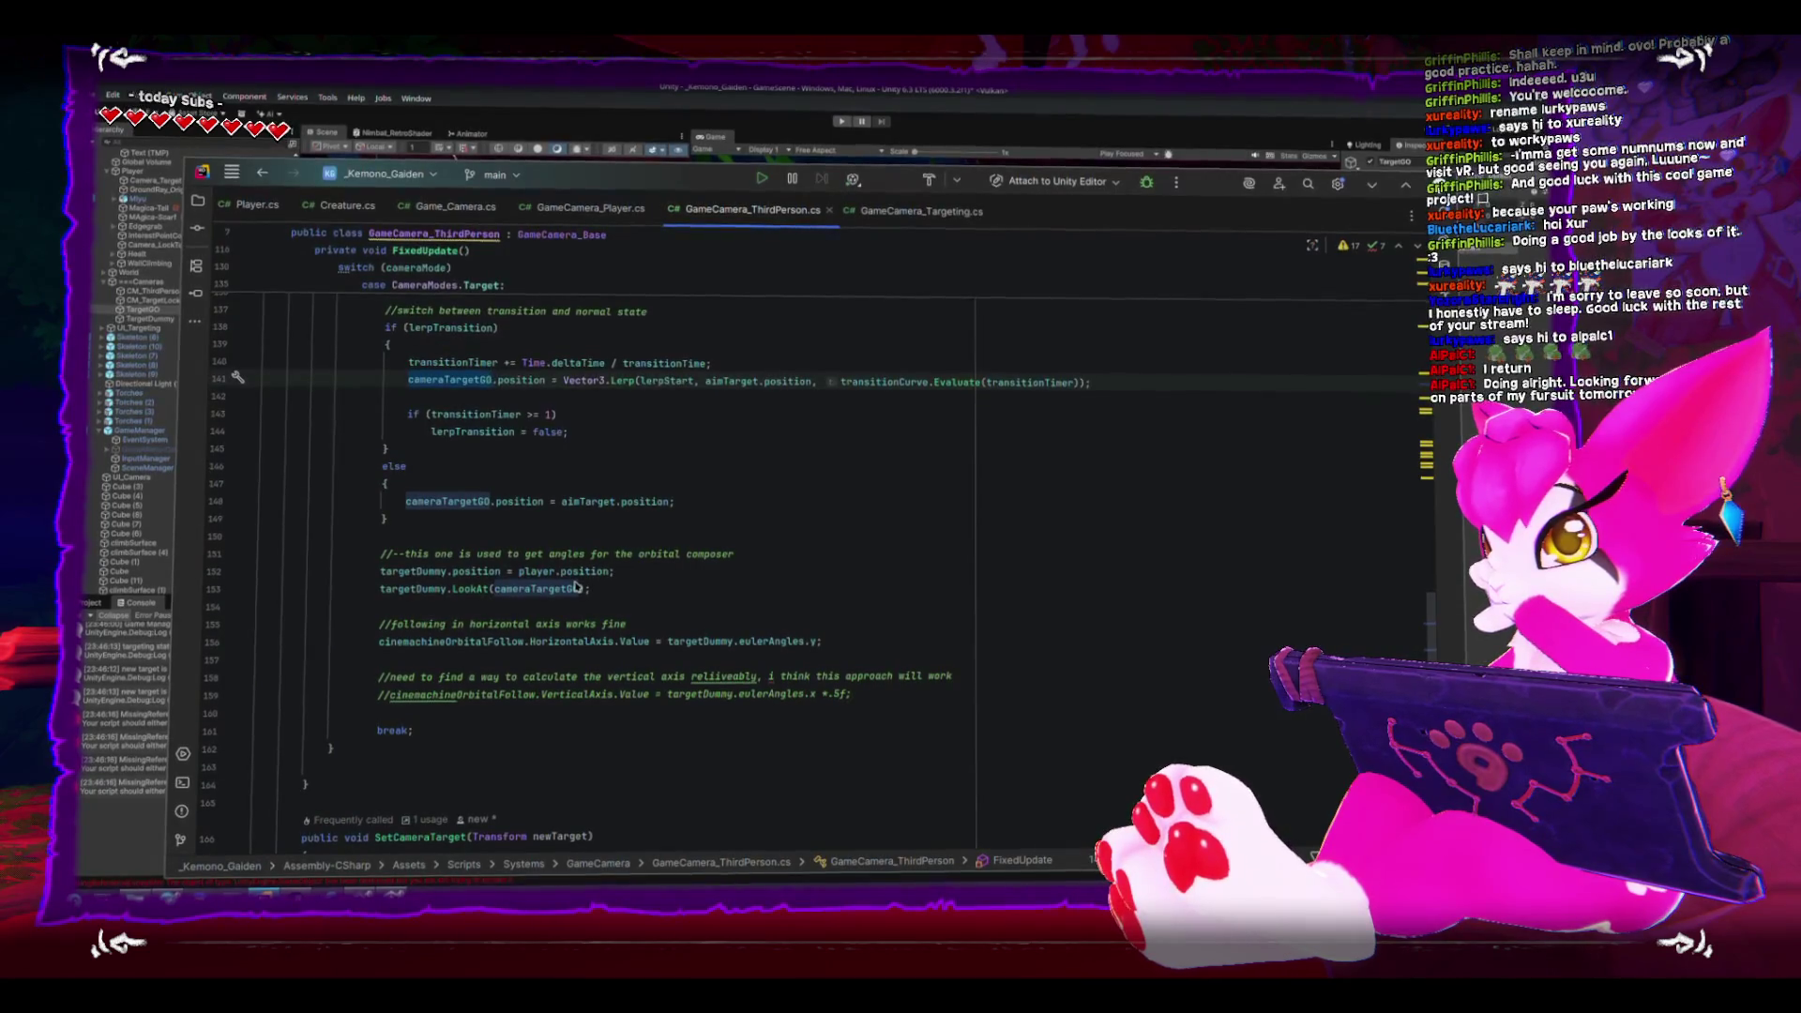
scroll(576, 586, "up", 3)
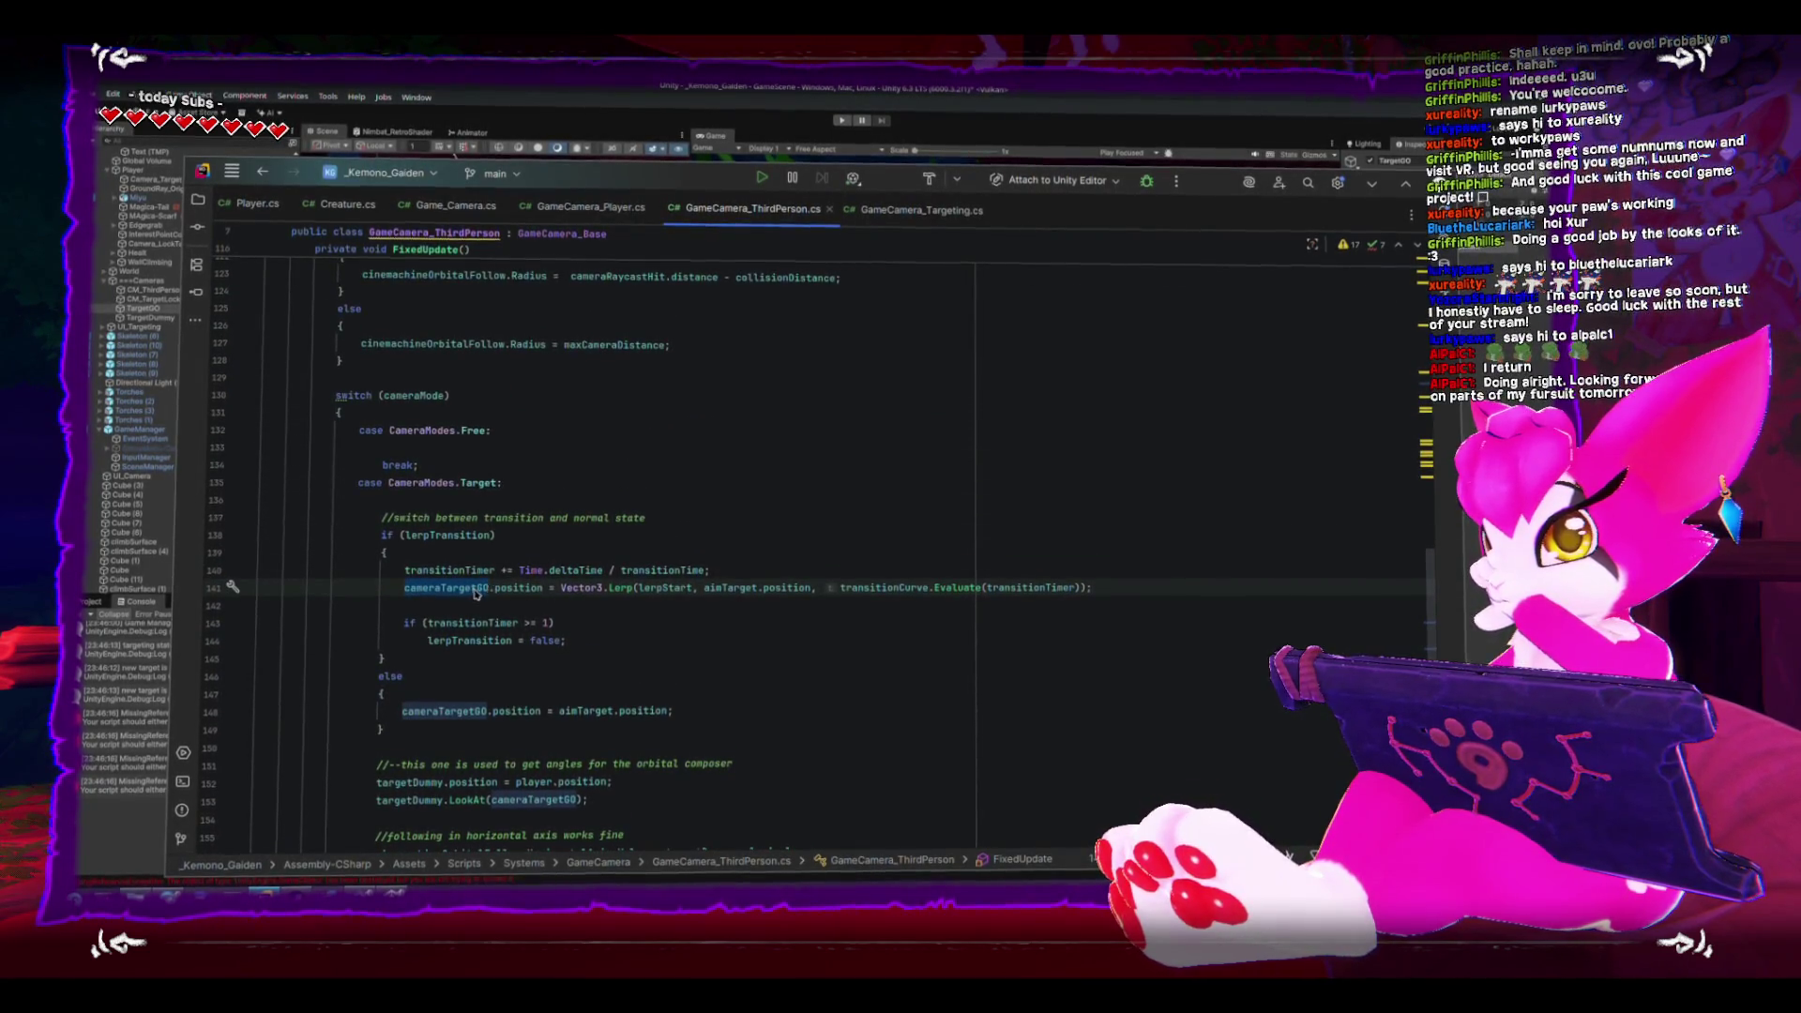
double_click(654, 587)
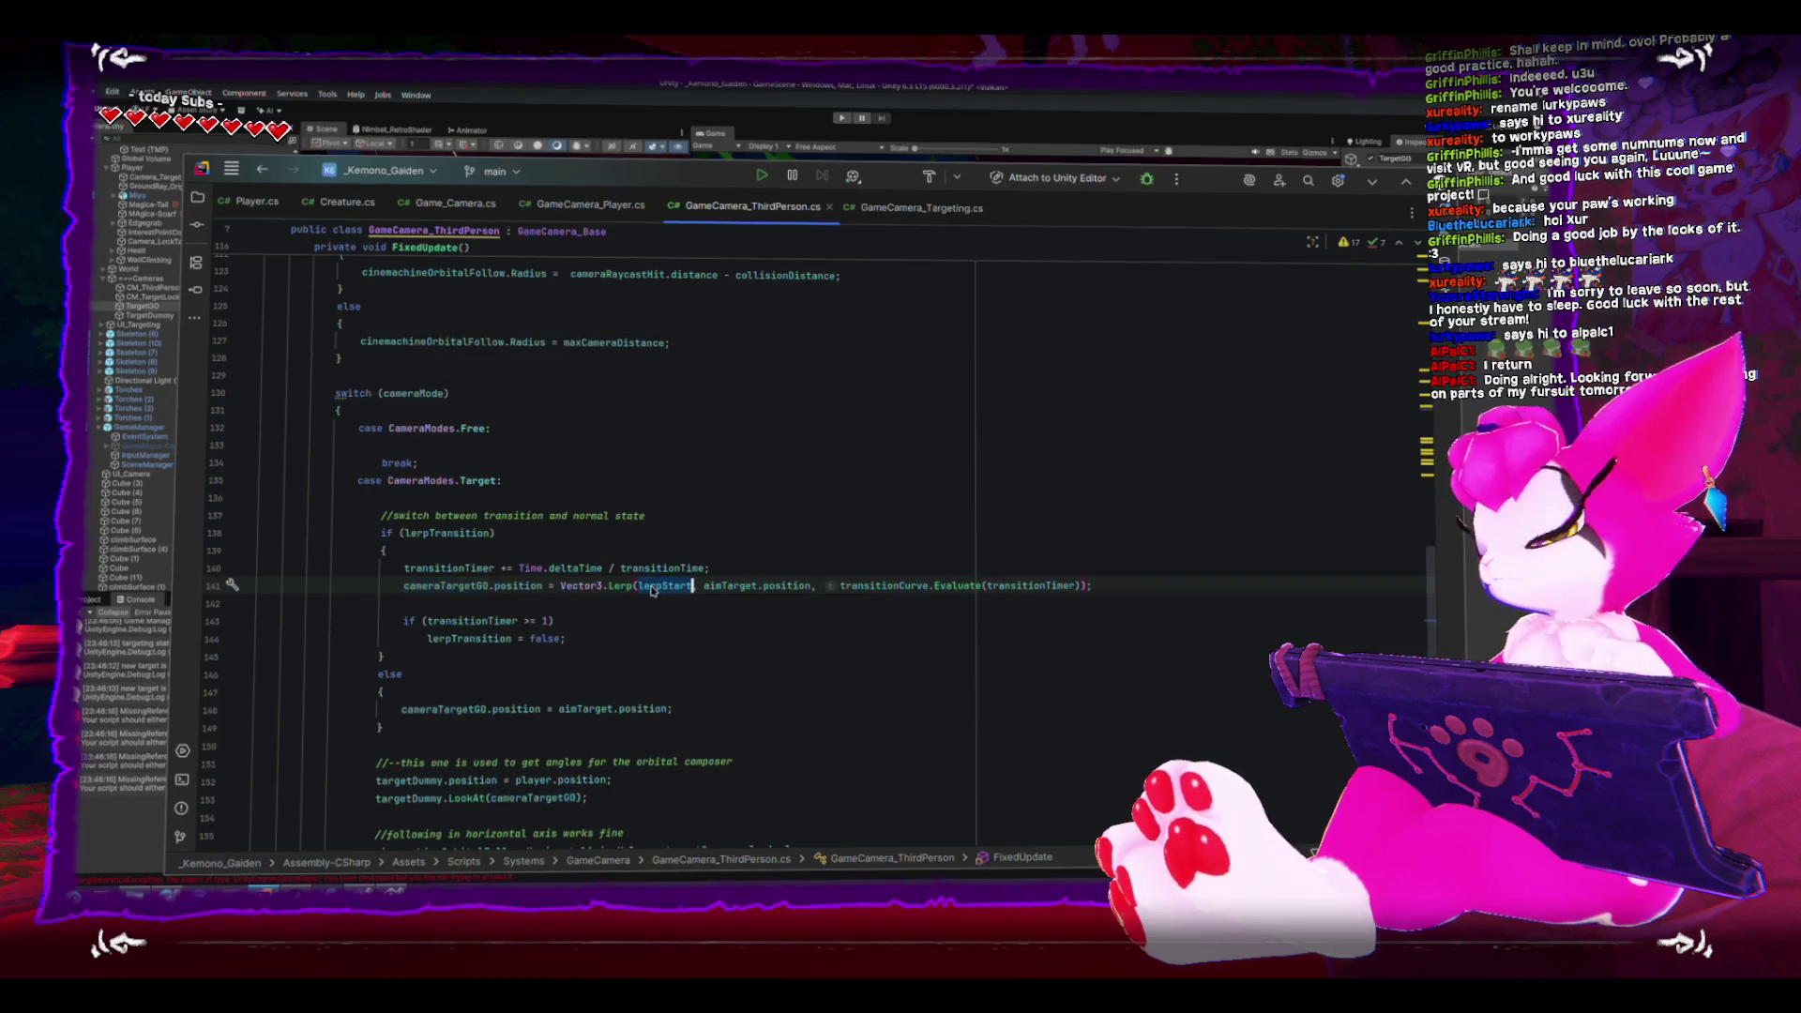
double_click(724, 591)
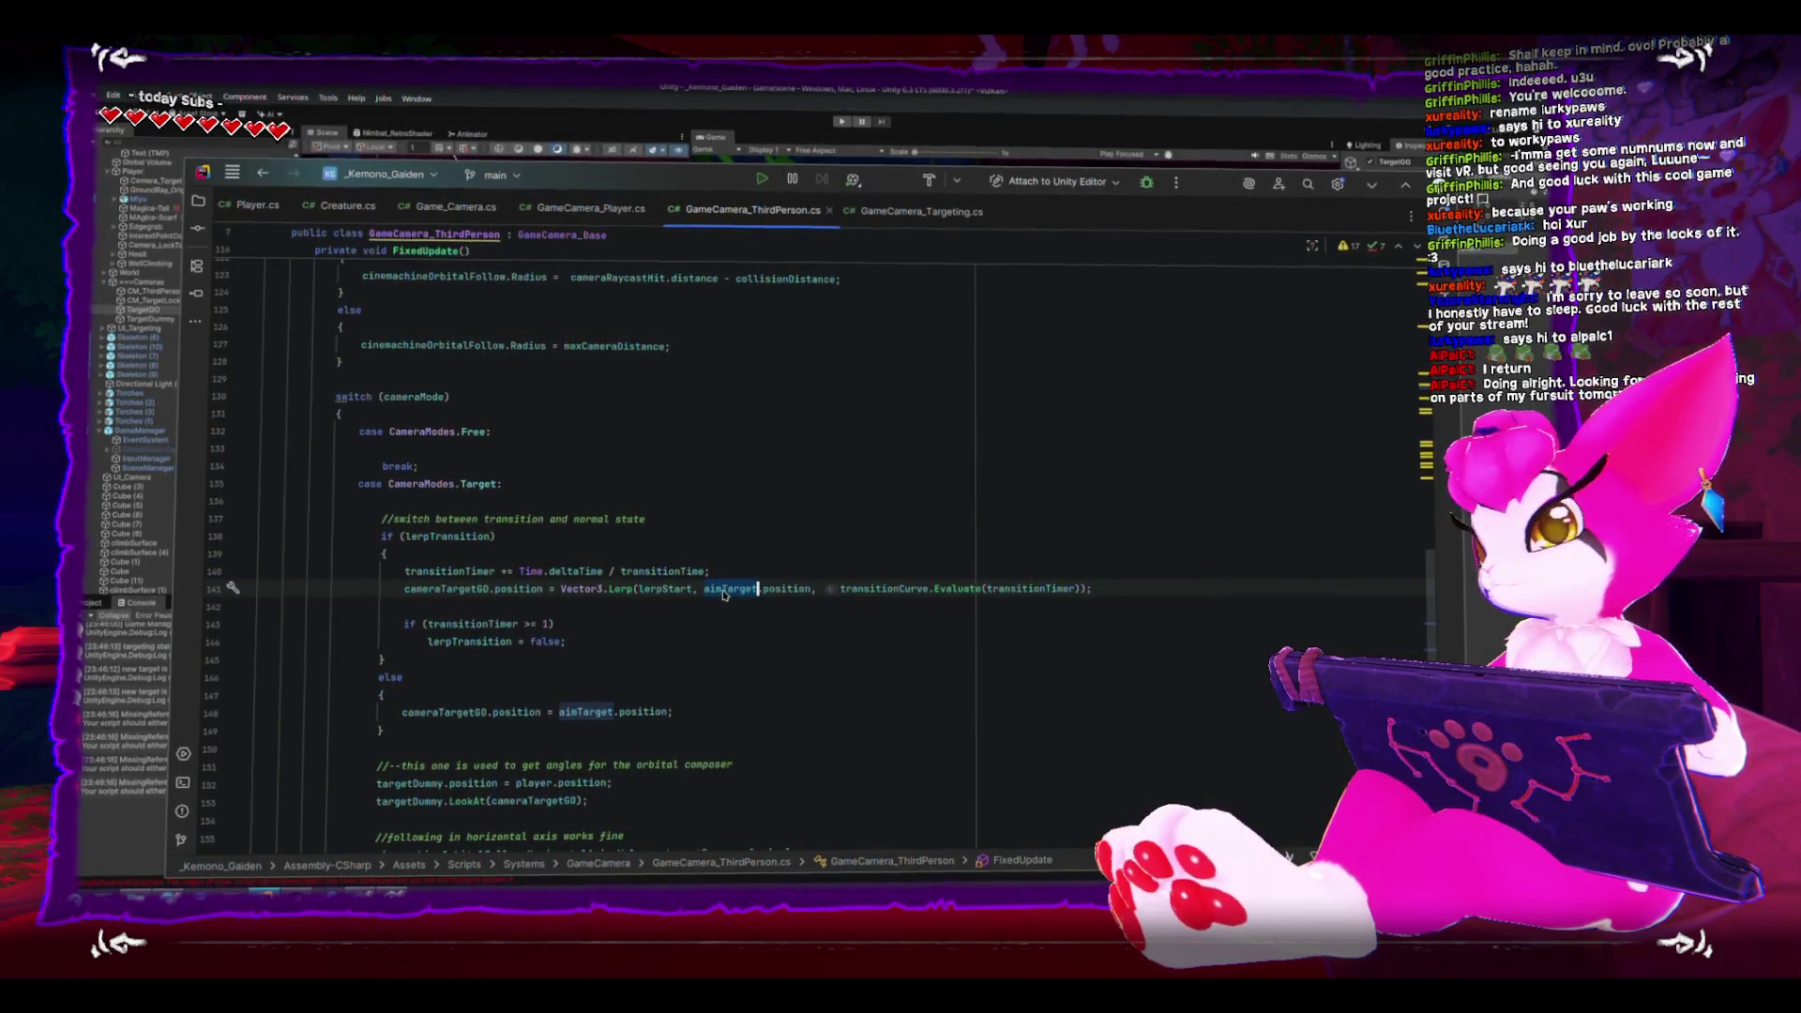
scroll(721, 592, "down", 3)
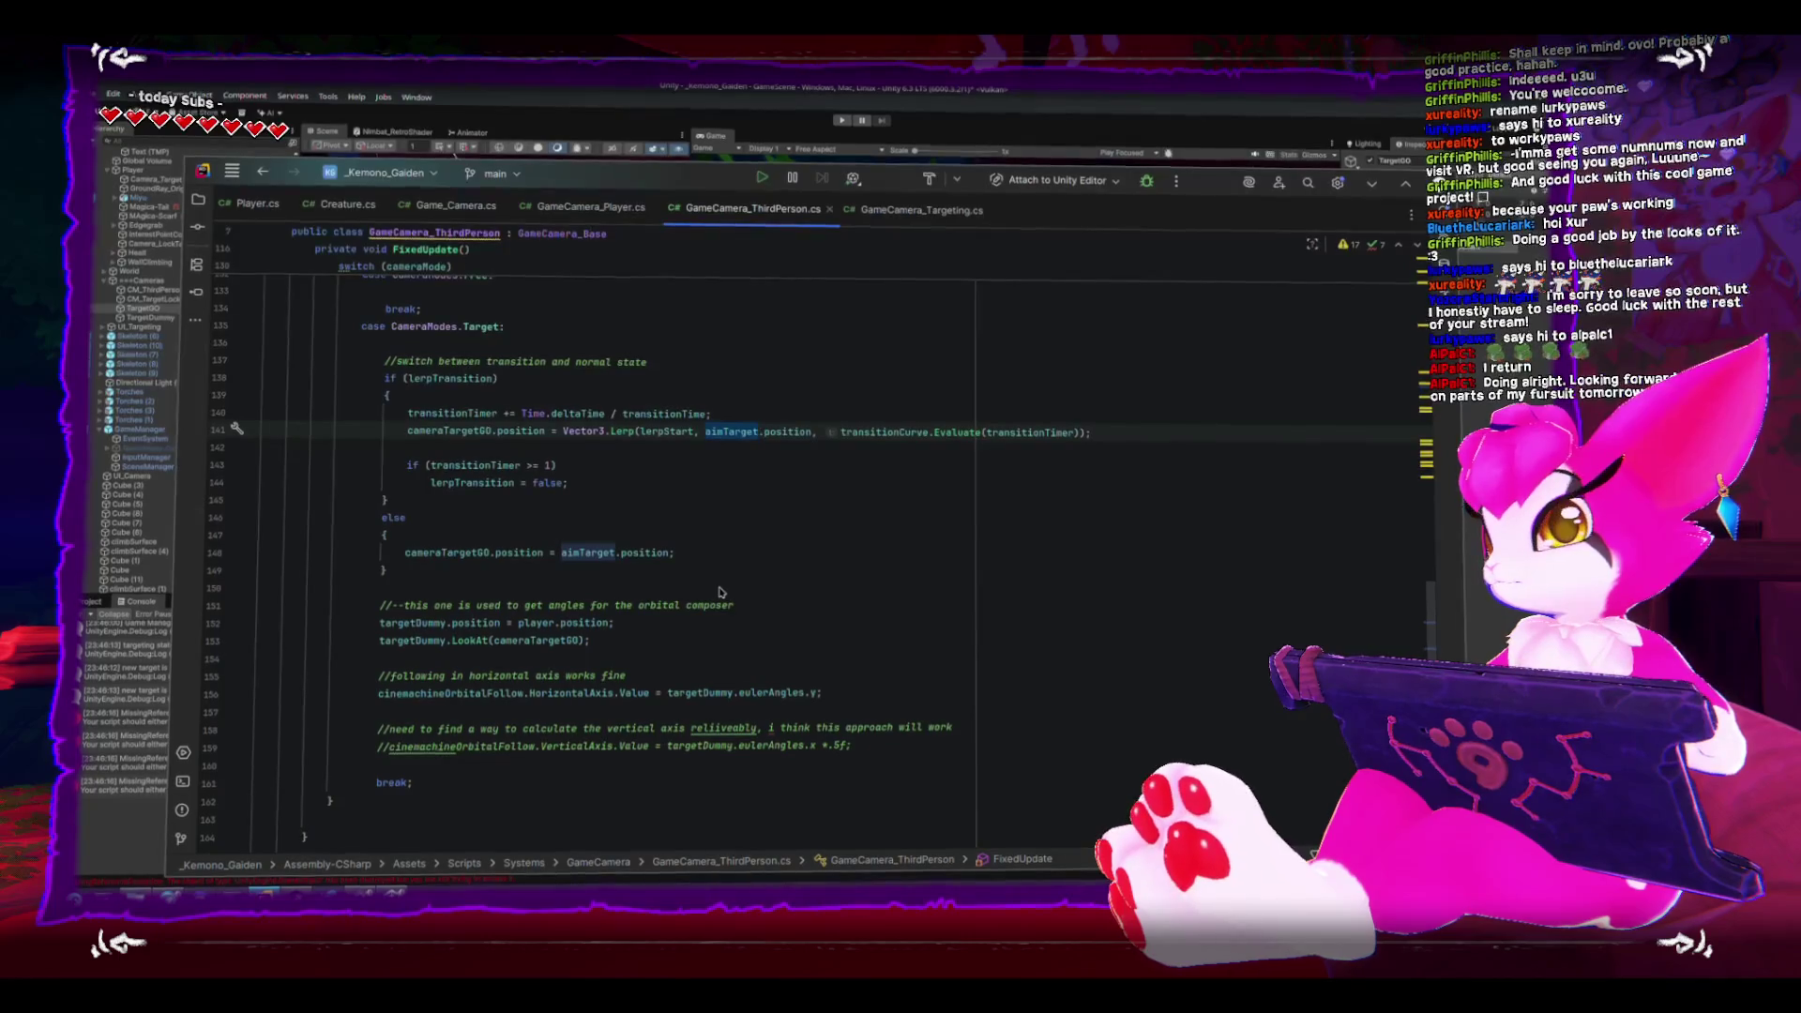
- Finish the aimTarget comment: 'this is a reference to the transform that we are actually targeting', and save
scroll(720, 589, "up", 20)
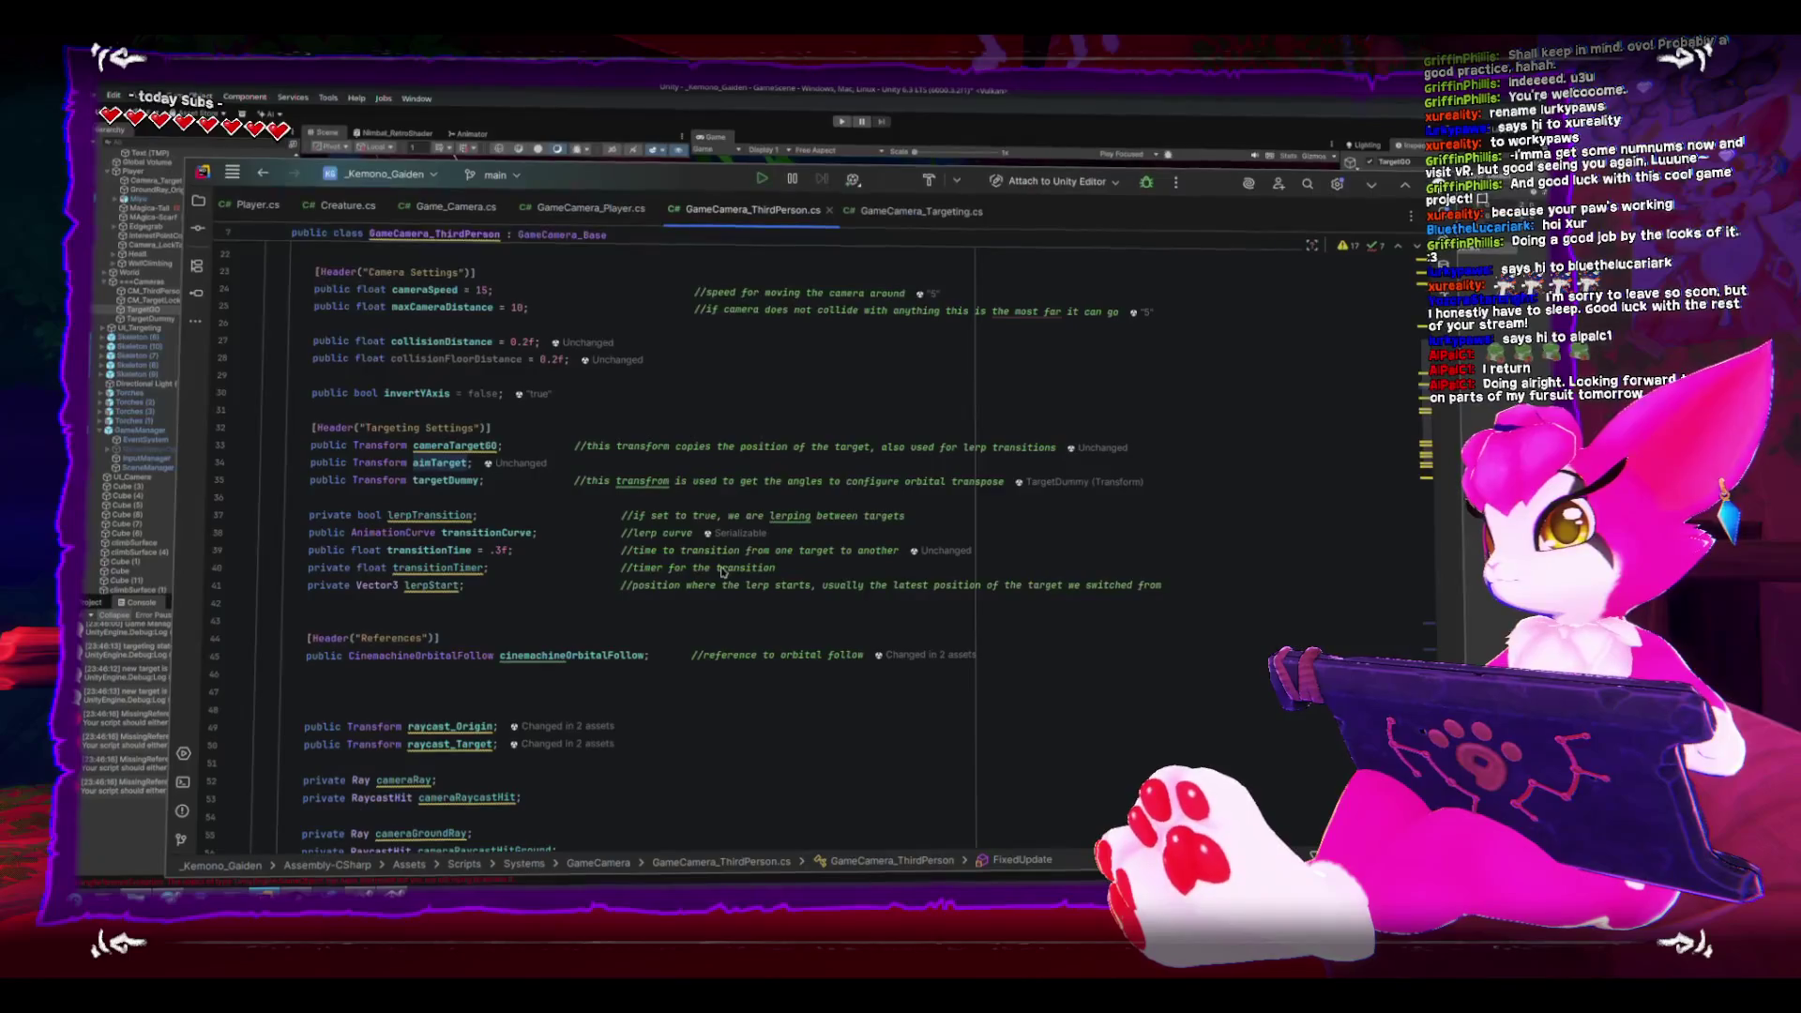
left_click(527, 460)
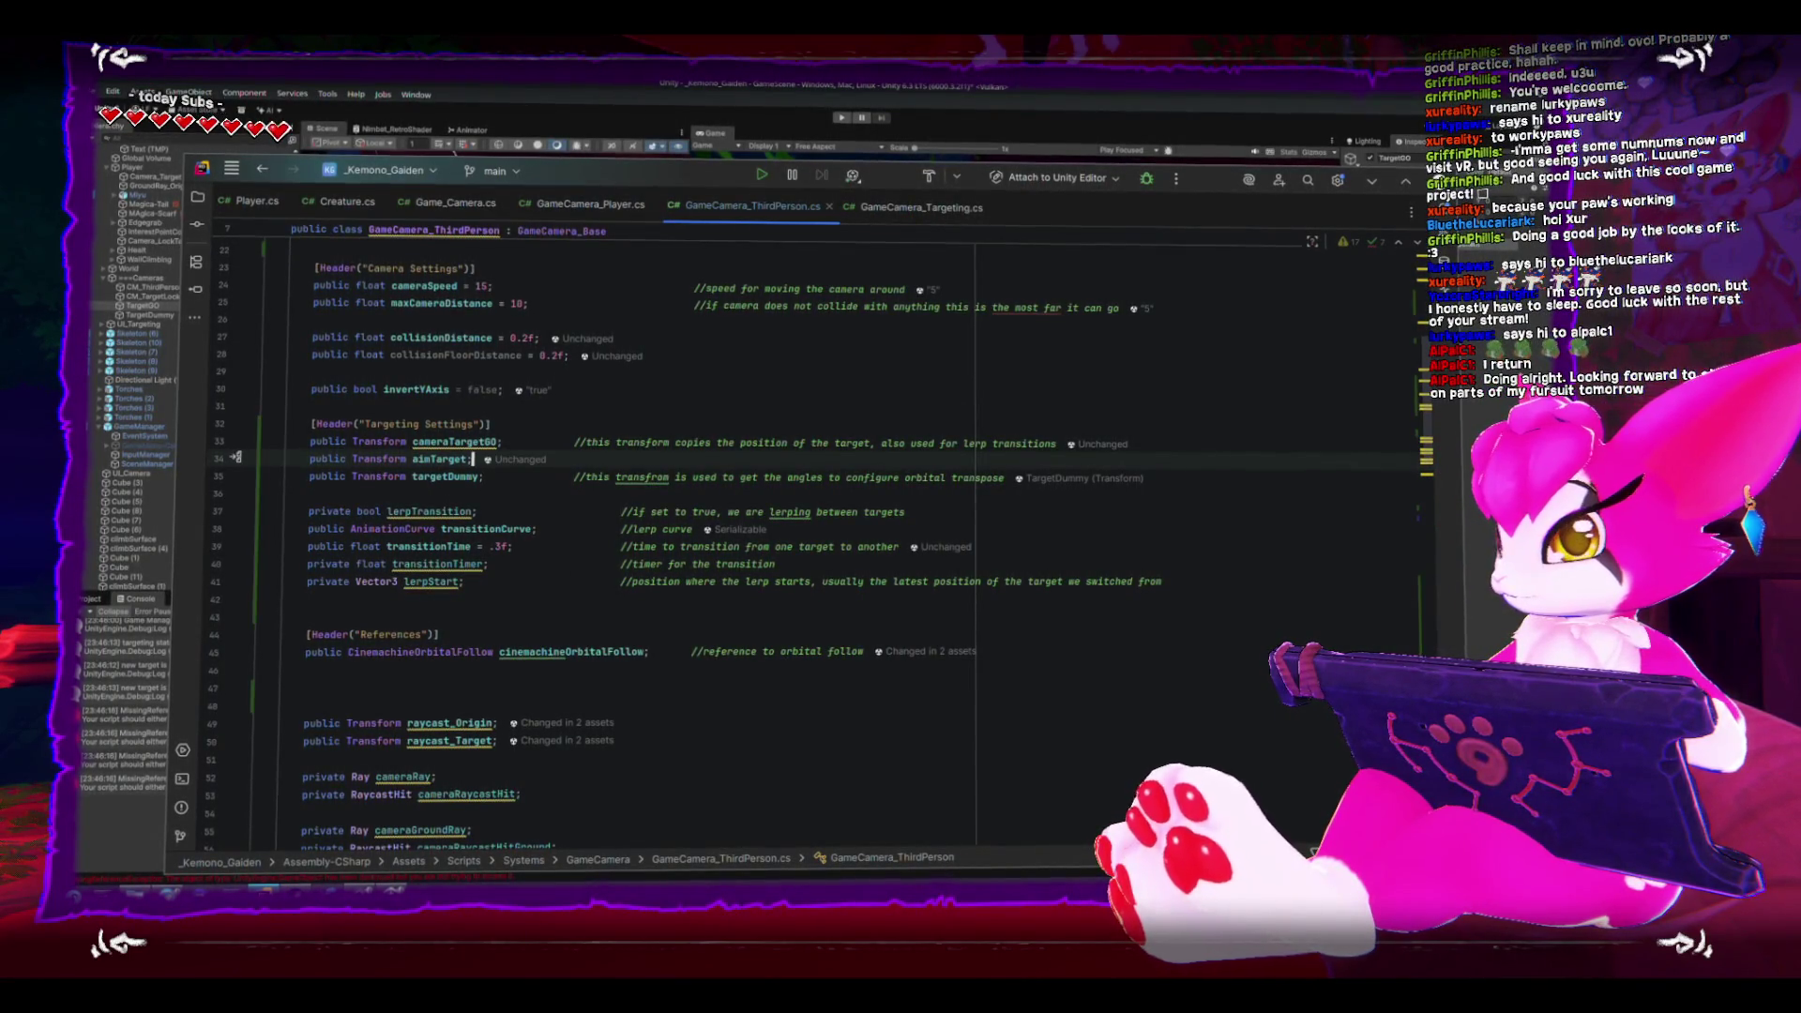
type("//a")
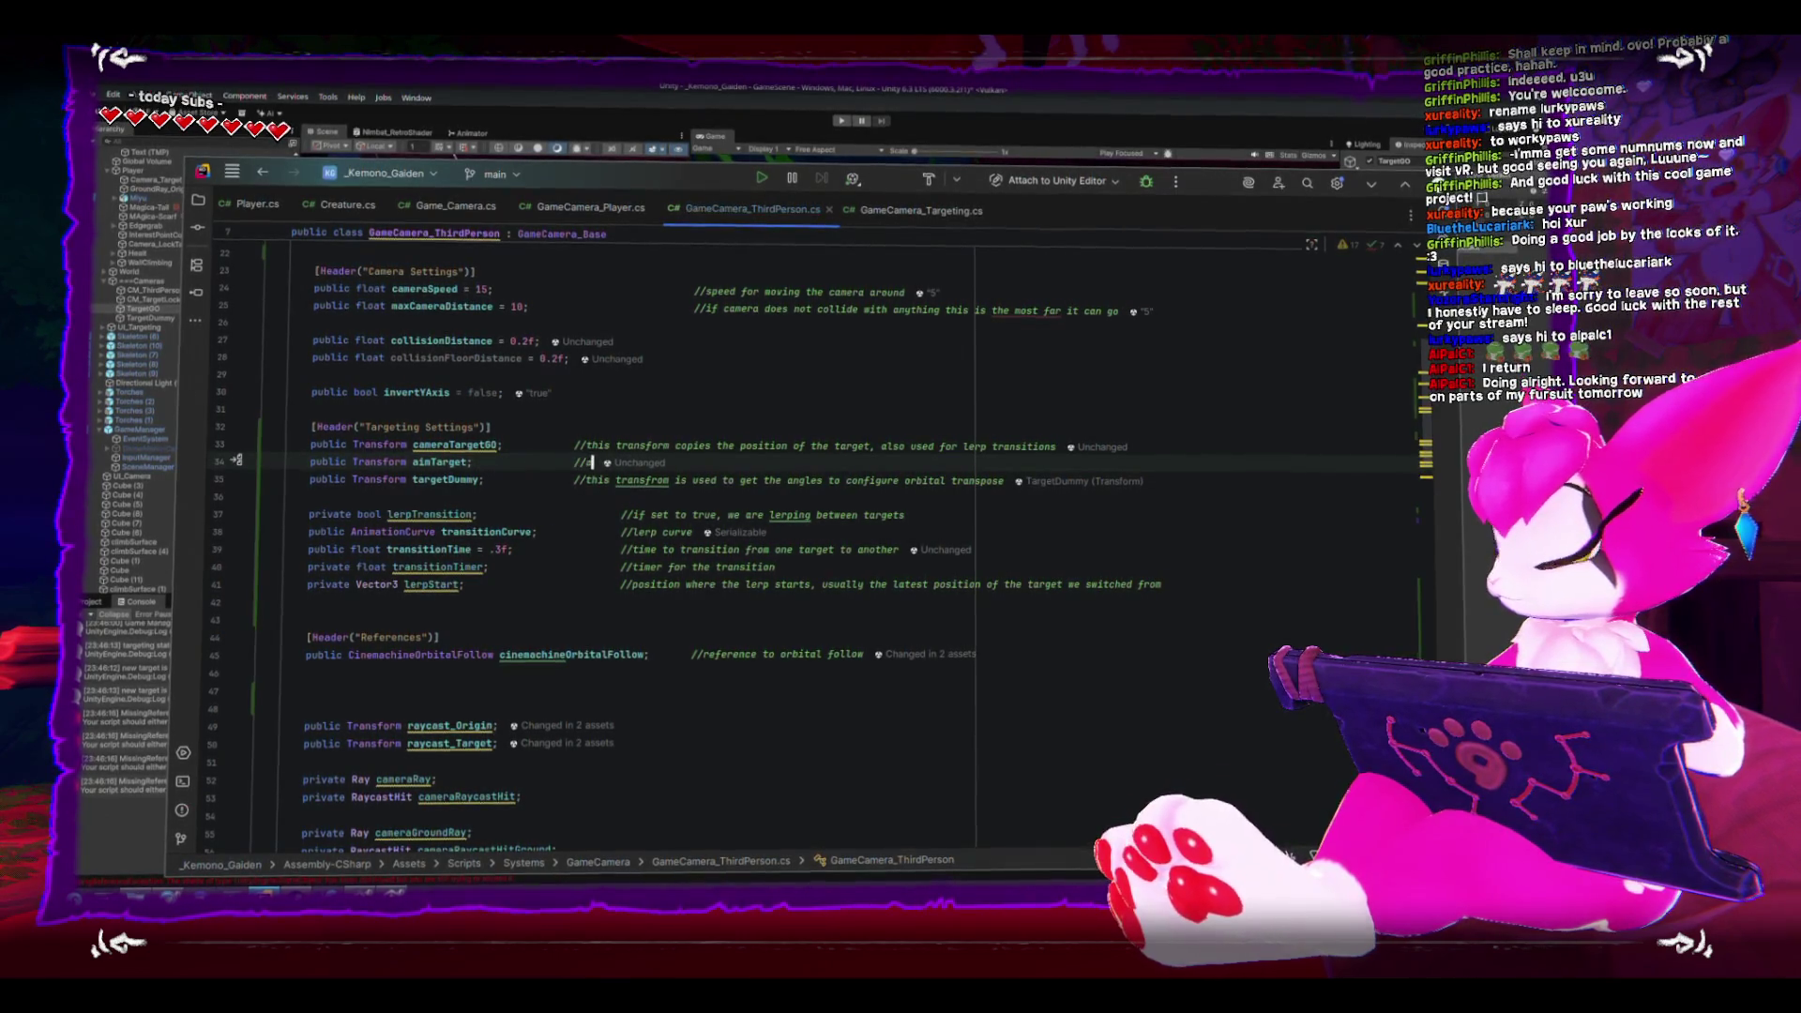
key("BackSpace")
key("BackSpace")
key("BackSpace")
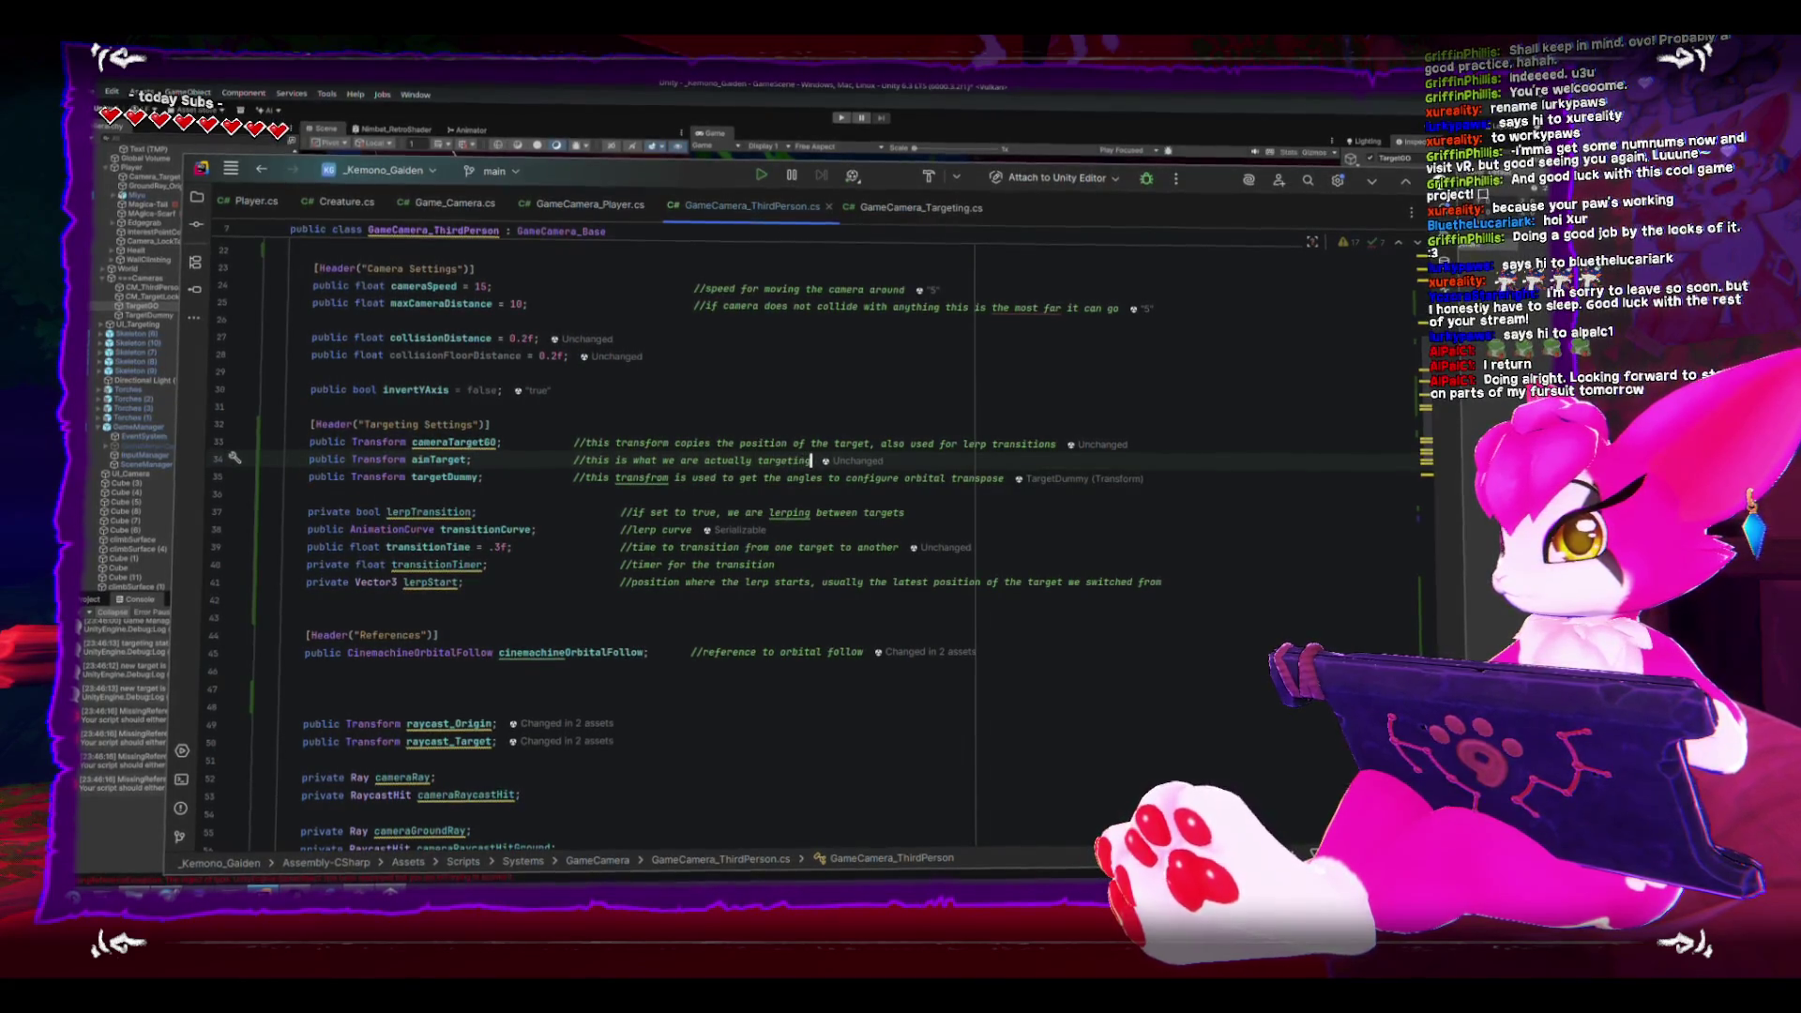
key("ctrl+s")
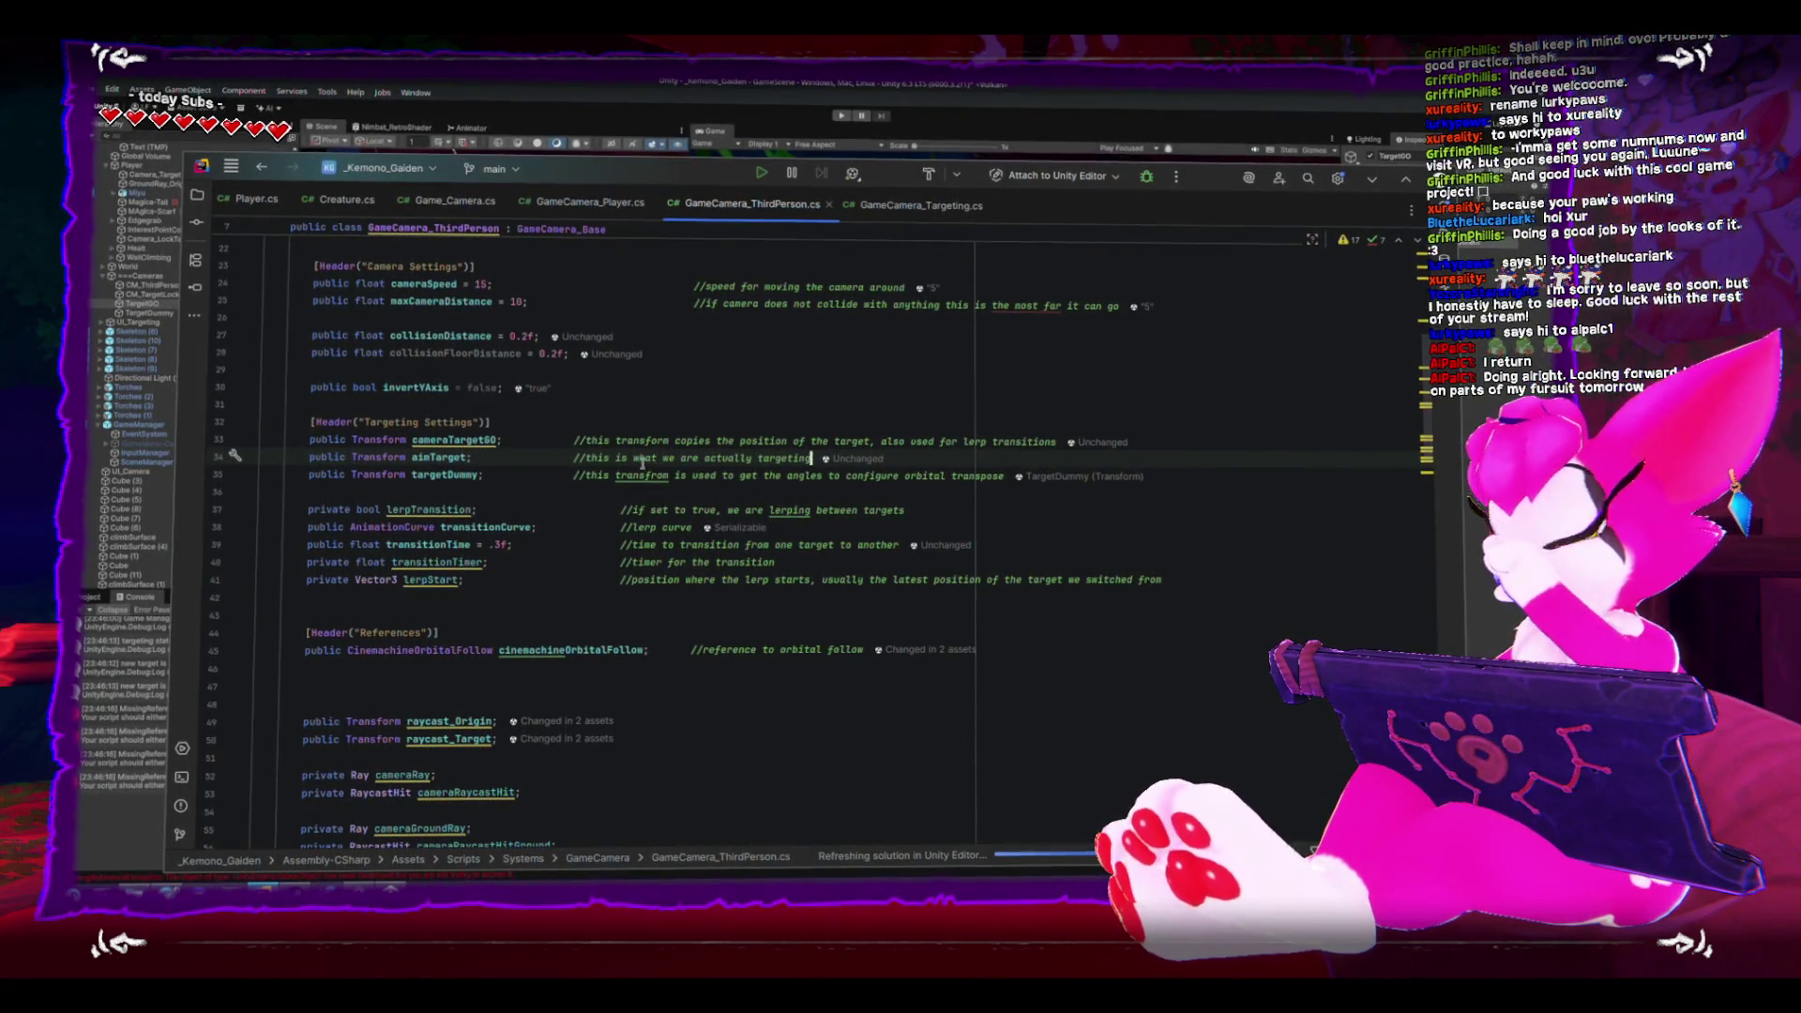
type("a rege")
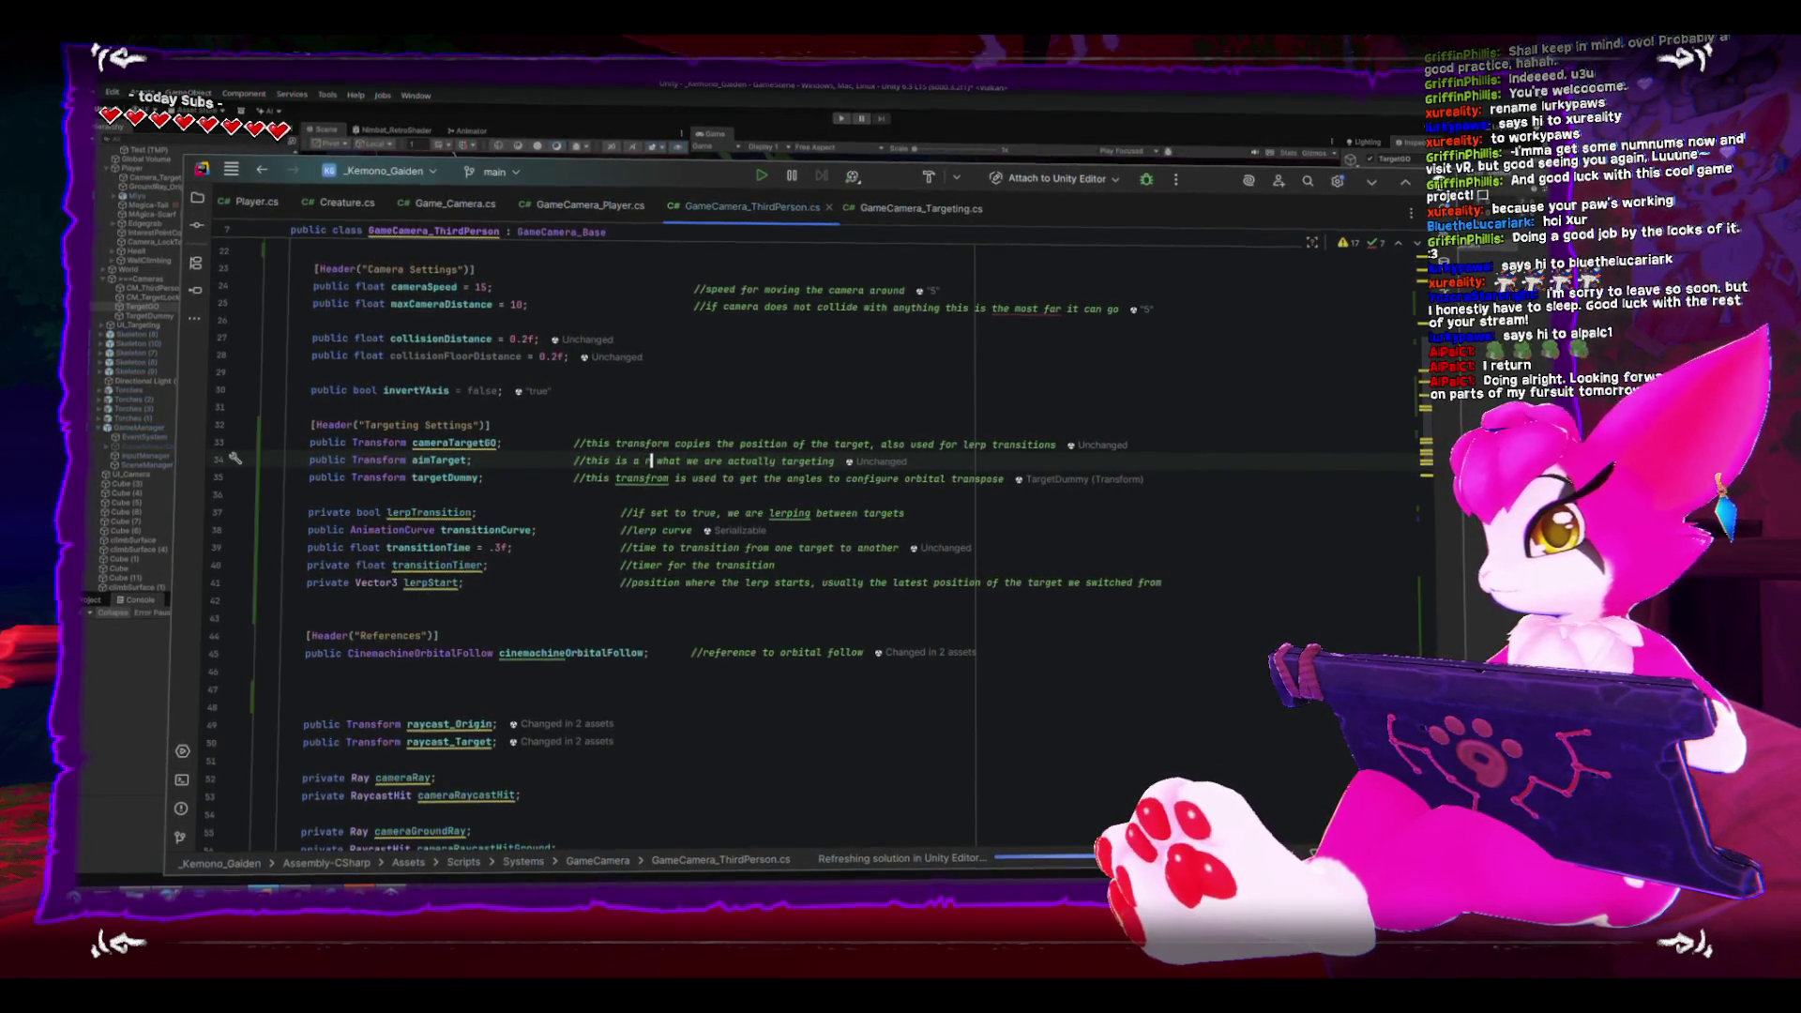
type("rence to the transform t")
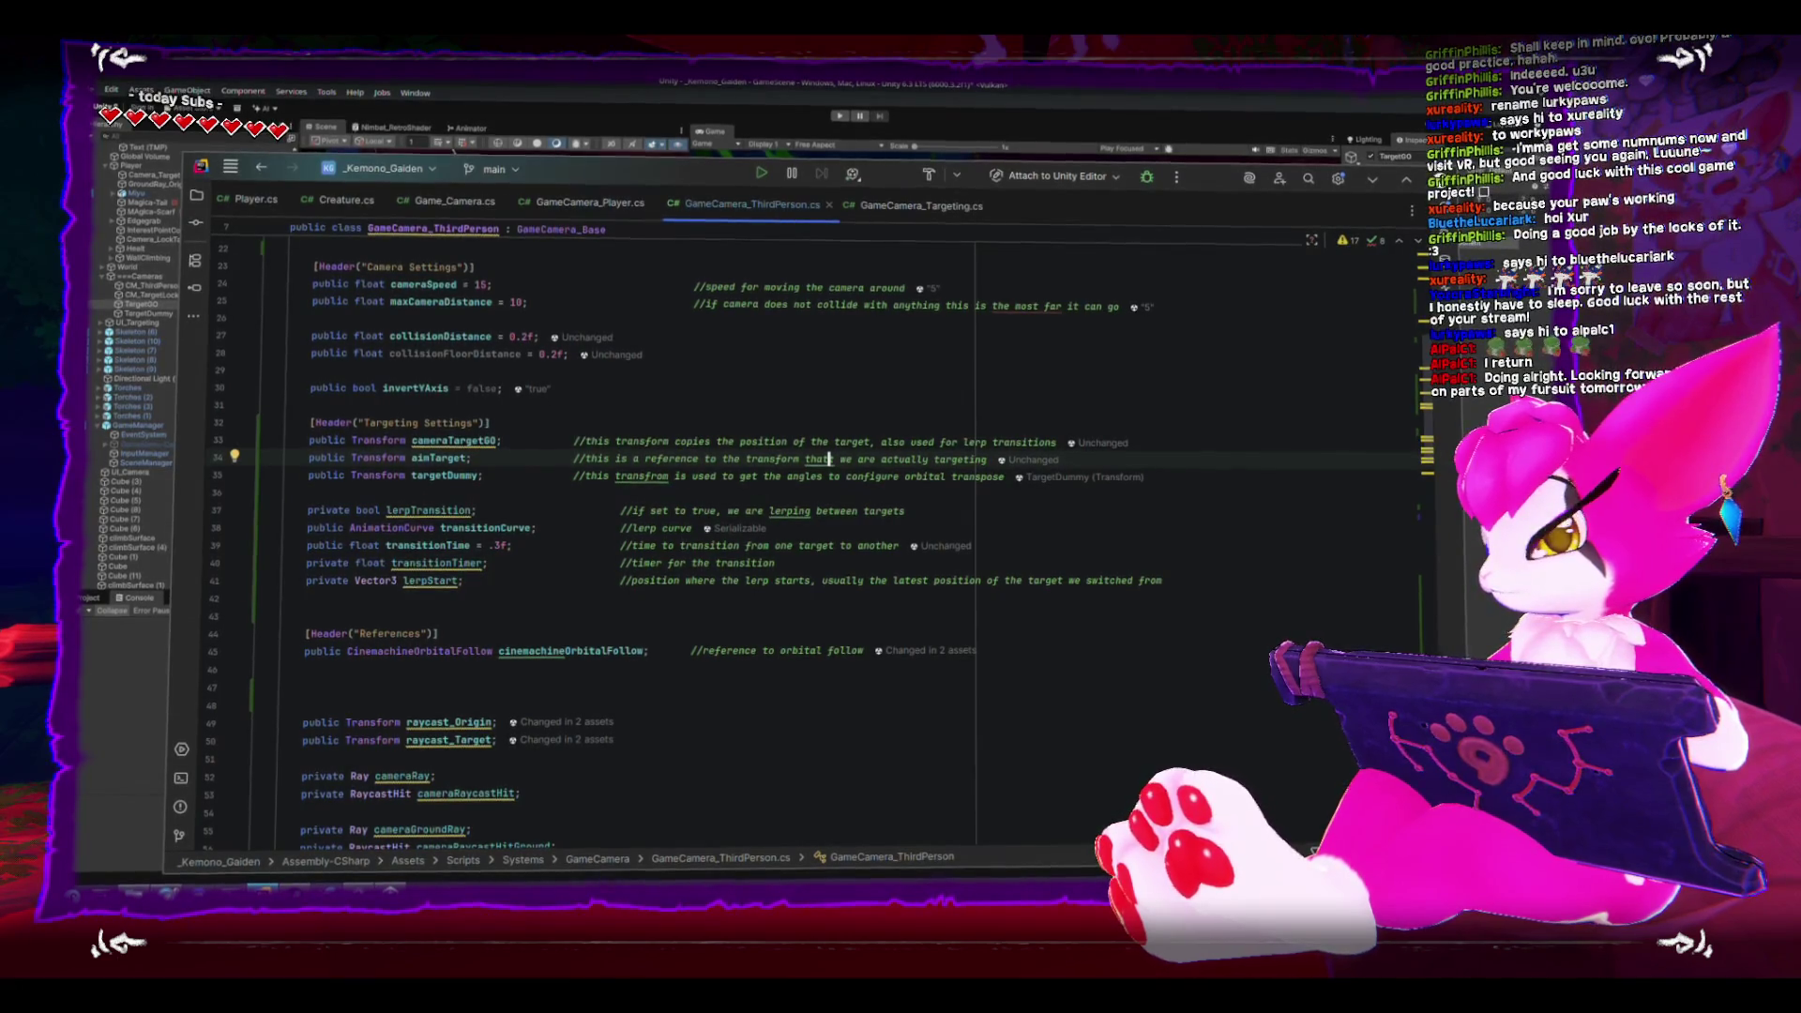
scroll(576, 439, "up", 1)
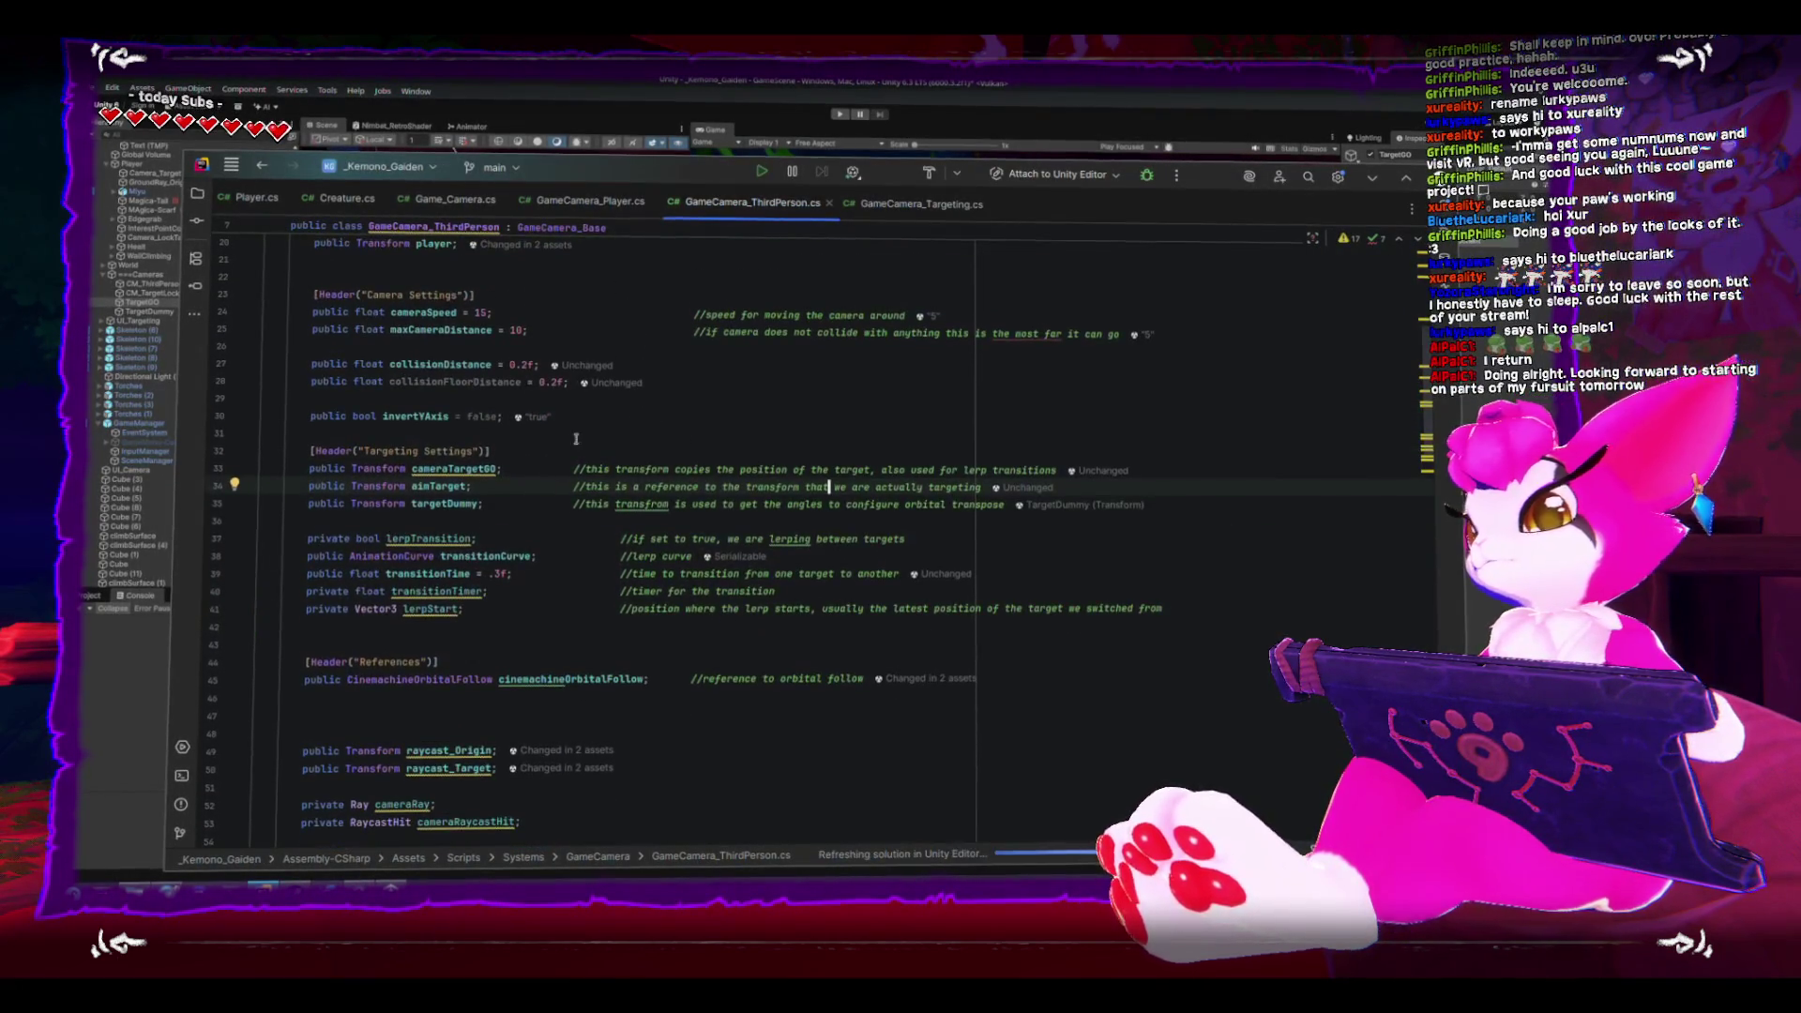
scroll(506, 471, "down", 10)
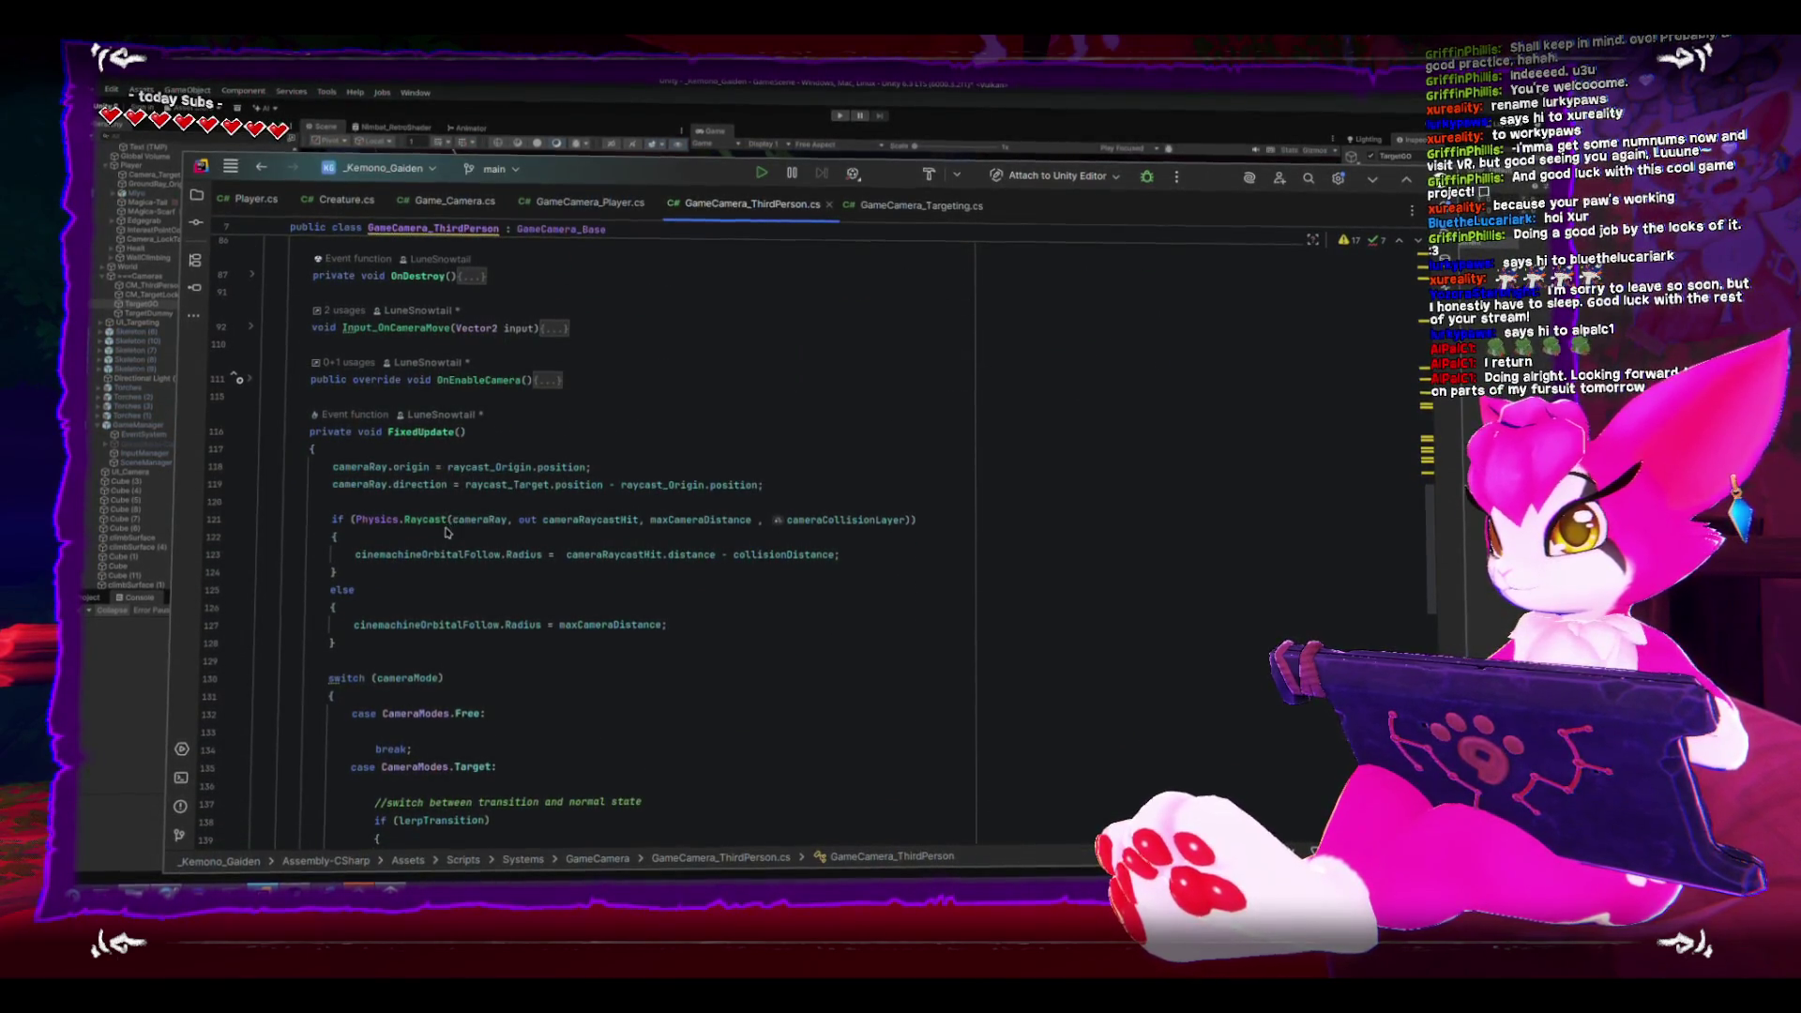
- Add a comment at the top of FixedUpdate marking the raycast as camera wall-collision physics
scroll(355, 510, "down", 3)
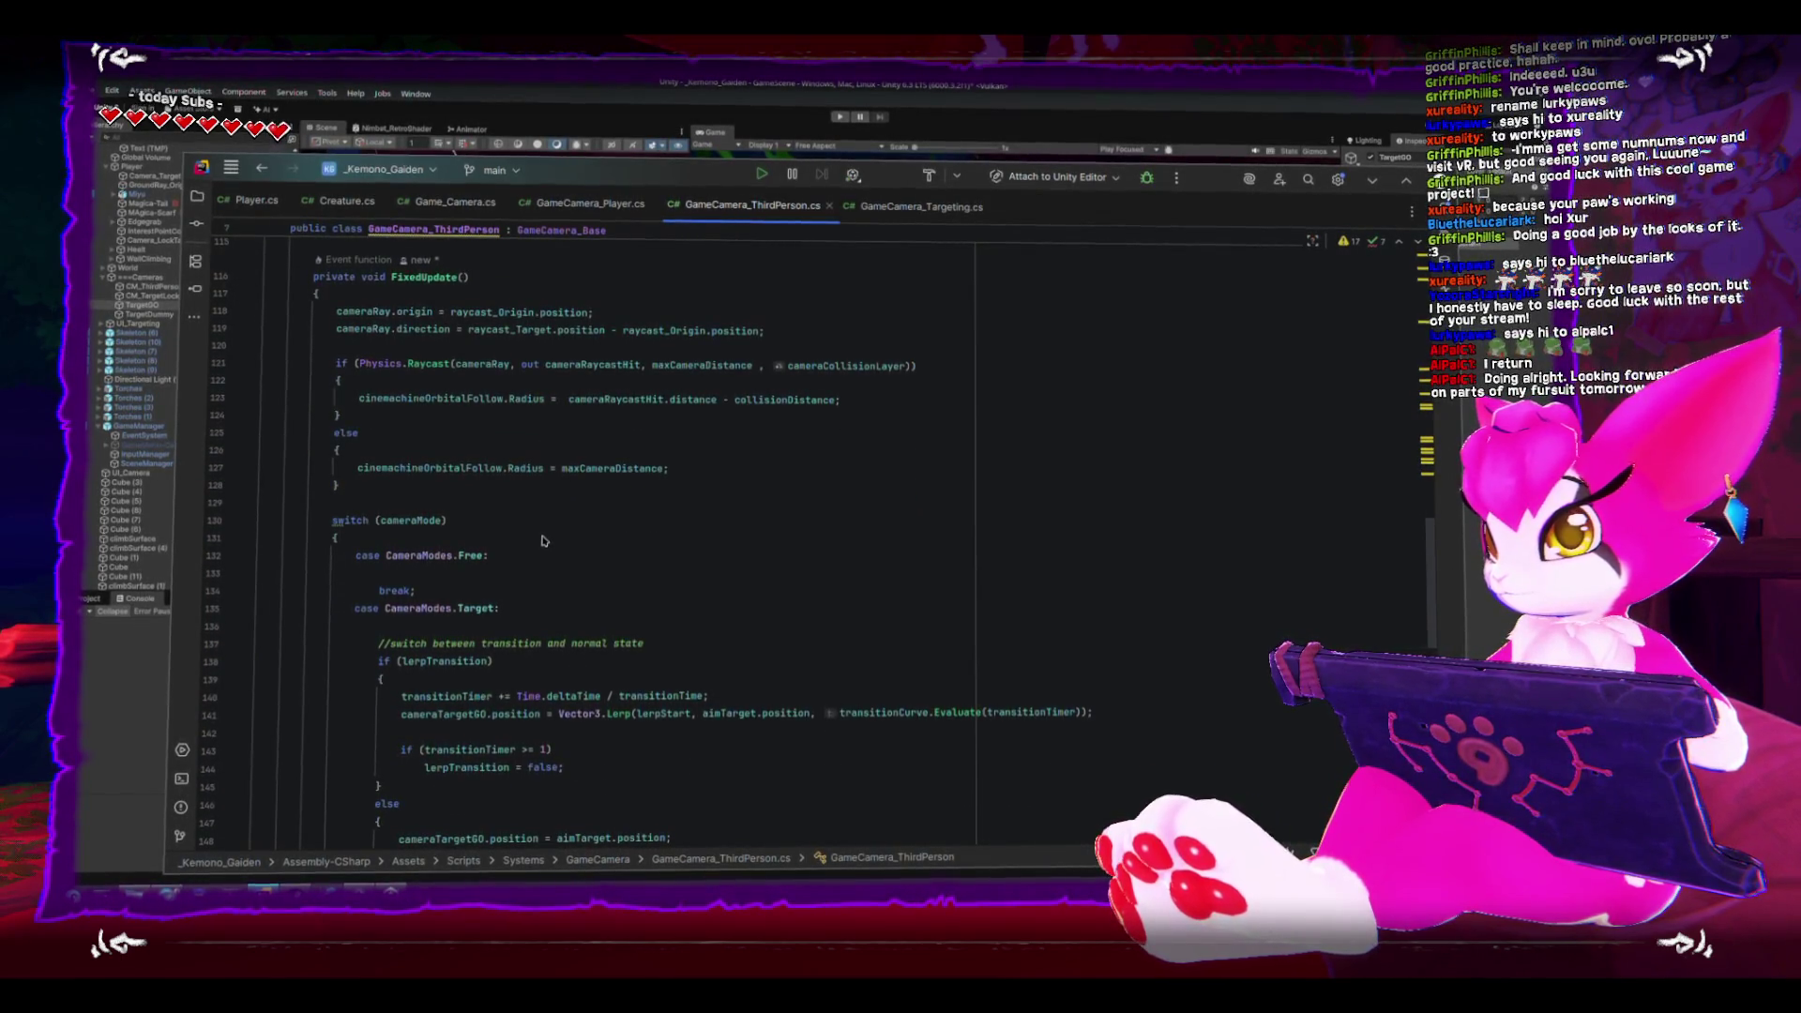
left_click(470, 294)
key("Return")
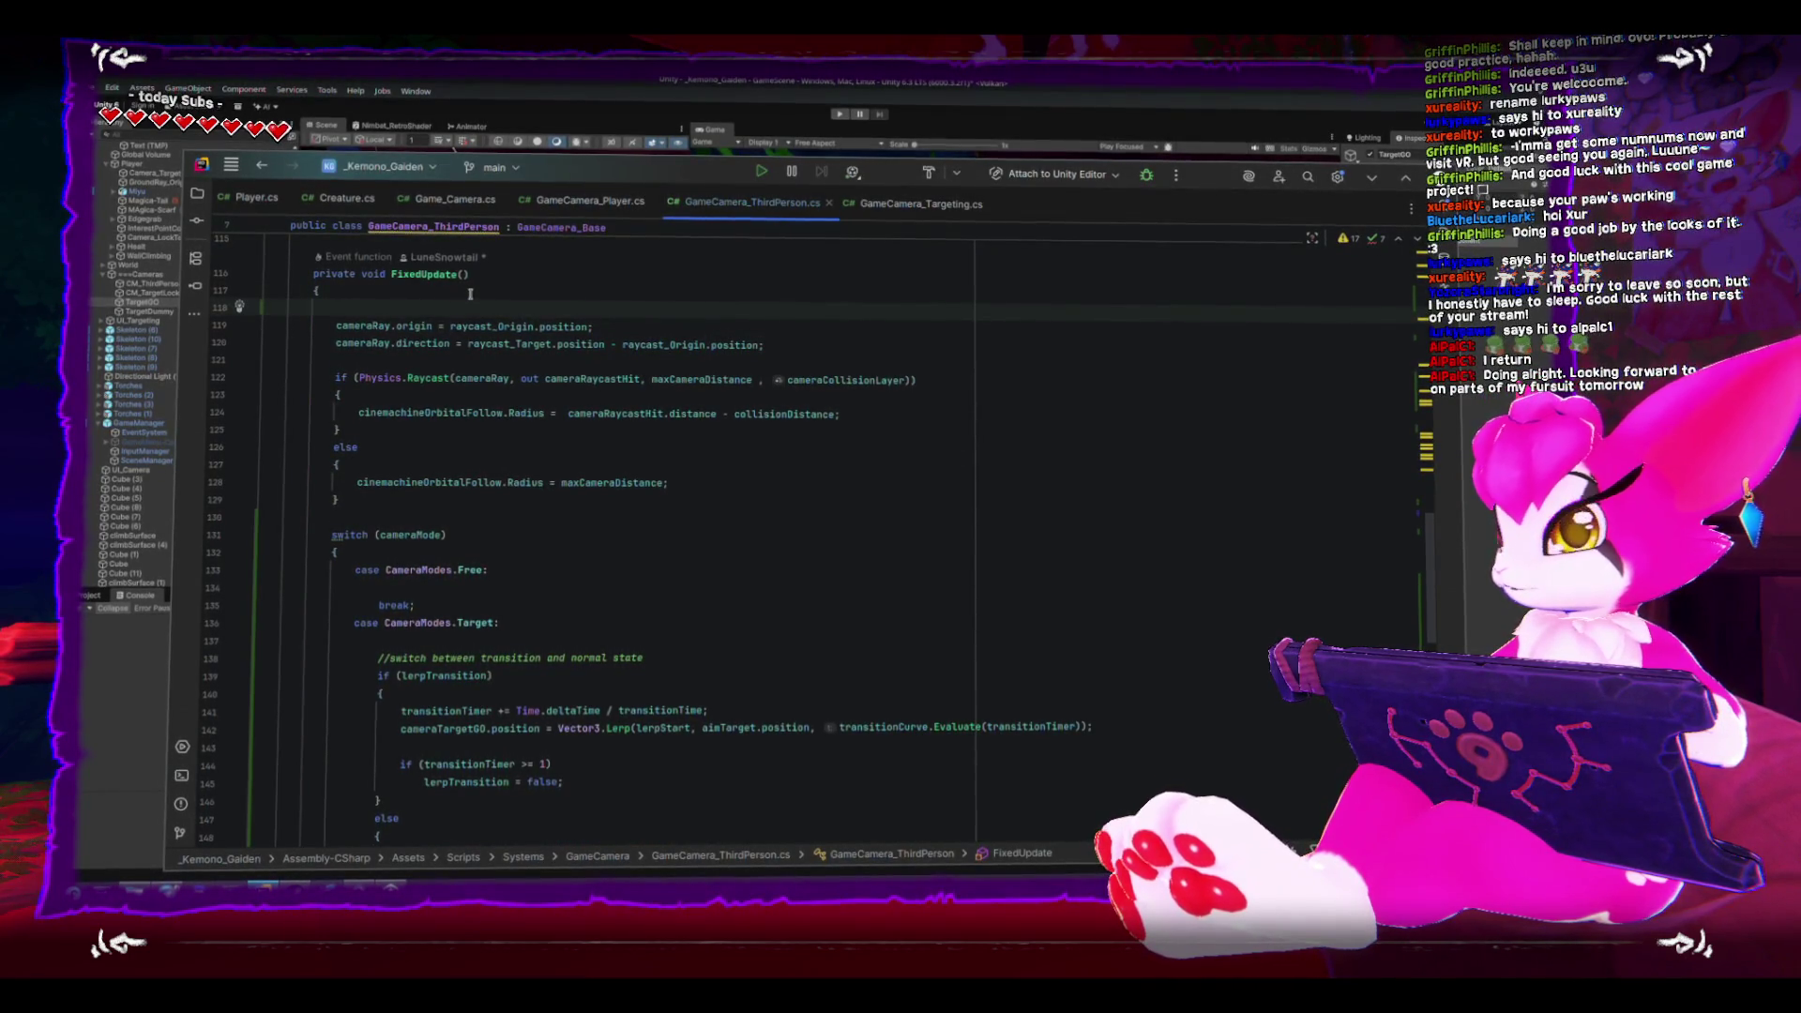
type("/")
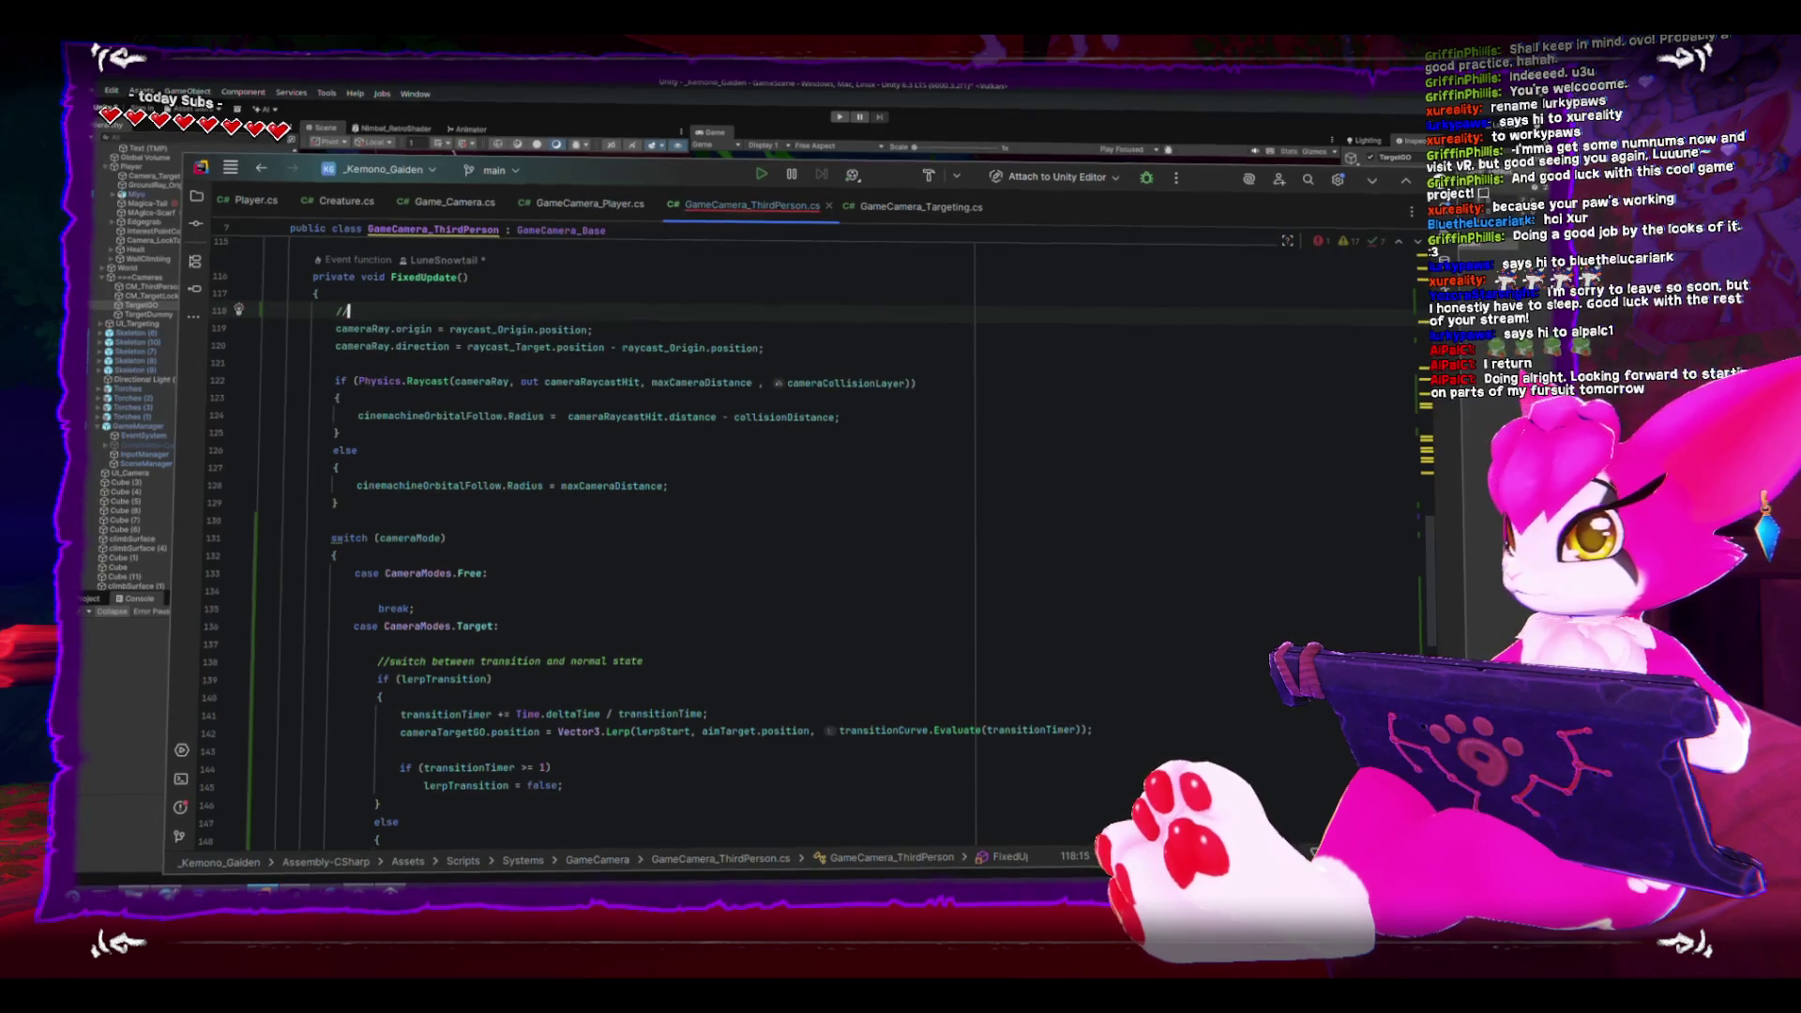
type("/this is")
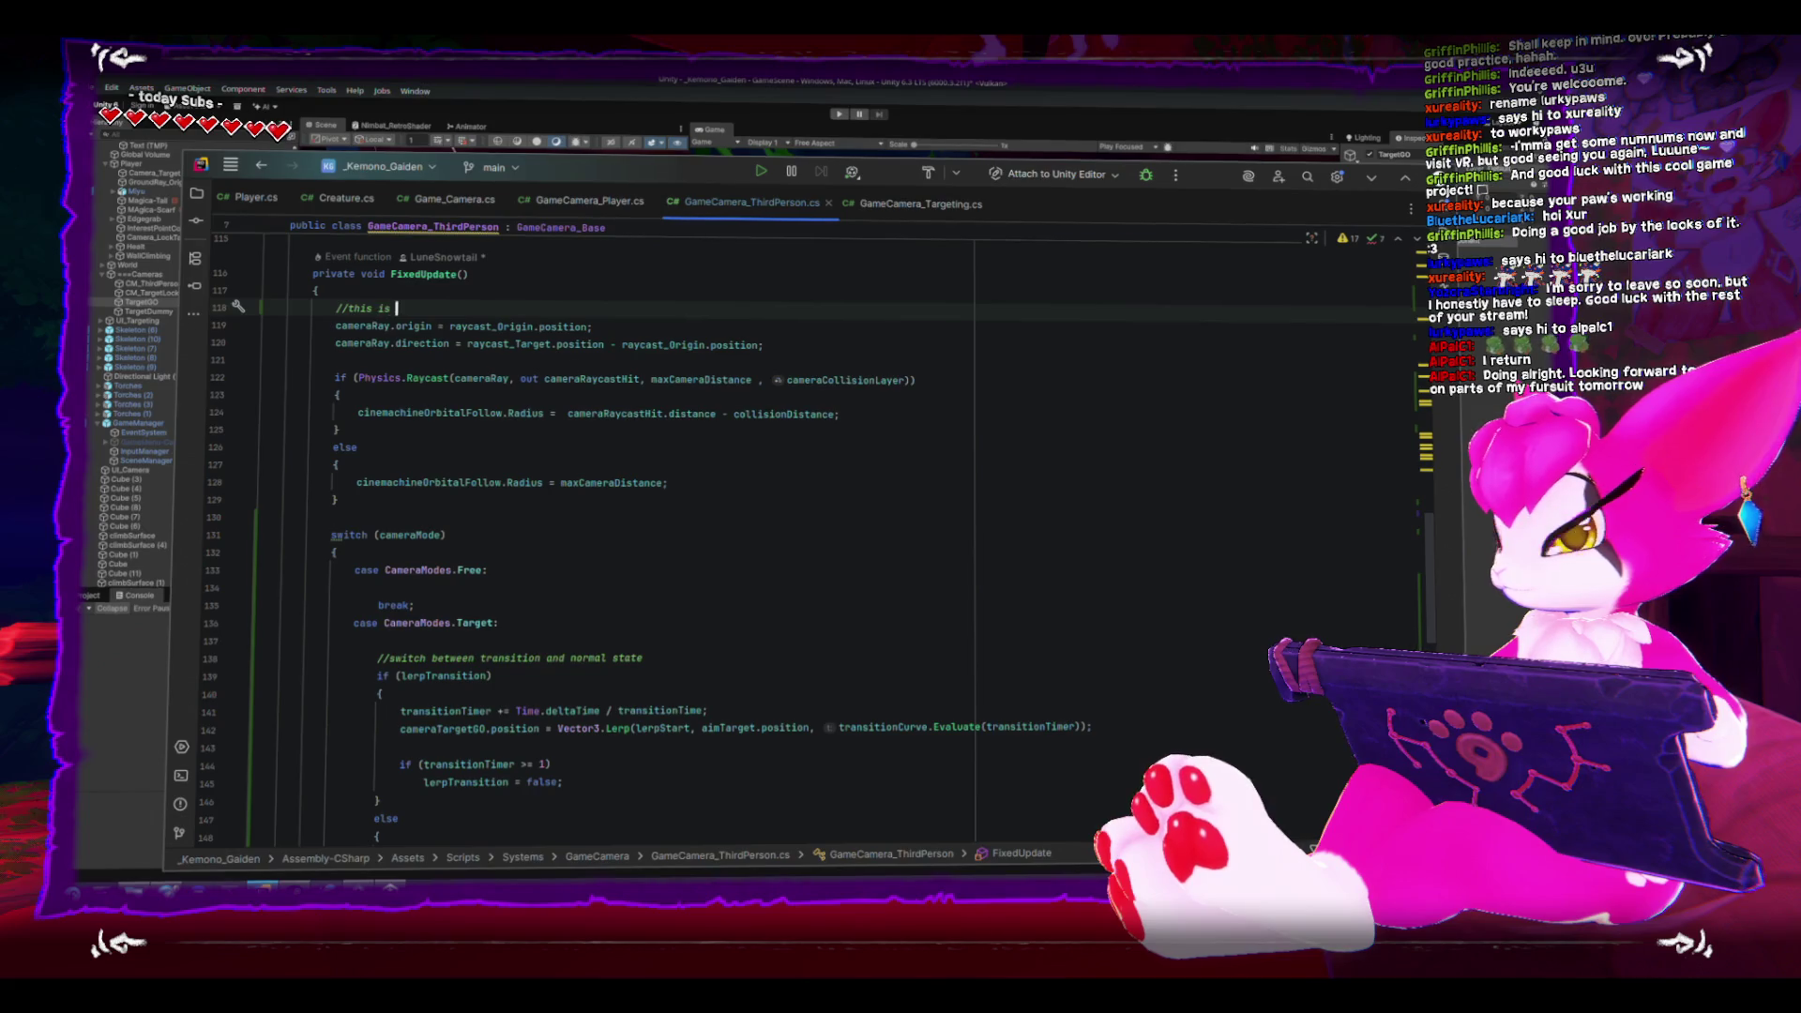
type("ics for the camera sop")
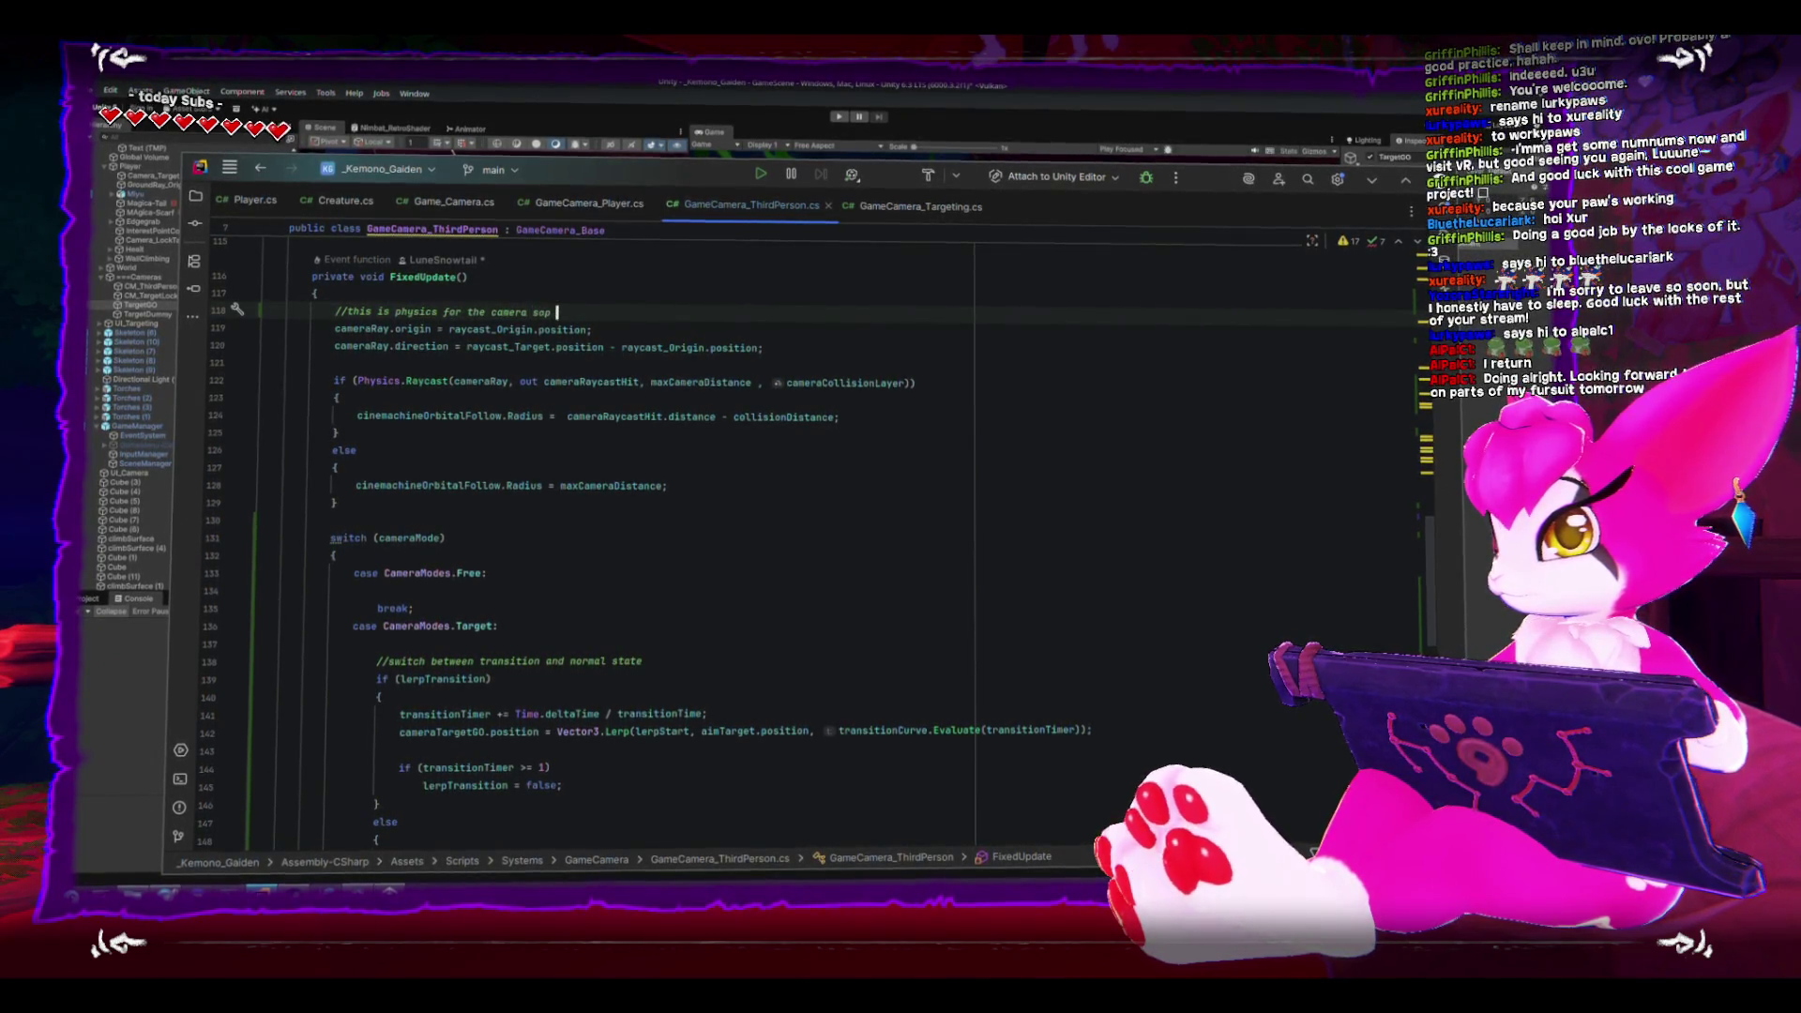
key("BackSpace")
type("camera so it does not go trough wal")
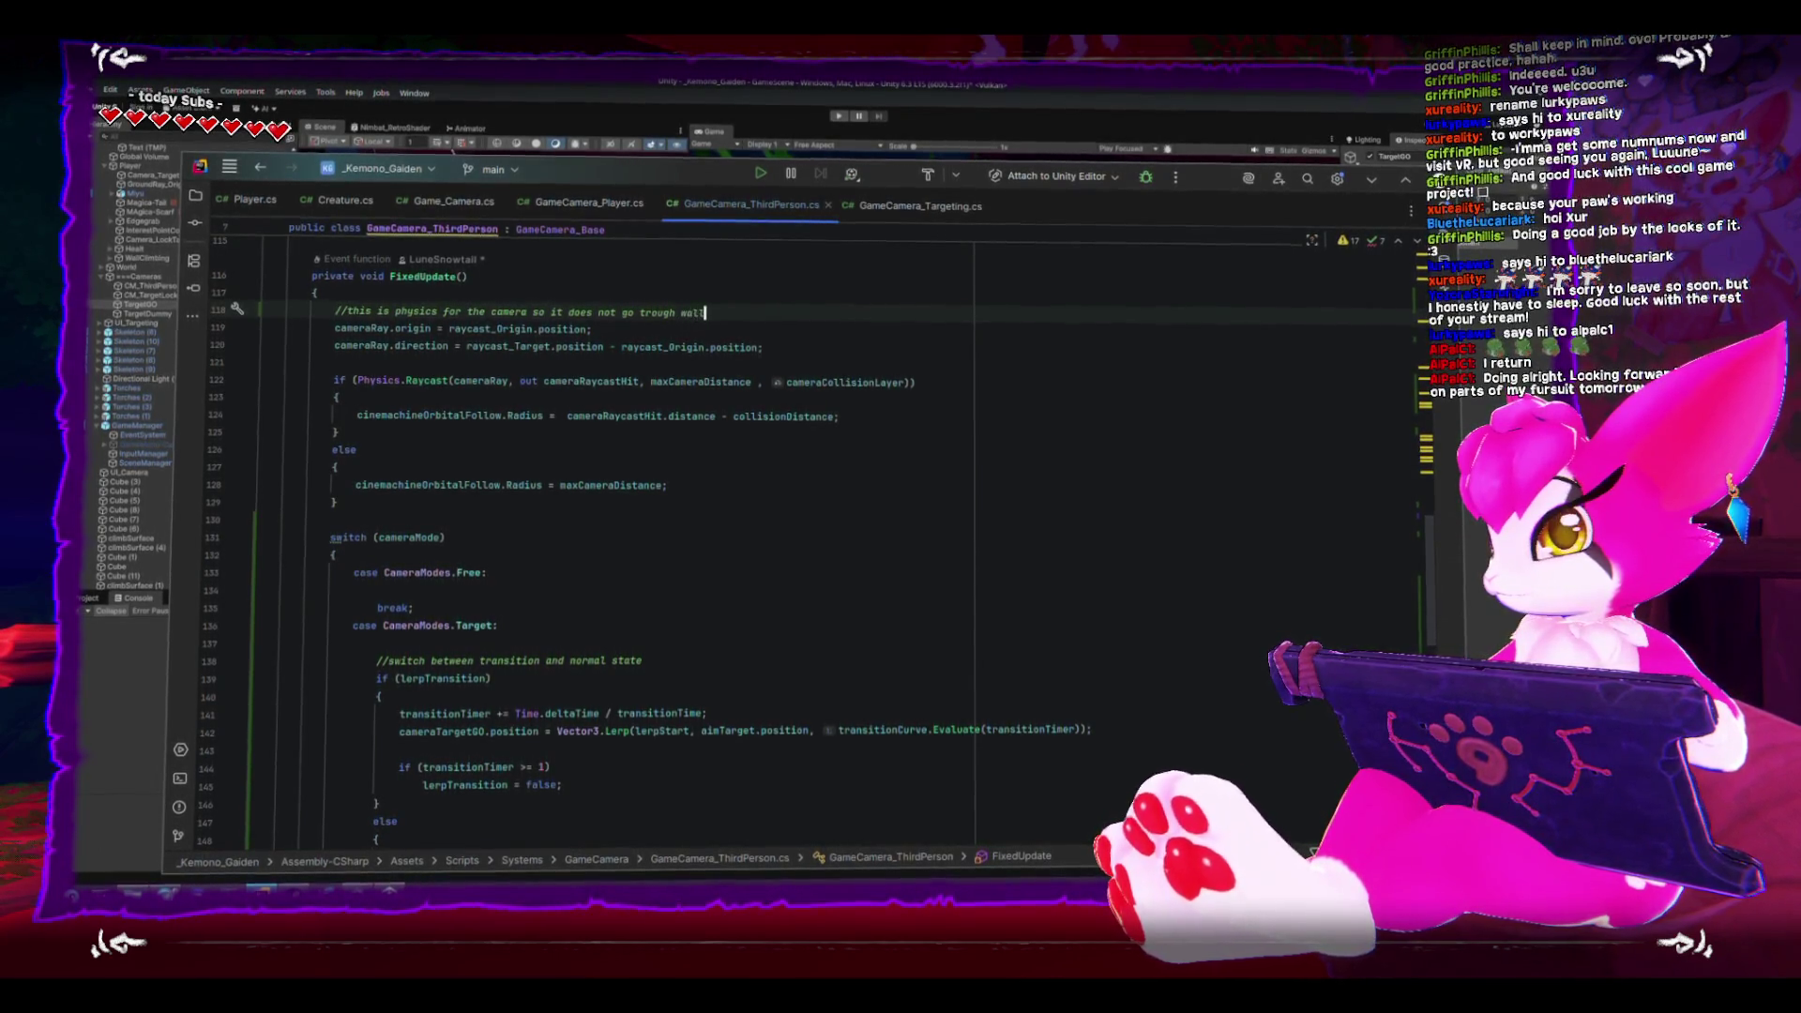
type("s")
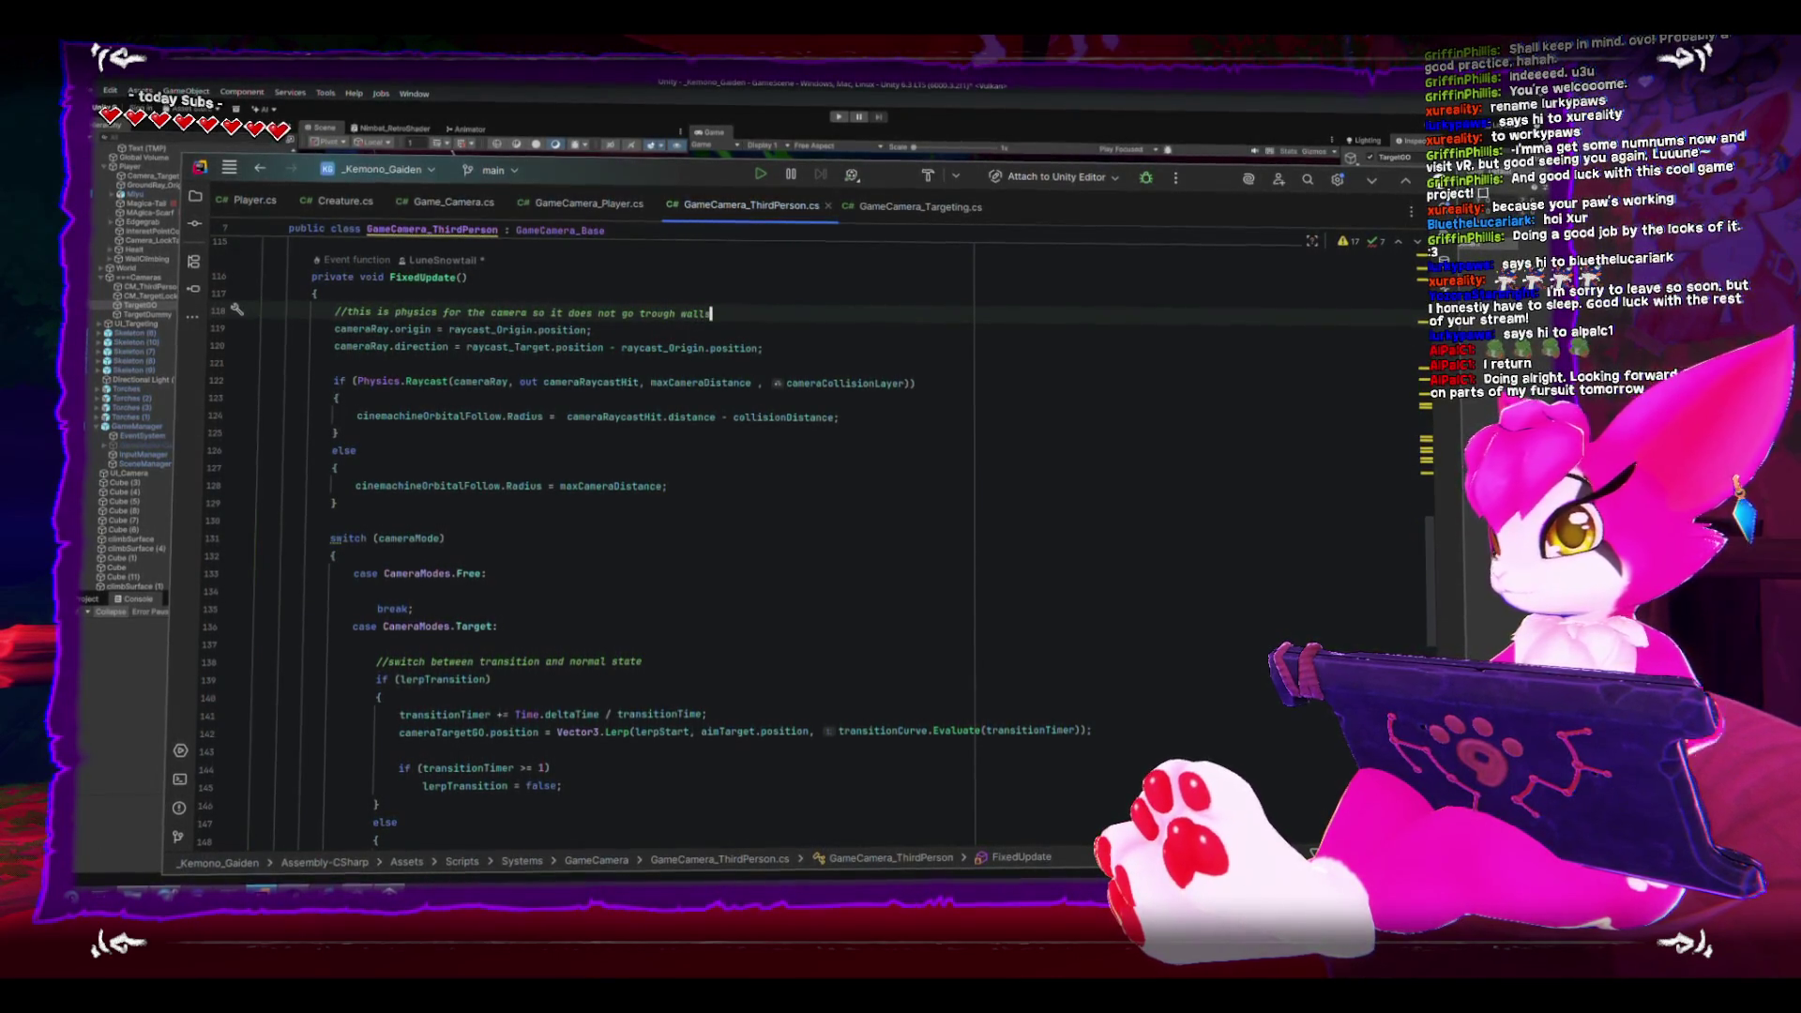
- Above the mode switch, add the comment '//camera movement logic goes here'
left_click(671, 525)
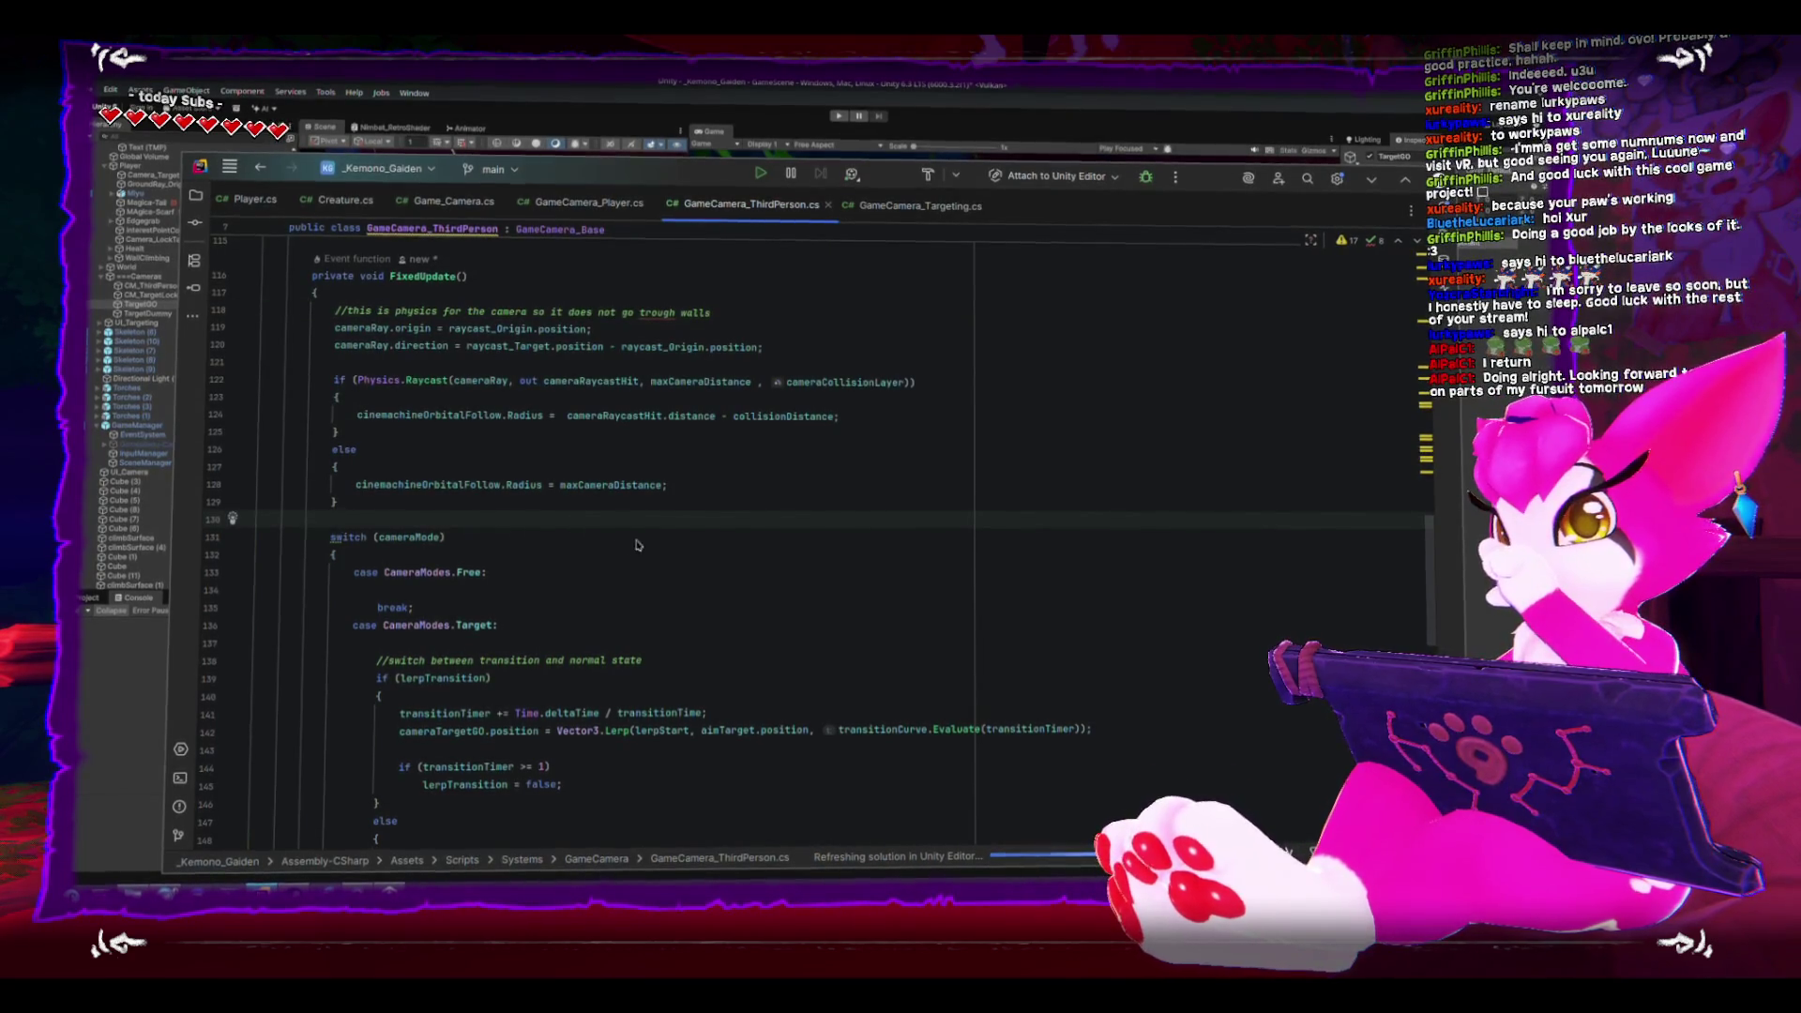
key("Return")
type("//ca")
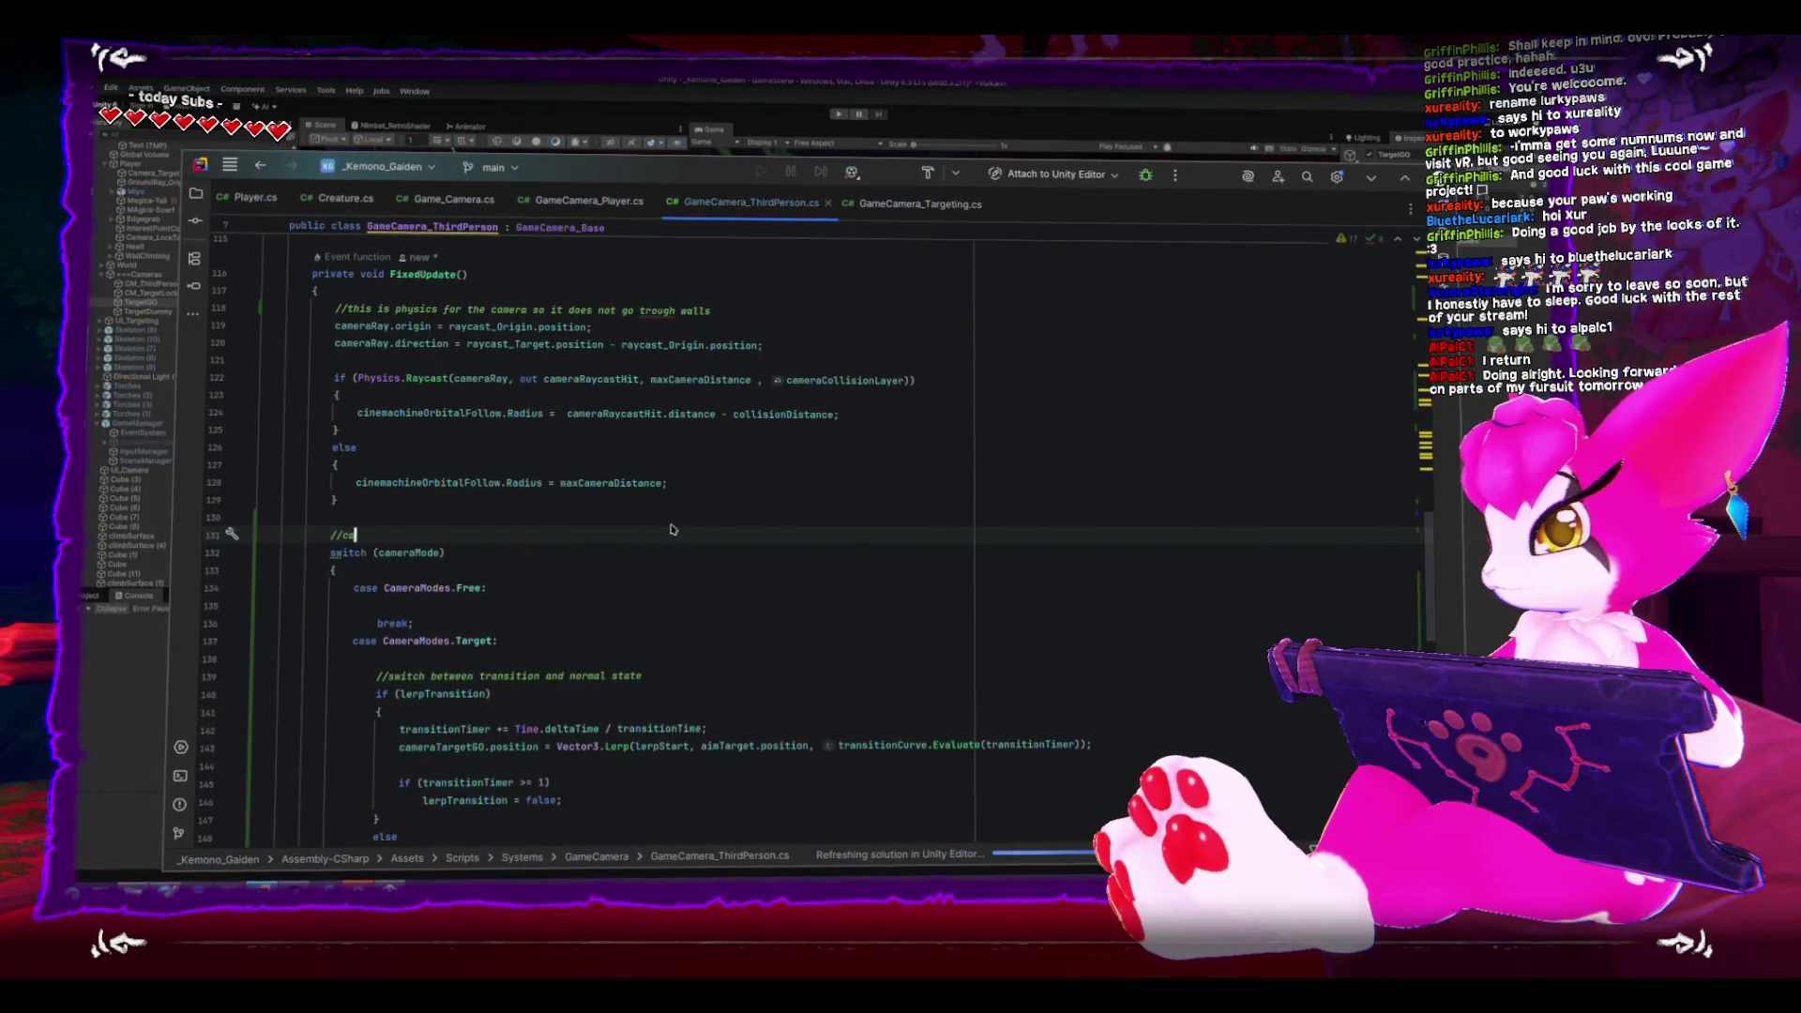
type("mera movement logic")
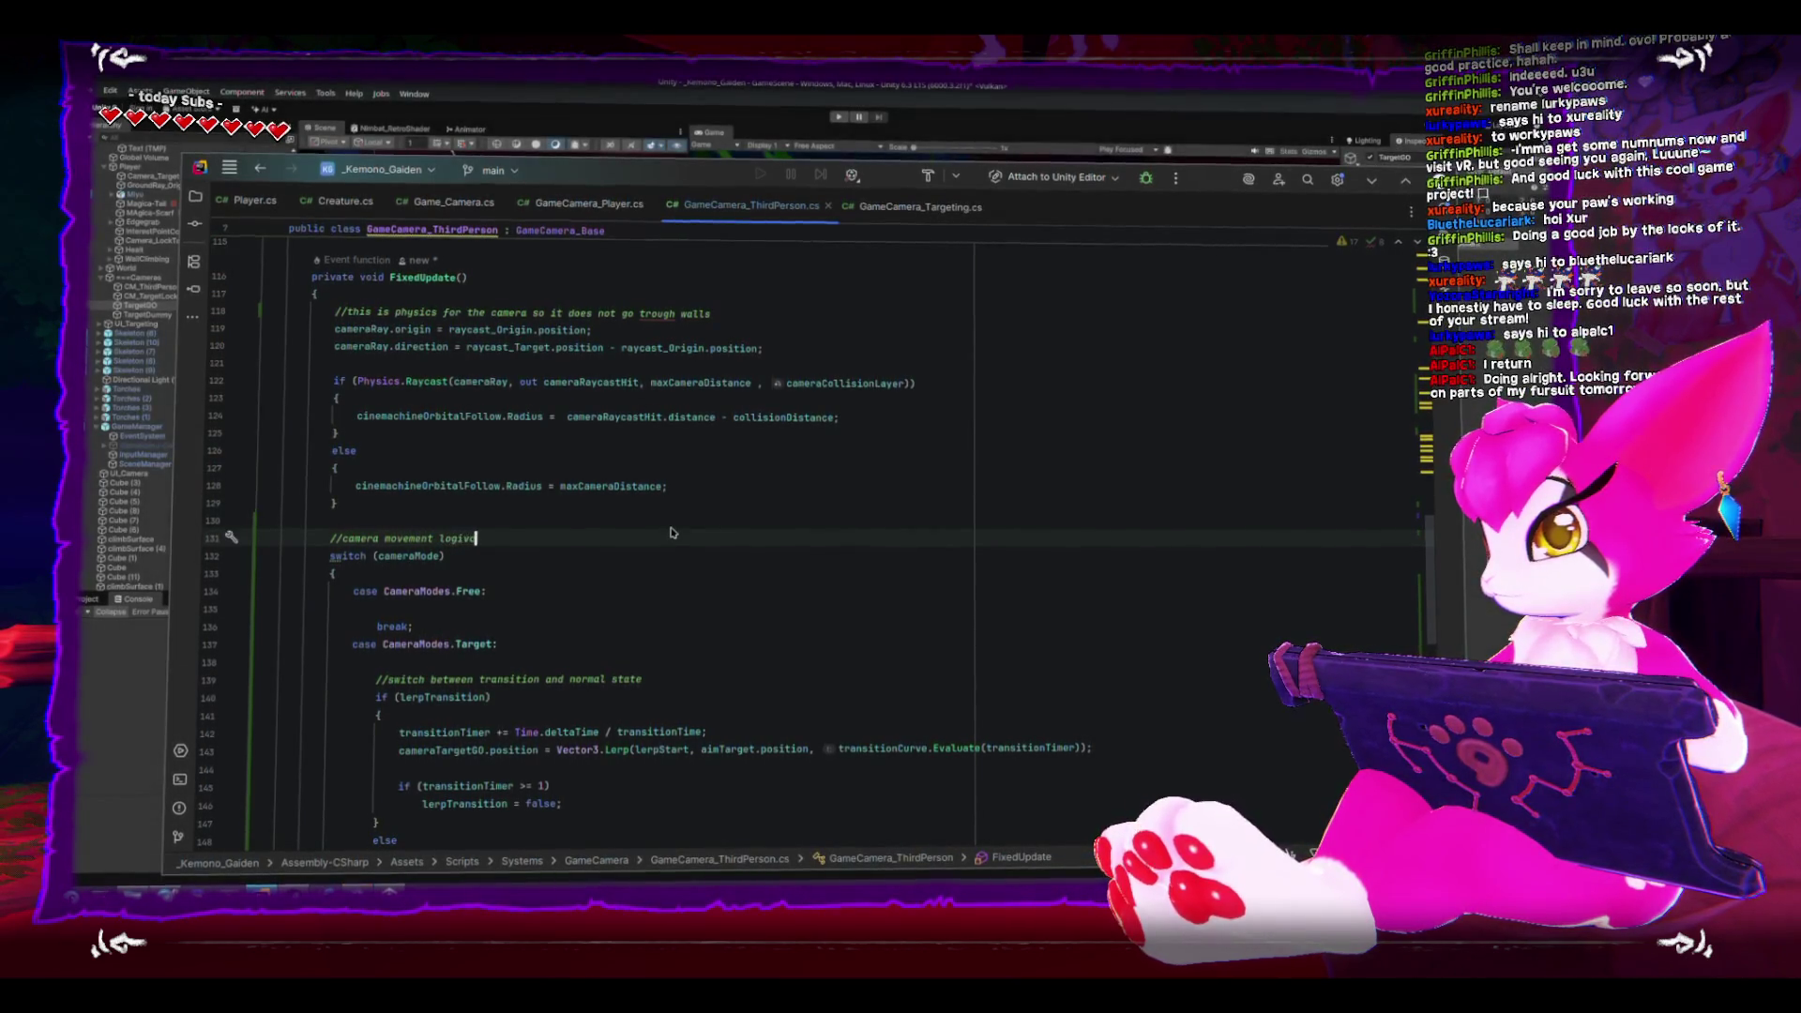
type(" goes here")
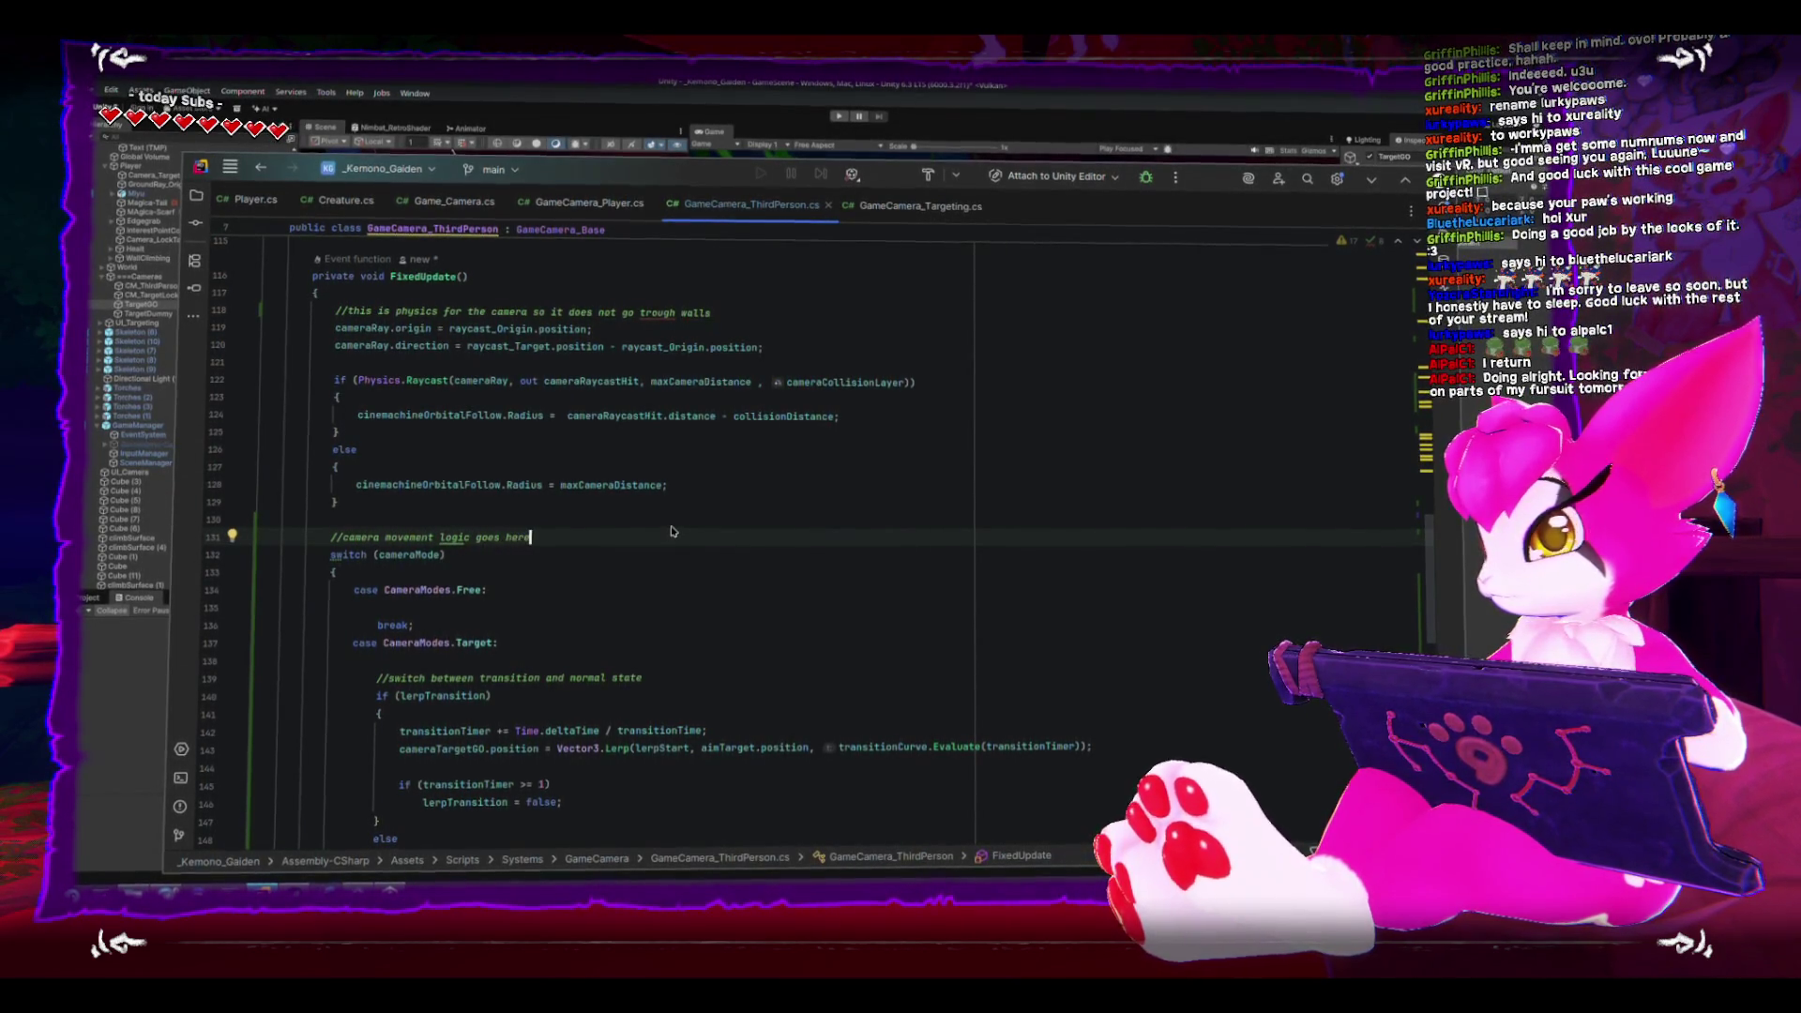
scroll(705, 558, "down", 2)
scroll(705, 558, "down", 3)
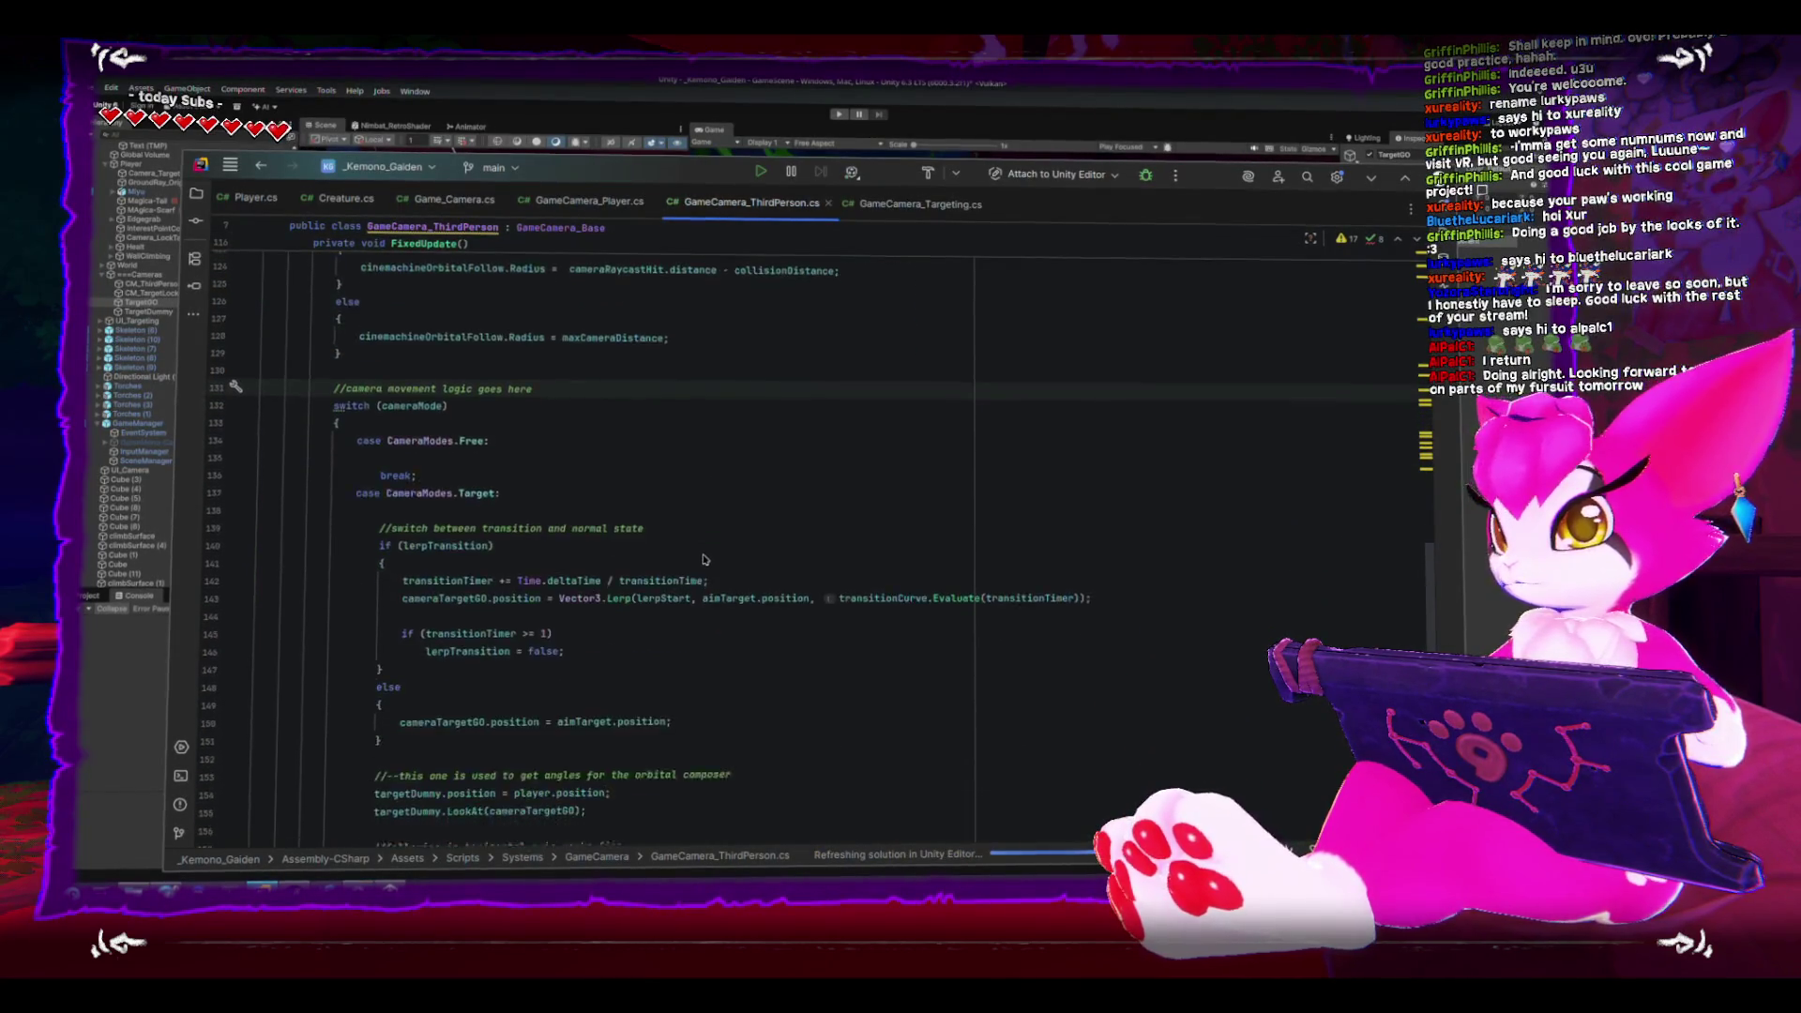
- Check where lerpTransition and transitionTimer are used in the Target case, then go back to Unity
left_click(488, 476)
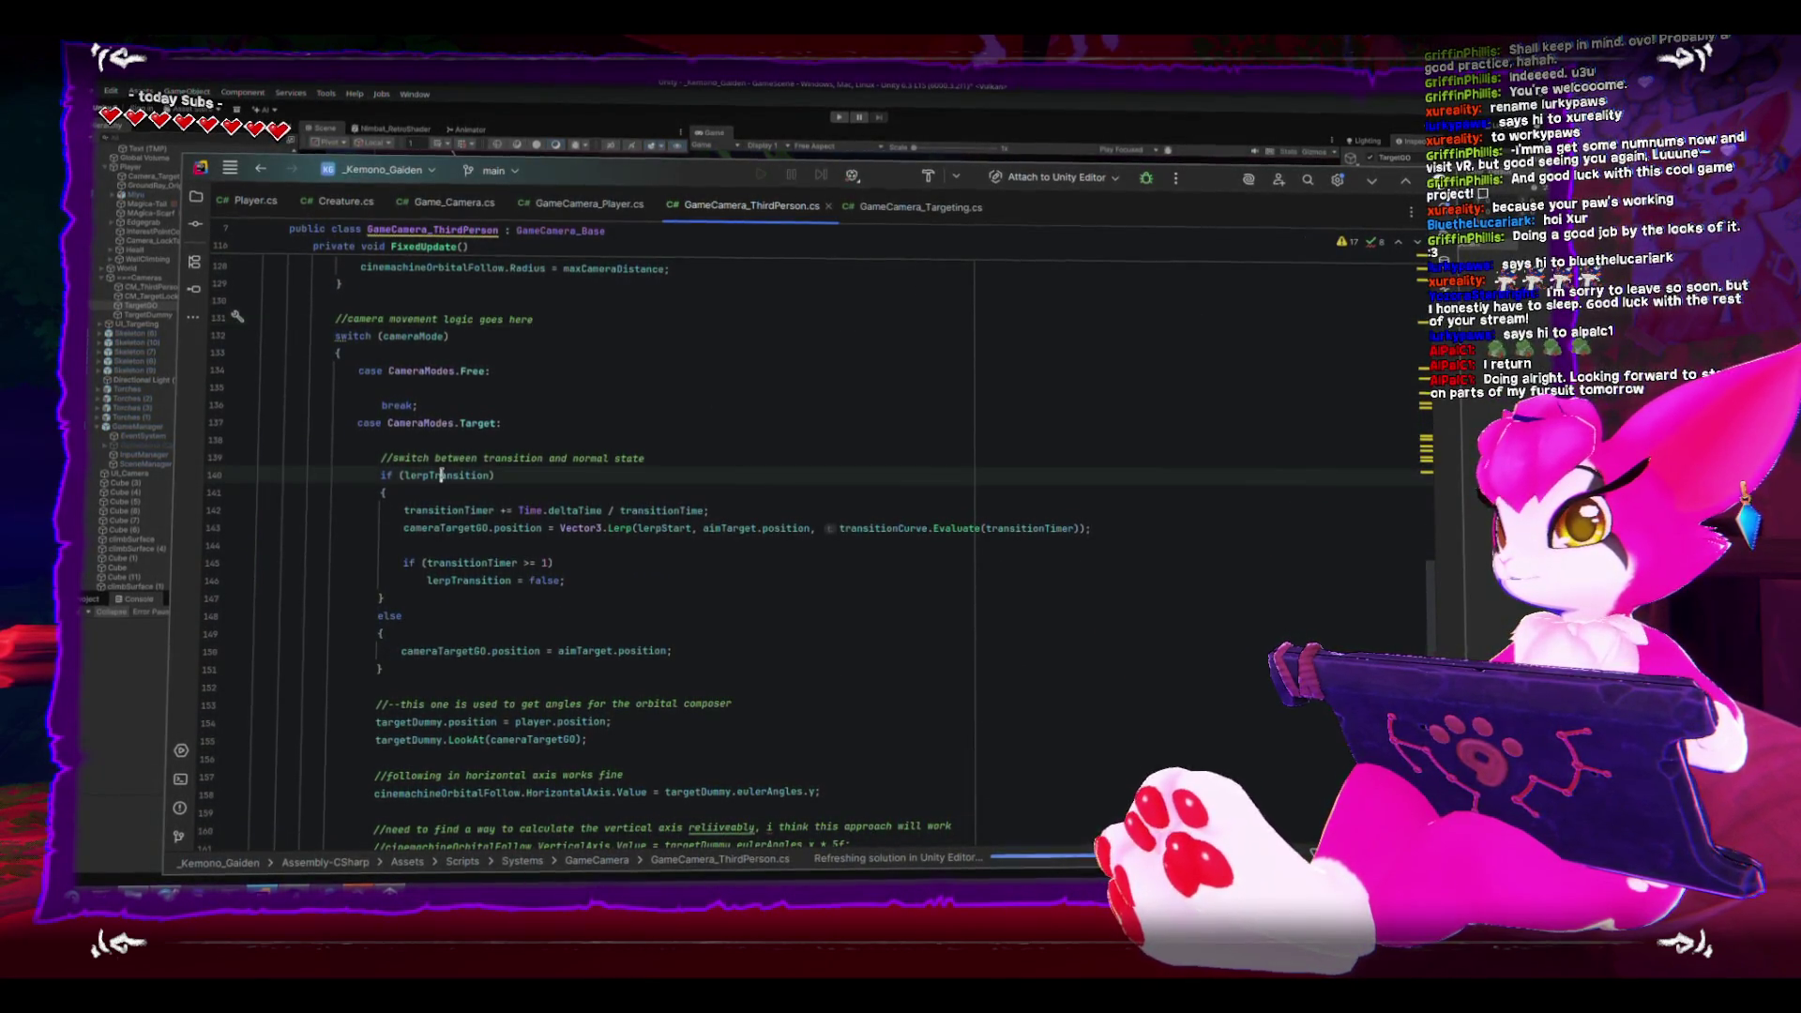
scroll(523, 509, "up", 2)
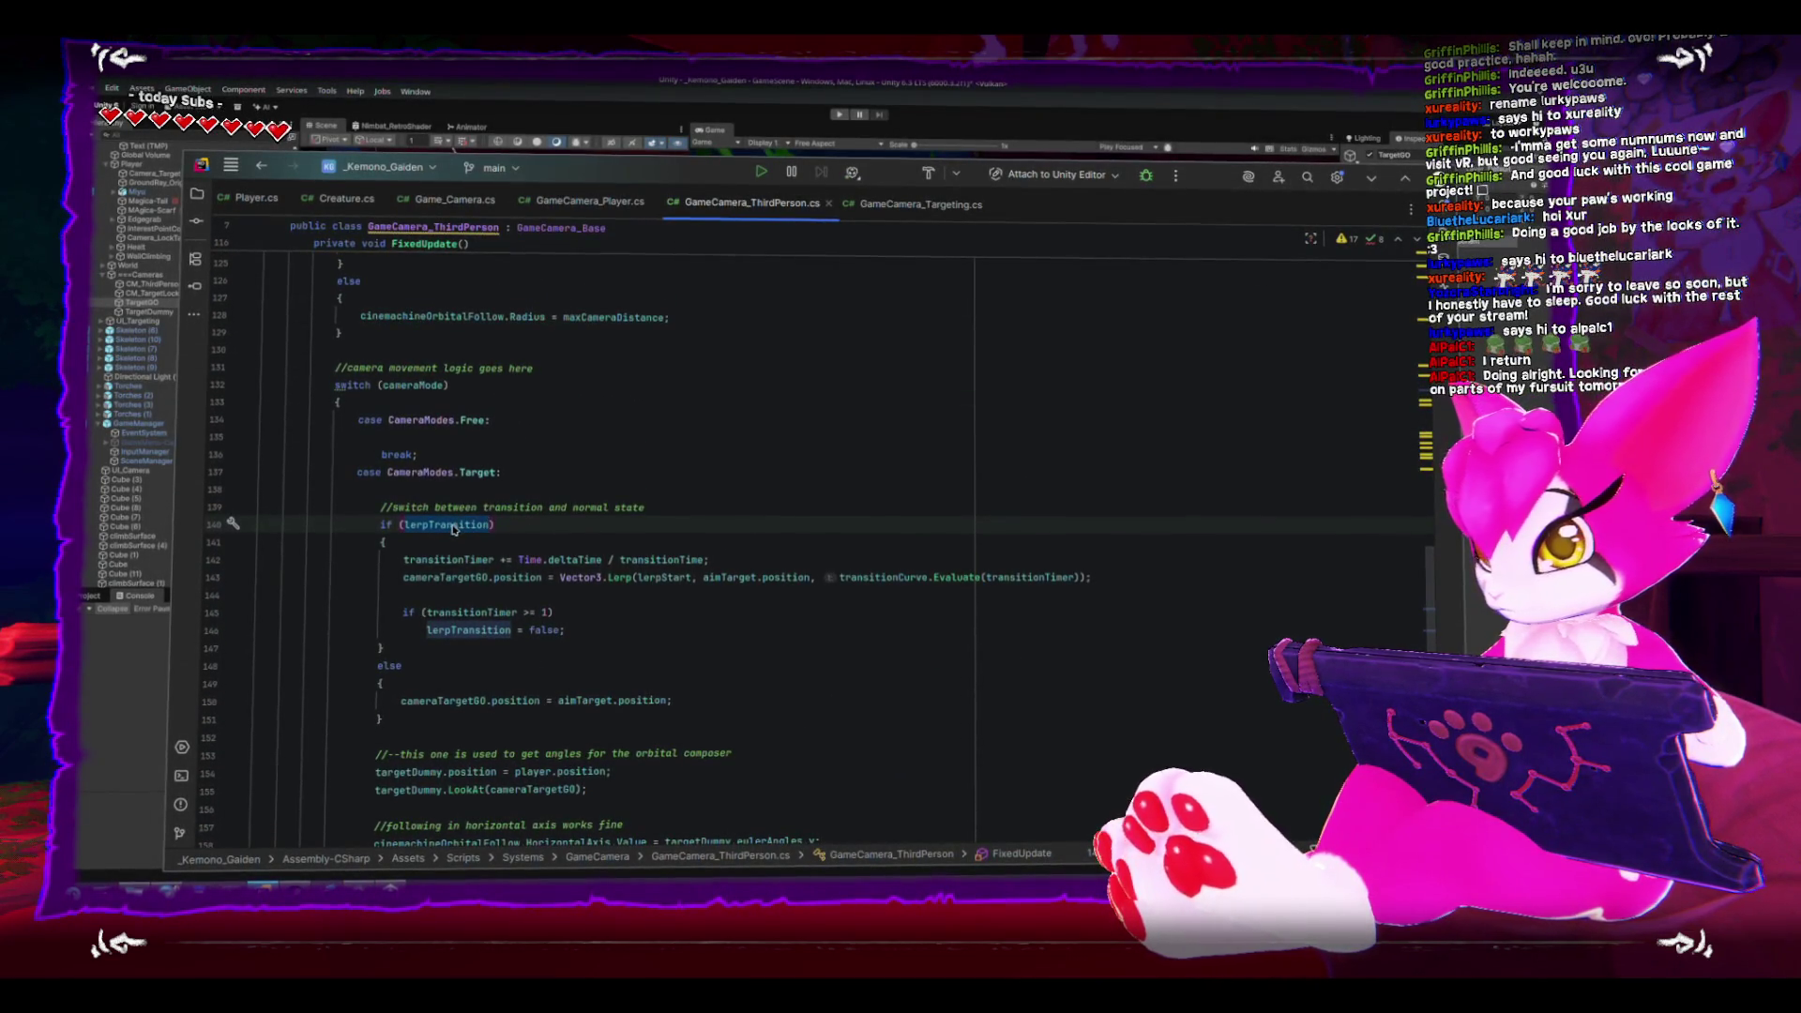
double_click(442, 563)
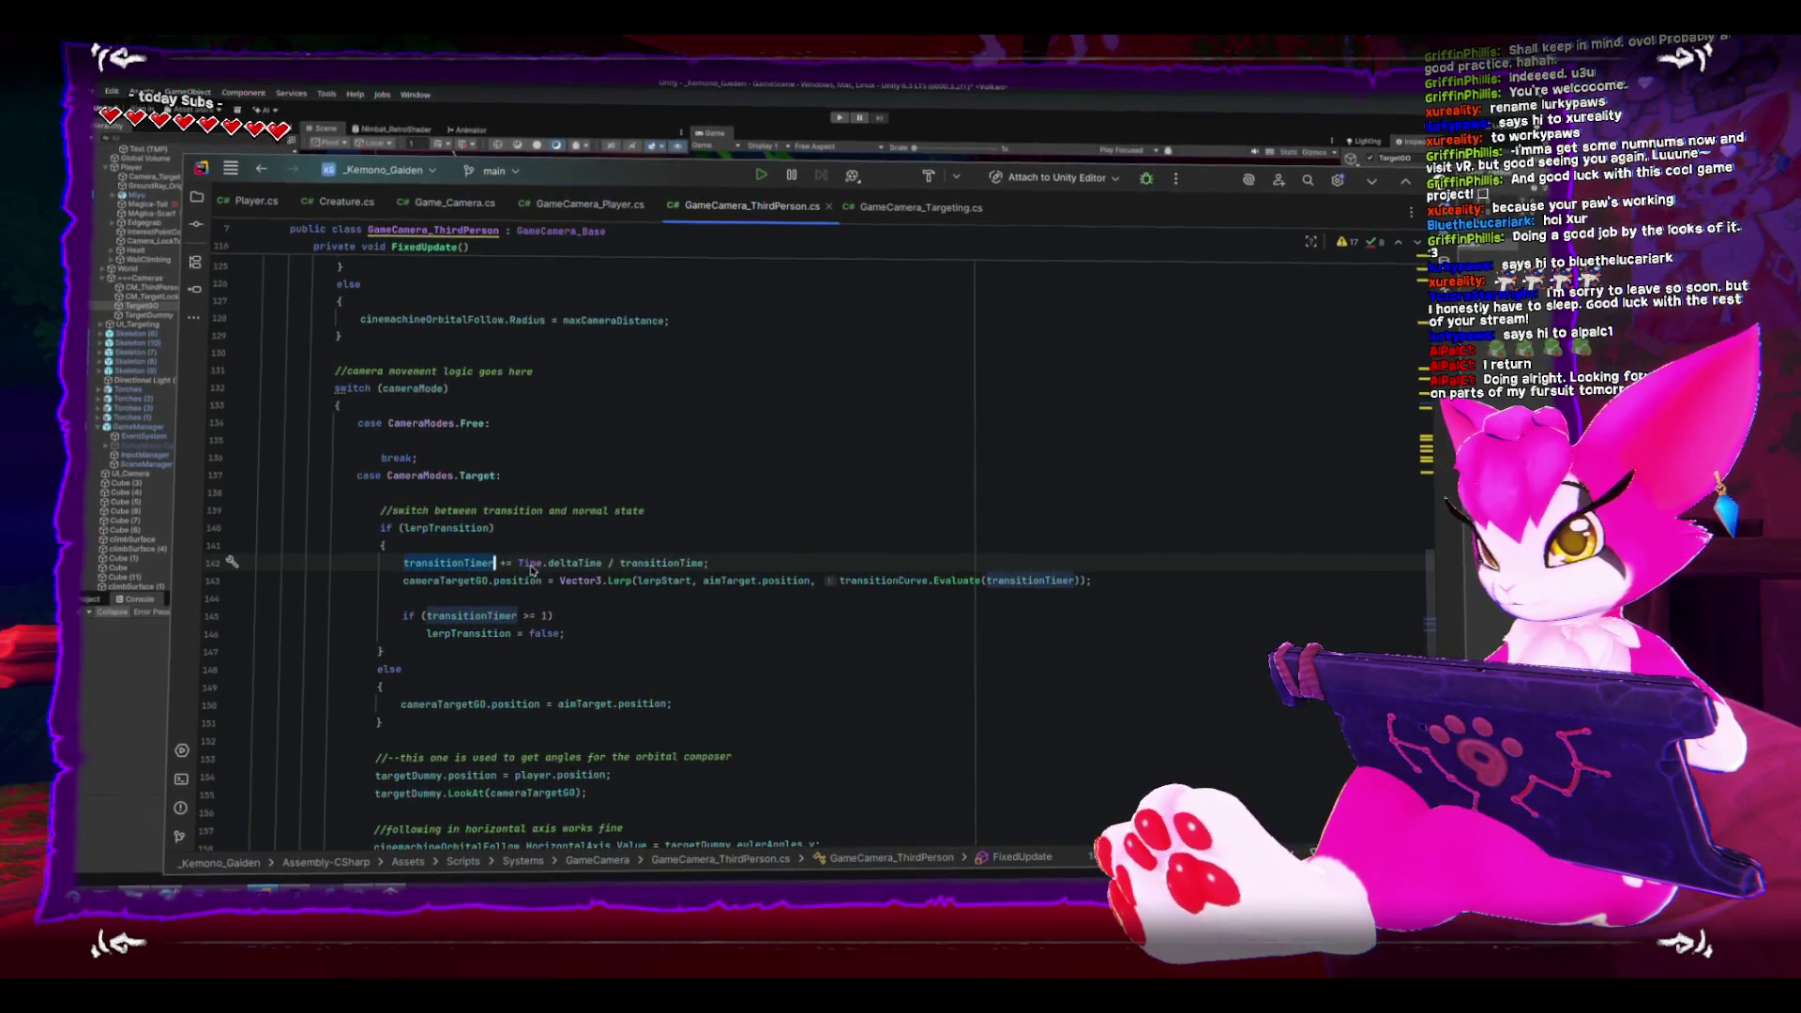
key("alt+Tab")
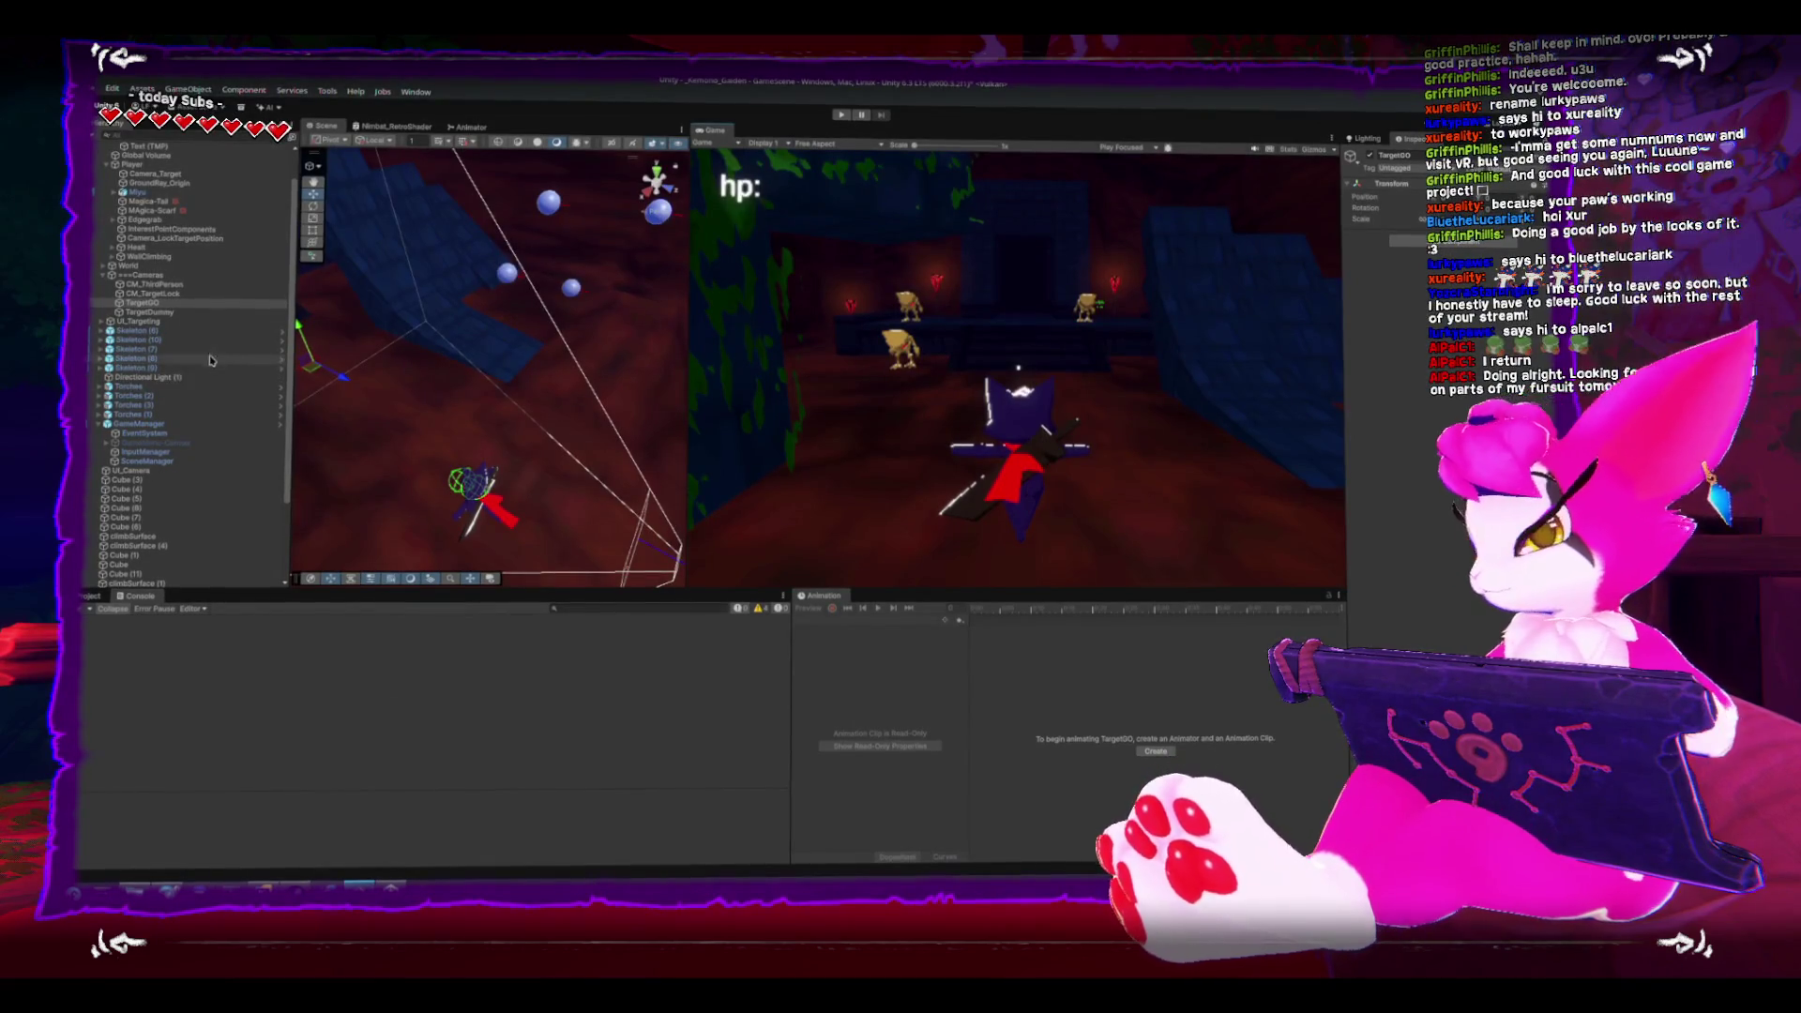
- View CM_ThirdPerson's Transition Curve in the Curve editor, then close it
left_click(171, 287)
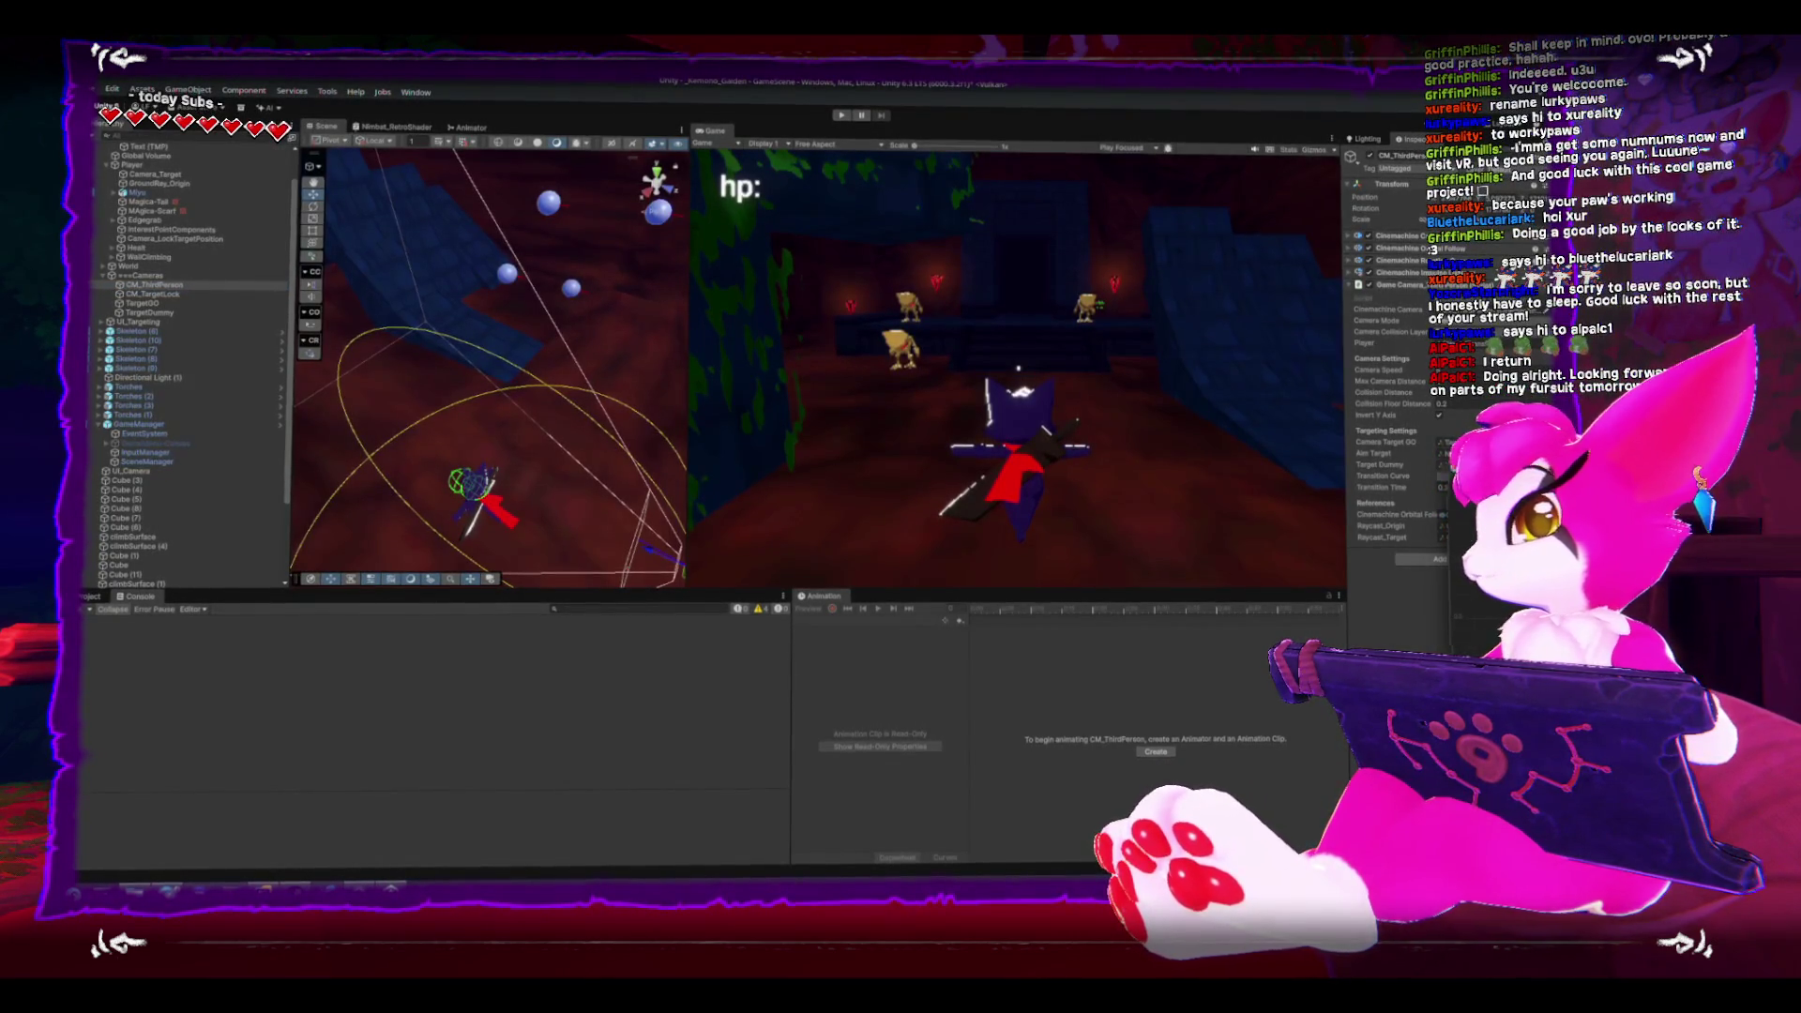
left_click(1450, 476)
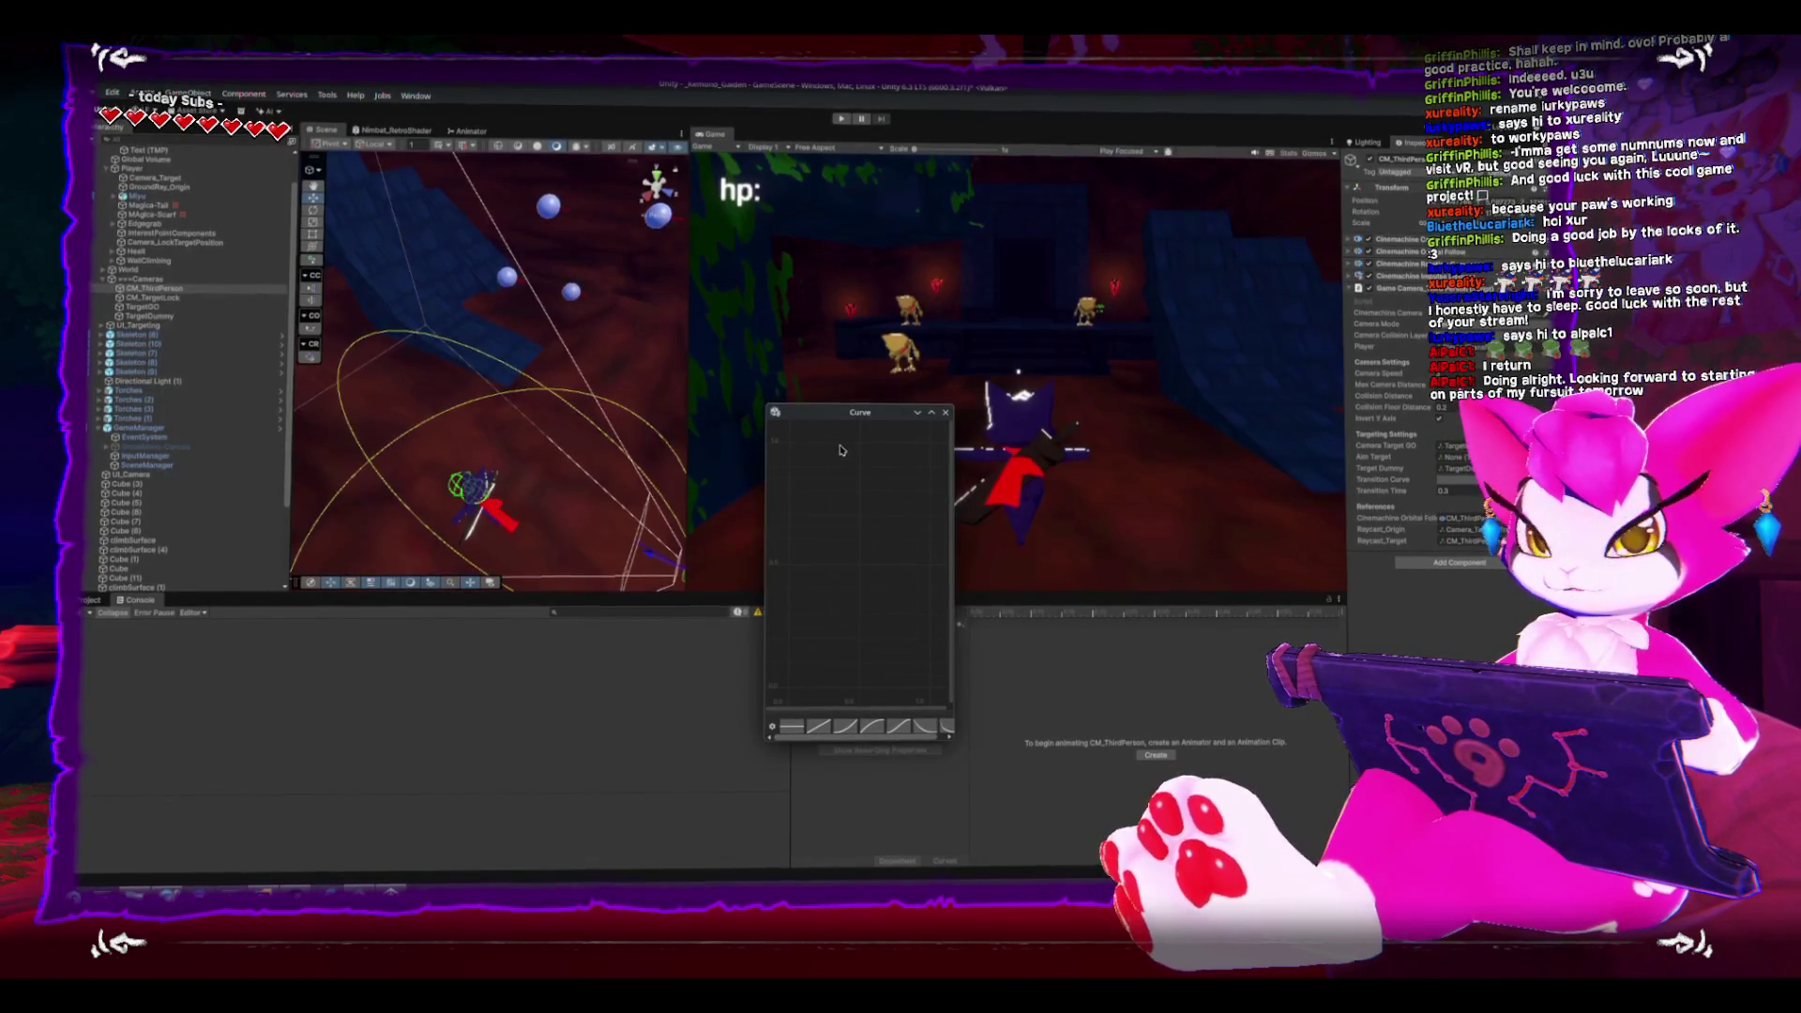
left_click_drag(954, 418, 978, 278)
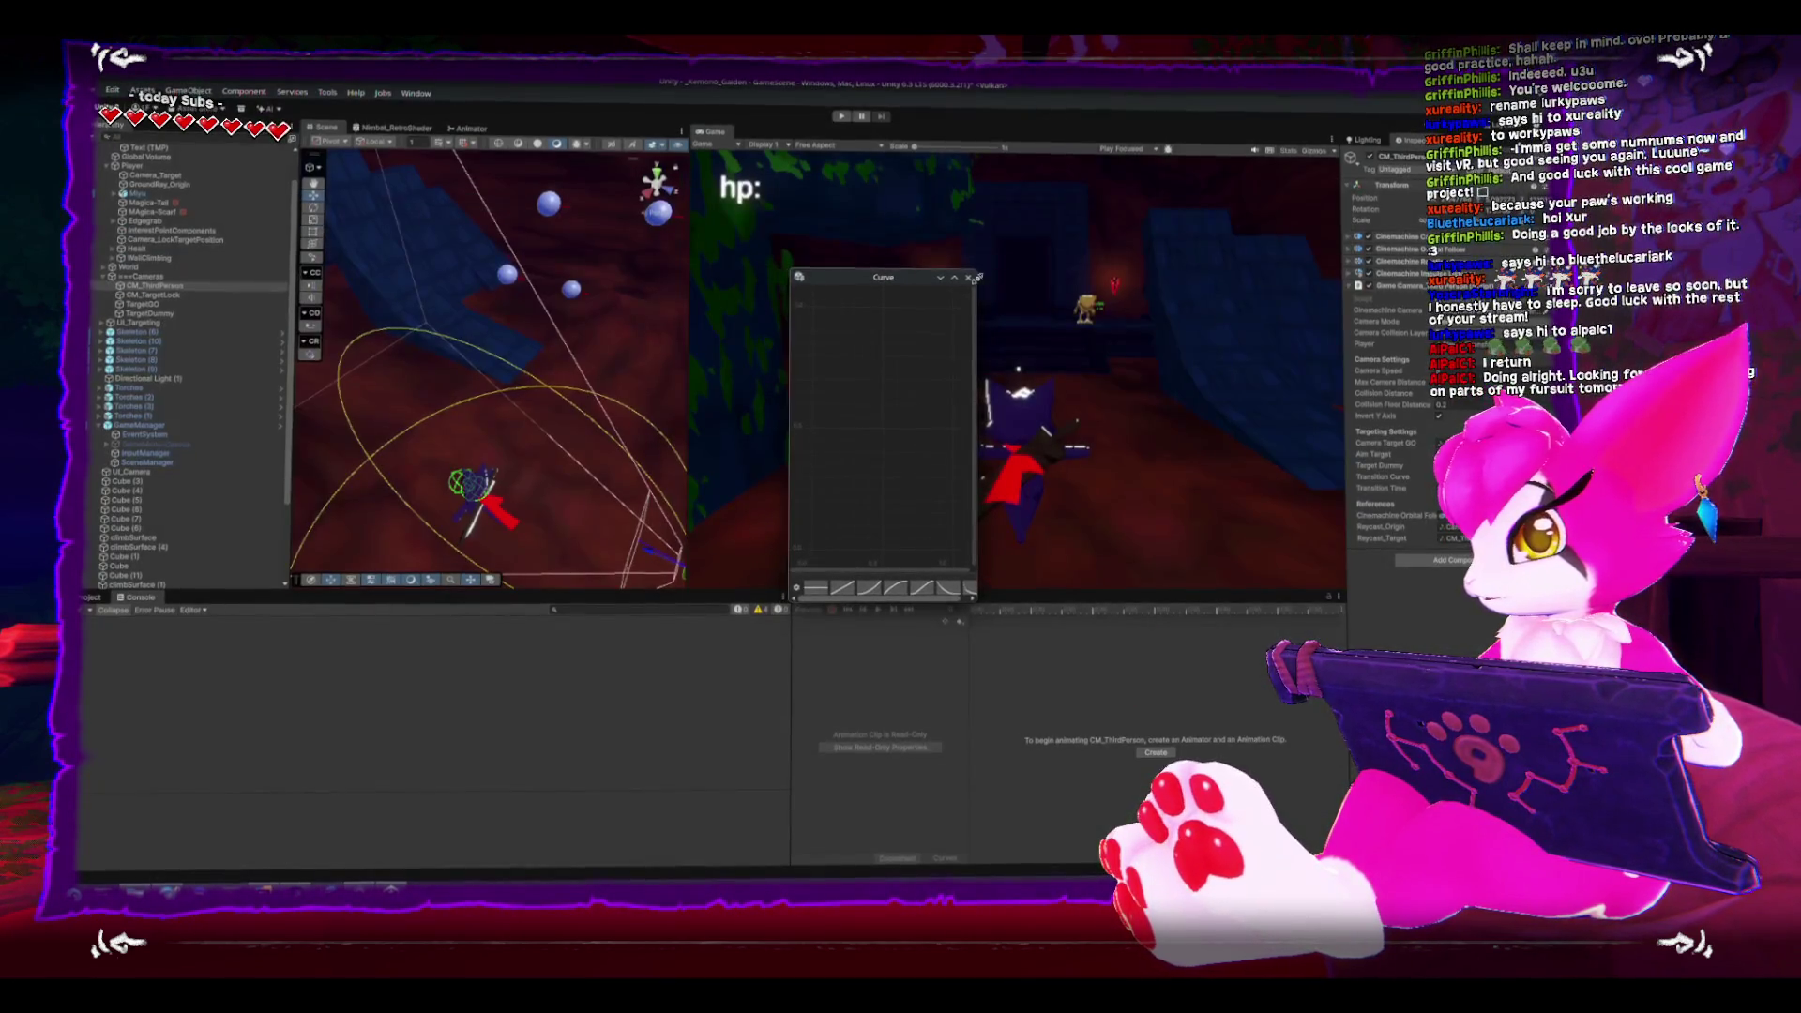
left_click(972, 278)
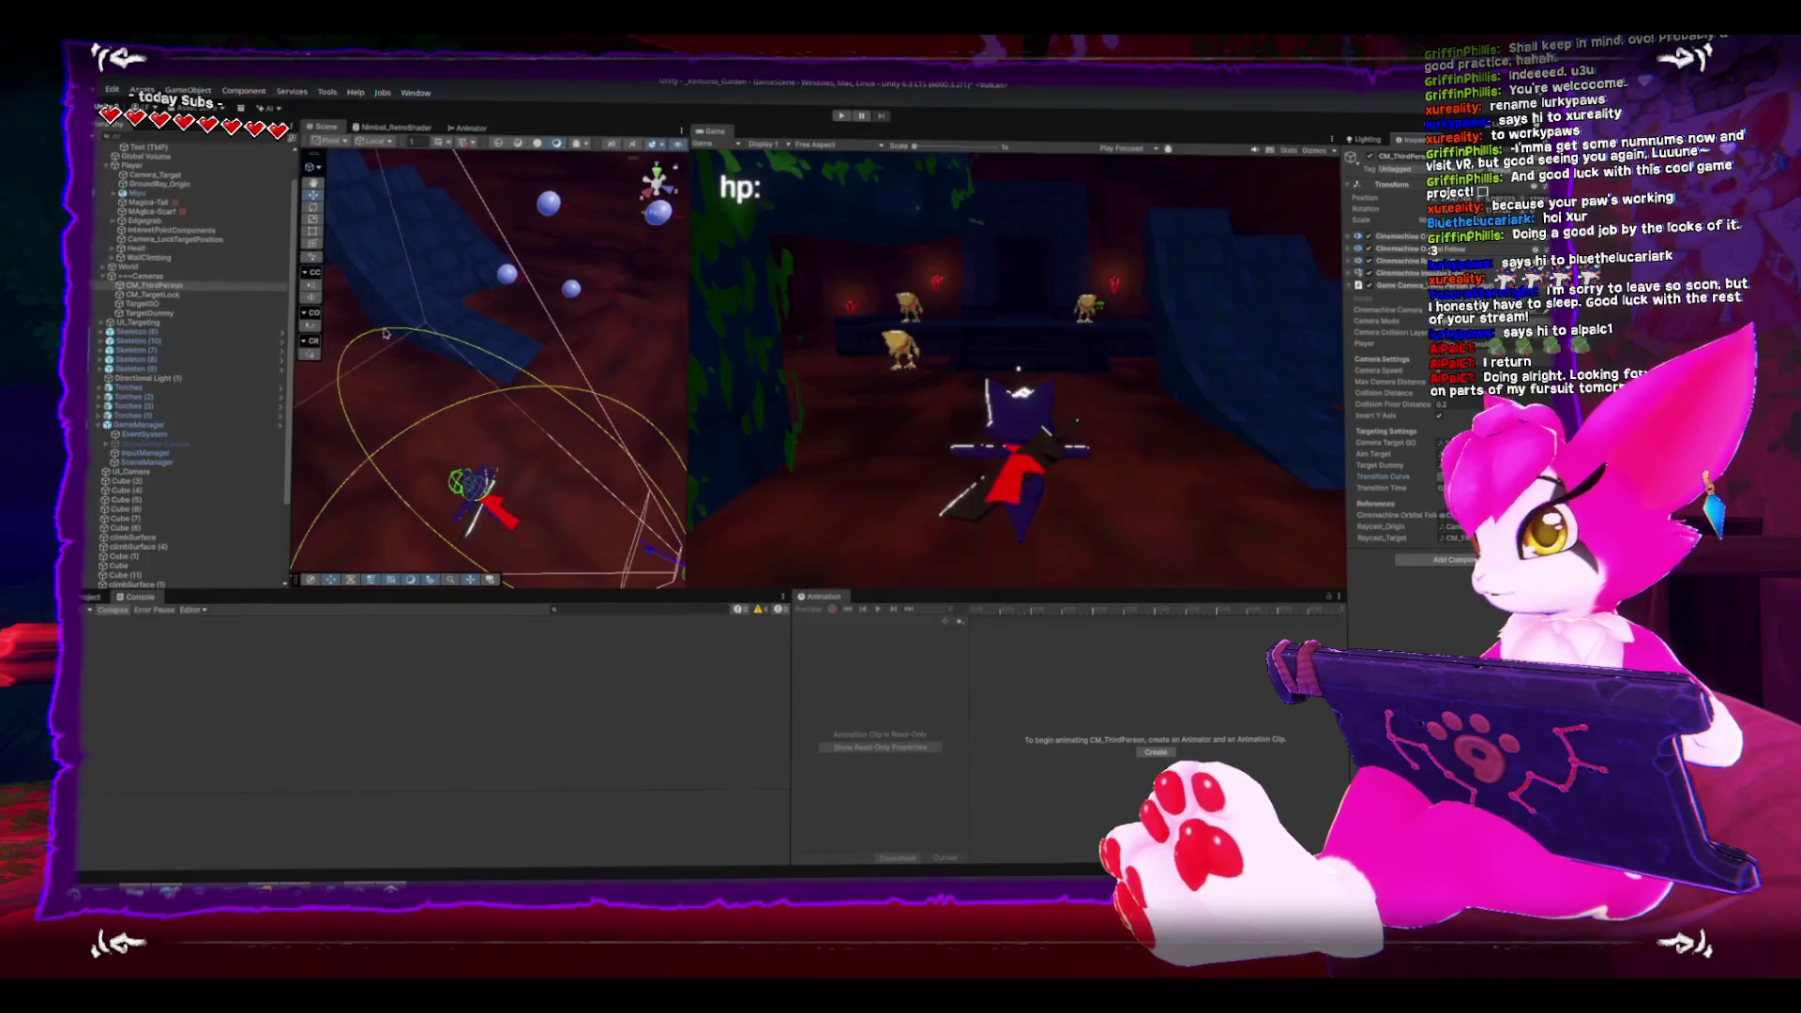
- Compare the CM_TargetLock and CM_ThirdPerson inspector settings, then return to the script in Rider
left_click(159, 296)
left_click(1352, 368)
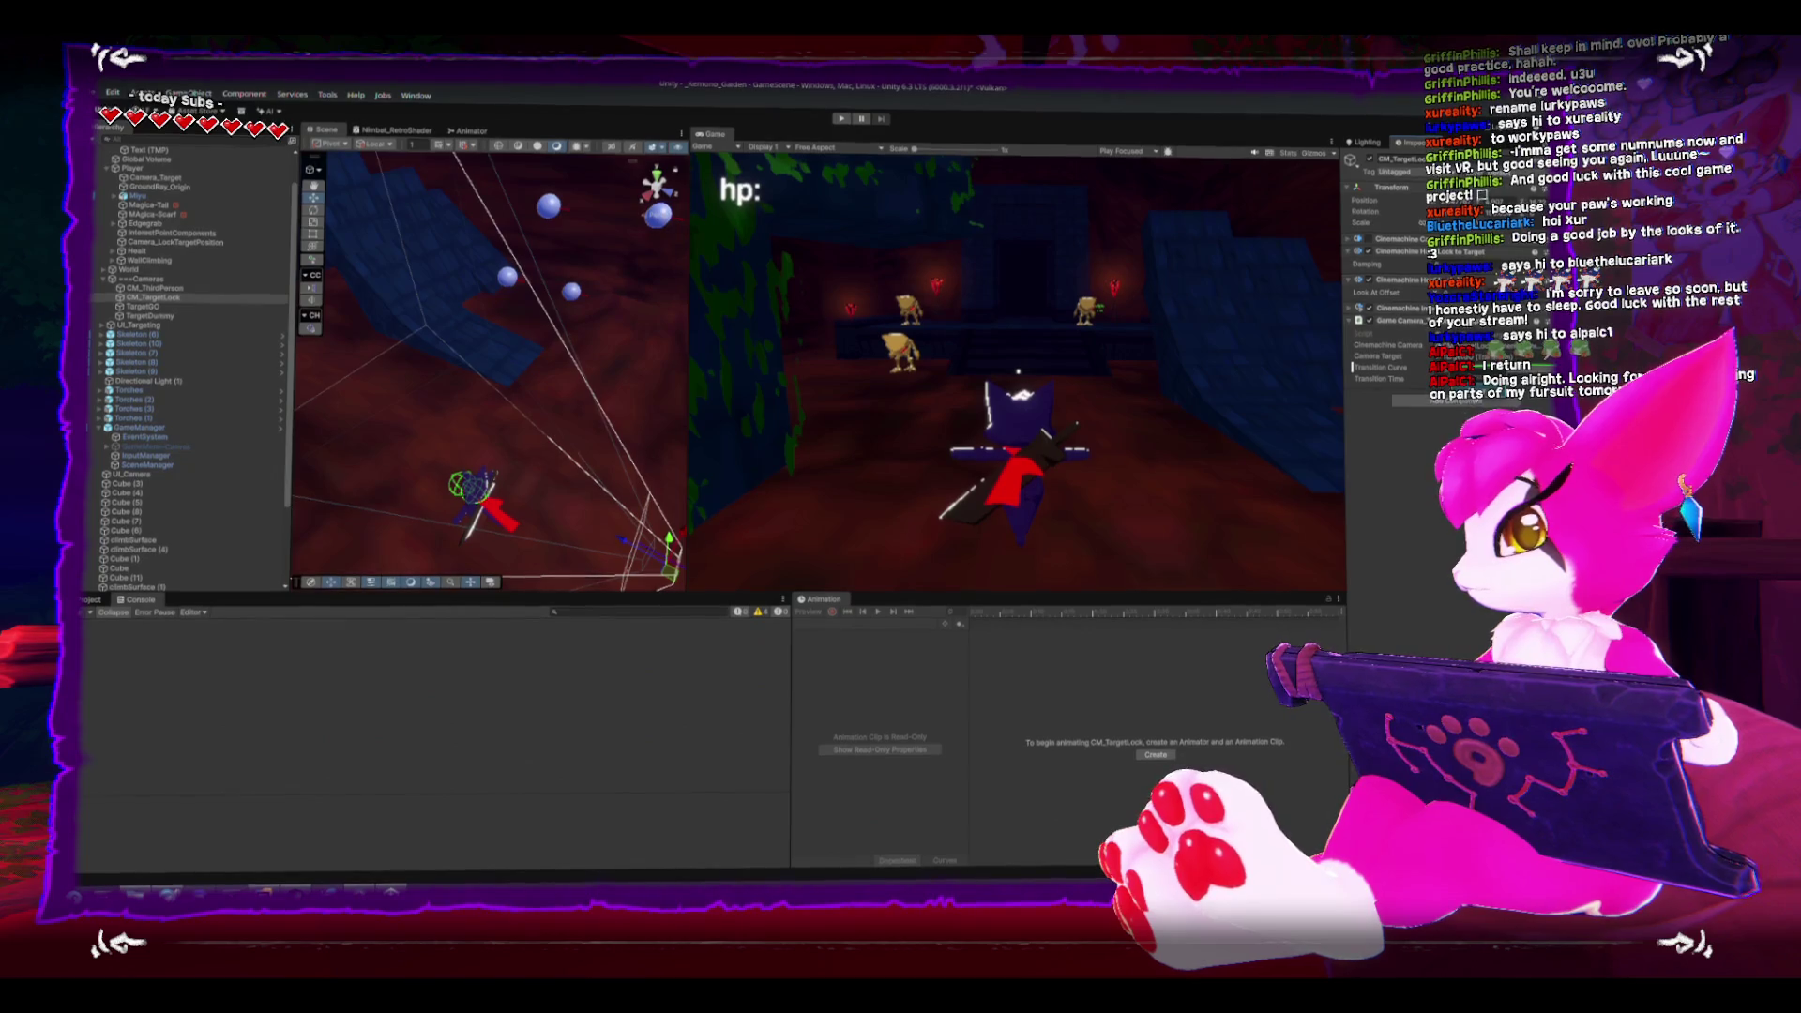
left_click(222, 287)
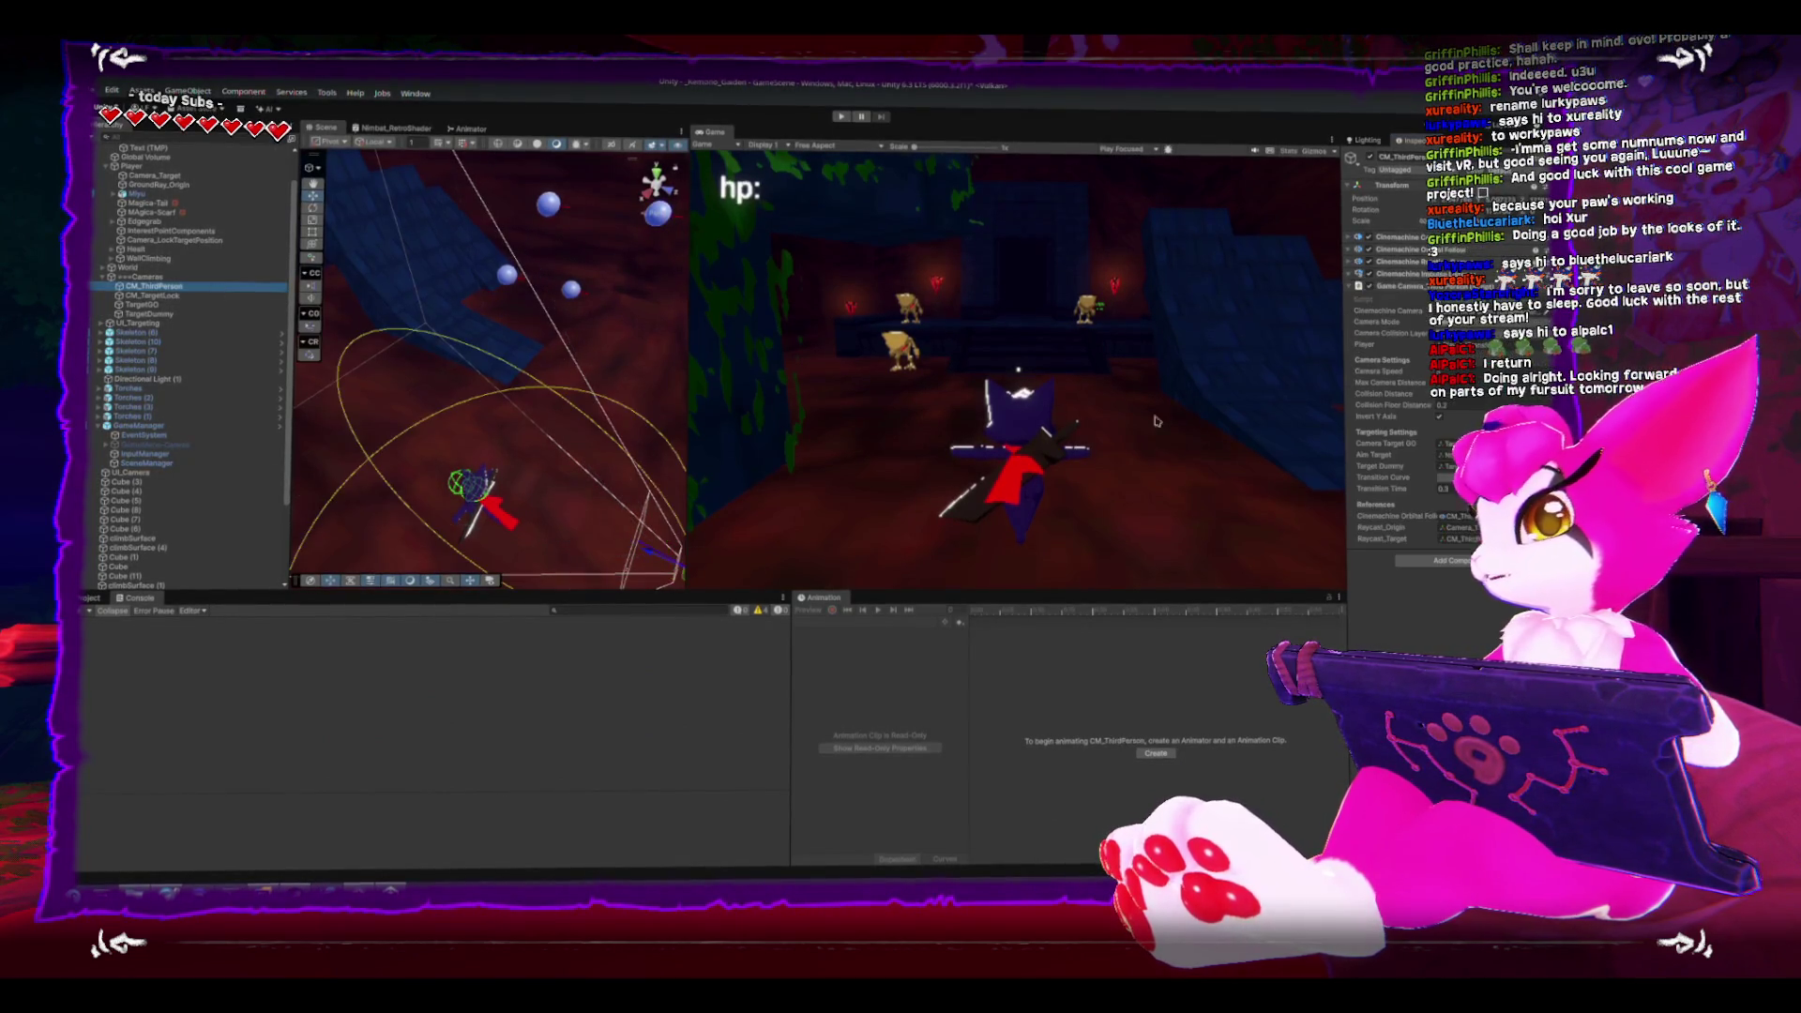
left_click(1354, 478)
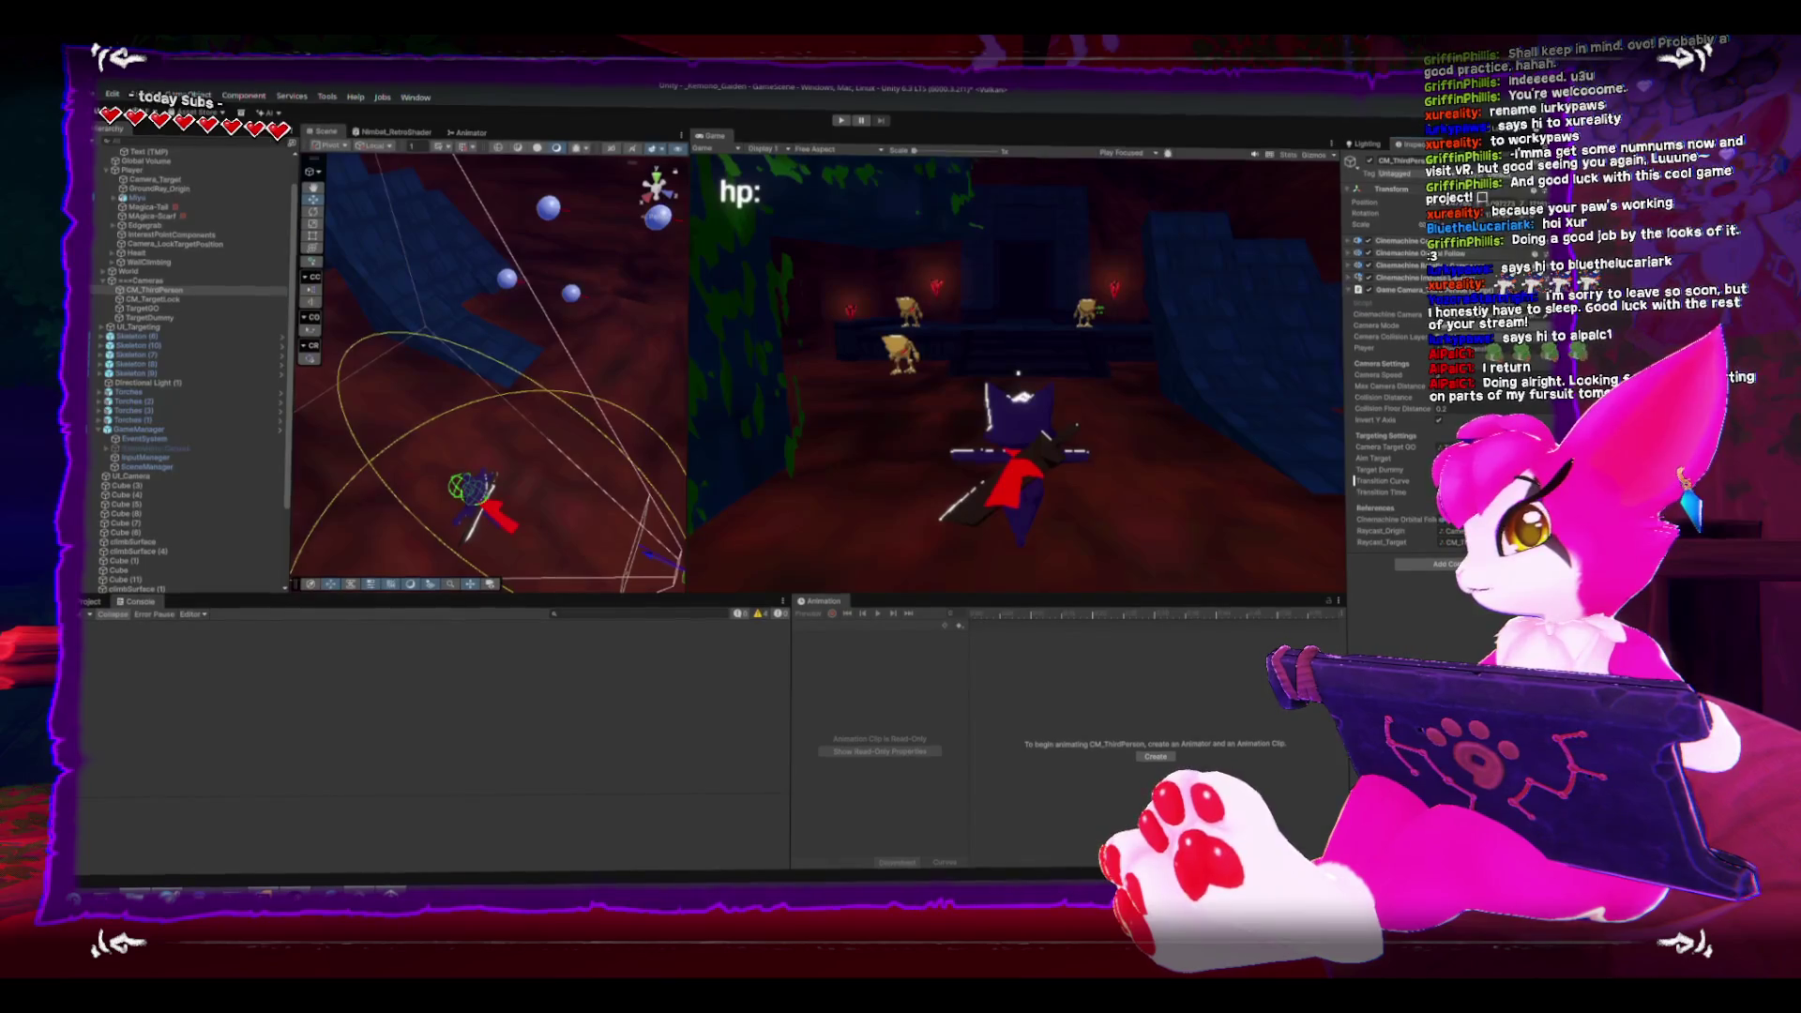
left_click(175, 297)
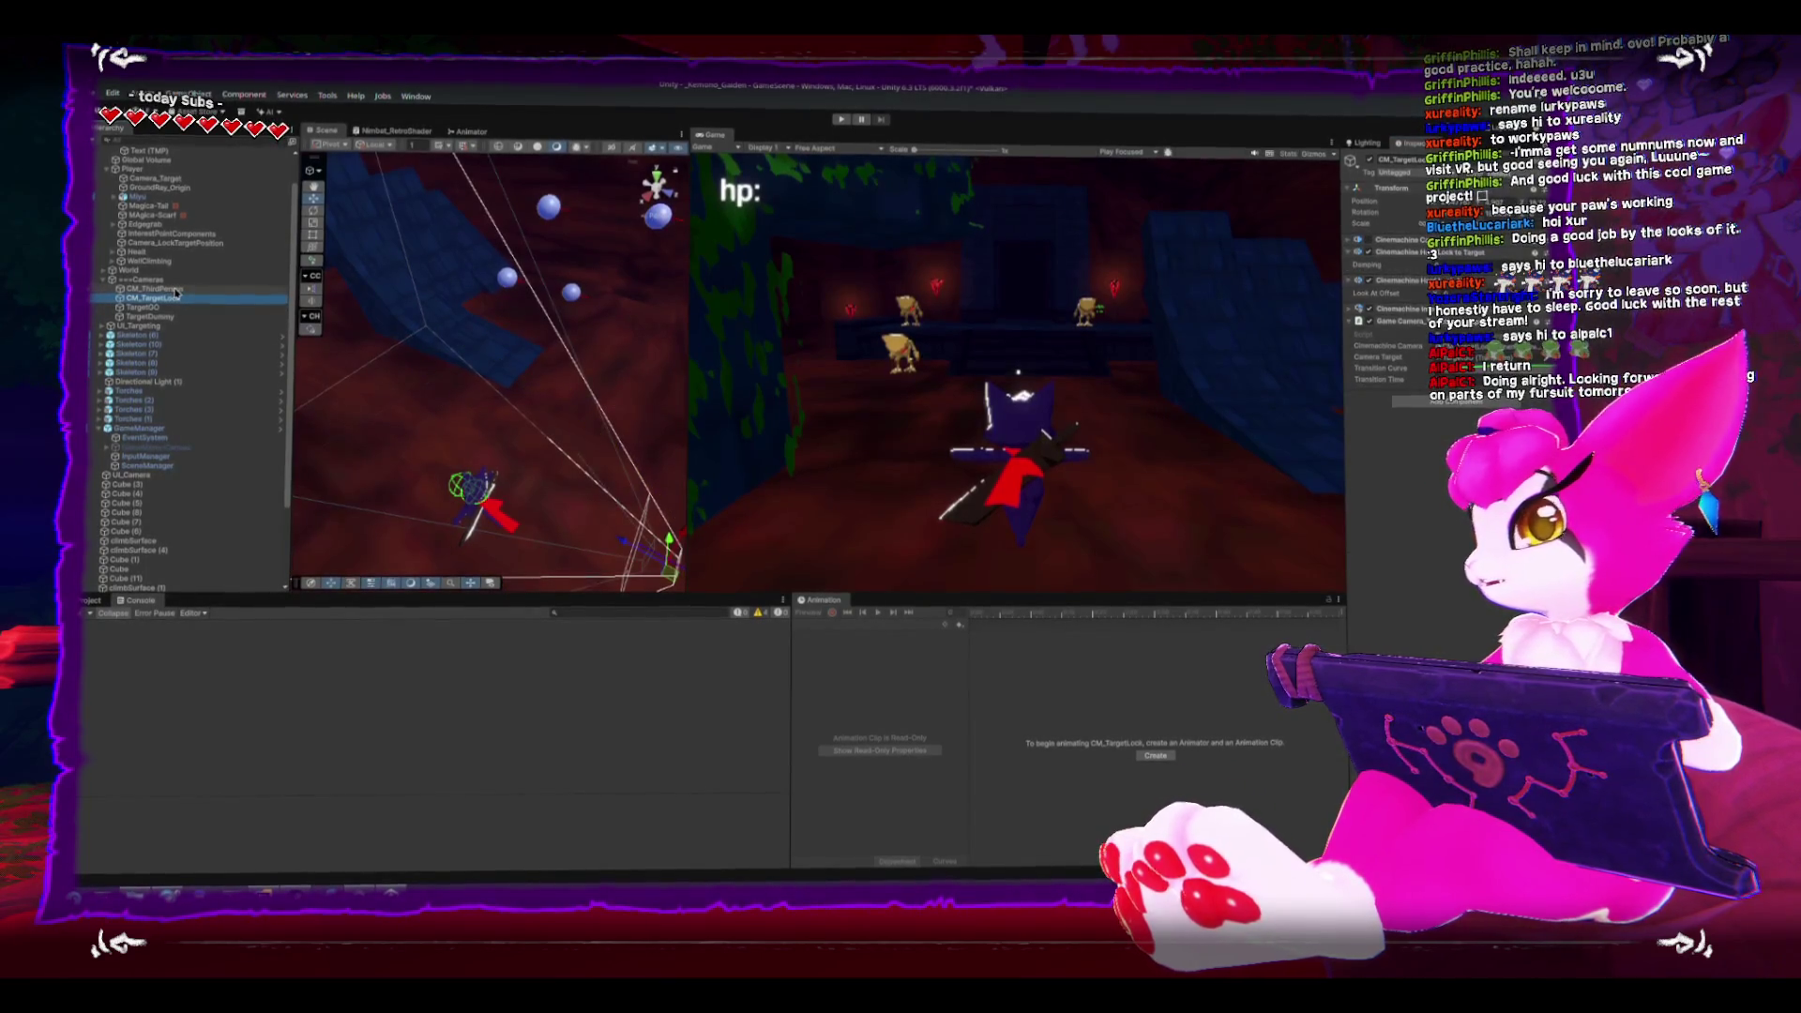
left_click(176, 288)
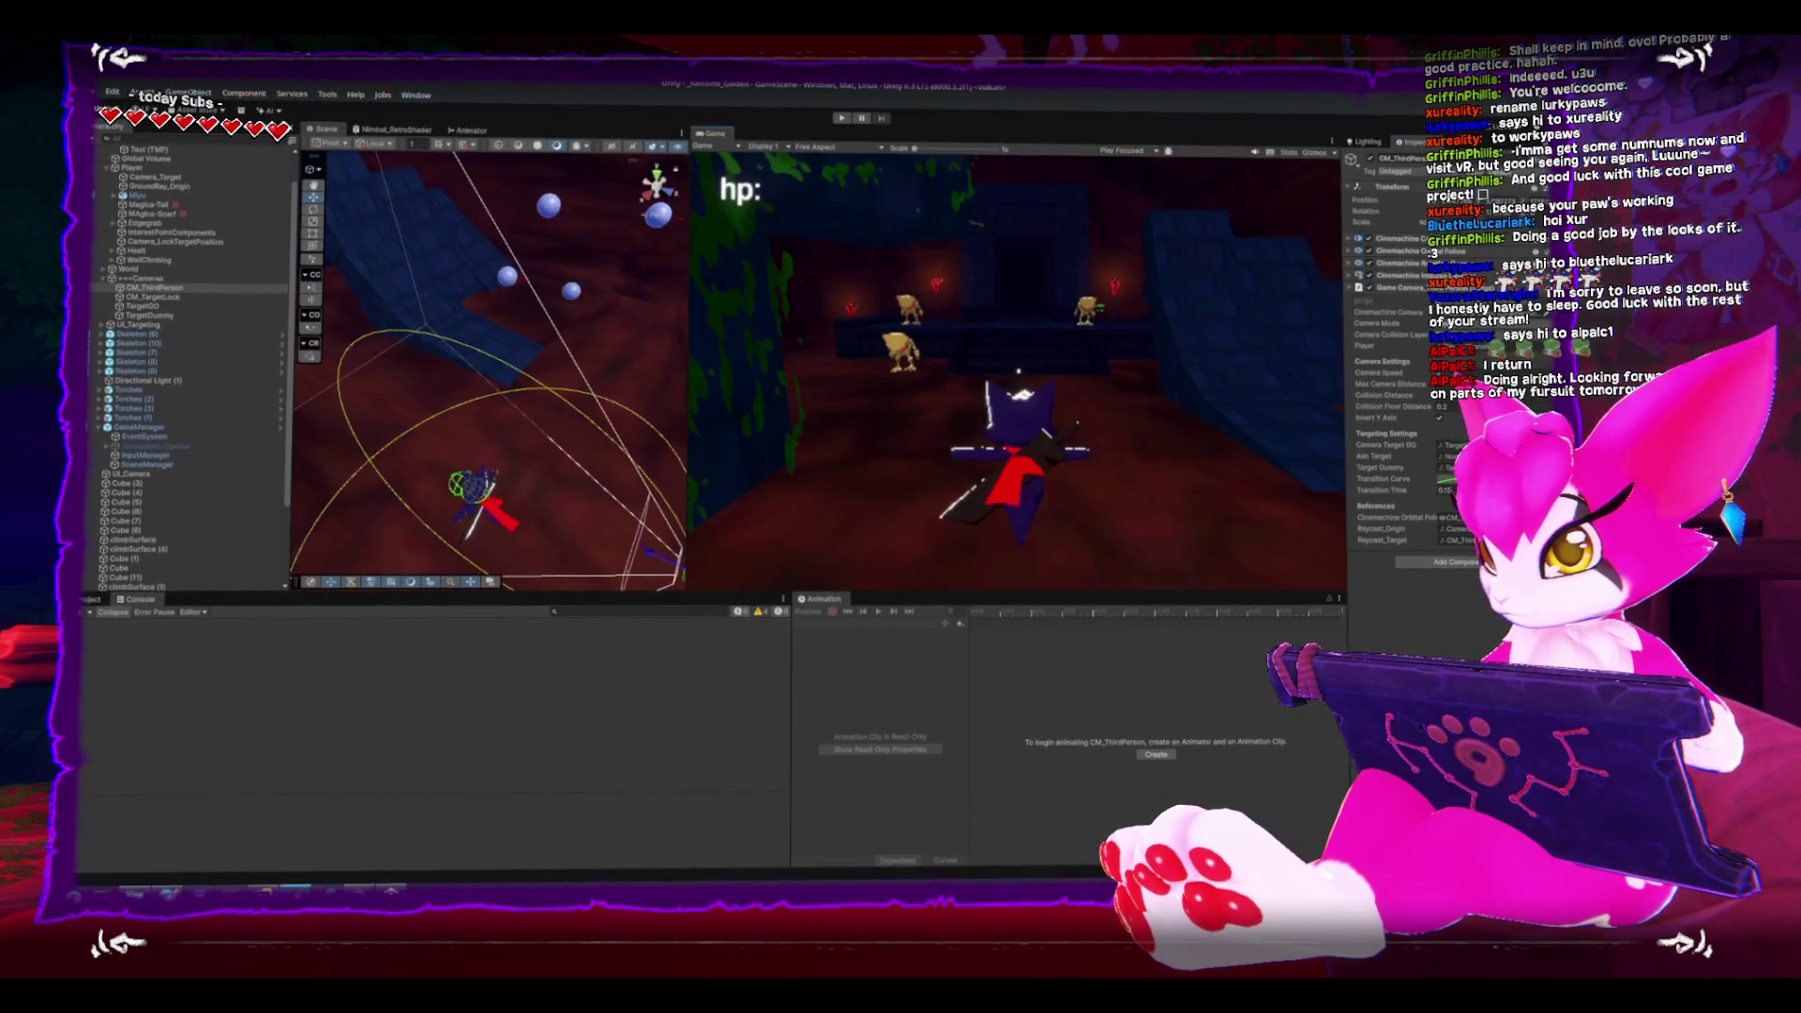
left_click(261, 889)
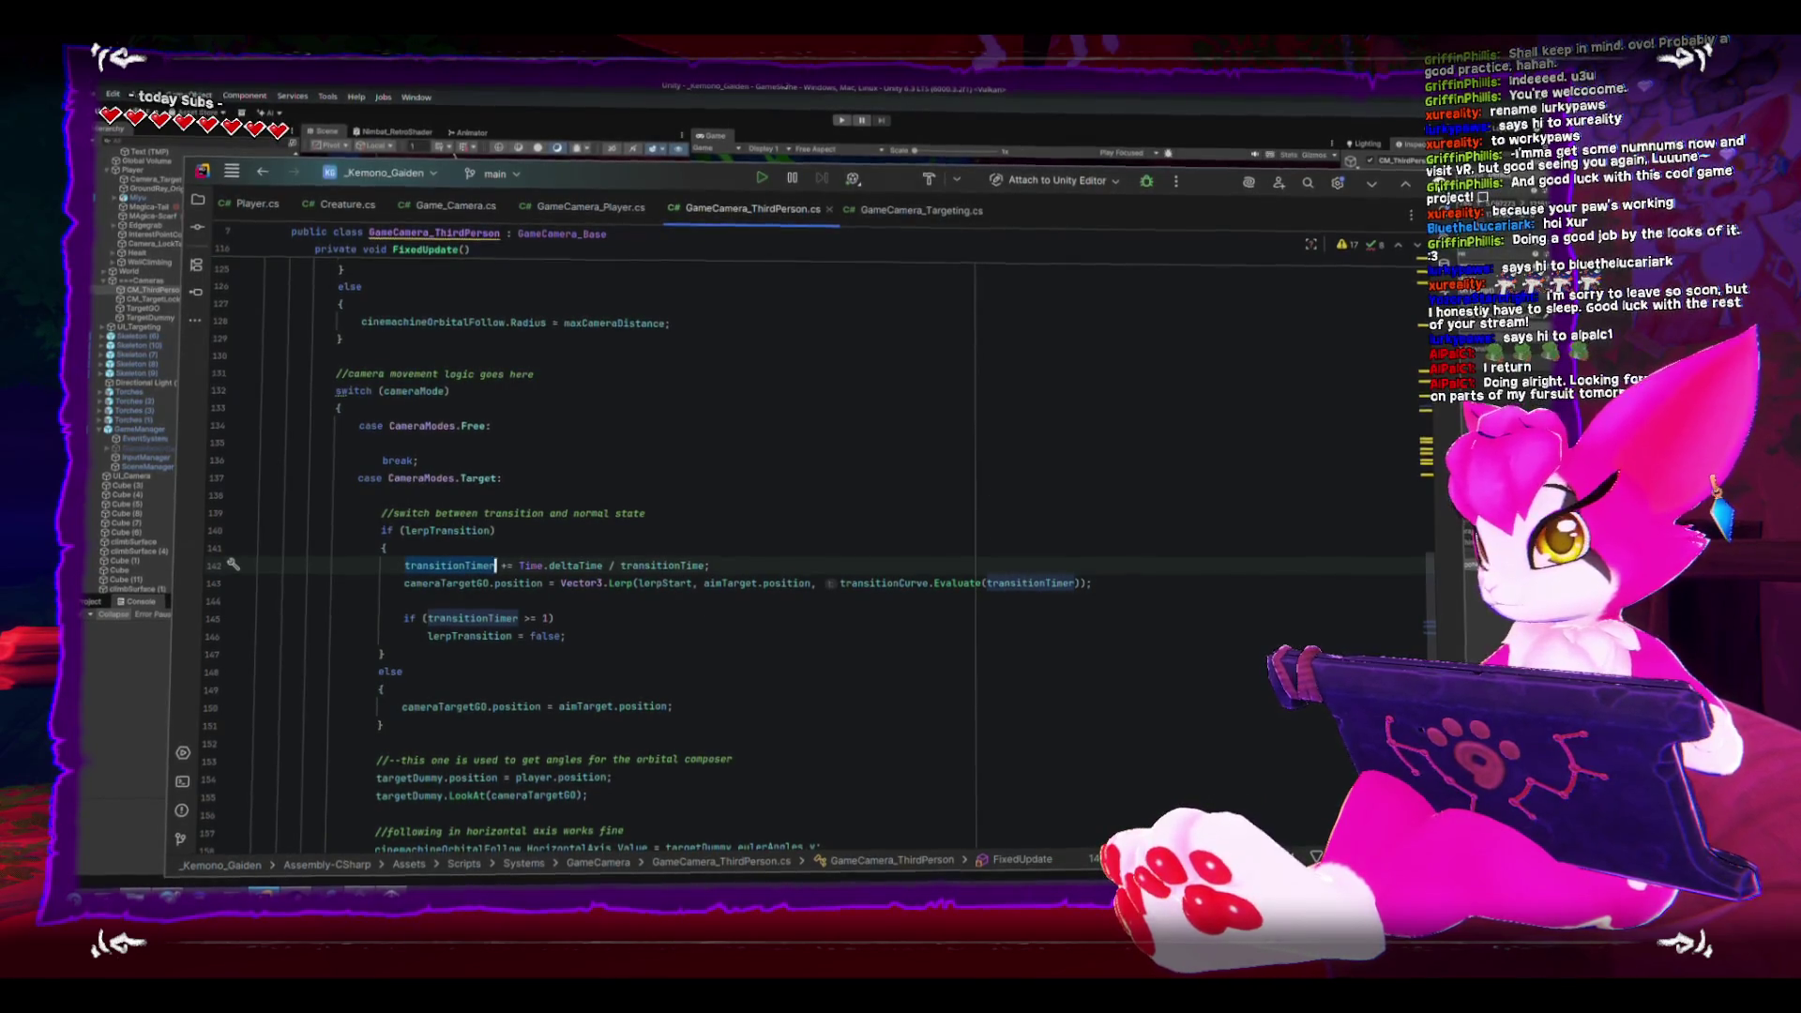
- Bring the Unity Editor to the front and start play mode to test the camera code
left_click(812, 133)
left_click(839, 121)
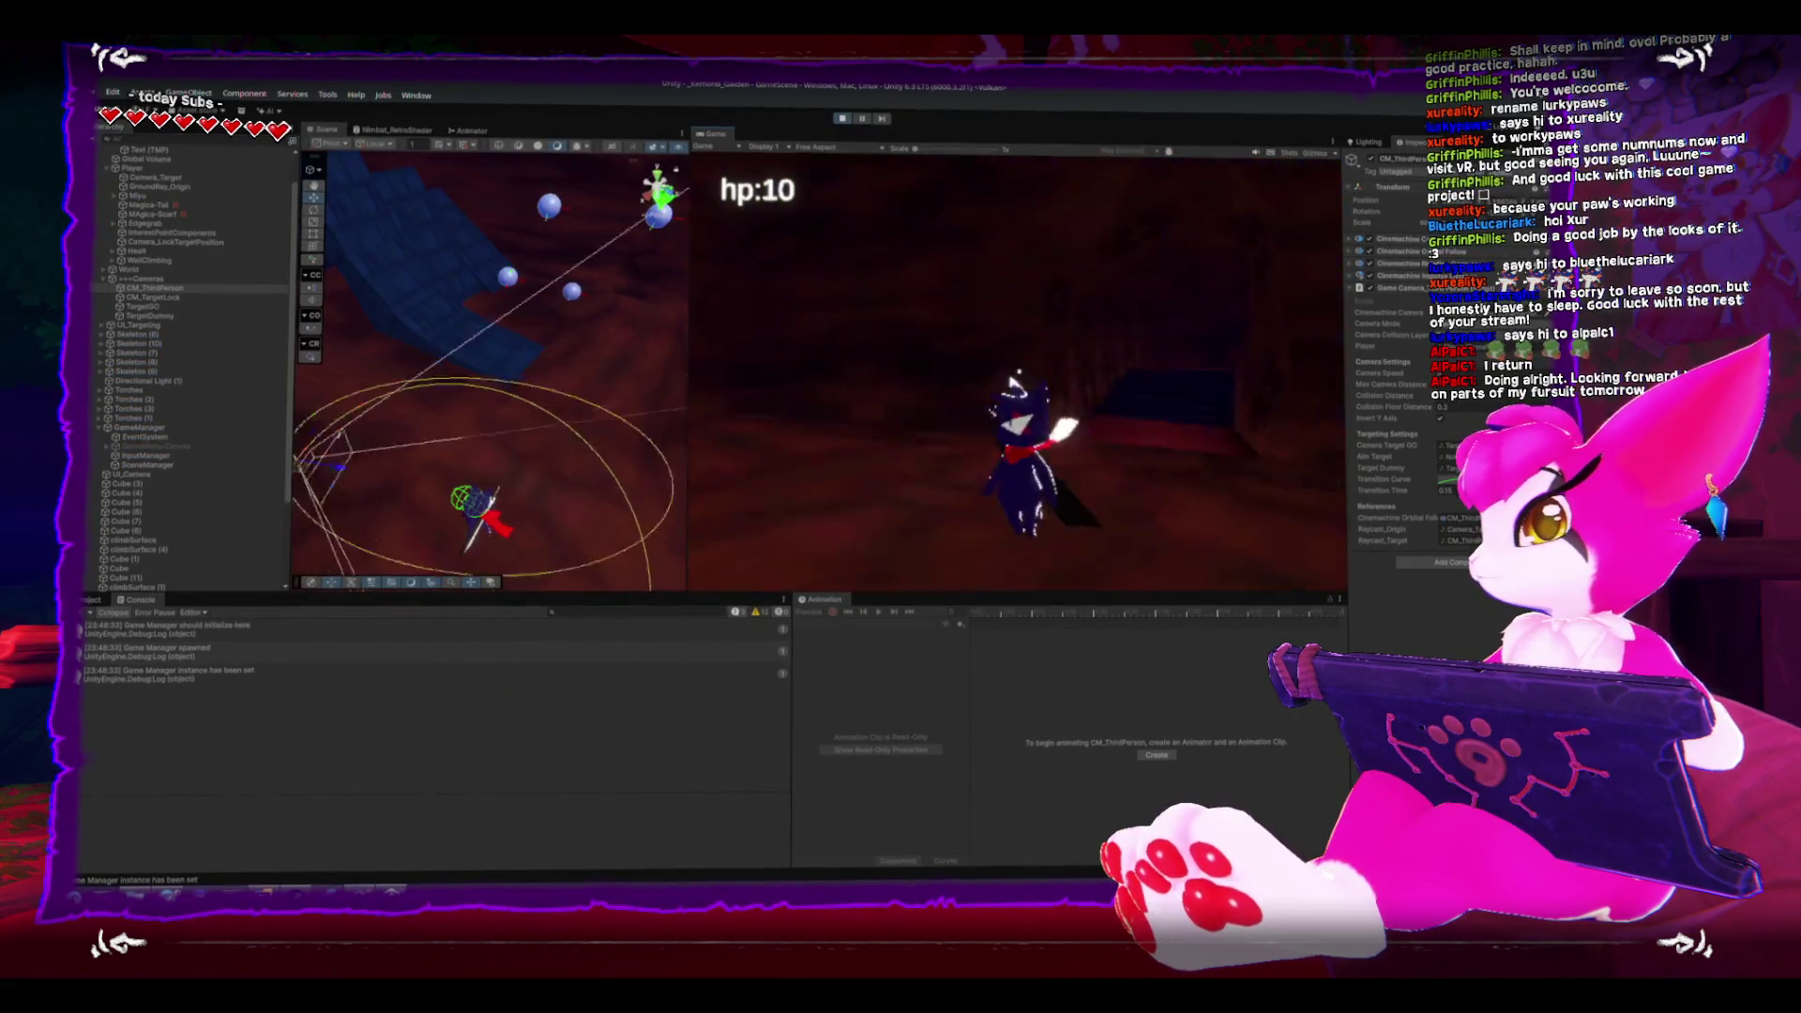
- Lock the camera onto a sphere target with Tab, then open the pause menu and leave play mode
key("Tab")
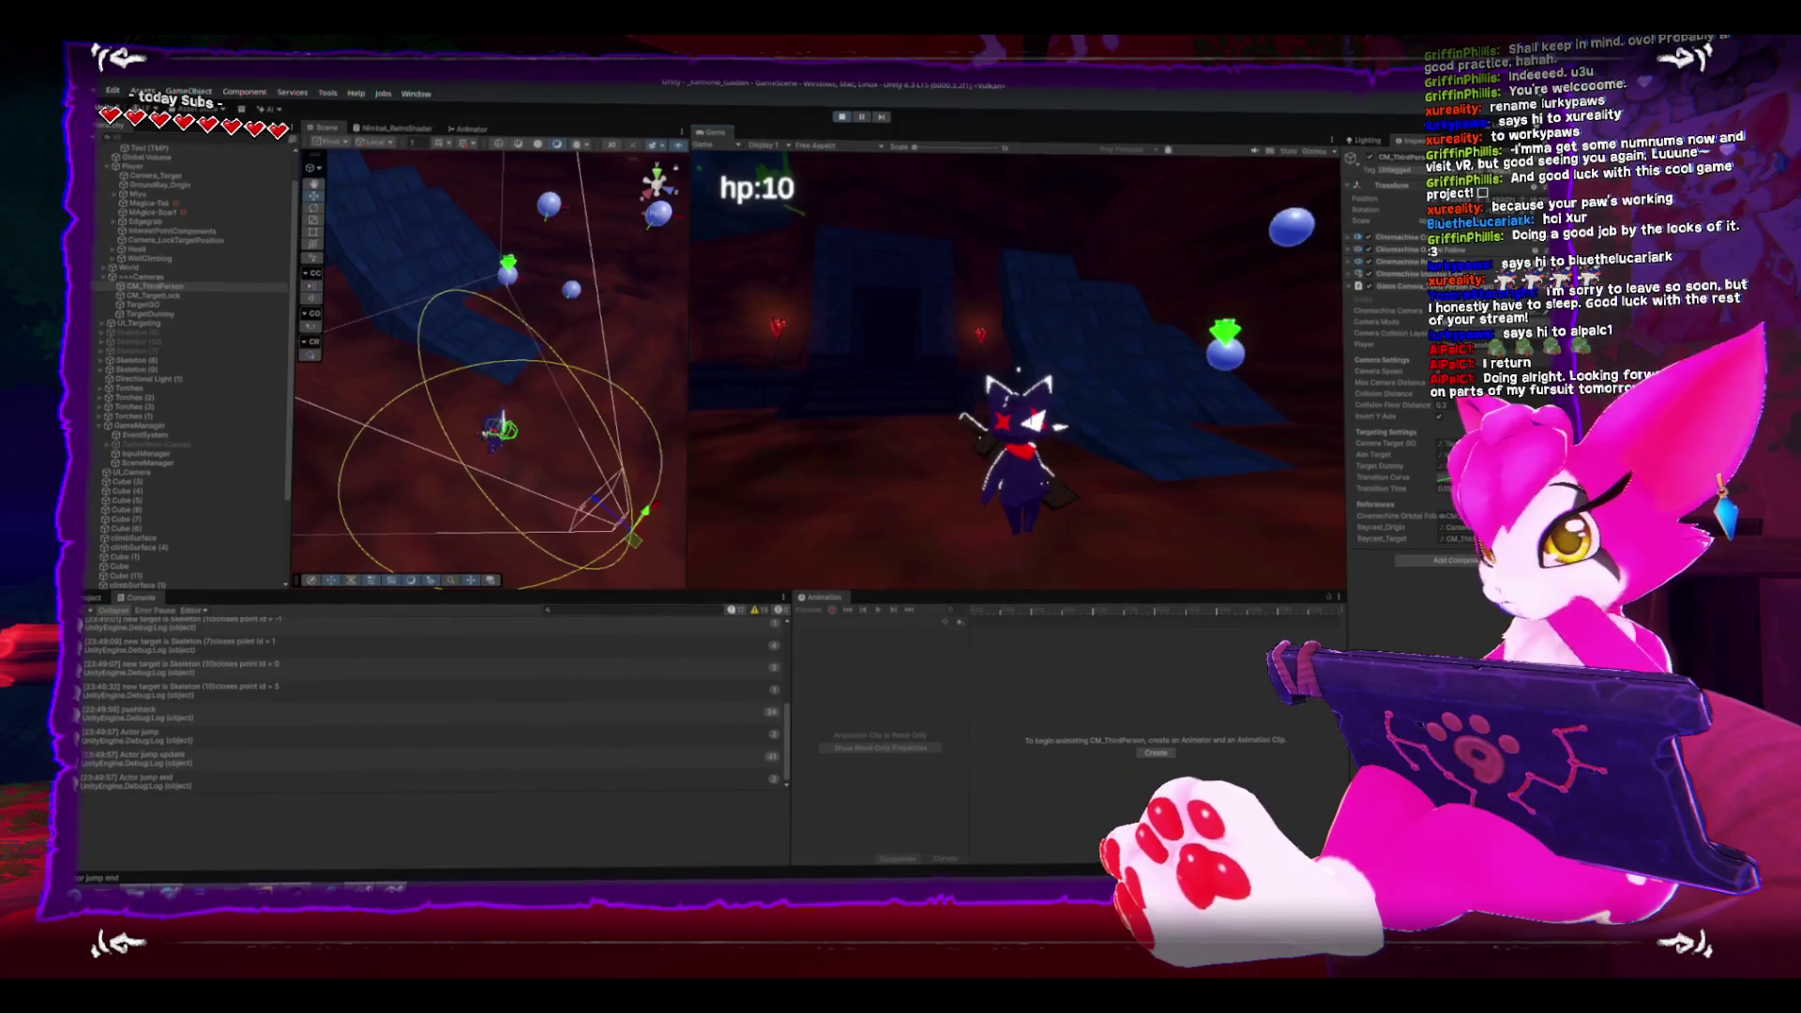
key("Escape")
left_click(1025, 399)
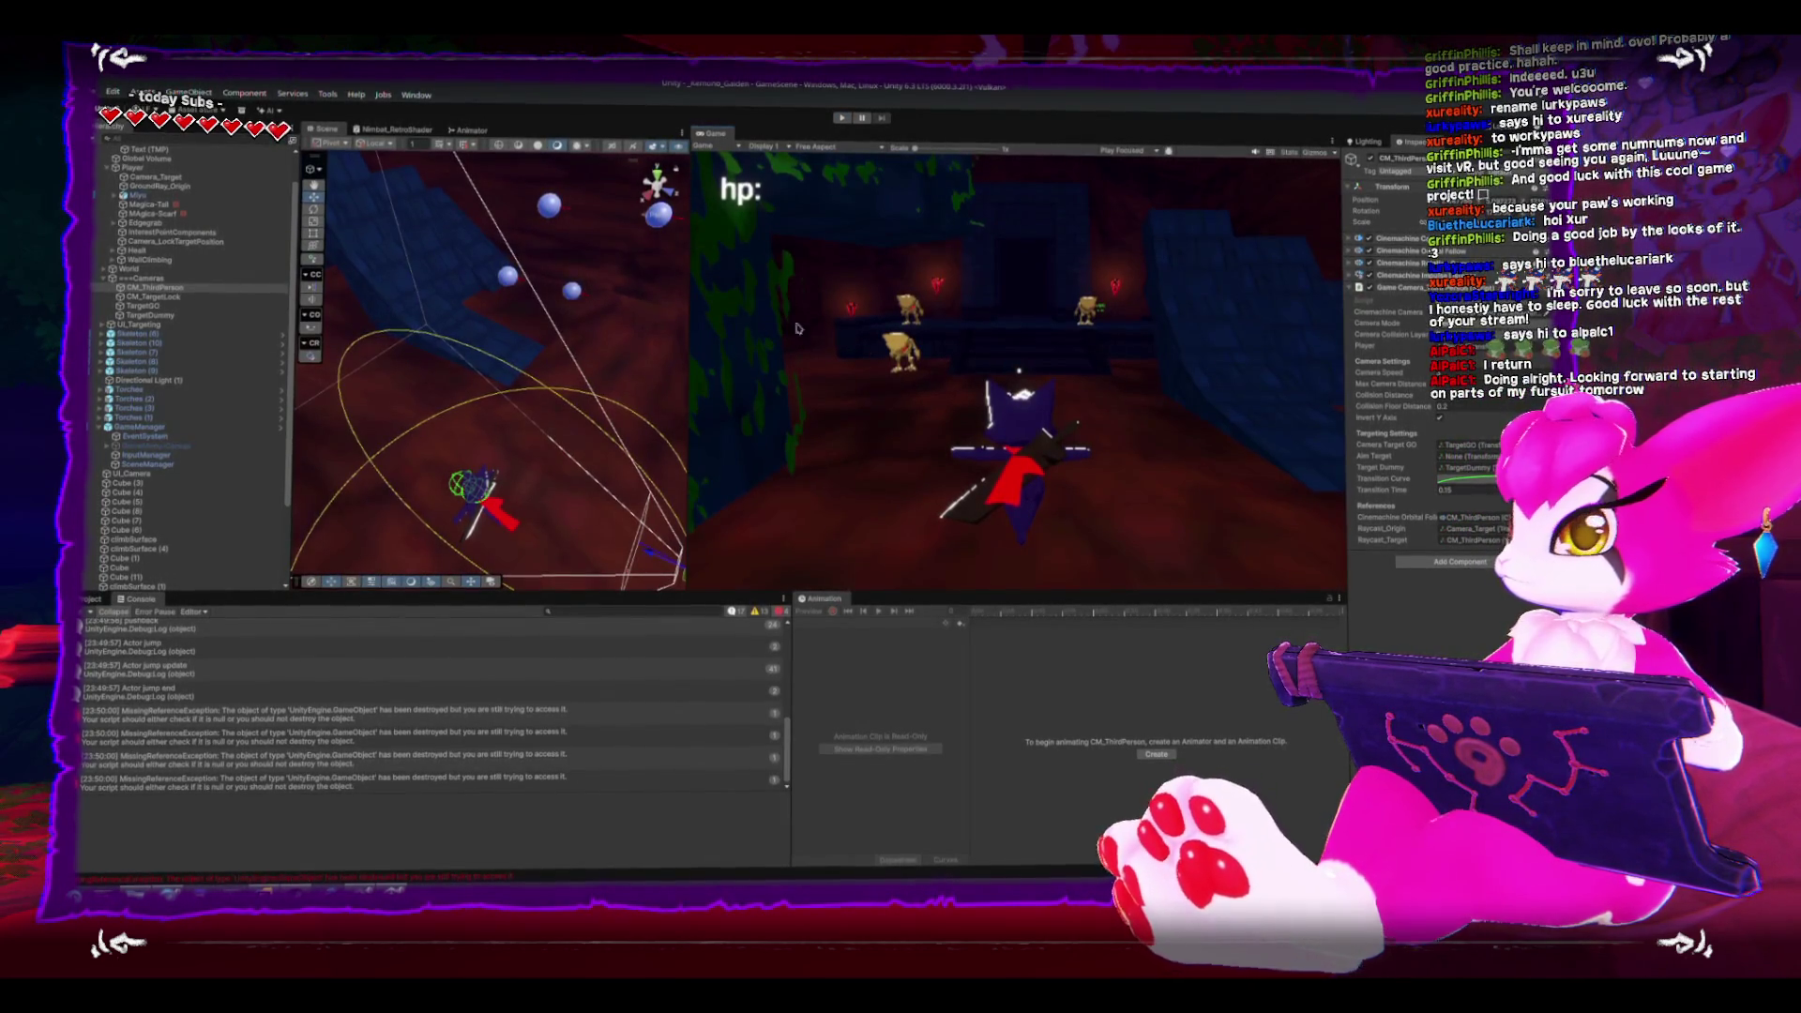
- Delete the CM_TargetLock camera object from the Hierarchy
left_click(569, 291)
key("Delete")
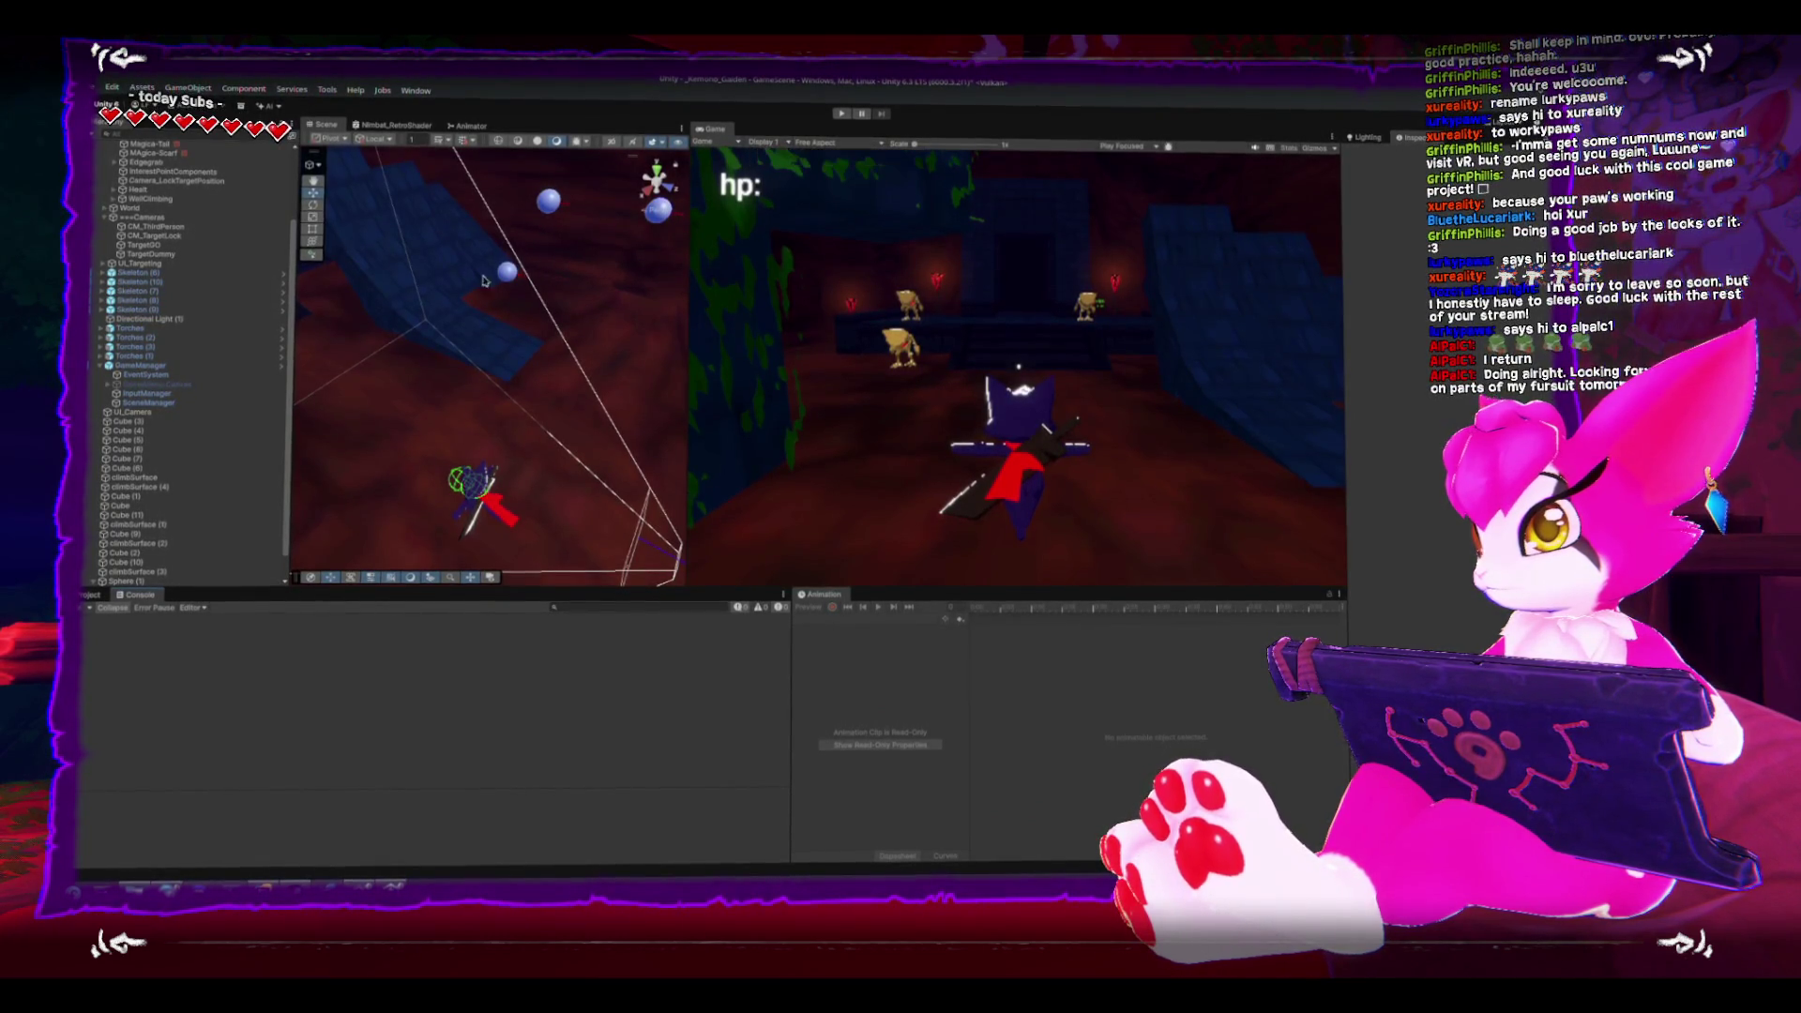
left_click(155, 240)
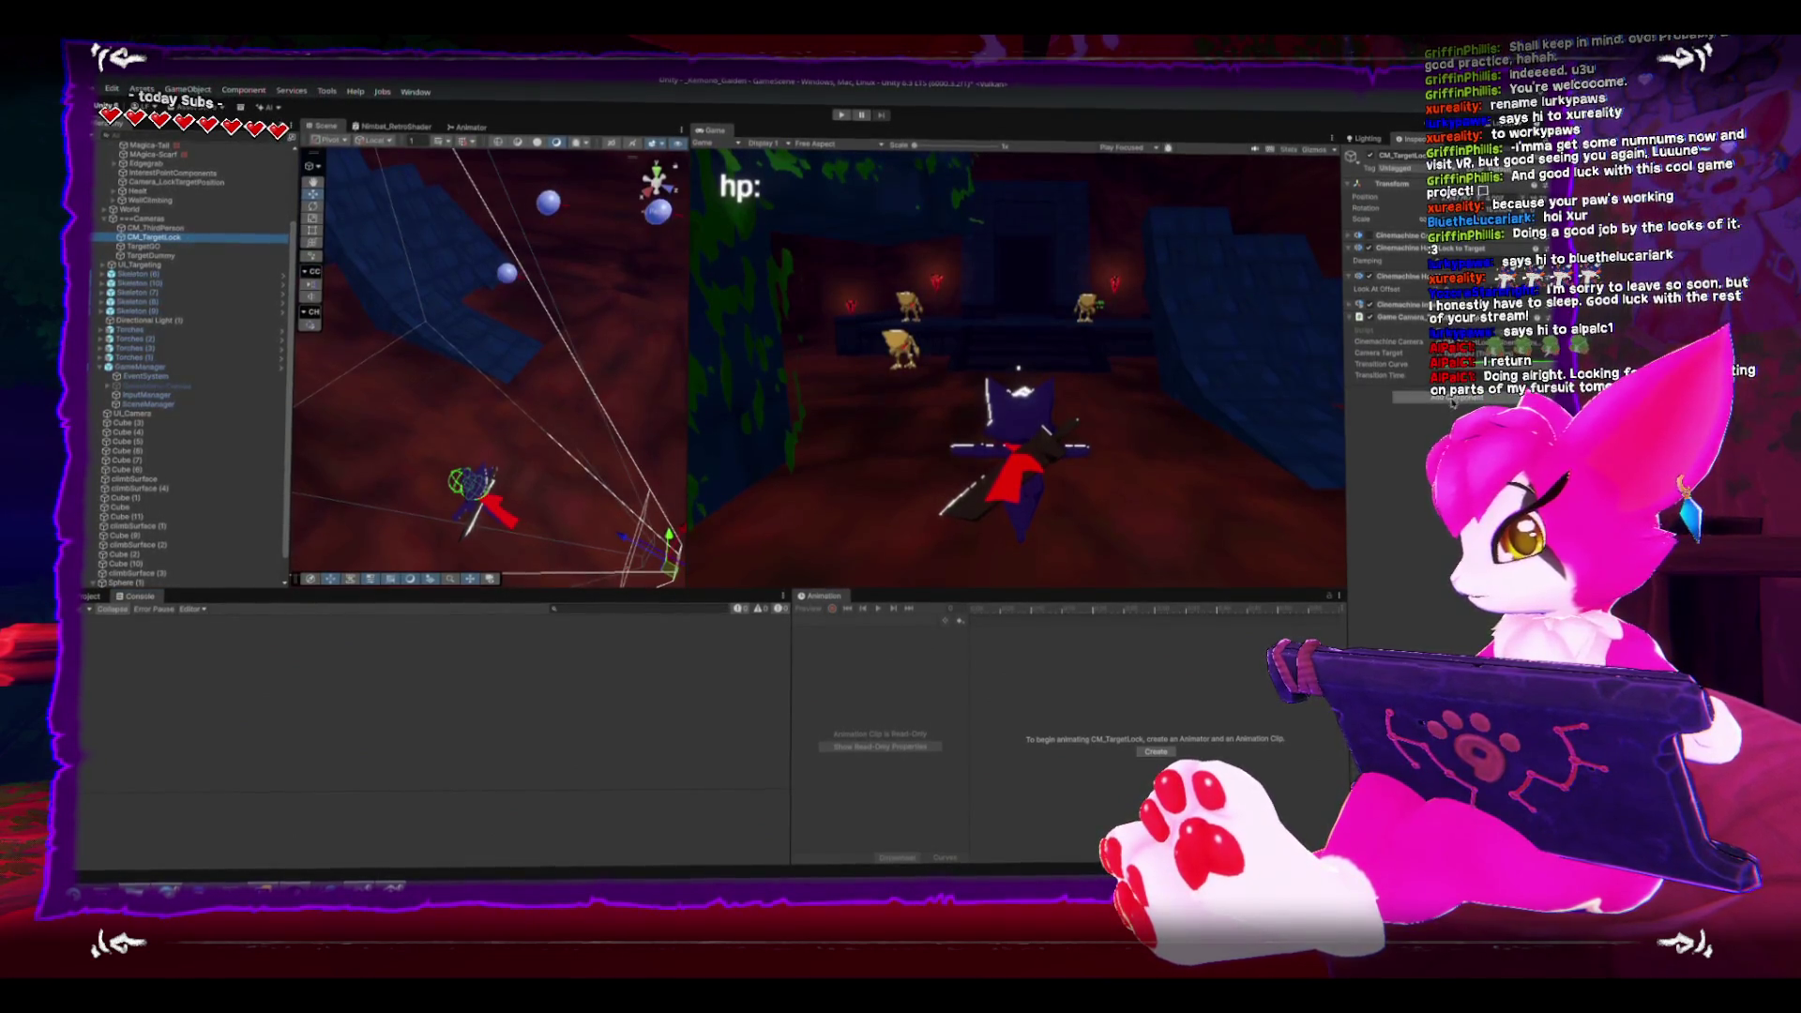
key("Delete")
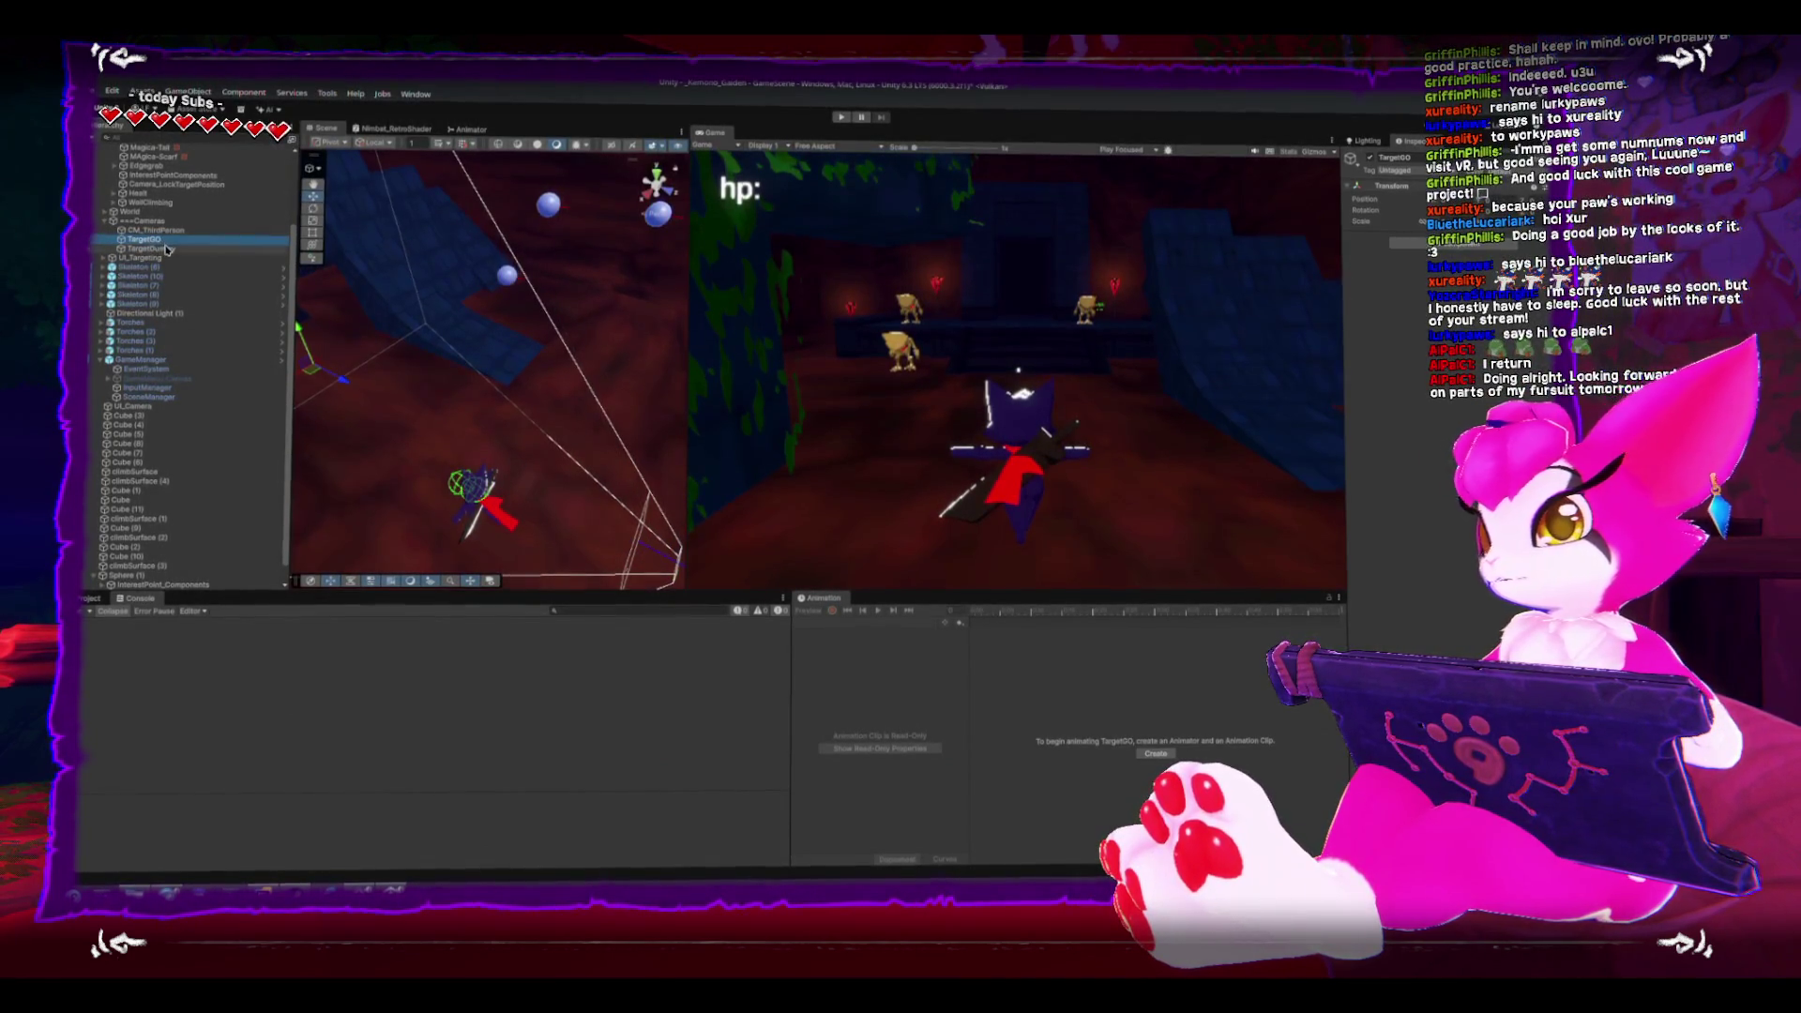
- Rename TargetGO to TargetFollower and TargetDummy to TargetAngles
key("Up")
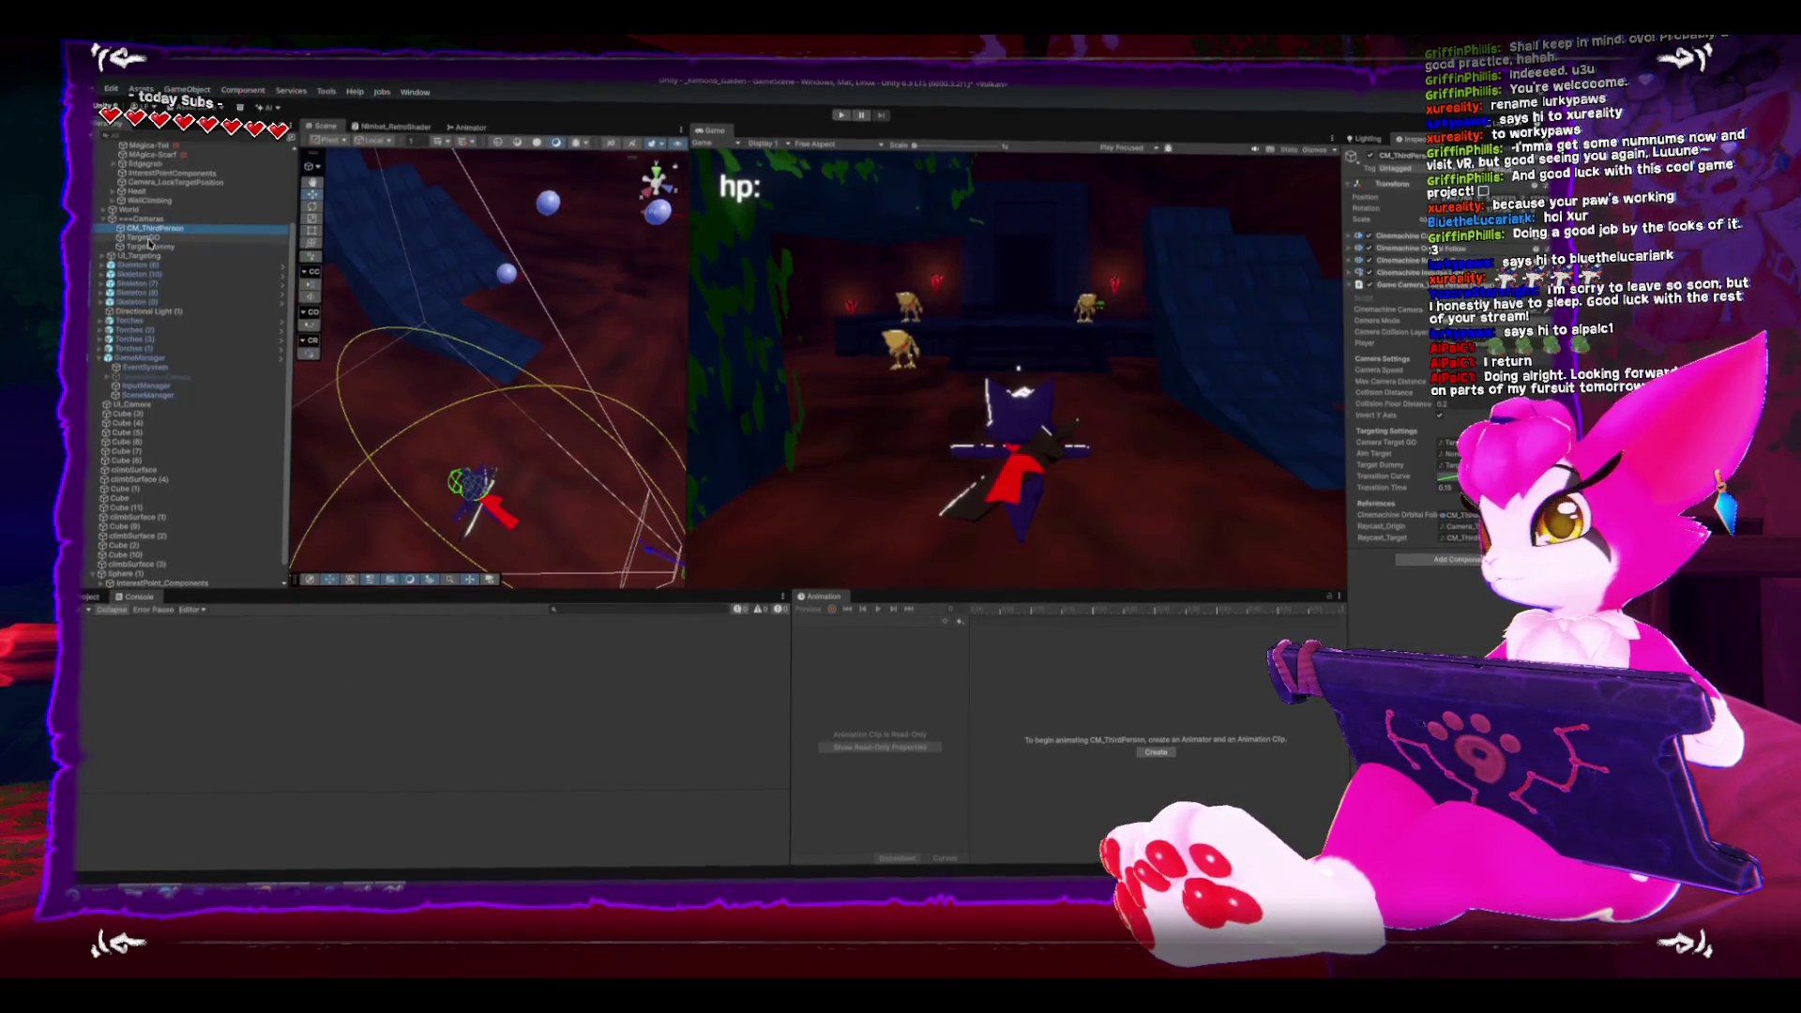
left_click(149, 238)
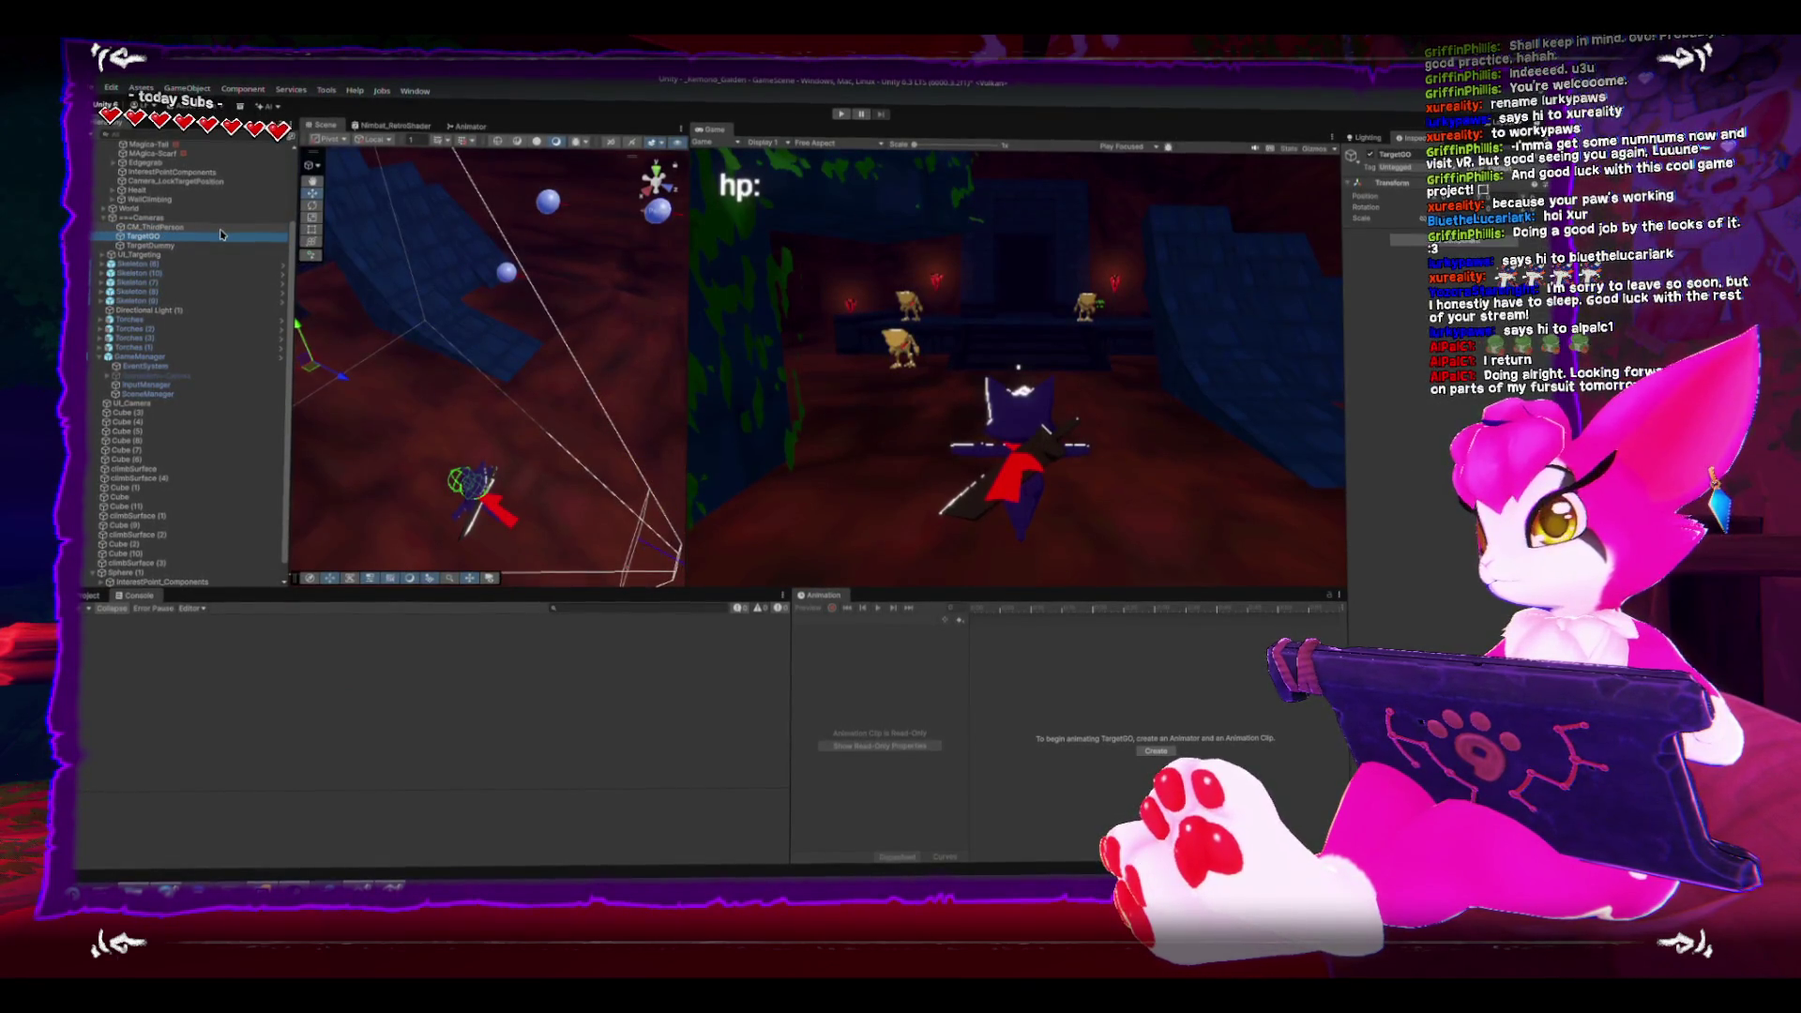
key("F2")
type("T")
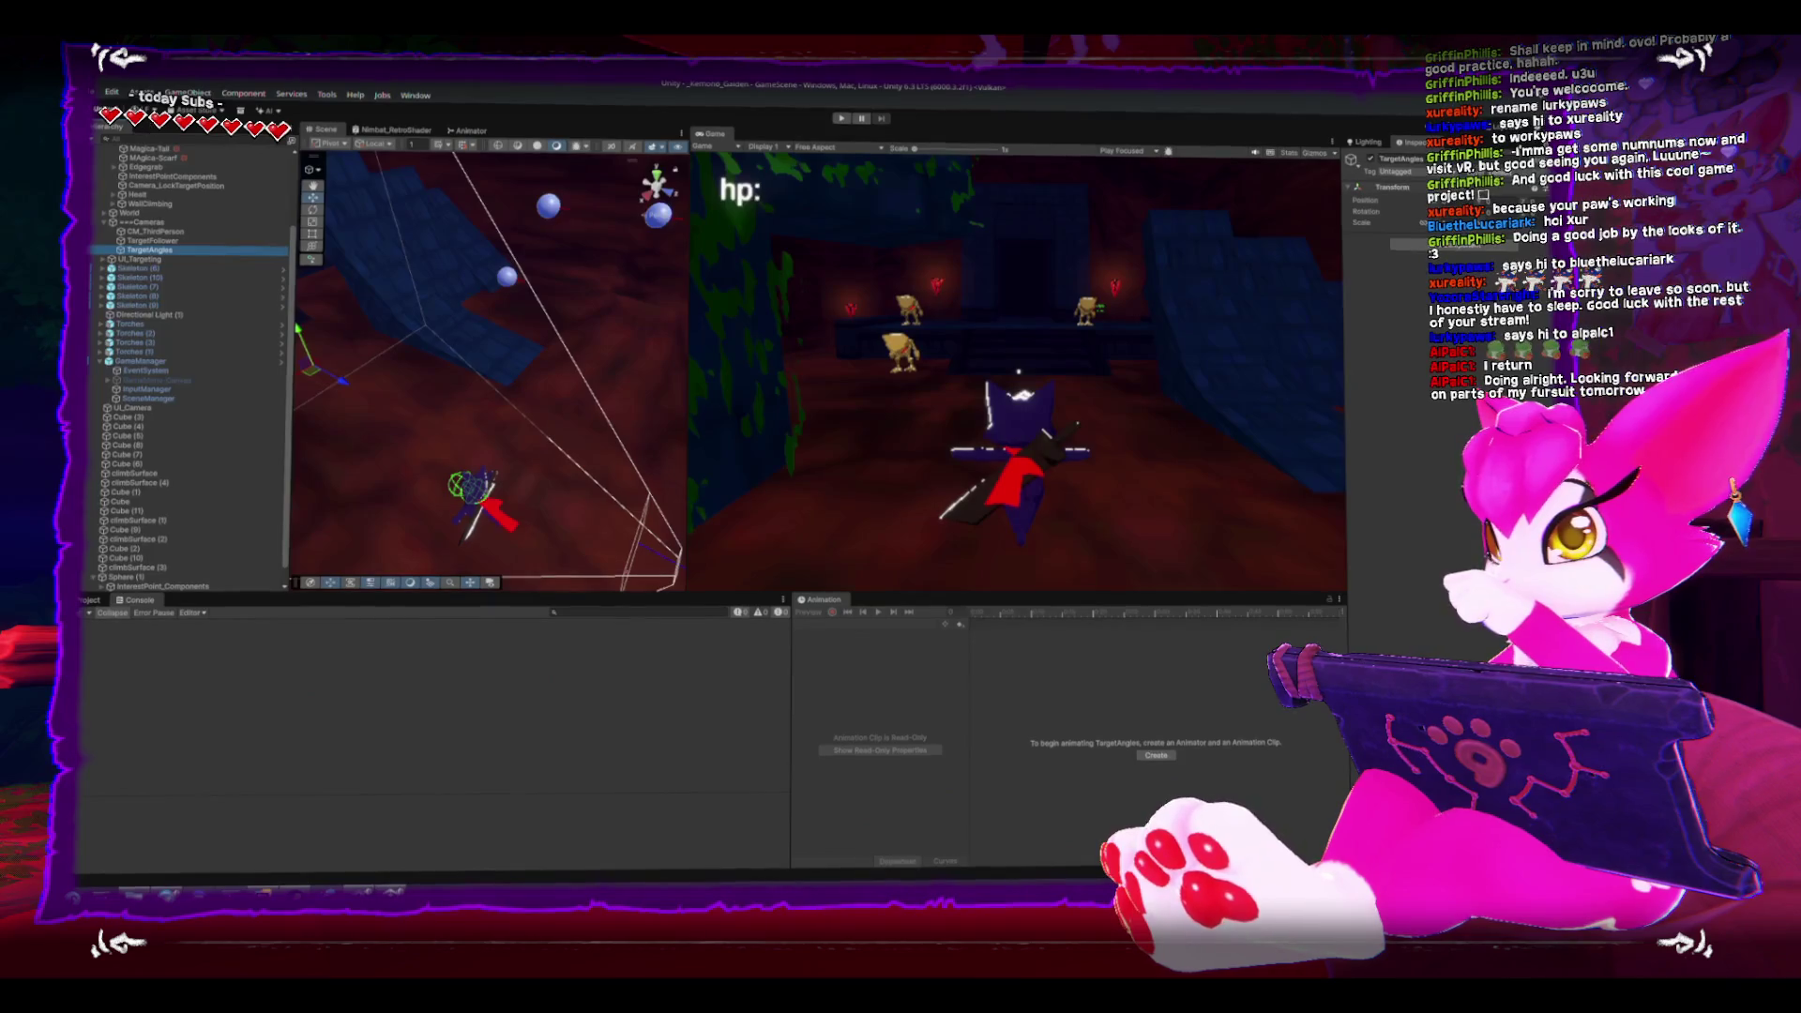
left_click(153, 249)
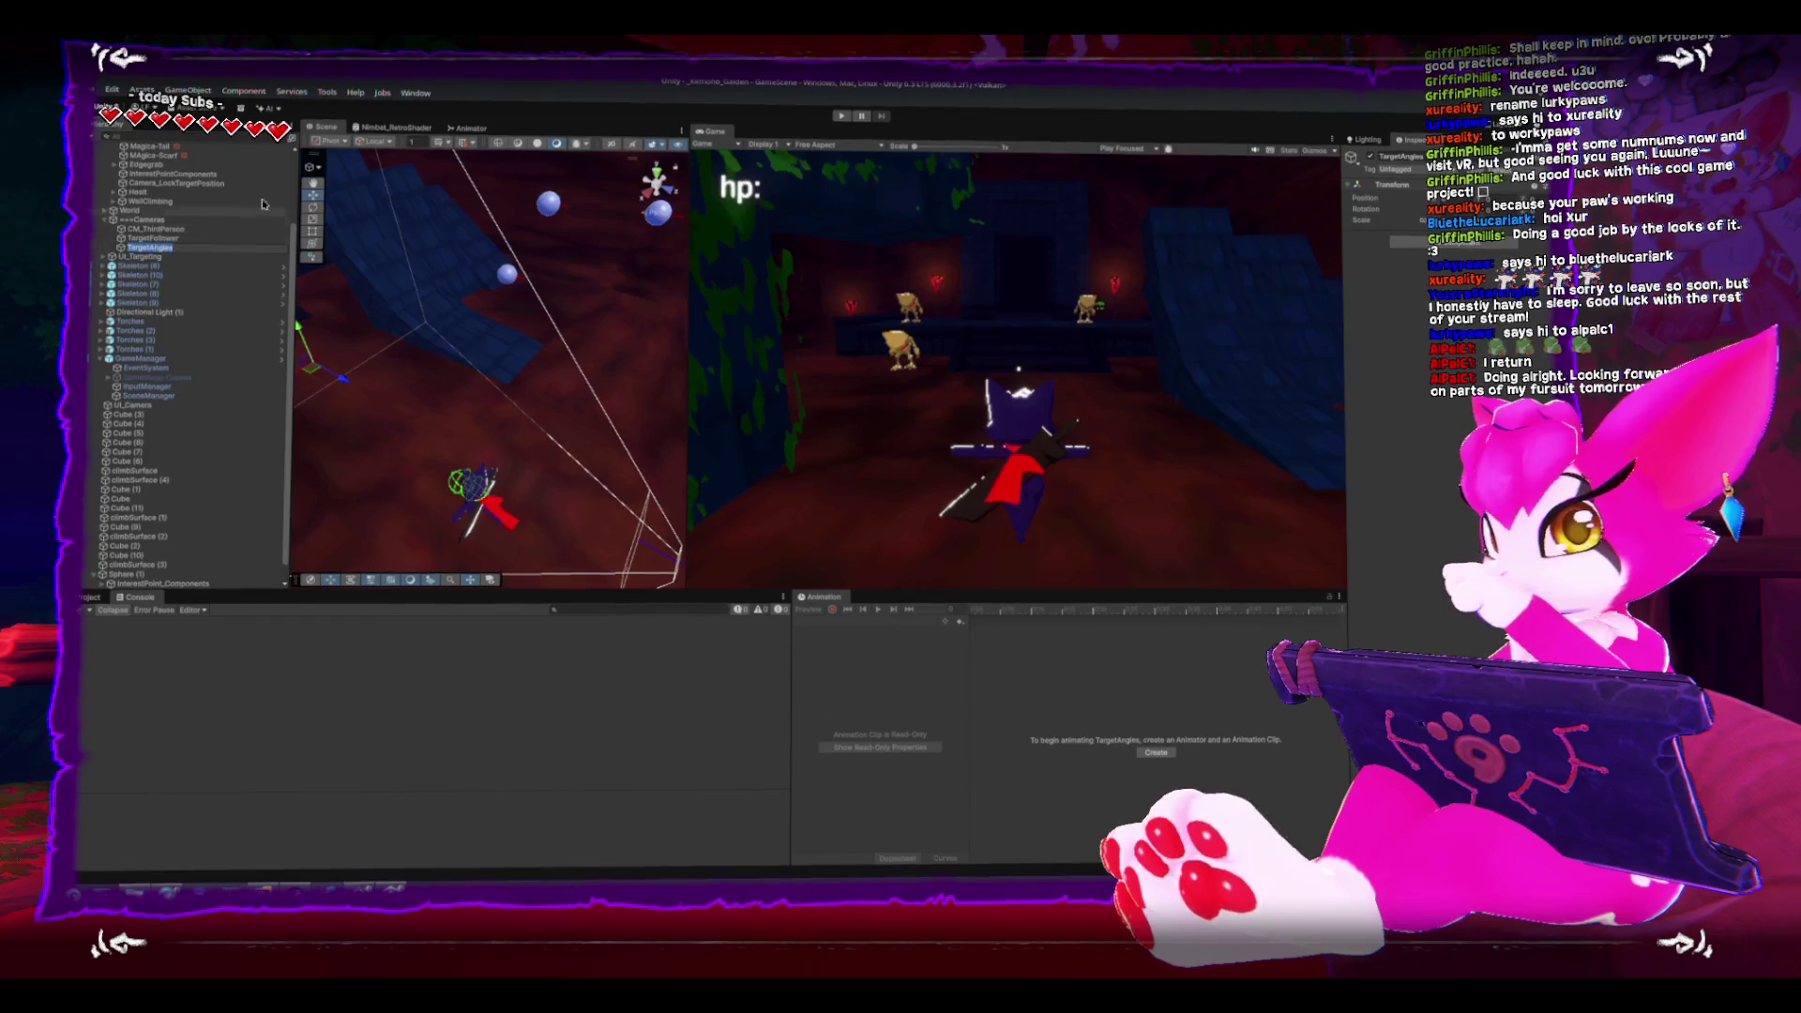
- Run the game again, lock the camera onto the sphere targets, and open the pause menu
left_click(842, 120)
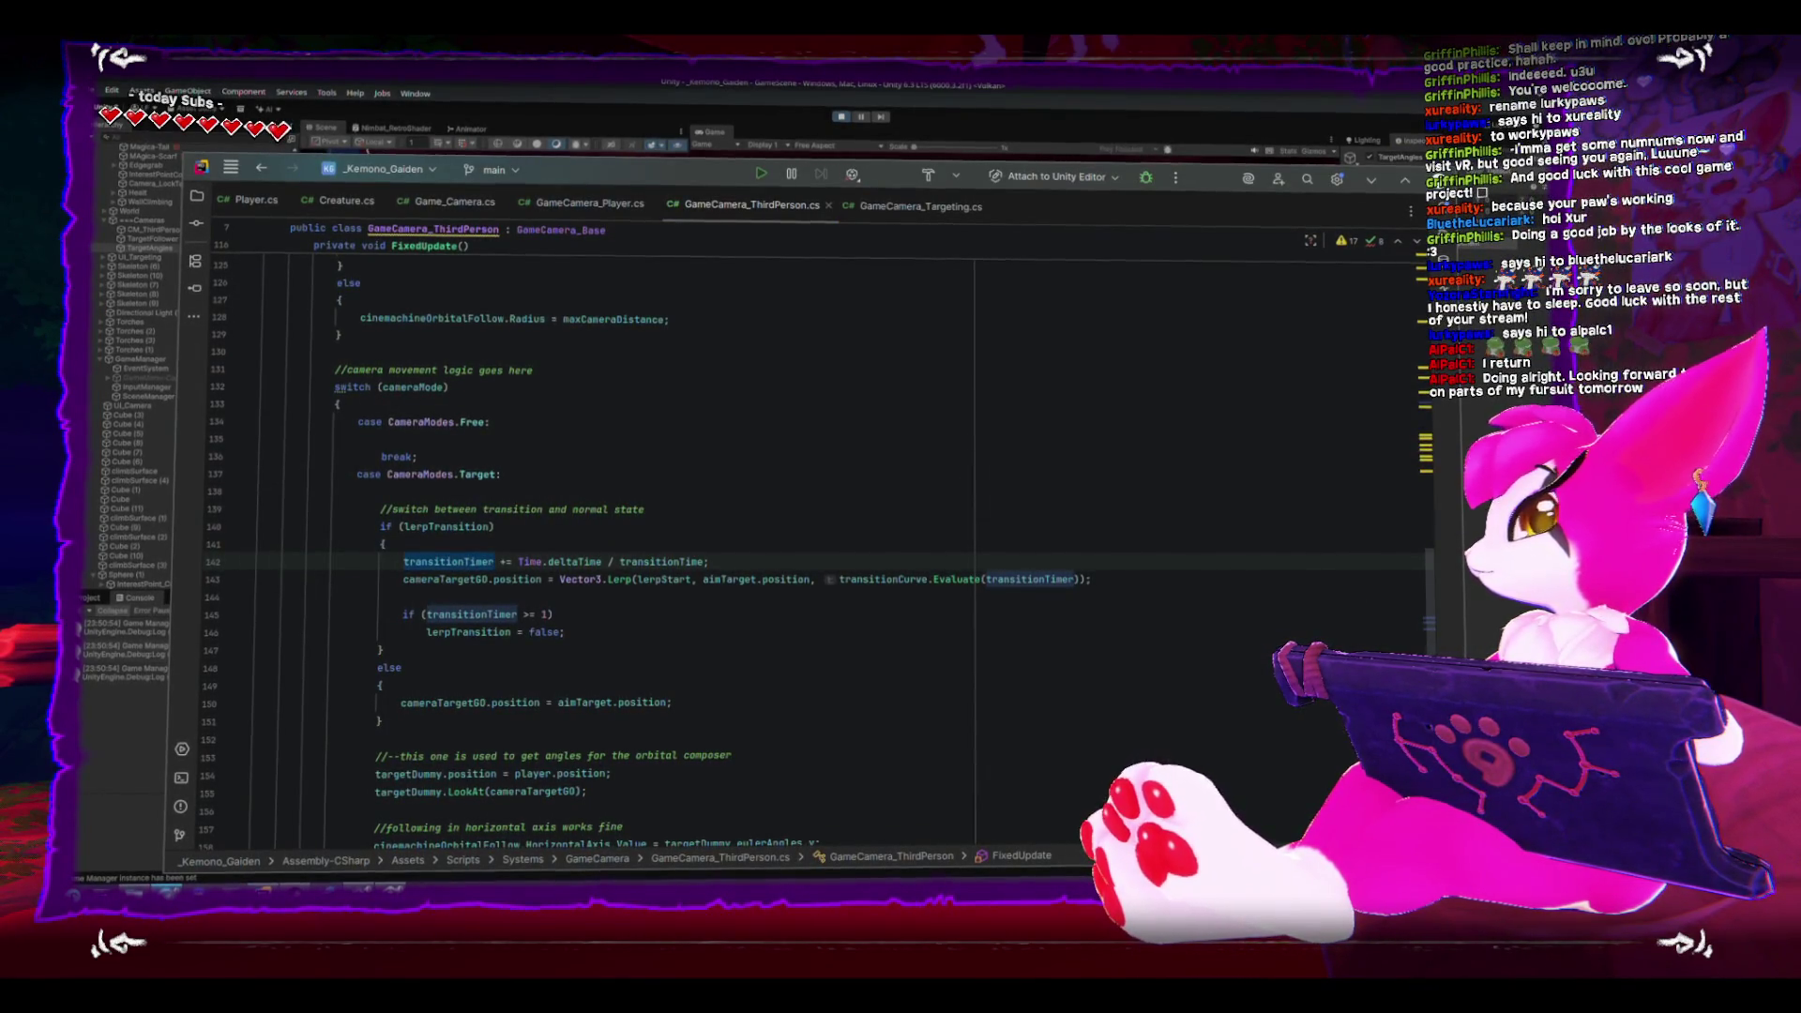
key("alt+Tab")
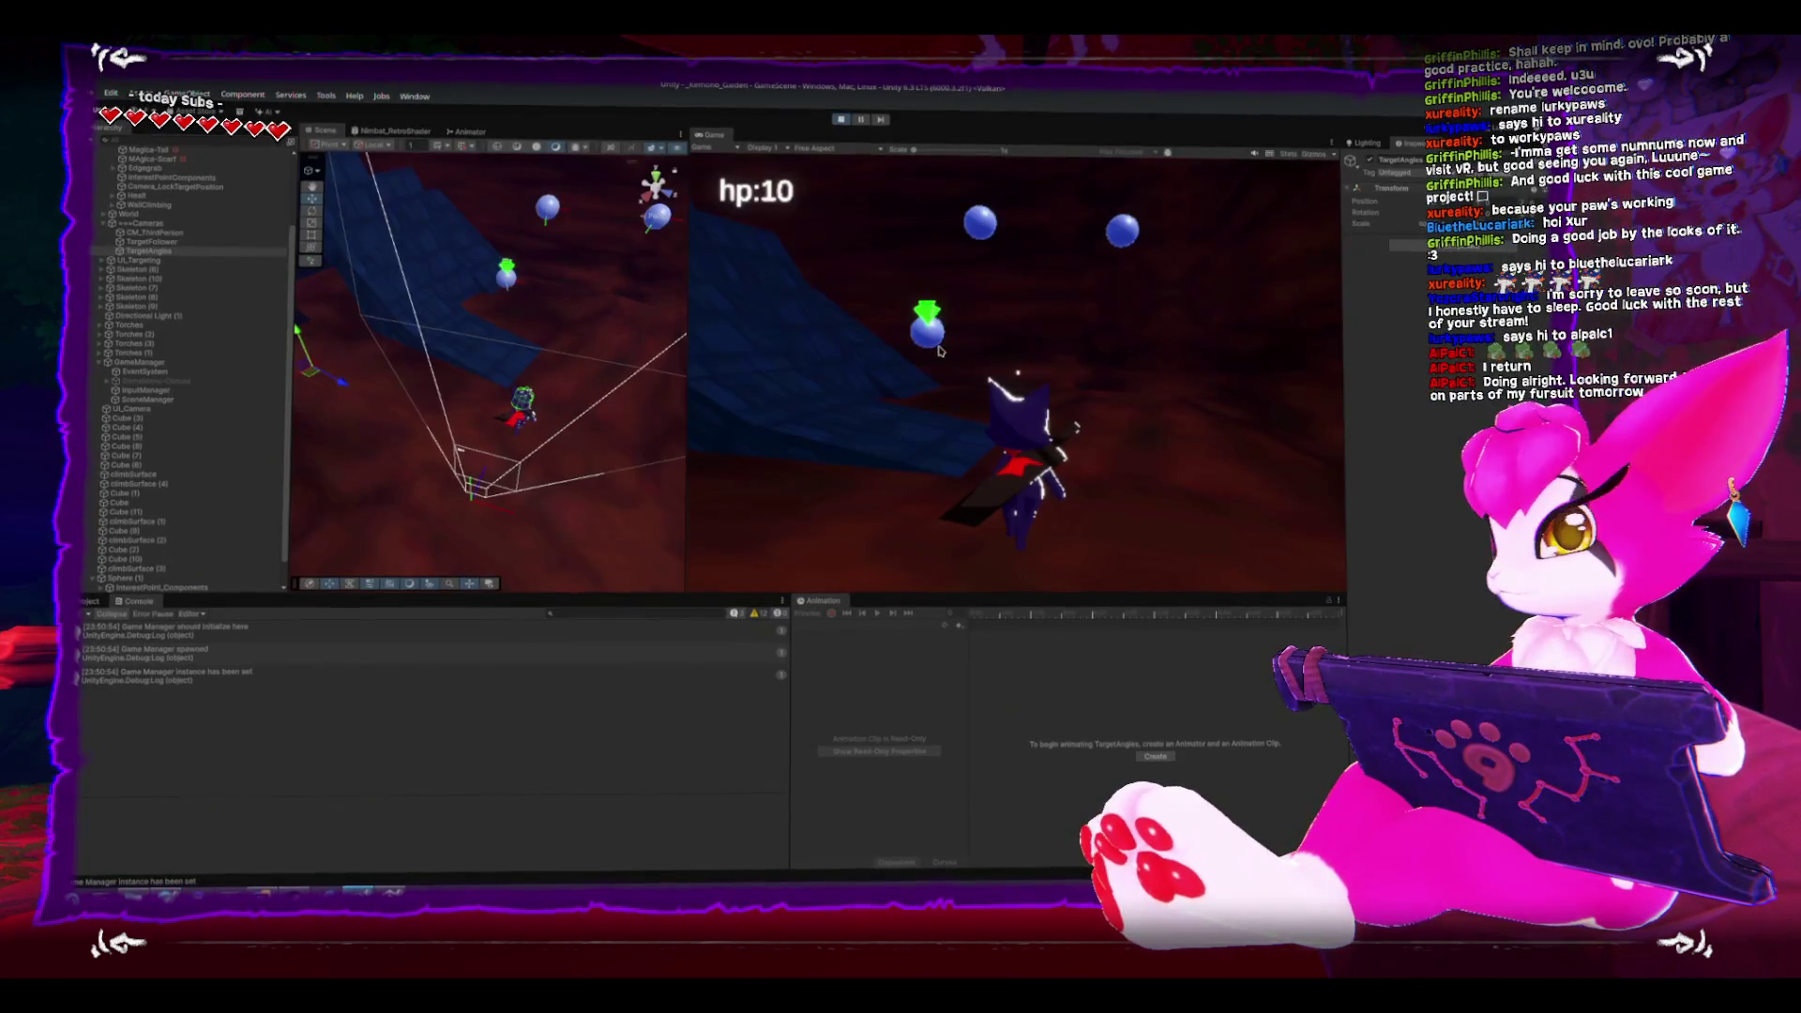
left_click(939, 350)
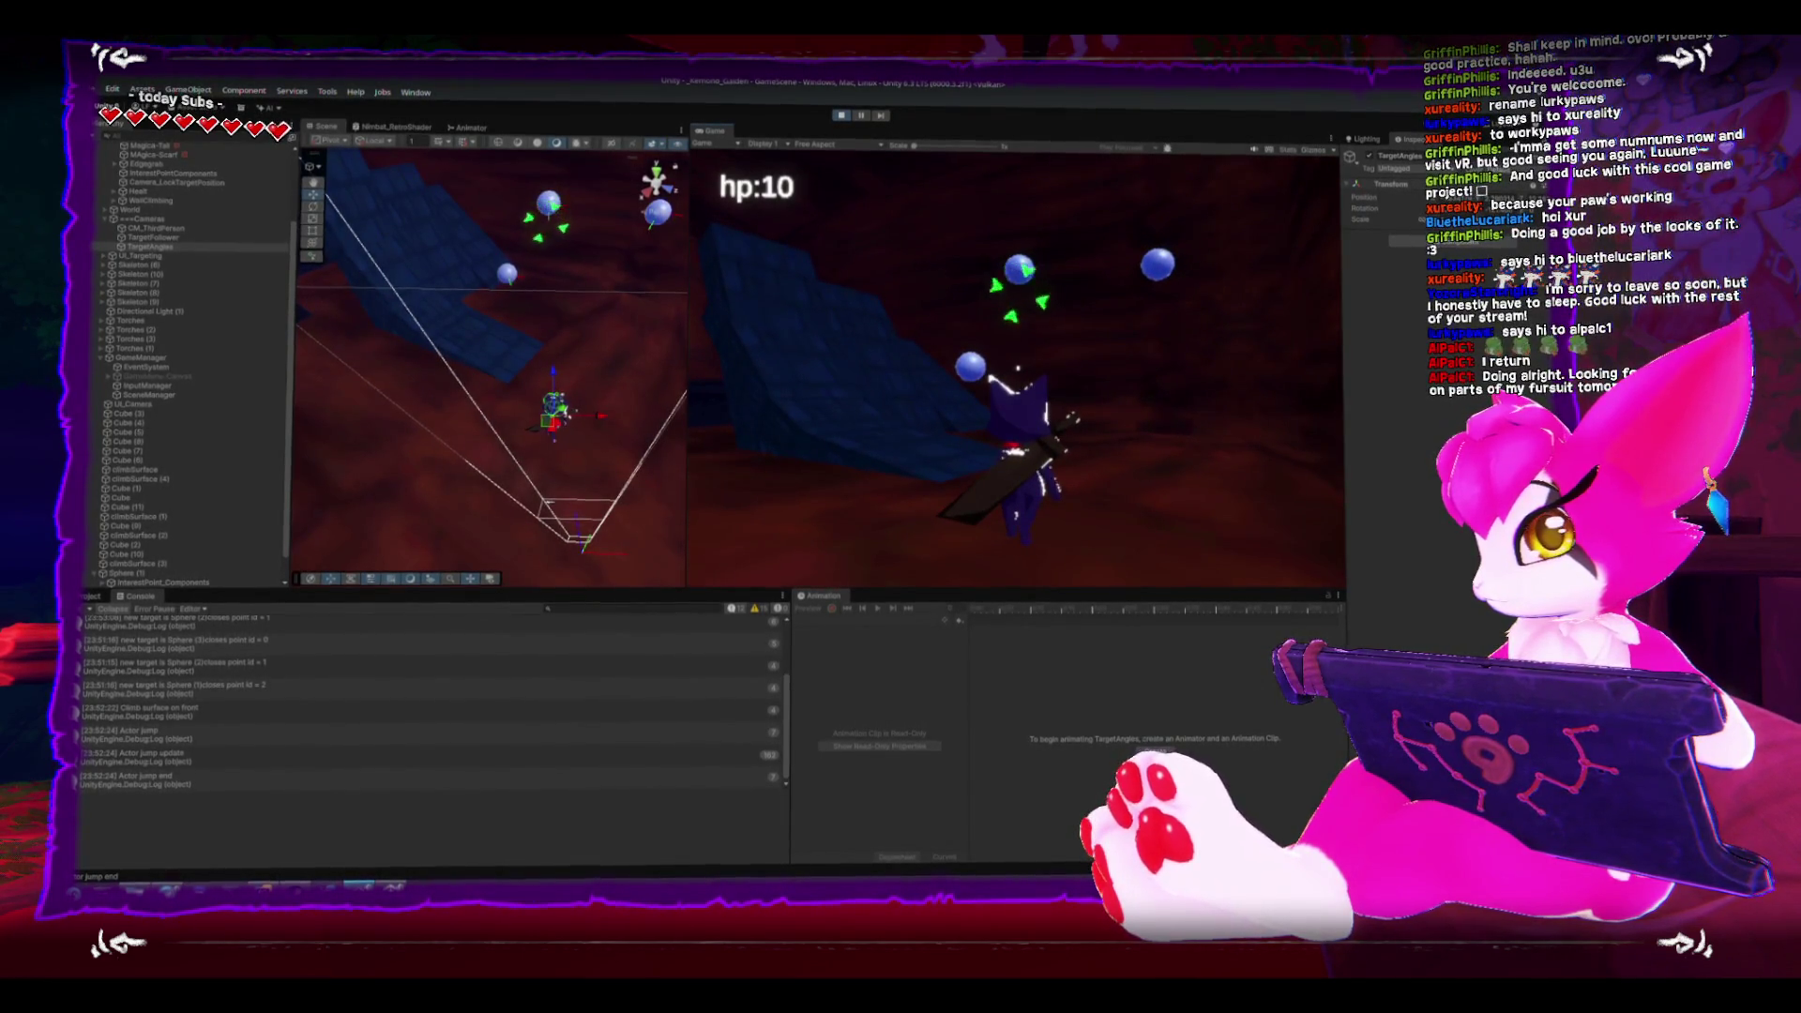
key("Escape")
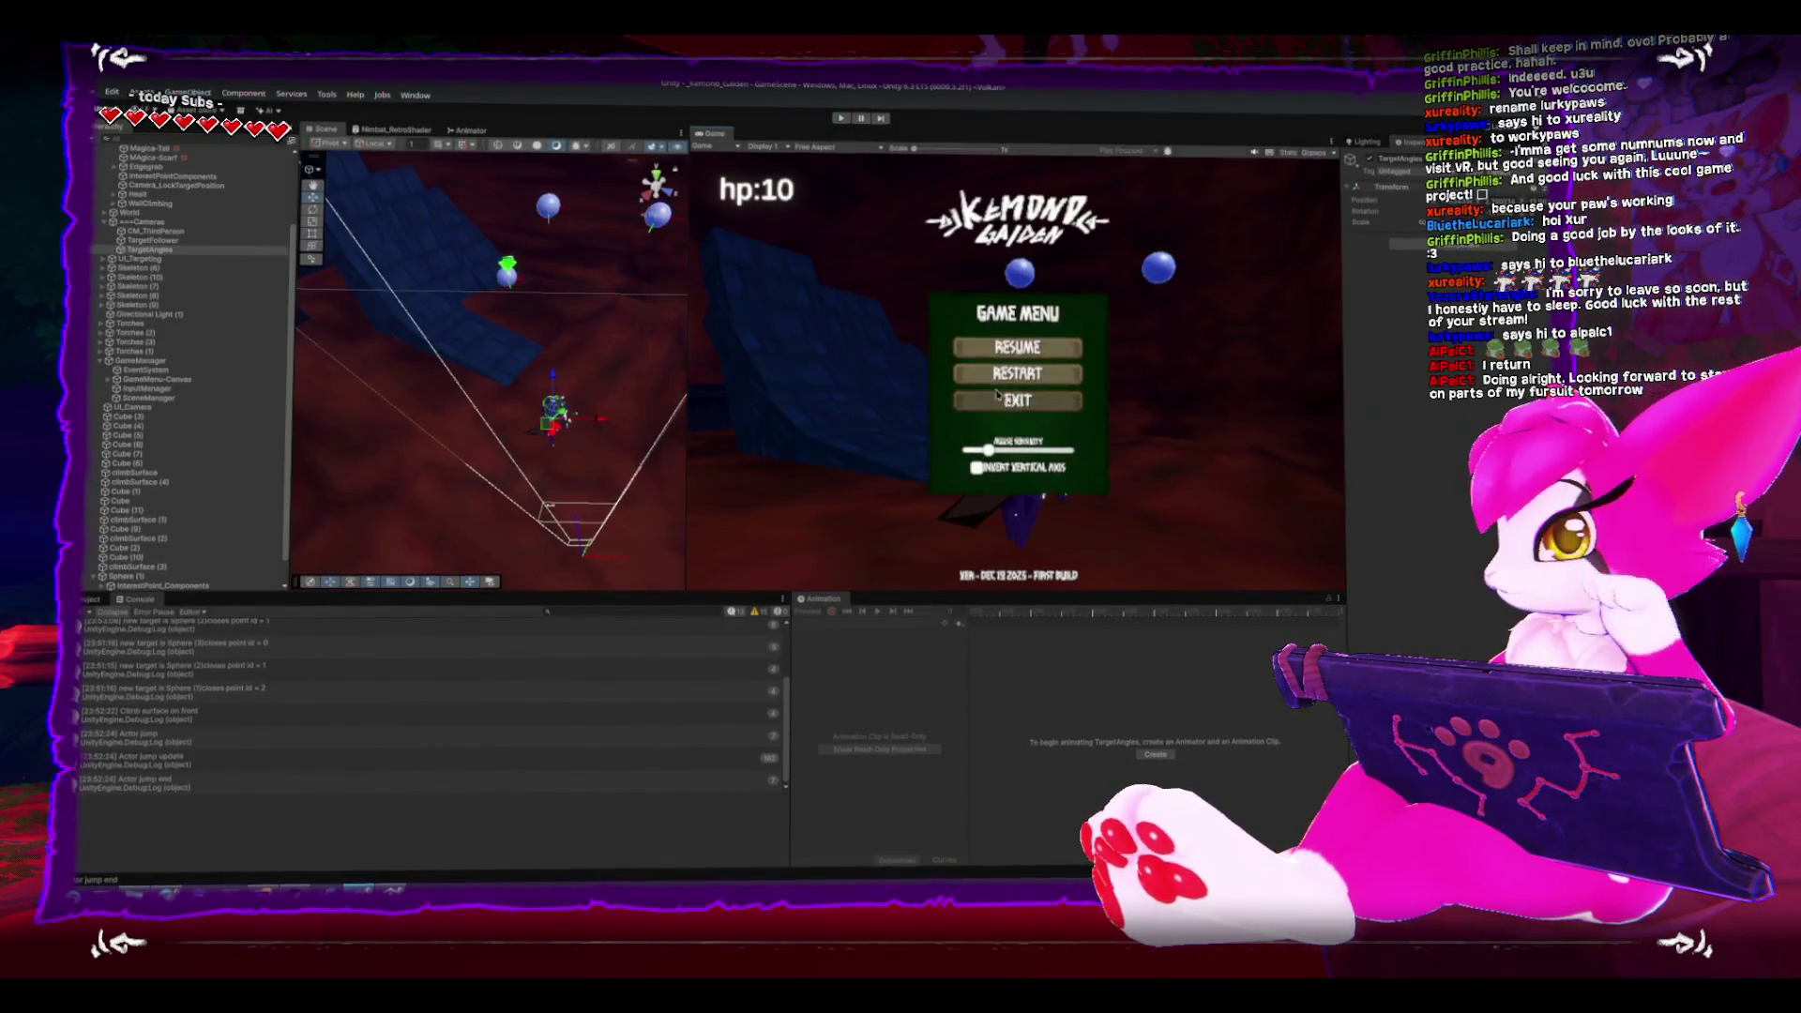
- Stop the play session from the pause menu and bring up GameCamera_ThirdPerson.cs in Rider
key("Down")
key("Return")
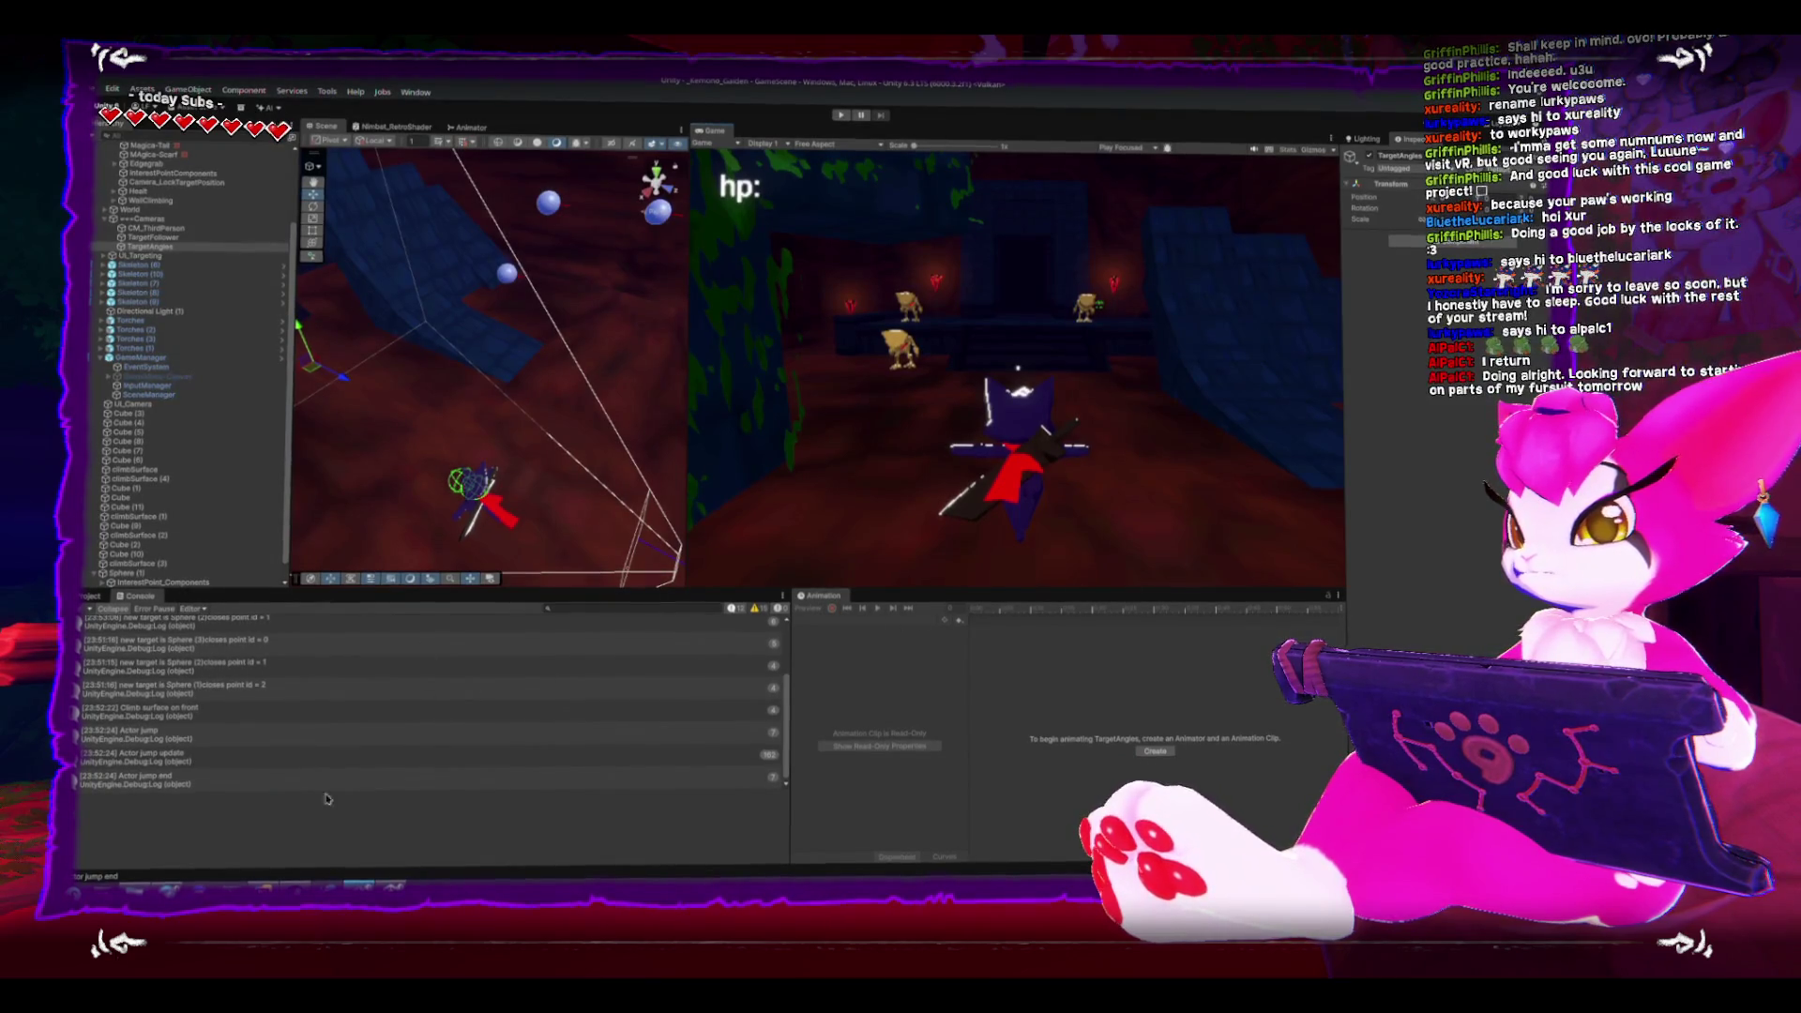
key("alt+Tab")
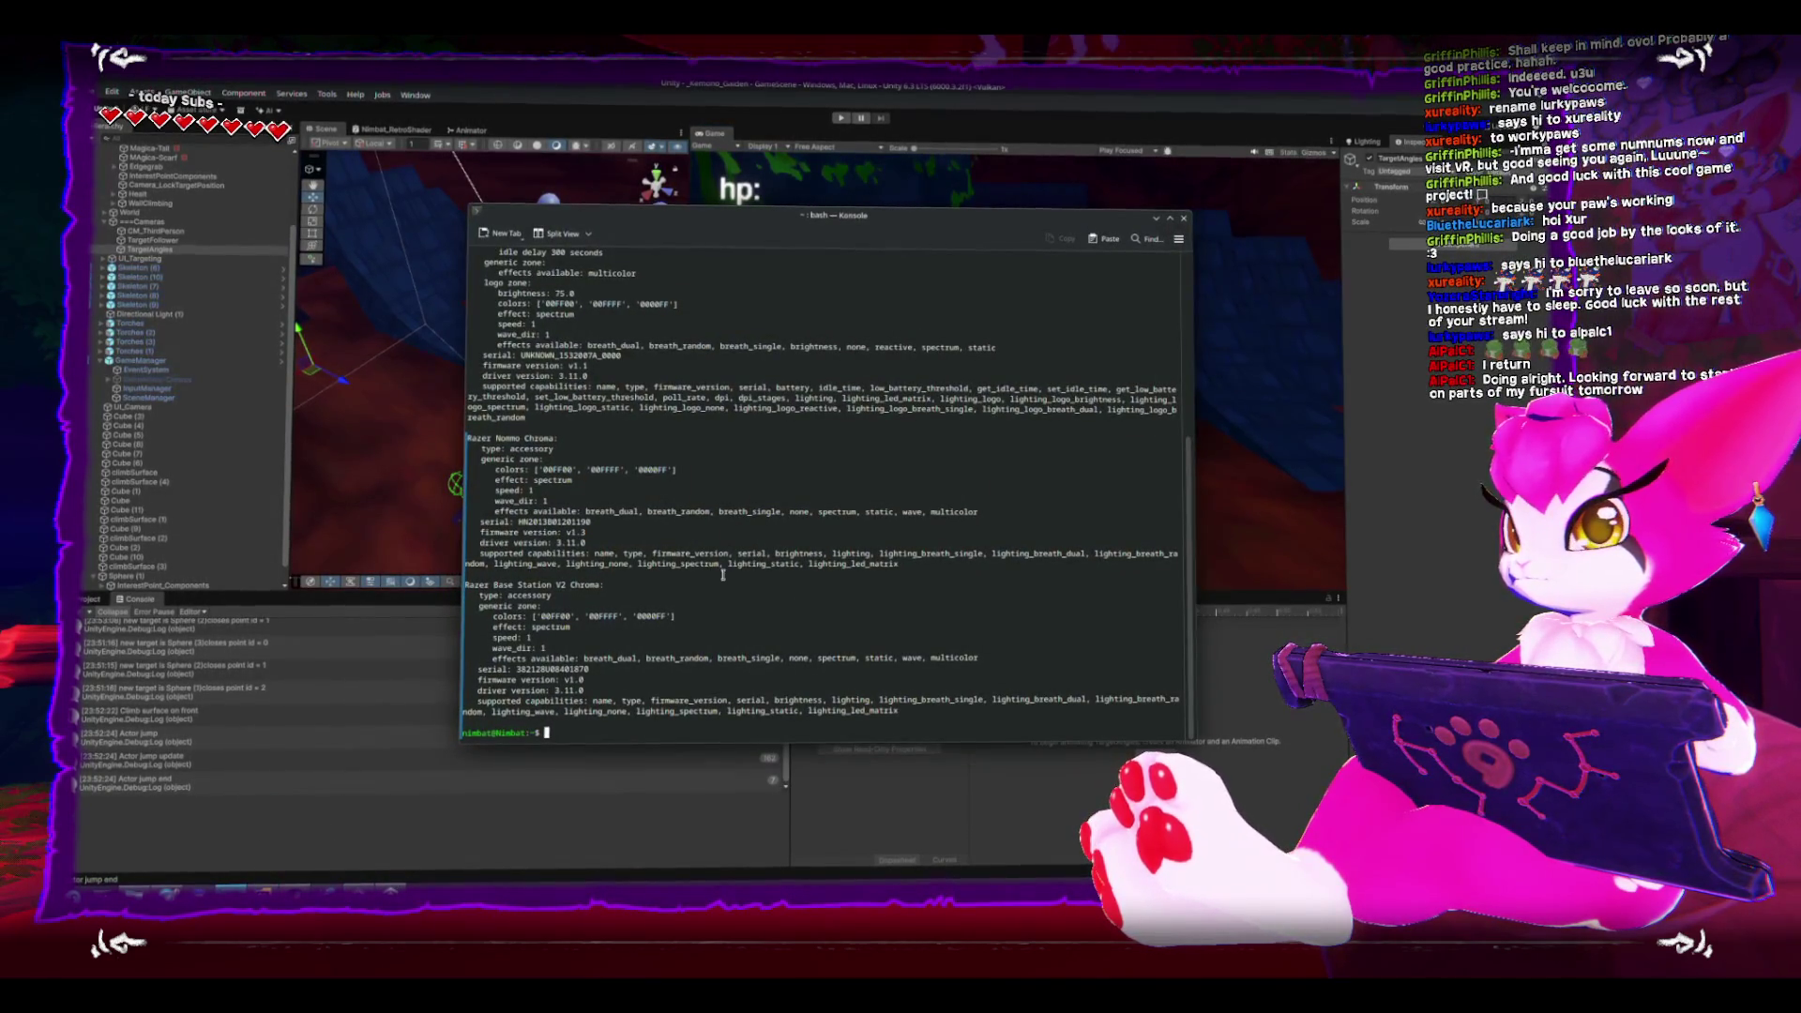
left_click(954, 817)
left_click(290, 883)
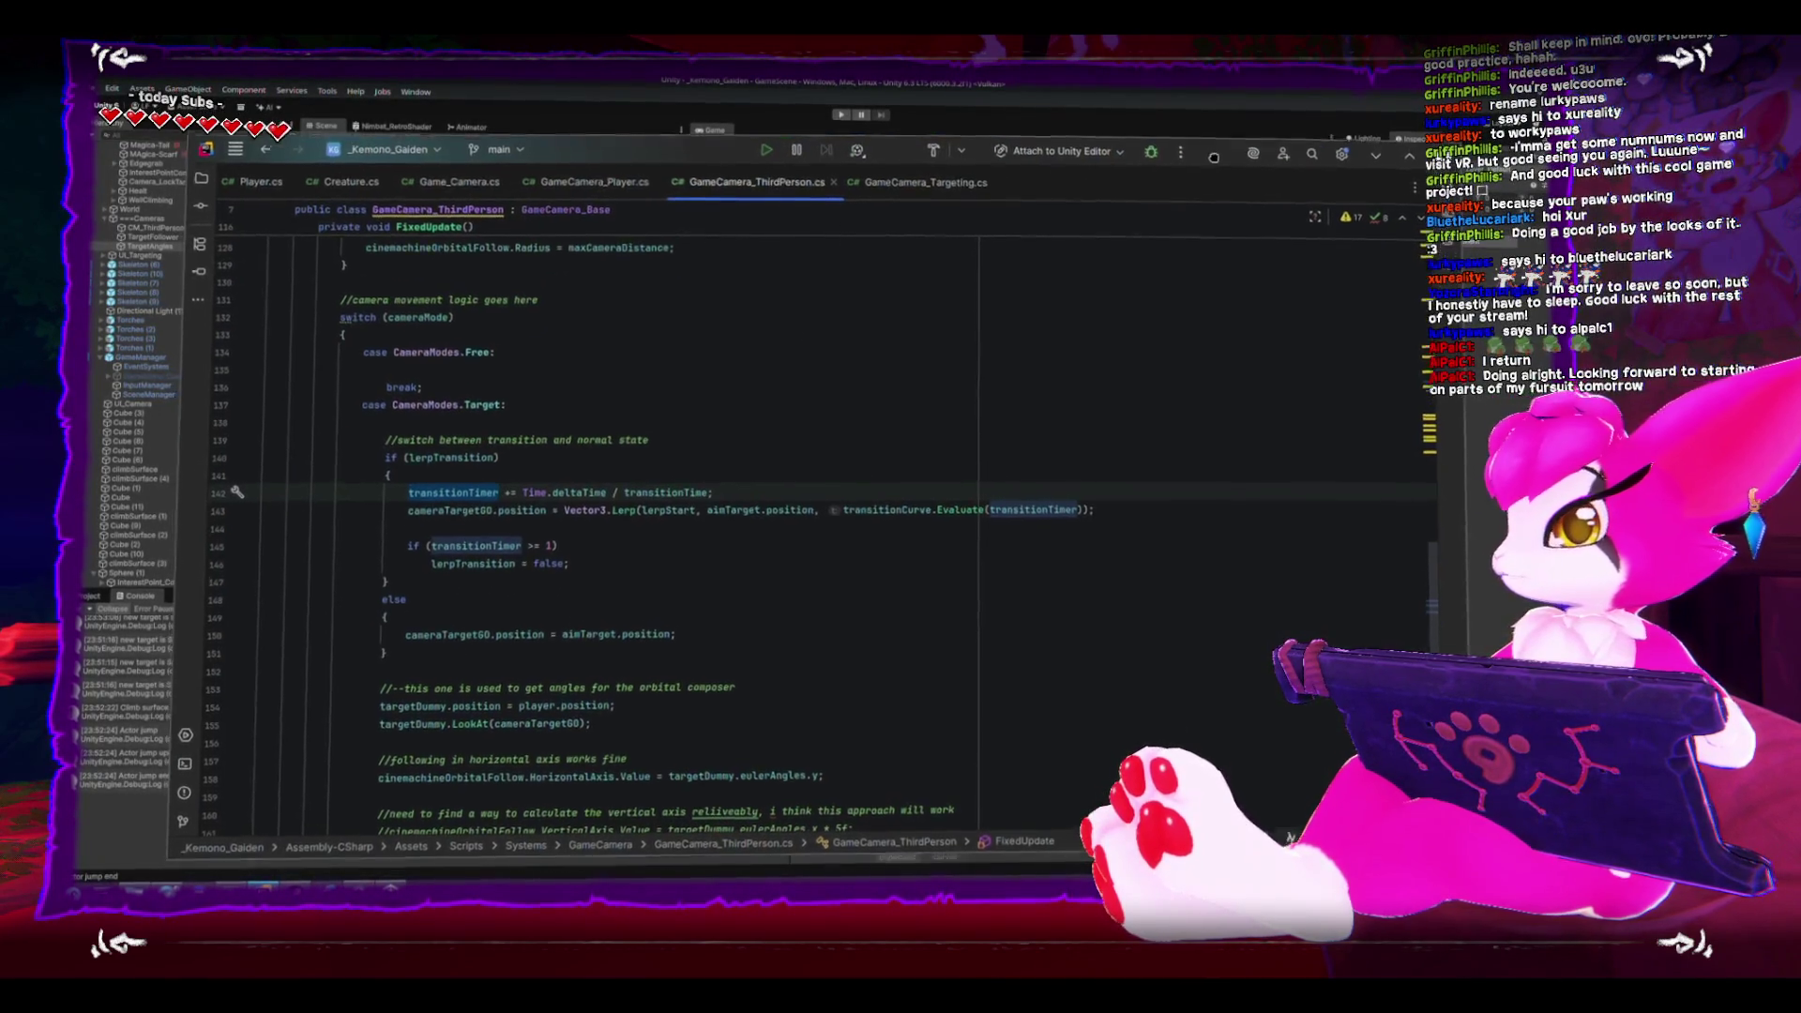
scroll(806, 577, "down", 2)
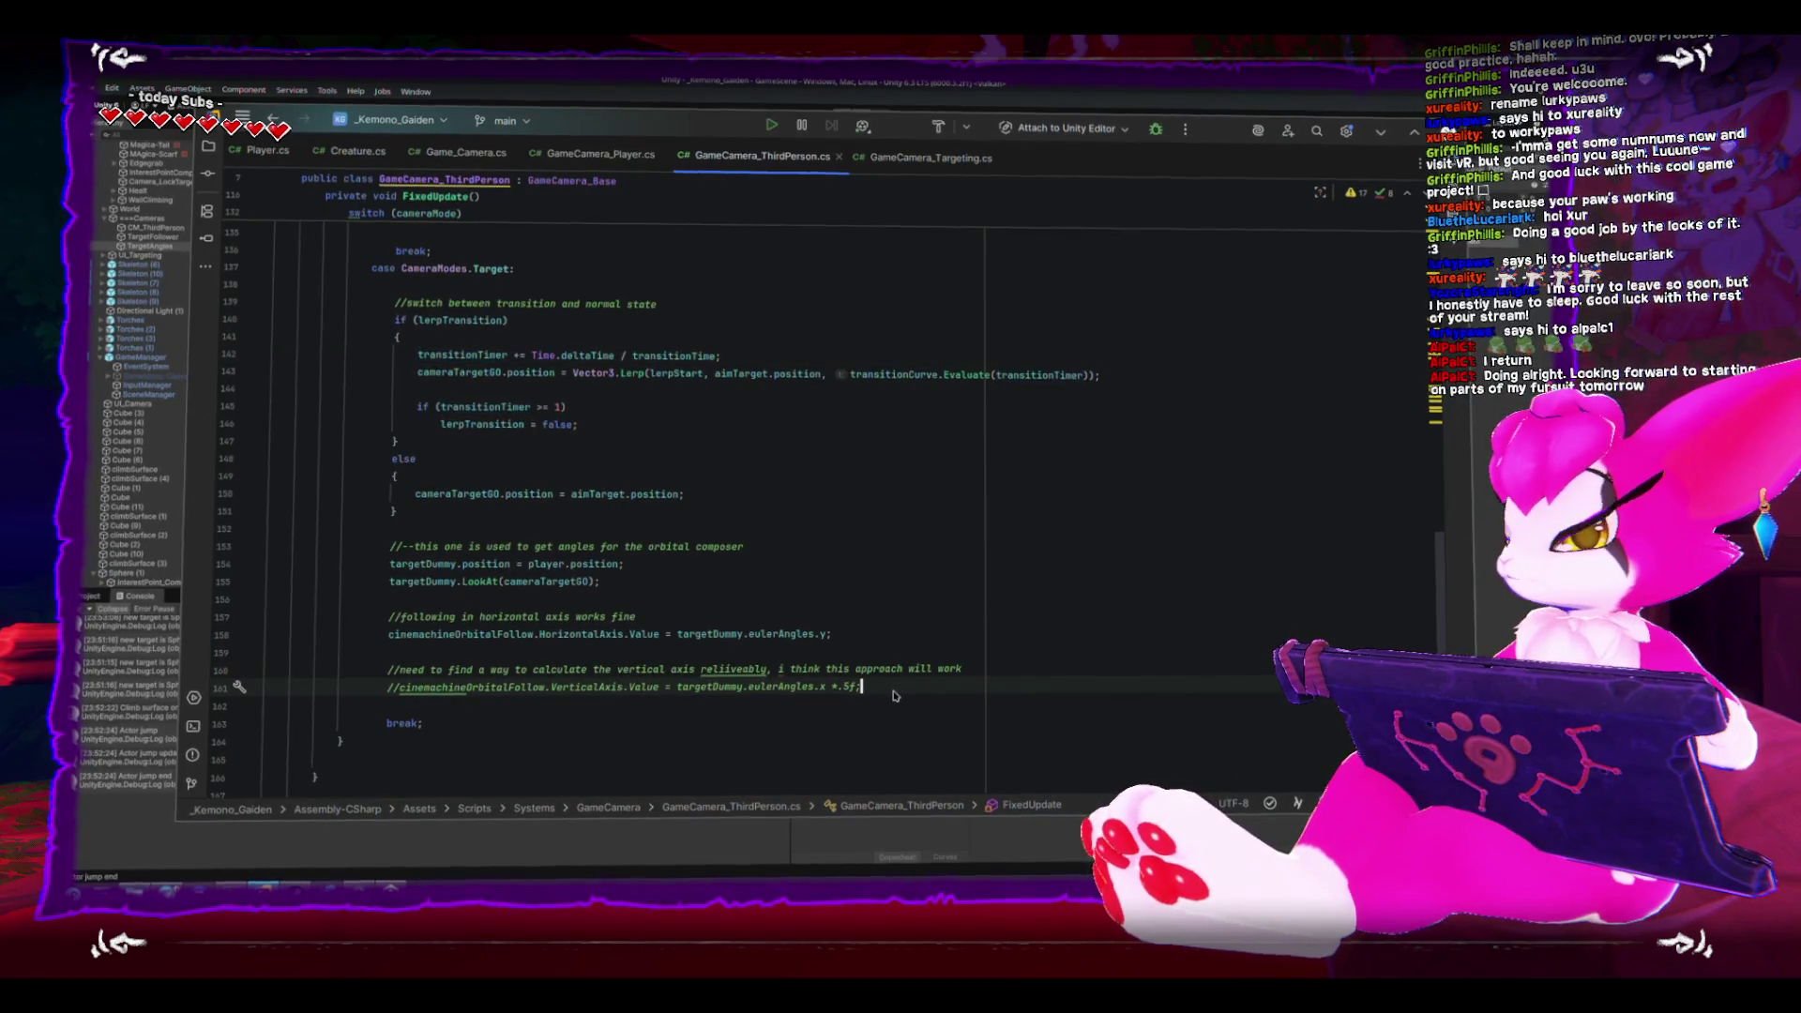
key("alt+Tab")
mouse_move(551, 413)
left_mouse_down()
mouse_move(554, 323)
mouse_move(381, 386)
mouse_move(160, 256)
left_mouse_up()
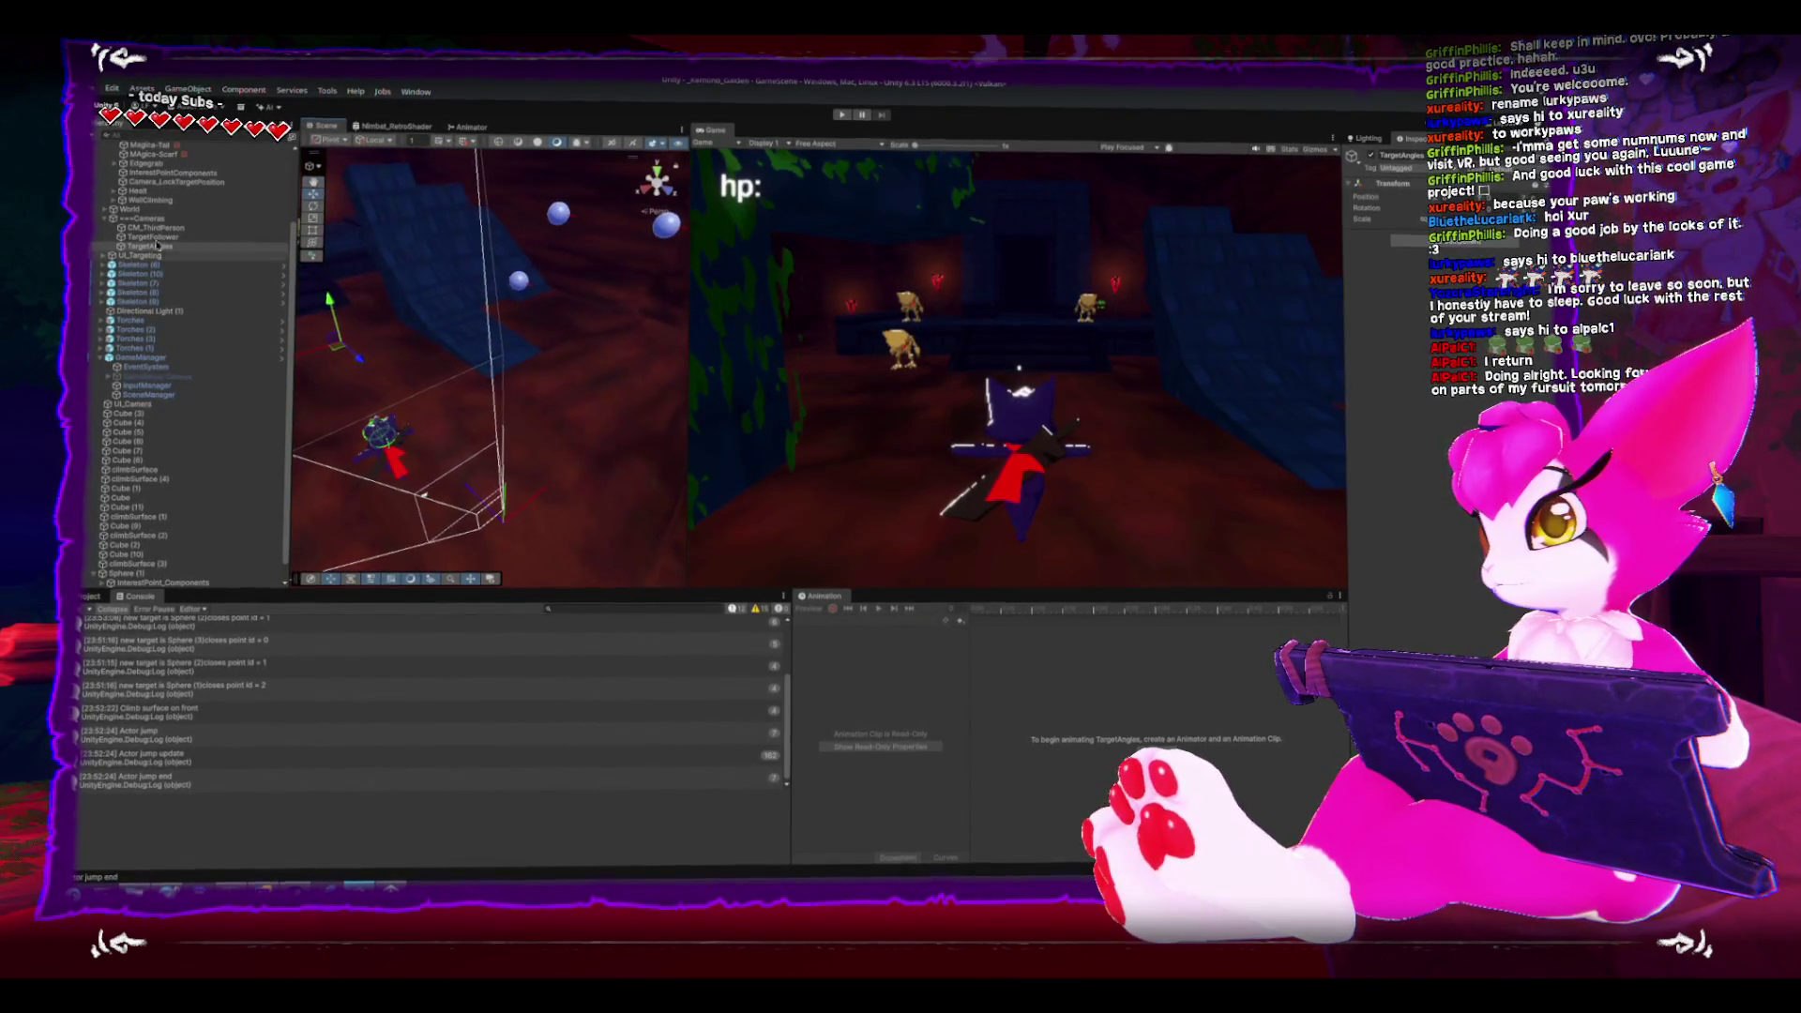
- Frame and orbit around CM_ThirdPerson in the Scene view, then start play mode
double_click(155, 230)
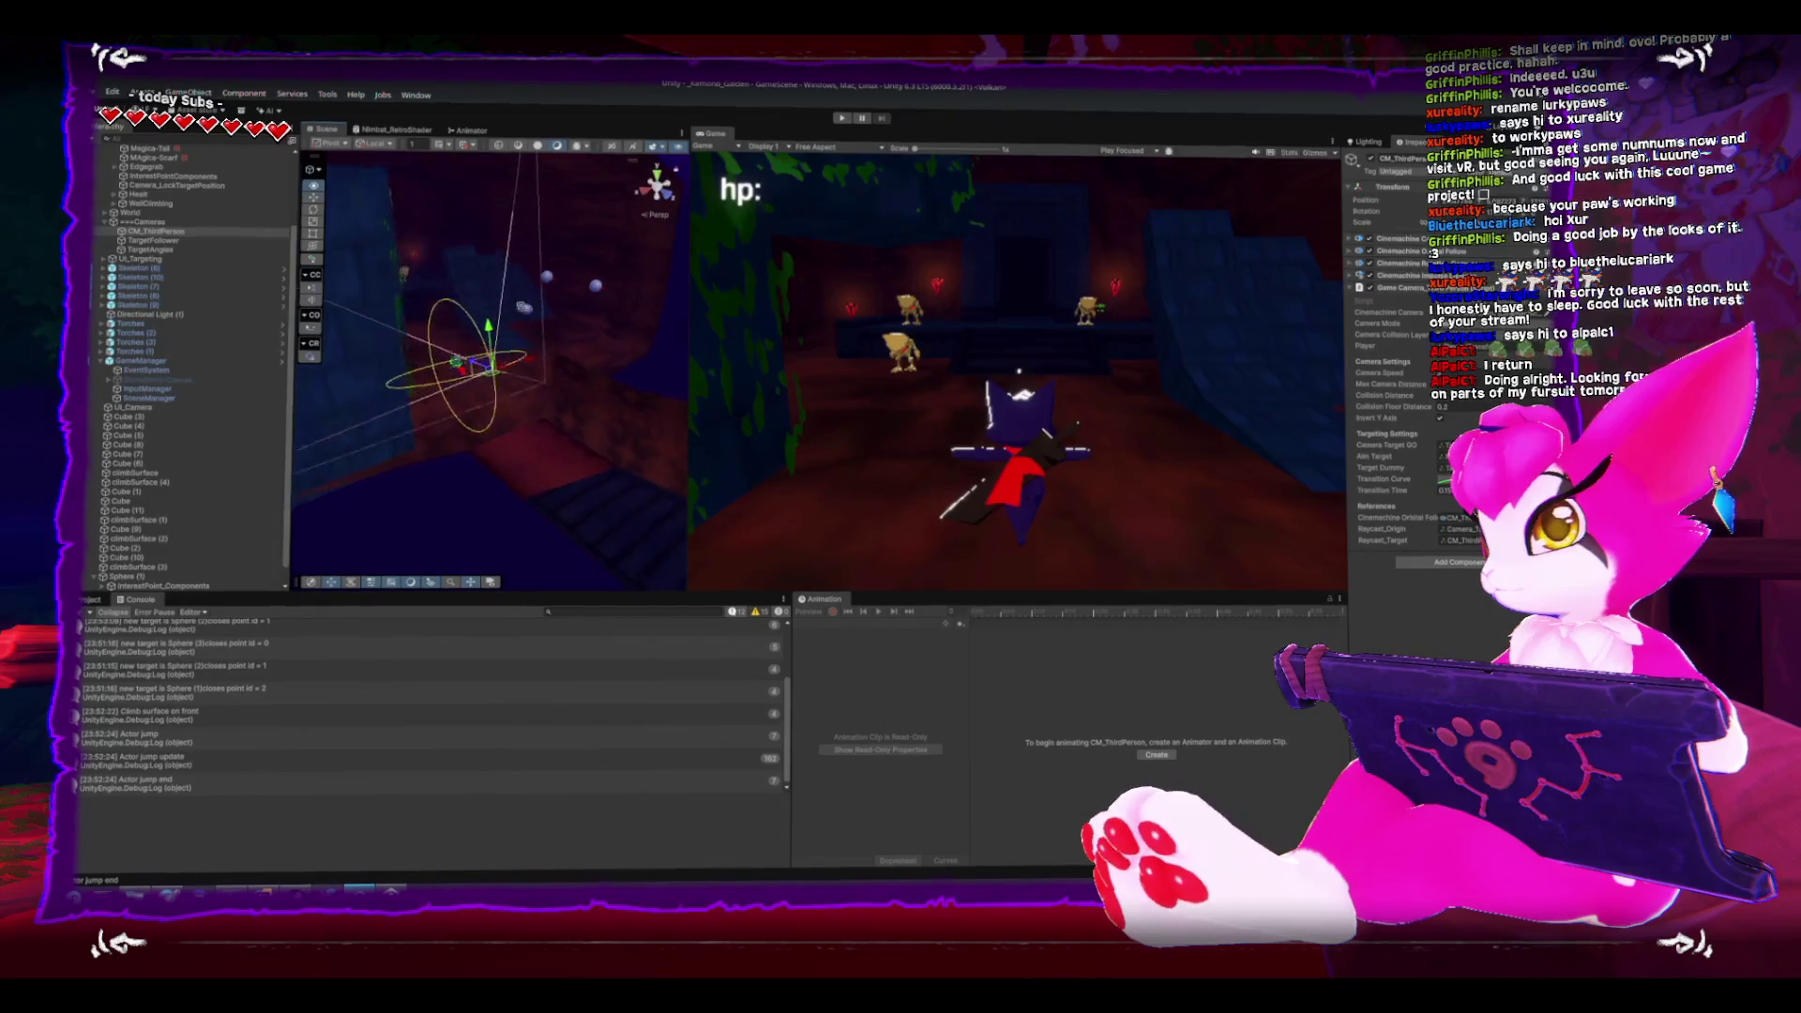
scroll(601, 405, "up", 5)
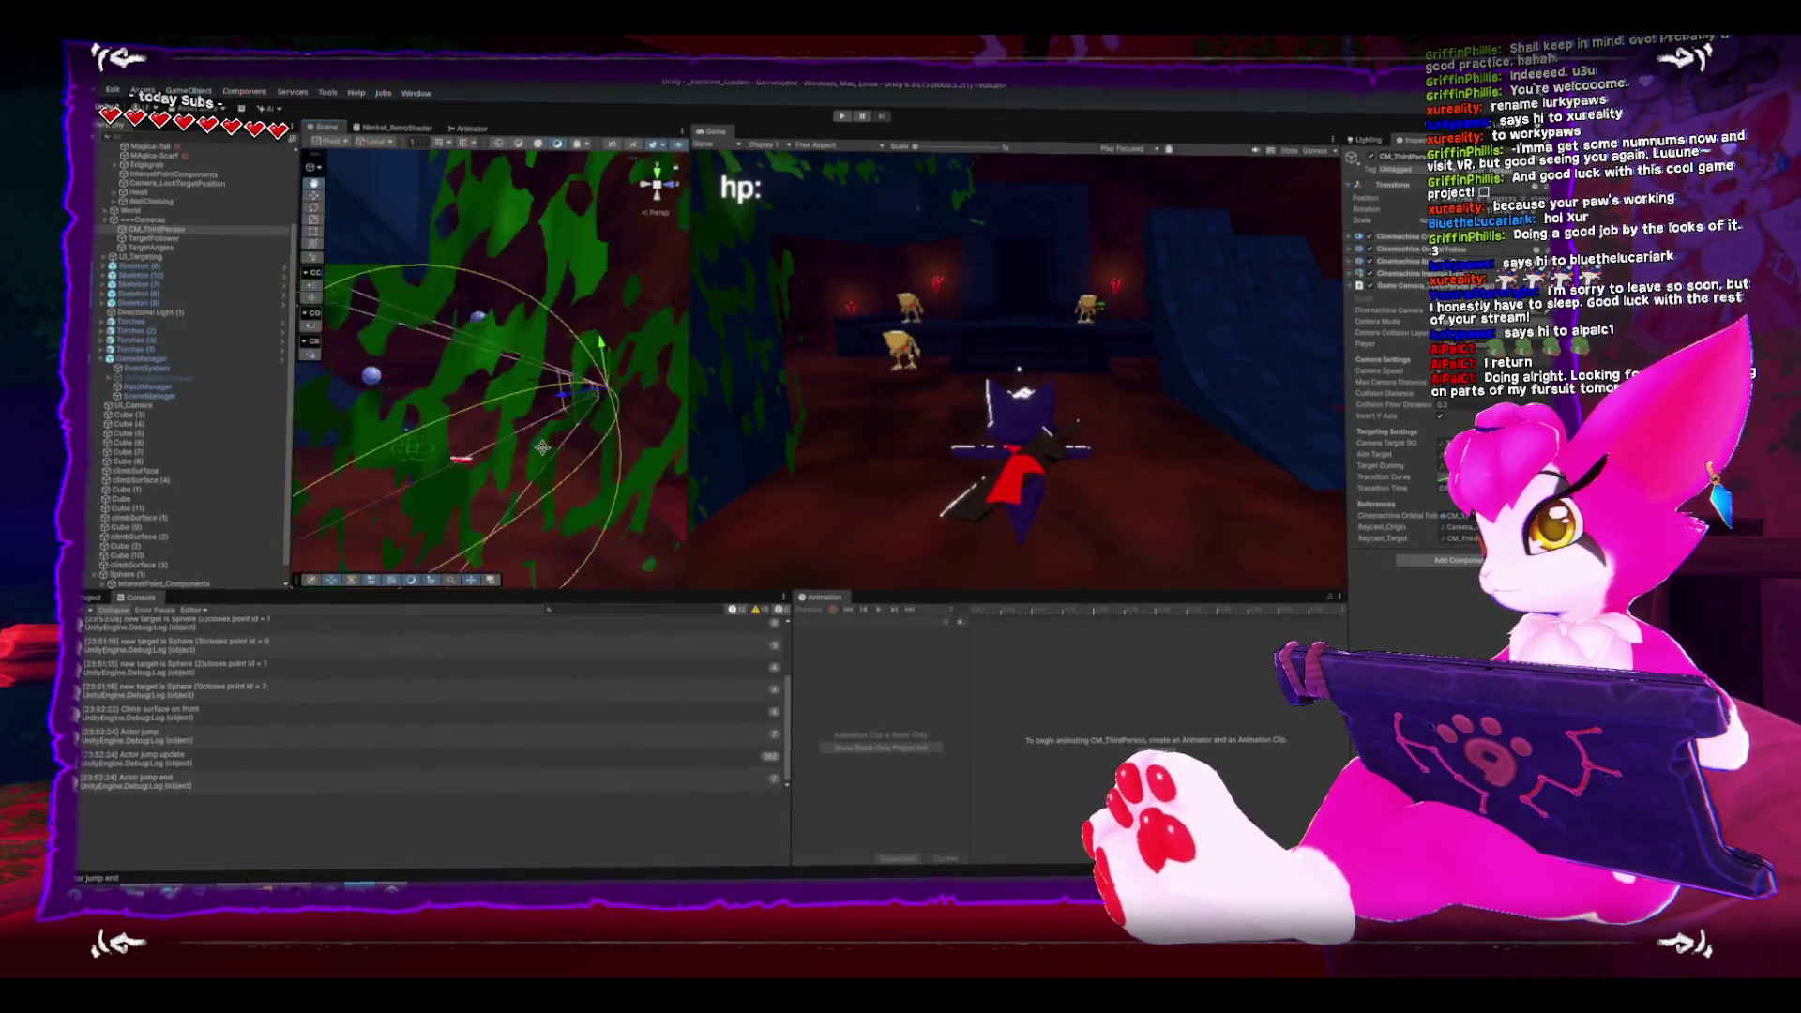
left_click_drag(601, 405, 794, 402)
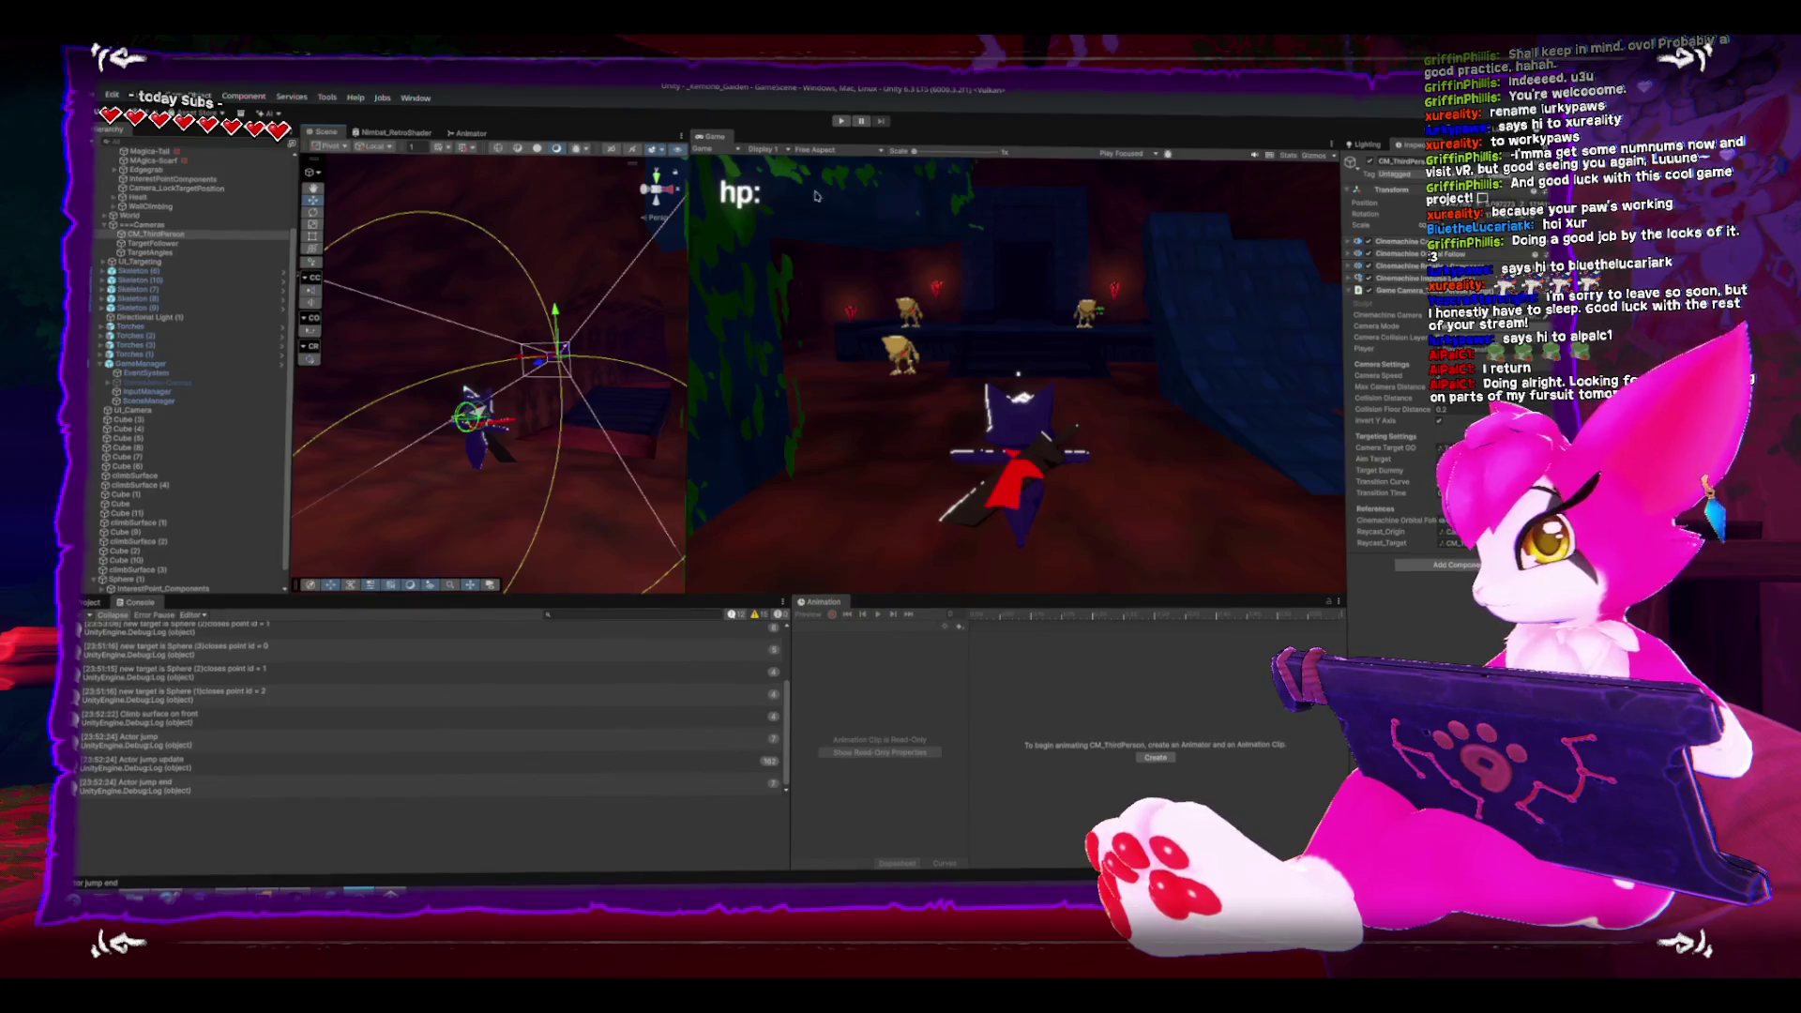
left_click(840, 119)
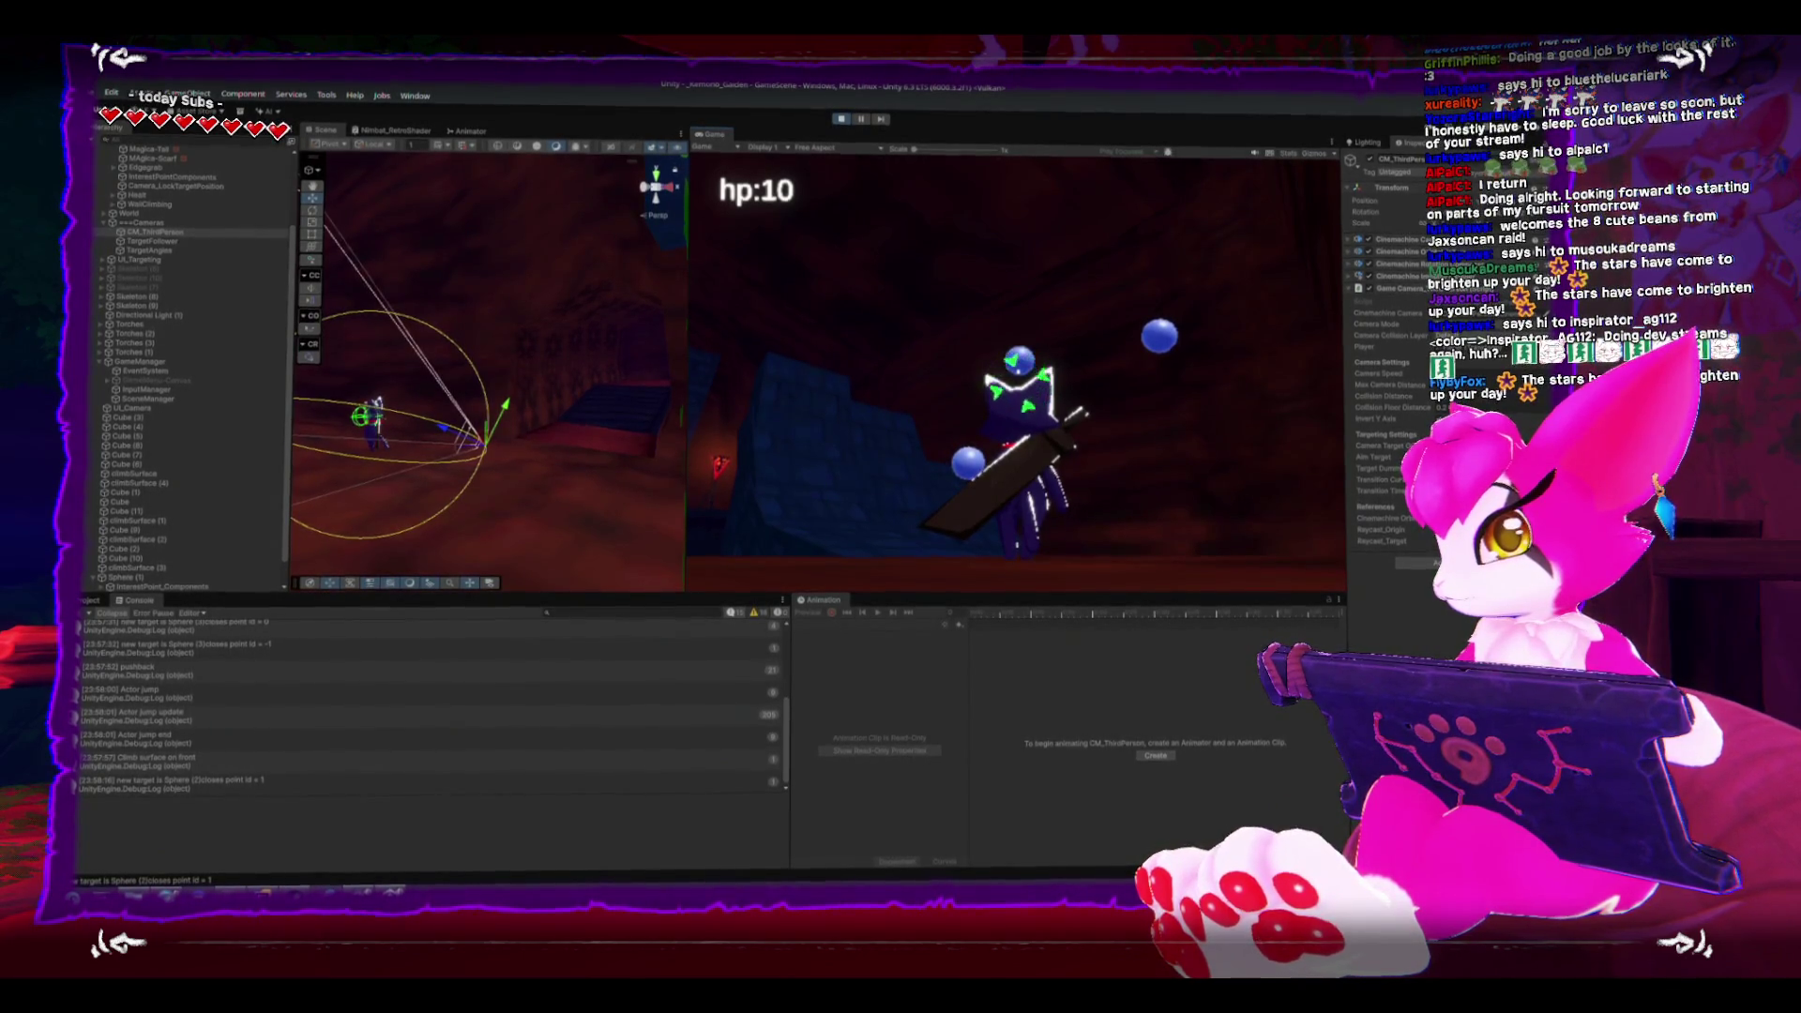
- Pause and resume, then orbit the maximized Scene view around the character and spheres
key("Escape")
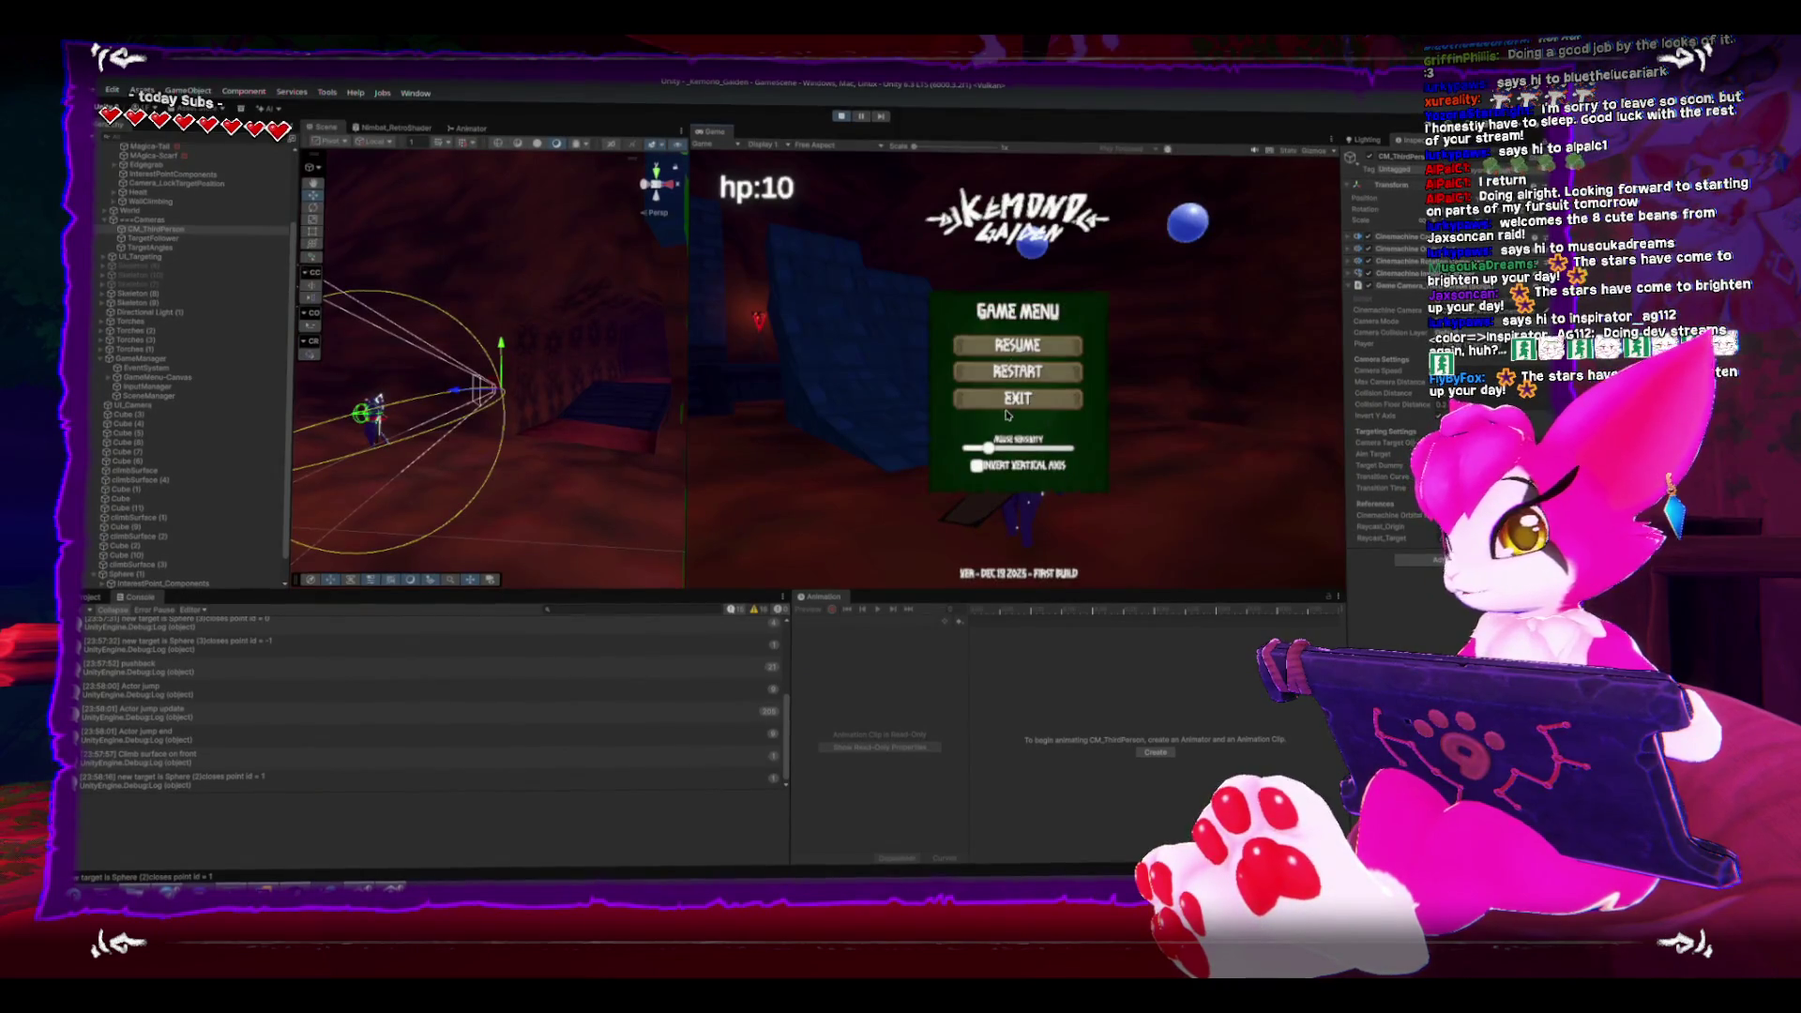
key("Escape")
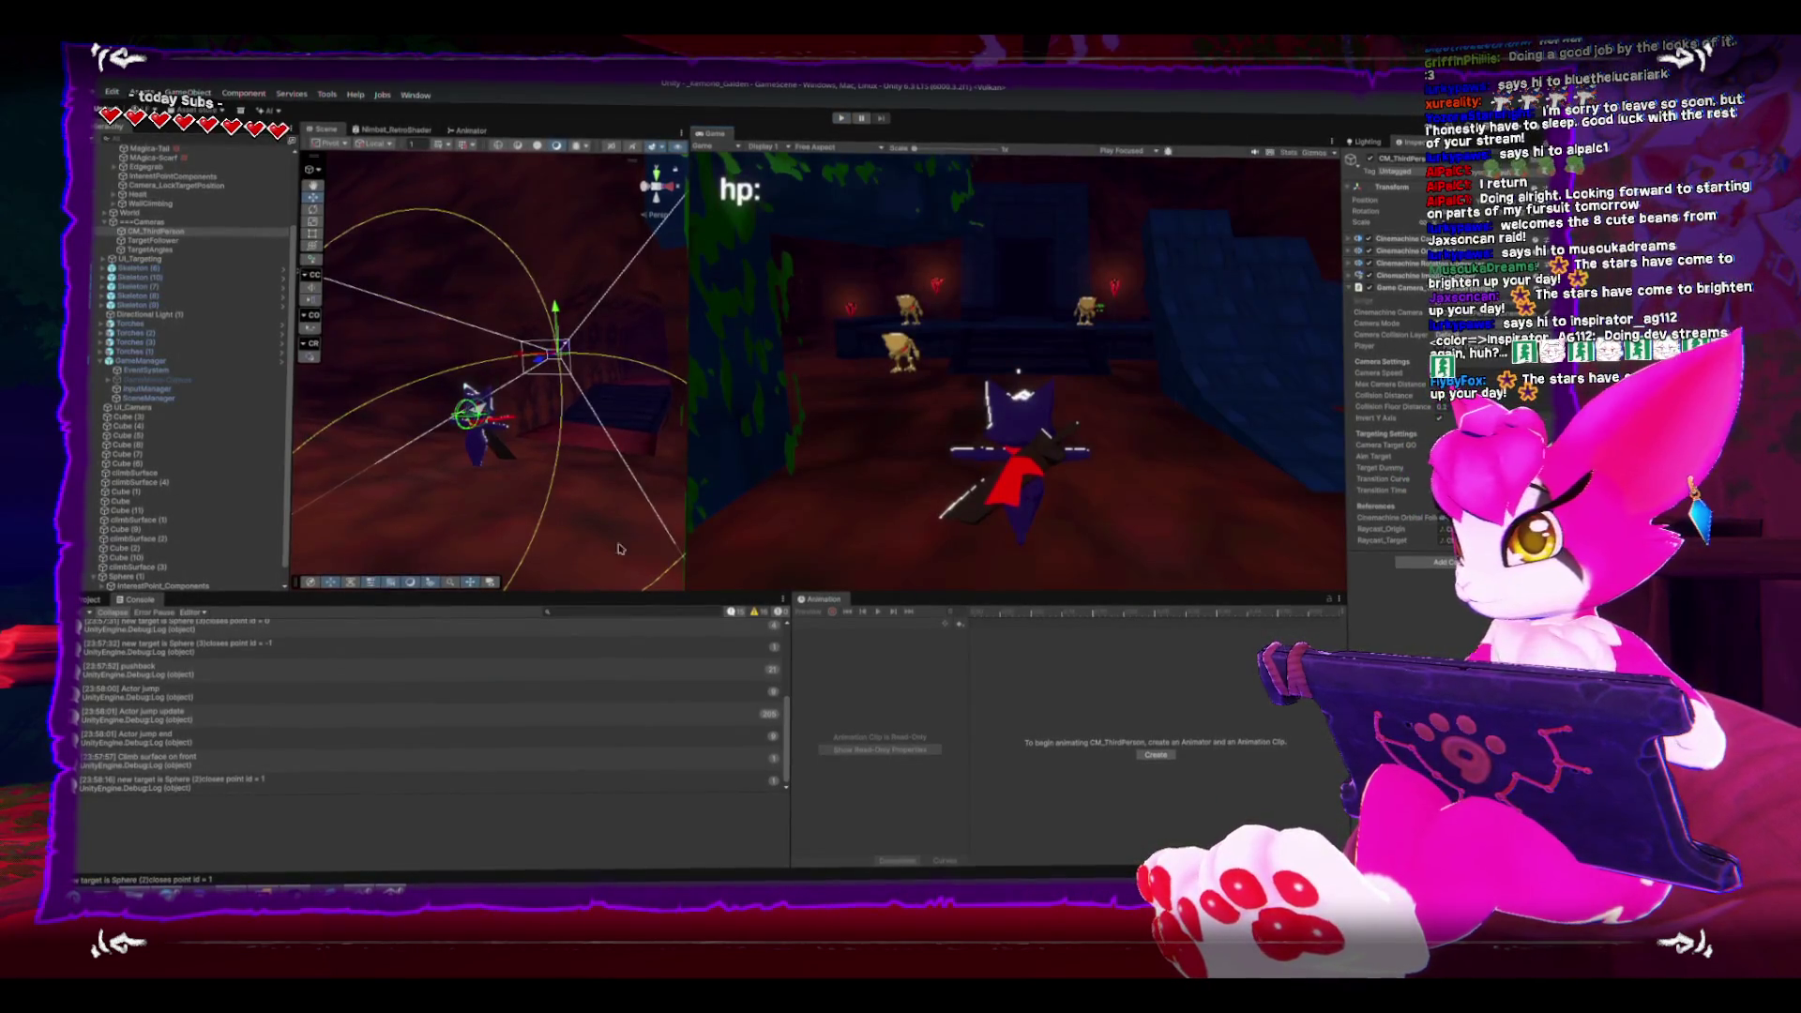
mouse_move(620, 557)
left_mouse_down()
mouse_move(465, 371)
mouse_move(460, 388)
mouse_move(441, 310)
left_mouse_up()
key("shift+space")
mouse_move(579, 411)
left_mouse_down()
mouse_move(857, 394)
mouse_move(980, 441)
left_mouse_up()
mouse_move(997, 569)
left_mouse_down()
mouse_move(944, 510)
mouse_move(897, 518)
mouse_move(1175, 603)
left_mouse_up()
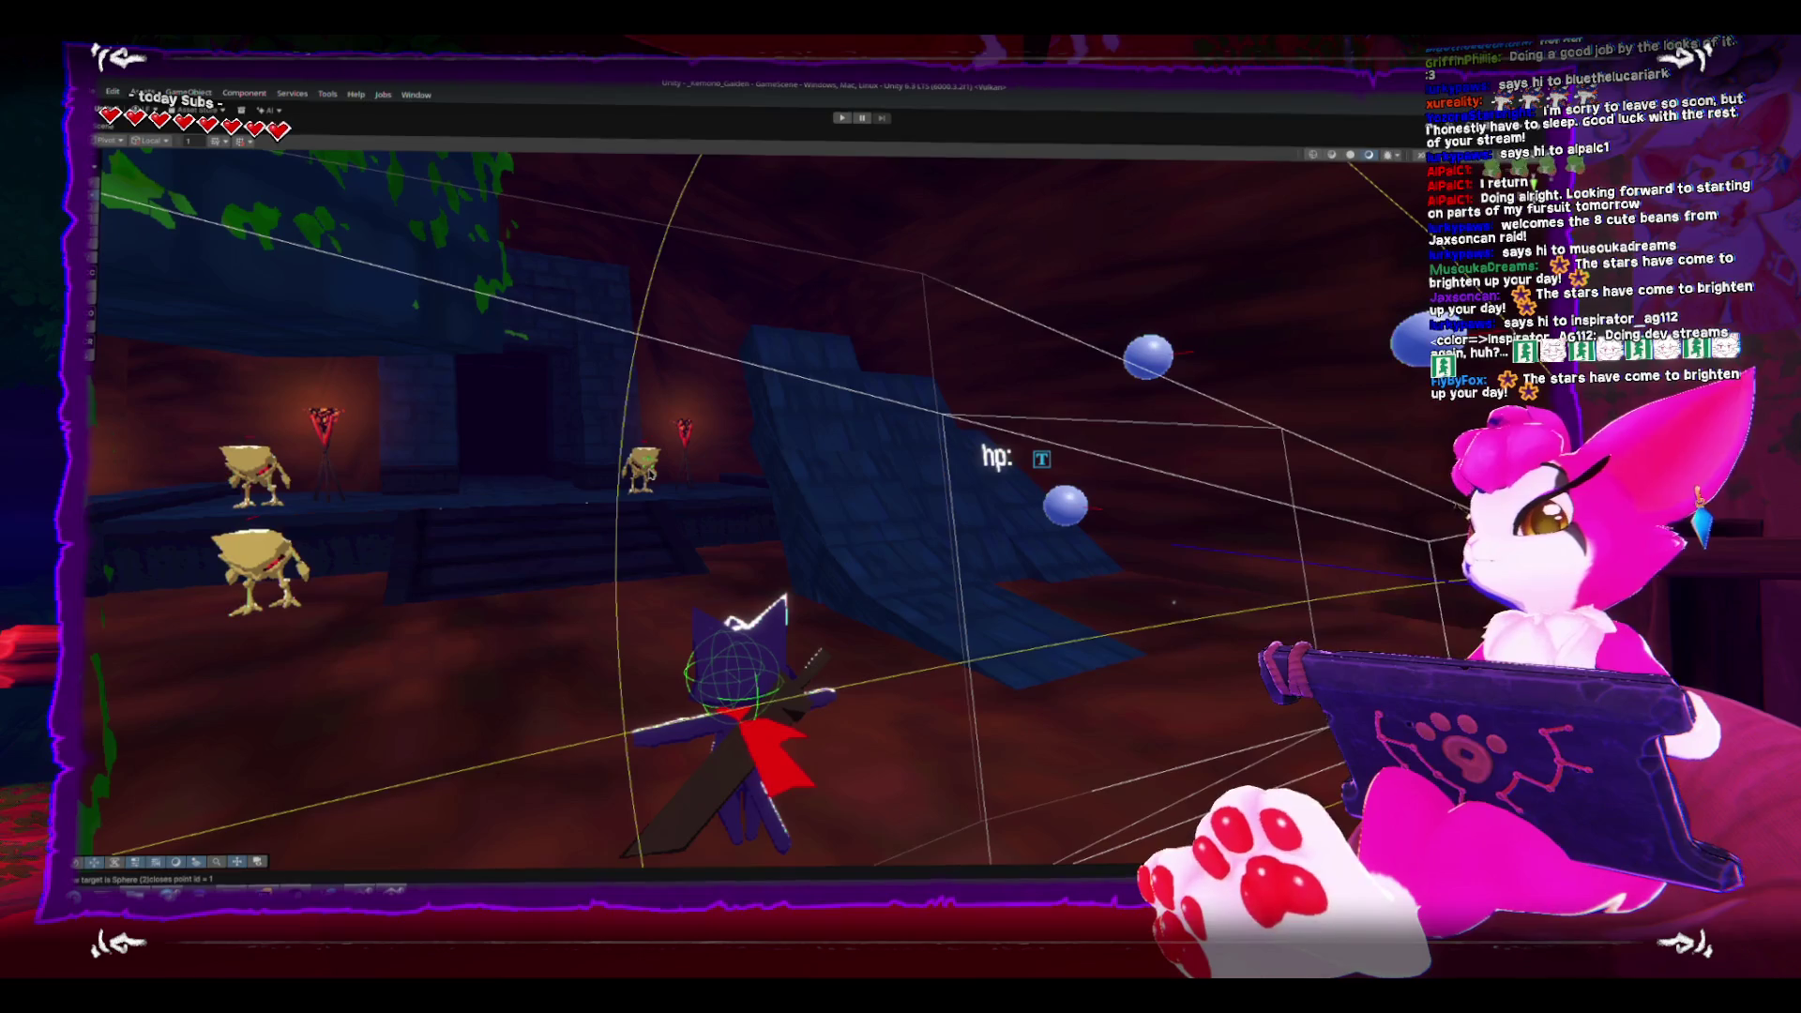
left_click_drag(844, 526, 654, 516)
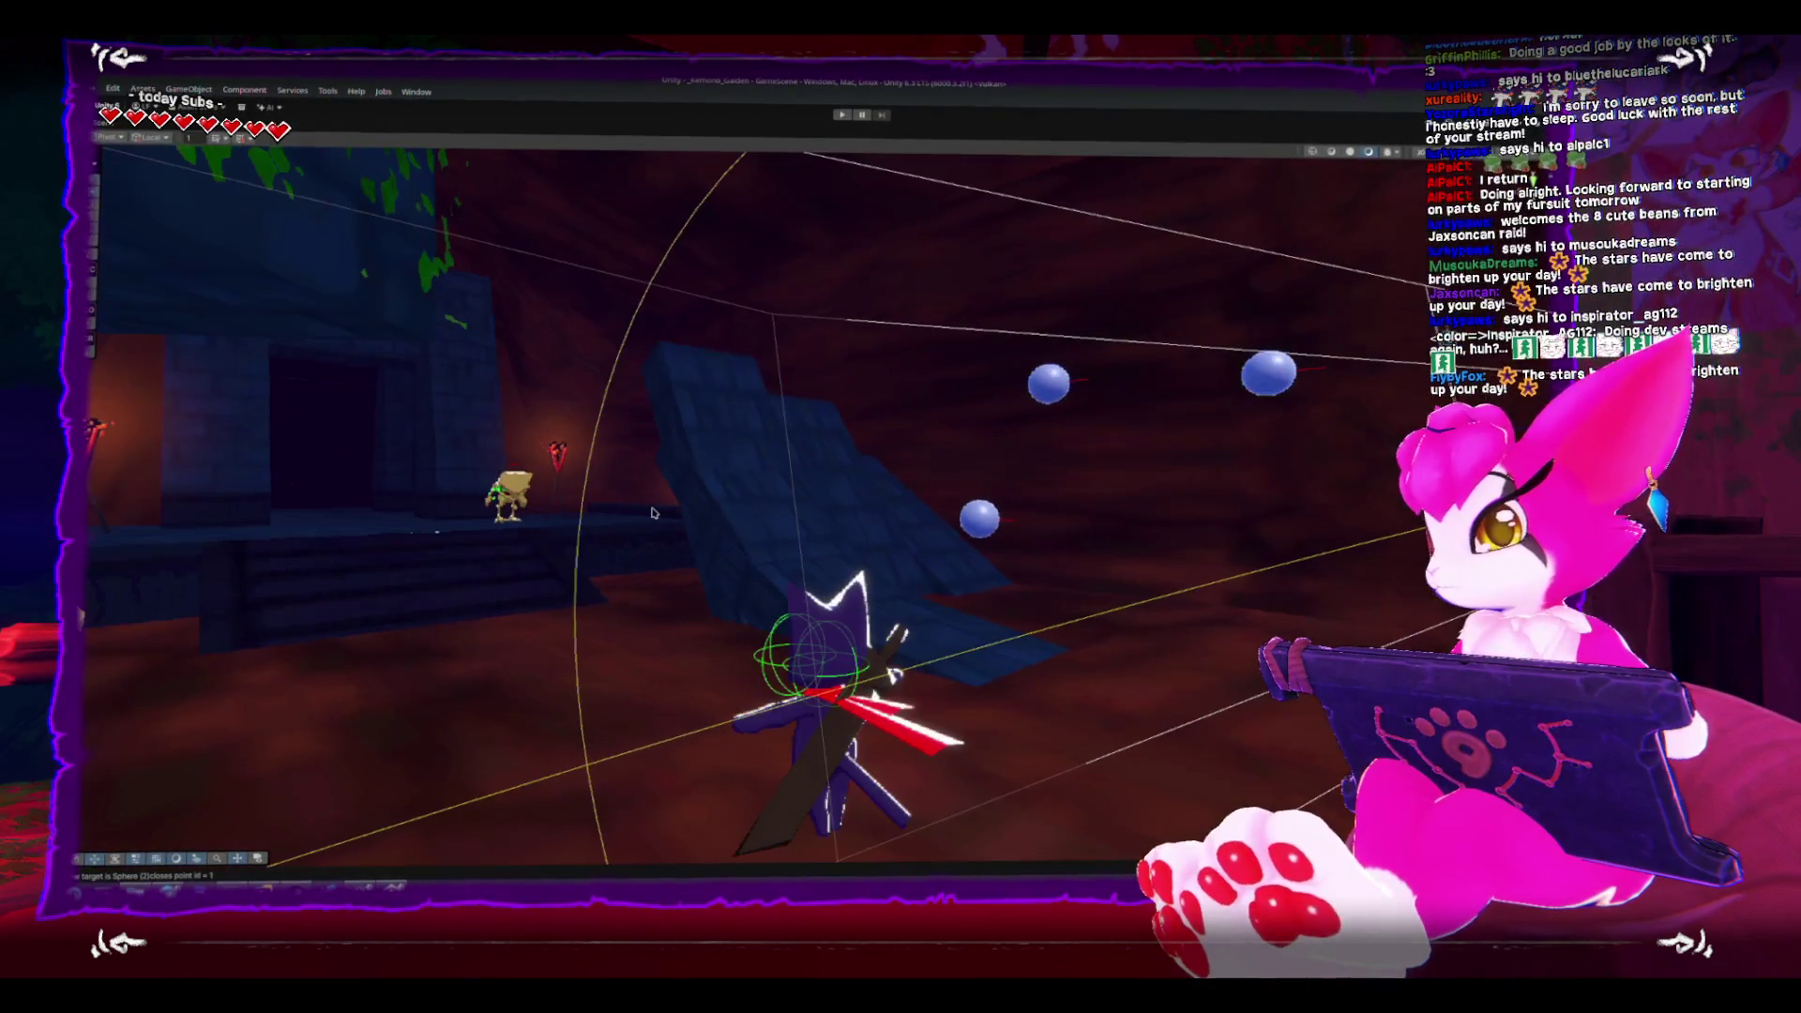
key("shift+space")
- Select CM_ThirdPerson and switch to its GameCamera_ThirdPerson script in Rider
left_click(165, 230)
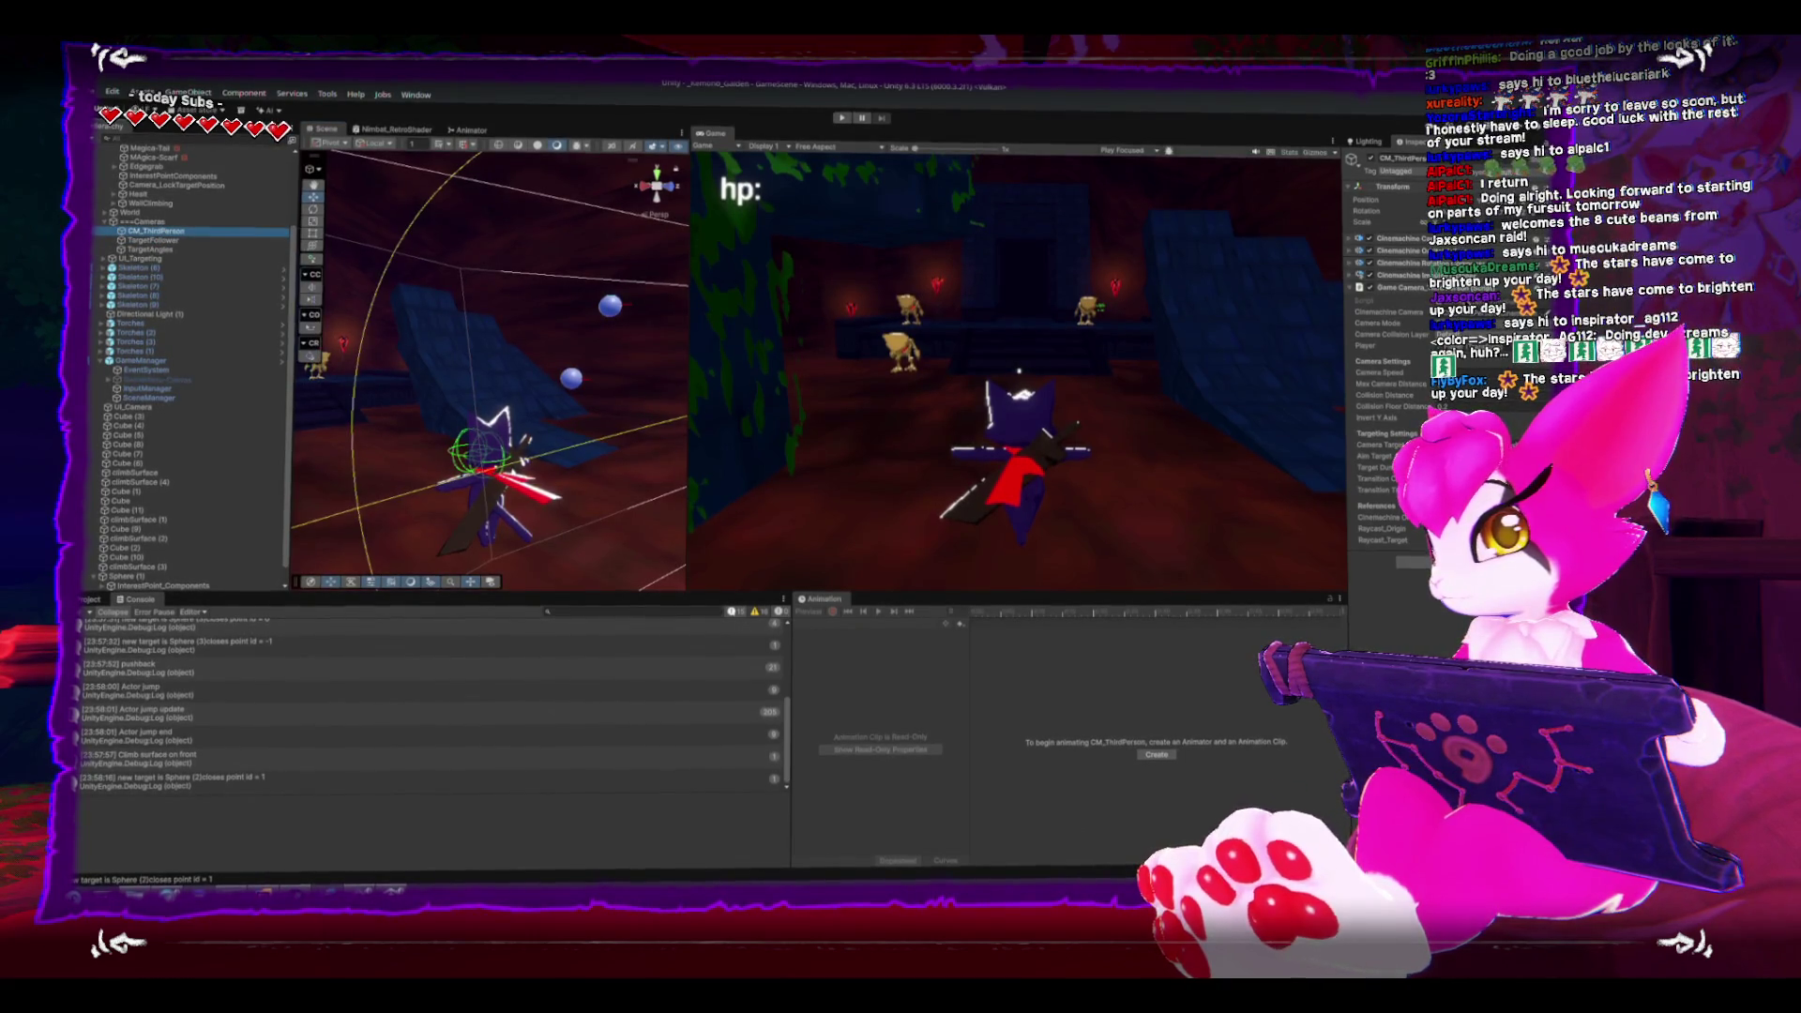
key("alt+Tab")
scroll(720, 393, "down", 10)
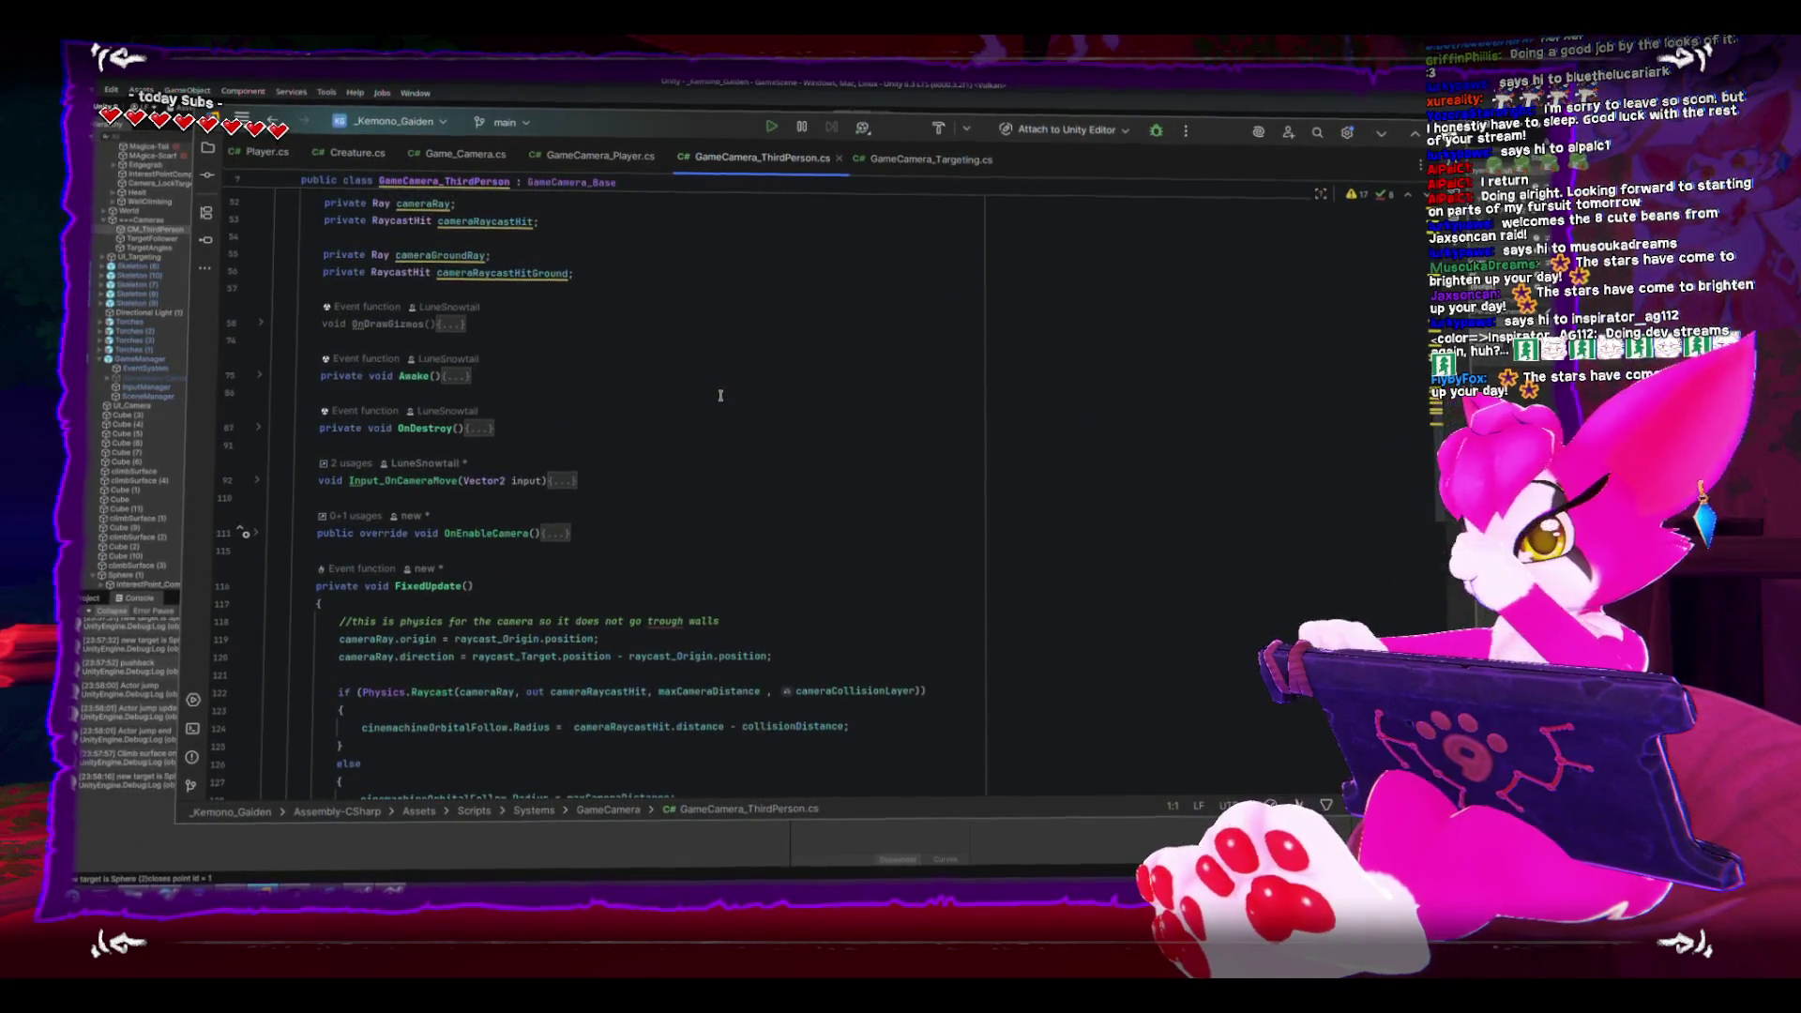
- Replace the commented VerticalAxis line in FixedUpdate's Target case with 'float verticalAngle', then return to Unity
scroll(680, 545, "down", 15)
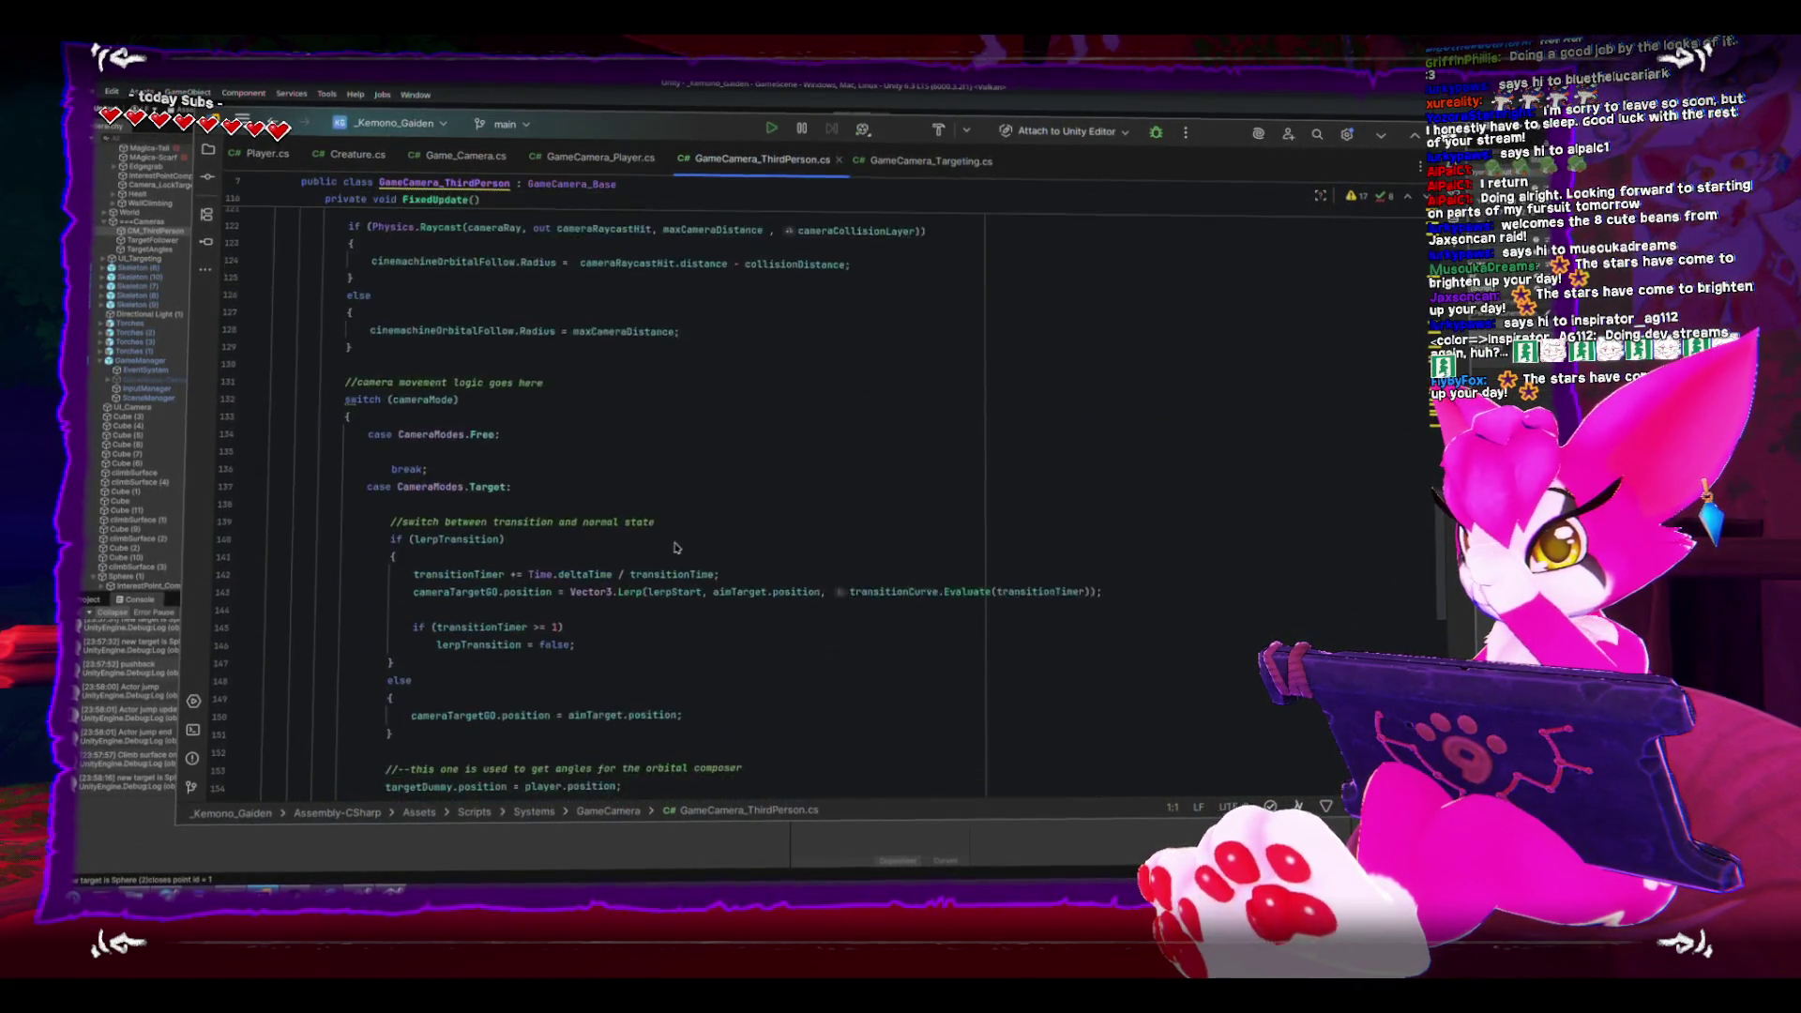
scroll(675, 545, "down", 1)
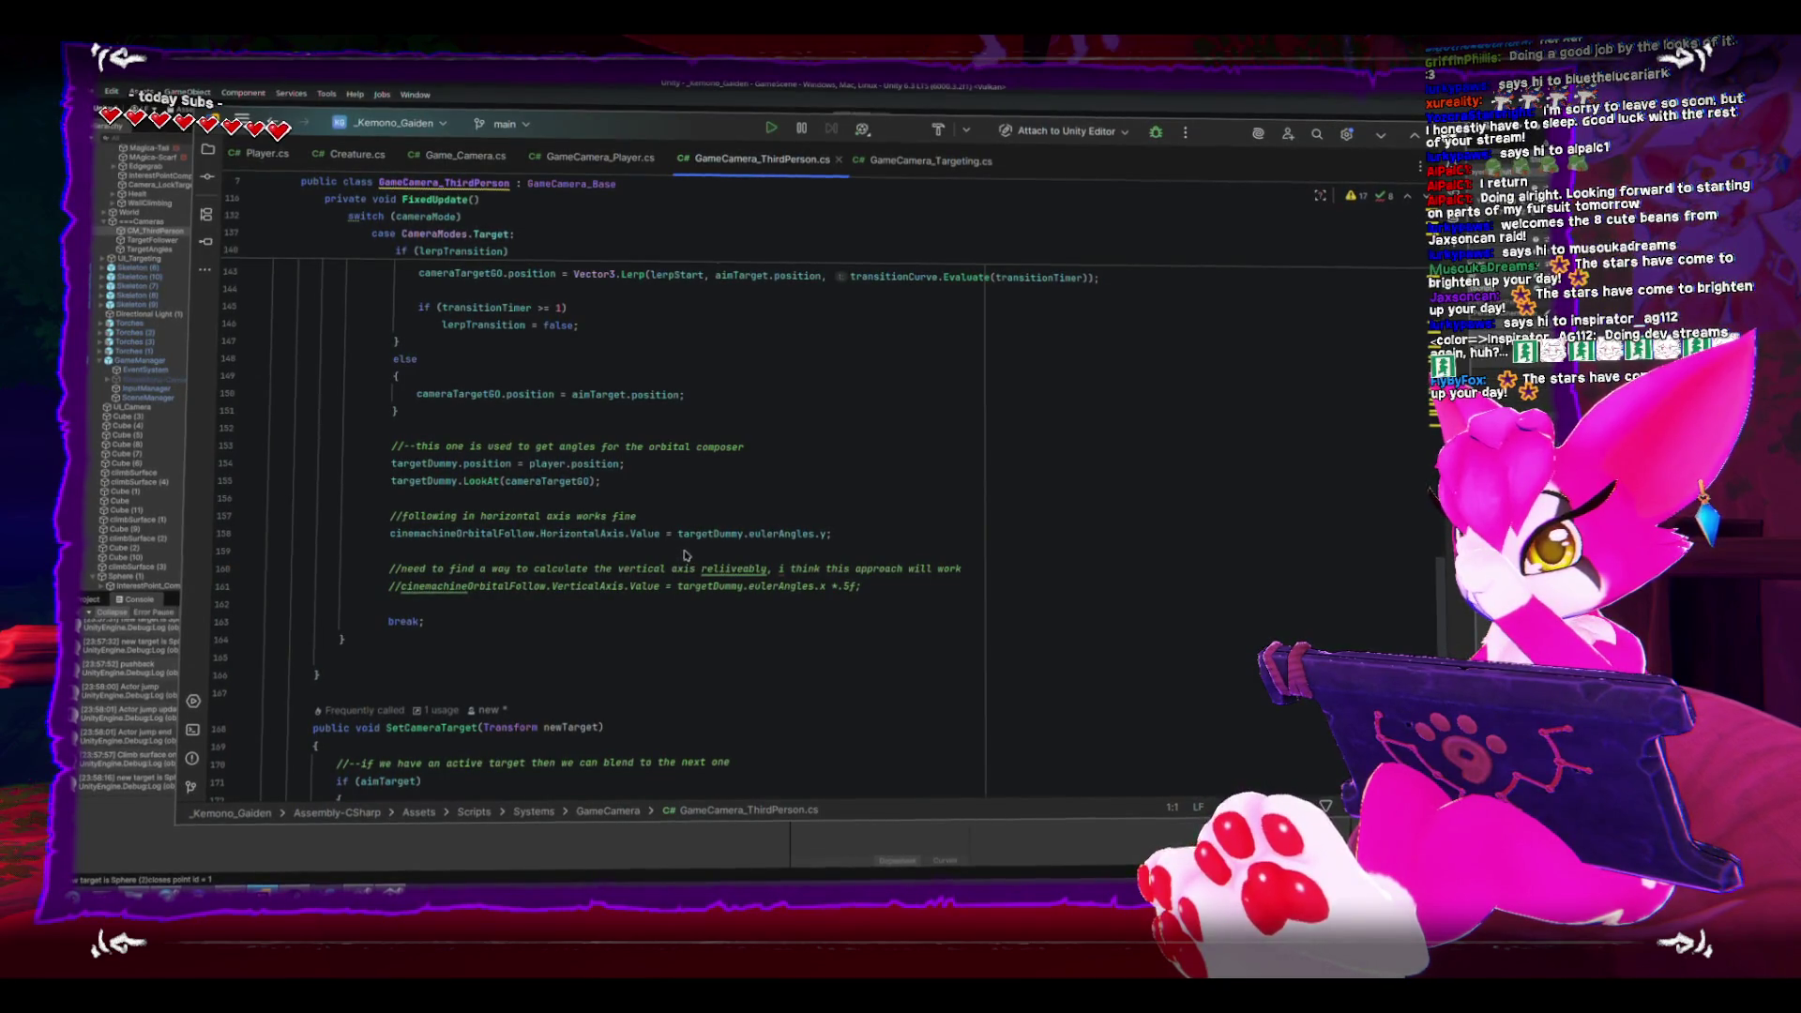
left_click_drag(388, 585, 881, 592)
type("flo")
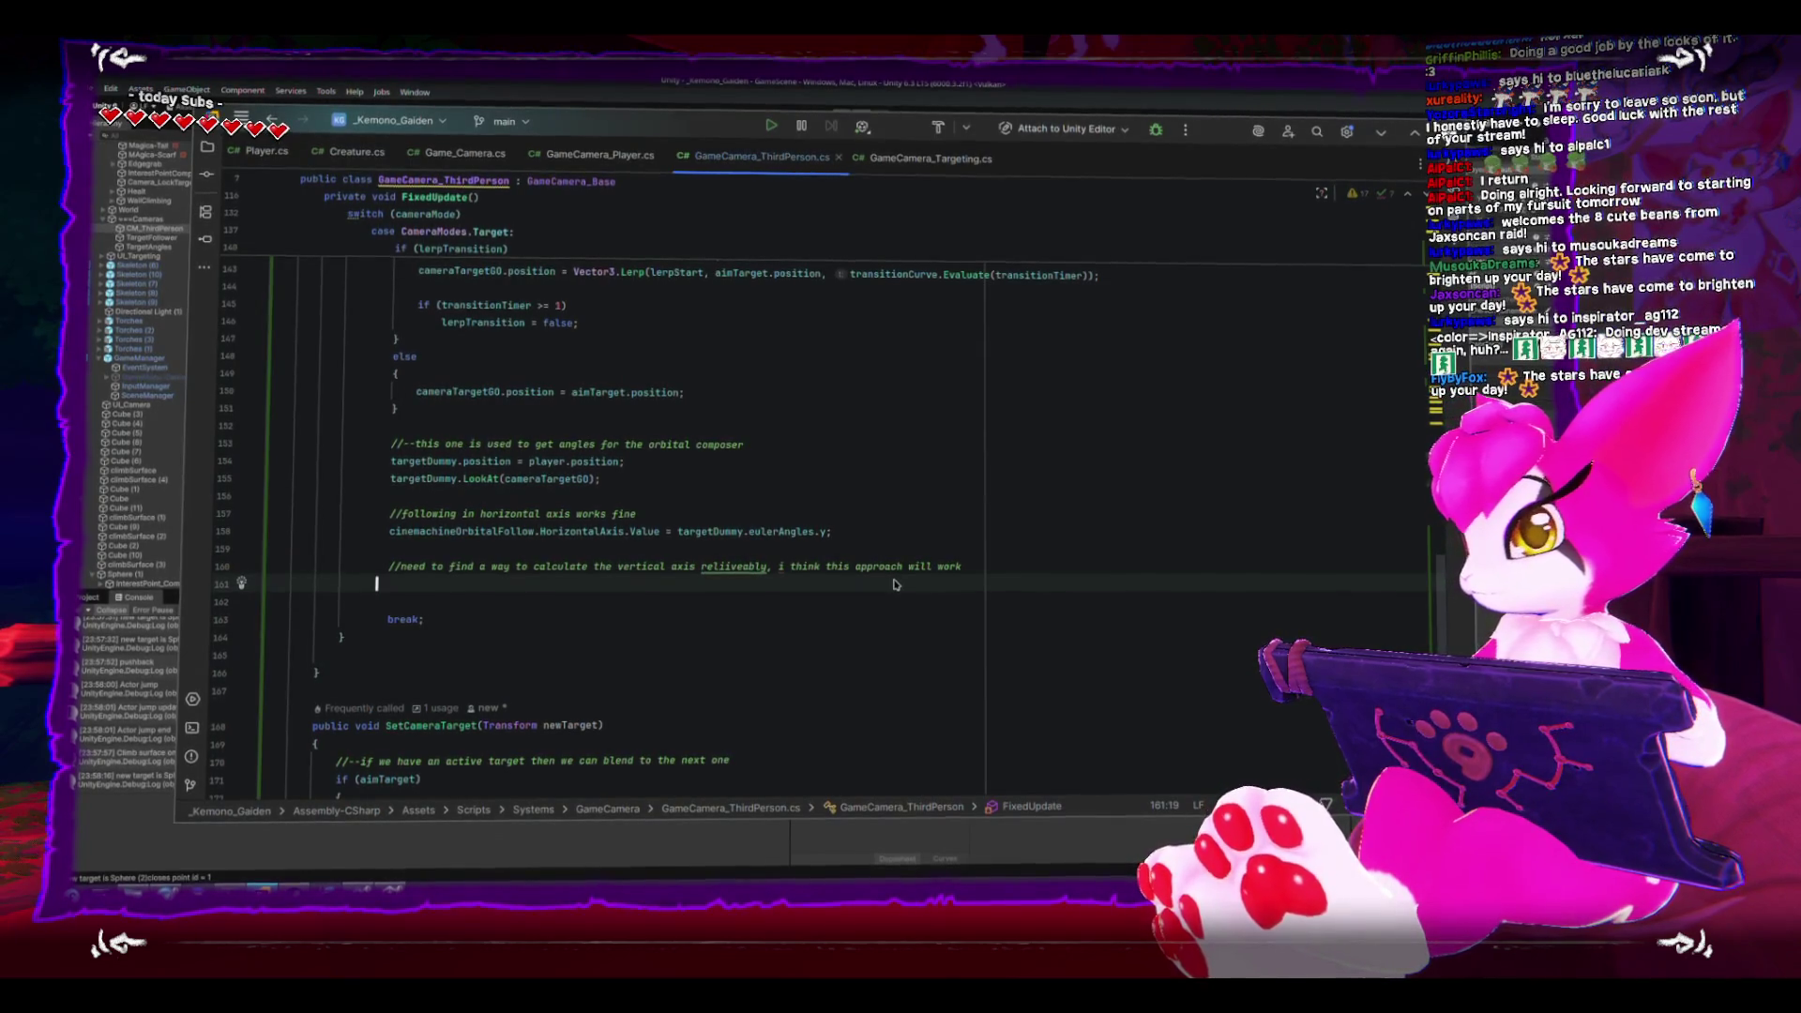
type("at verti")
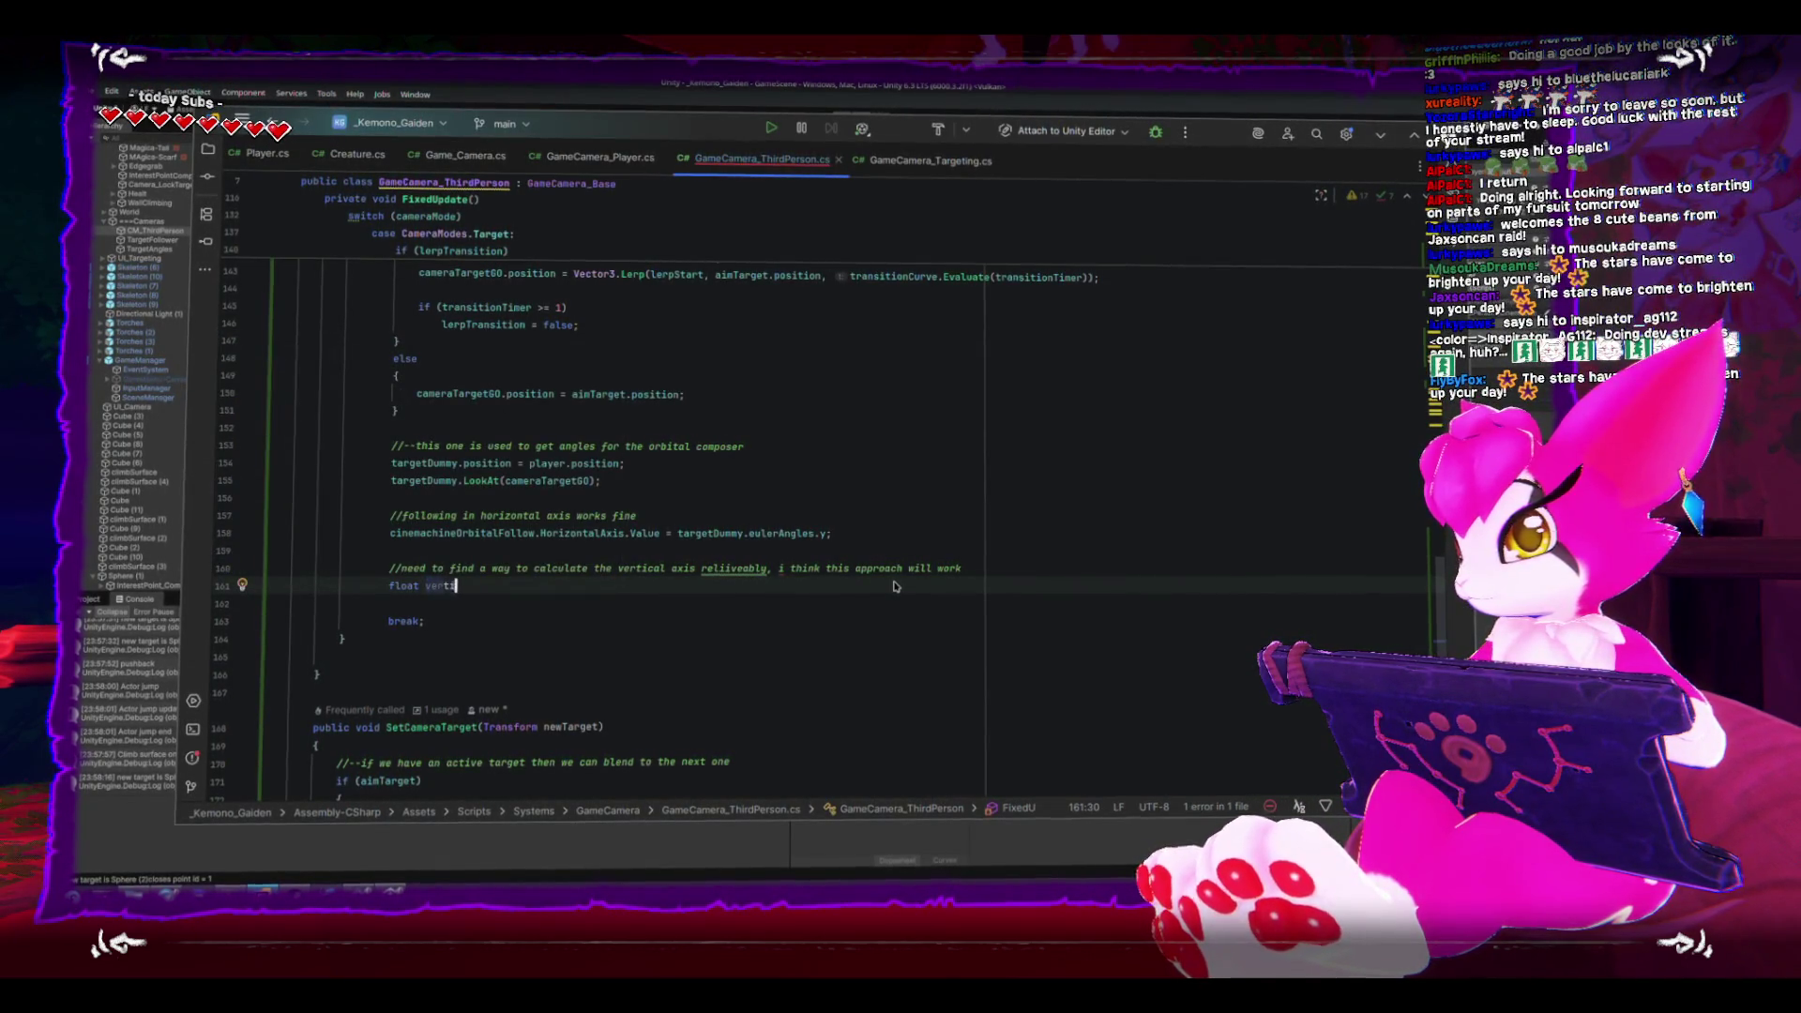
type("calAngle;")
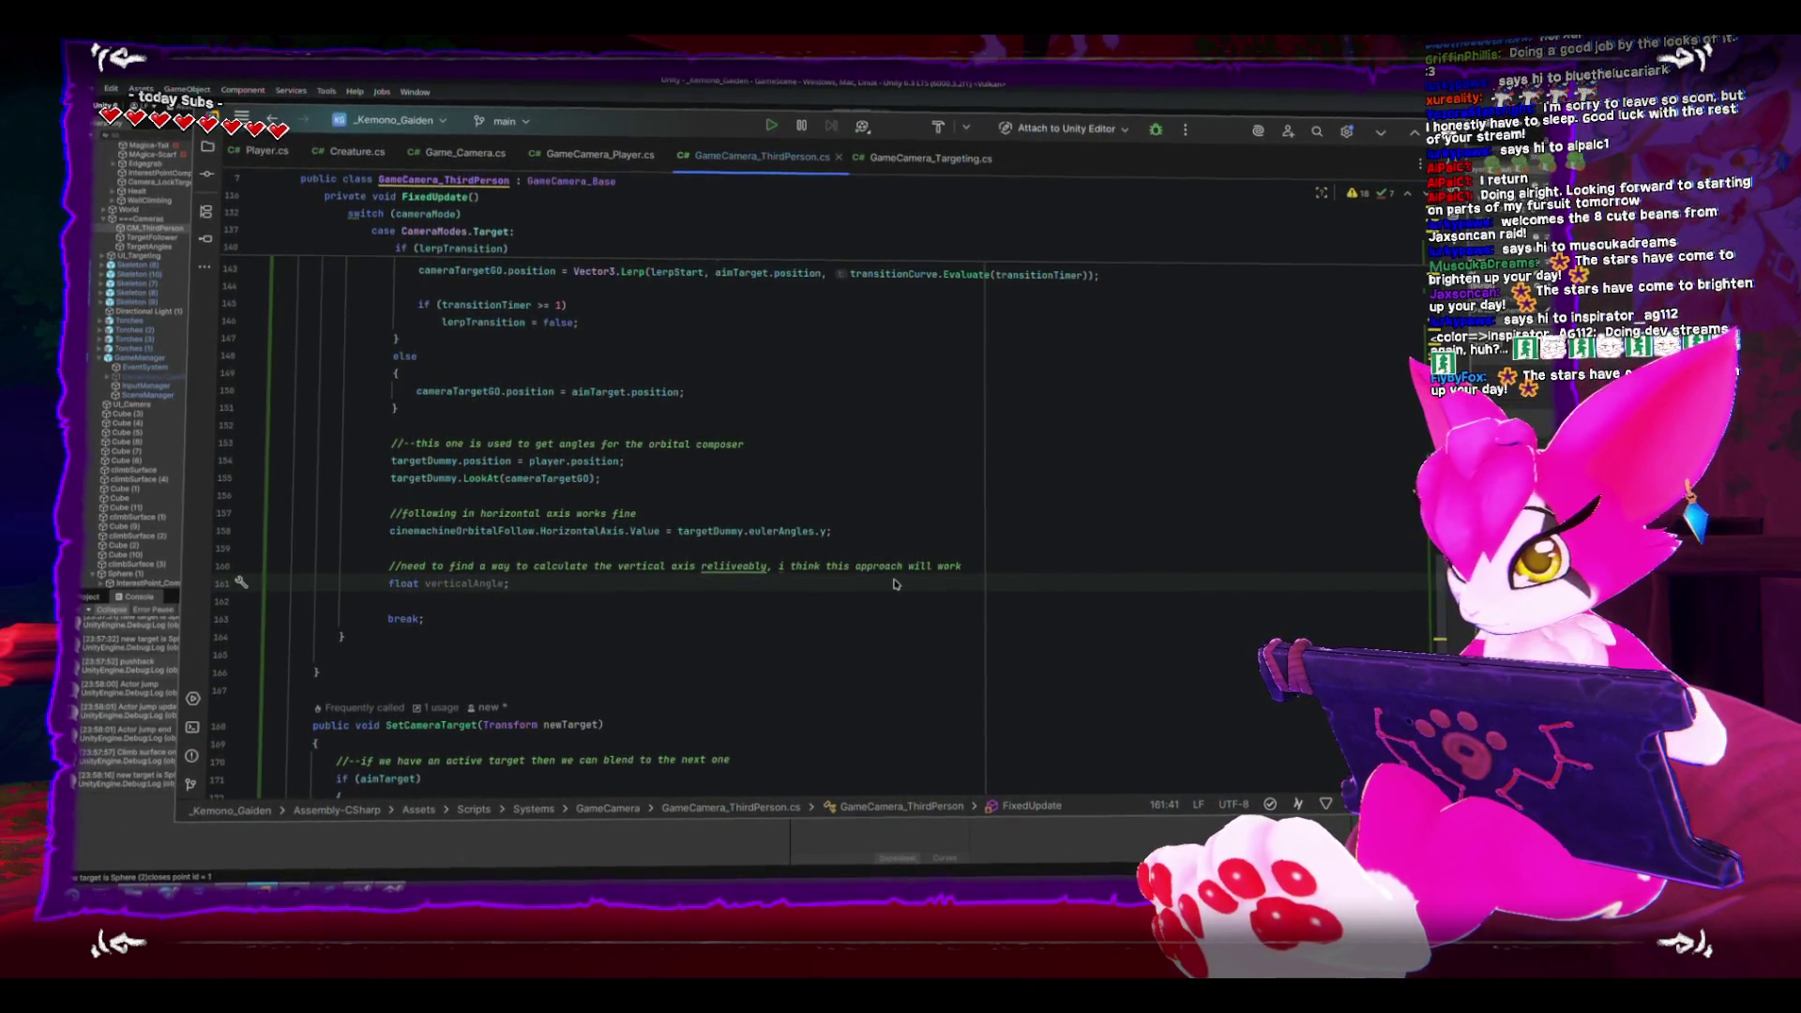
key("alt+Tab")
mouse_move(576, 406)
left_mouse_down()
mouse_move(513, 413)
mouse_move(534, 449)
mouse_move(495, 404)
left_mouse_up()
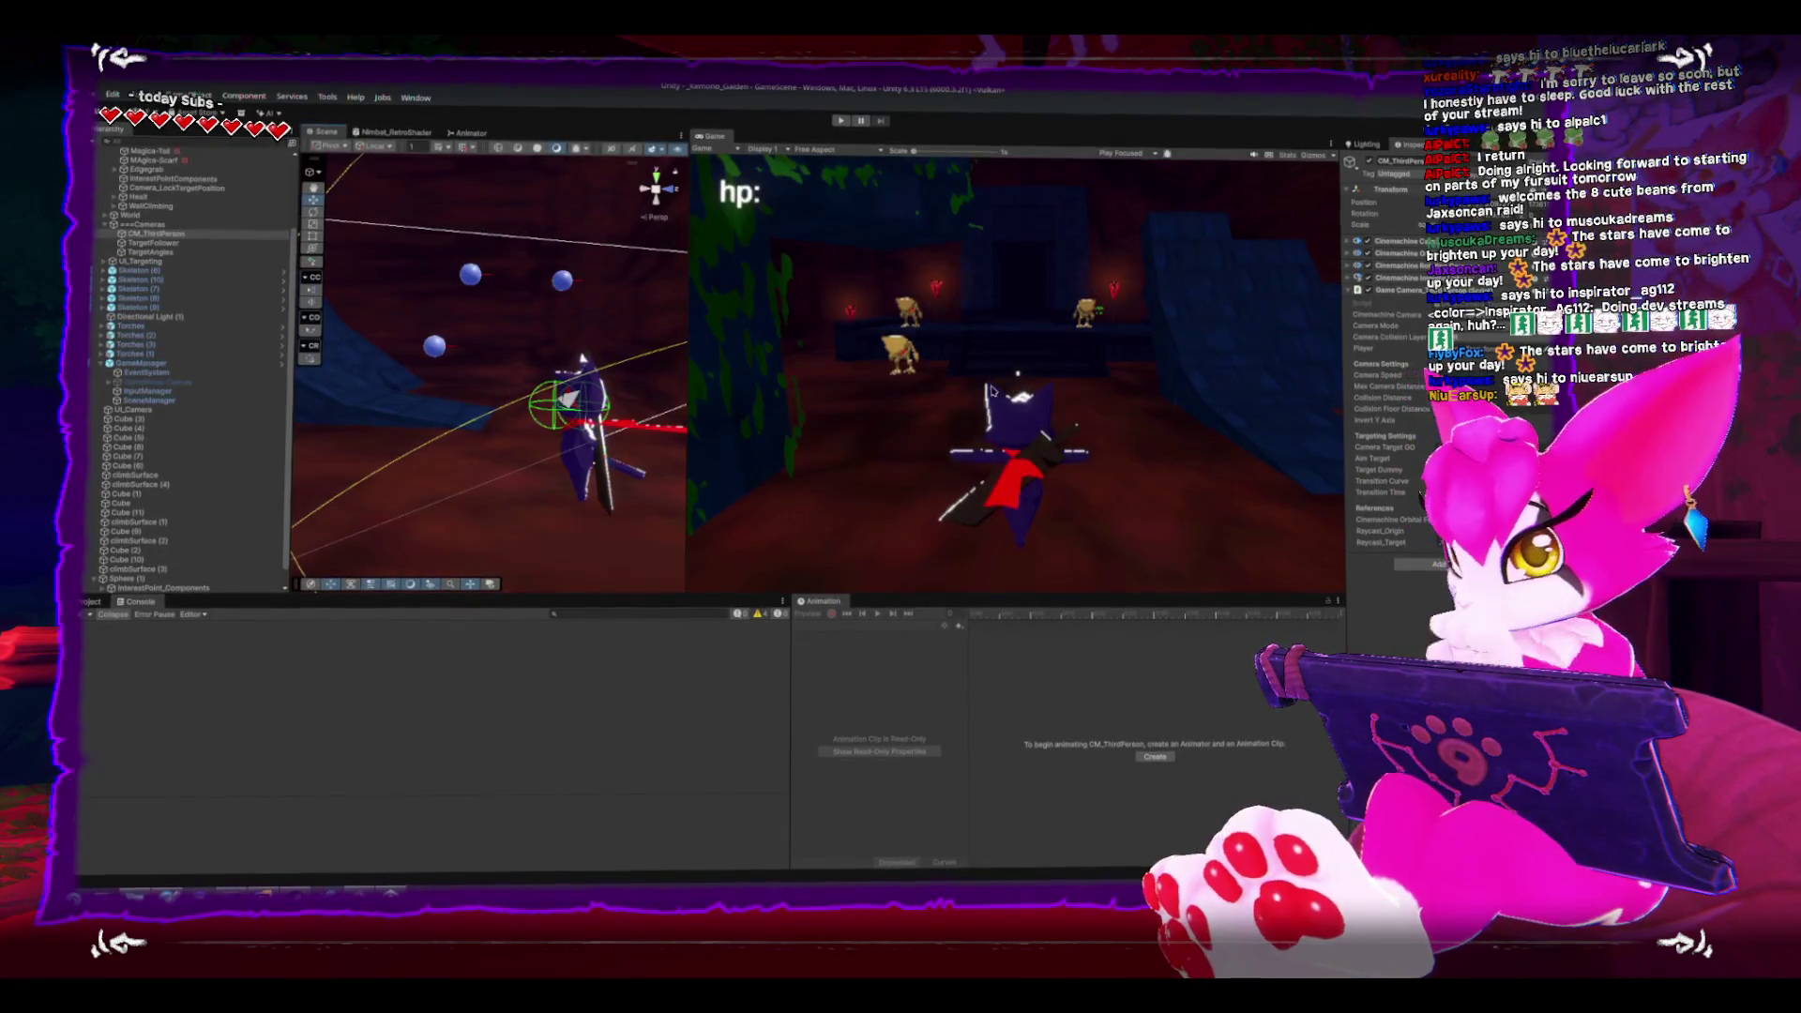
- Play-test the camera with Ctrl+P and restart the game from the pause menu
key("ctrl+p")
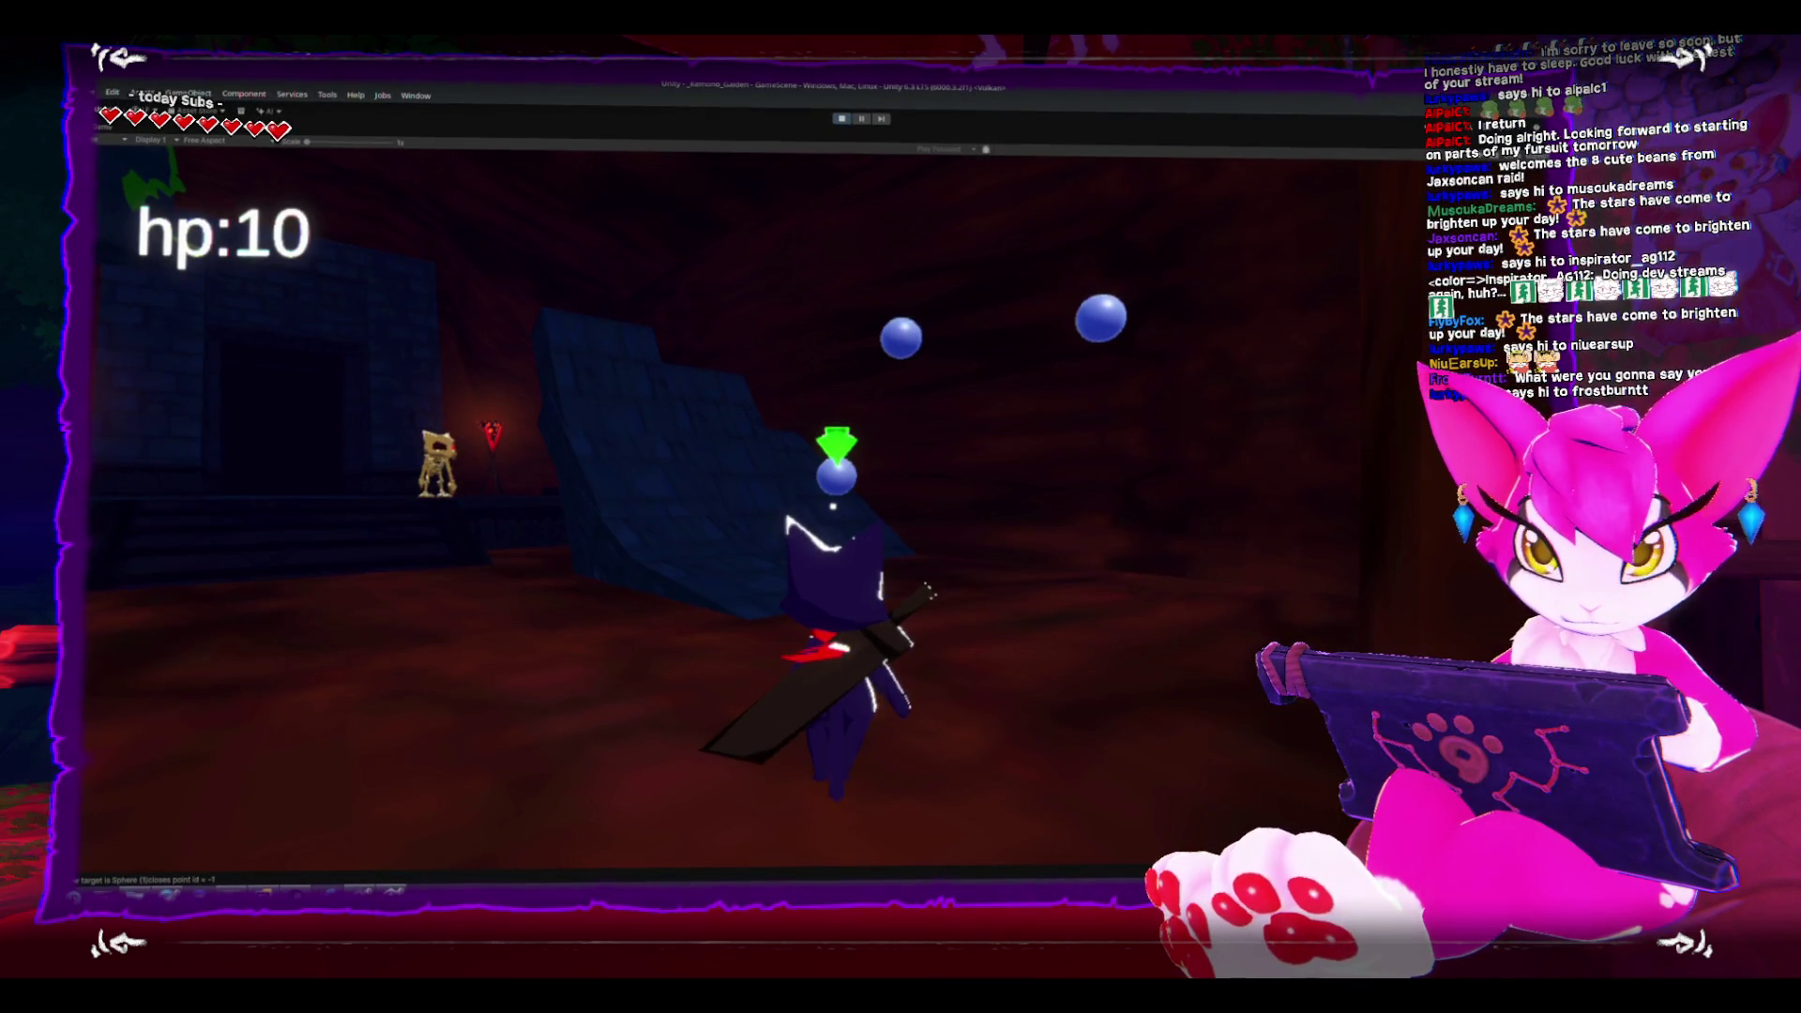
key("Escape")
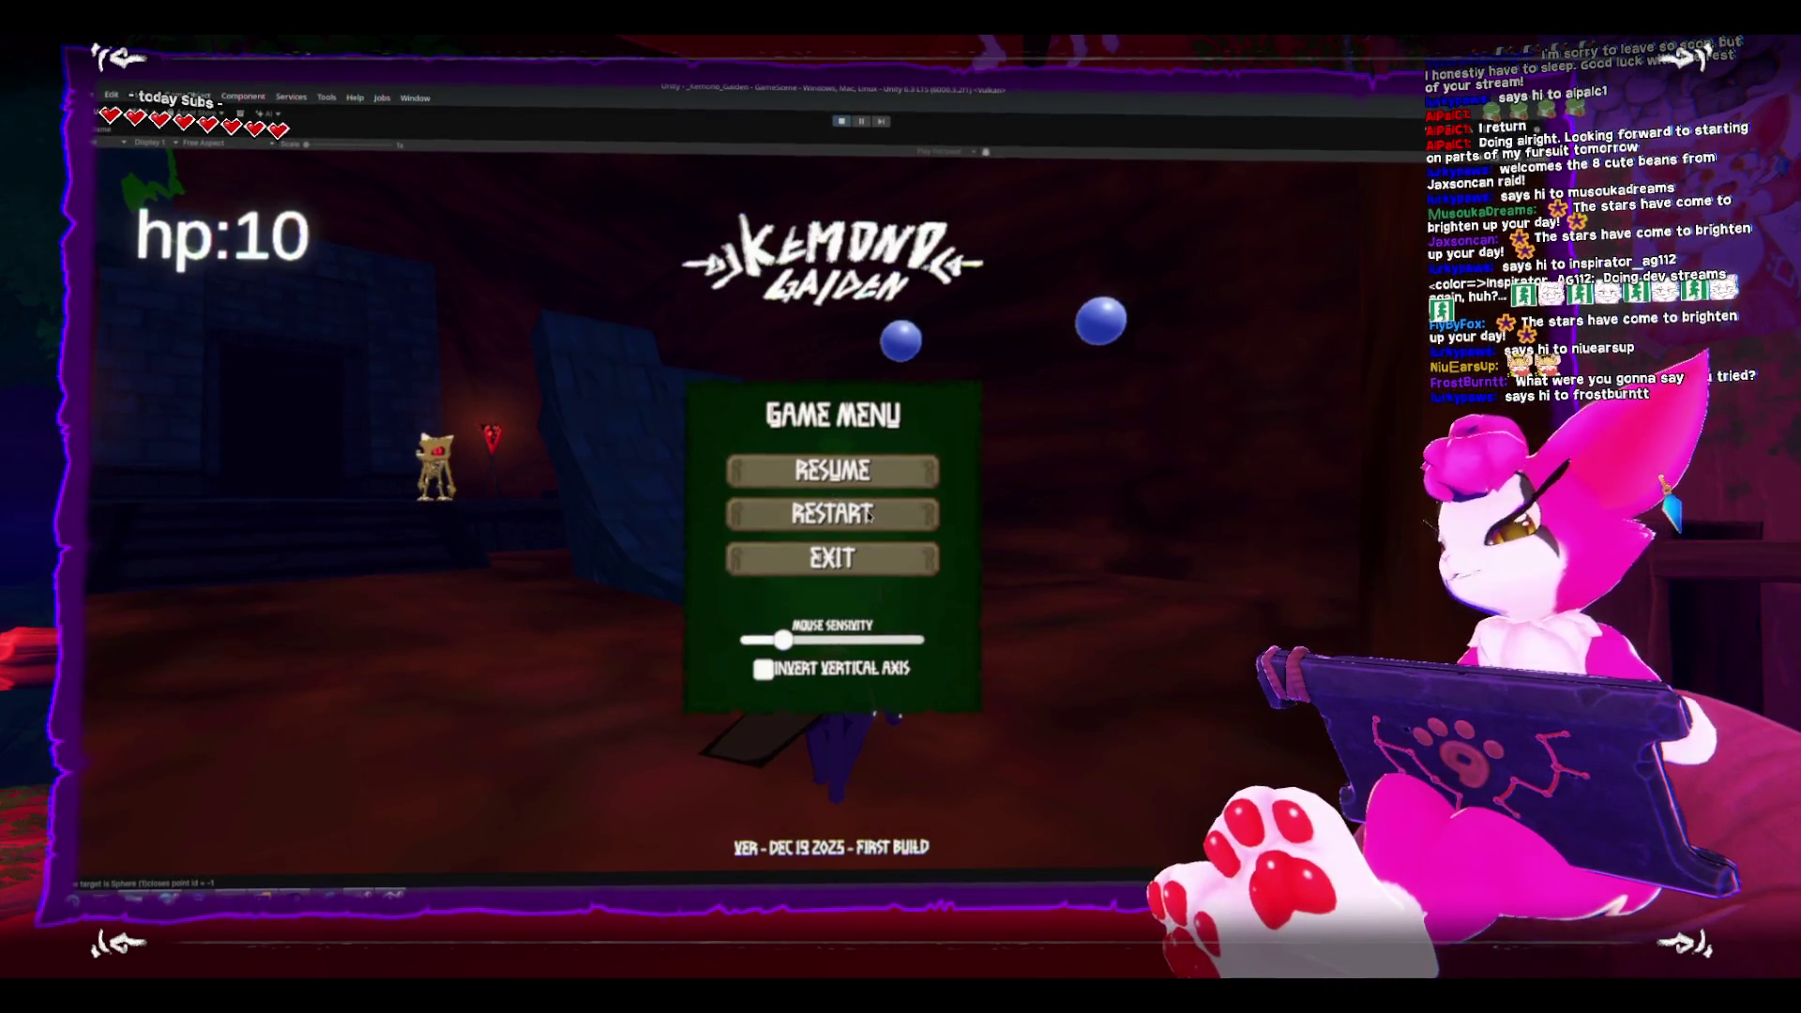
left_click(868, 515)
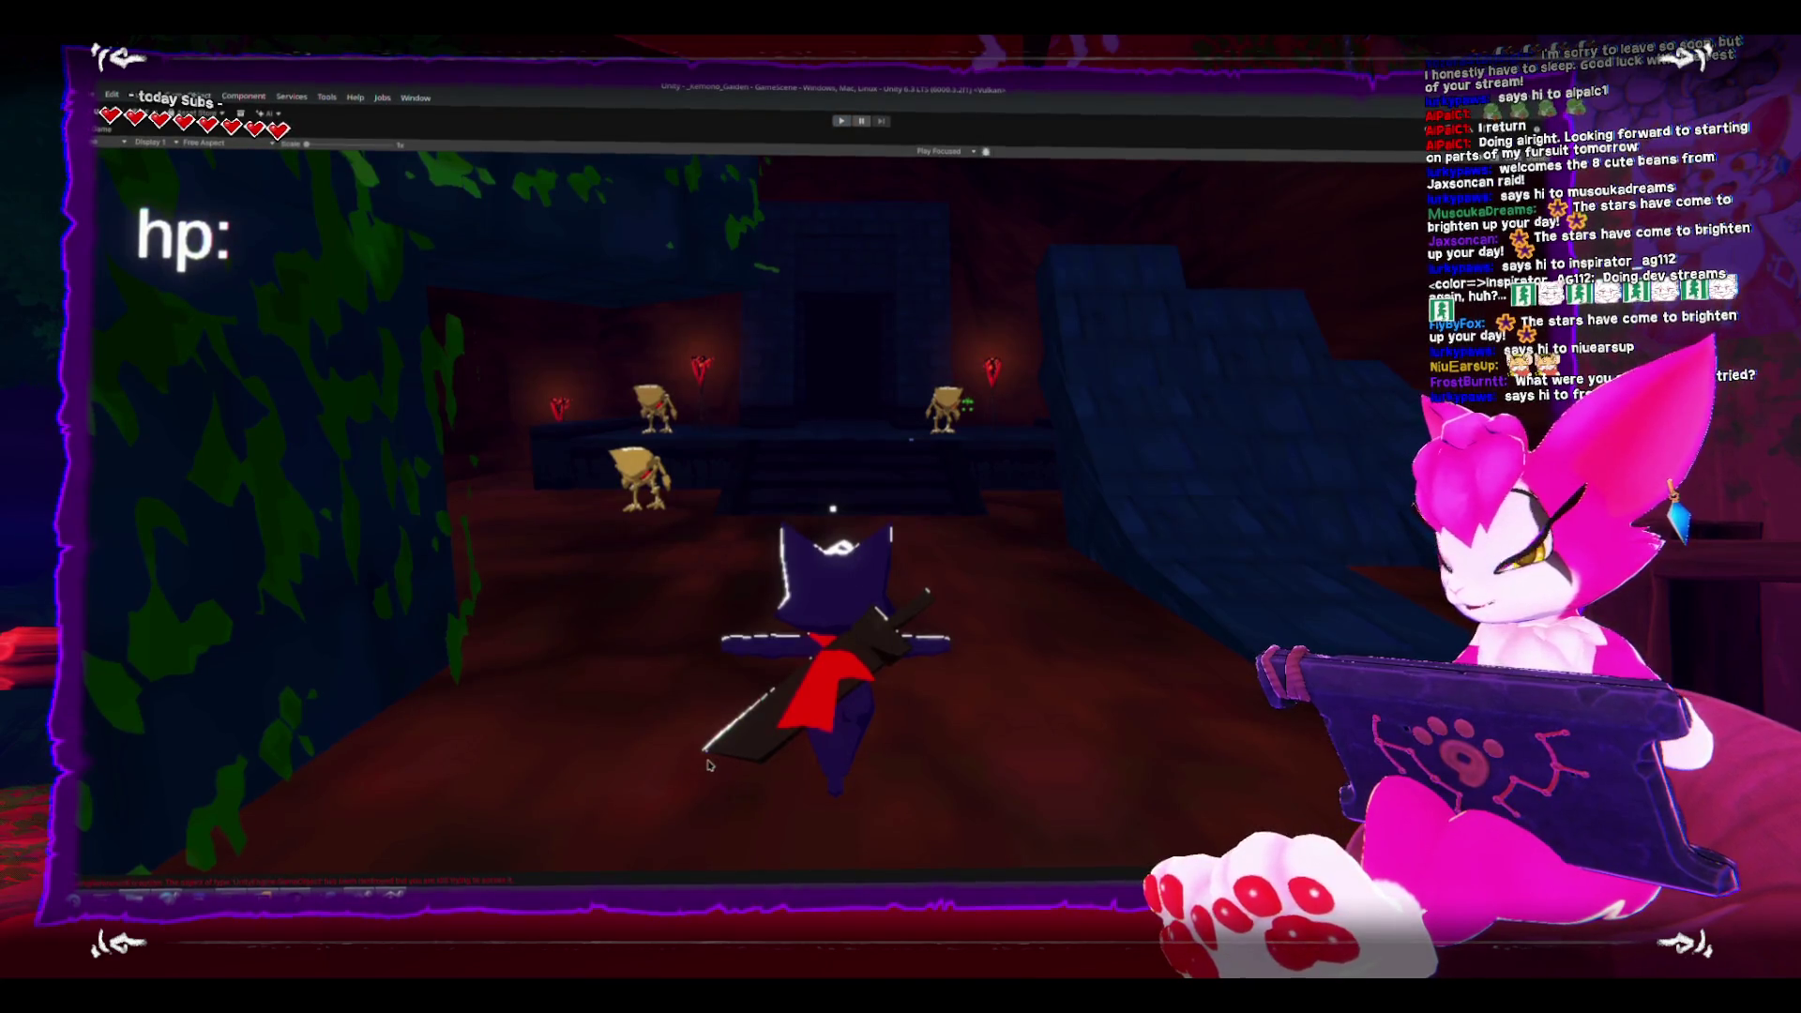
- Search the application launcher for 'paint' and pick KolourPaint
key("super")
type("paint")
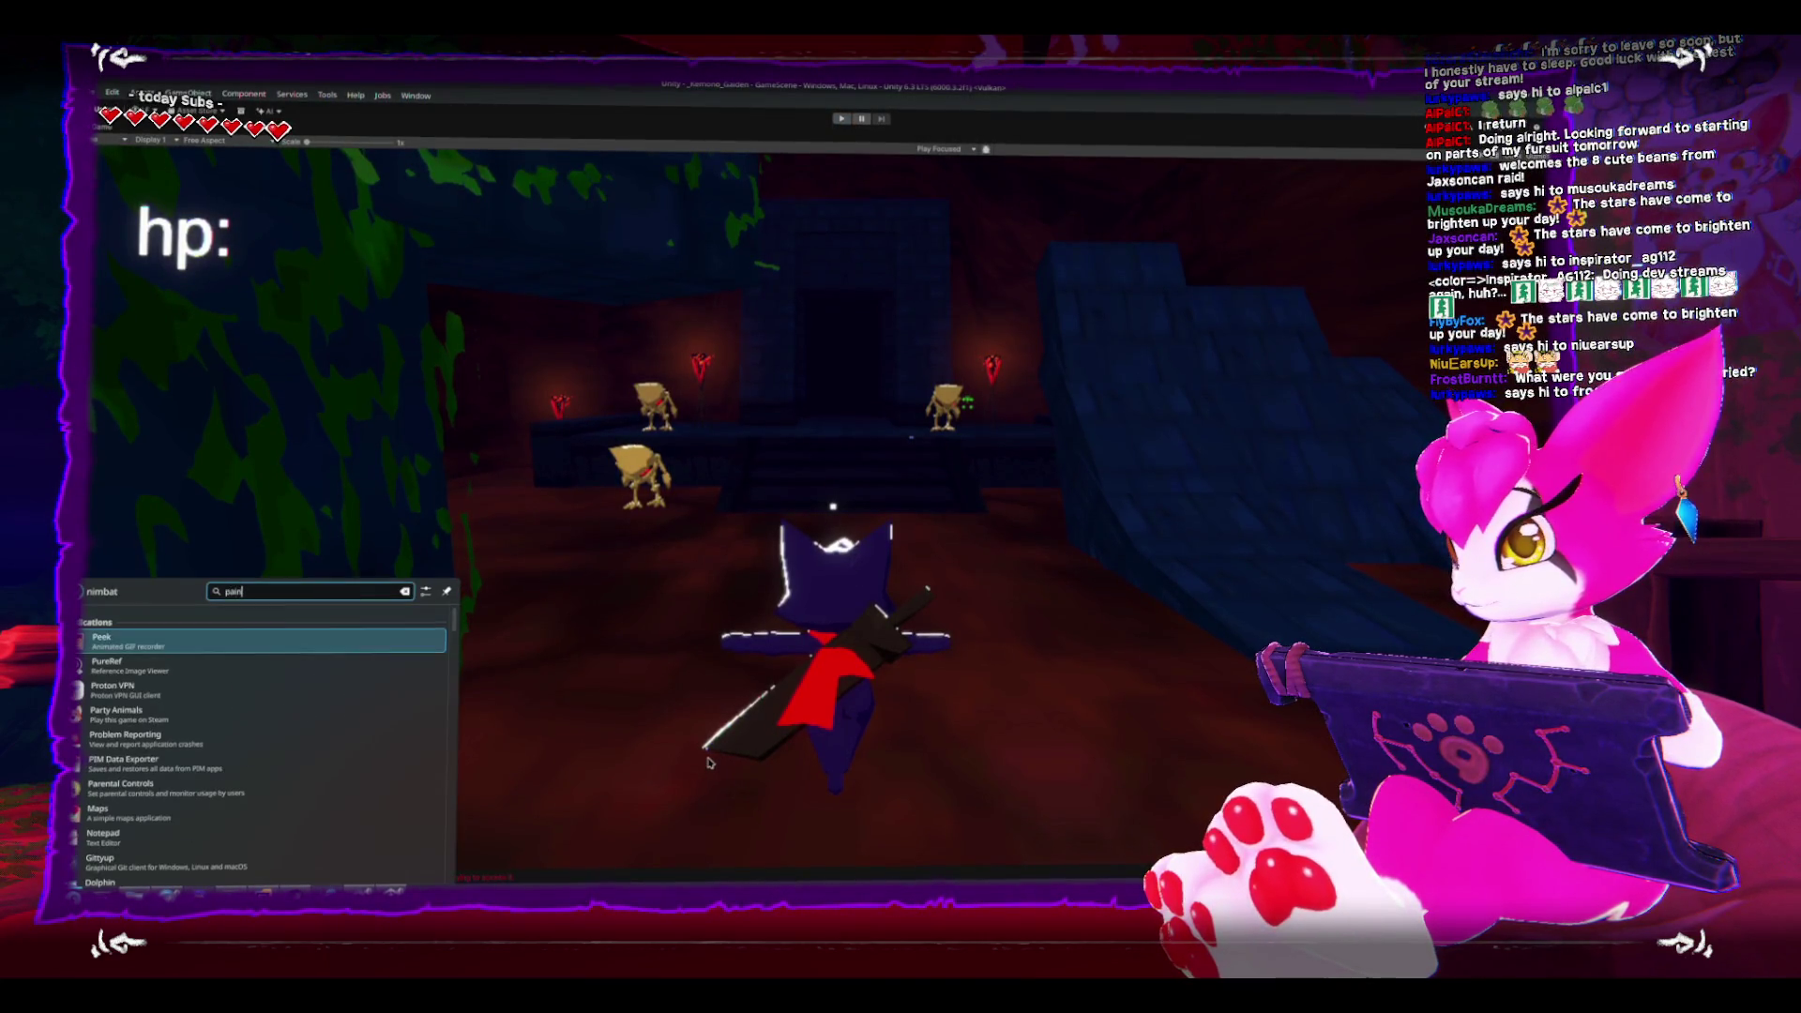
key("Down")
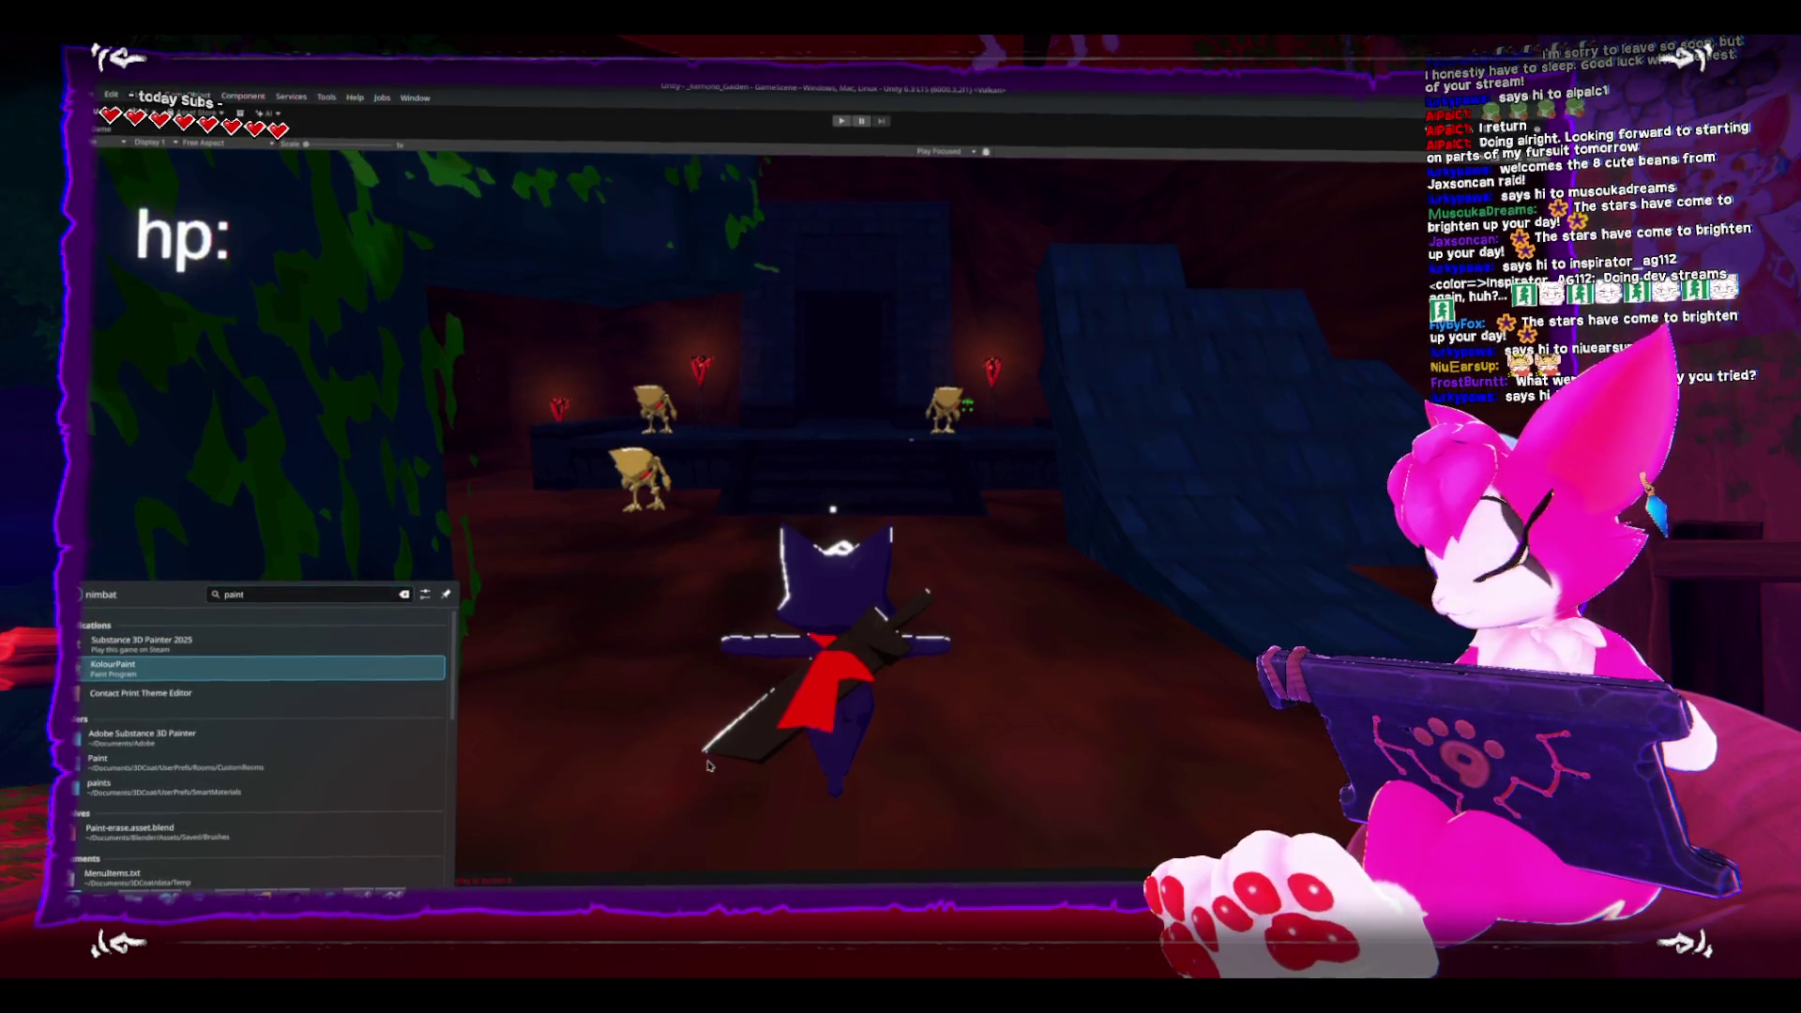
- Launch KolourPaint, flood-fill the new canvas black, and switch to the brush
key("Return")
left_click(297, 276)
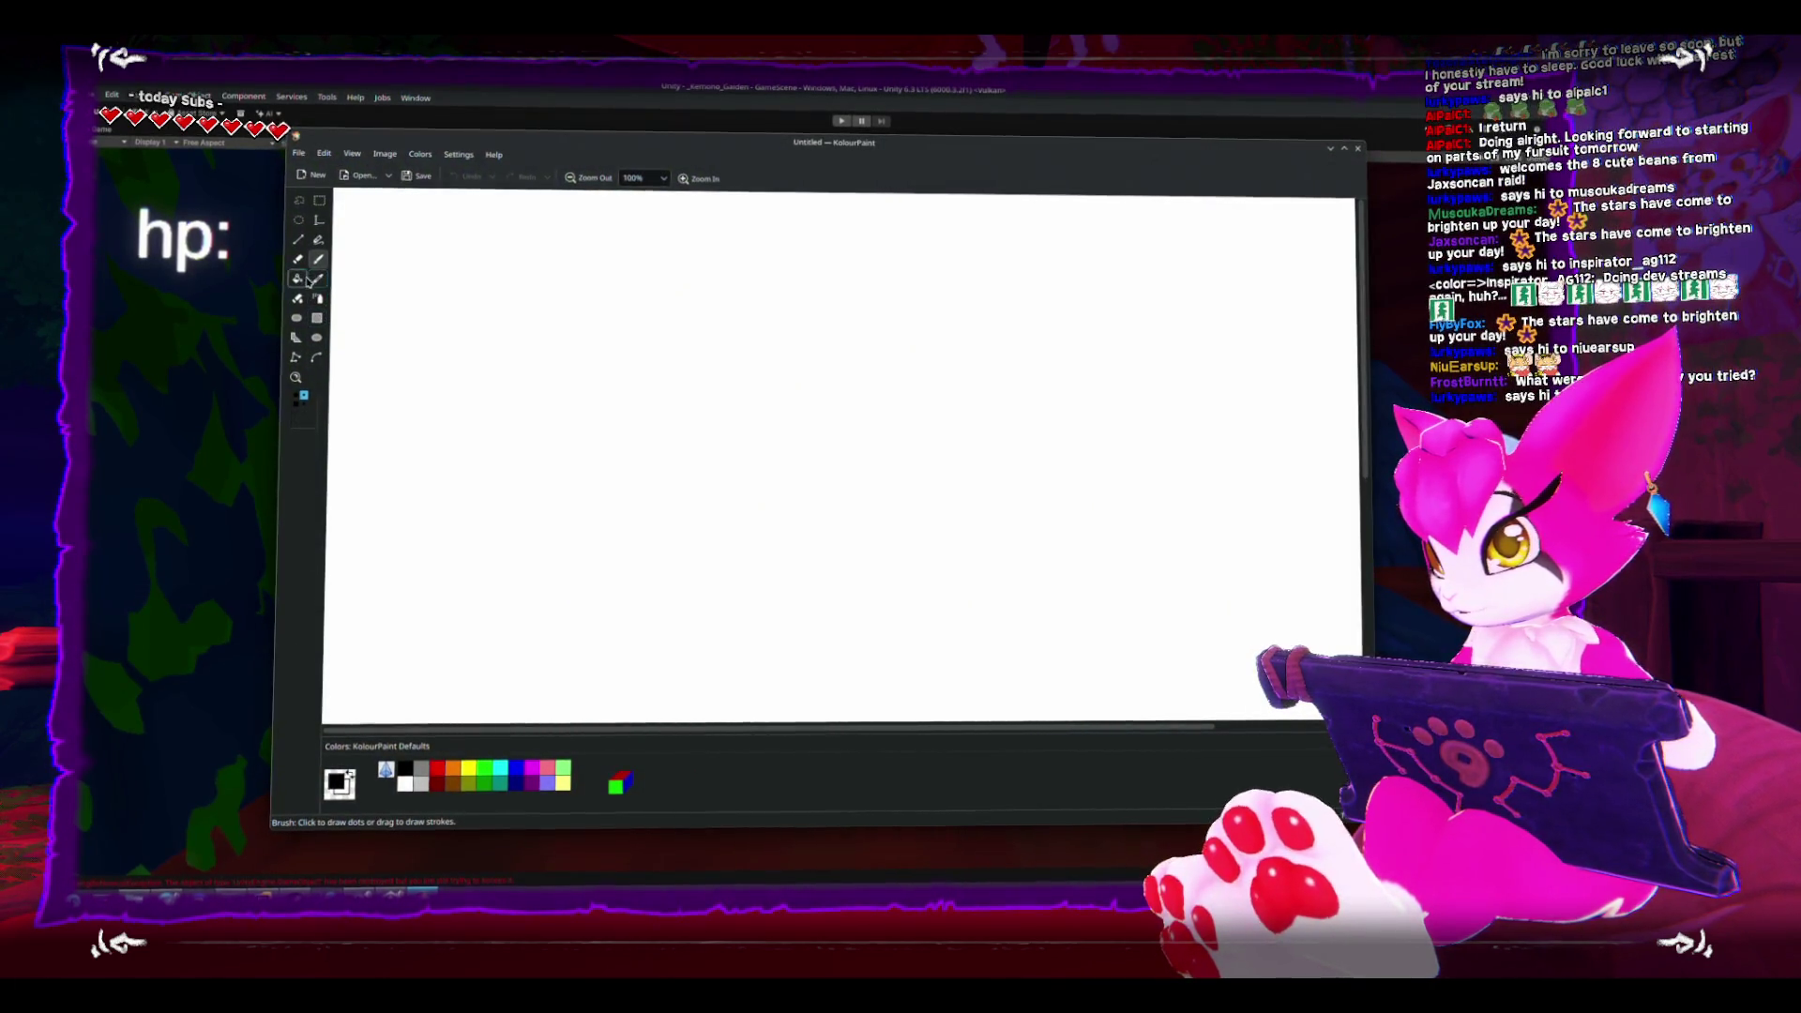
left_click(490, 422)
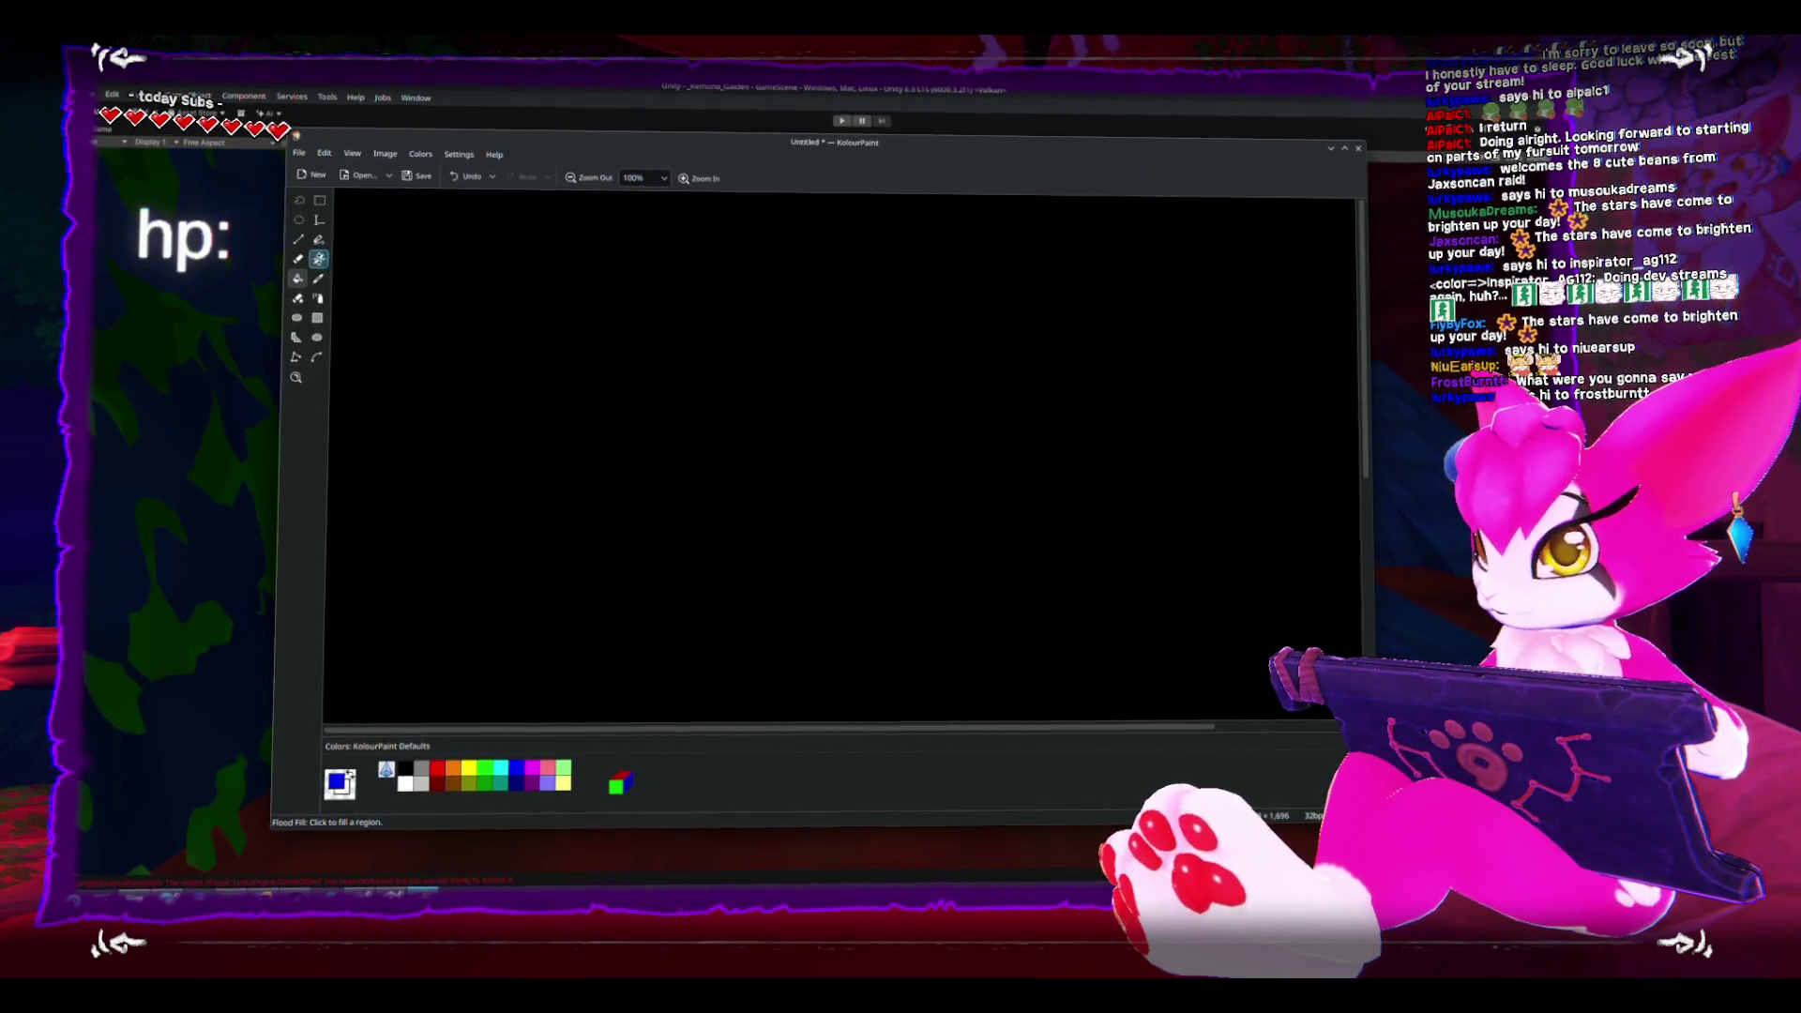
key("b")
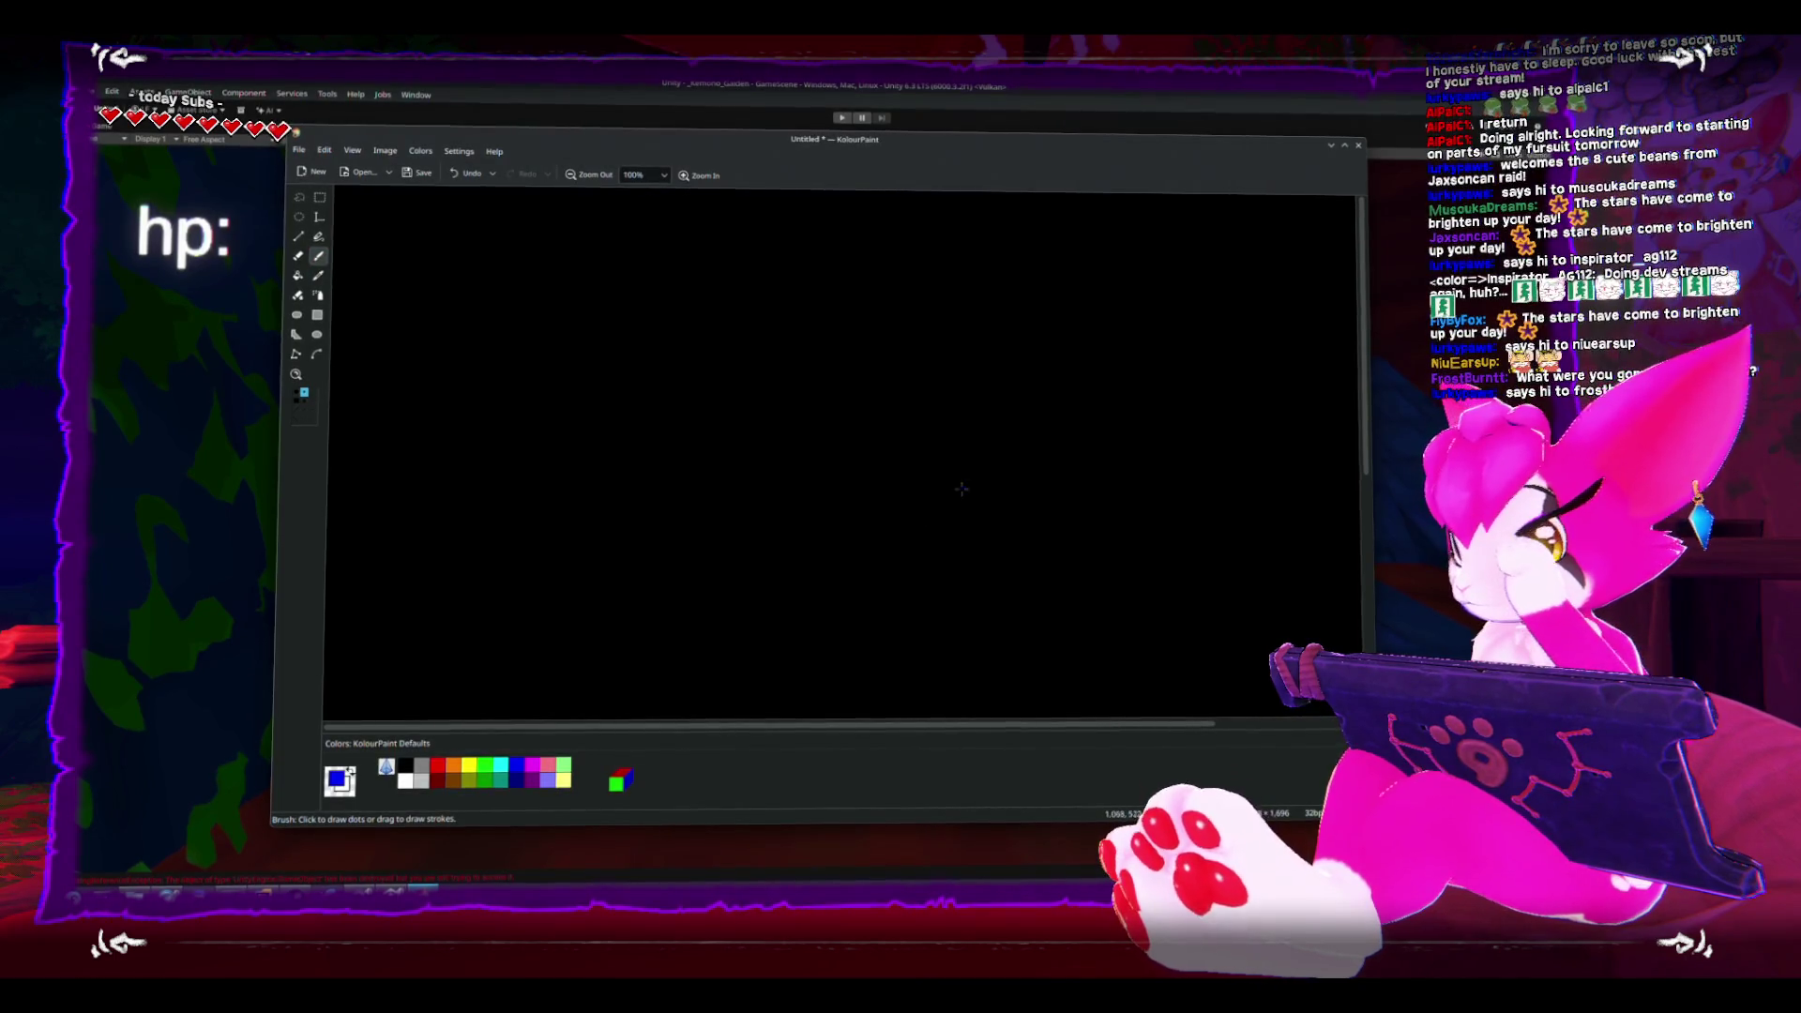
- Sketch the blue cat's head outline with ears, undoing two stray strokes
left_click_drag(1024, 392, 1036, 521)
key("ctrl+z")
left_click_drag(1017, 384, 1077, 413)
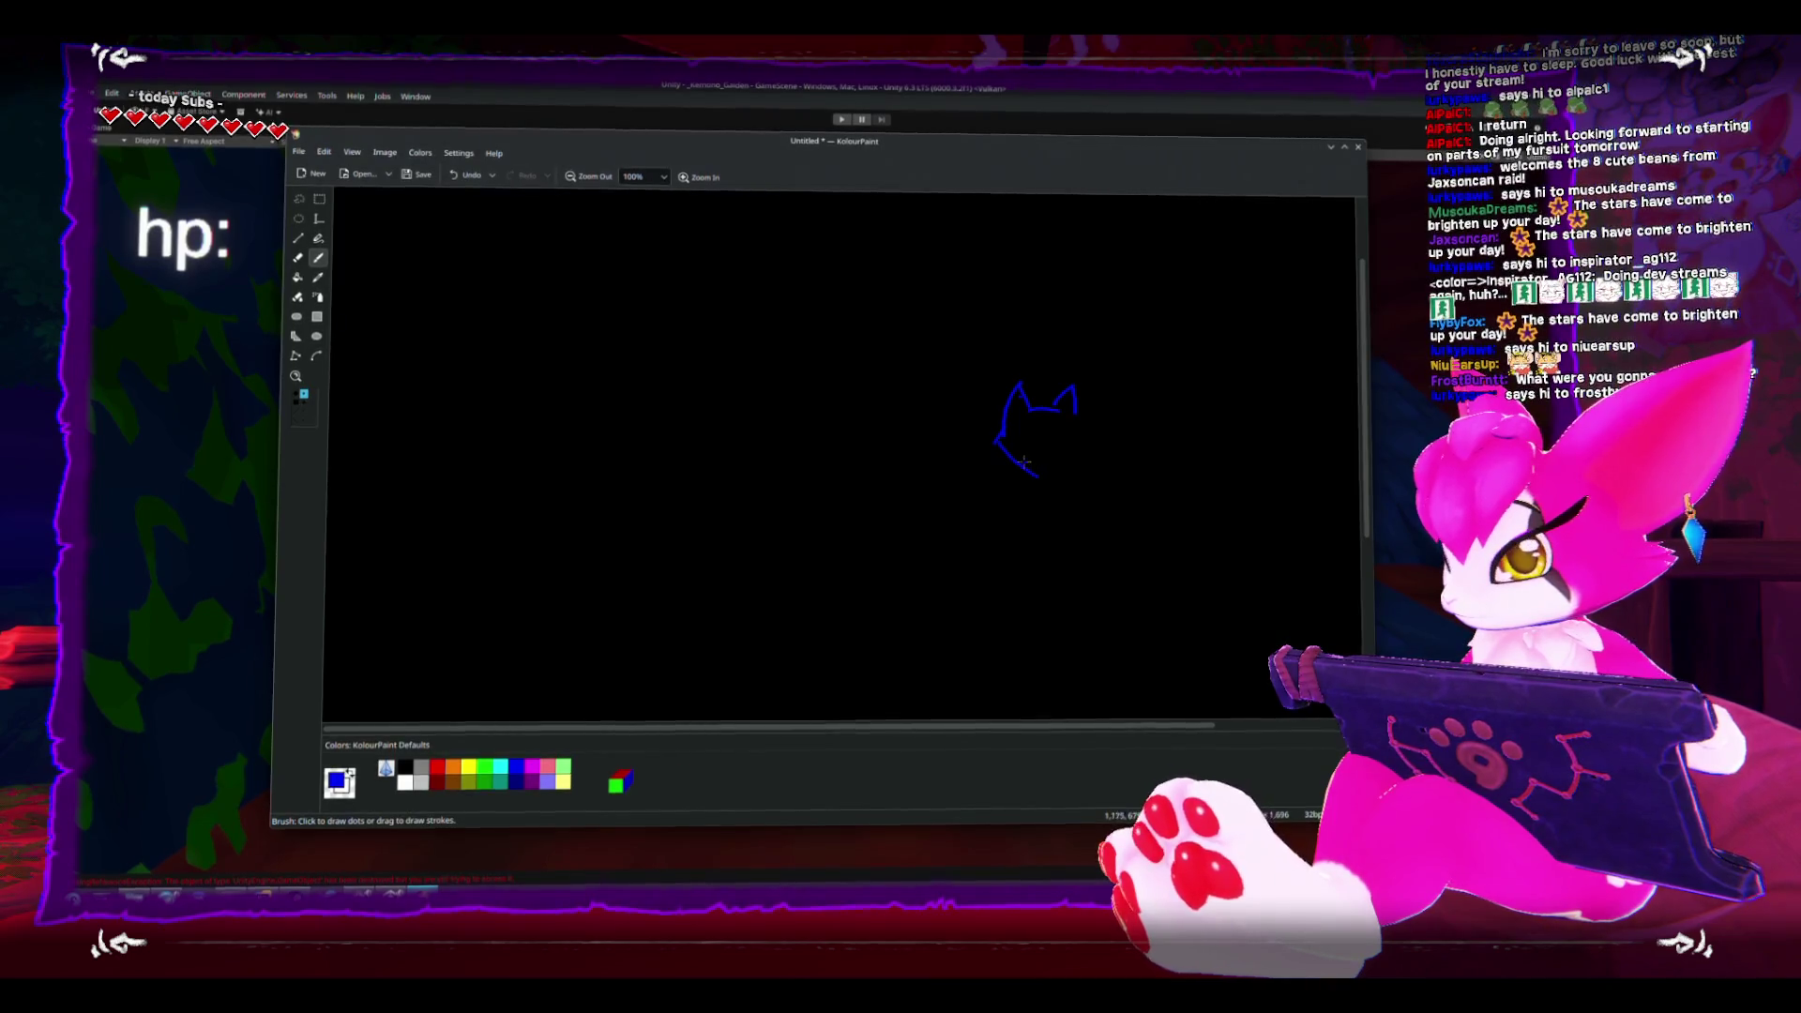
scroll(1068, 457, "down", 5)
key("ctrl+z")
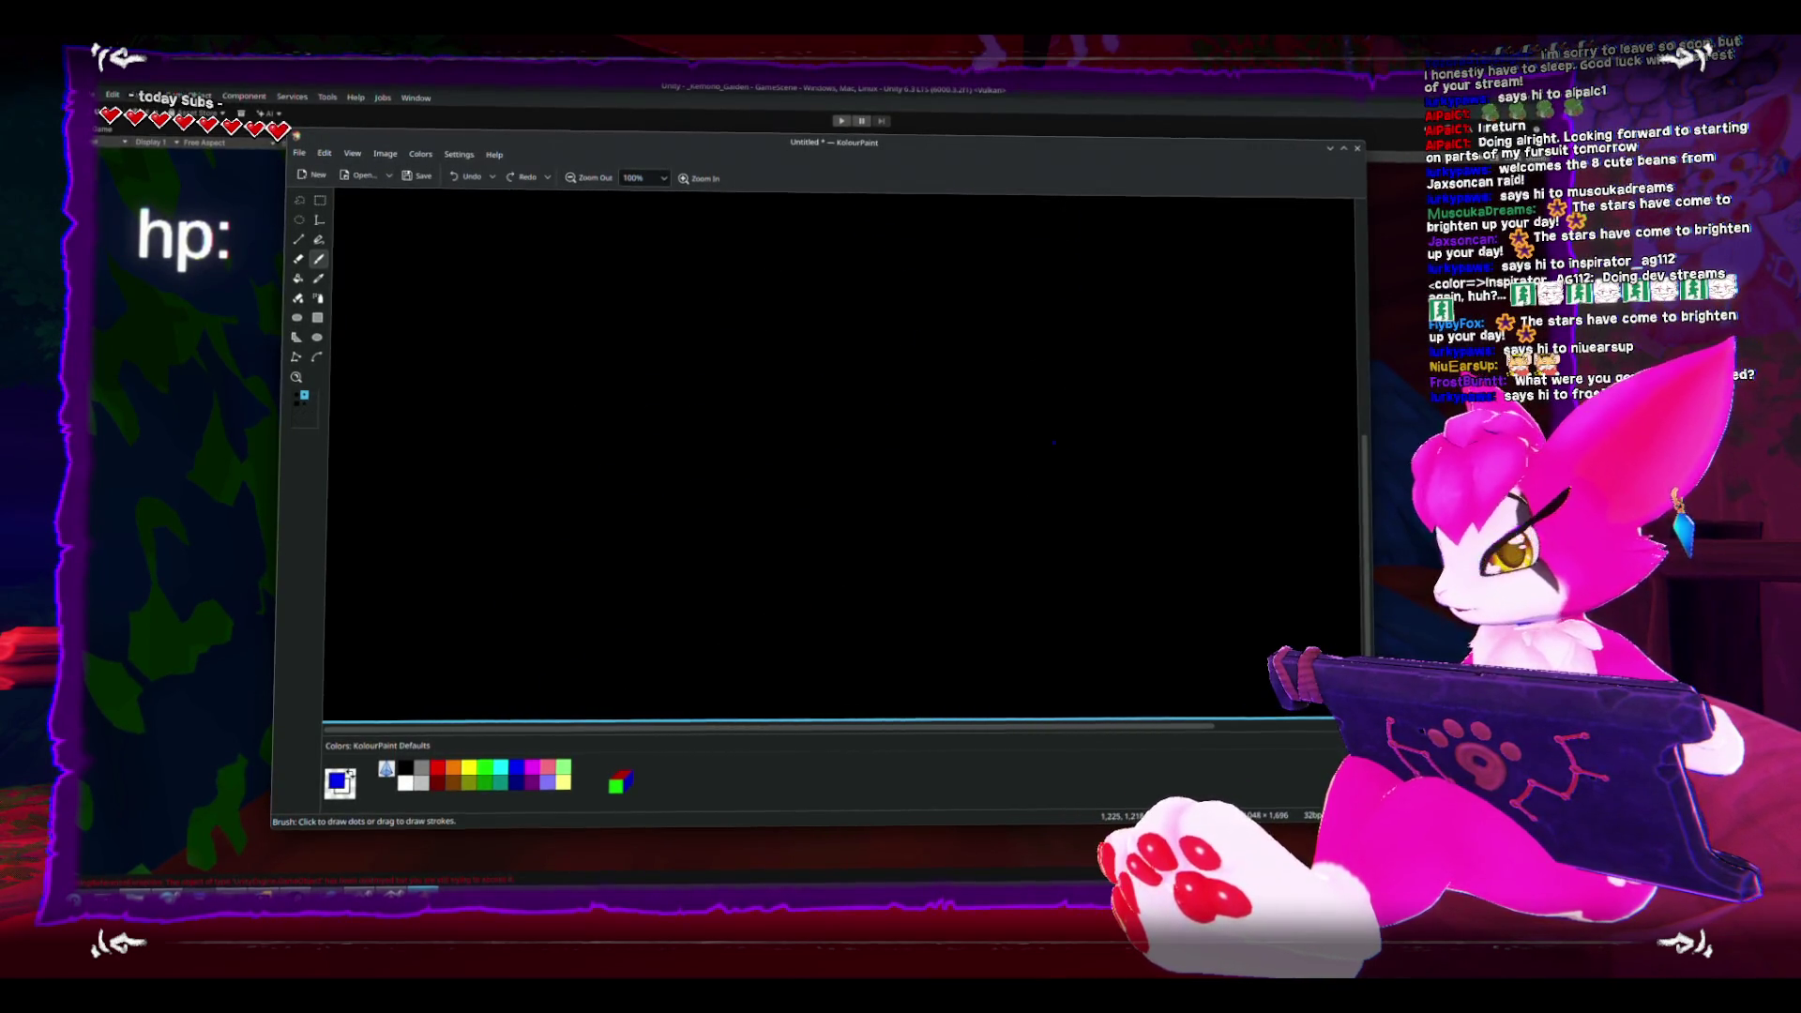
scroll(532, 569, "up", 3)
scroll(600, 556, "up", 3)
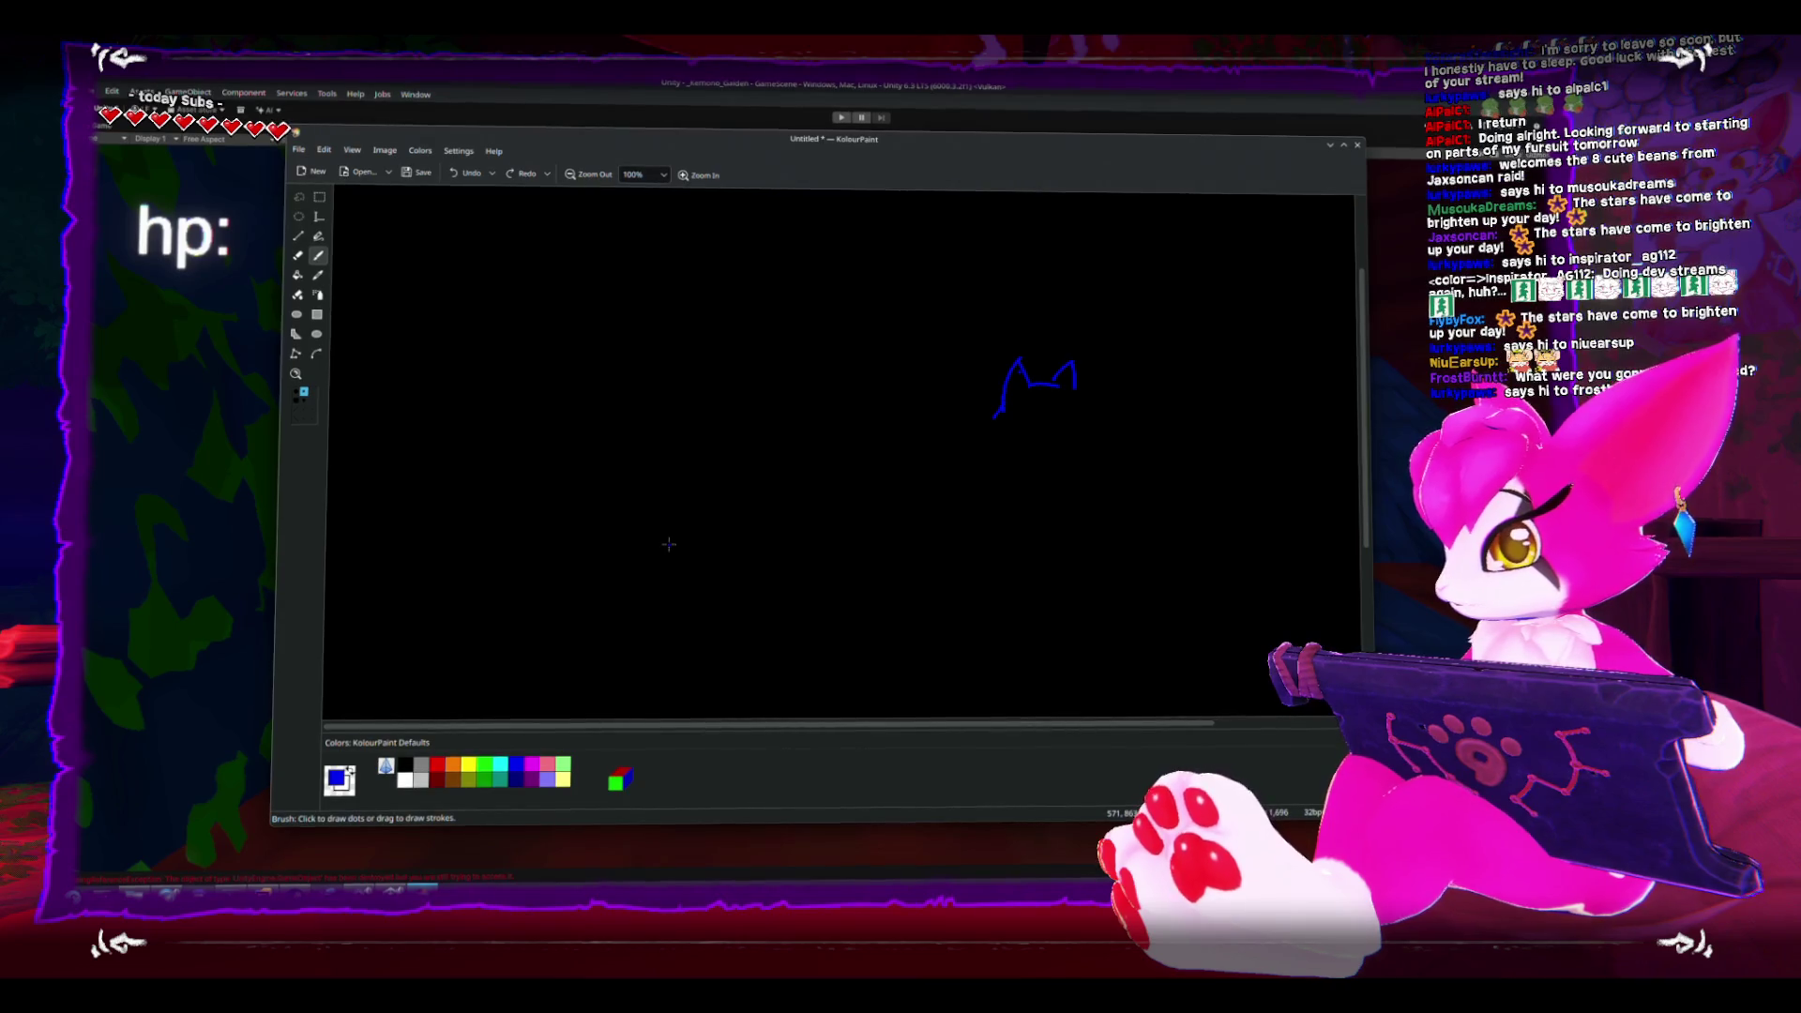
- Add the cat's face, left foot and right leg in blue, then switch the colour to red
mouse_move(1074, 437)
left_mouse_down()
mouse_move(1079, 392)
mouse_move(1010, 409)
mouse_move(1063, 414)
mouse_move(1044, 406)
mouse_move(1029, 535)
mouse_move(1060, 461)
left_mouse_up()
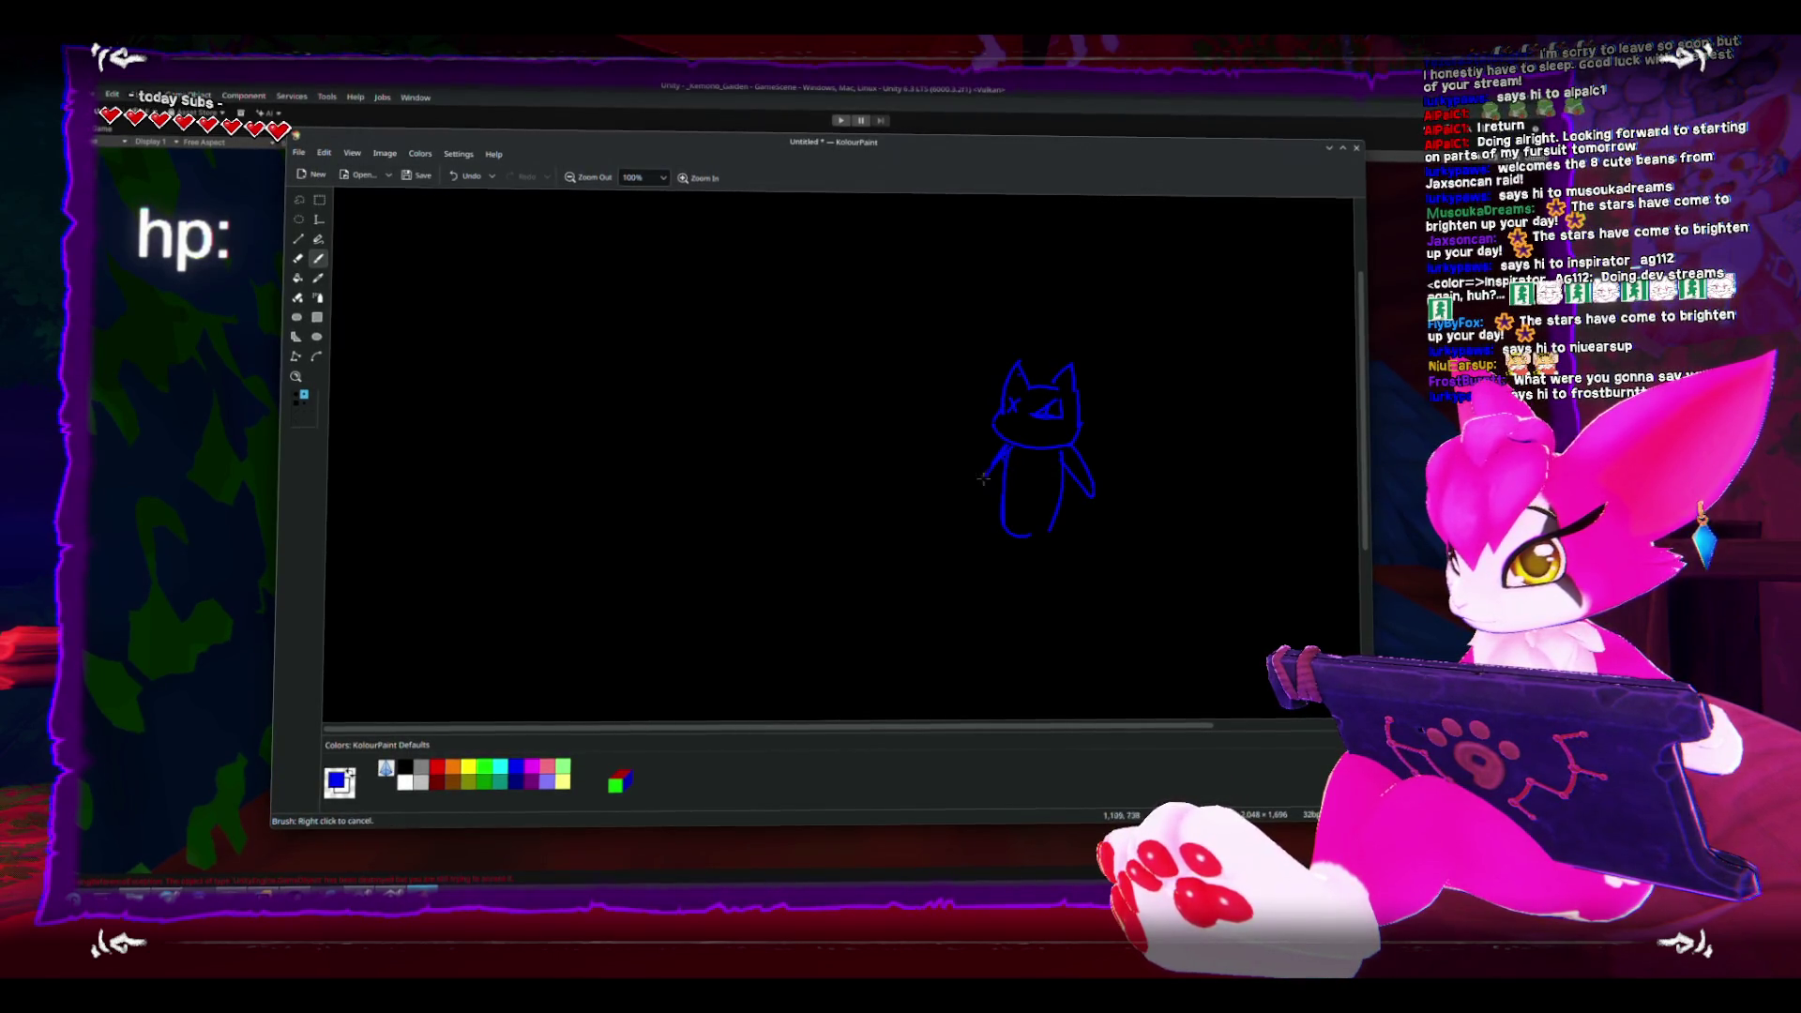
left_click_drag(998, 527, 1004, 539)
left_click_drag(1049, 549, 1060, 517)
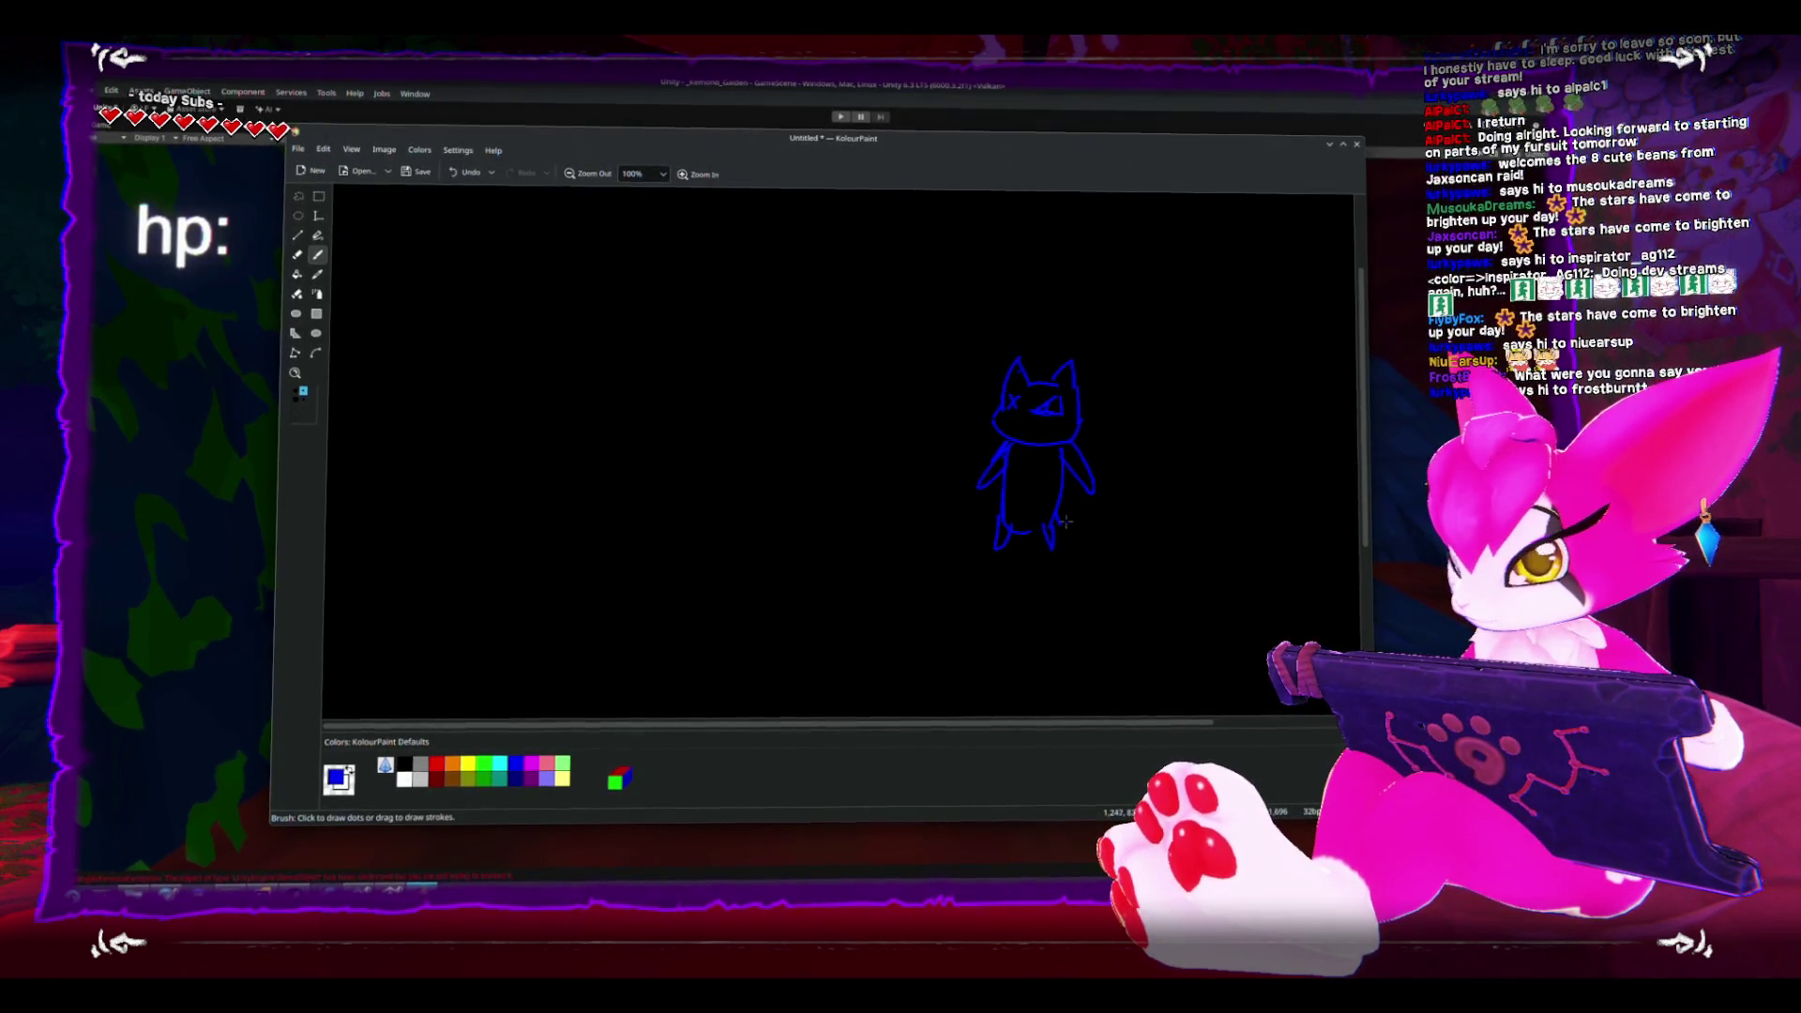
left_click(437, 764)
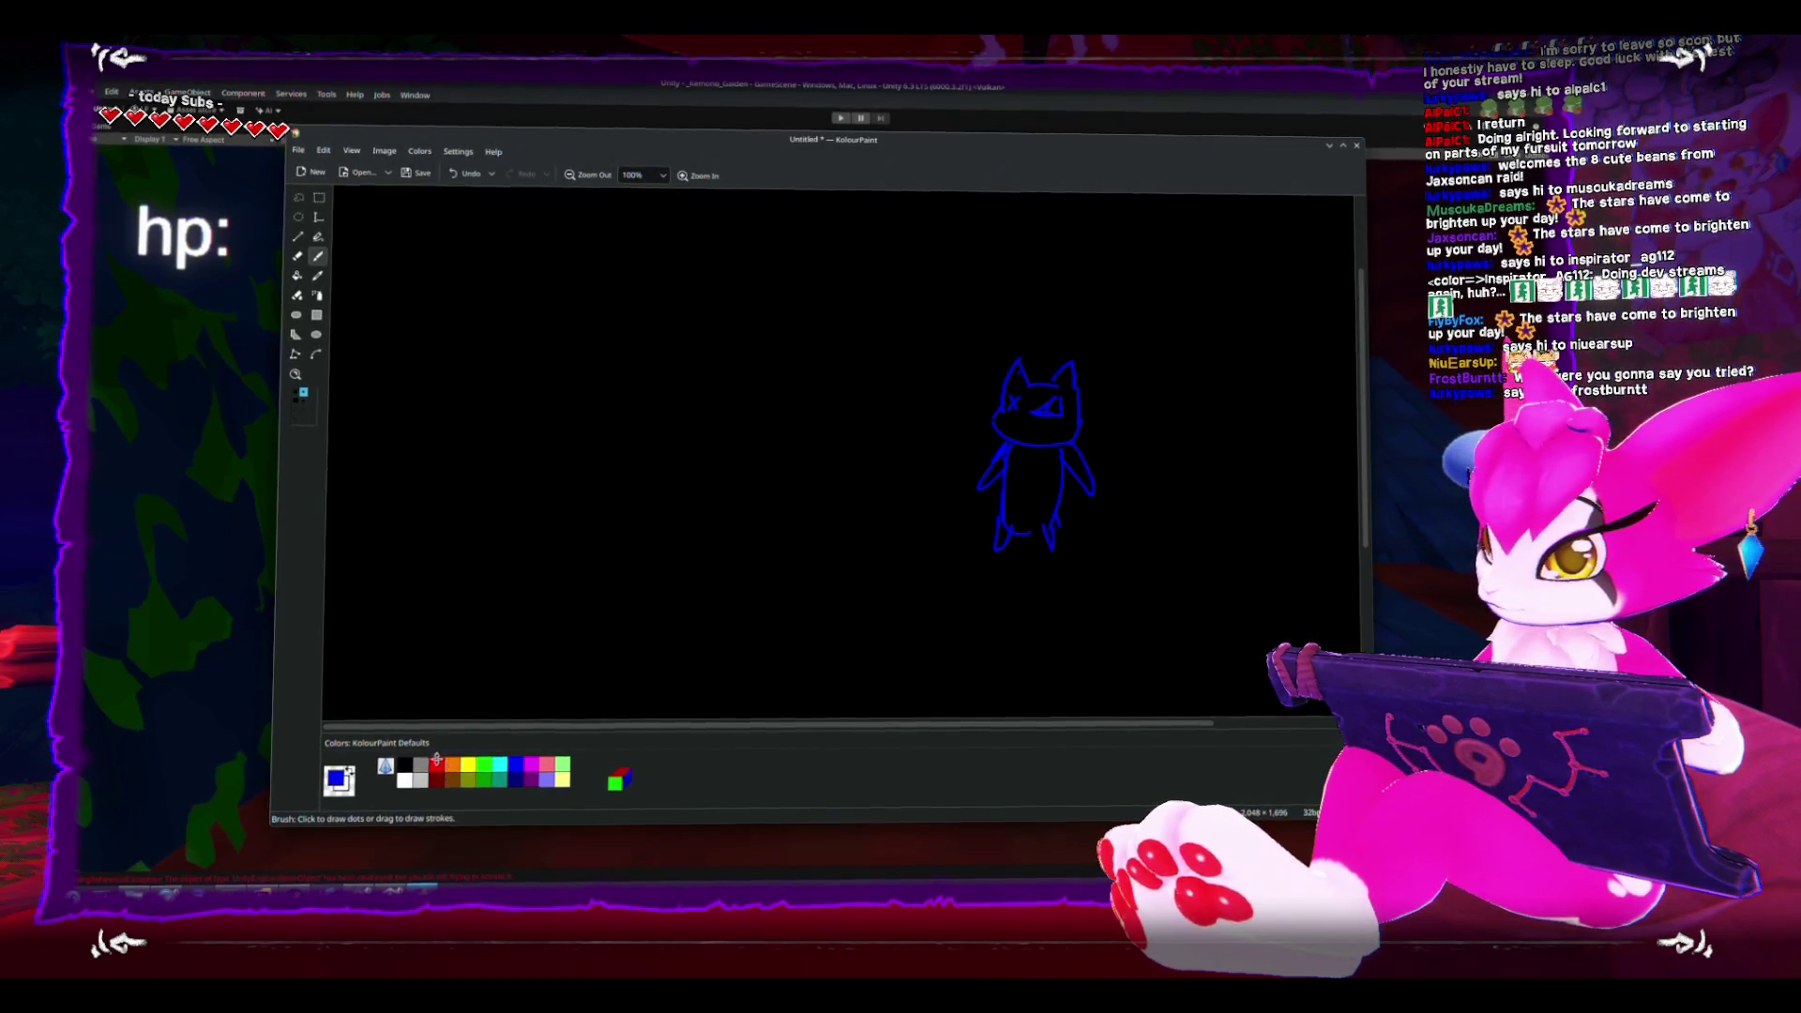
- Draw a red squiggle top-left, a green line, and a magenta horizontal line through the cat
mouse_move(550, 227)
left_mouse_down()
mouse_move(567, 272)
mouse_move(574, 241)
mouse_move(608, 228)
mouse_move(614, 291)
left_mouse_up()
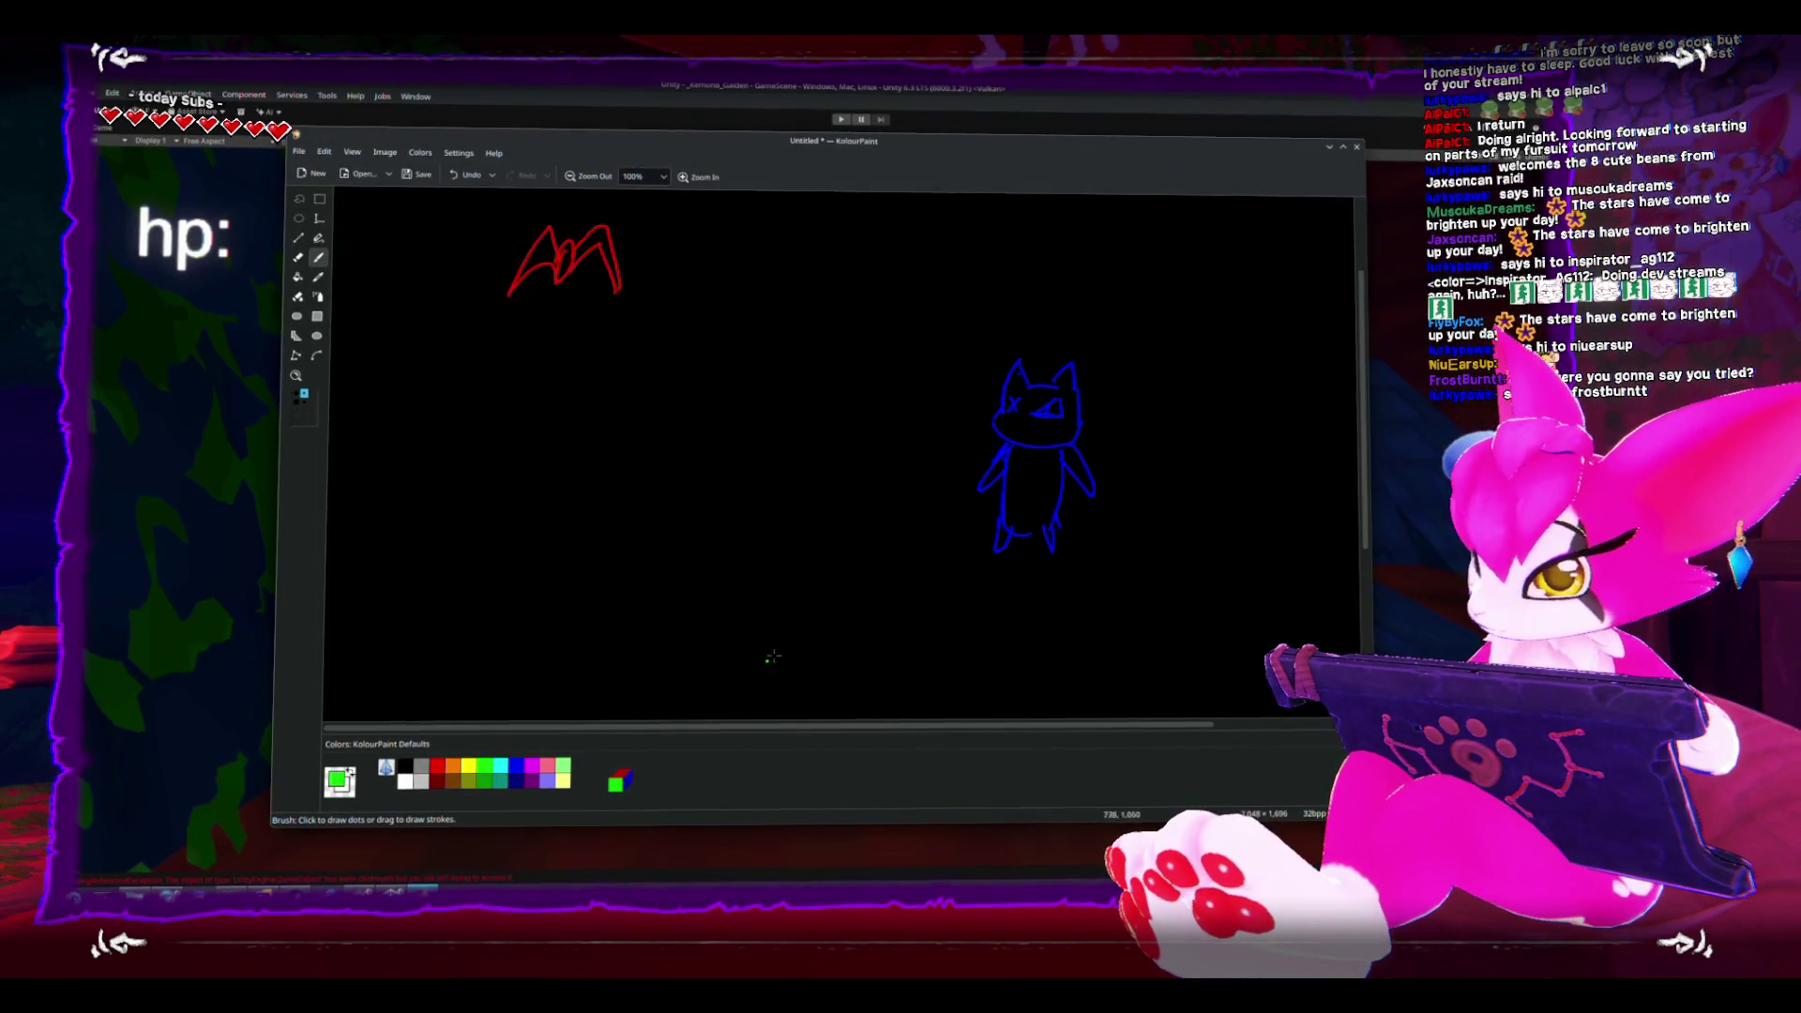
mouse_move(1020, 457)
left_mouse_down()
mouse_move(903, 402)
mouse_move(914, 411)
left_mouse_up()
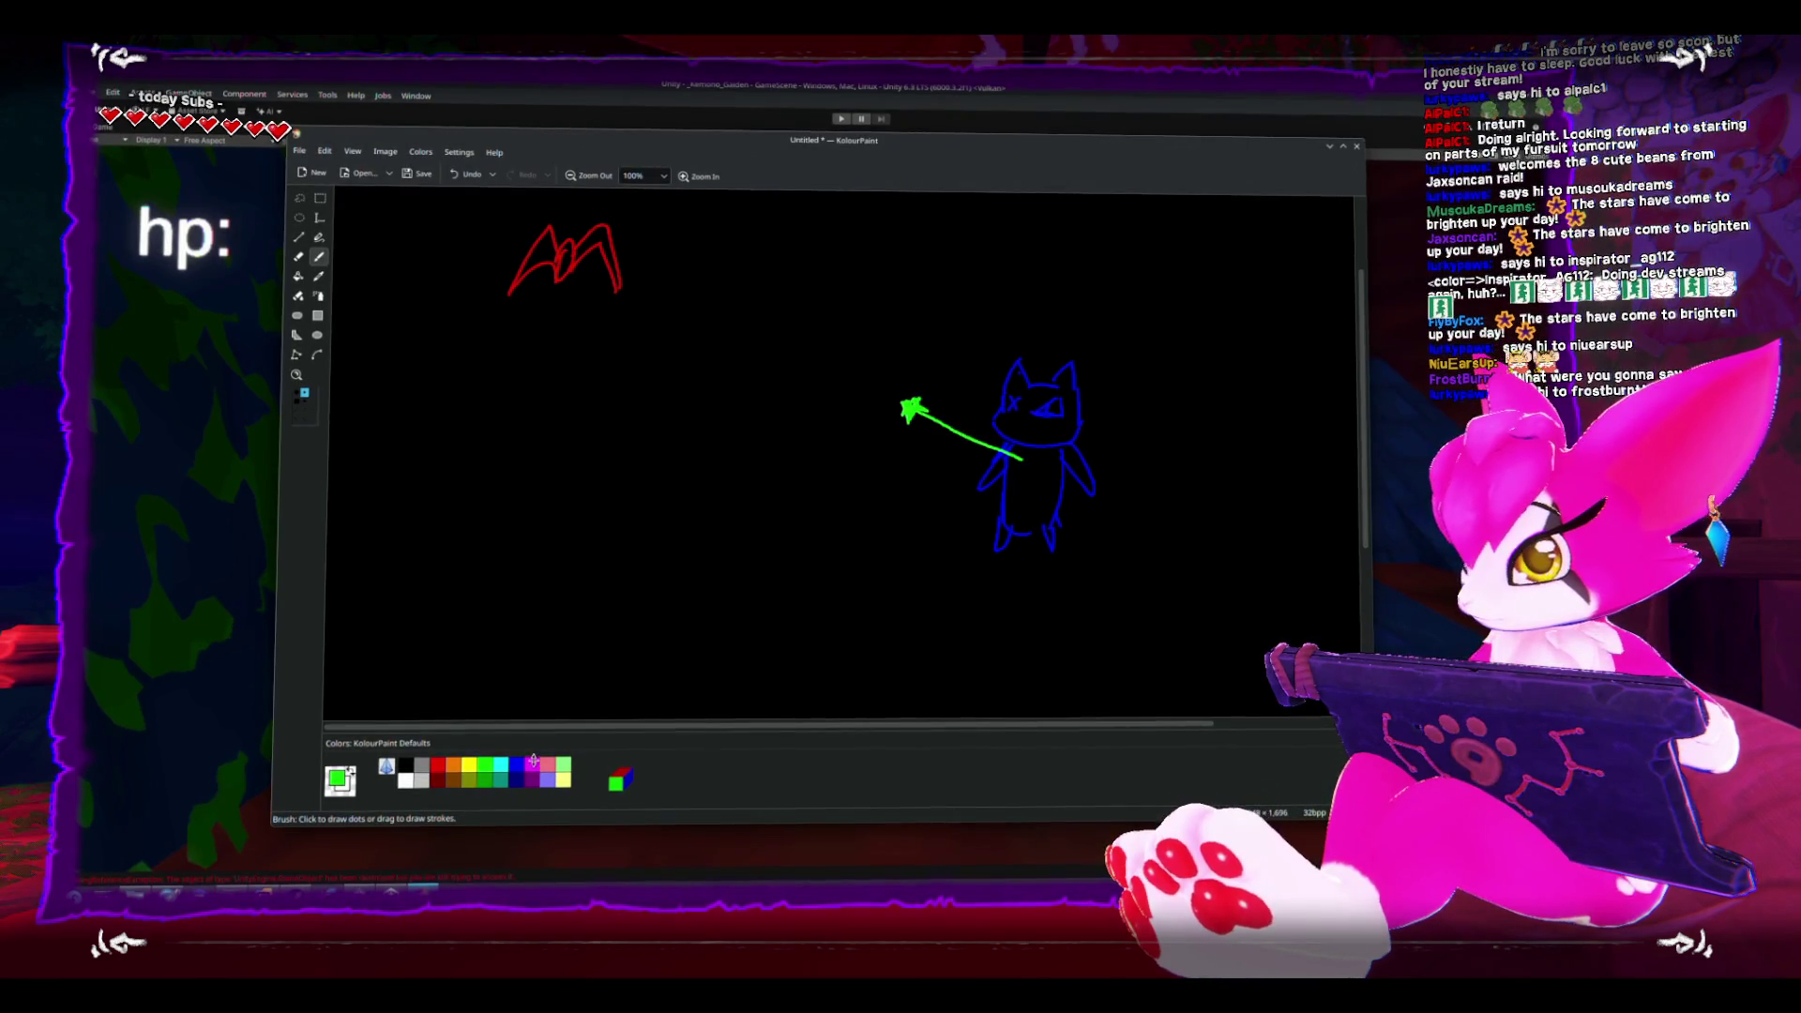
left_click_drag(1132, 455, 668, 452)
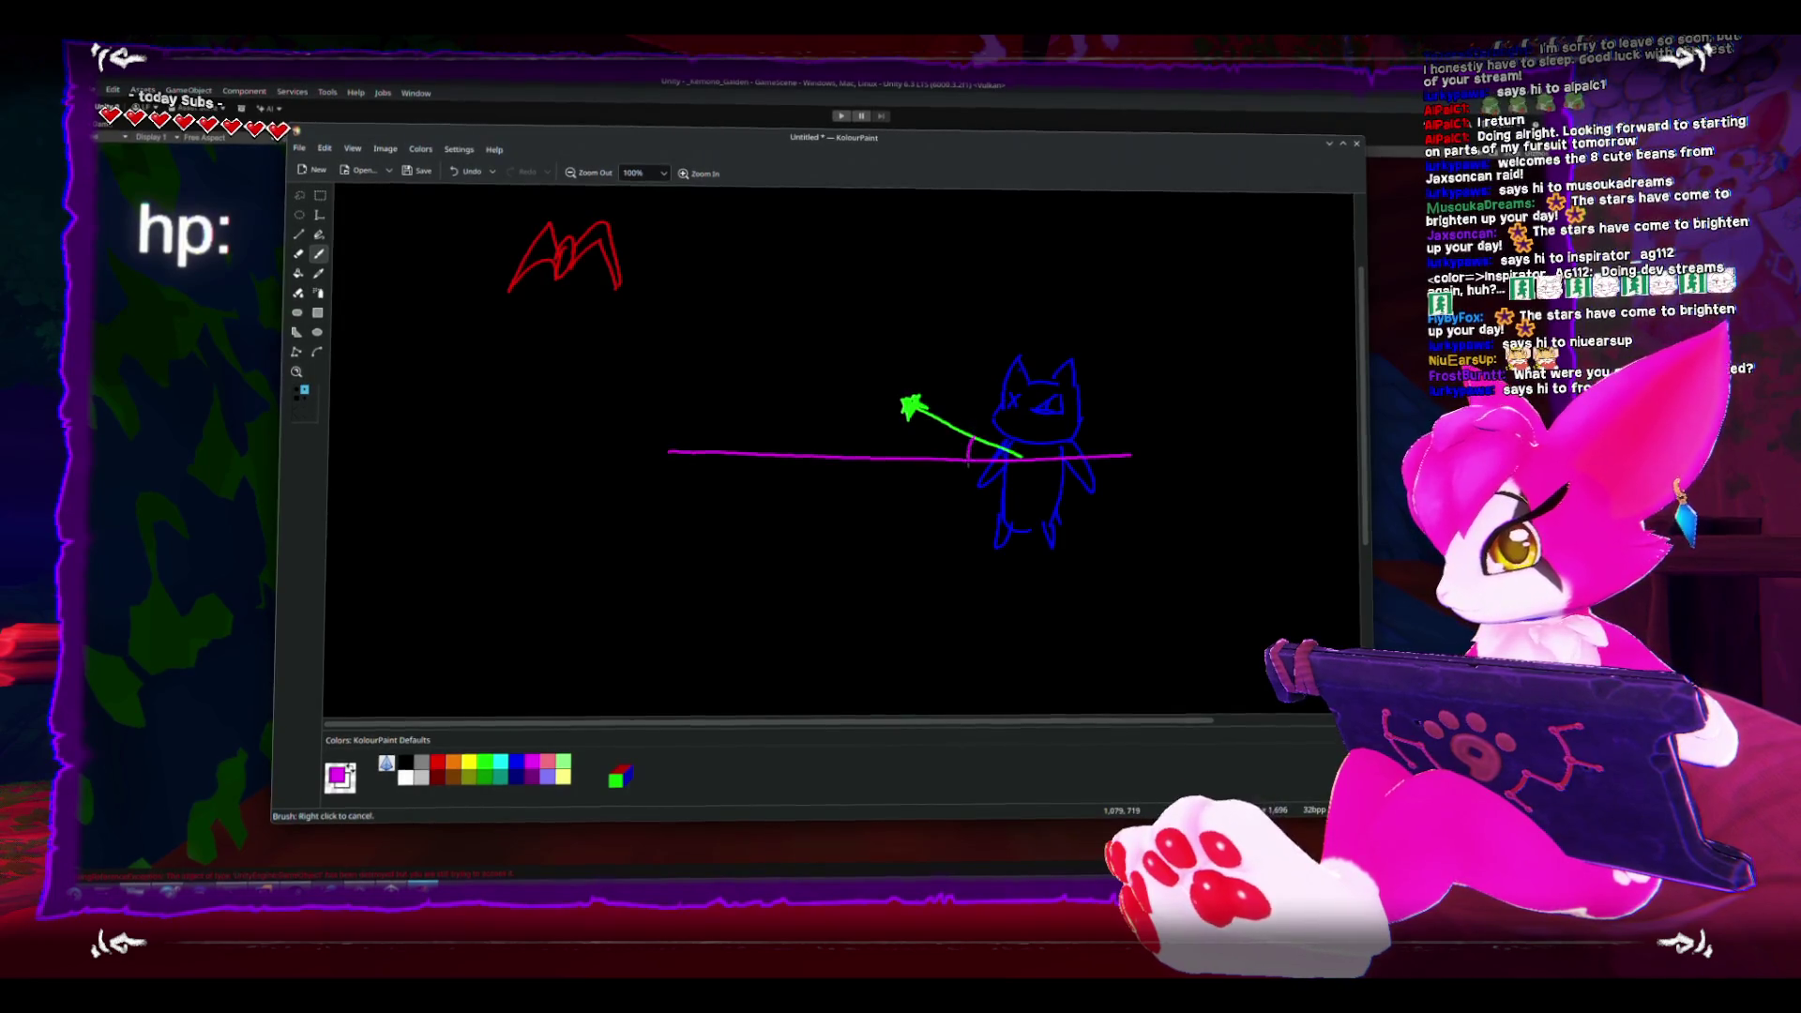
left_click_drag(976, 444, 970, 457)
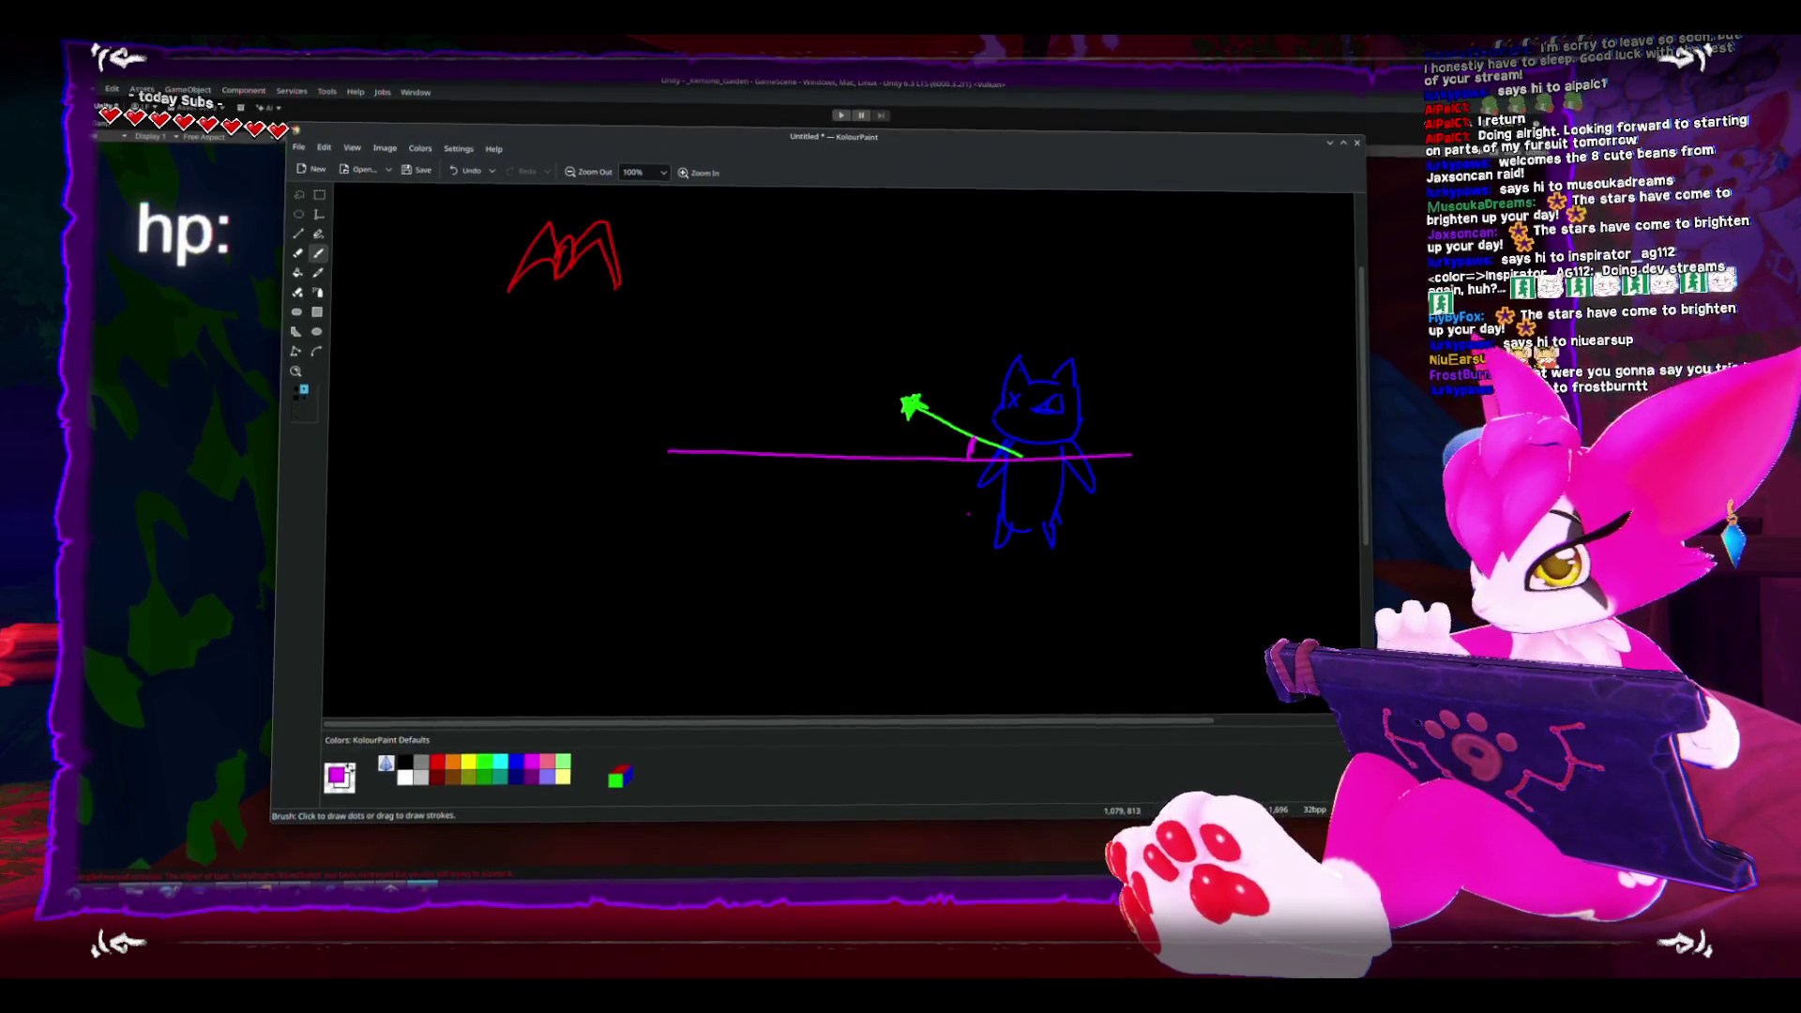
- In green, draw an M at the bottom-left and a long diagonal through the cat
left_click(487, 760)
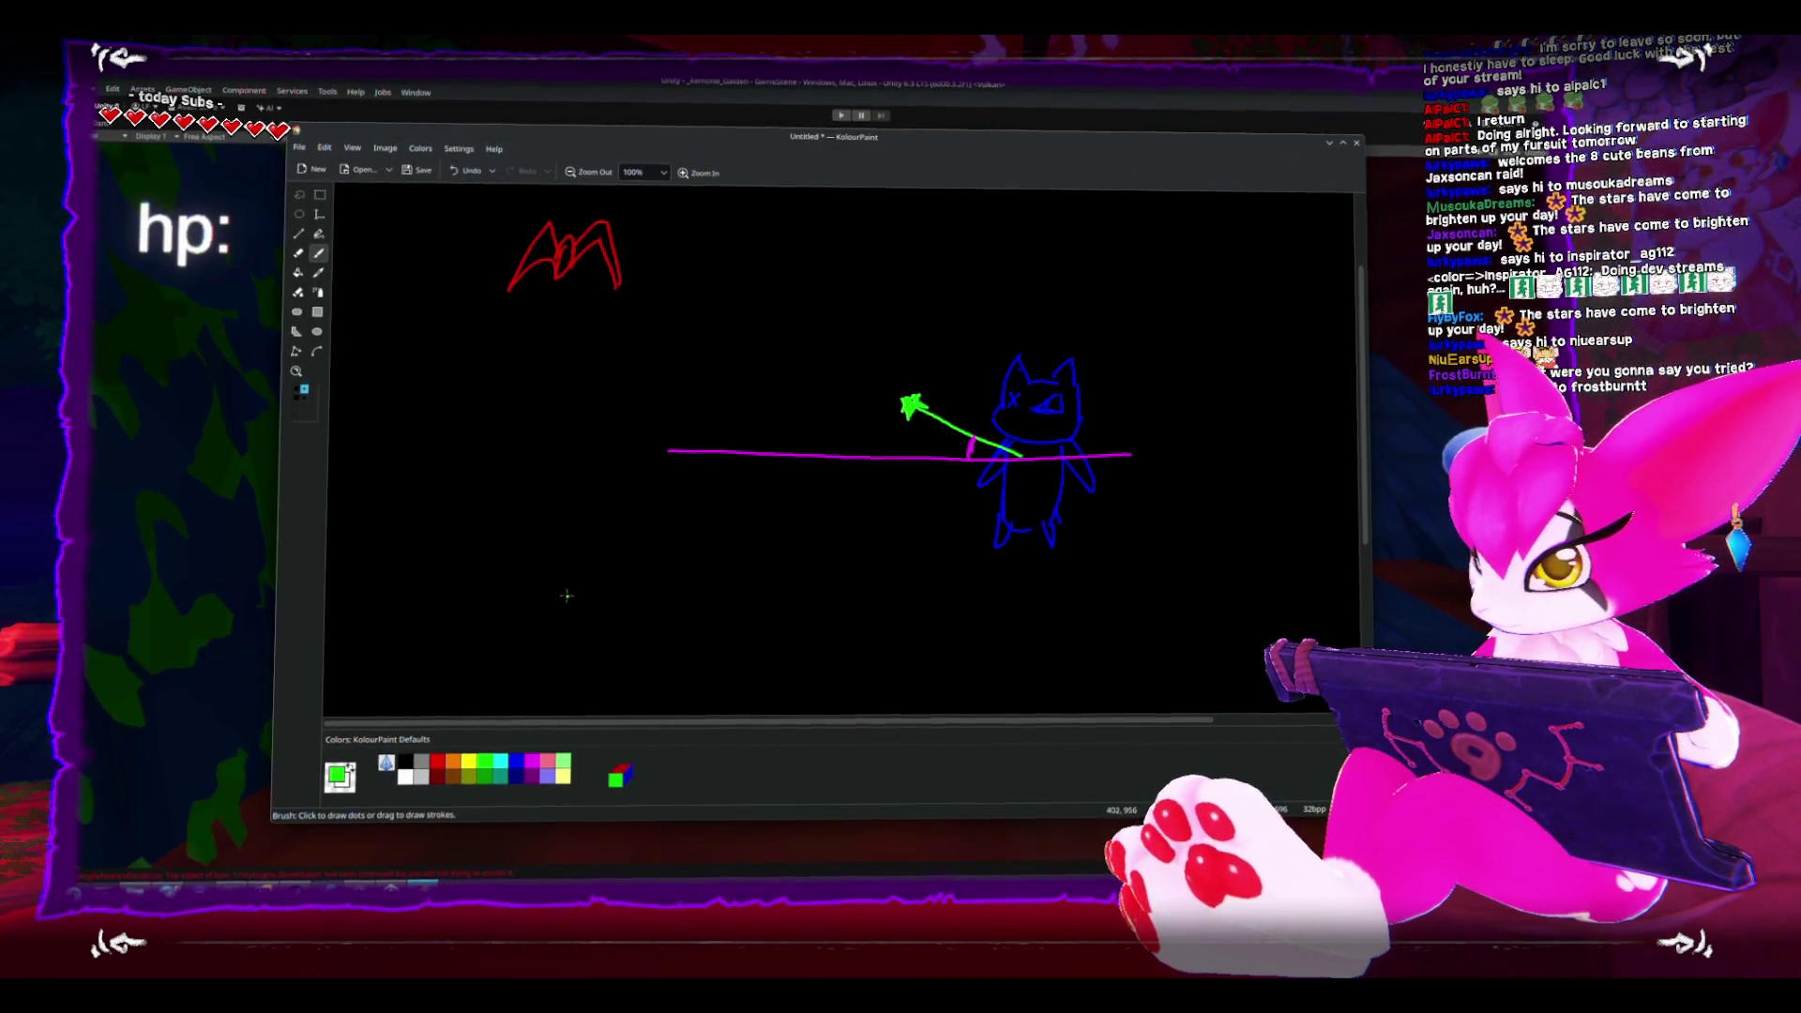
mouse_move(511, 664)
left_mouse_down()
mouse_move(555, 609)
mouse_move(567, 652)
mouse_move(530, 645)
mouse_move(542, 636)
left_mouse_up()
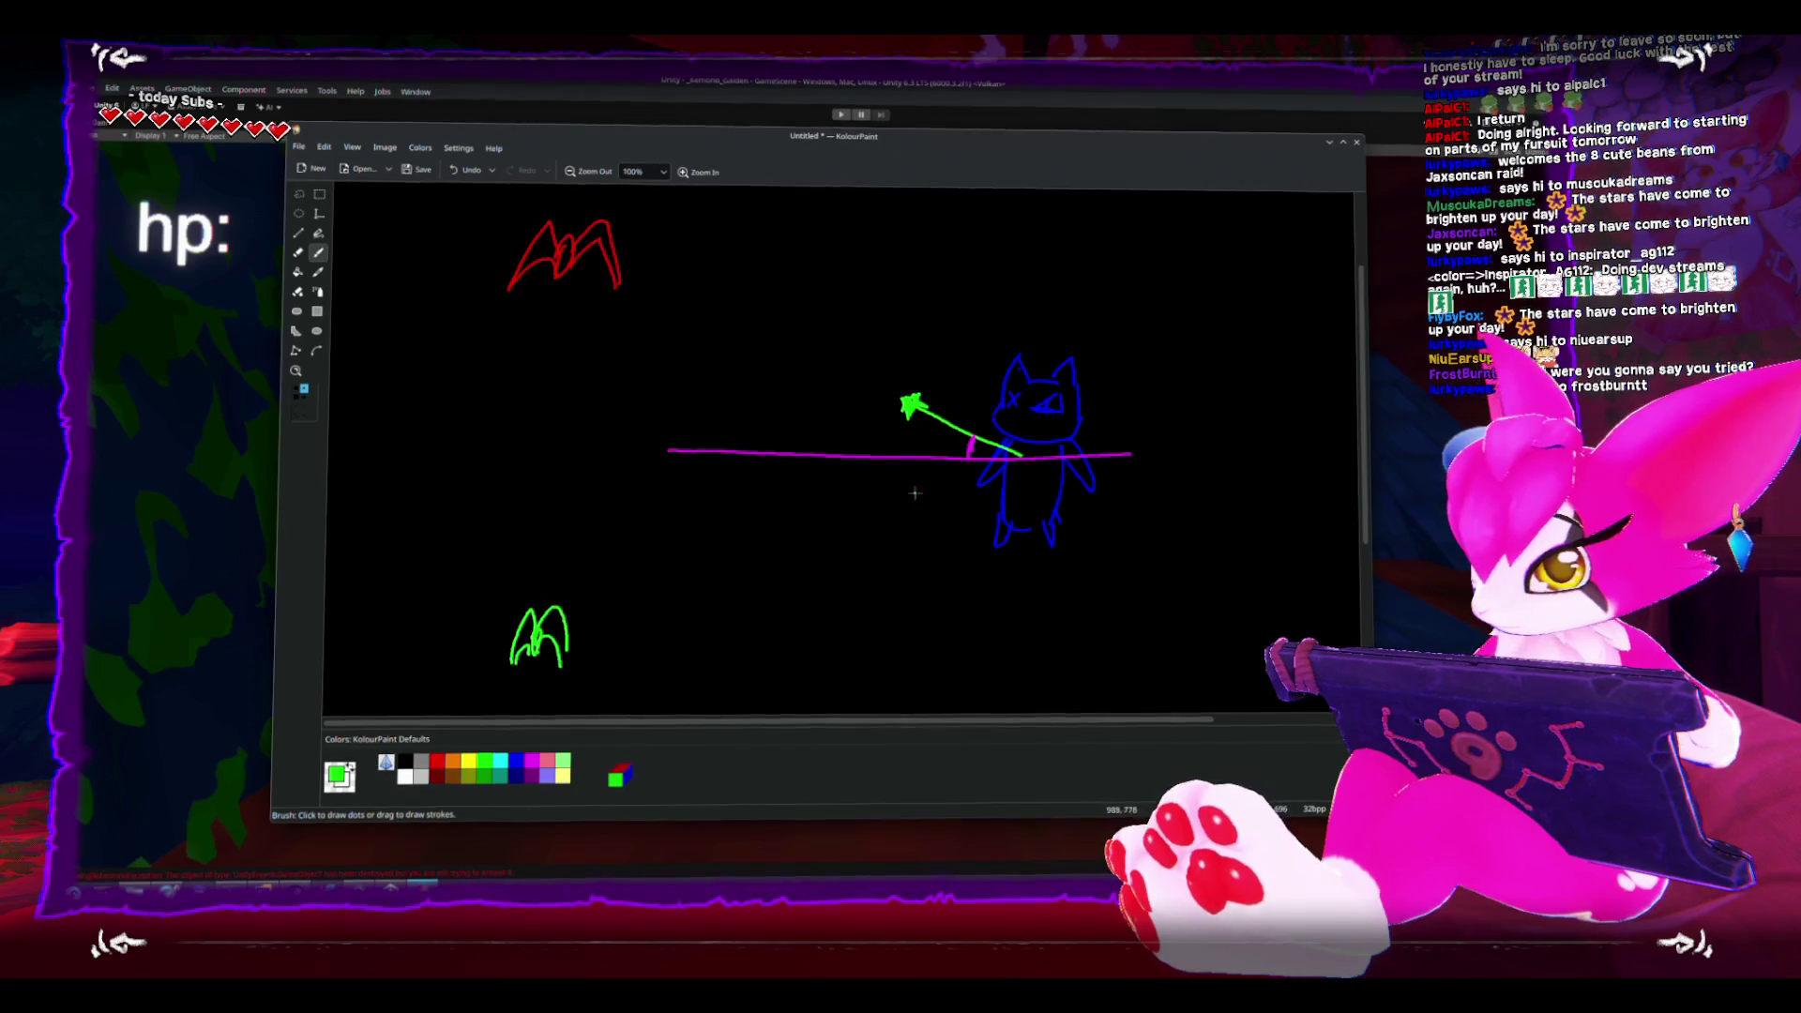
left_click_drag(1032, 461, 849, 546)
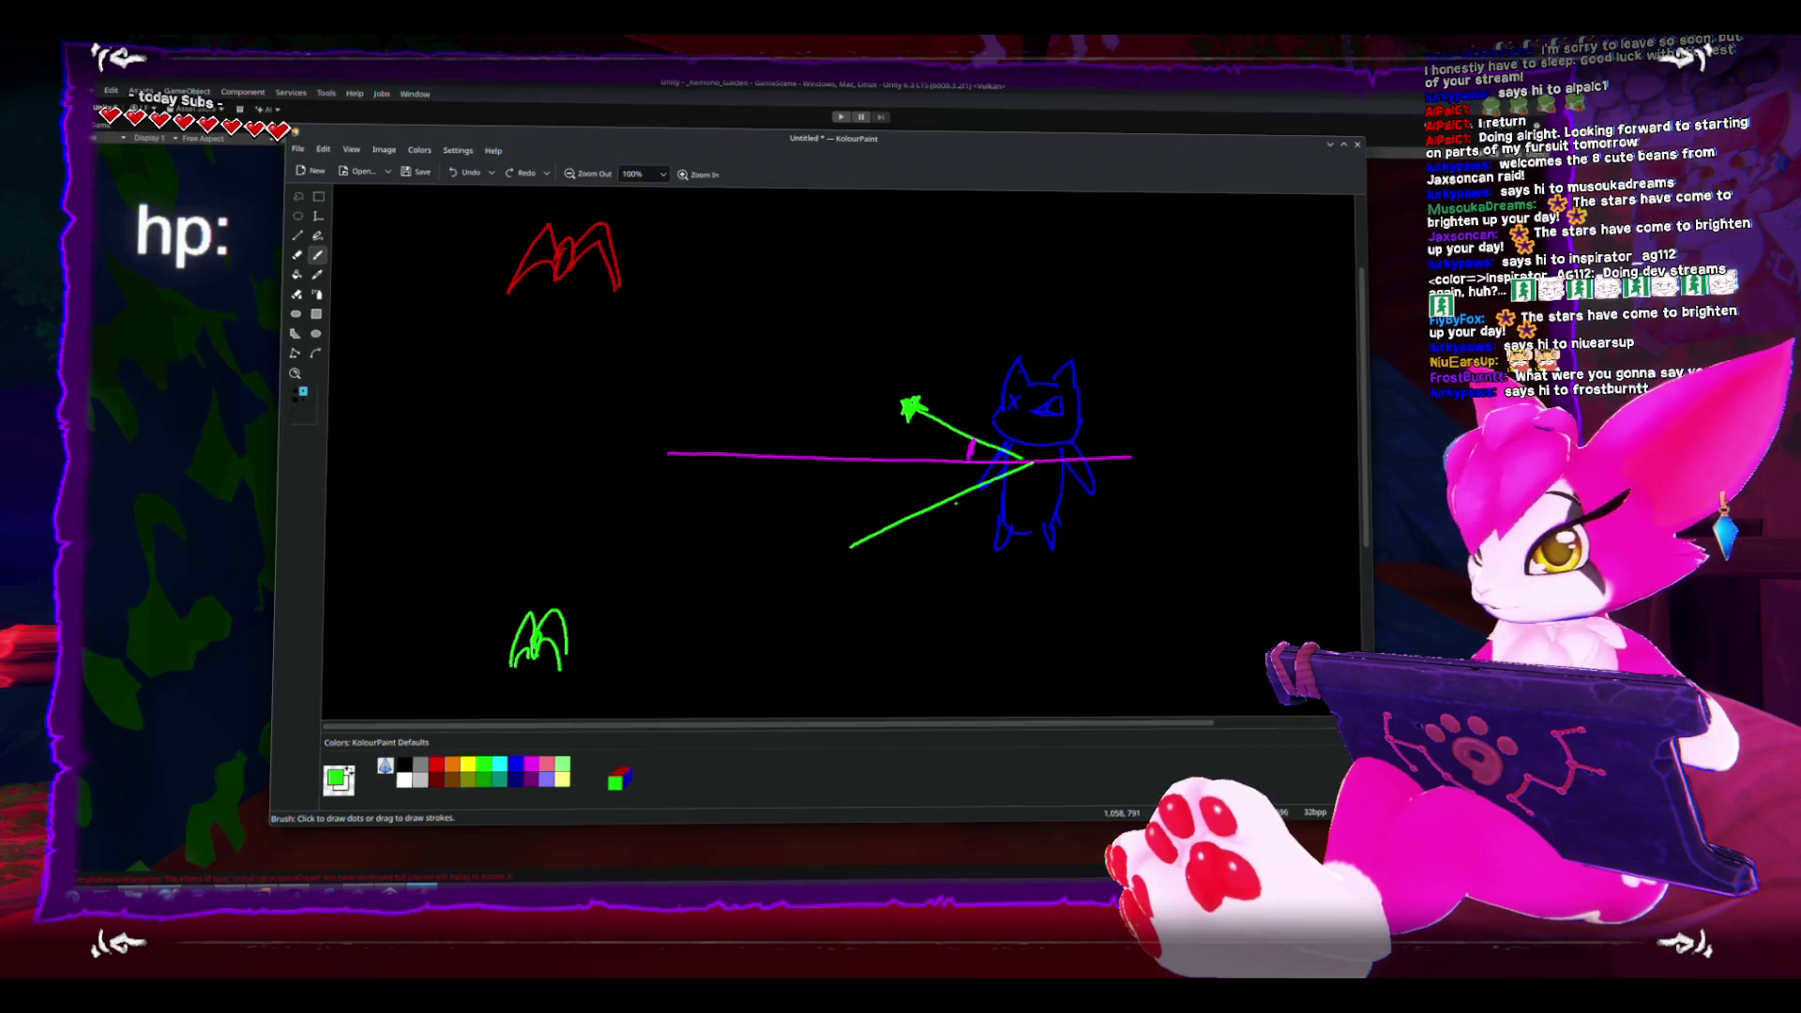
- Draw a magenta line across the cat and a vertical magenta arrow pointing up through it
left_click_drag(688, 678, 1027, 446)
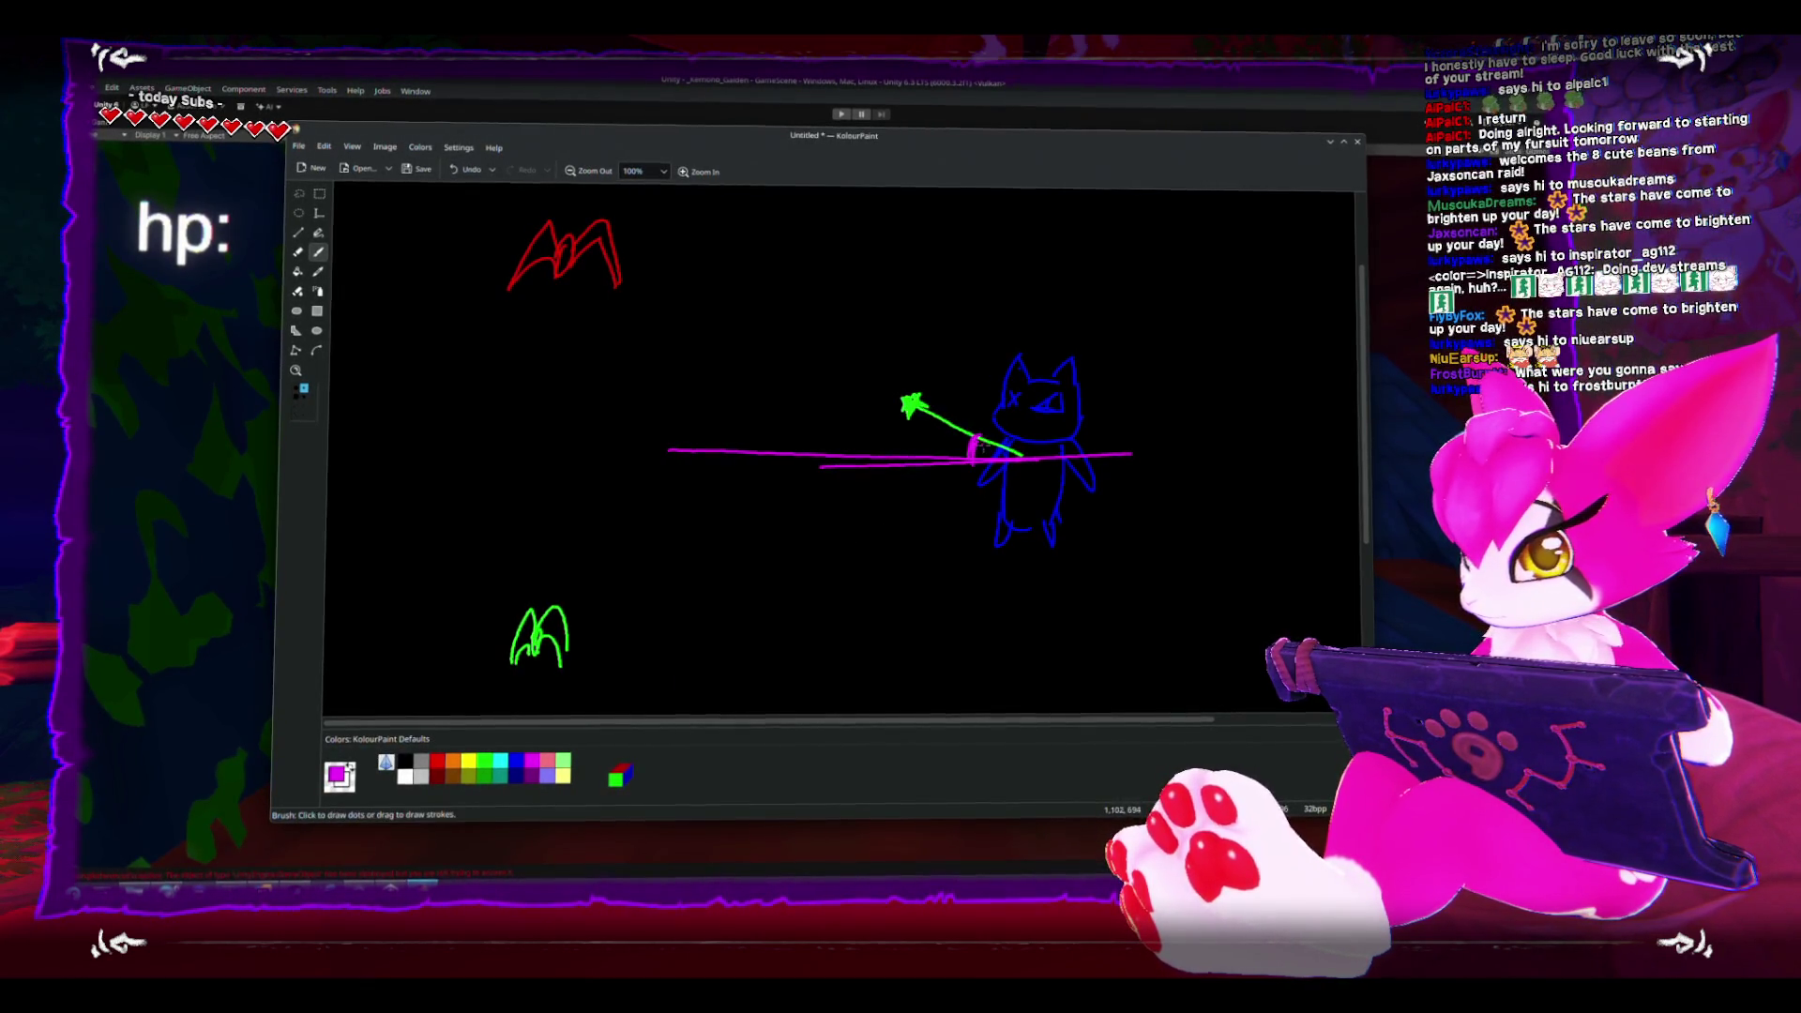
mouse_move(1044, 458)
left_mouse_down()
mouse_move(1046, 302)
mouse_move(1044, 448)
left_mouse_up()
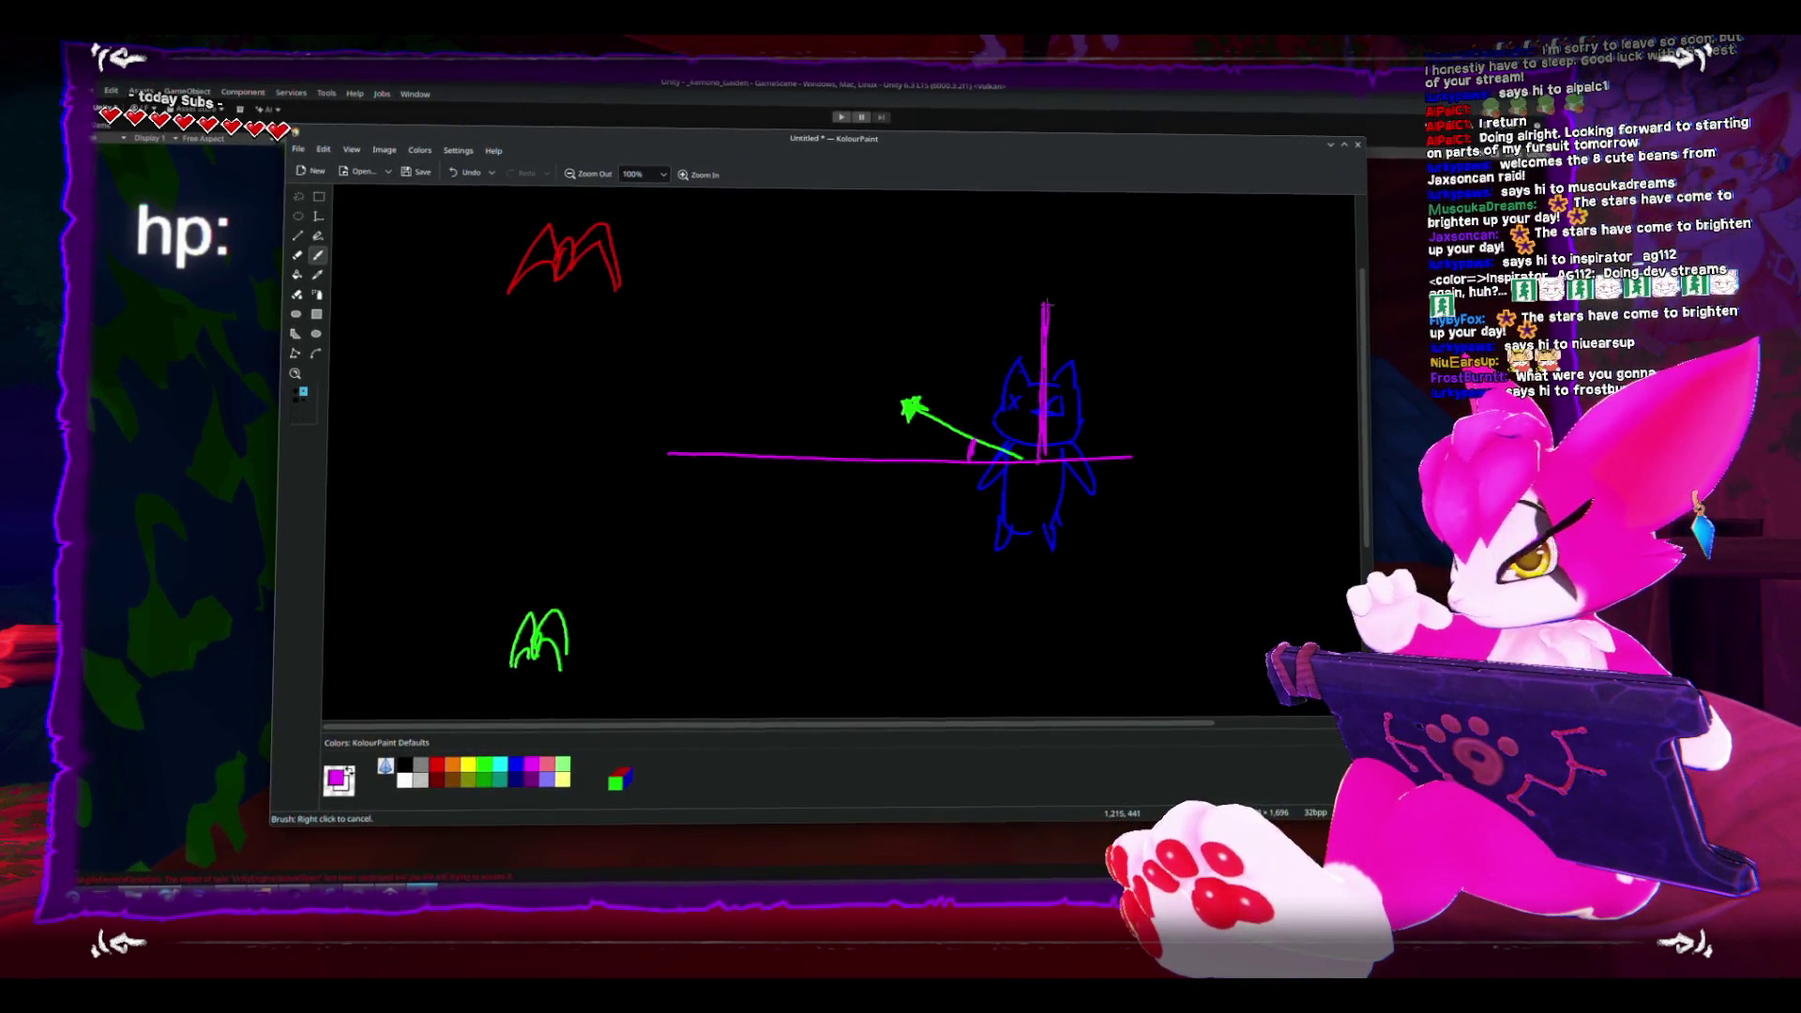
mouse_move(1038, 326)
left_mouse_down()
mouse_move(1062, 327)
mouse_move(984, 424)
left_mouse_up()
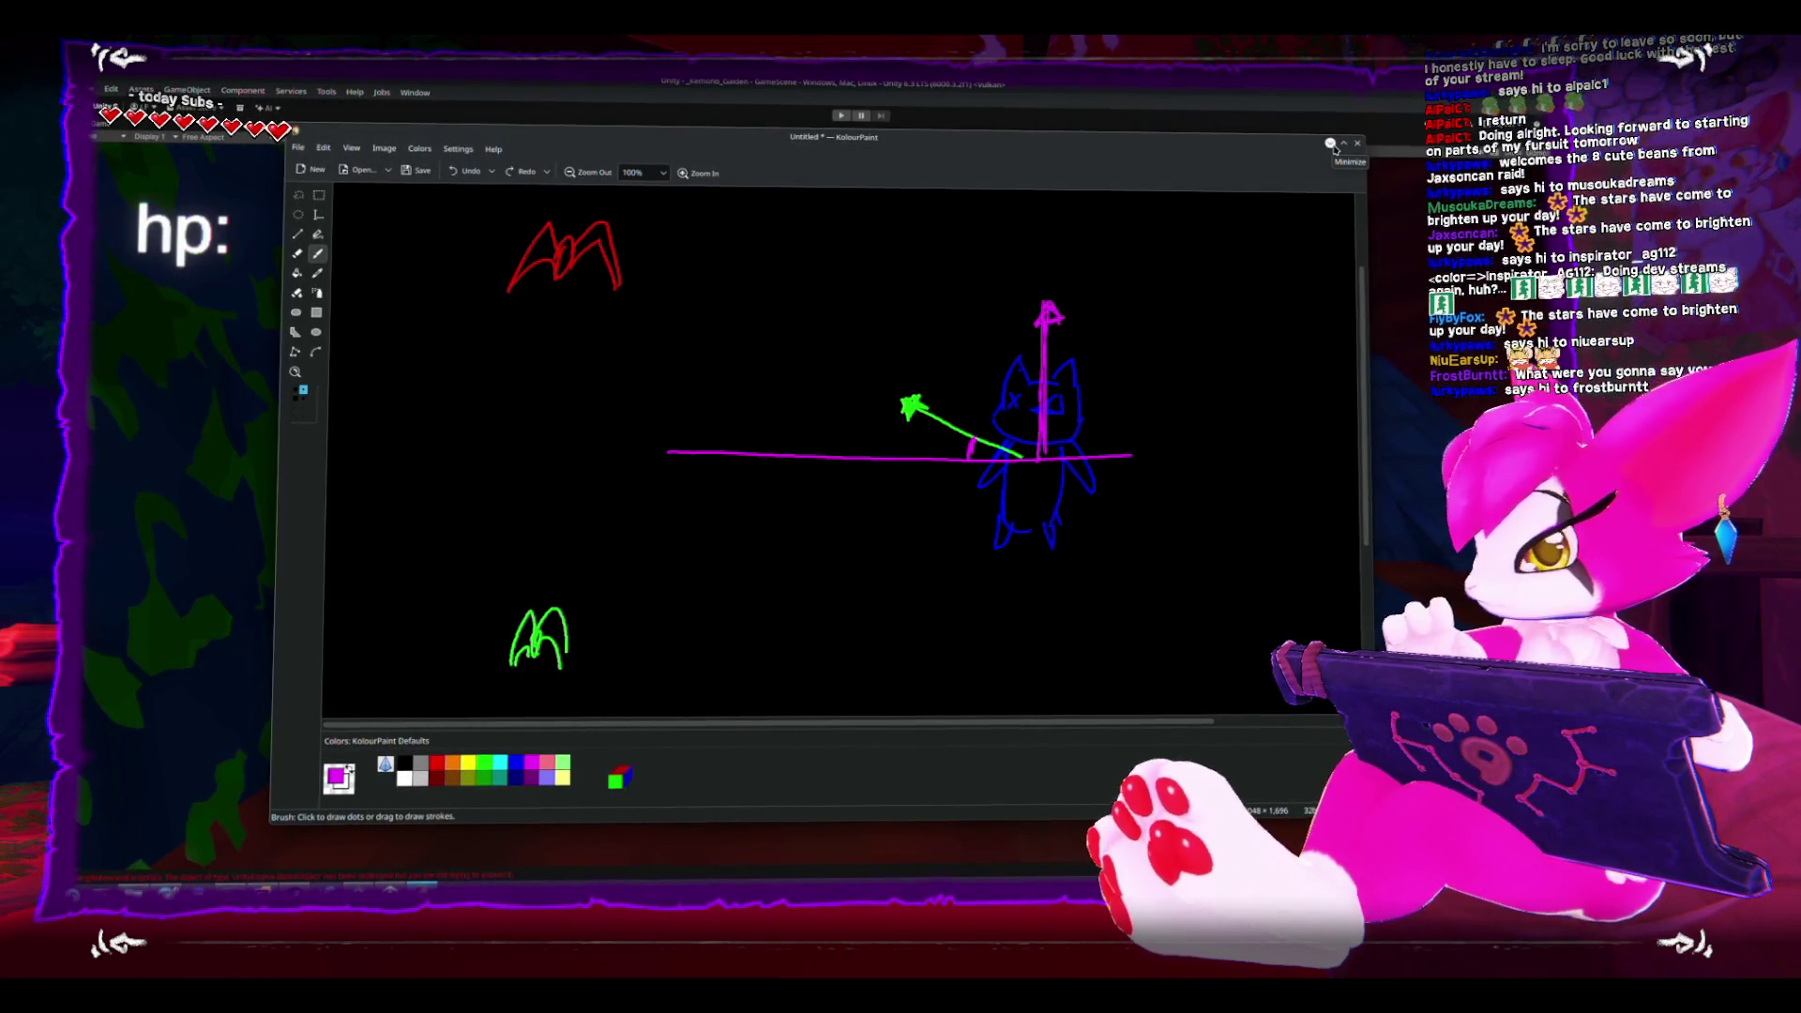
- Draw a green arc over the cat's head, undo it, and return to the running Unity game
left_click(484, 762)
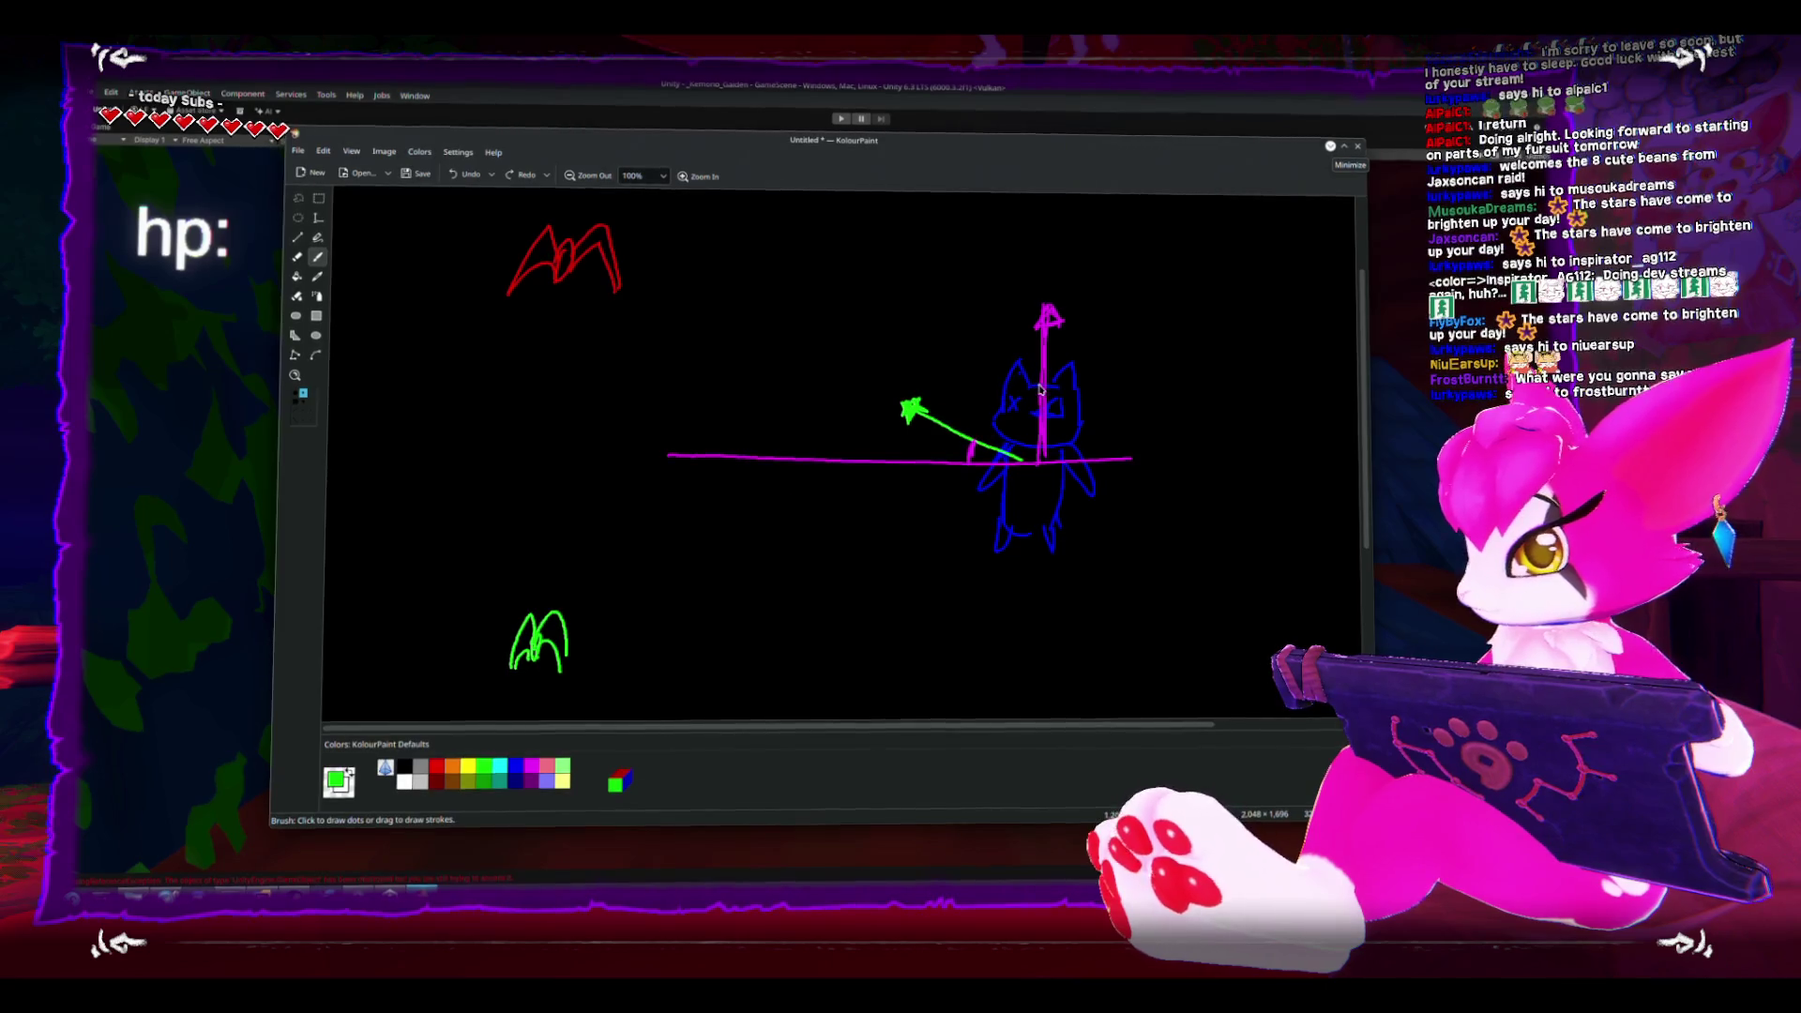
scroll(1040, 387, "up", 2)
left_click_drag(966, 574, 1046, 515)
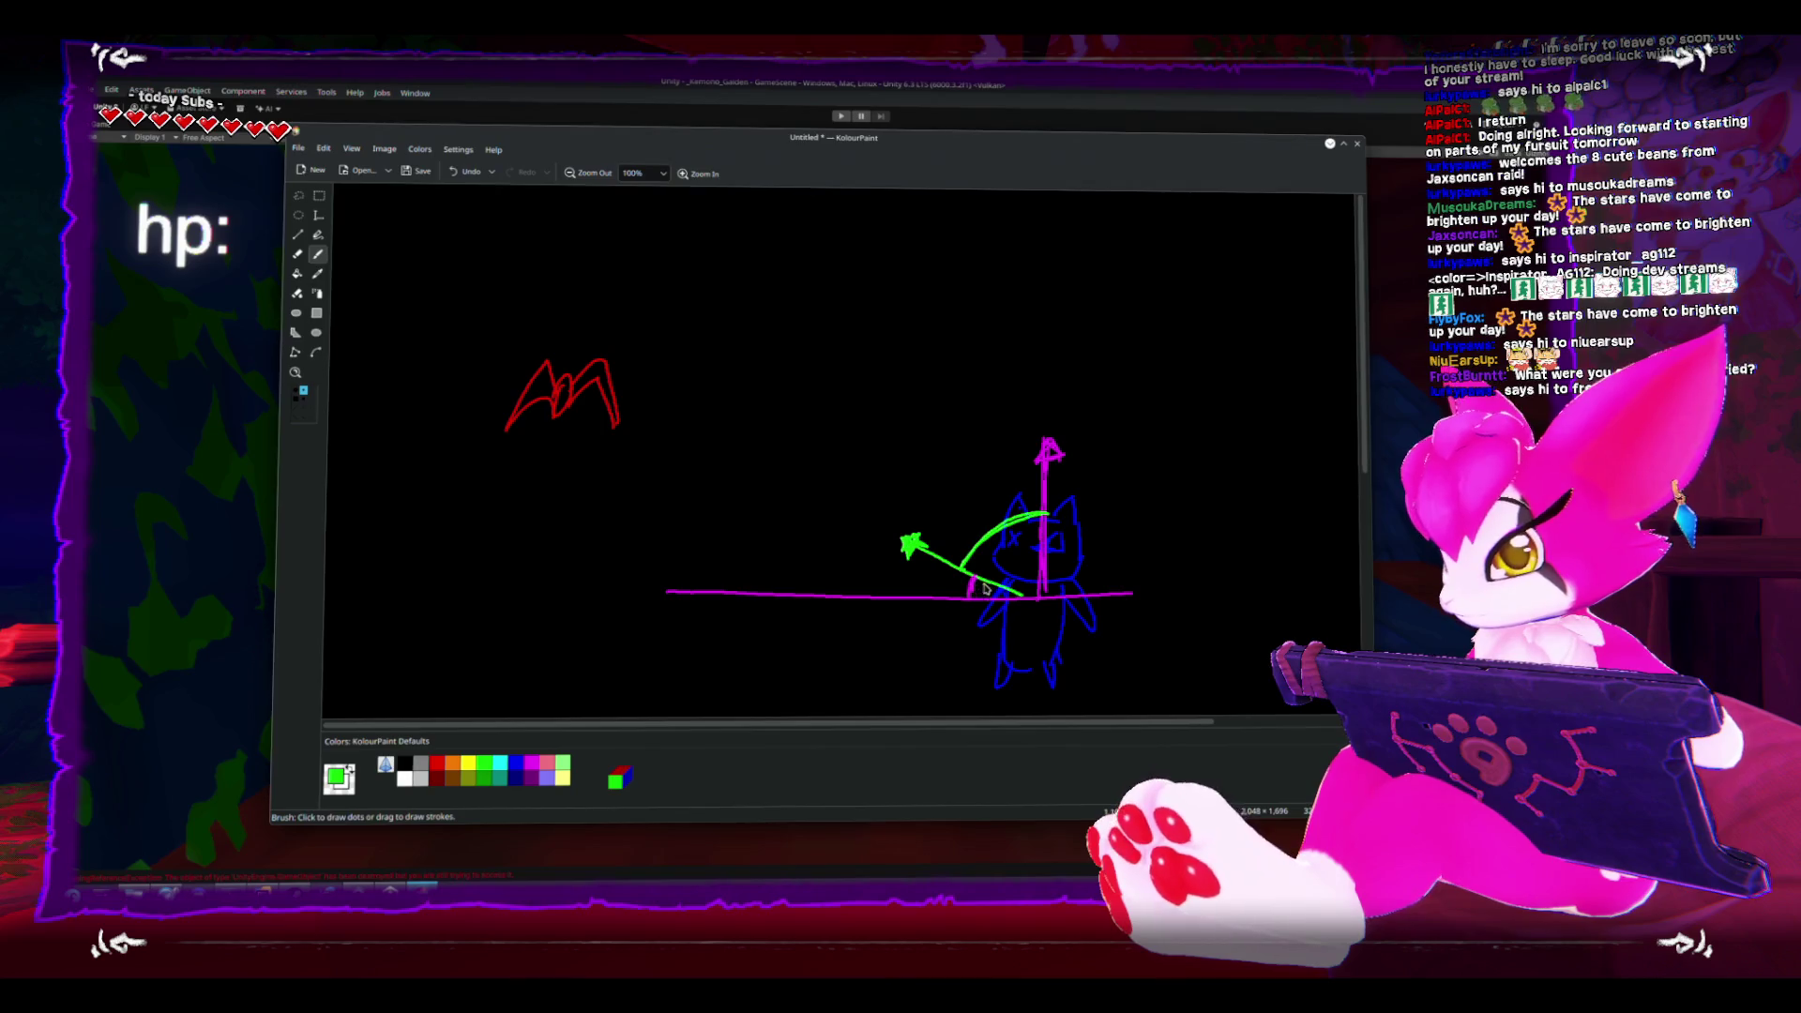
key("ctrl+z")
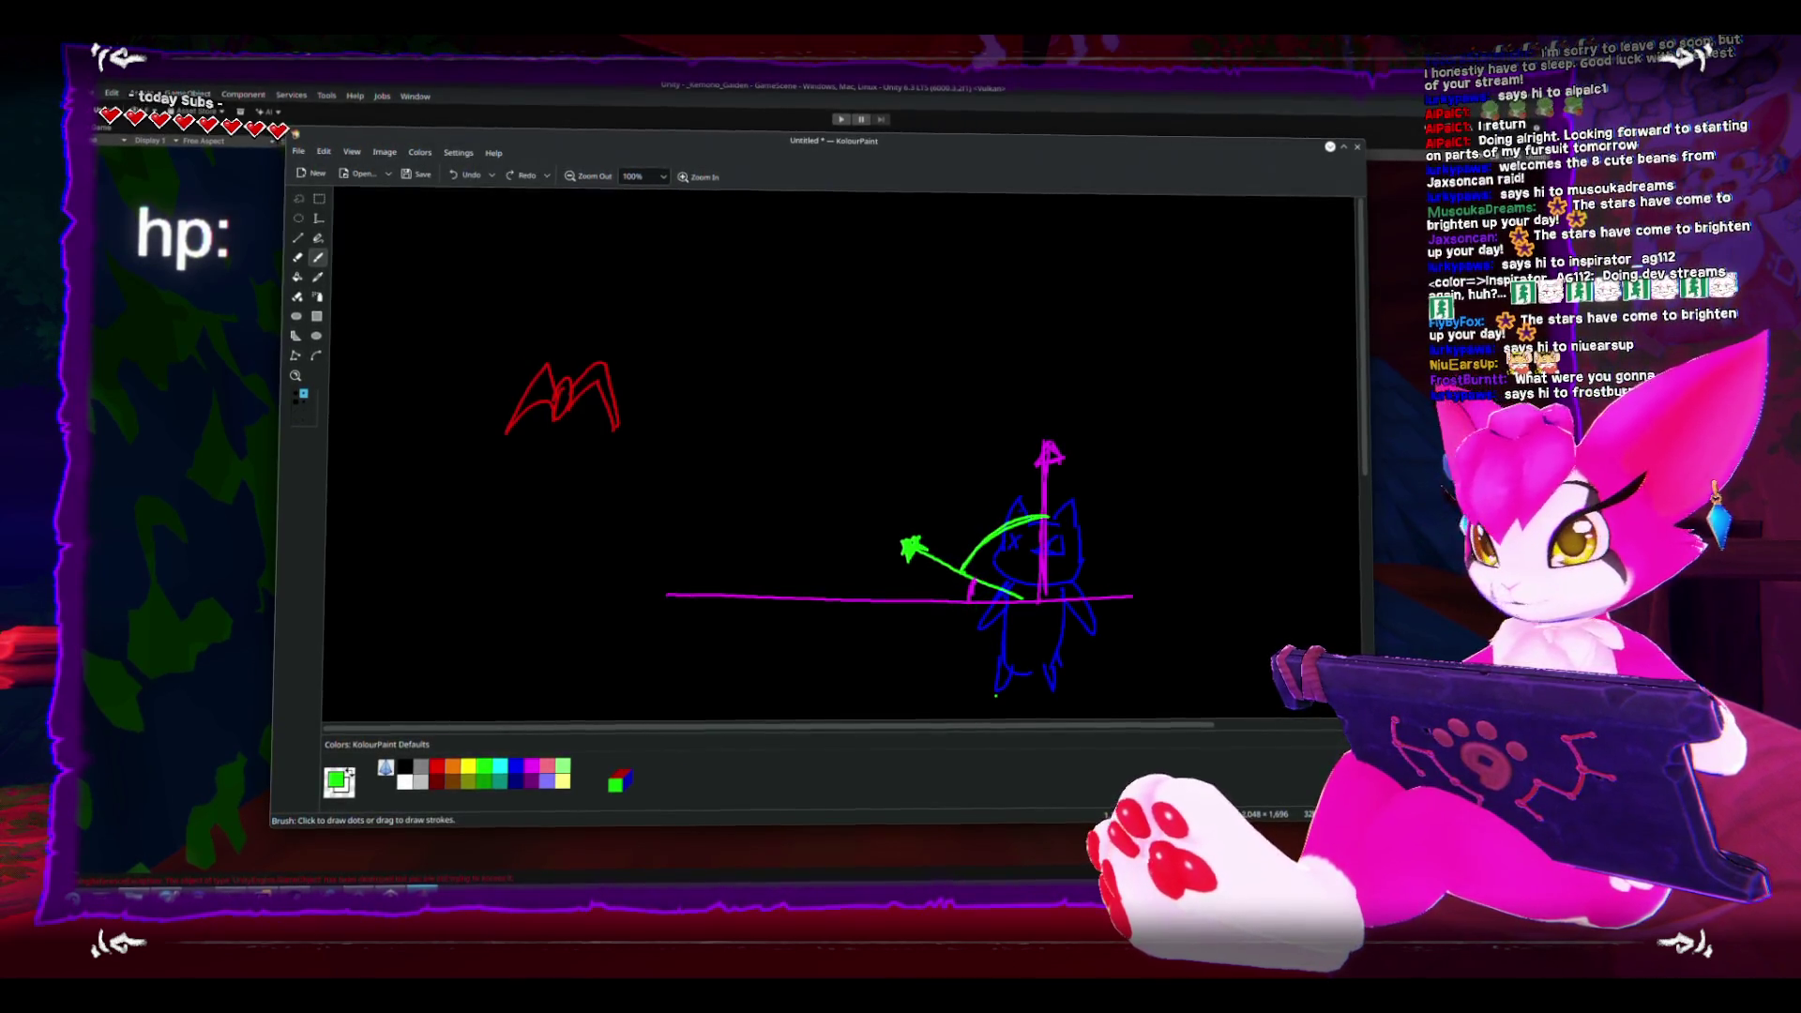
key("ctrl+z")
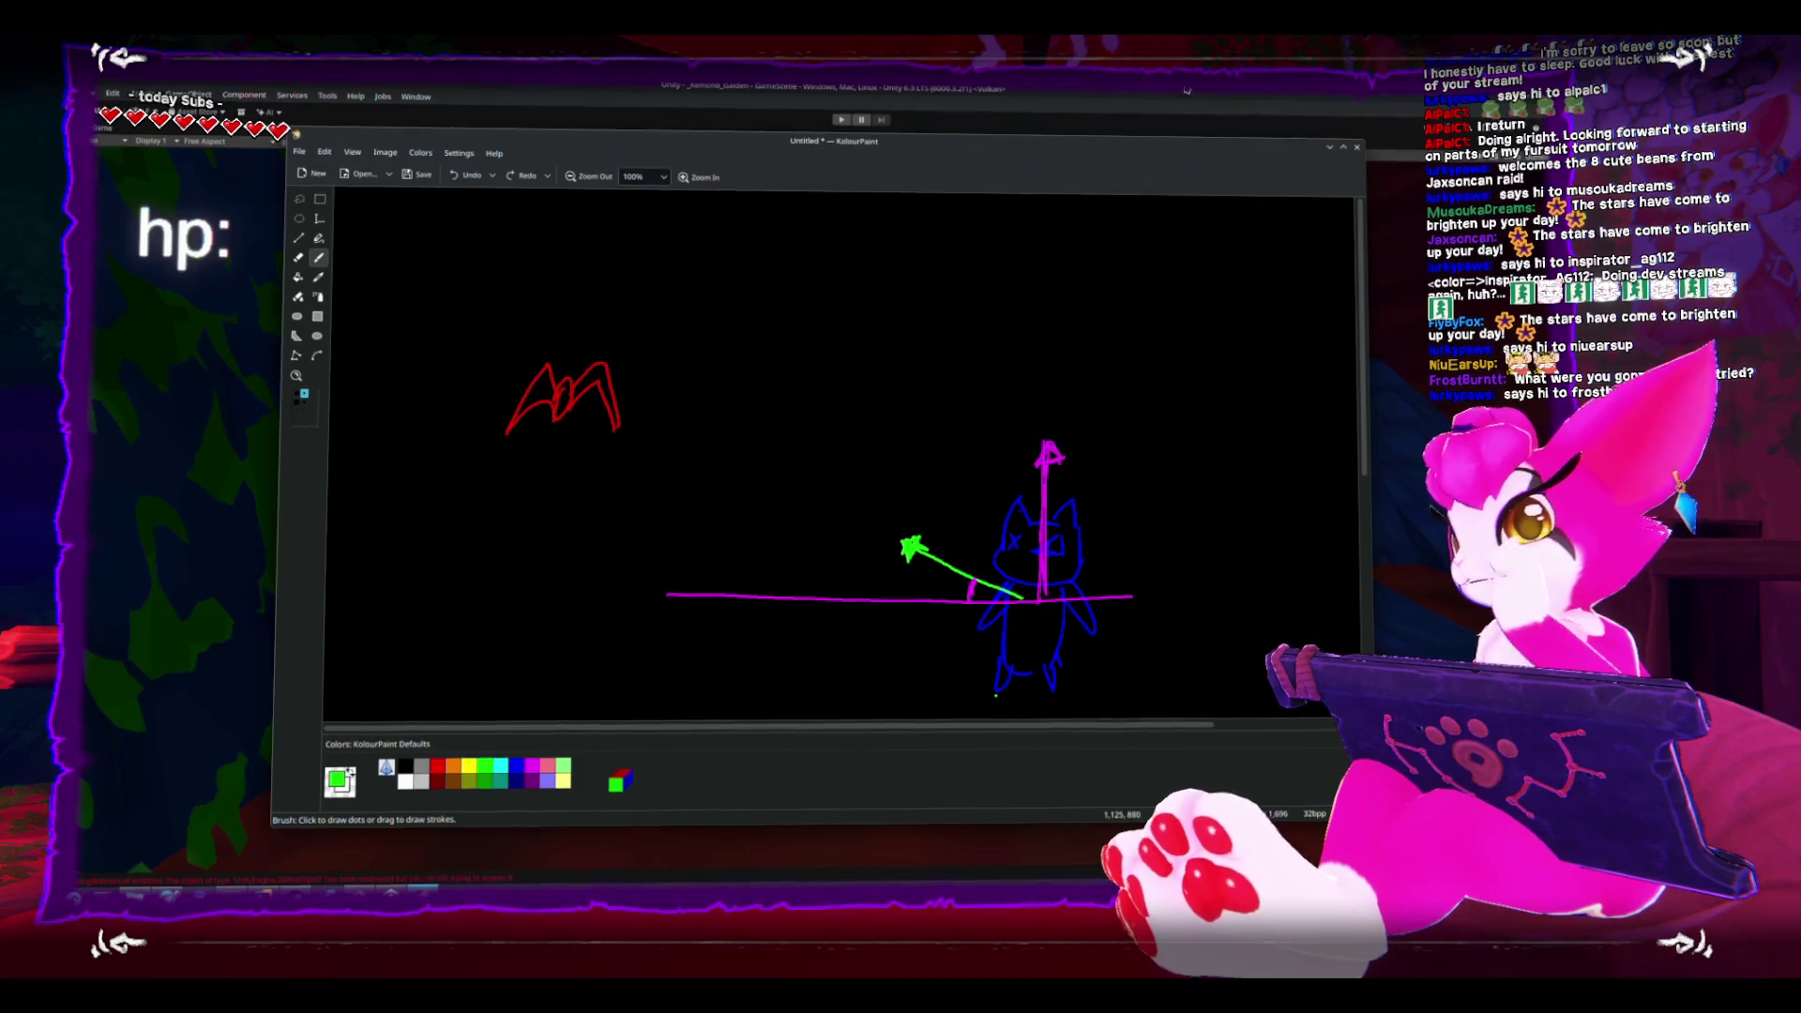
key("alt+Tab")
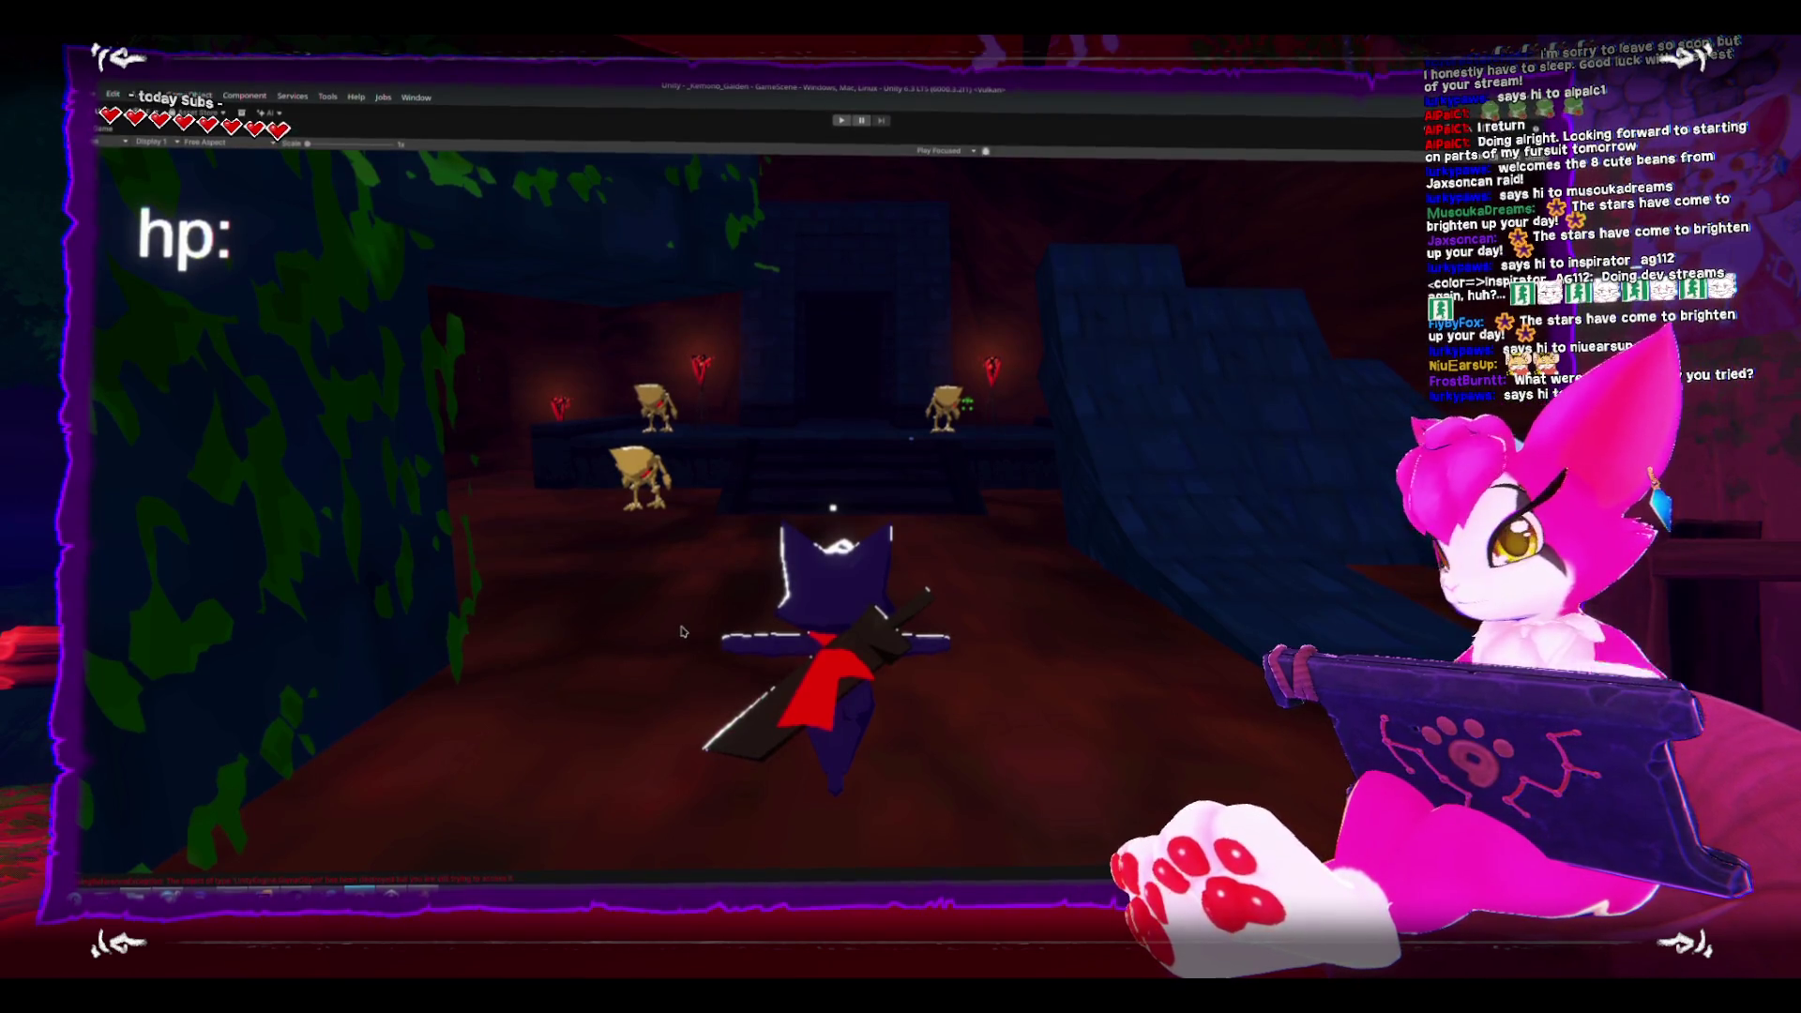
- Leave the maximized Game view, clear the Console, and switch back to Rider
key("shift+space")
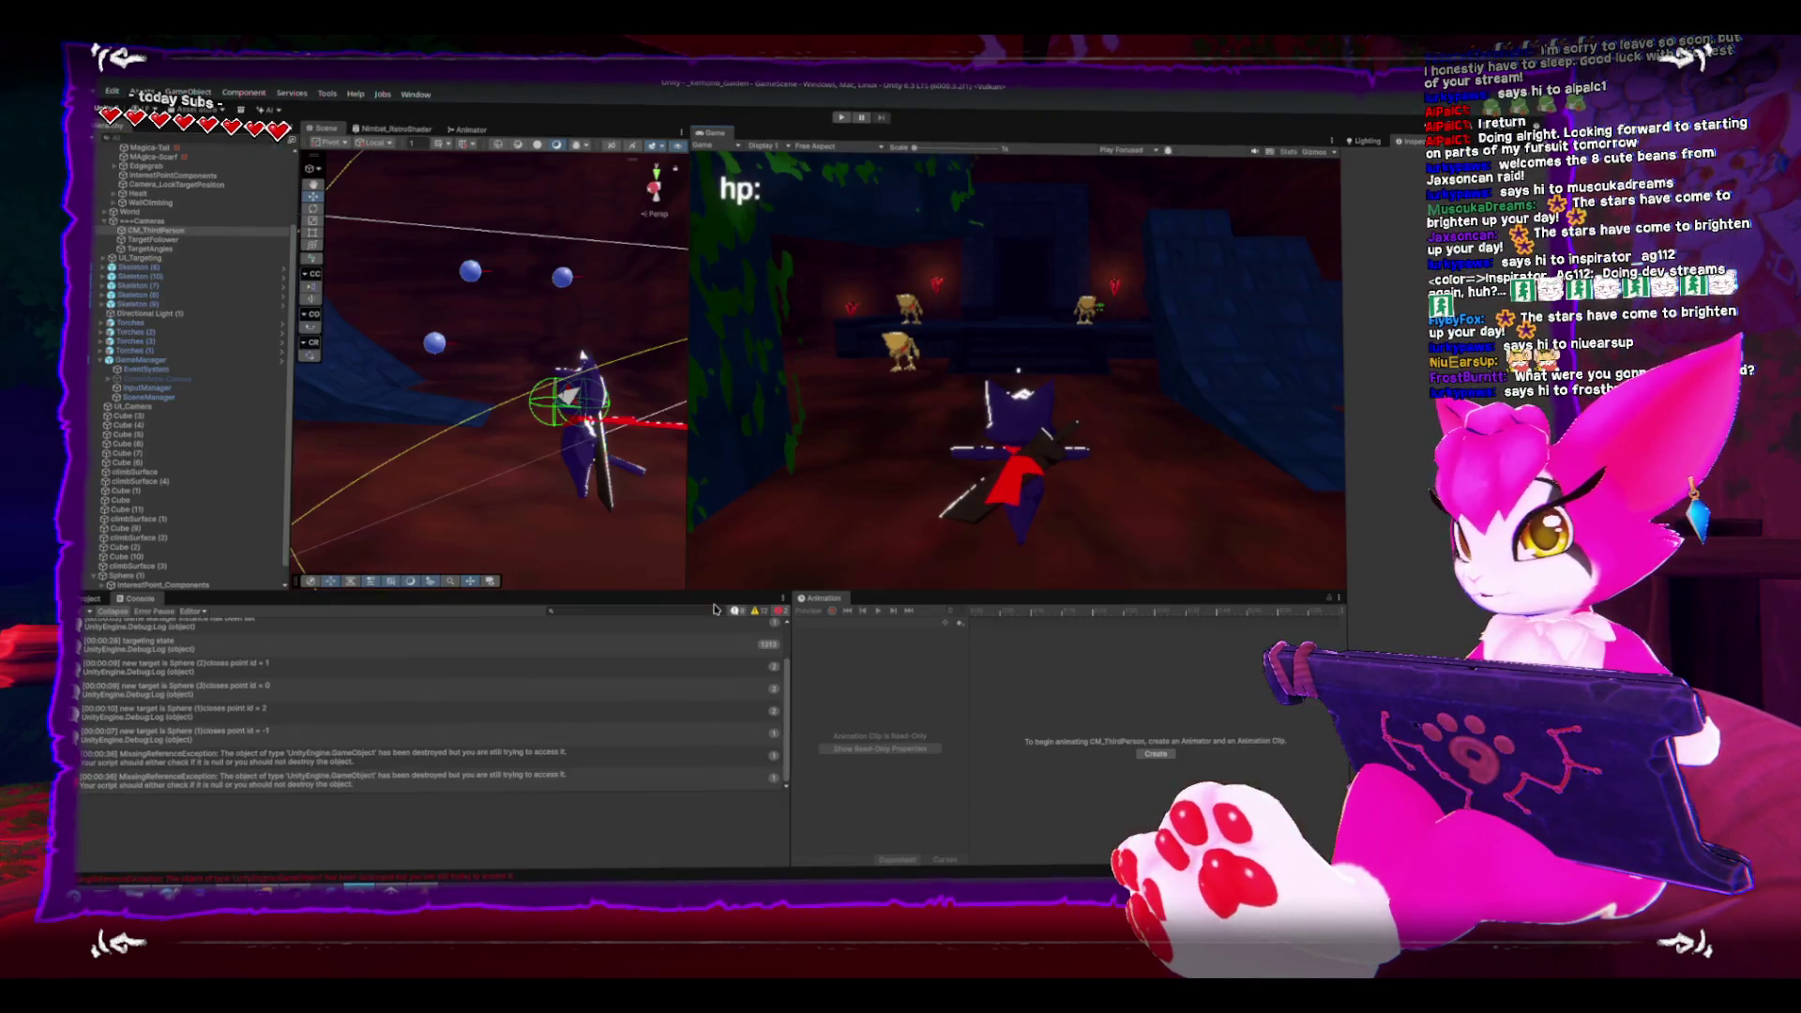
left_click(91, 613)
key("alt+Tab")
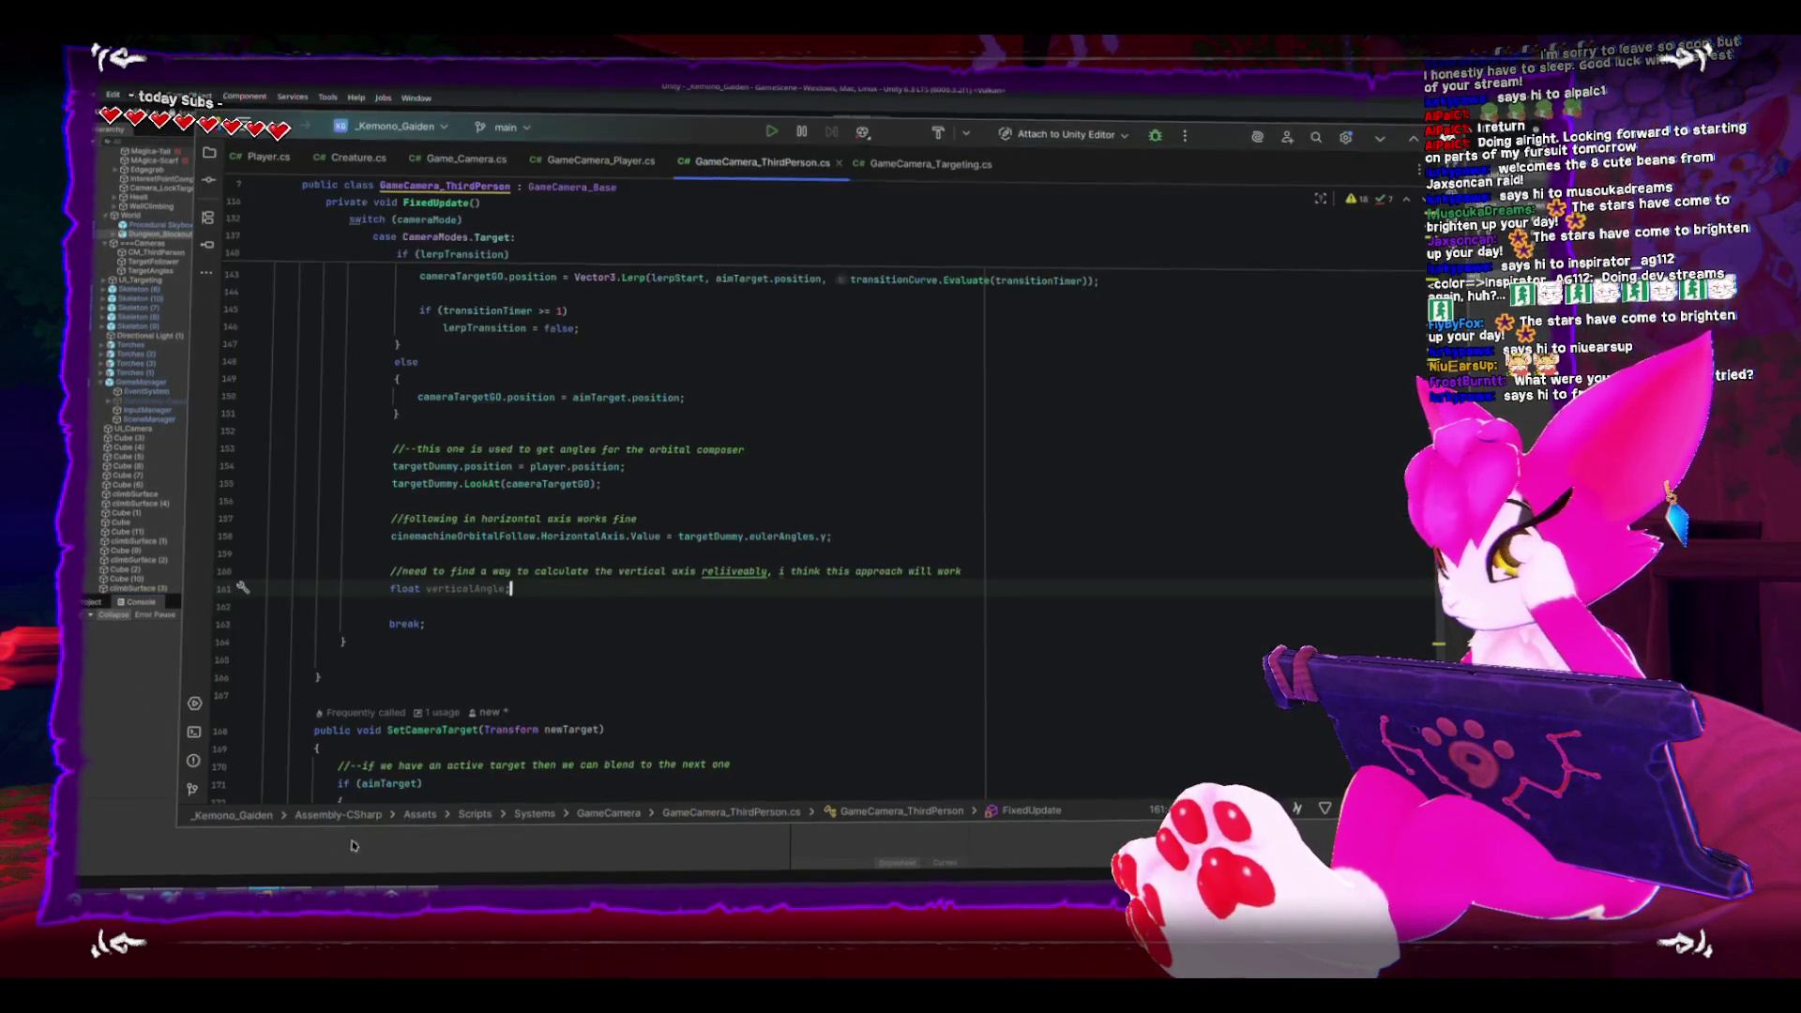
- Set verticalAngle to Vector3.Angle(Vector3.up, cameraTargetGO.forward)
key("BackSpace")
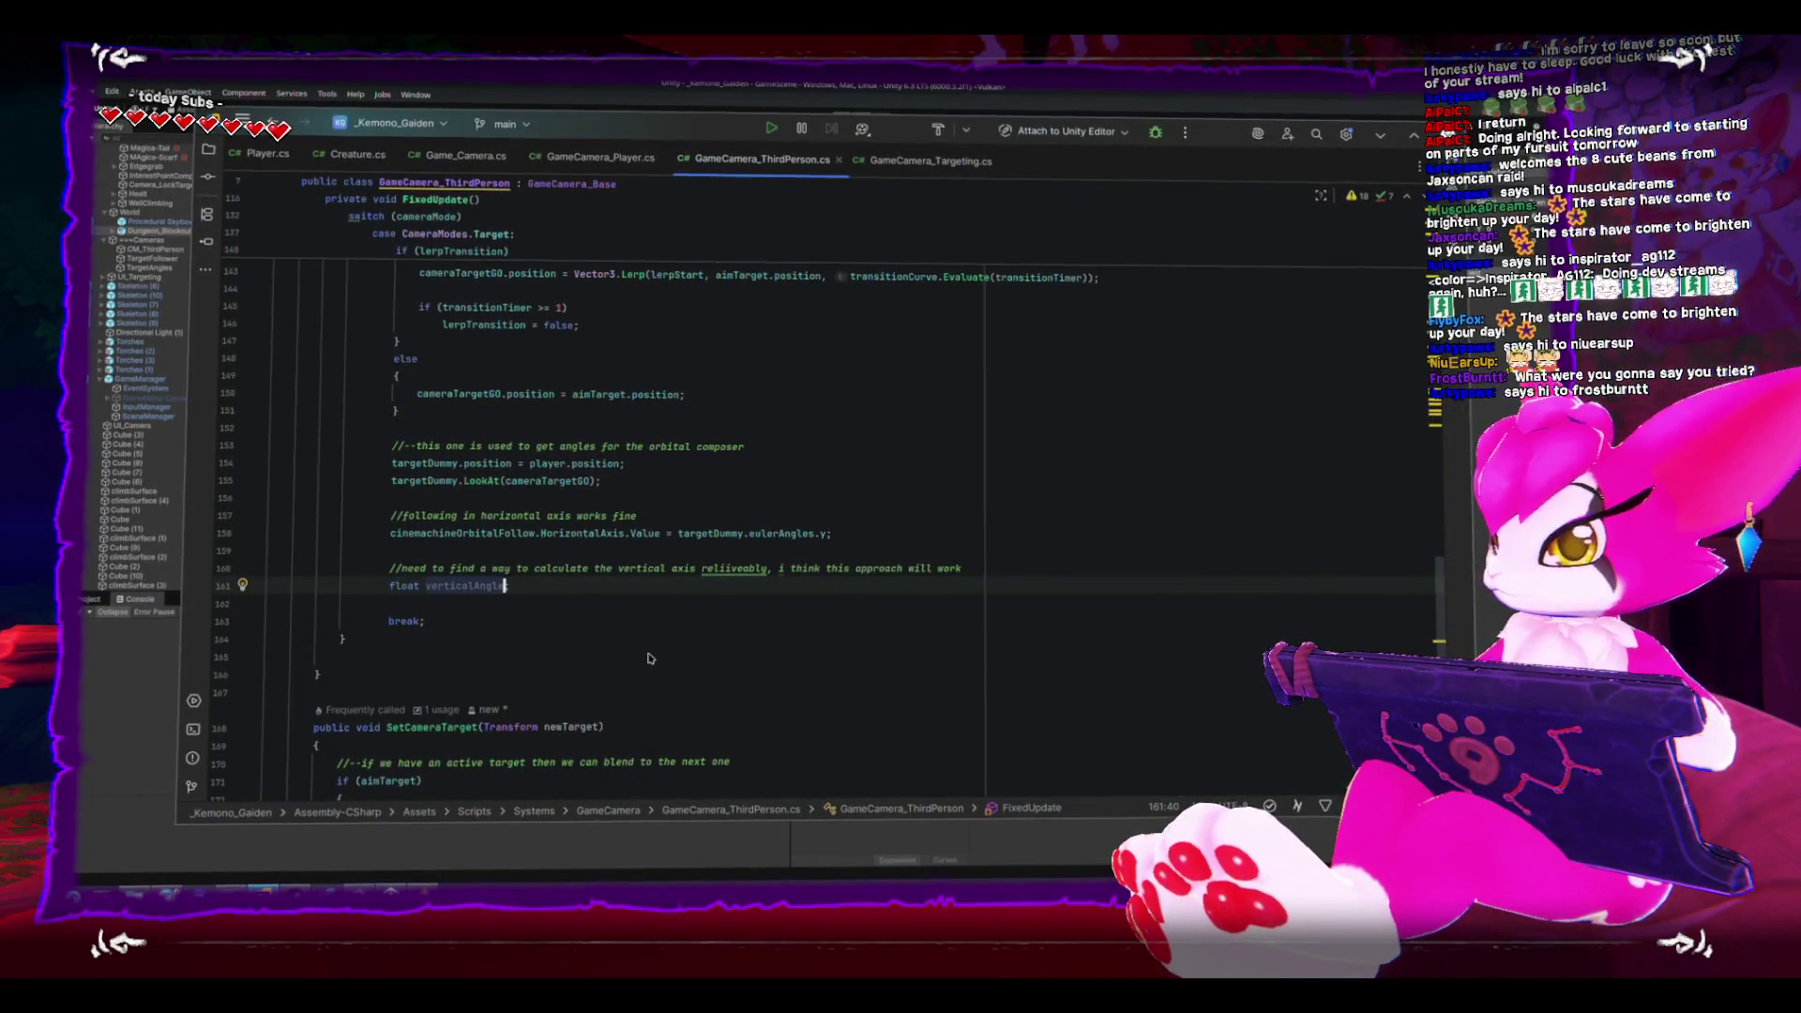
type(" = V")
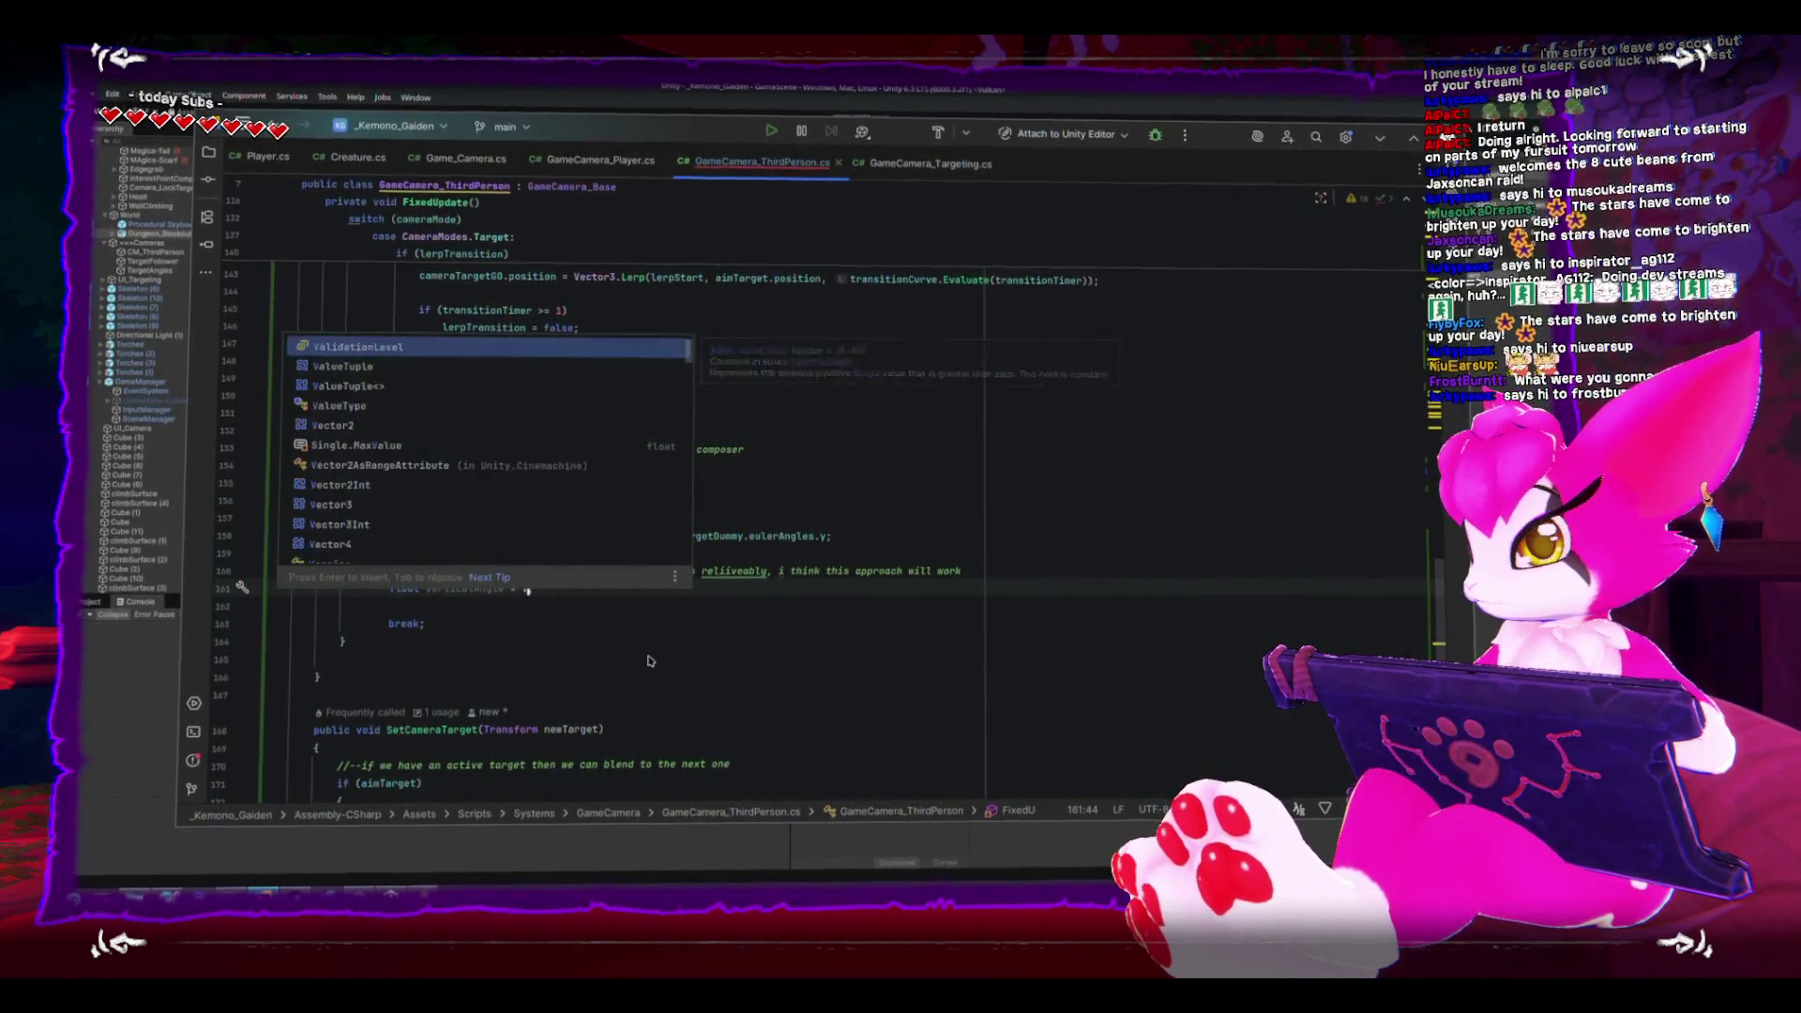
type("ector3.angle")
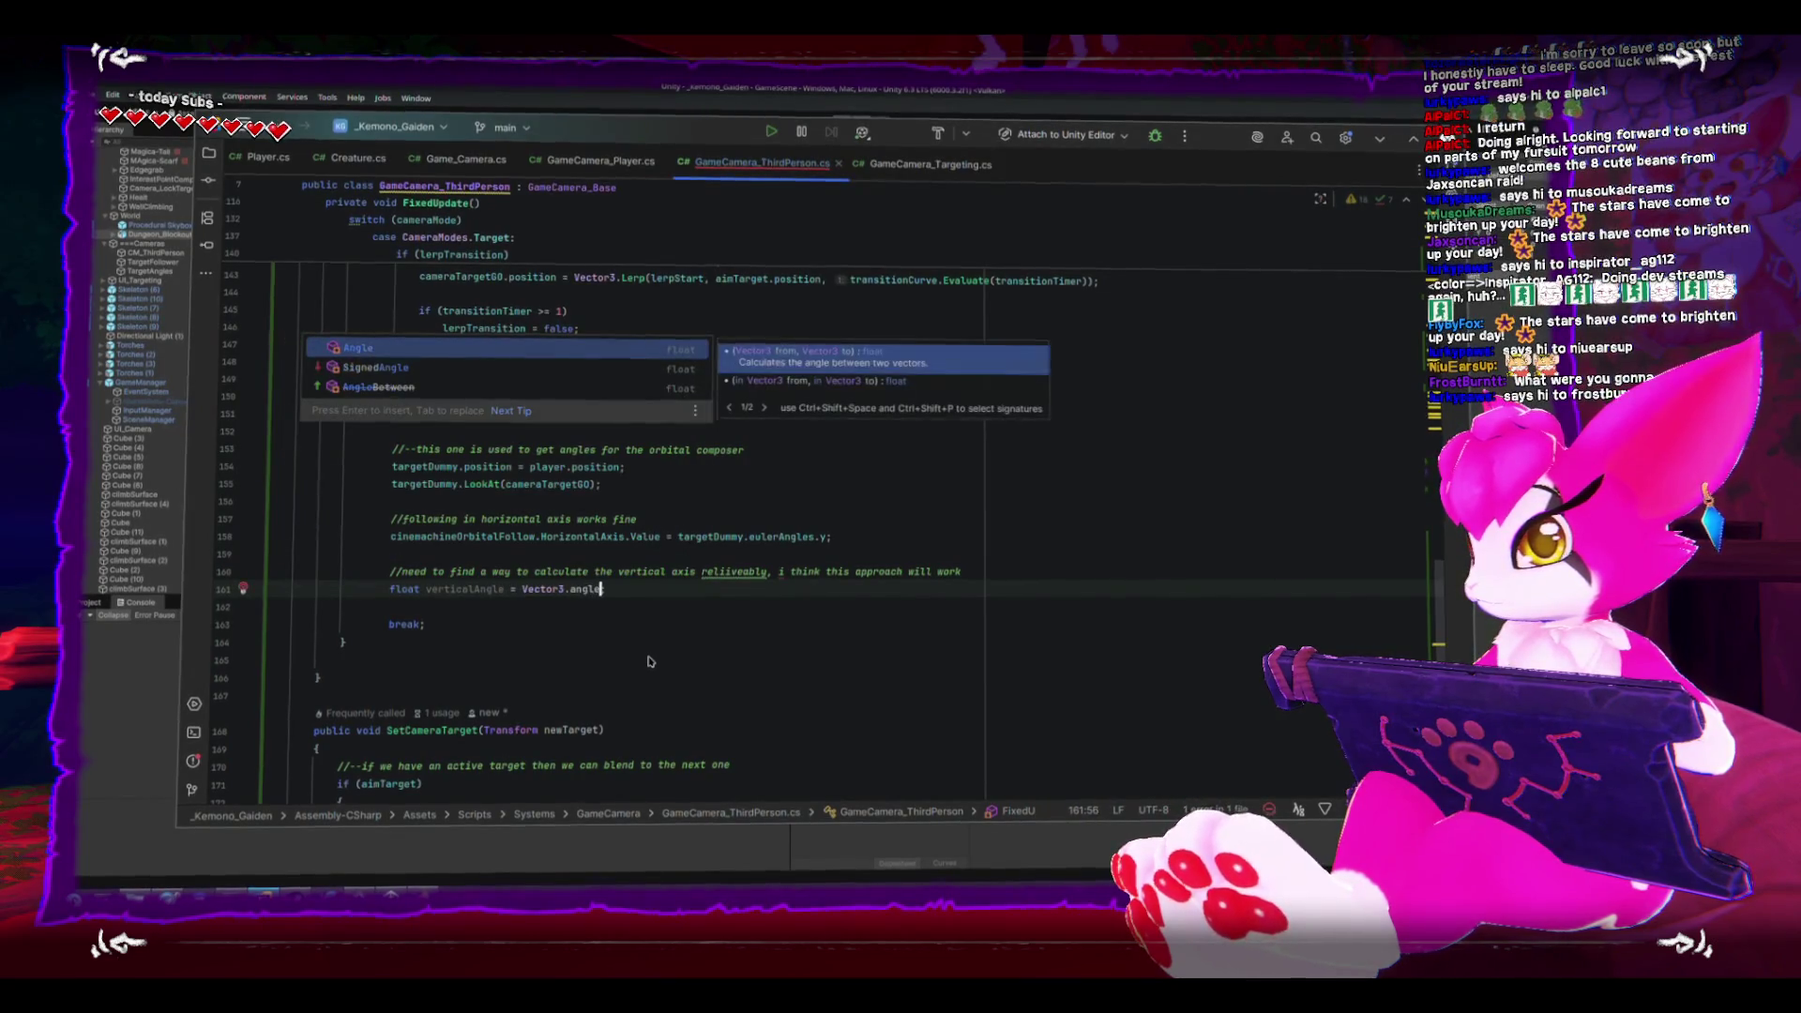
key("Return")
type("Vect")
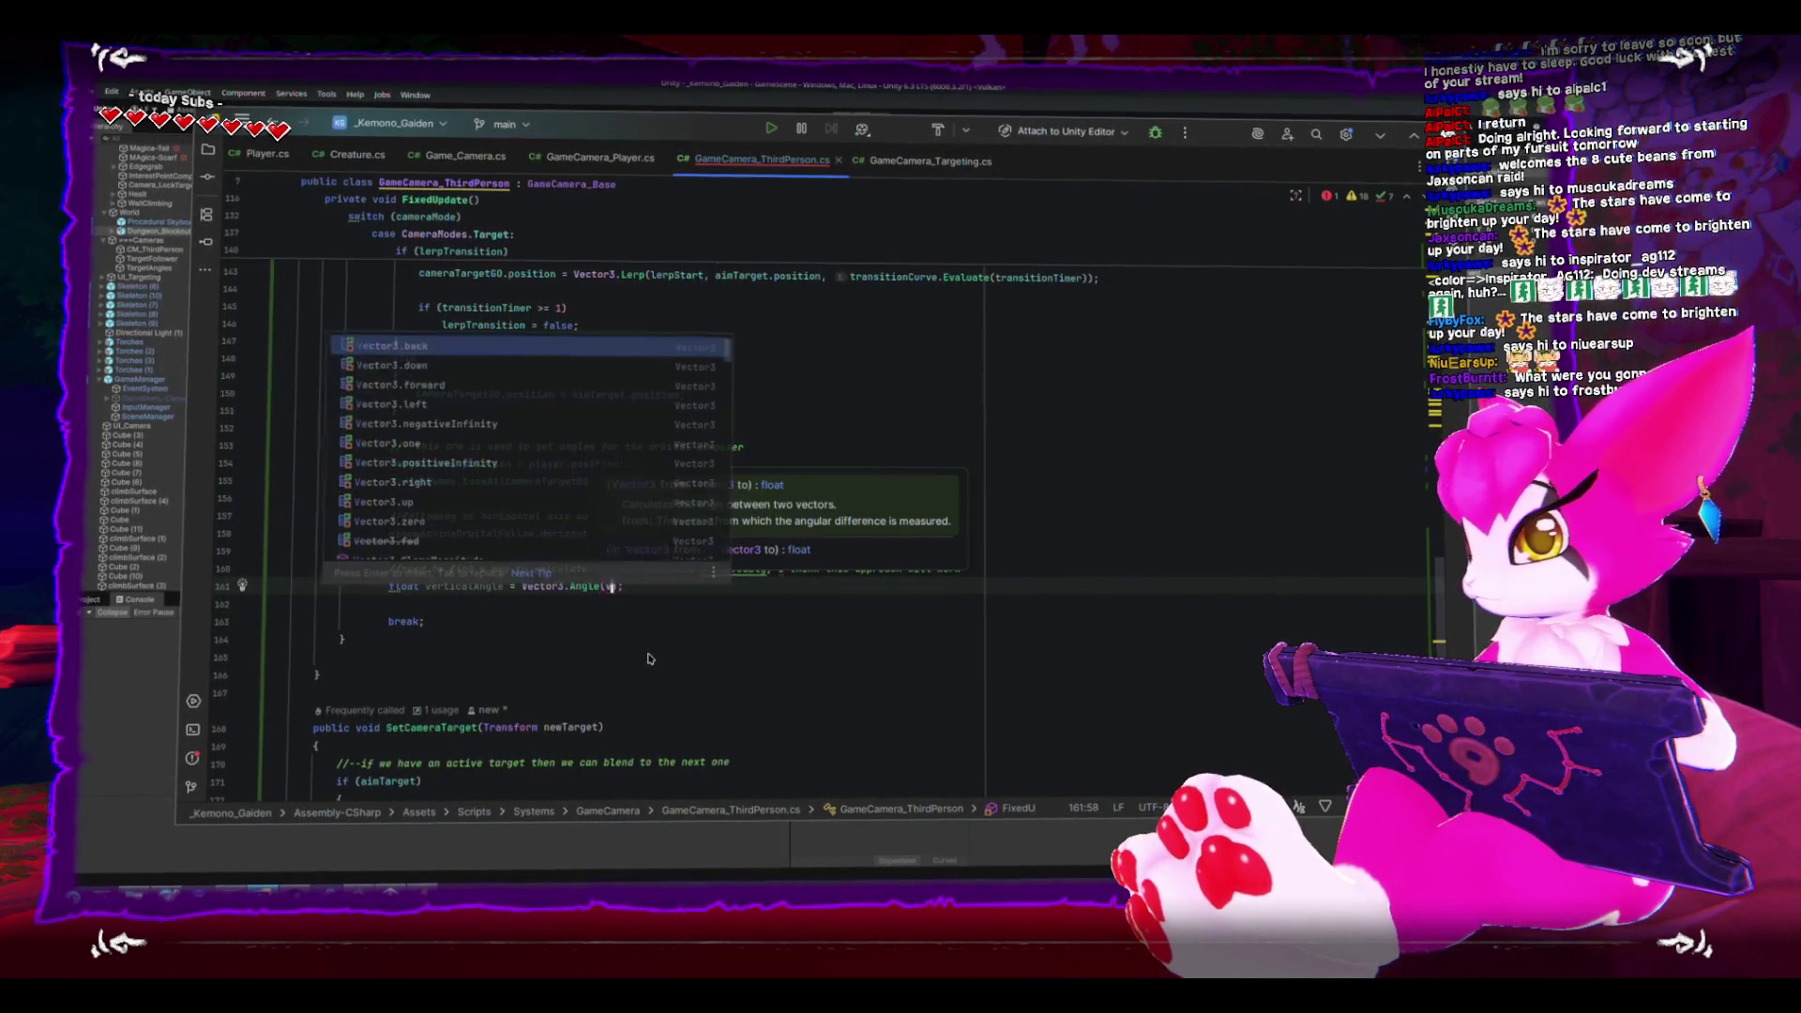
type("or3.u")
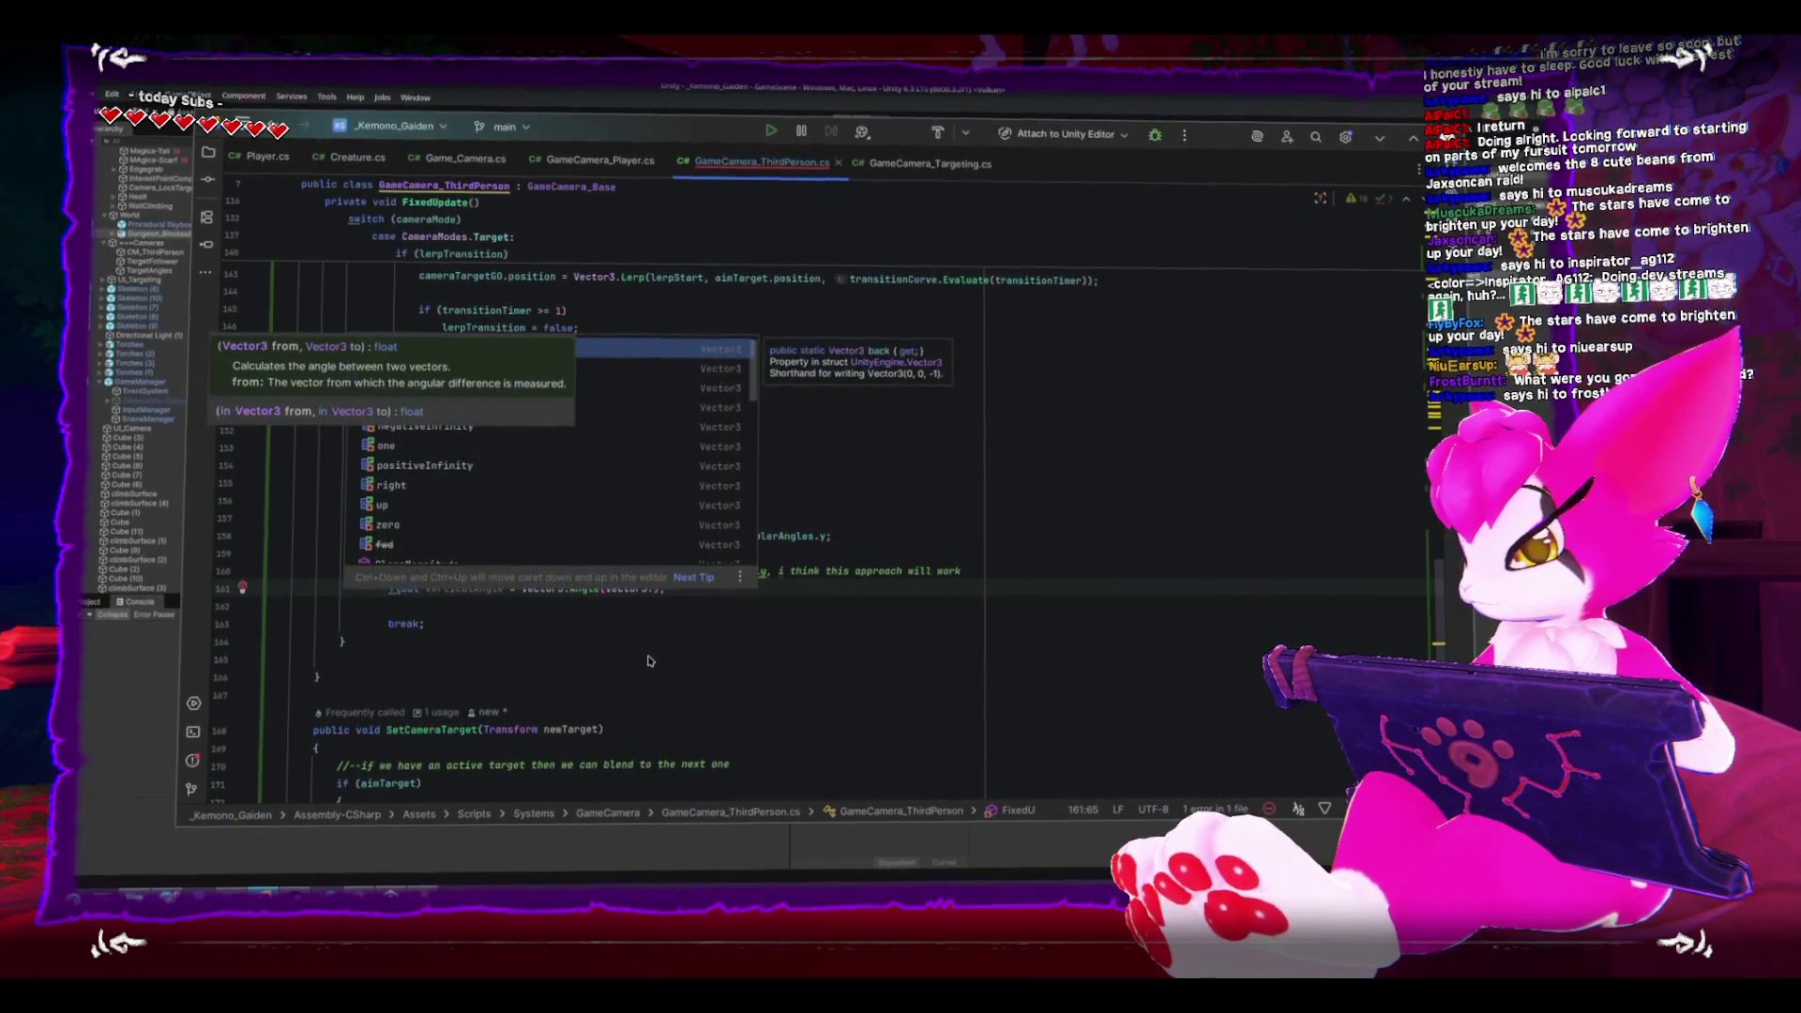
type("p,")
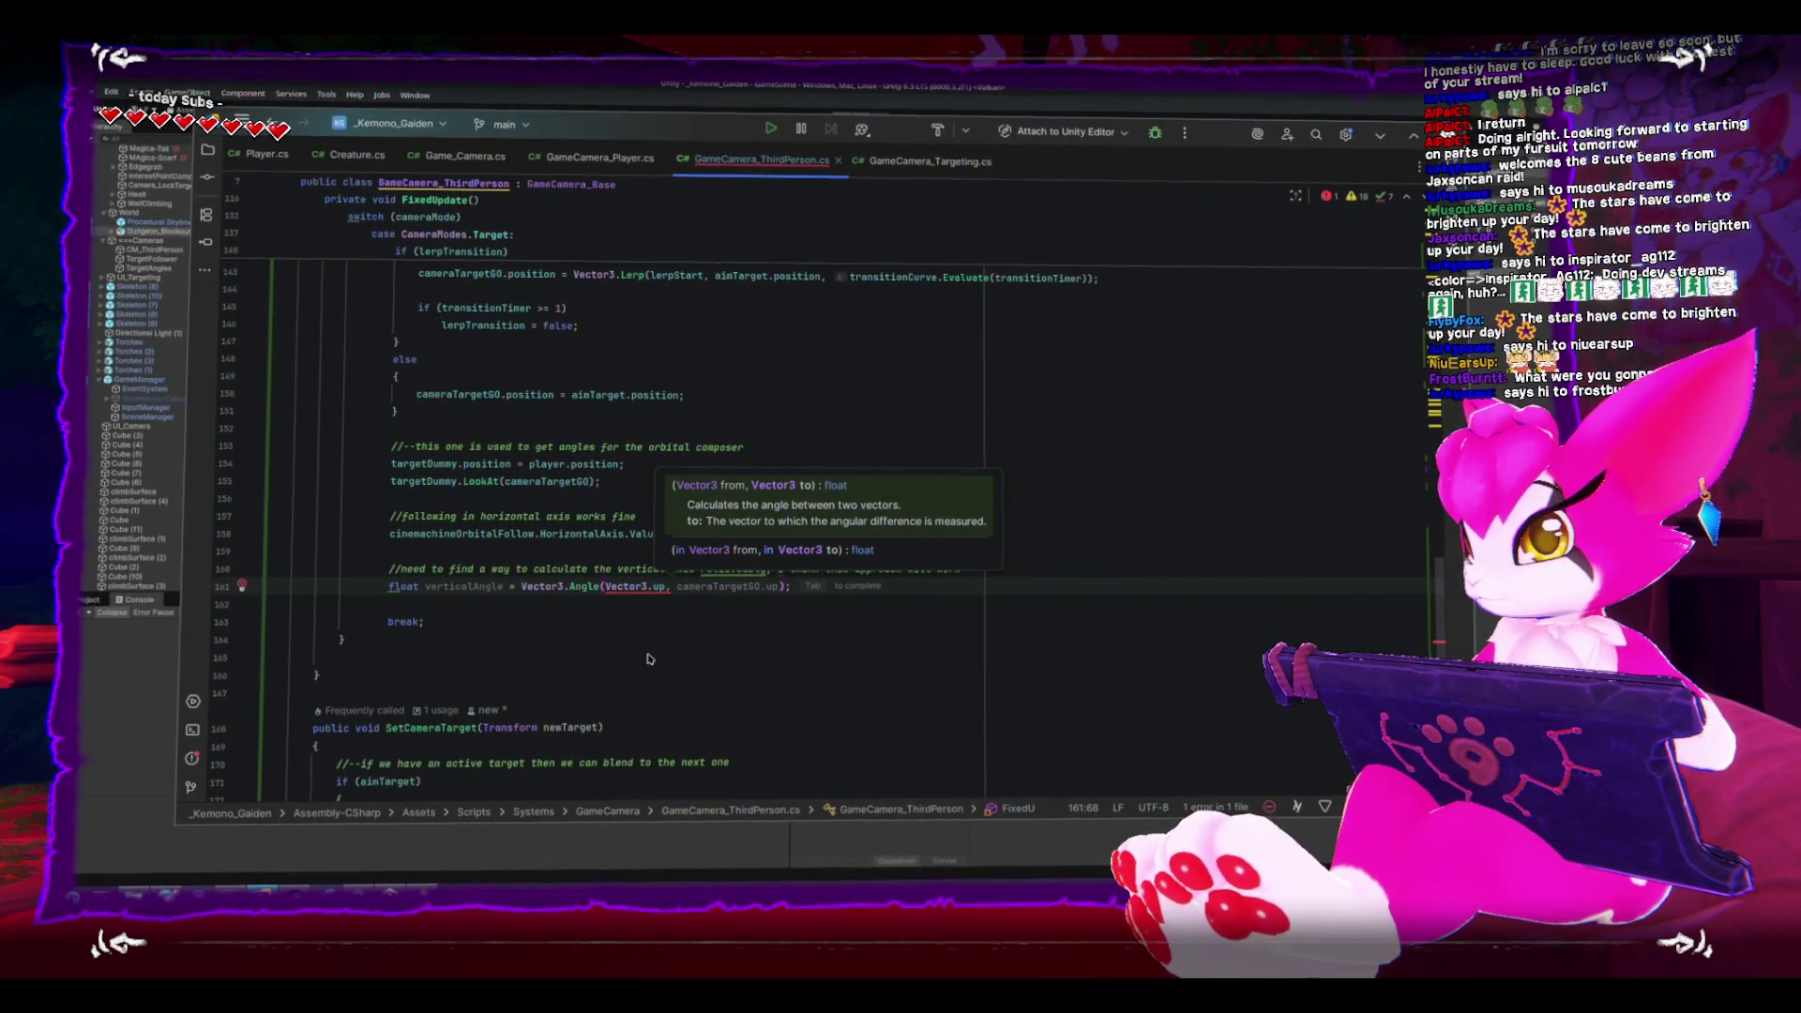
type(" cameraTargetGO.u")
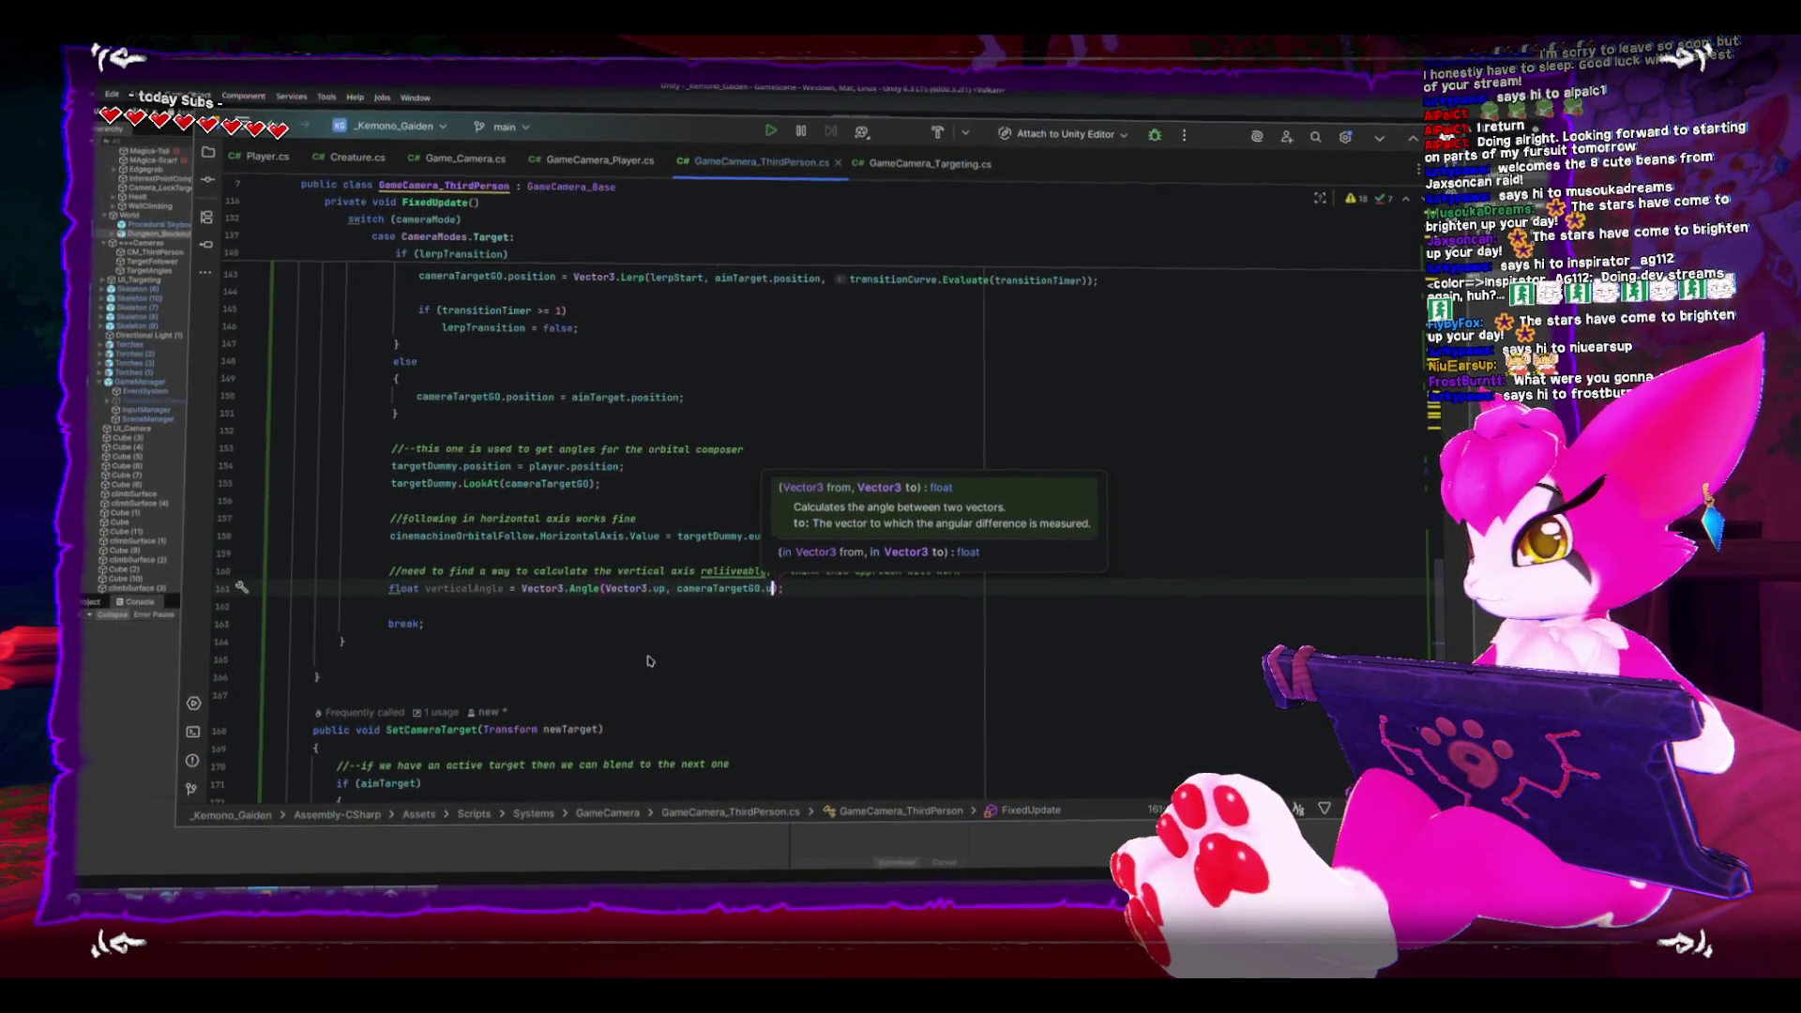
type(".forw")
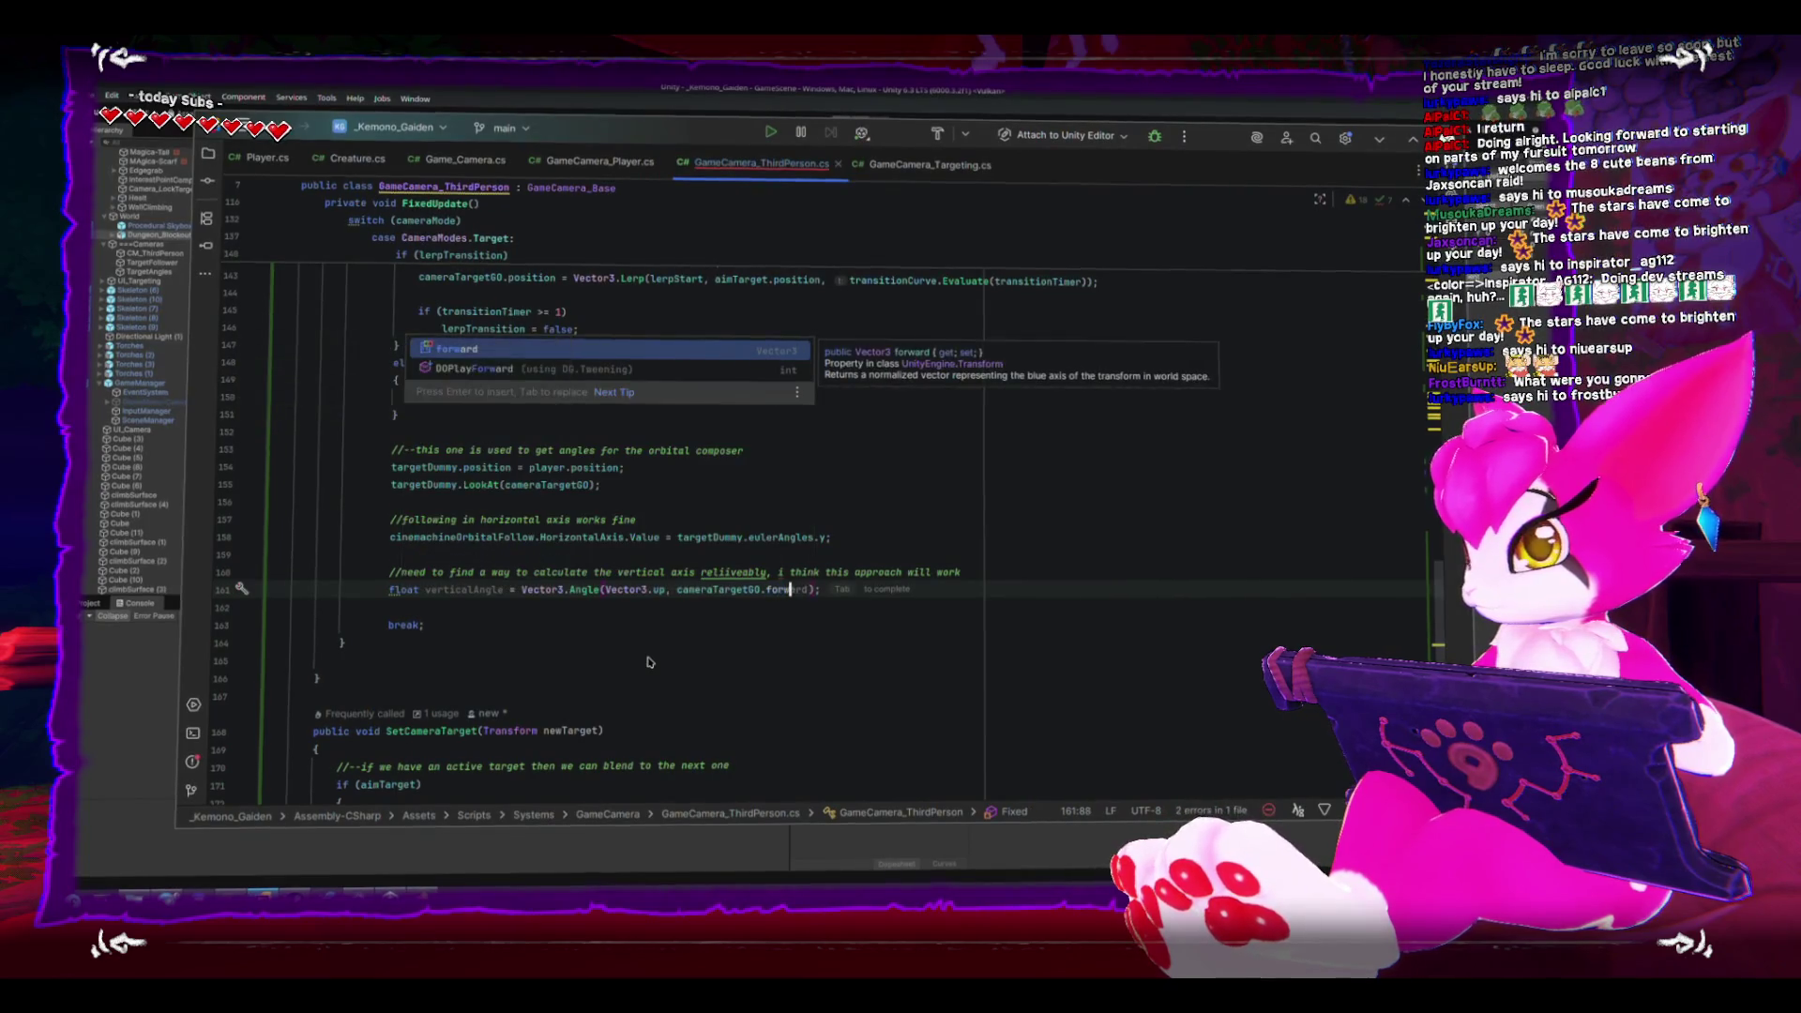
key("Return")
key("Return")
key("Return")
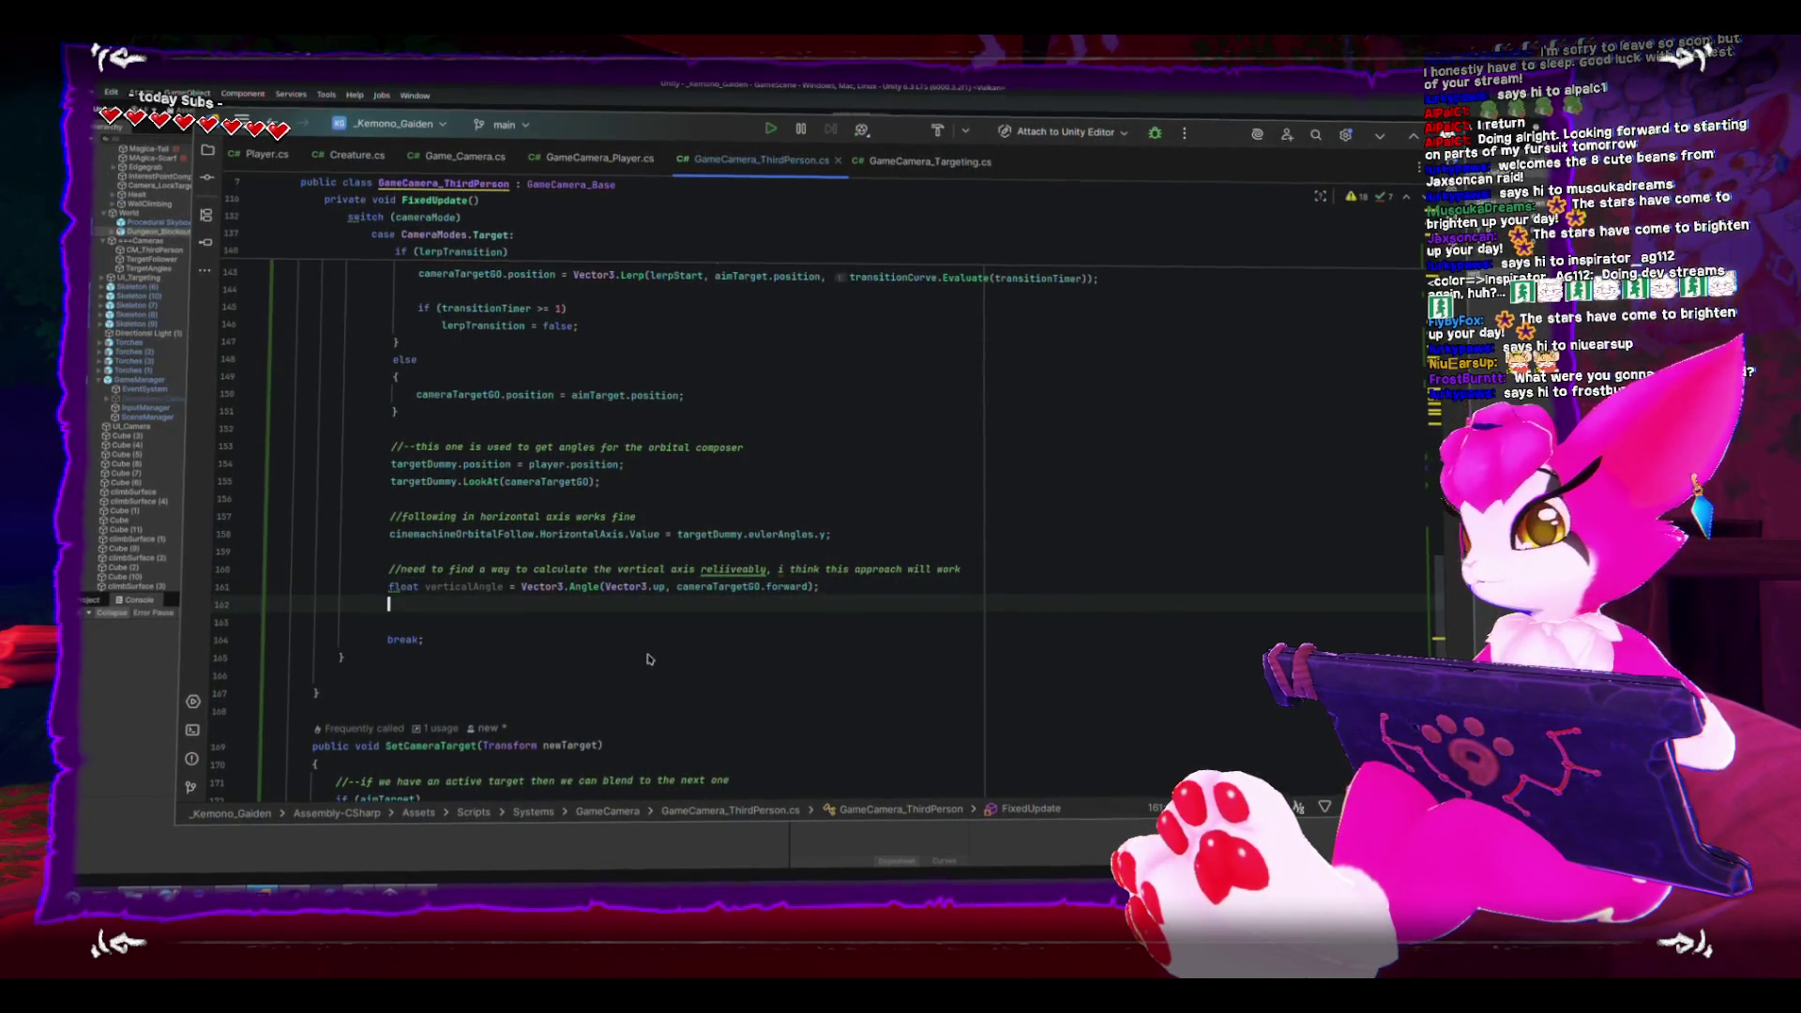
- Add cinemachineOrbitalFollow.VerticalAxis.Value = verticalAngle; on line 163, save, and return to Unity
double_click(479, 538)
key("ctrl+c")
left_click(435, 627)
key("ctrl+v")
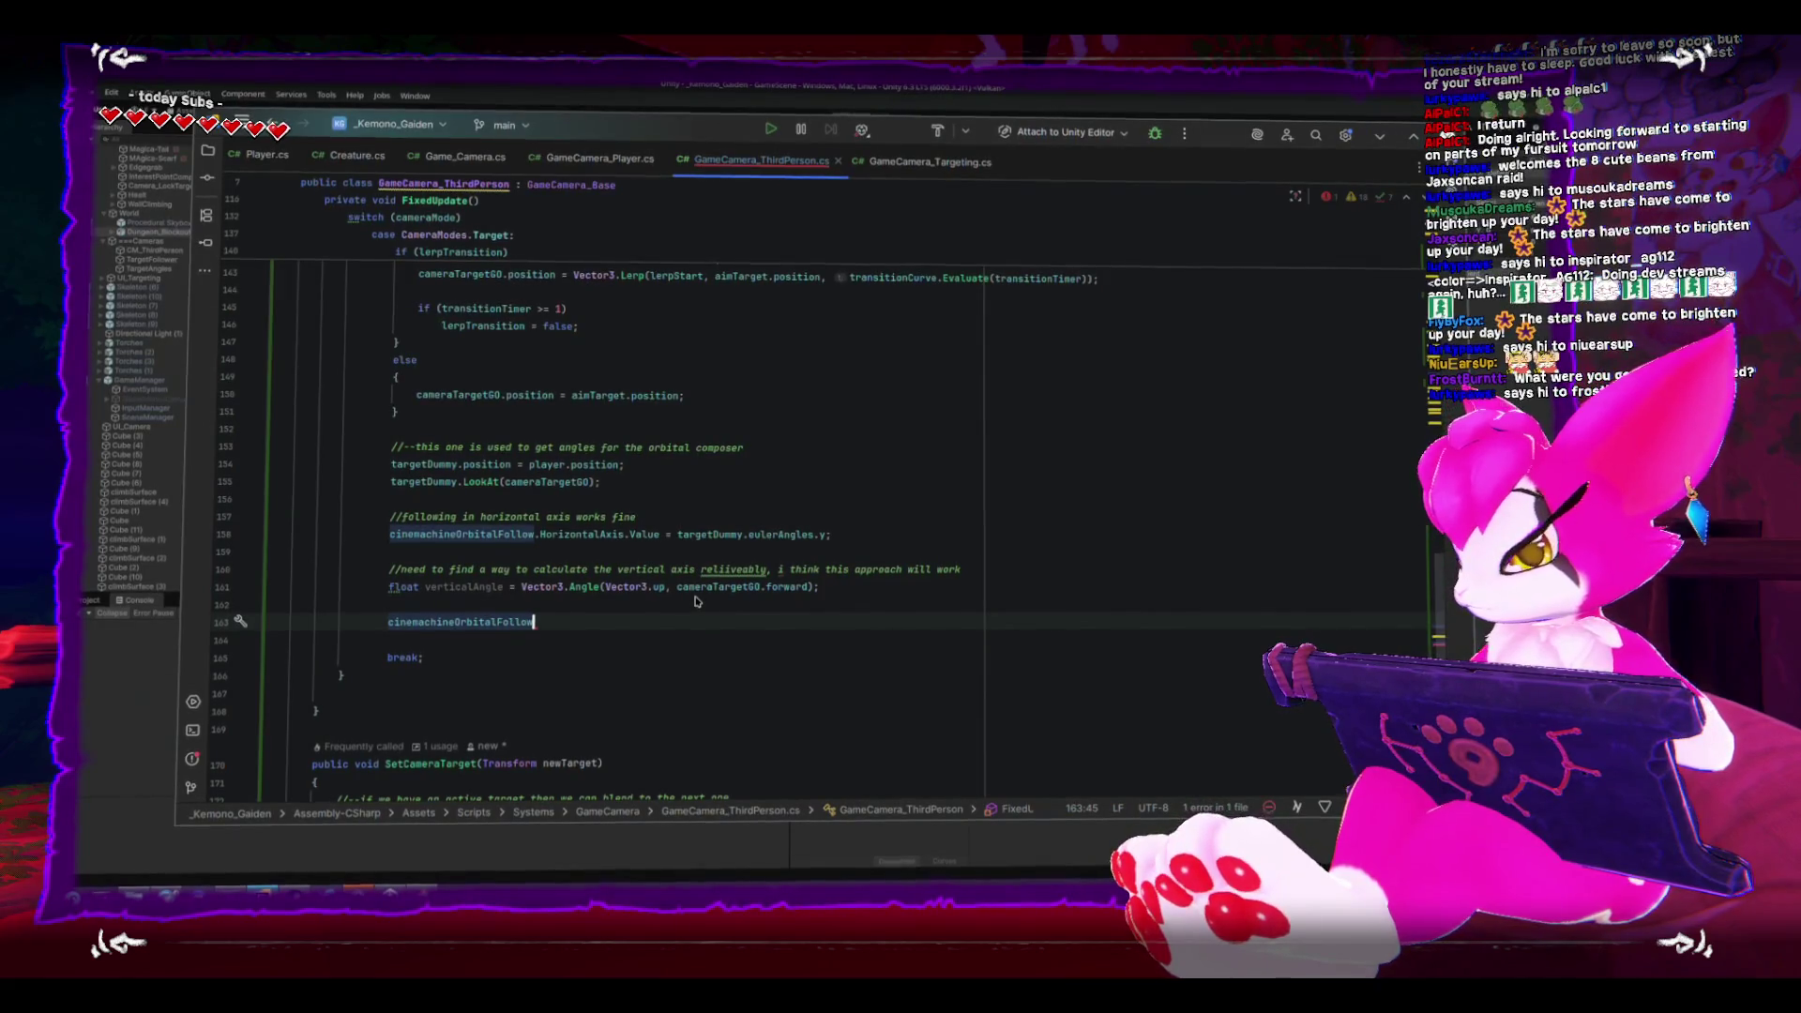
type(".ver")
key("Return")
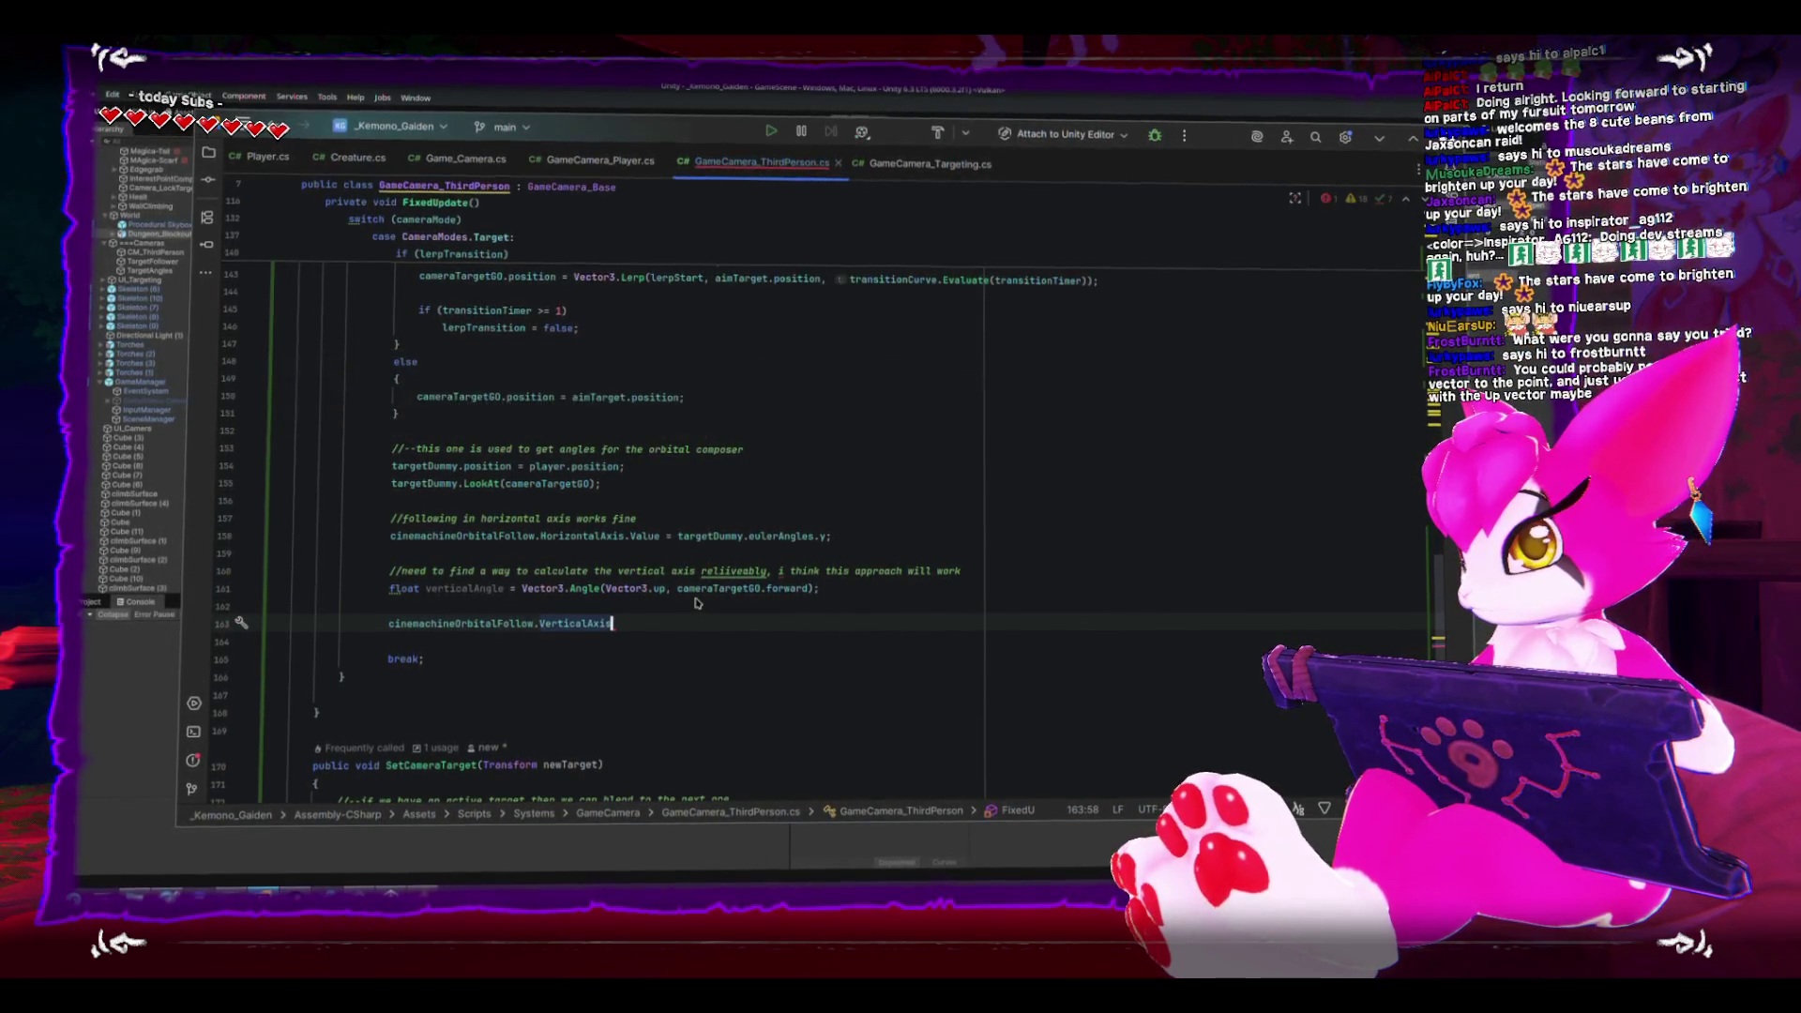
type(".va")
key("Down")
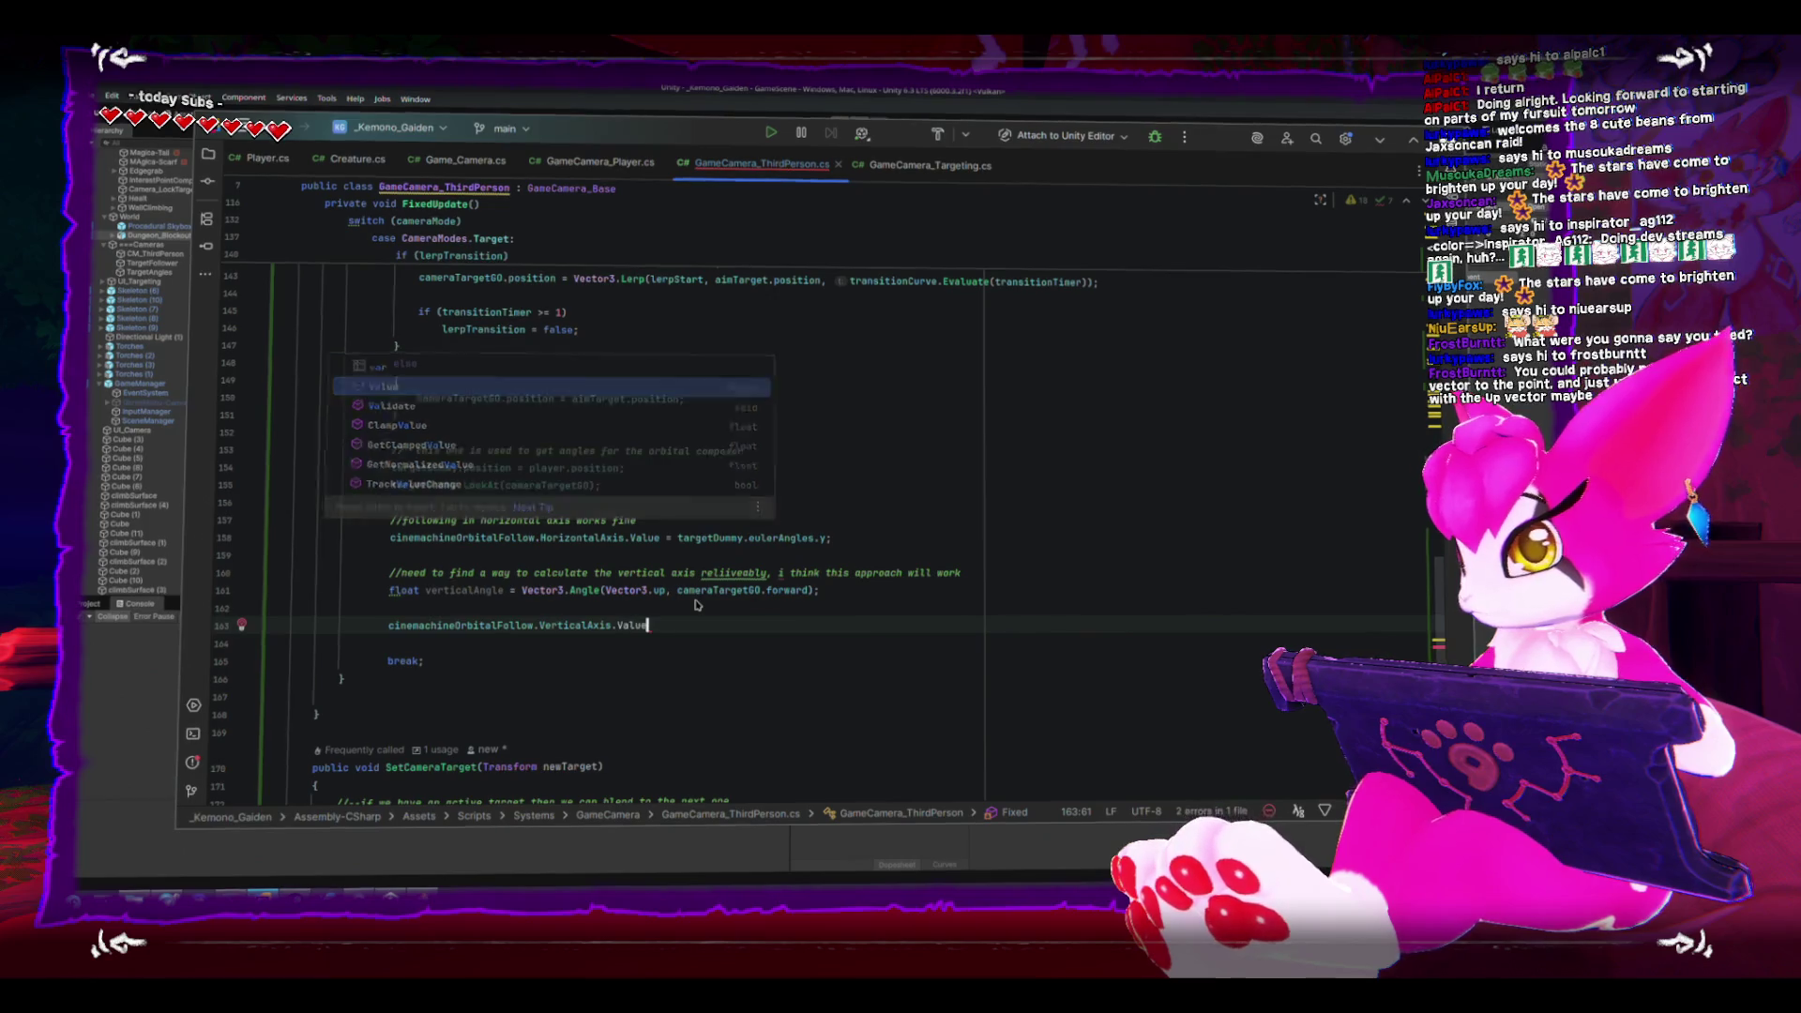
key("Return")
type("= v")
key("Return")
type(";")
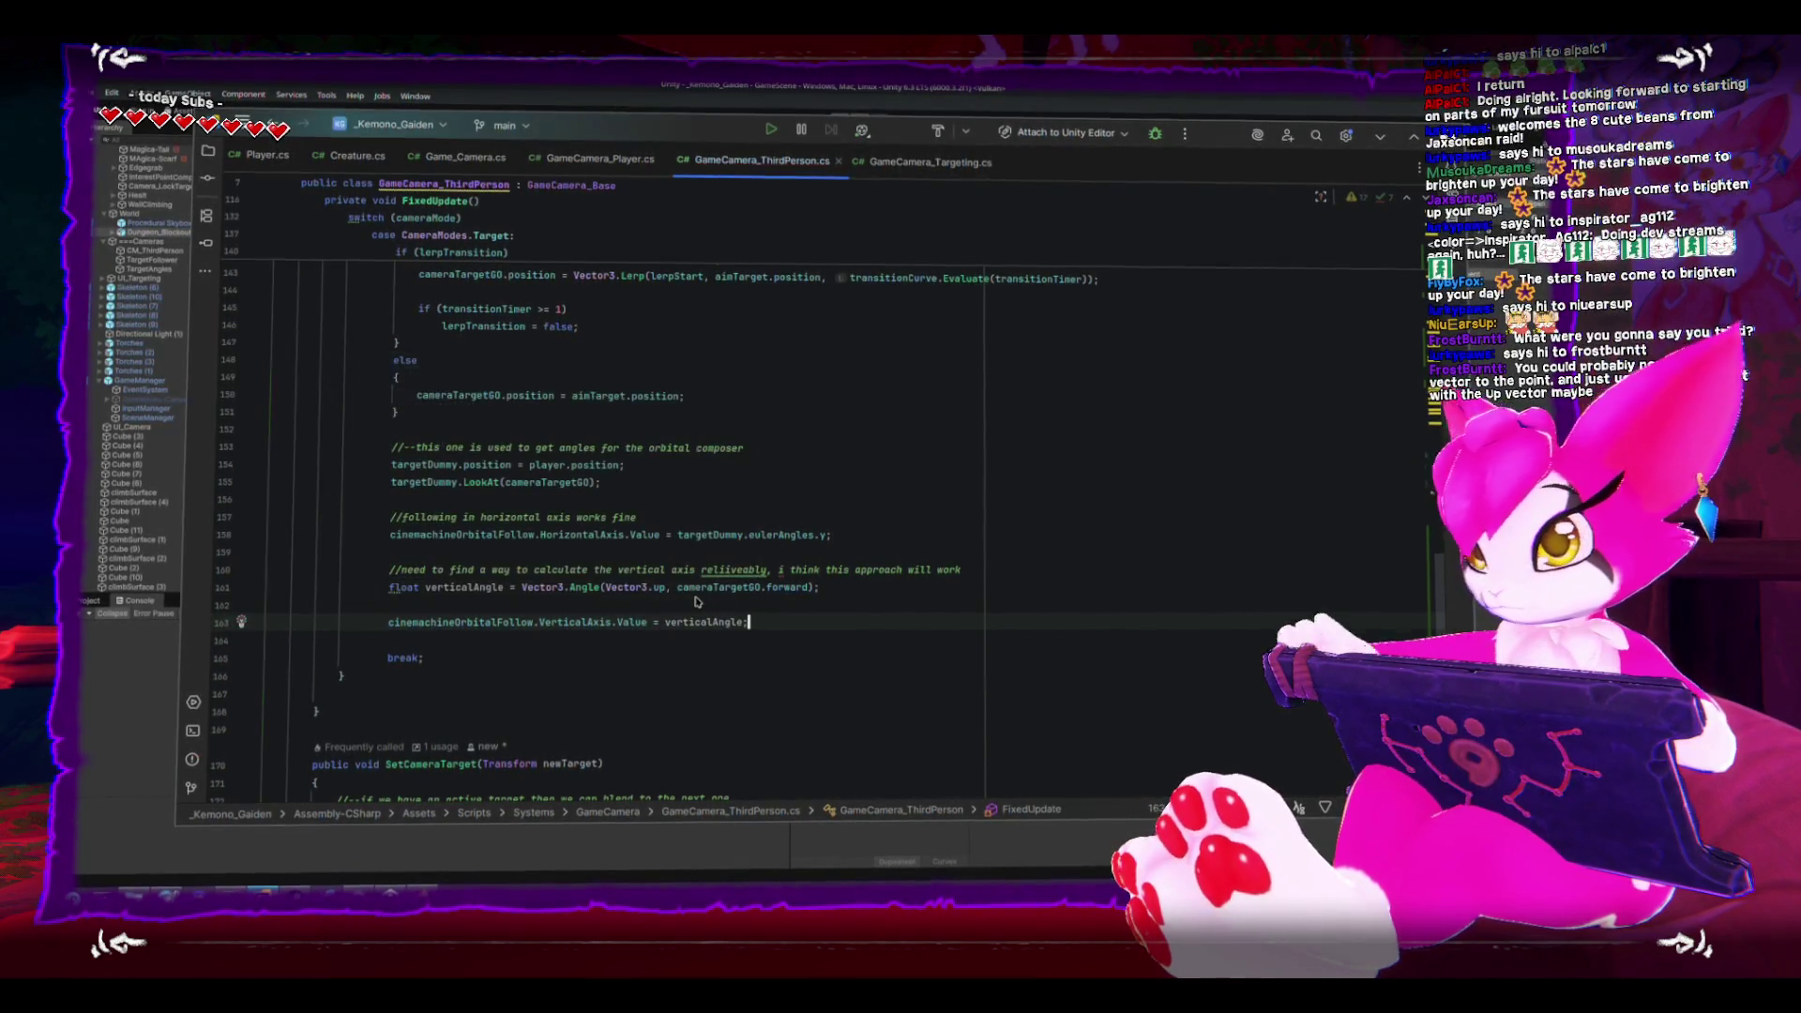
key("ctrl+s")
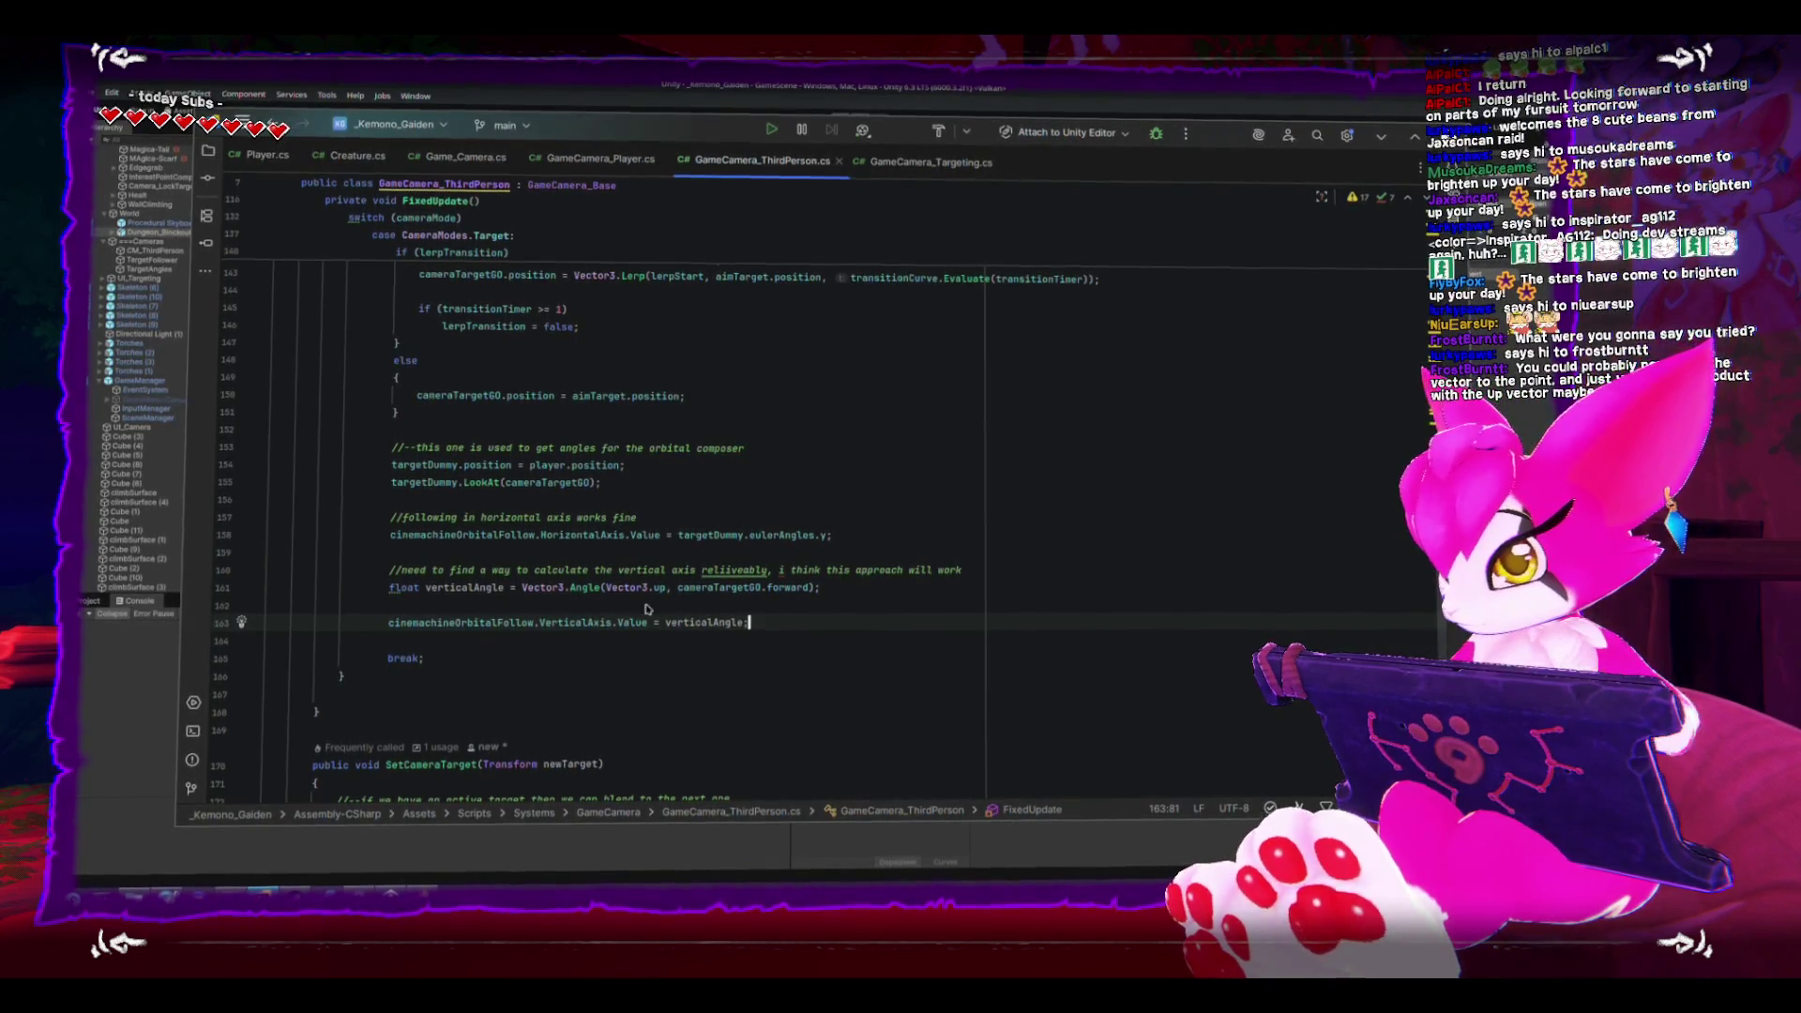
key("alt+Tab")
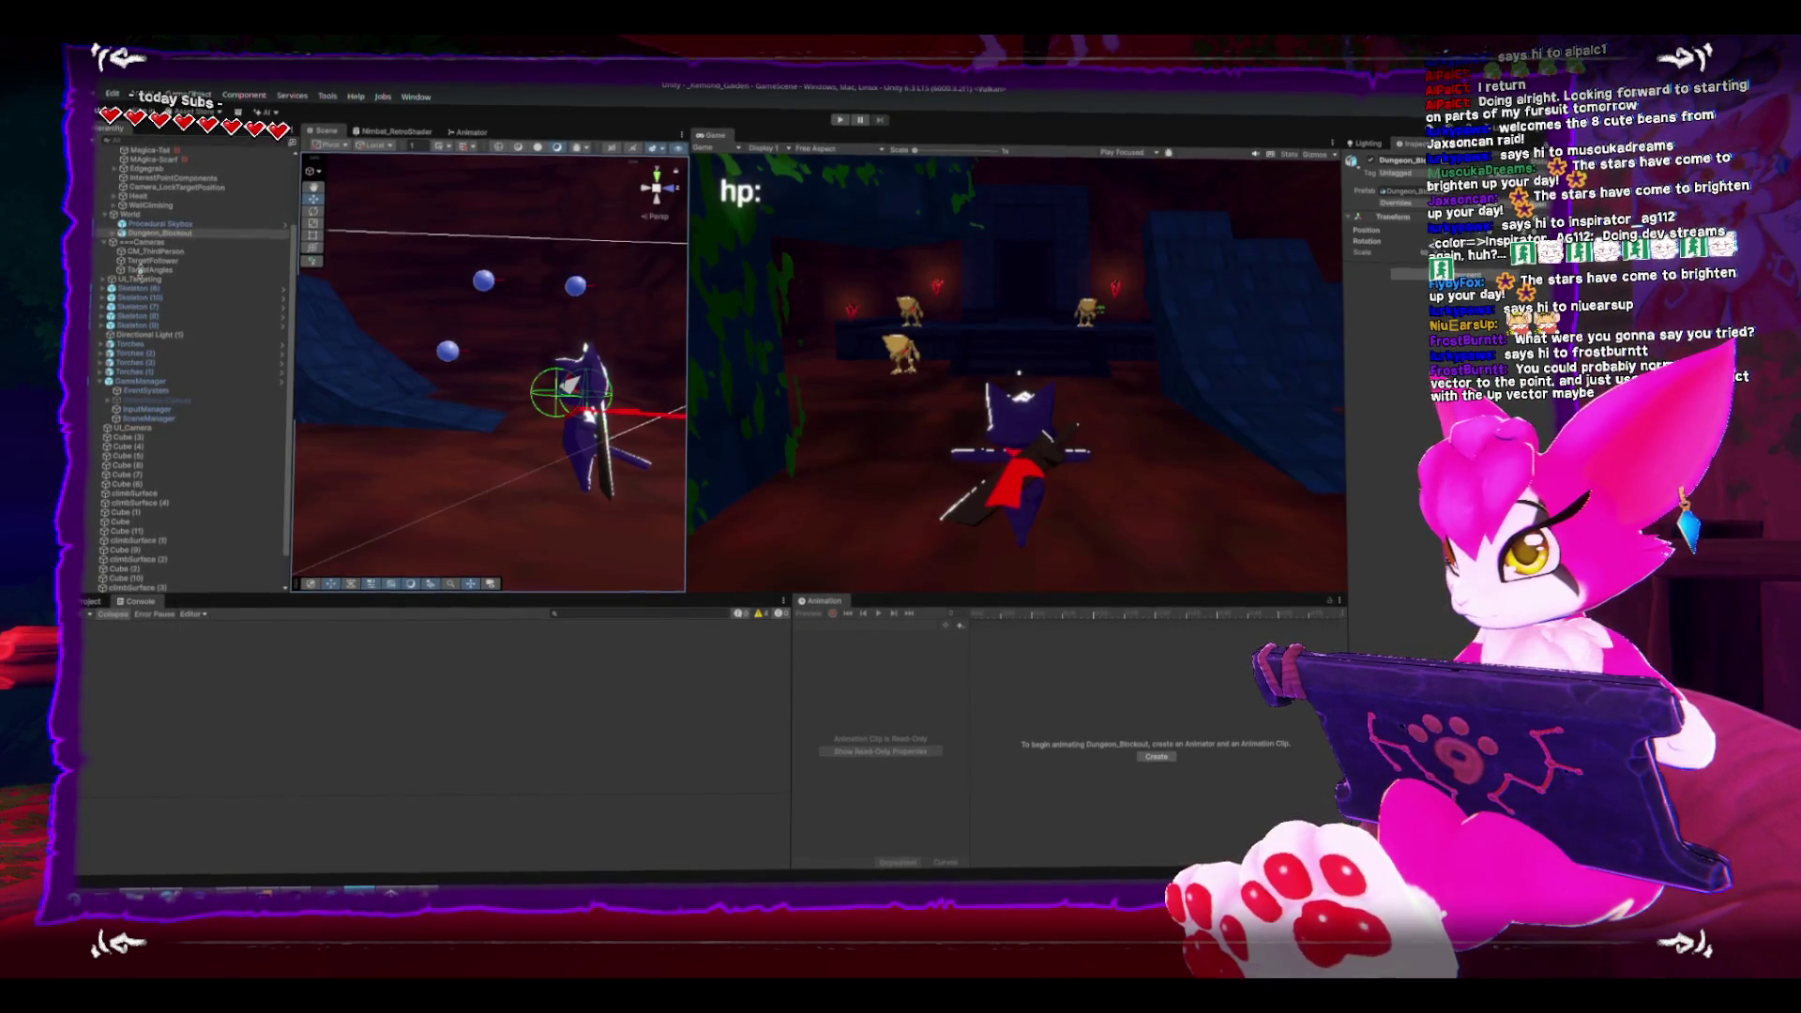
- Select TargetFollower and CM_ThirdPerson, and collapse the Game Camera component in the Inspector
left_click(160, 263)
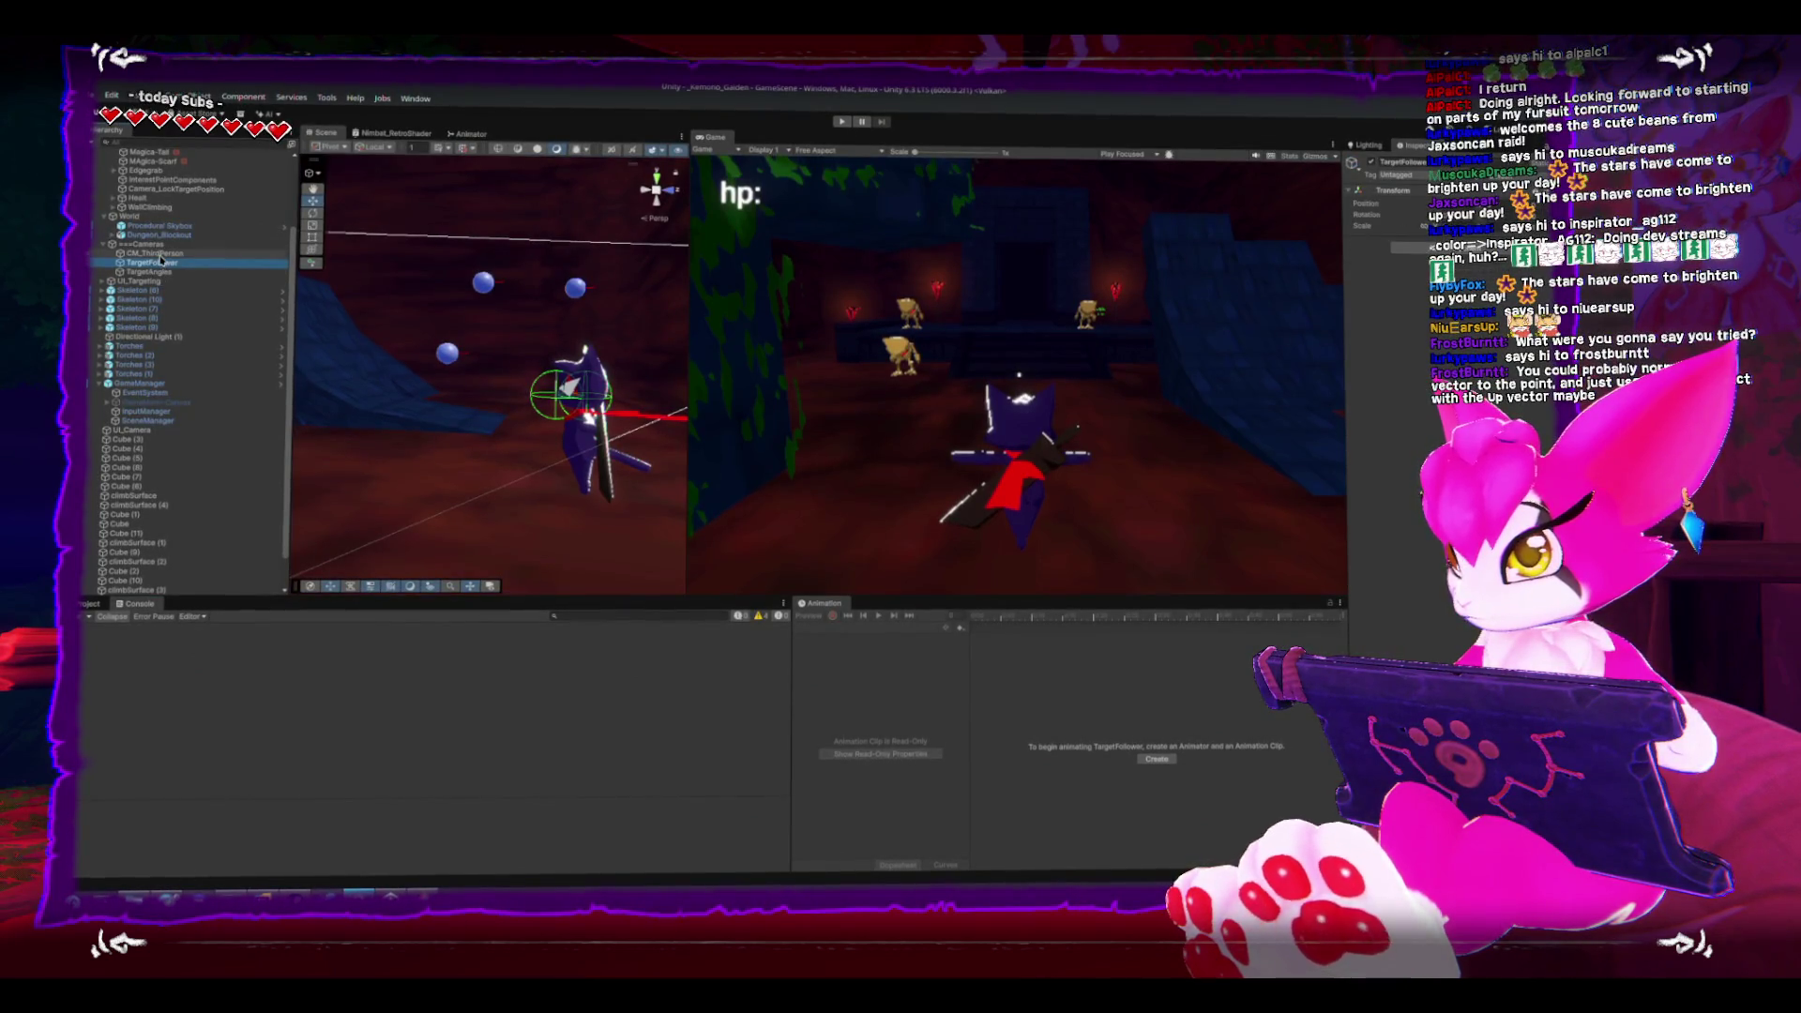
left_click(157, 253)
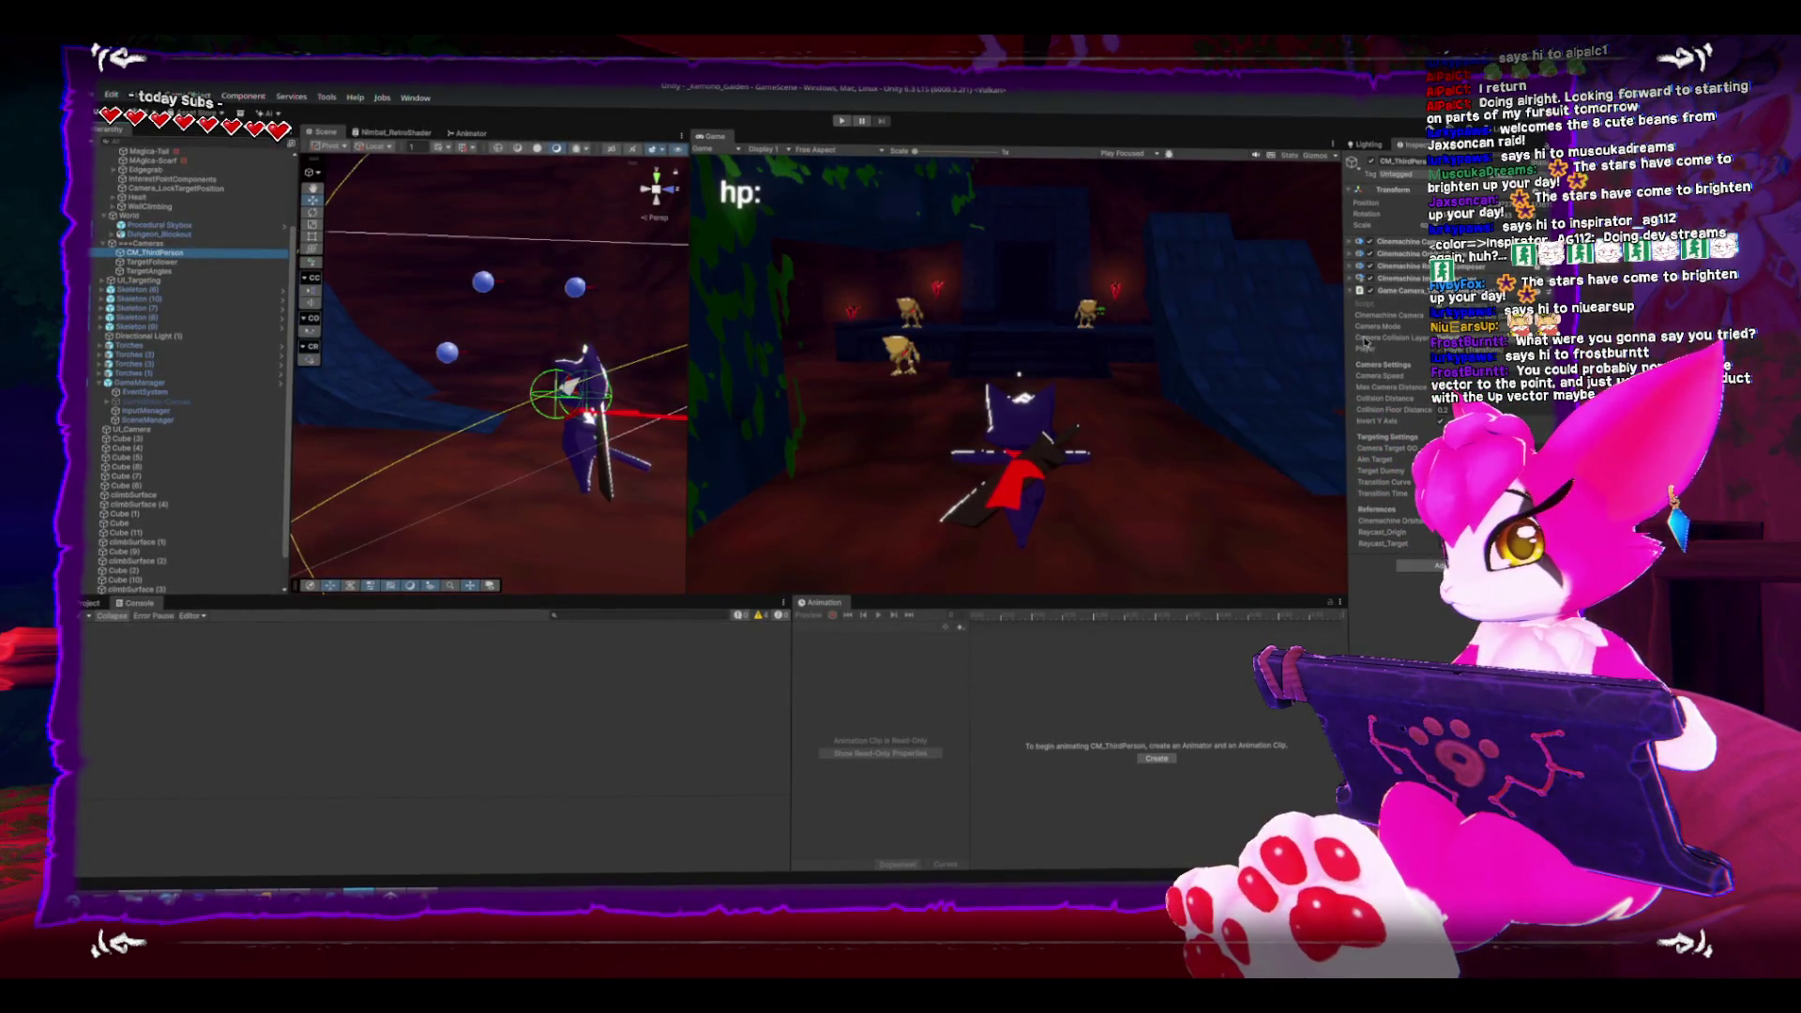
left_click(1348, 293)
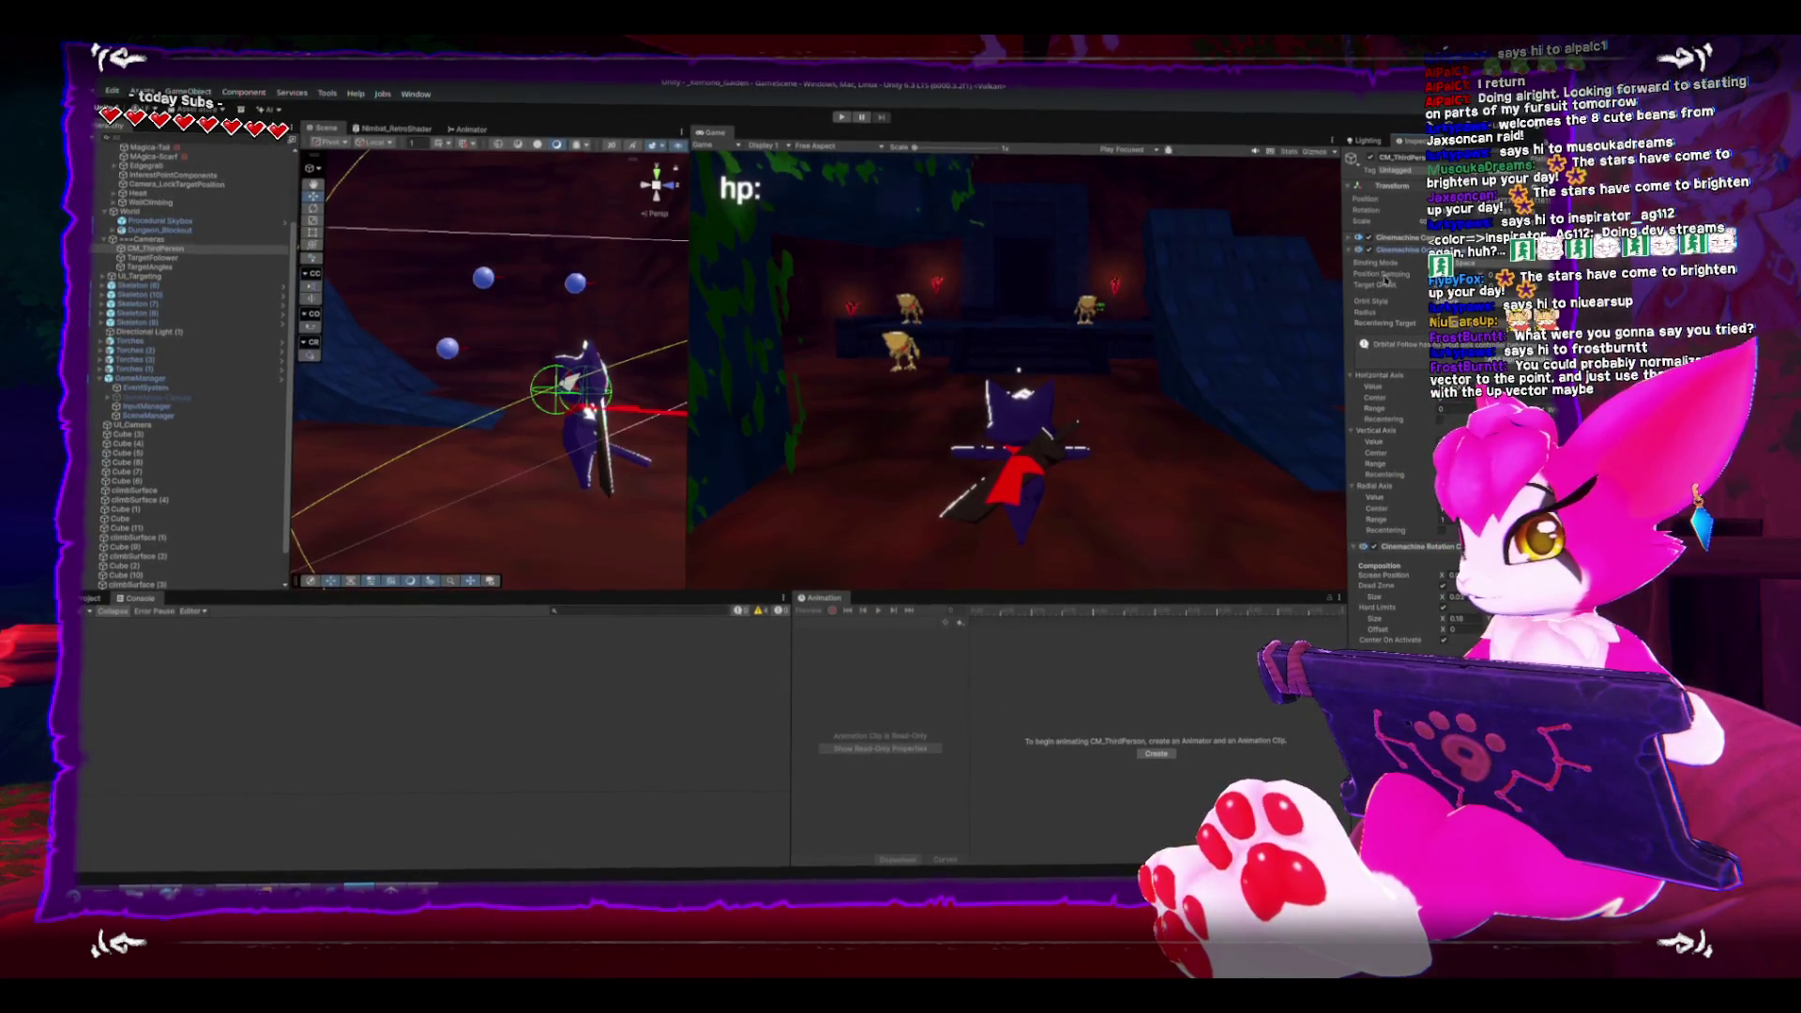
- Play-test the new vertical angle, restart the level from the game menu, and return to Rider
left_click(838, 116)
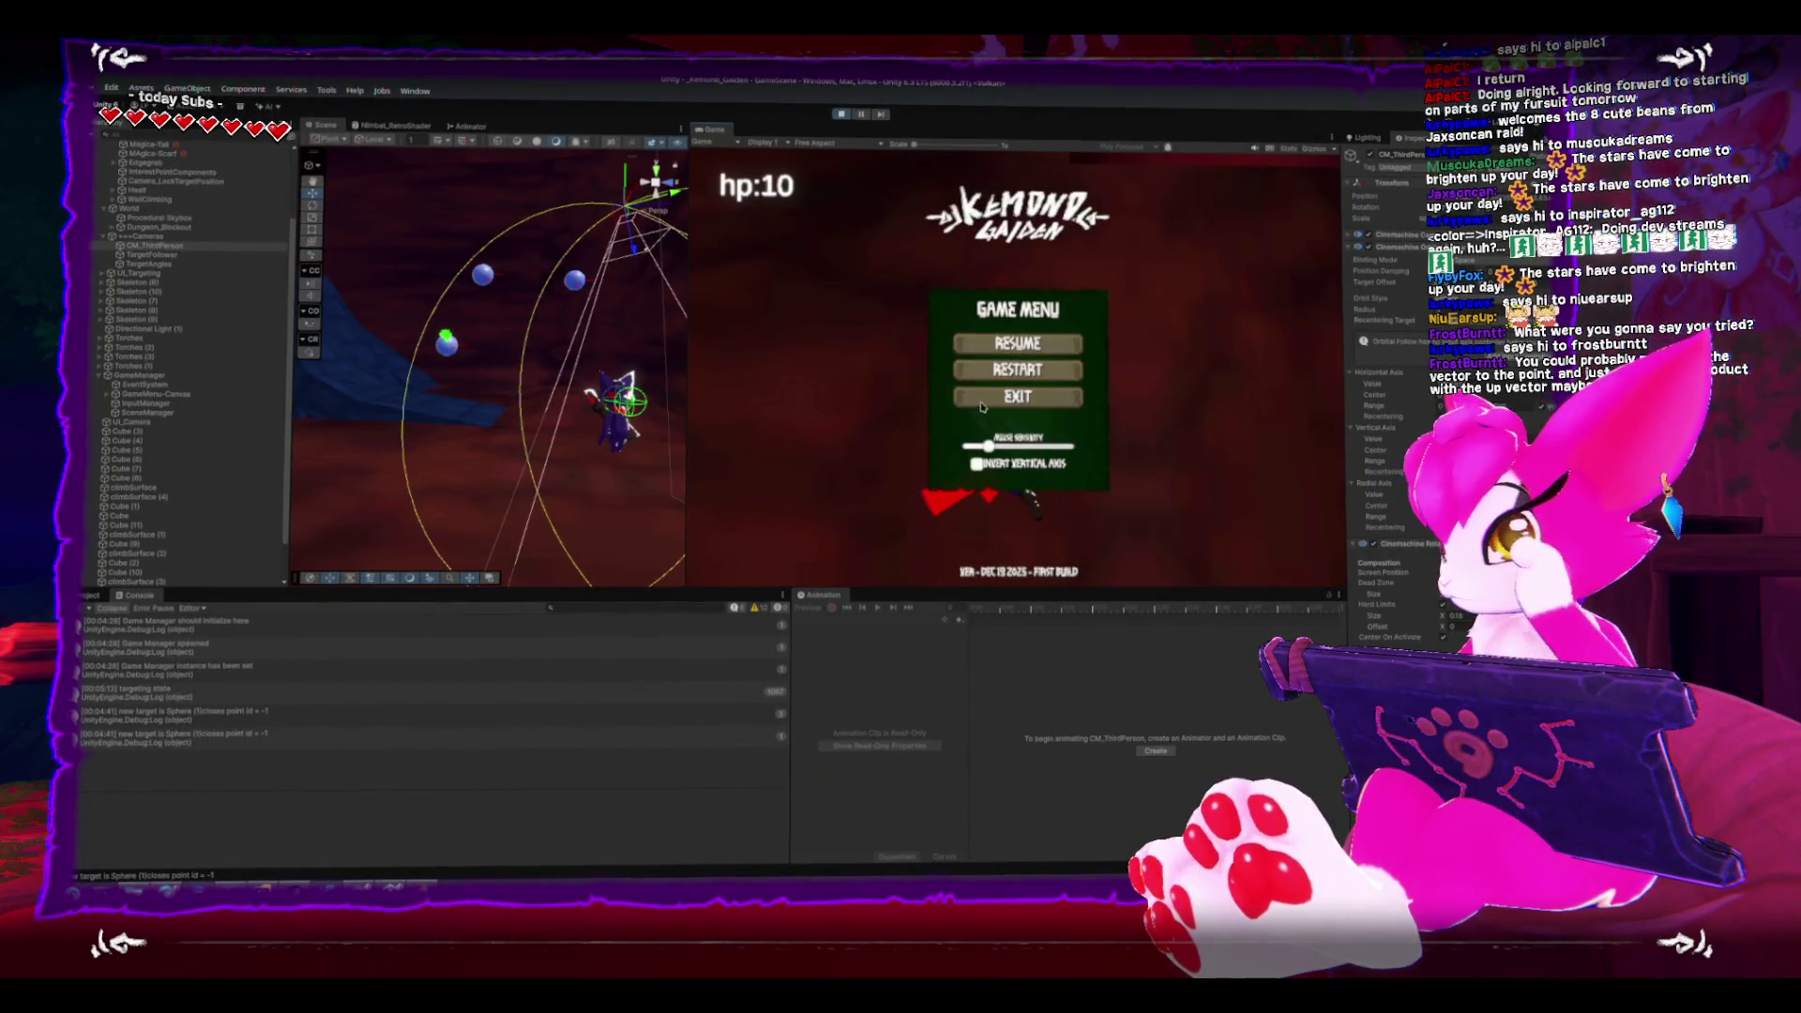
left_click(985, 370)
key("alt+Tab")
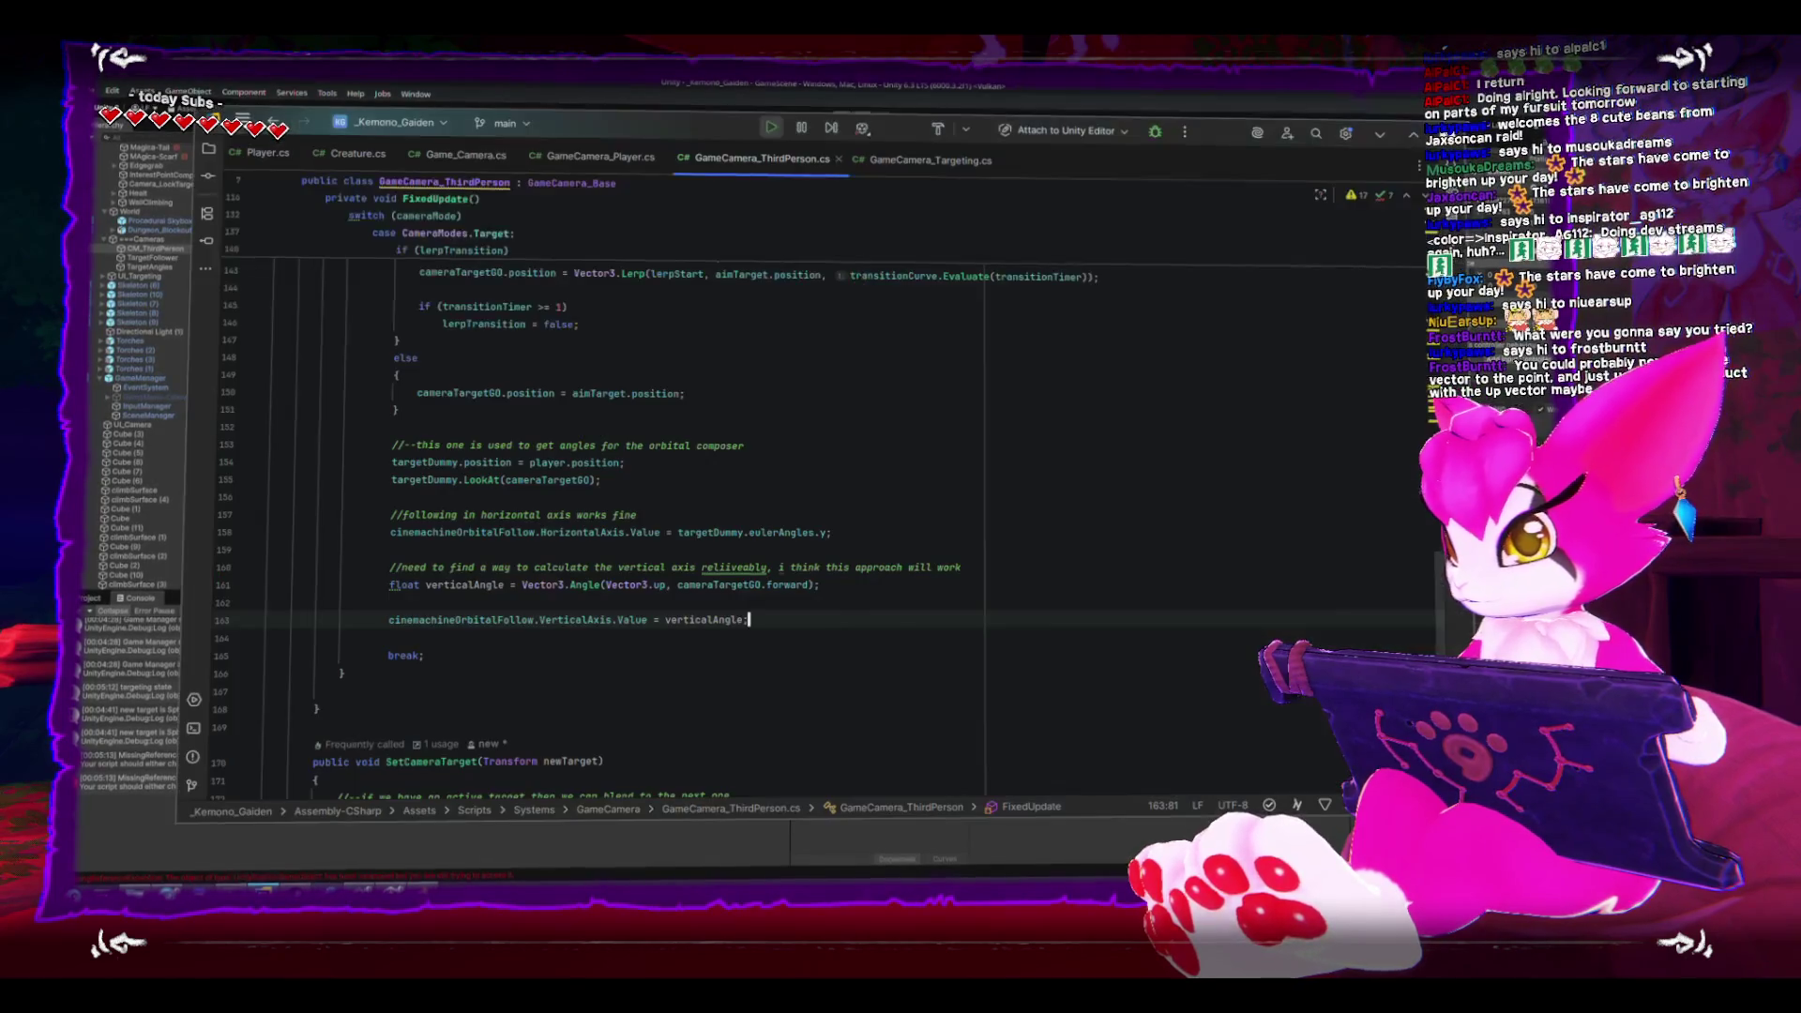
- Replace cameraTargetGO with targetDummy in the verticalAngle calculation, then return to Unity
double_click(719, 583)
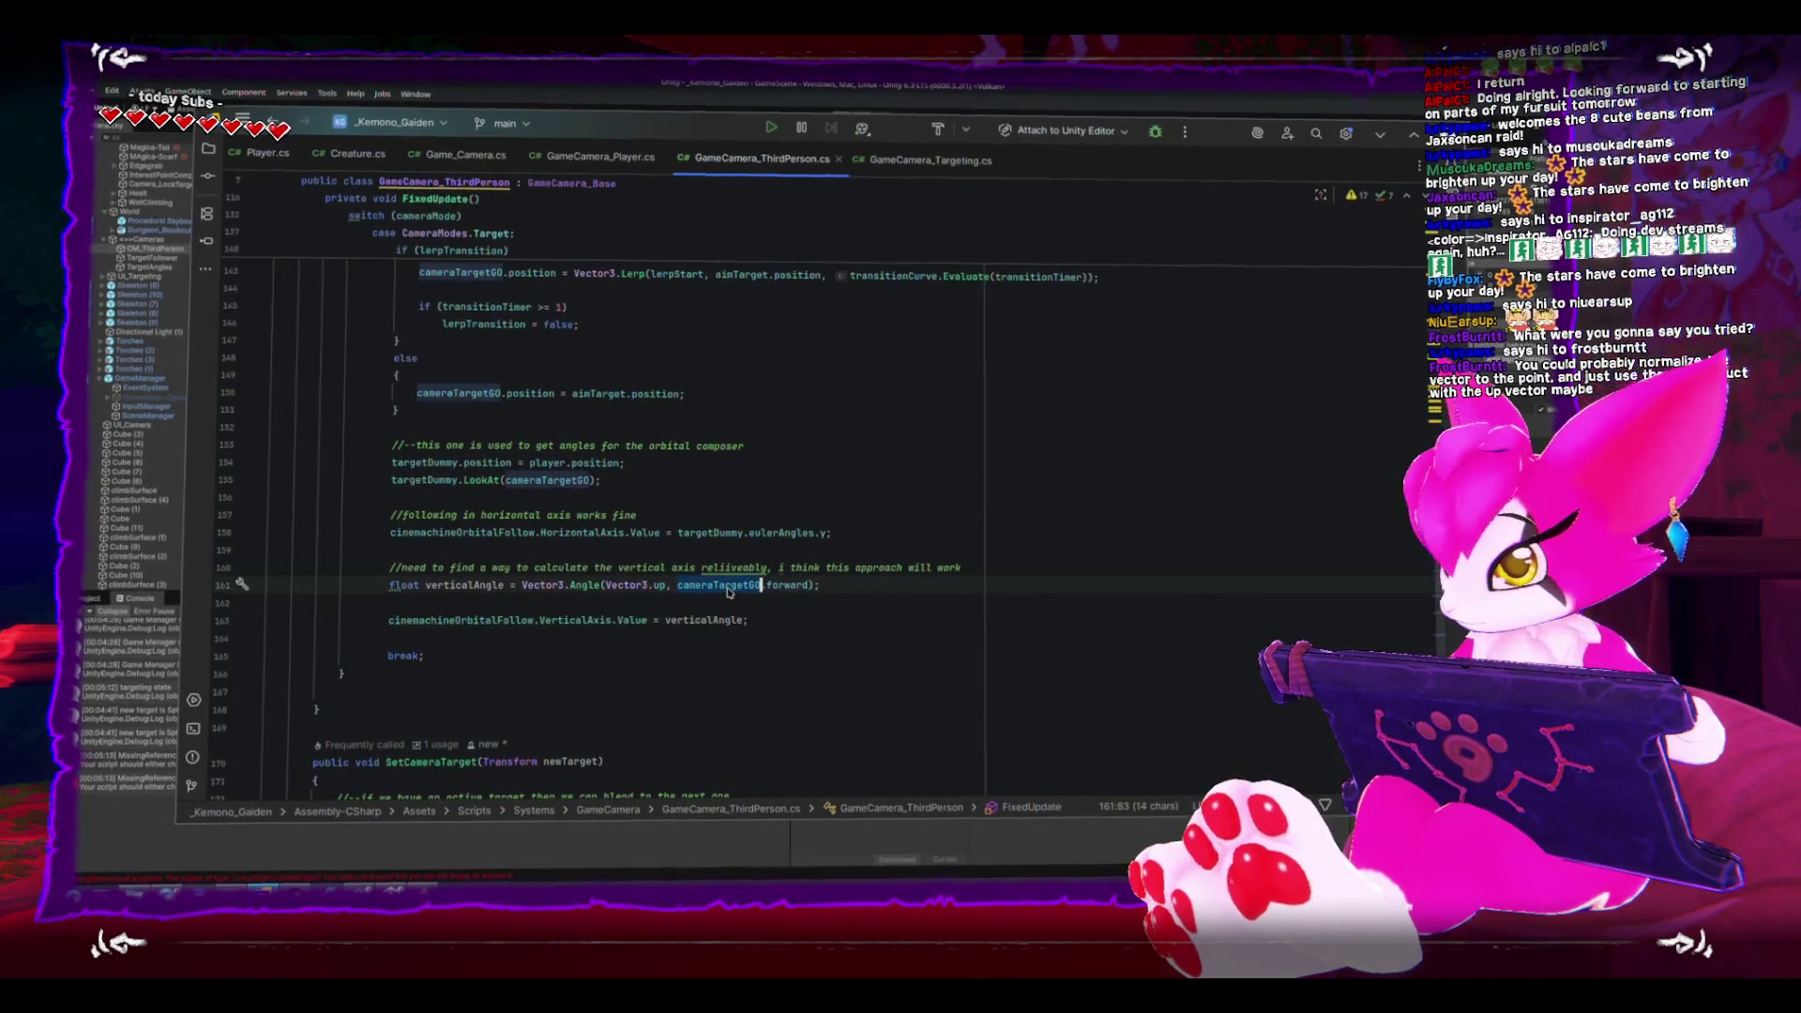
double_click(414, 461)
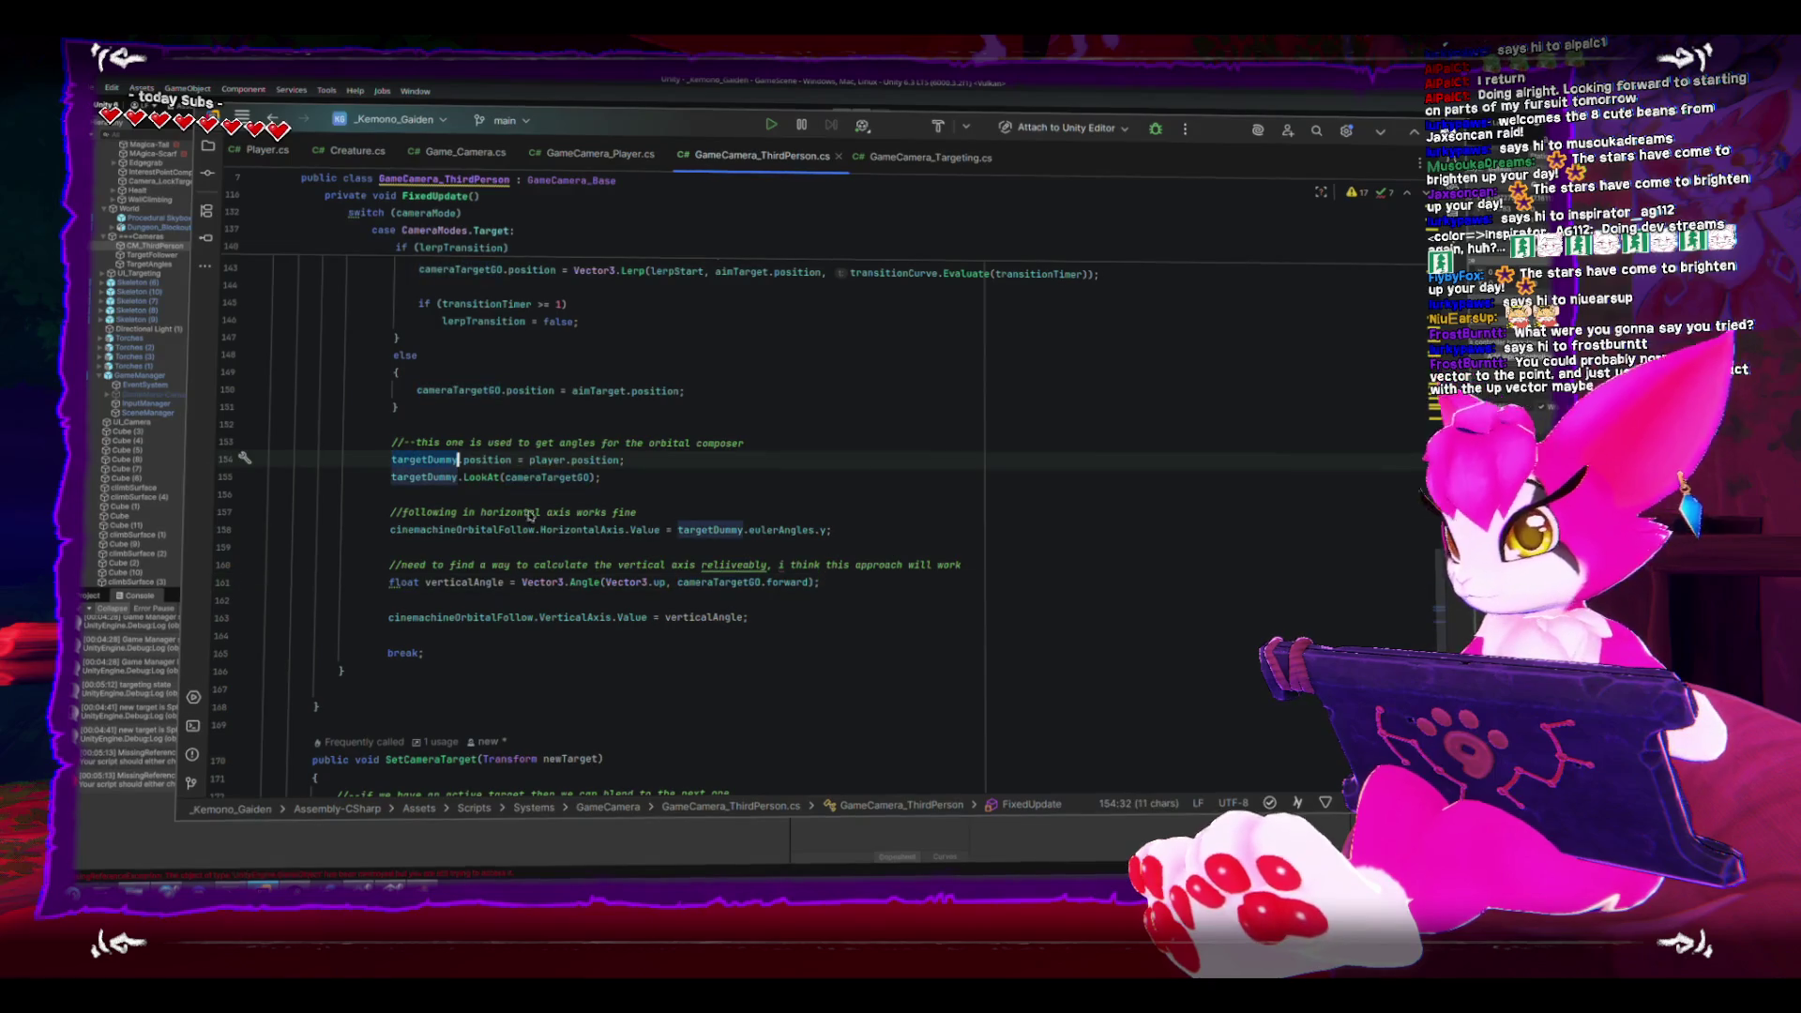
key("ctrl+c")
double_click(756, 582)
key("ctrl+v")
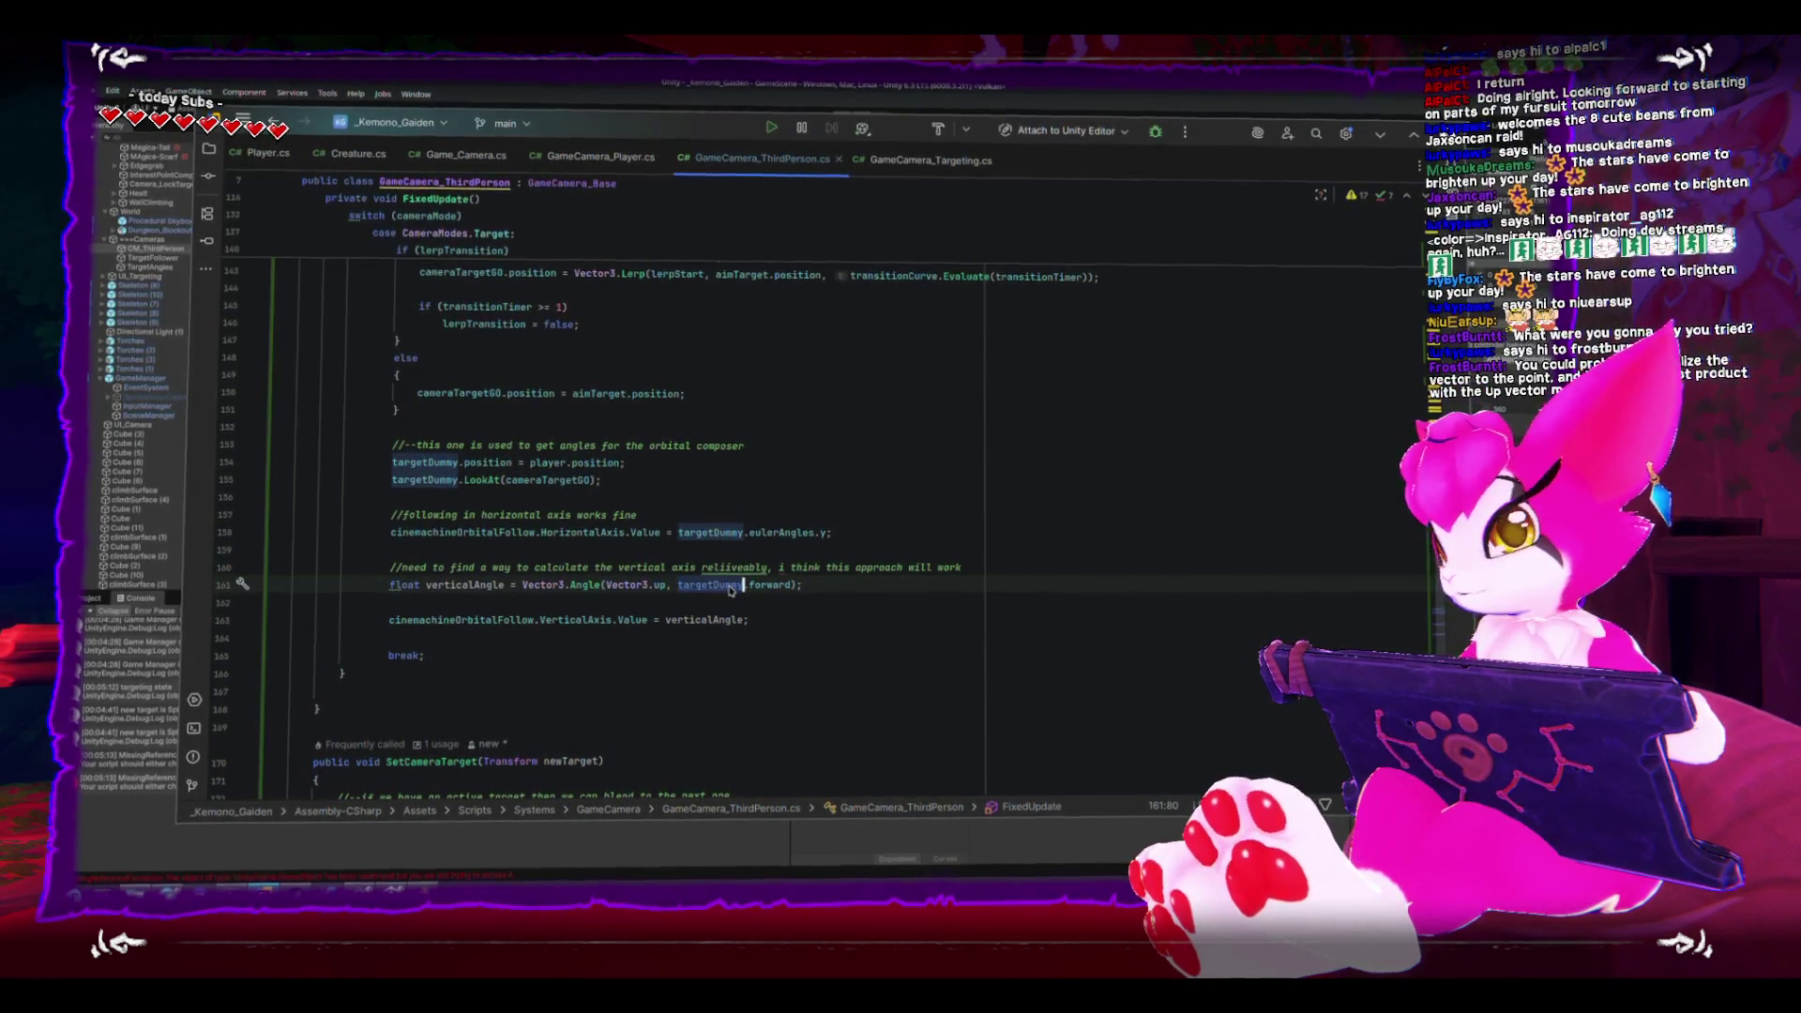
key("alt+Tab")
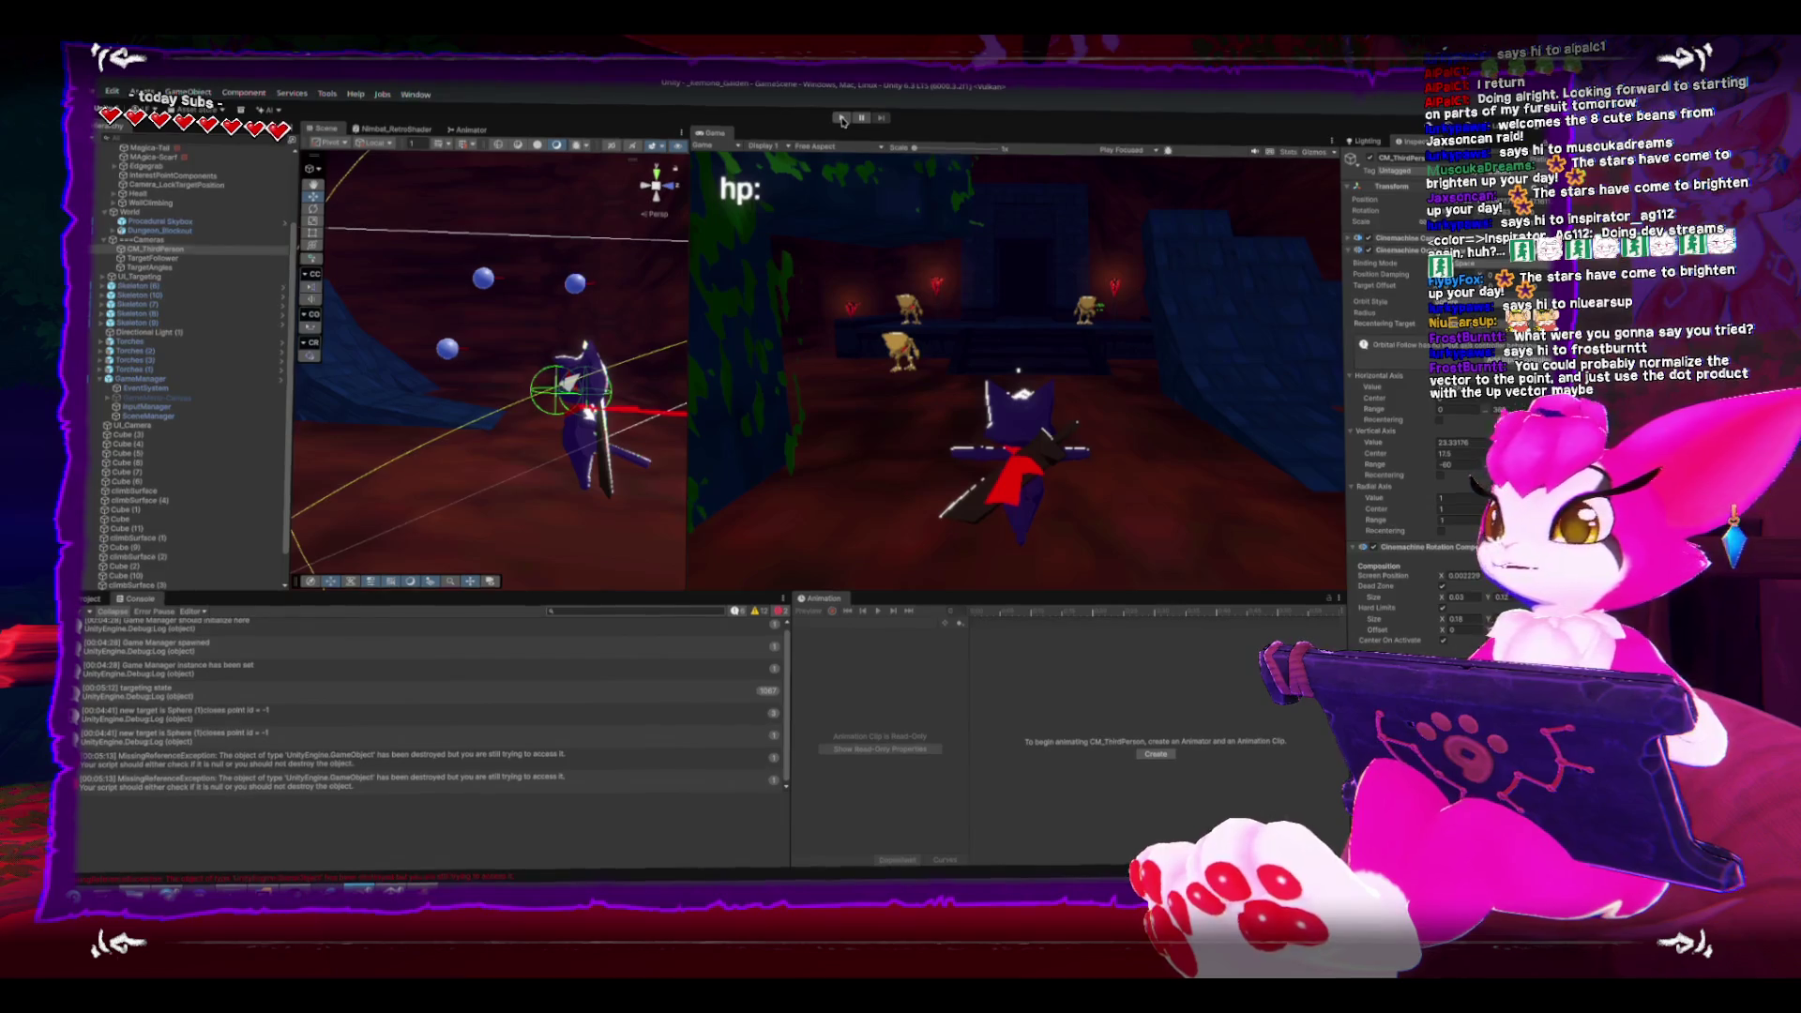
- Play-test the targetDummy-based angle with Tab lock-on, restart from the pause menu, and return to Rider
left_click(842, 119)
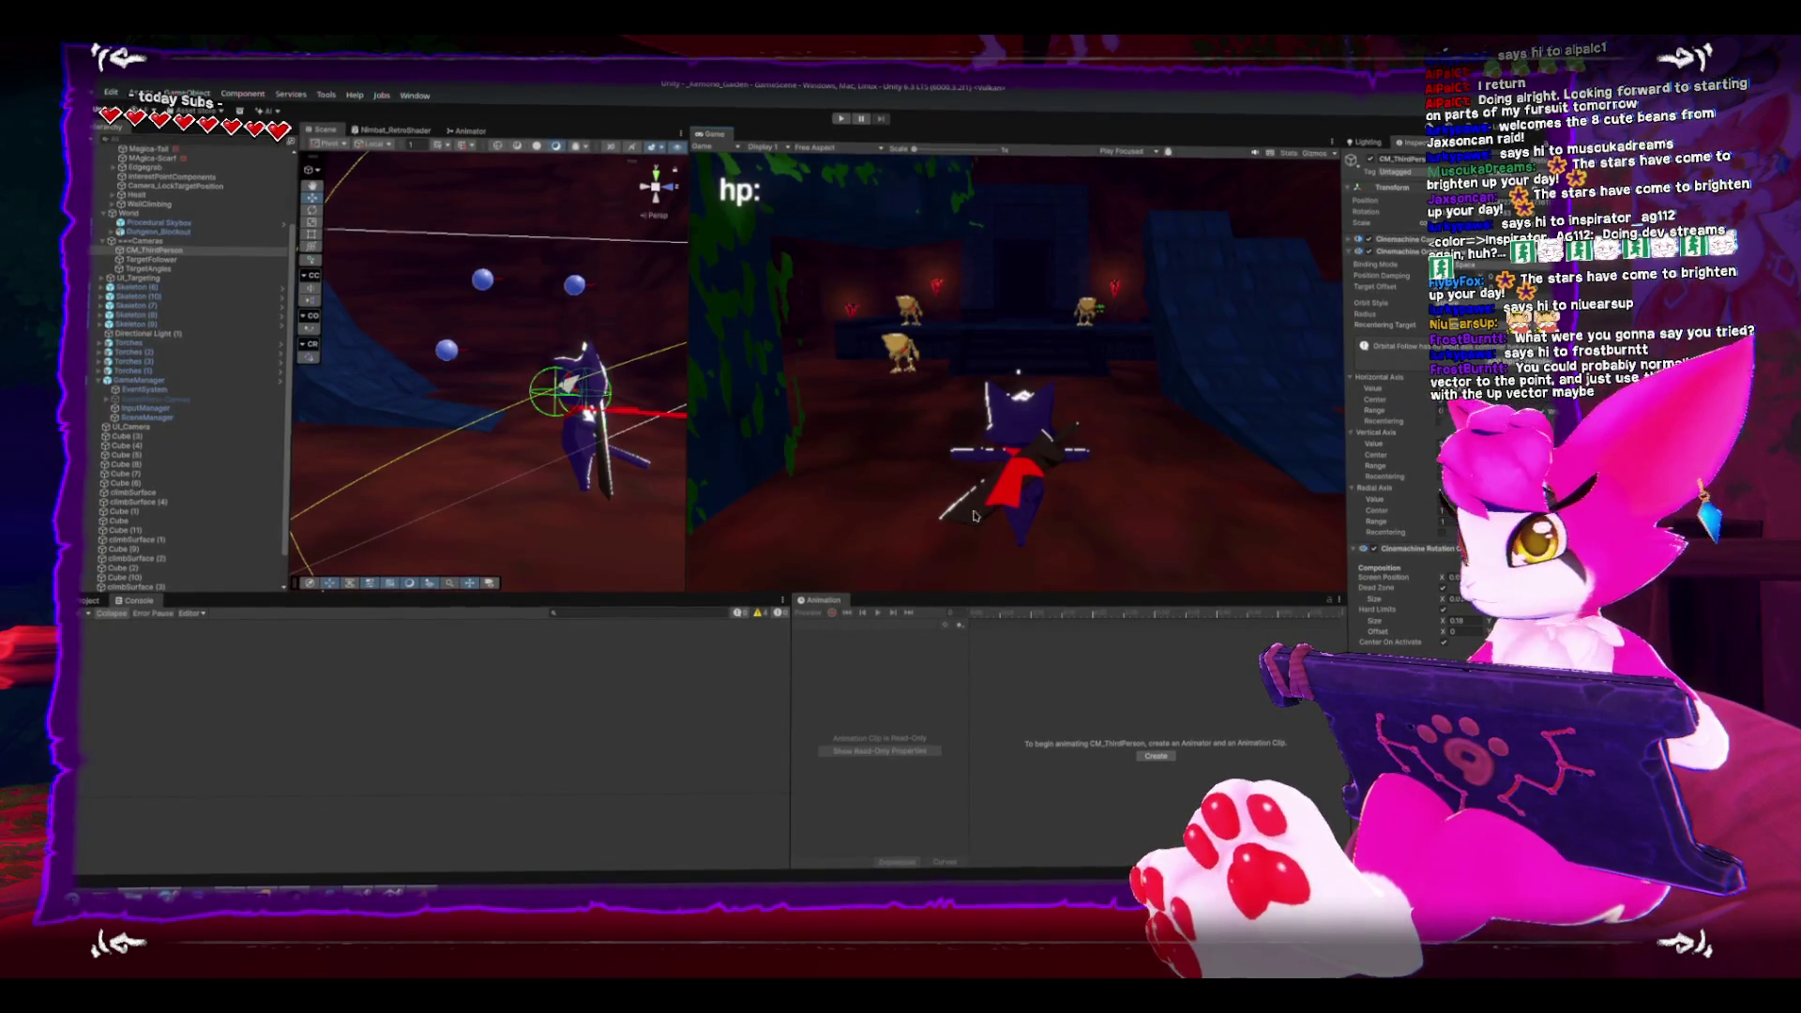
key("ctrl+p")
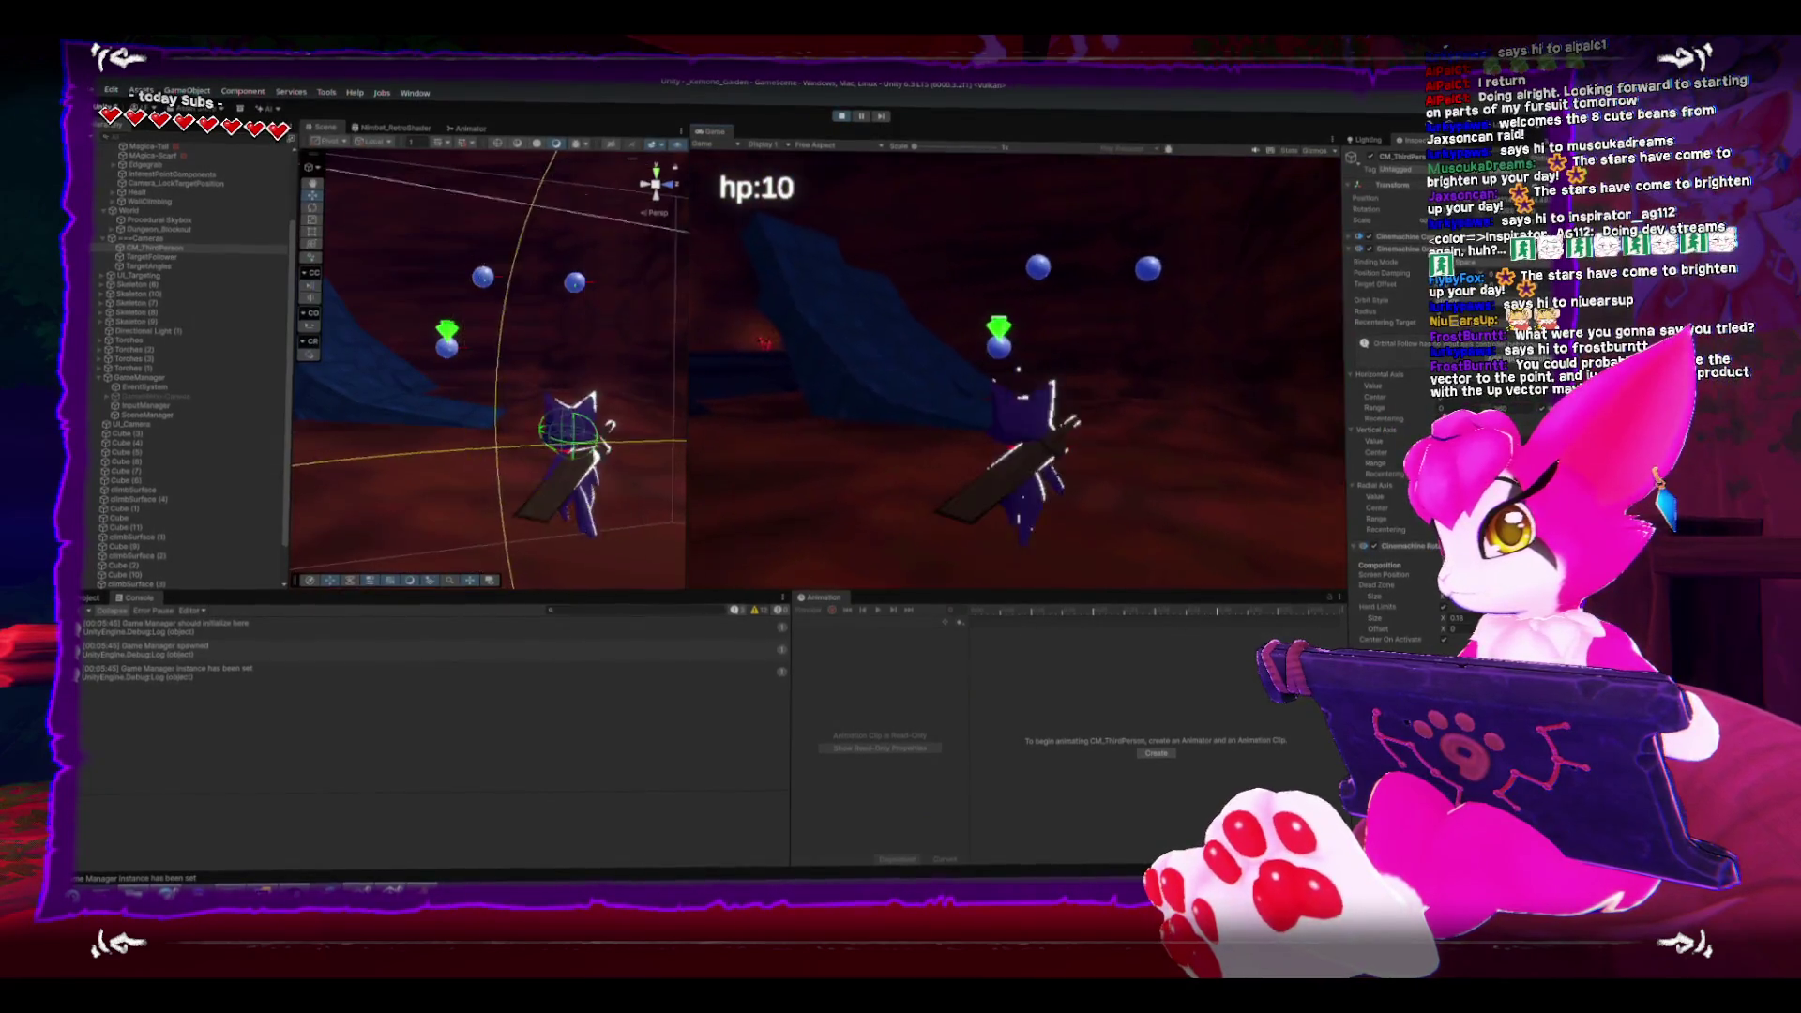
key("Tab")
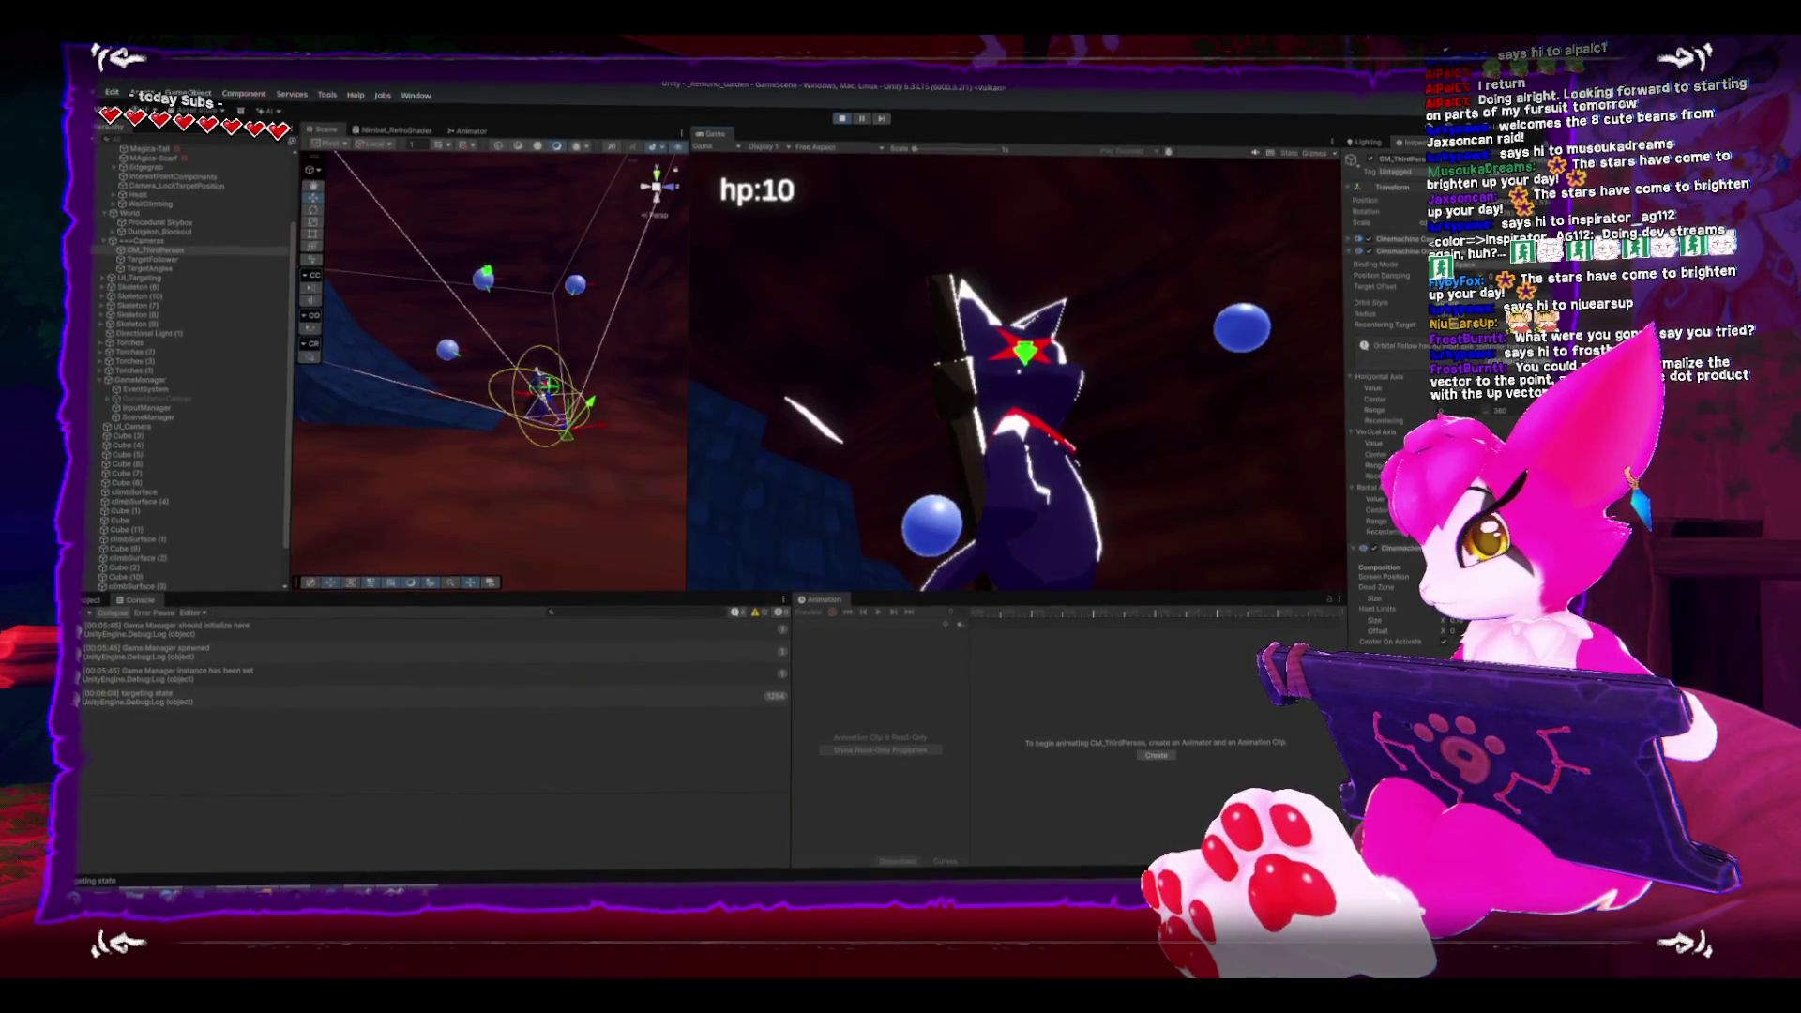
key("Escape")
left_click(1017, 376)
key("alt+Tab")
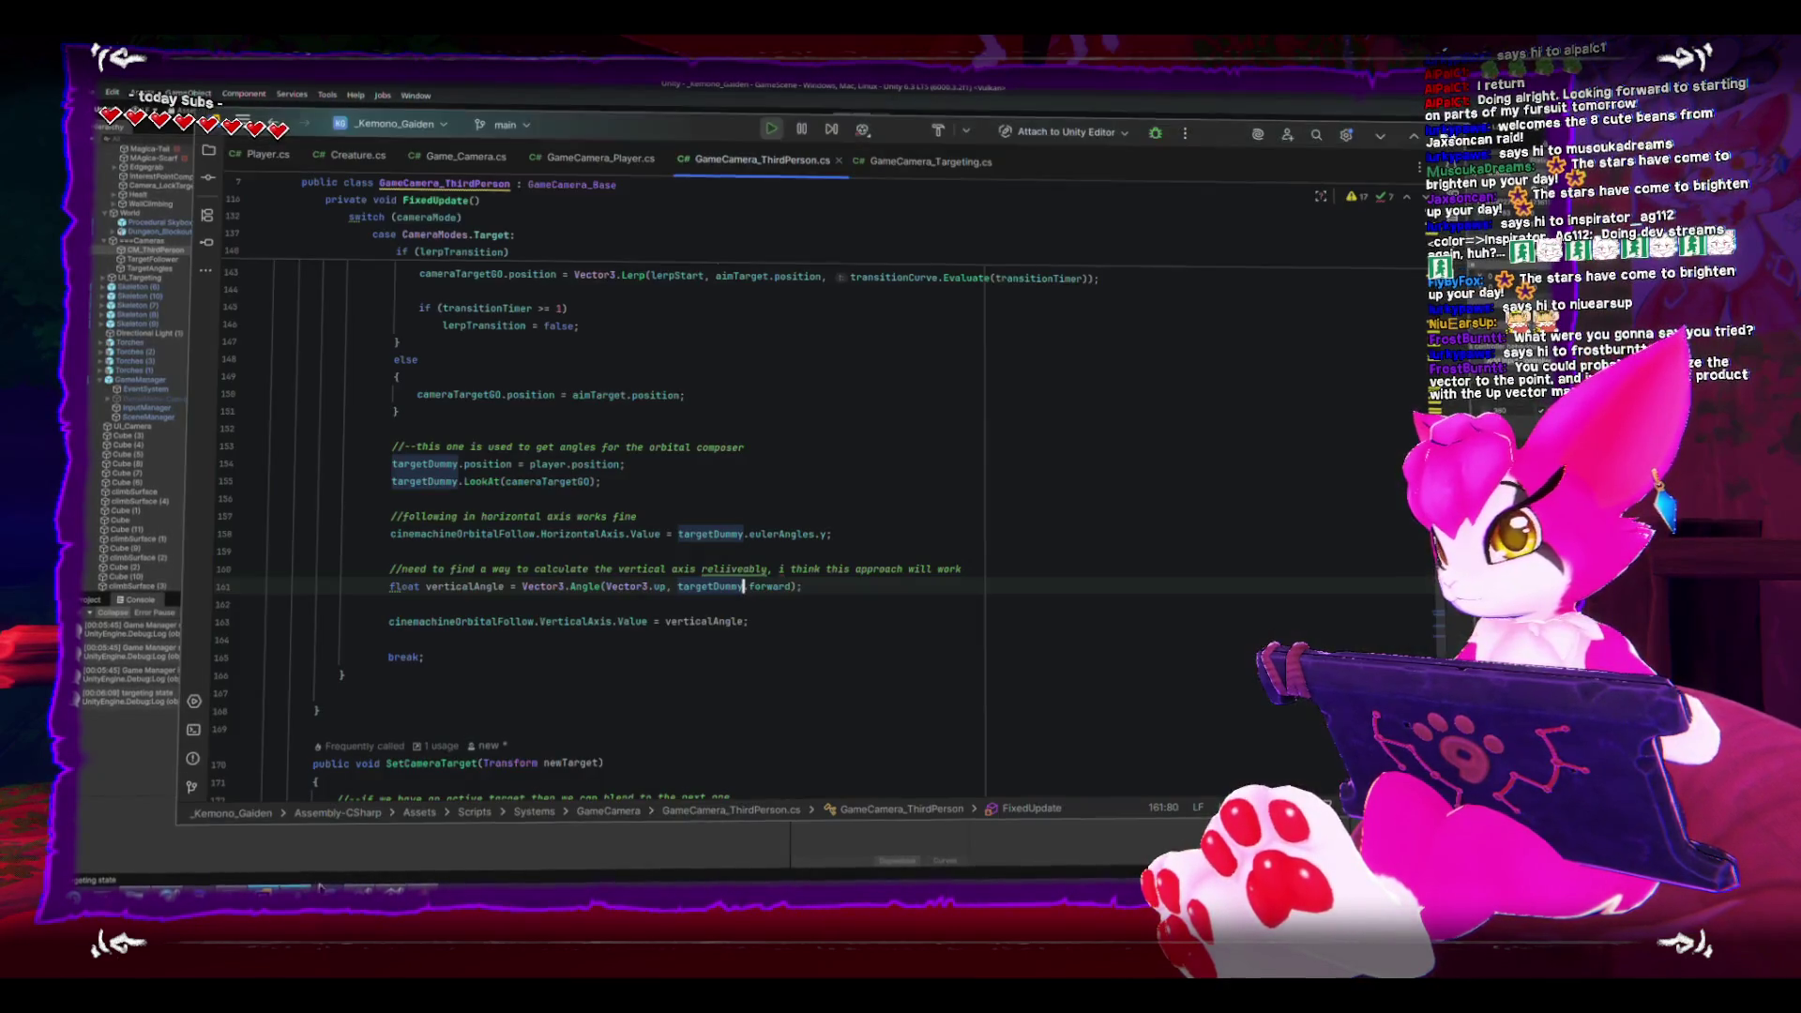
- Change line 163 to VerticalAxis.Value = verticalAngle - 90f and return to Unity
left_click(794, 589)
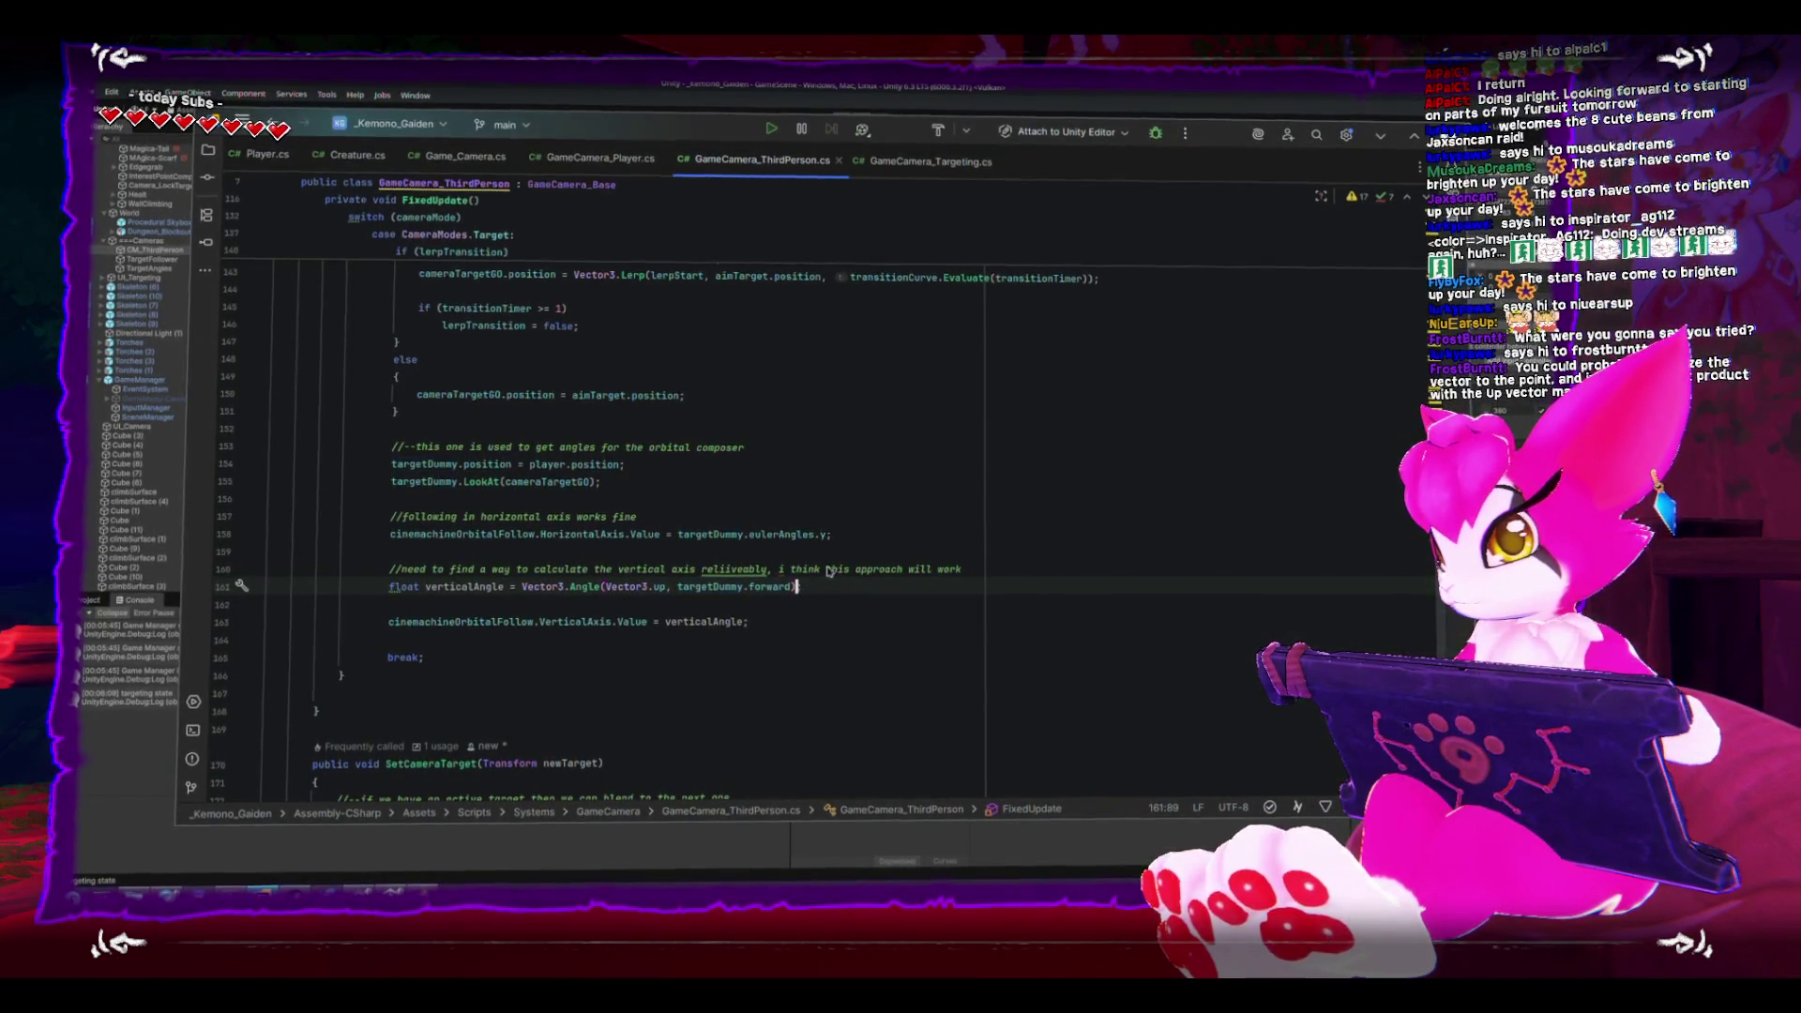
left_click(744, 624)
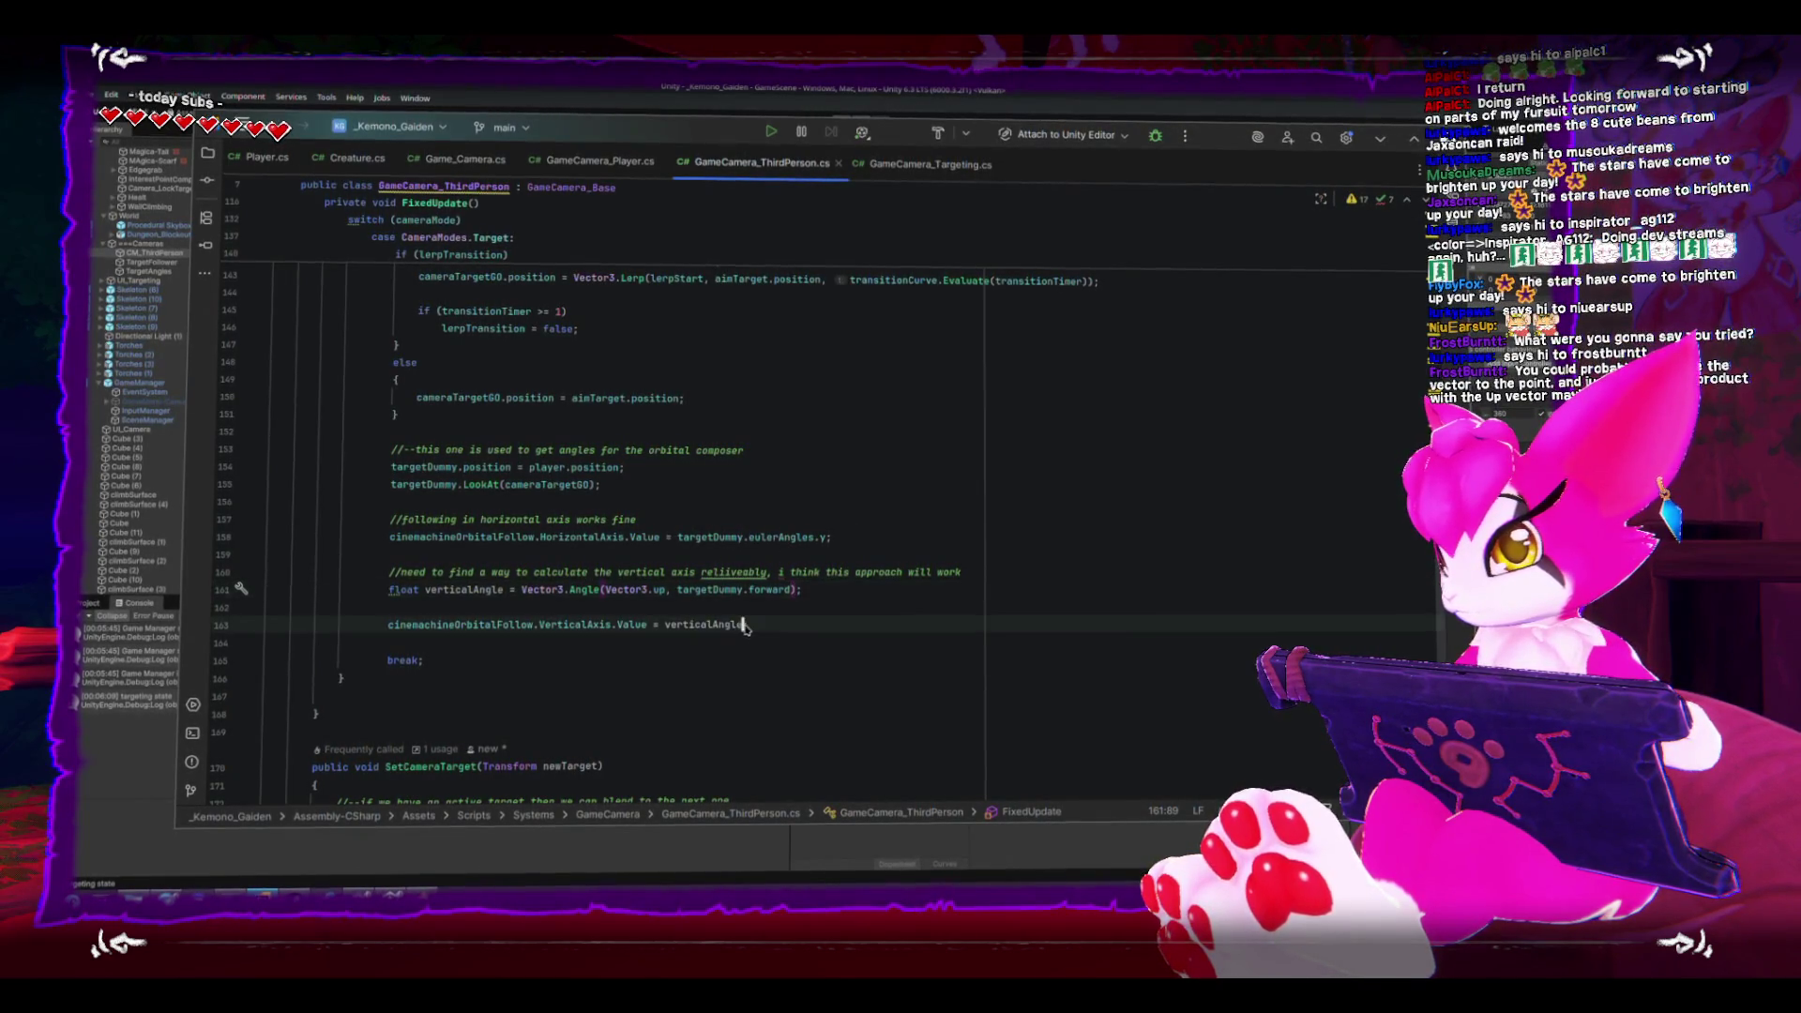
type("- 90f")
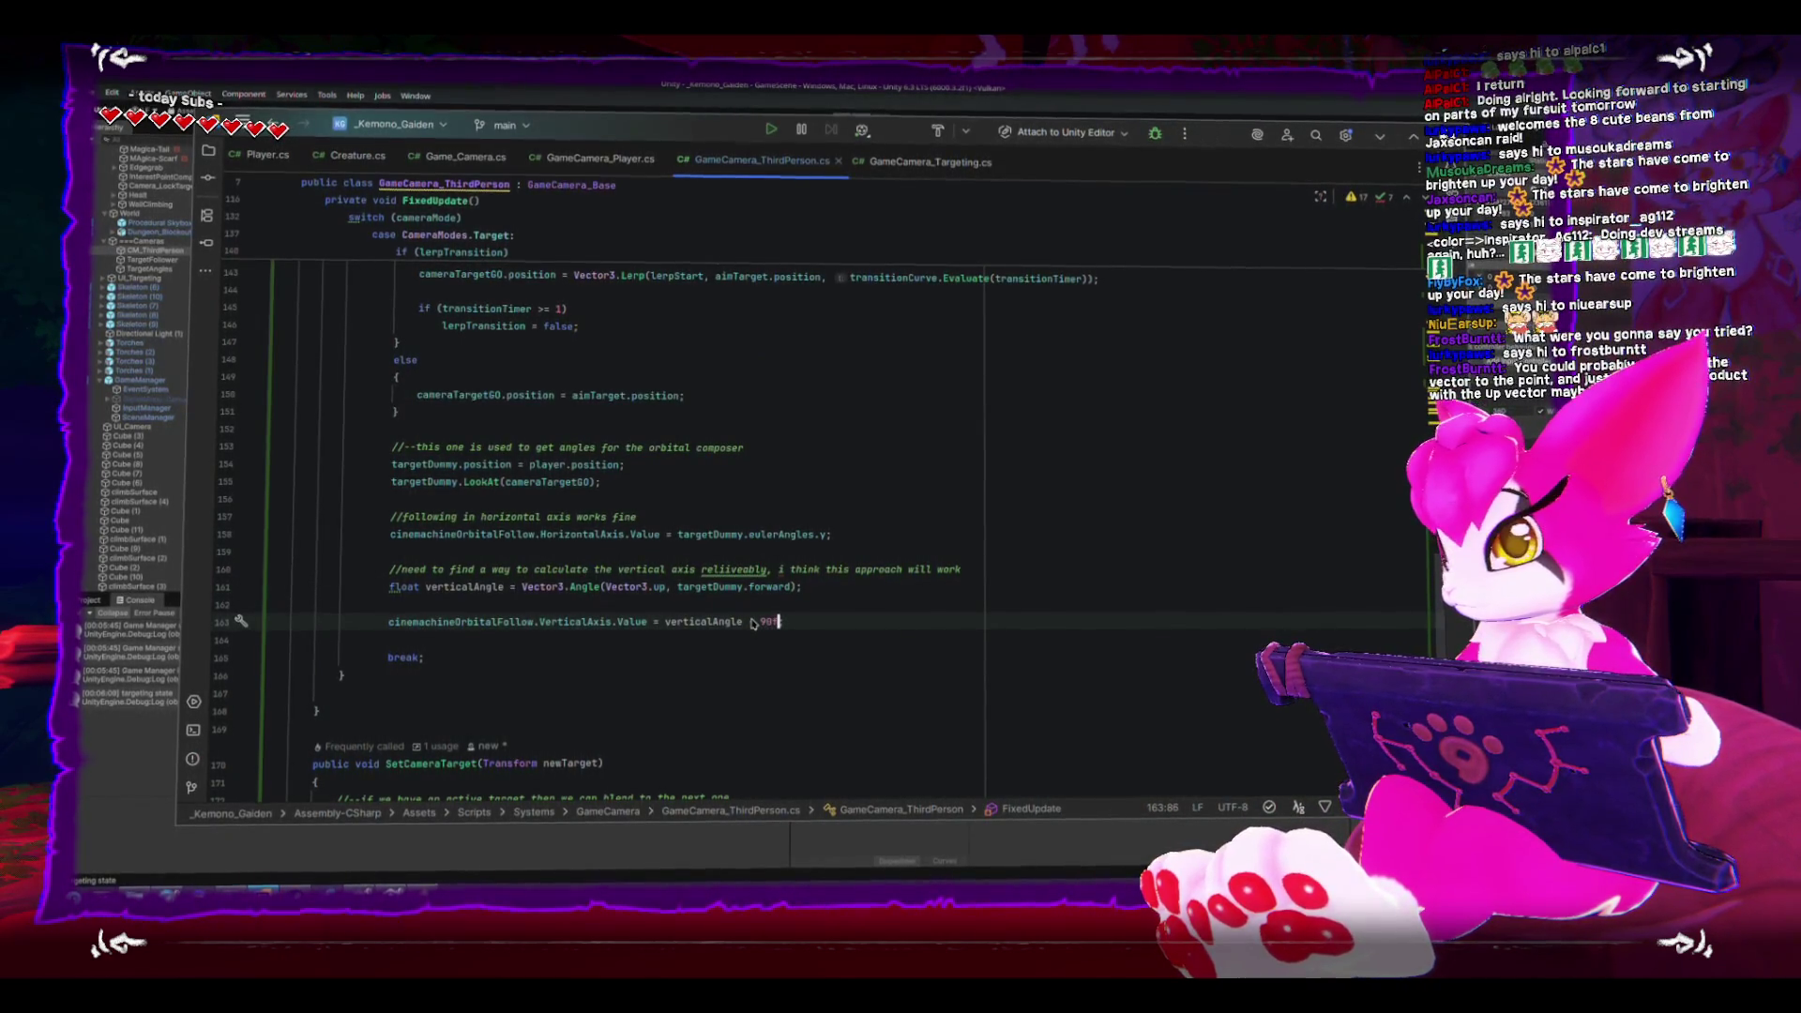
key("alt+Tab")
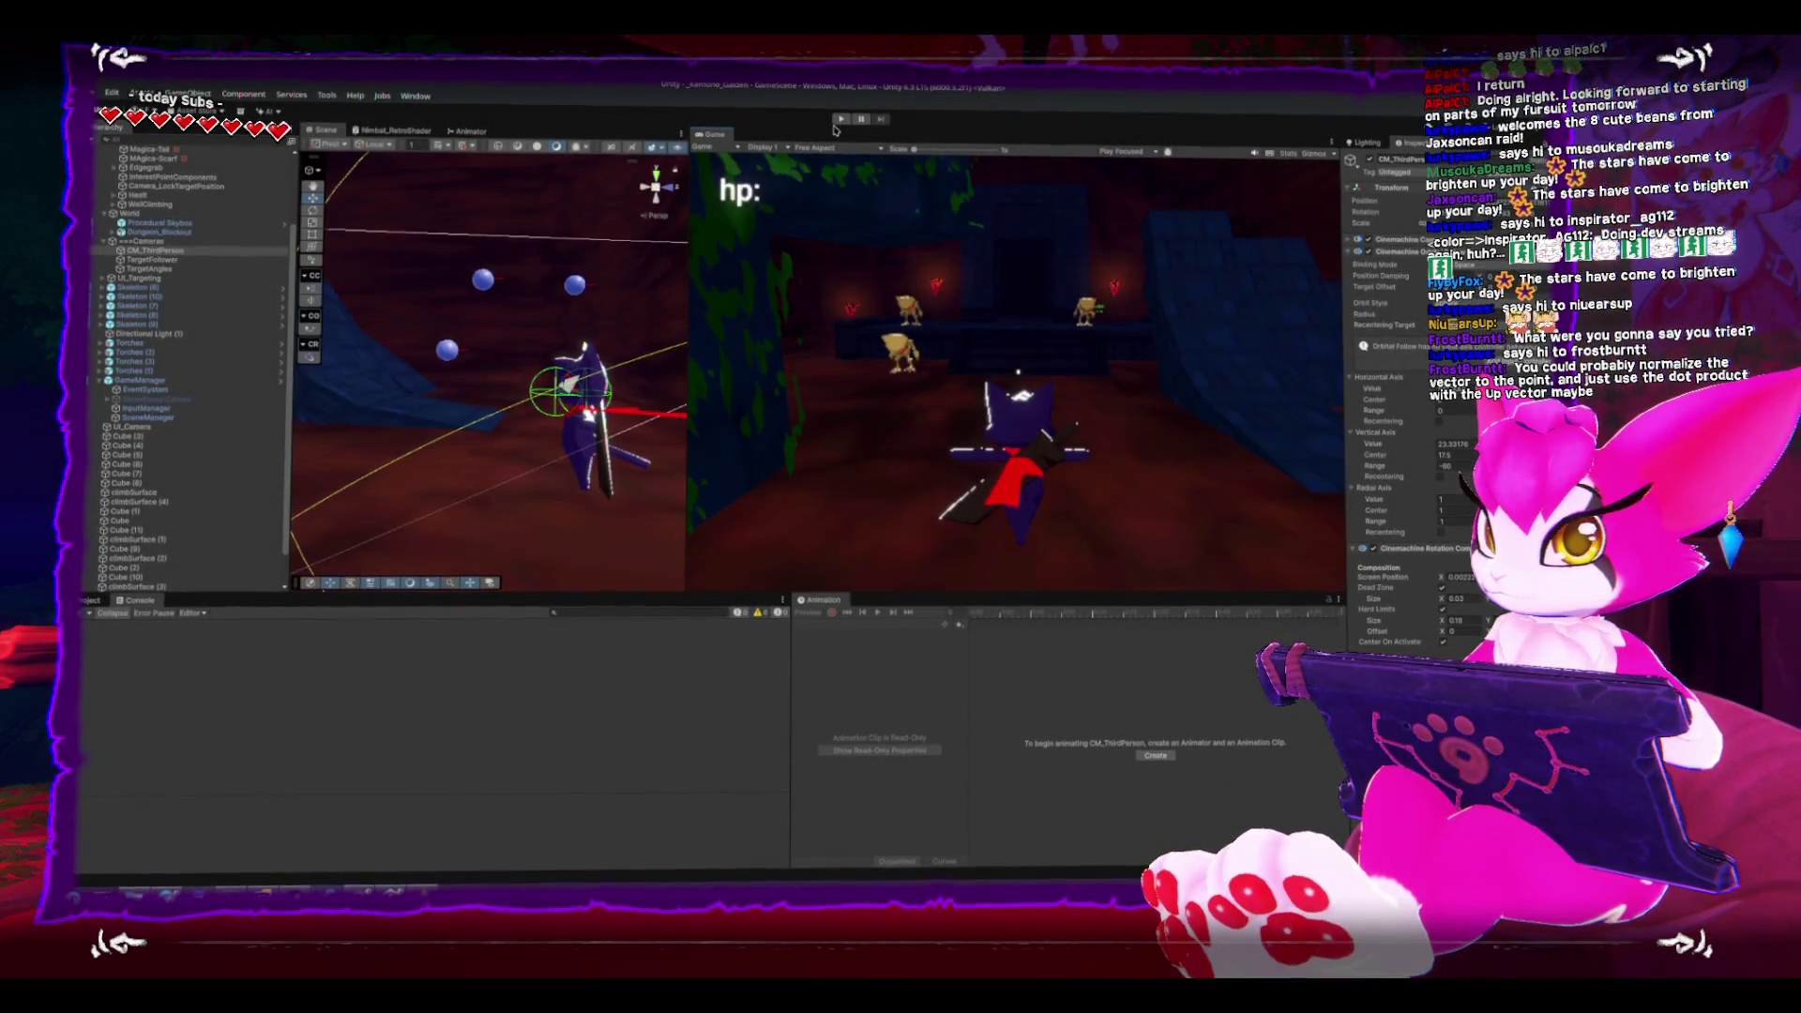
- Play-test the 90f offset, locking on and switching sphere targets with W, then return to Rider
left_click(840, 121)
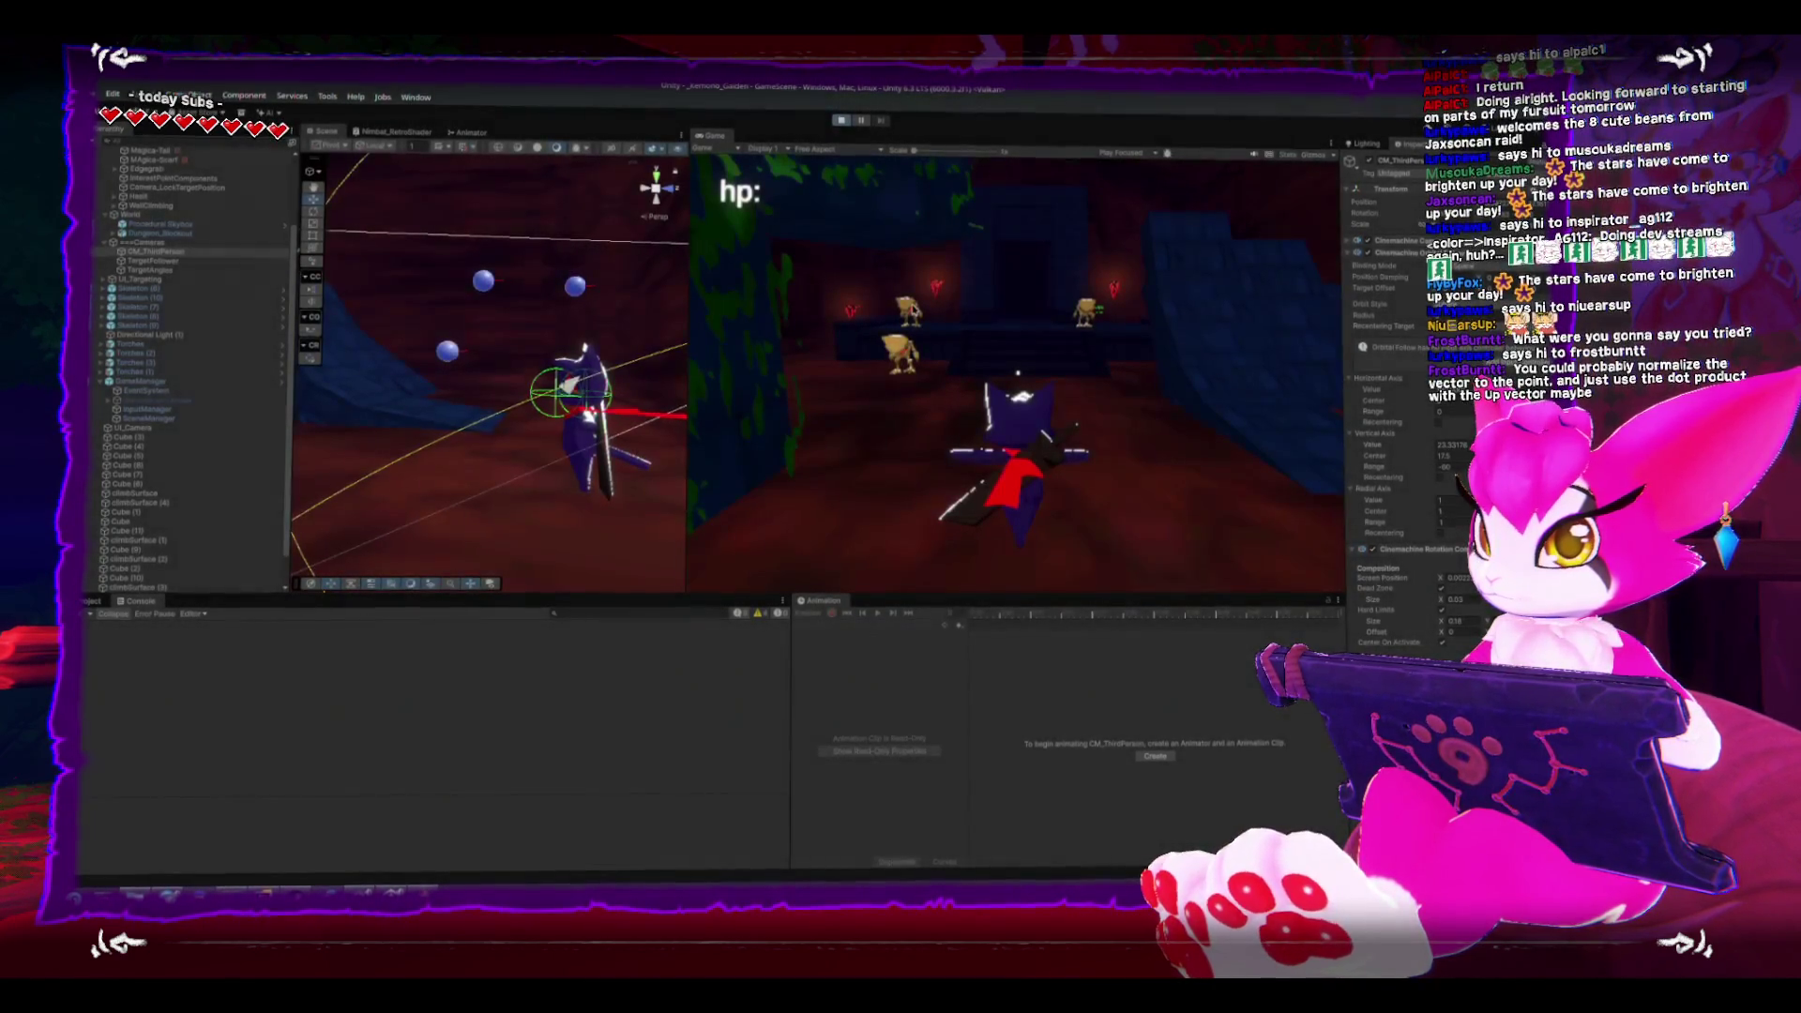
left_click(966, 261)
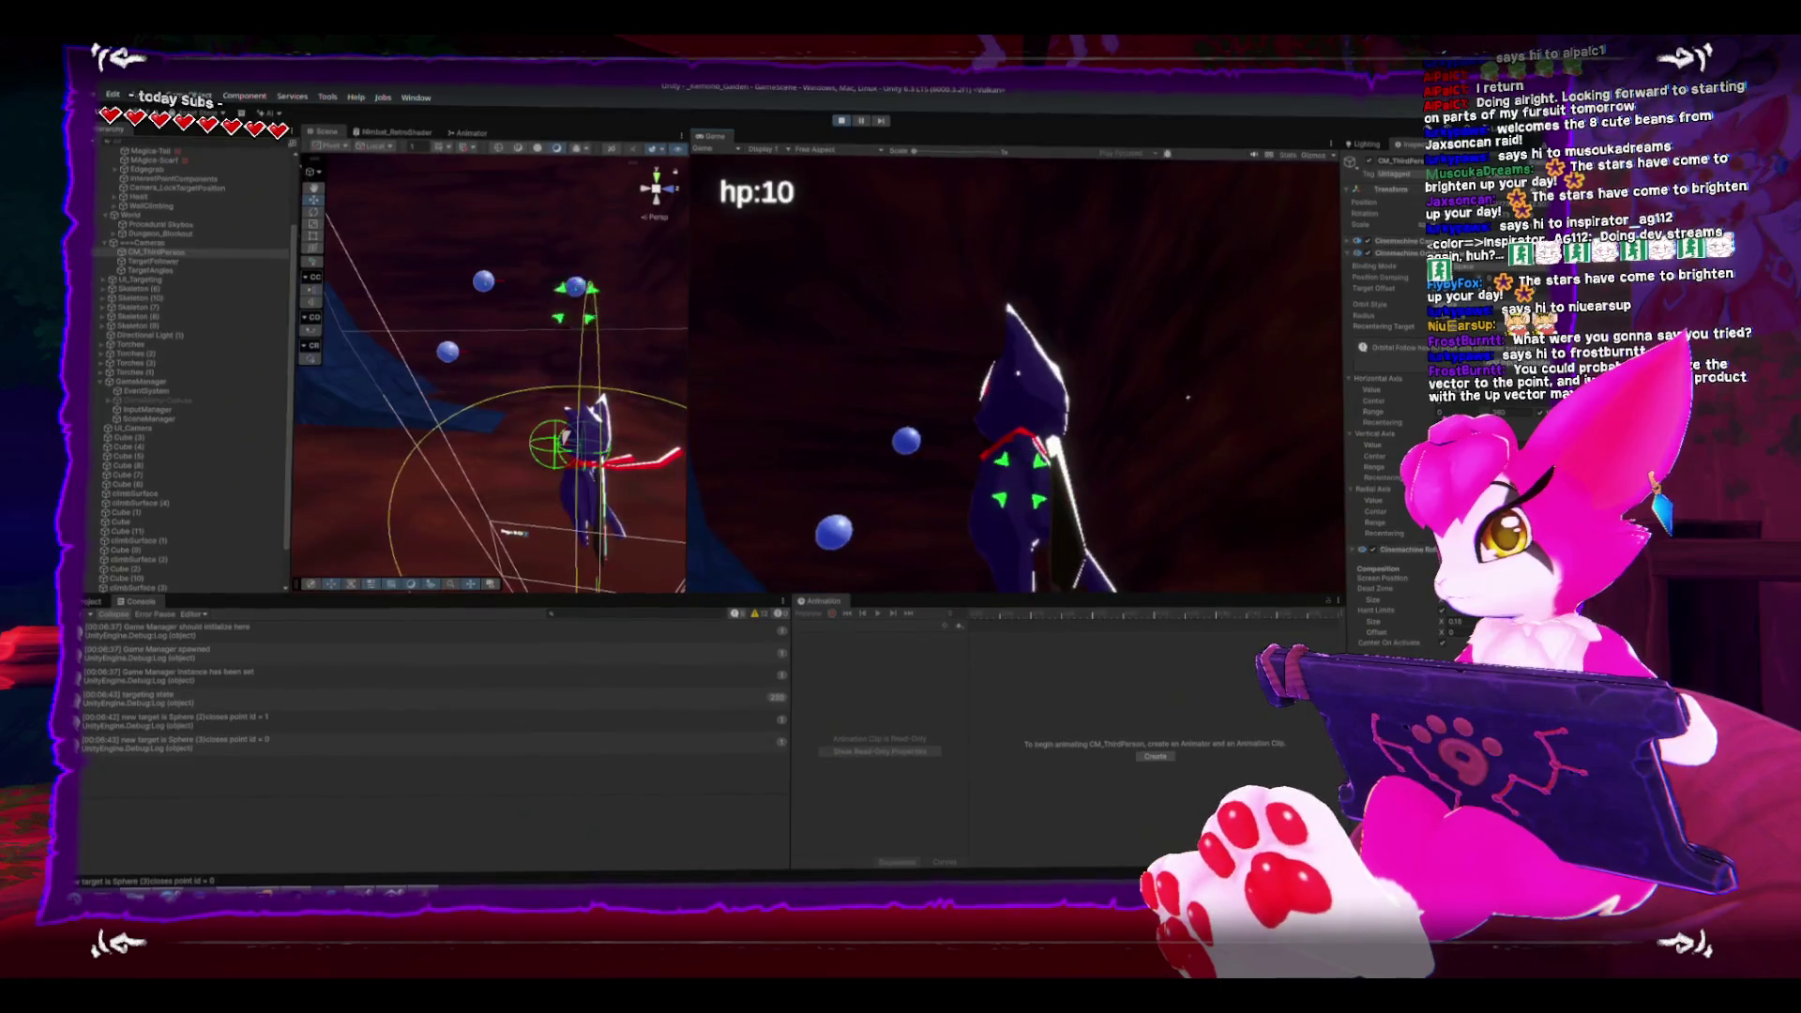
key("w")
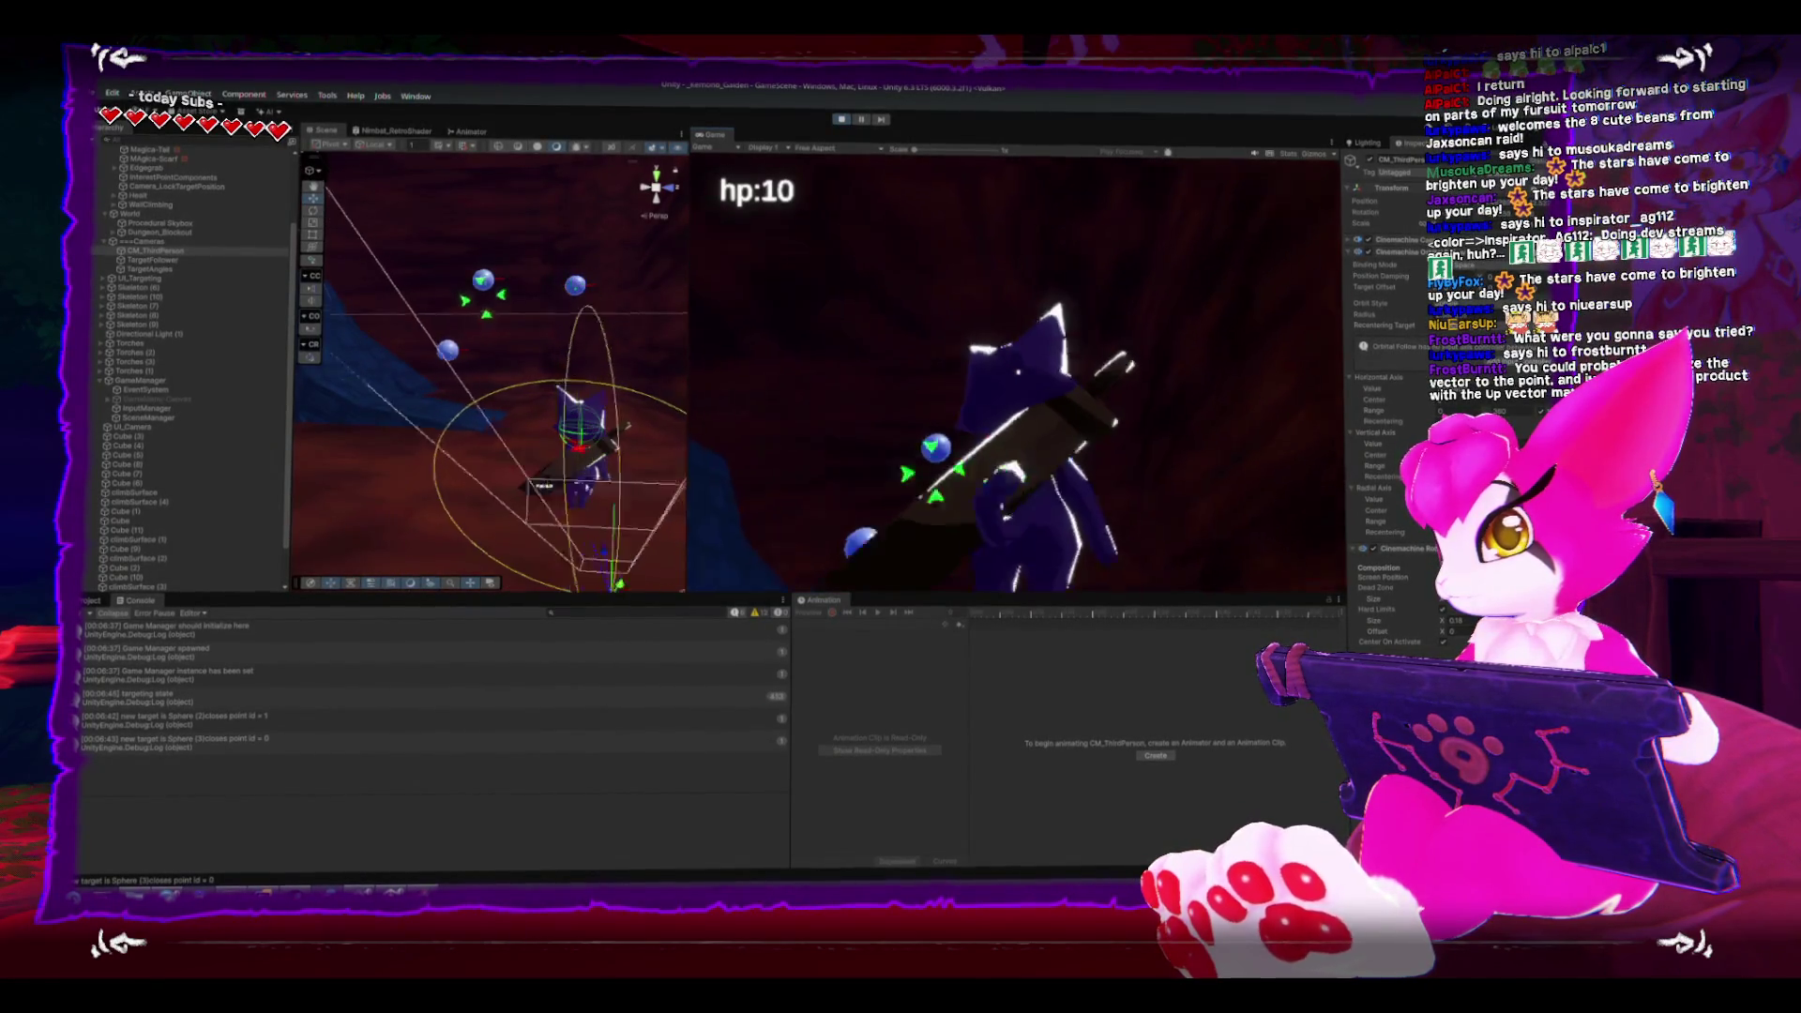
key("w")
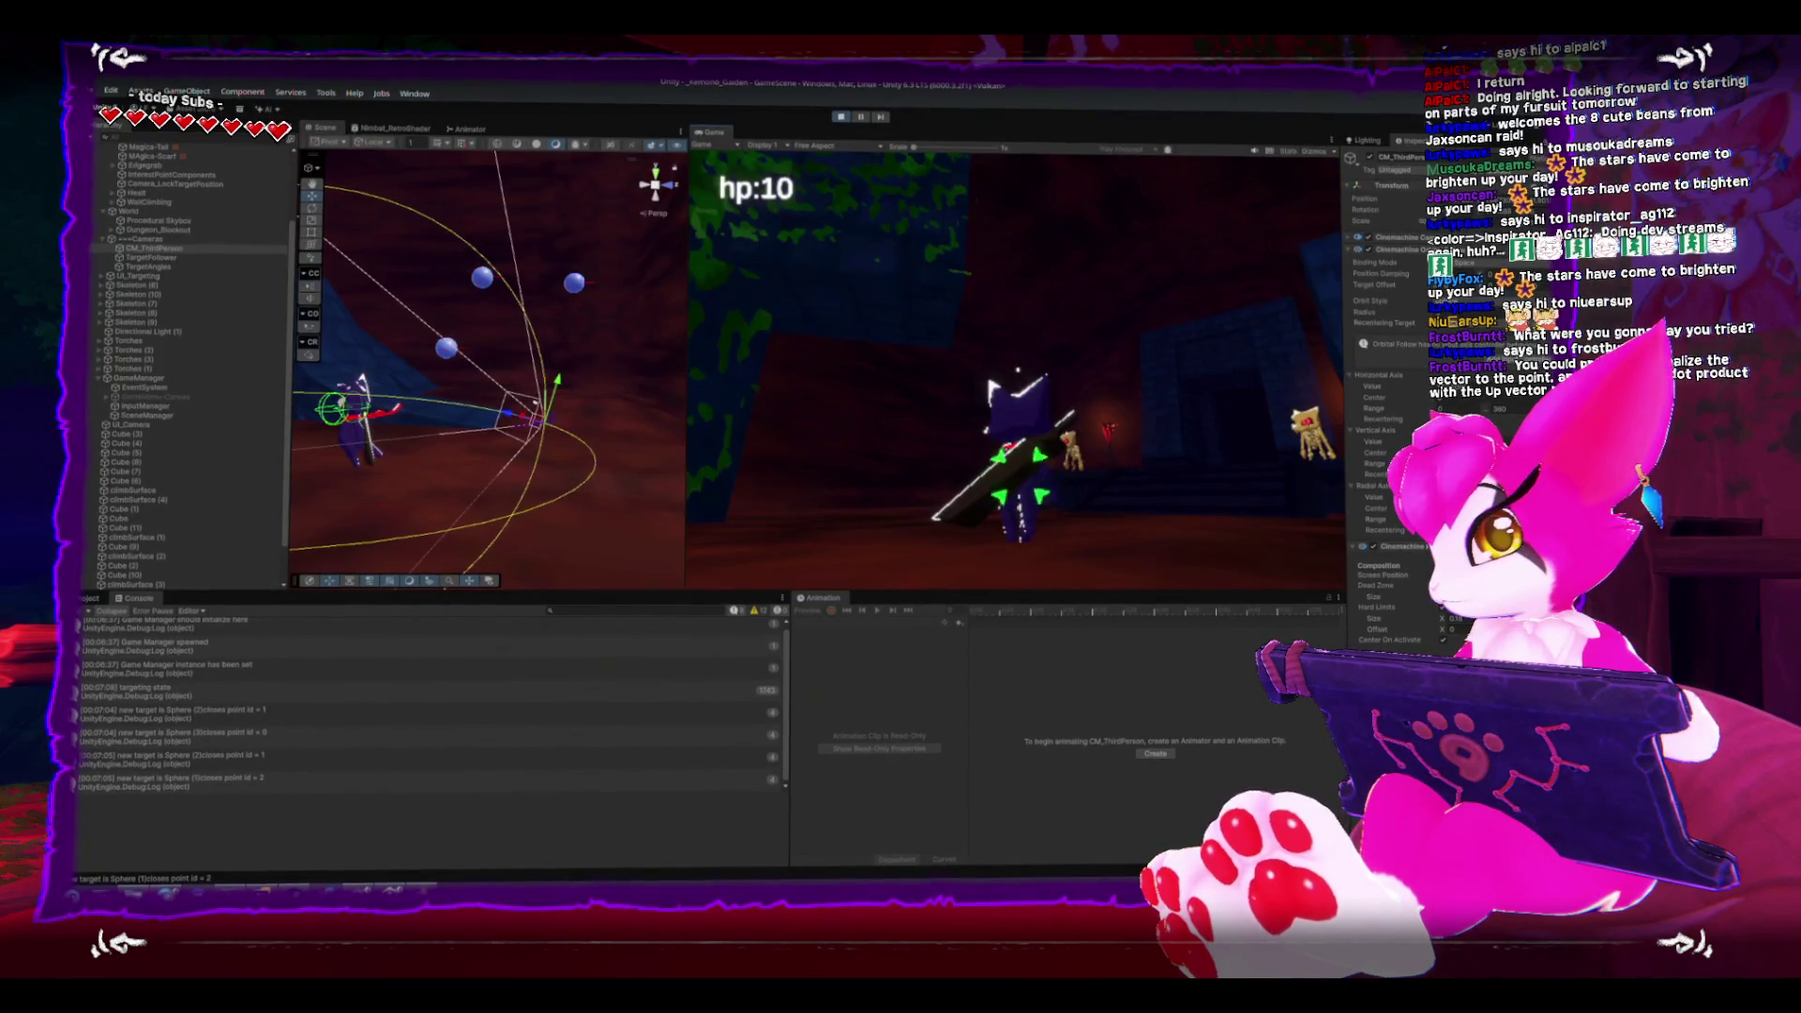
key("Escape")
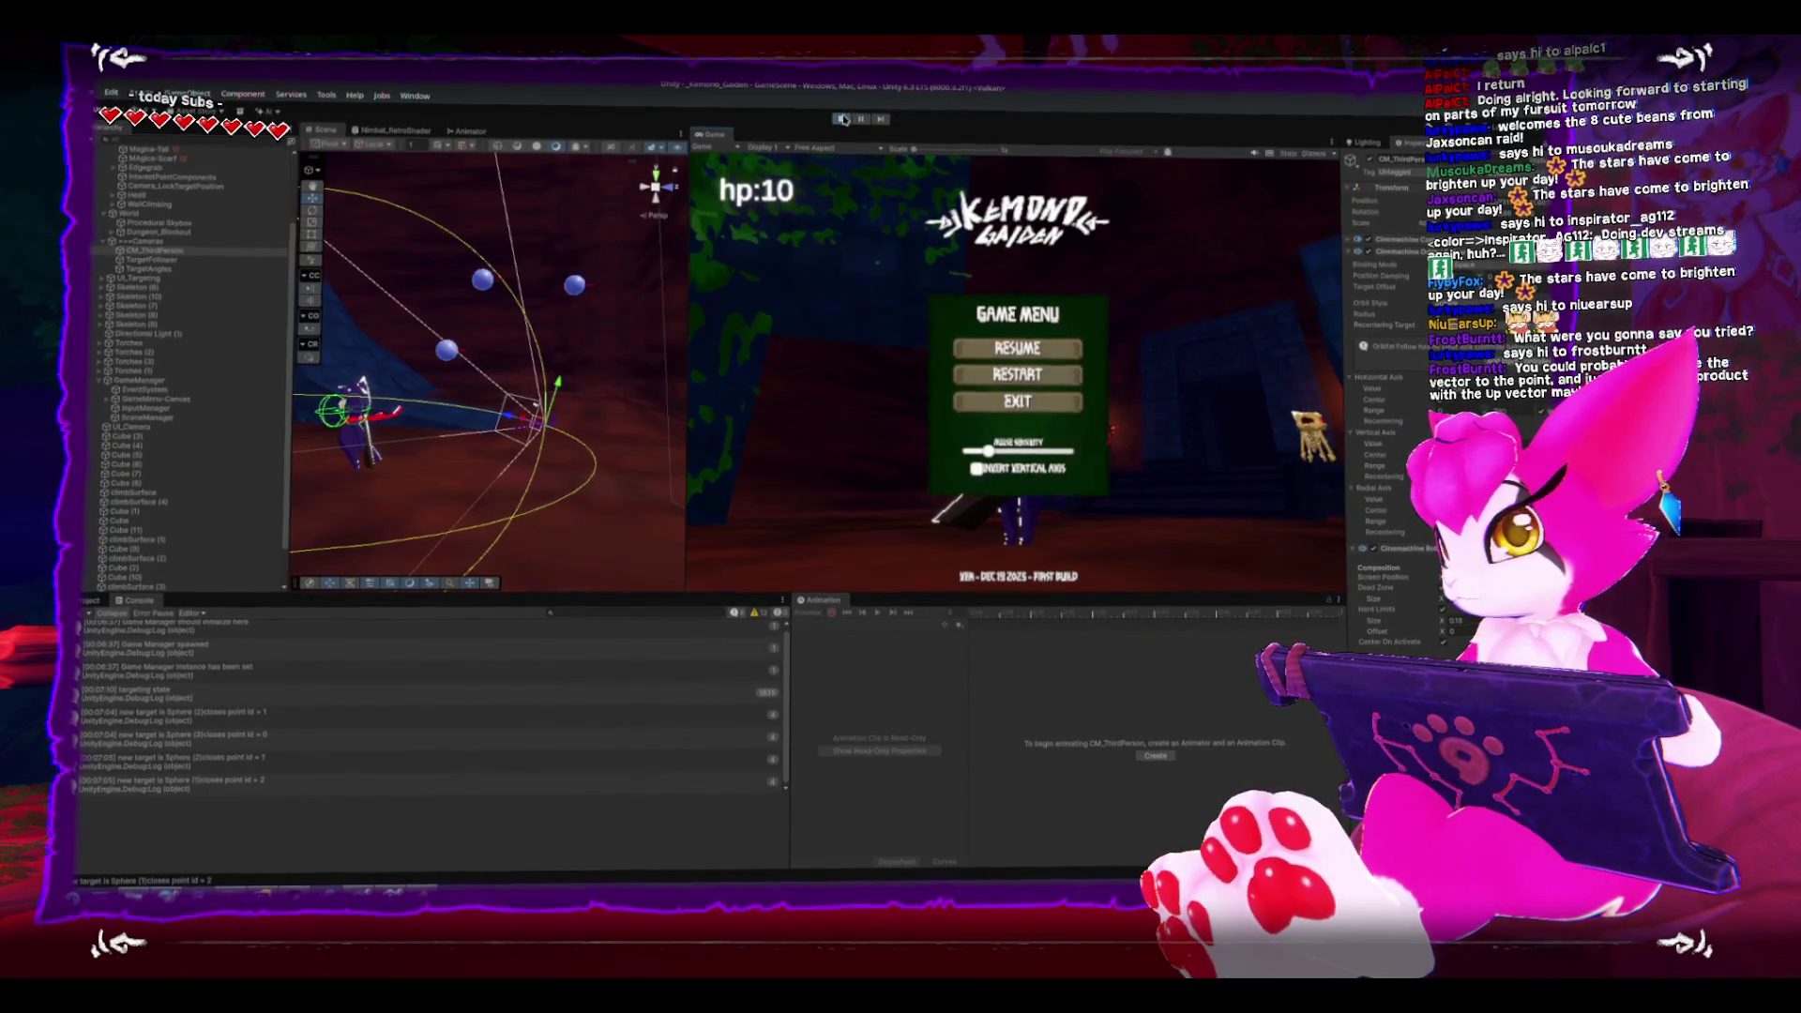
key("Escape")
key("alt+Tab")
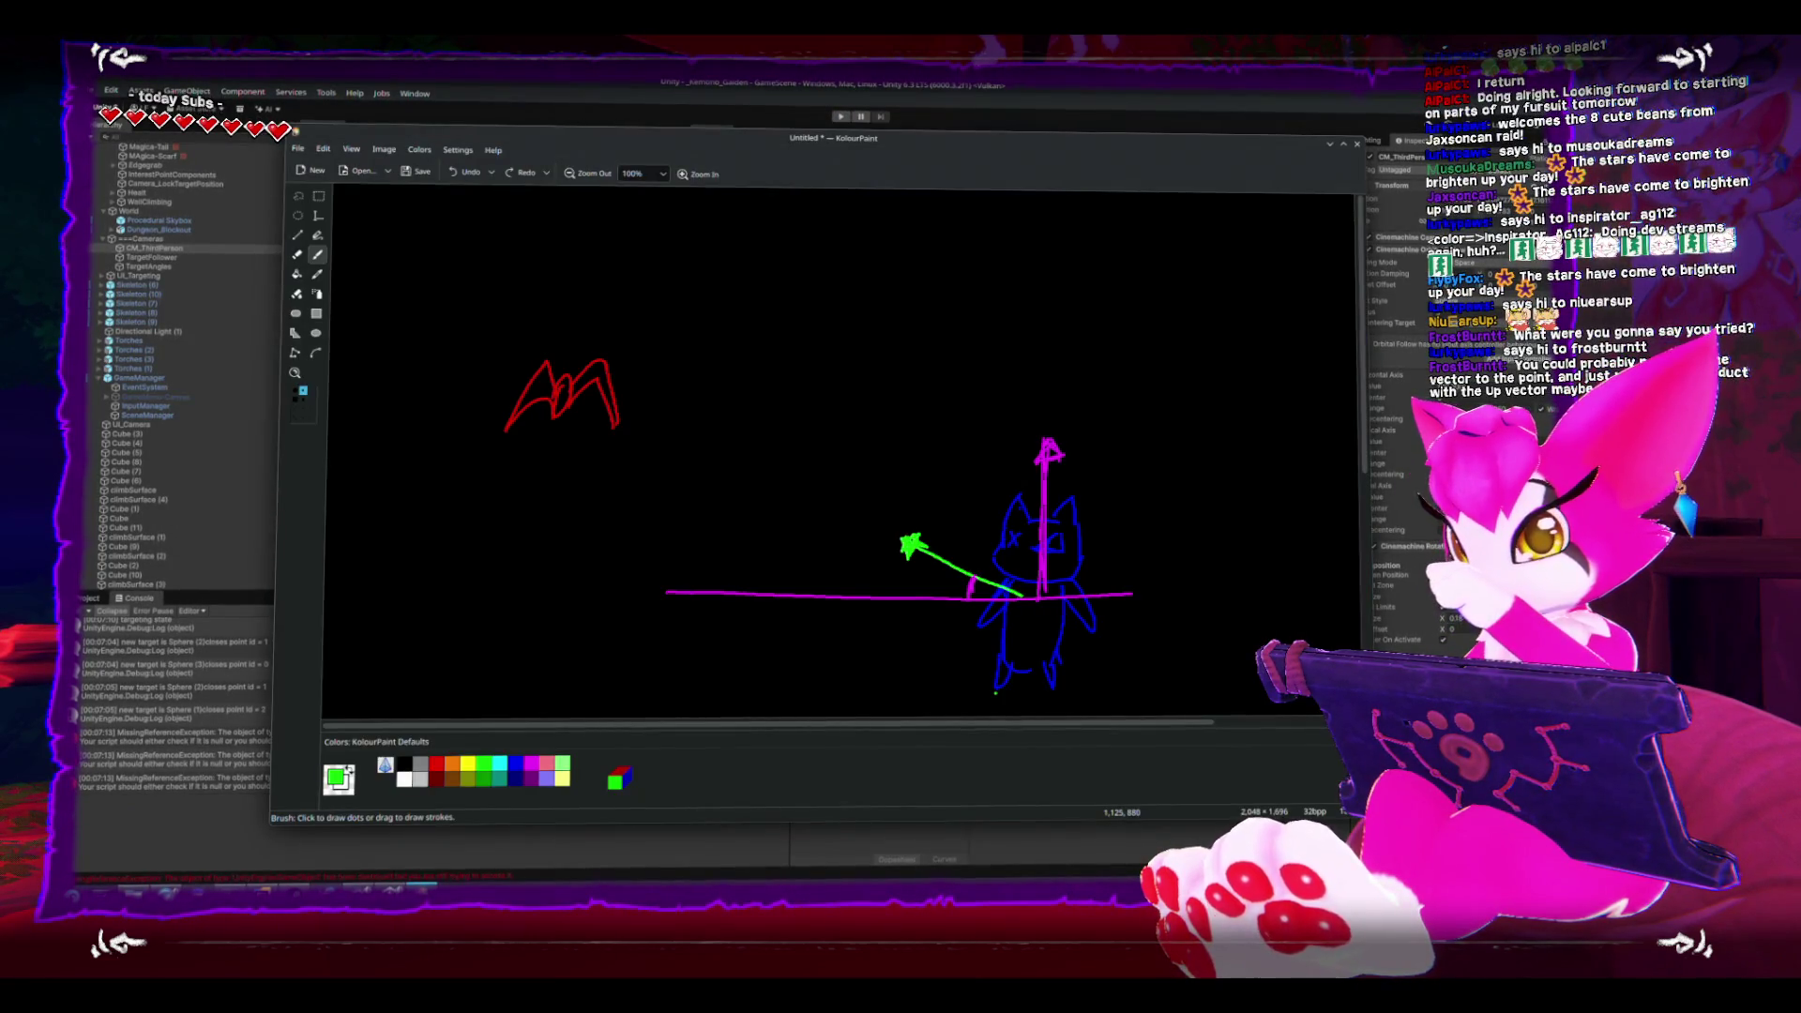
key("alt+Tab")
key("alt+Tab")
scroll(508, 706, "down", 7)
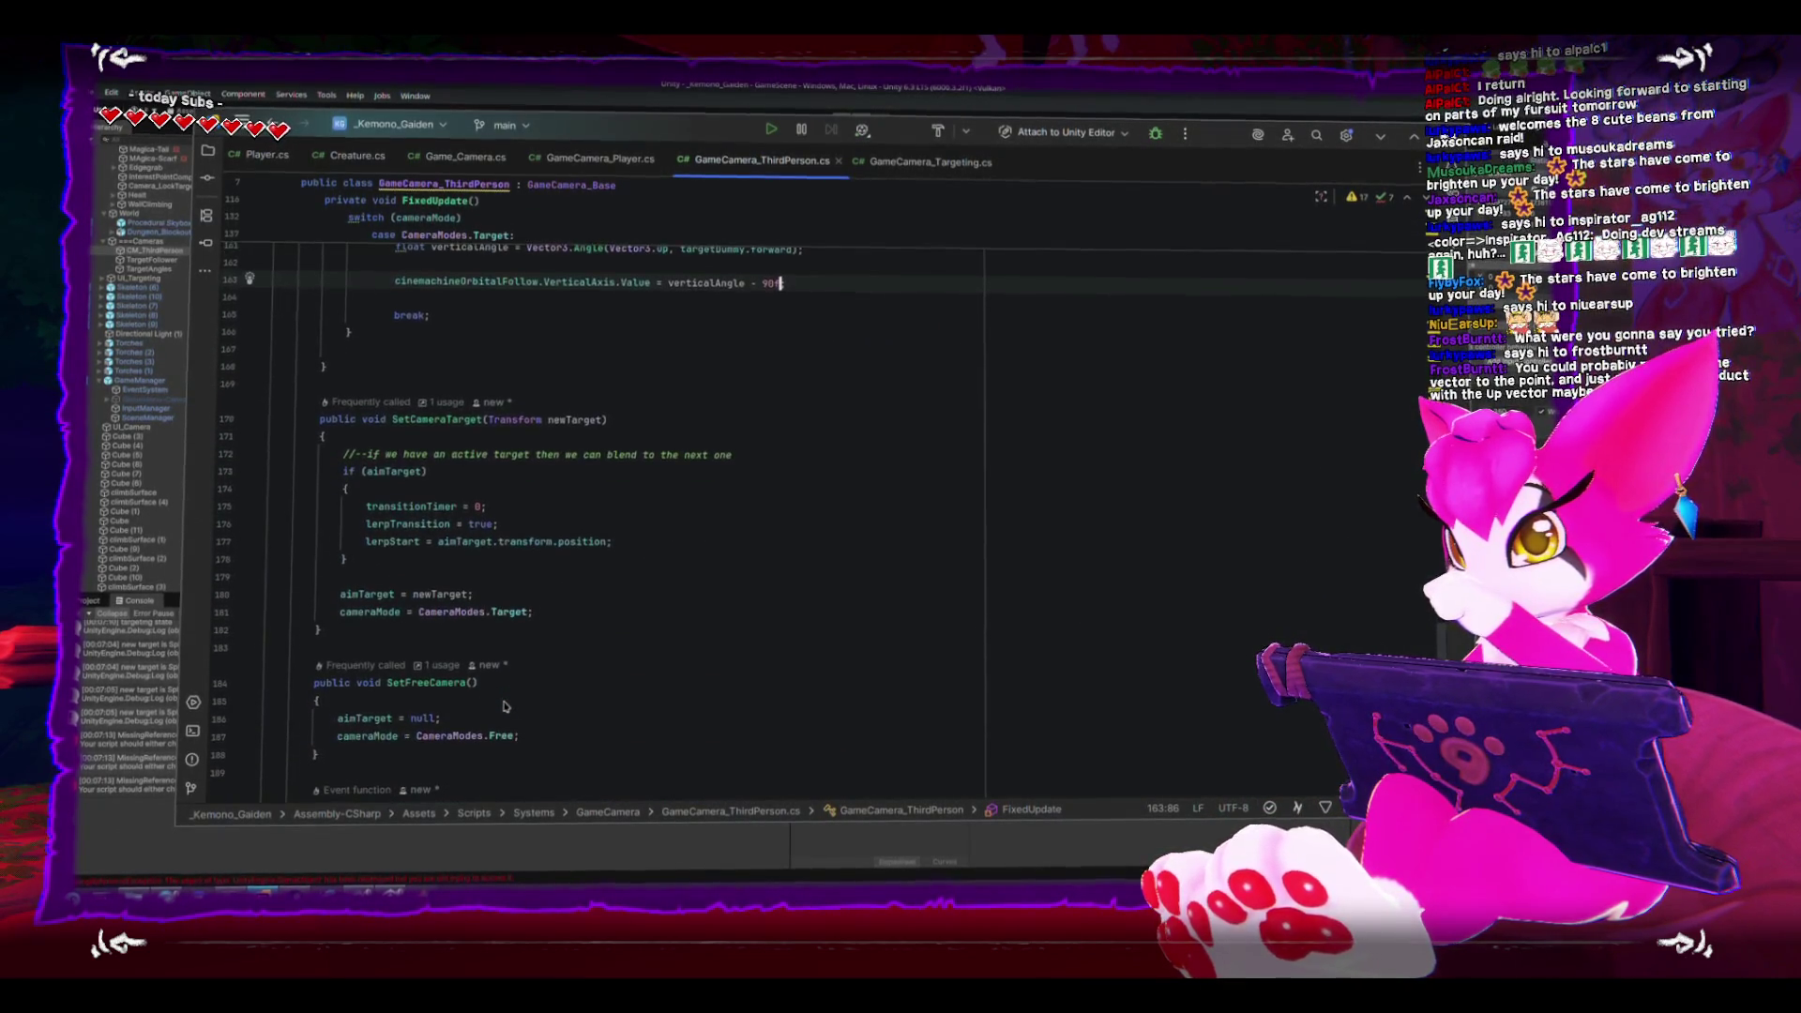
- From the 'targeting state' Console entry, delete that Debug.Log line in Player.cs and return to Unity
scroll(493, 709, "down", 3)
left_click(150, 721)
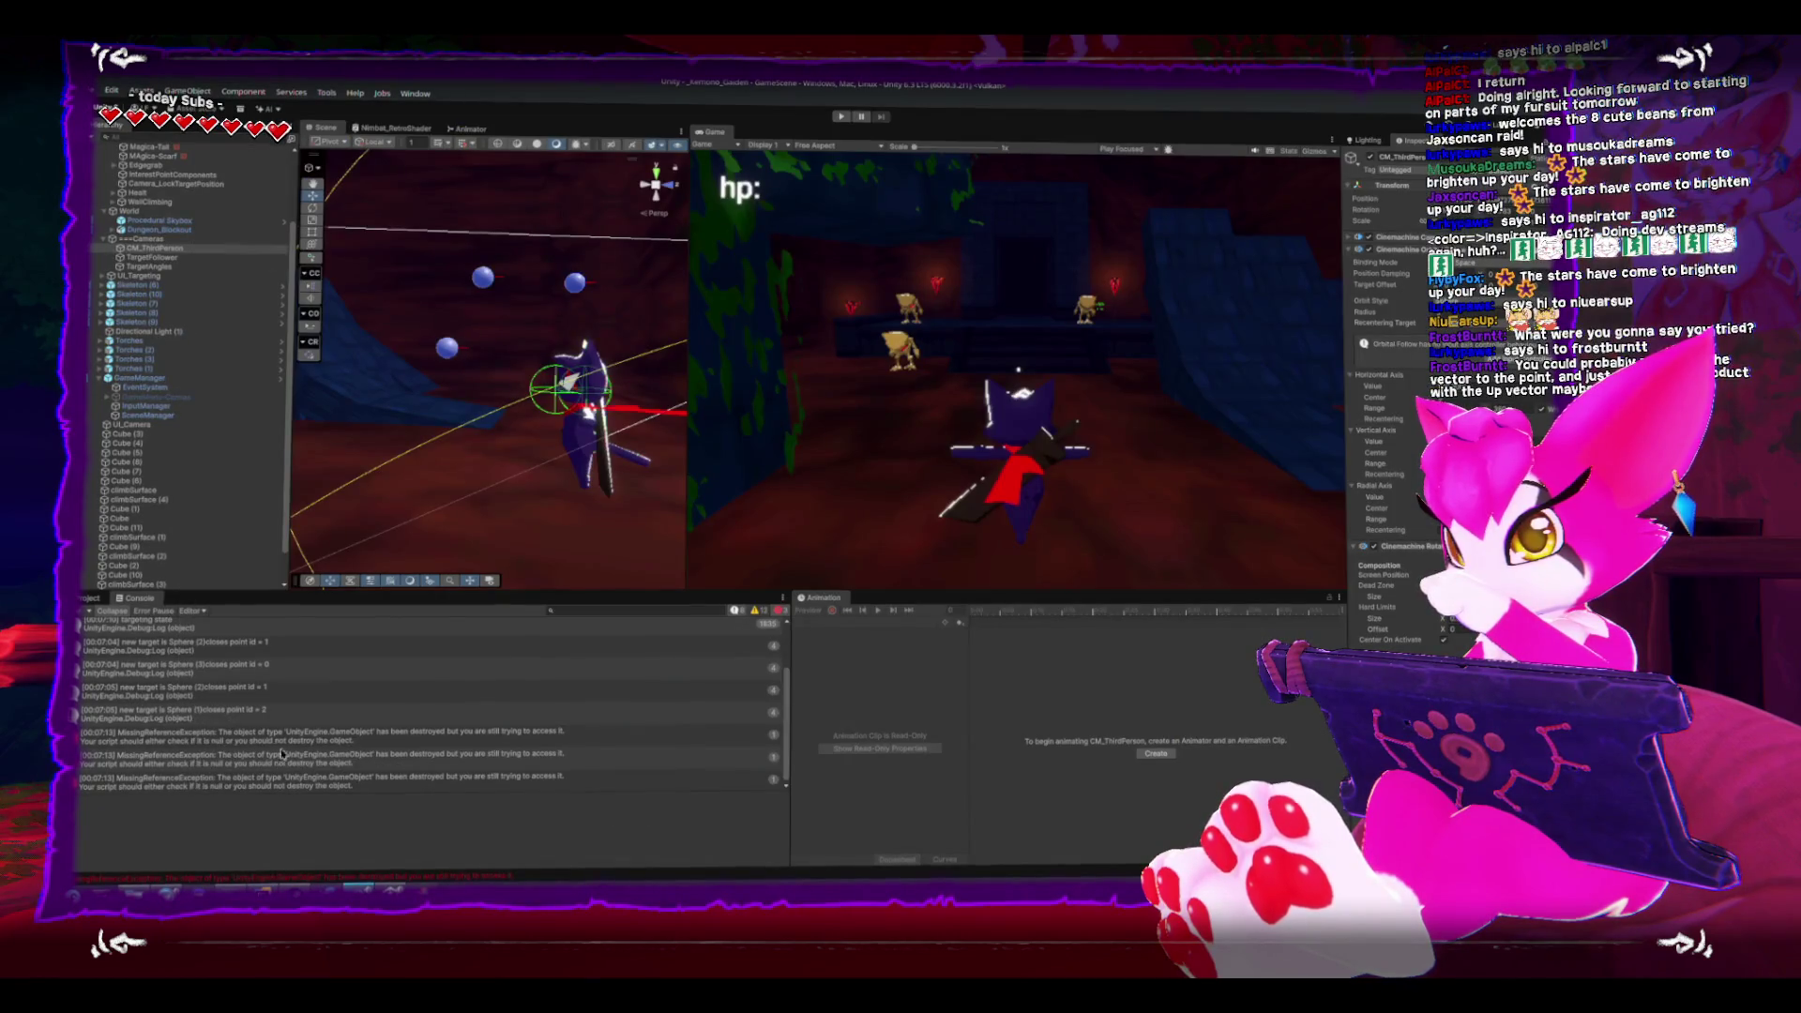
left_click(319, 710)
scroll(220, 672, "up", 2)
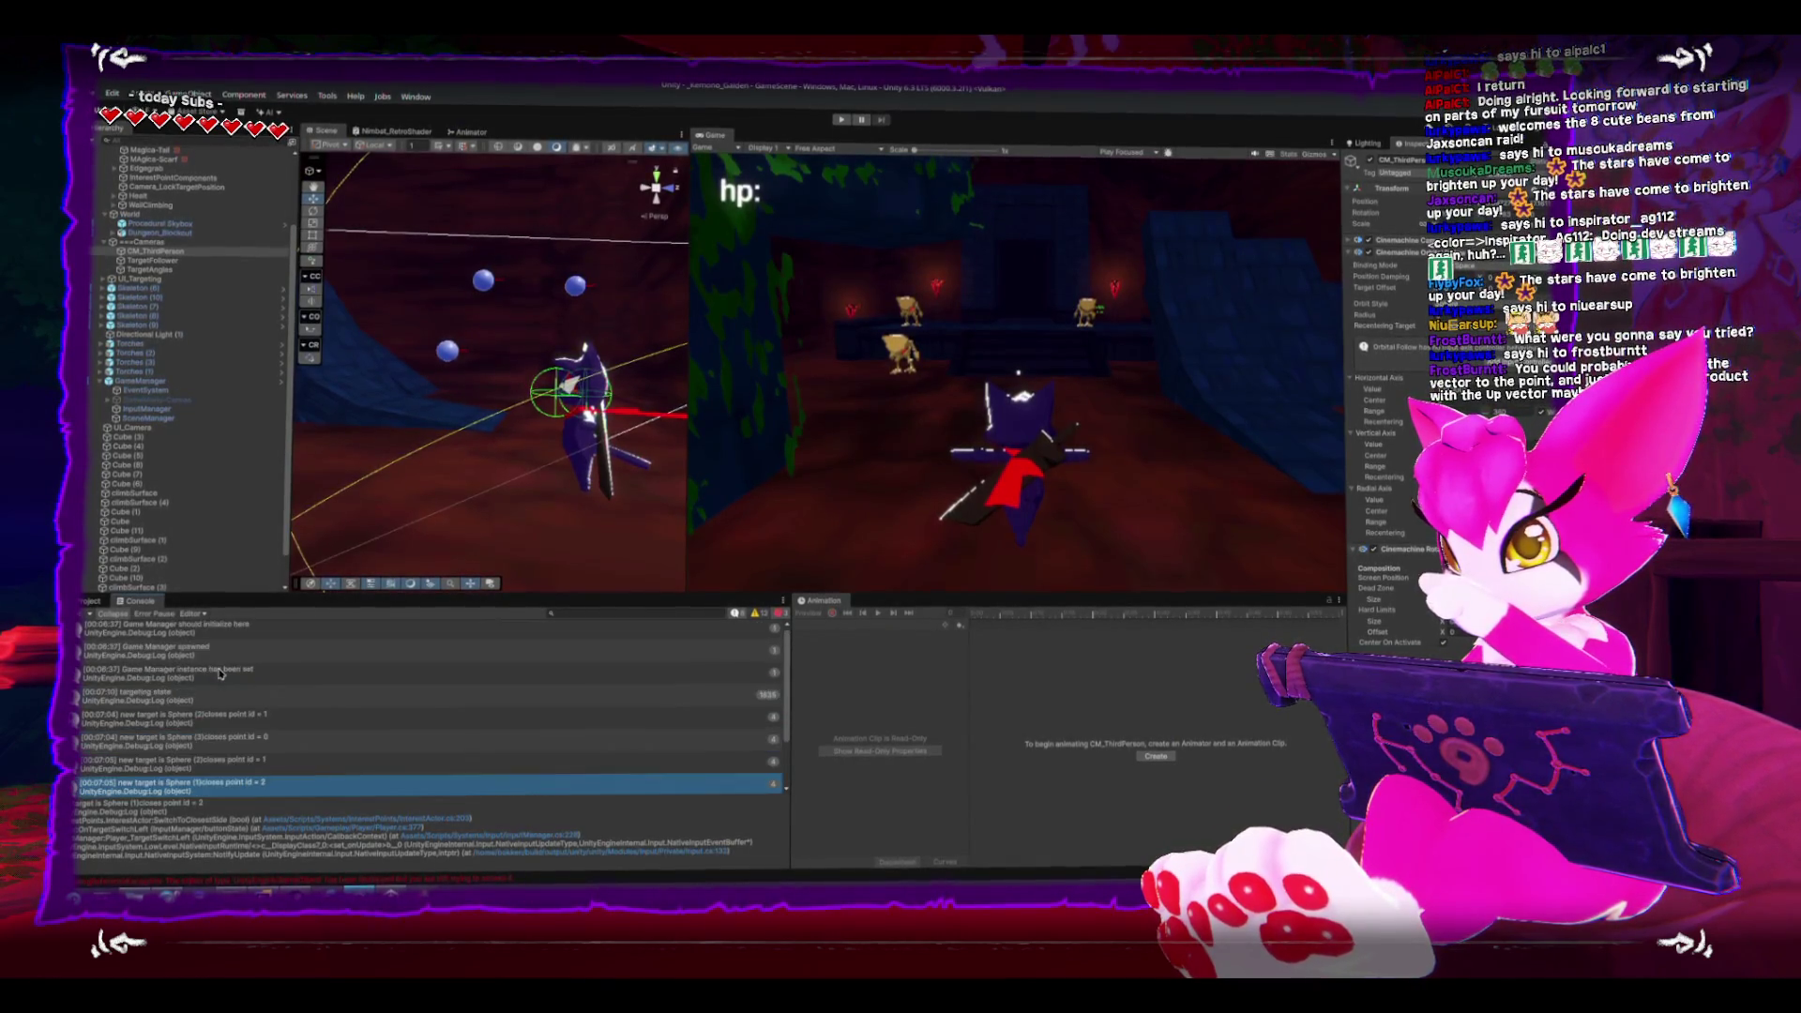
left_click(174, 697)
double_click(178, 697)
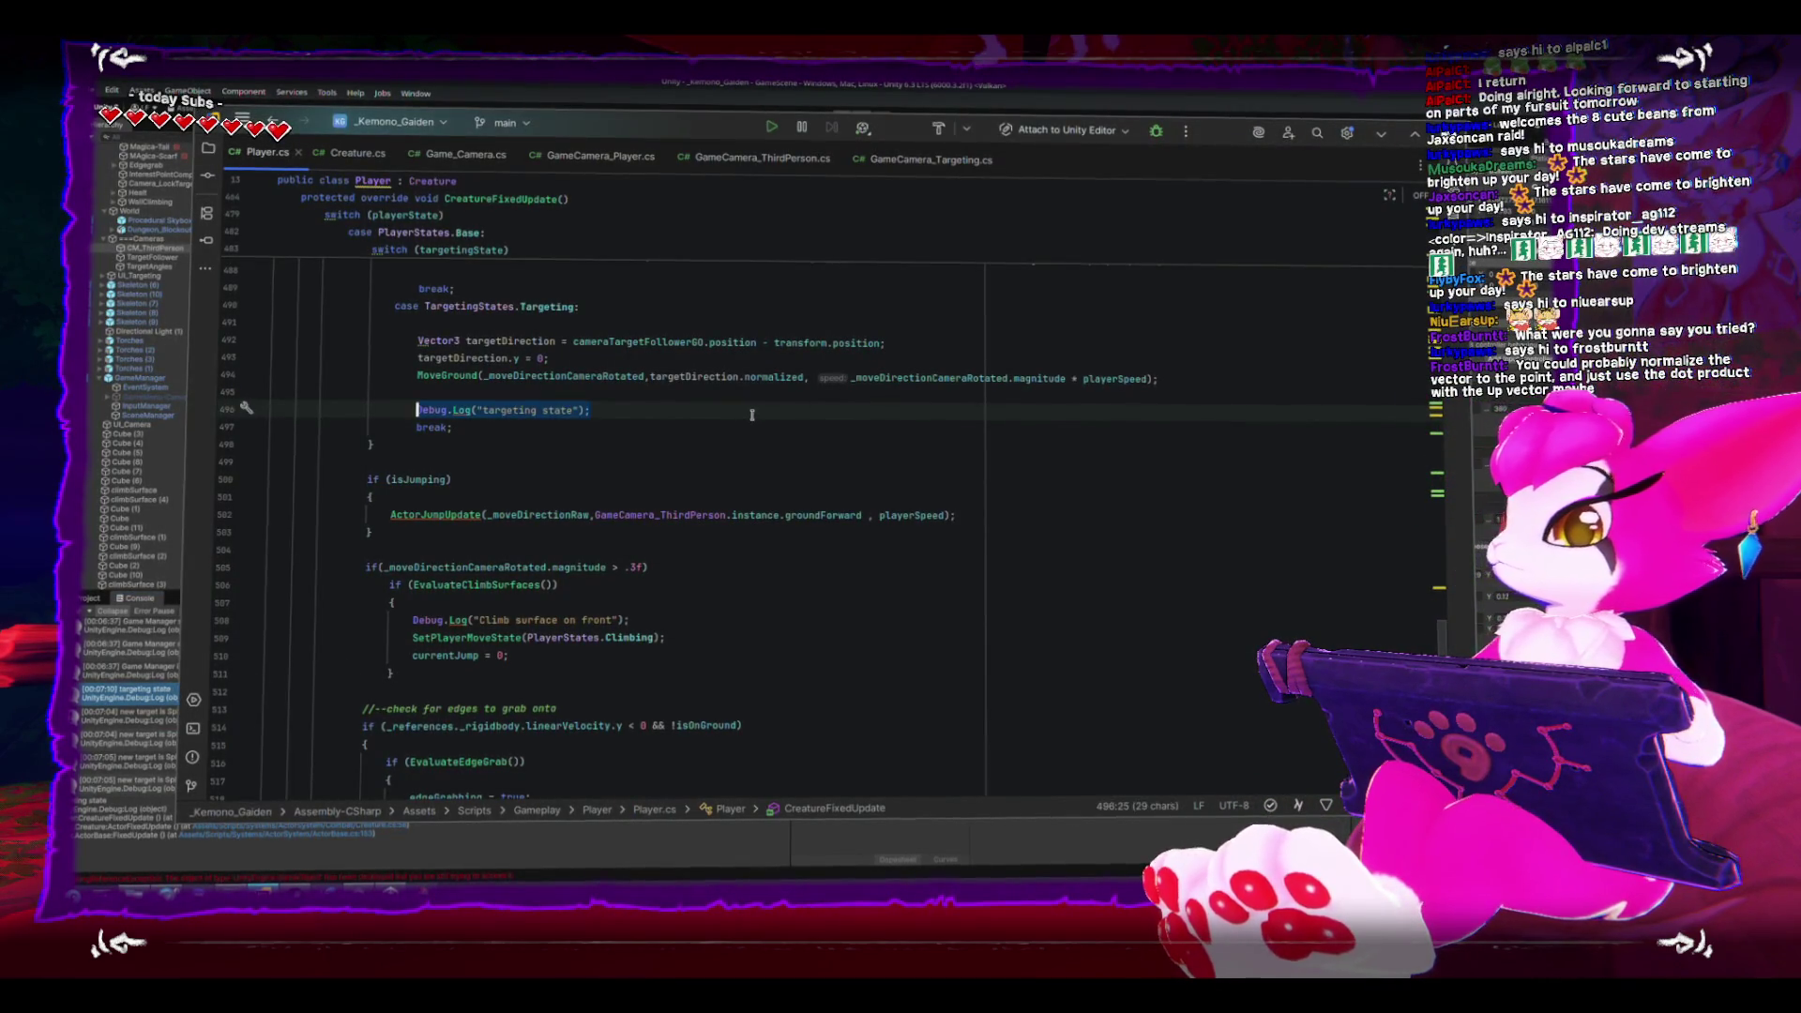
key("BackSpace")
key("BackSpace")
key("BackSpace")
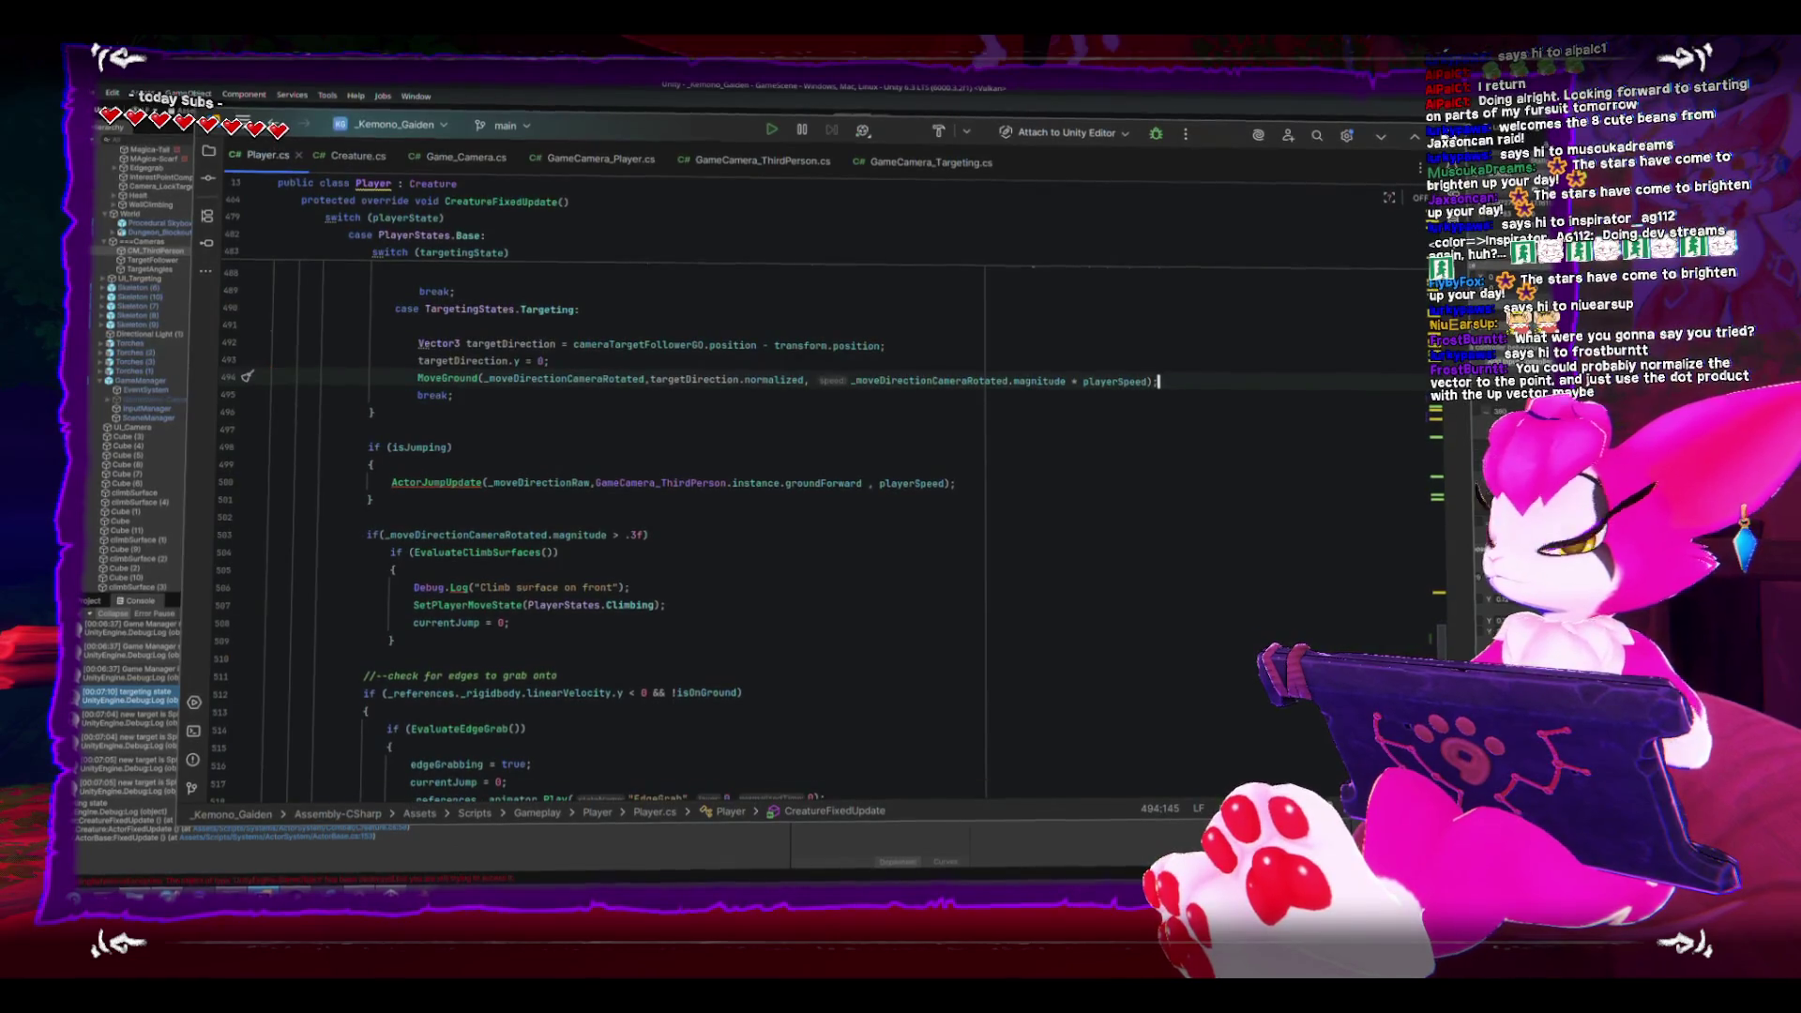
key("alt+Tab")
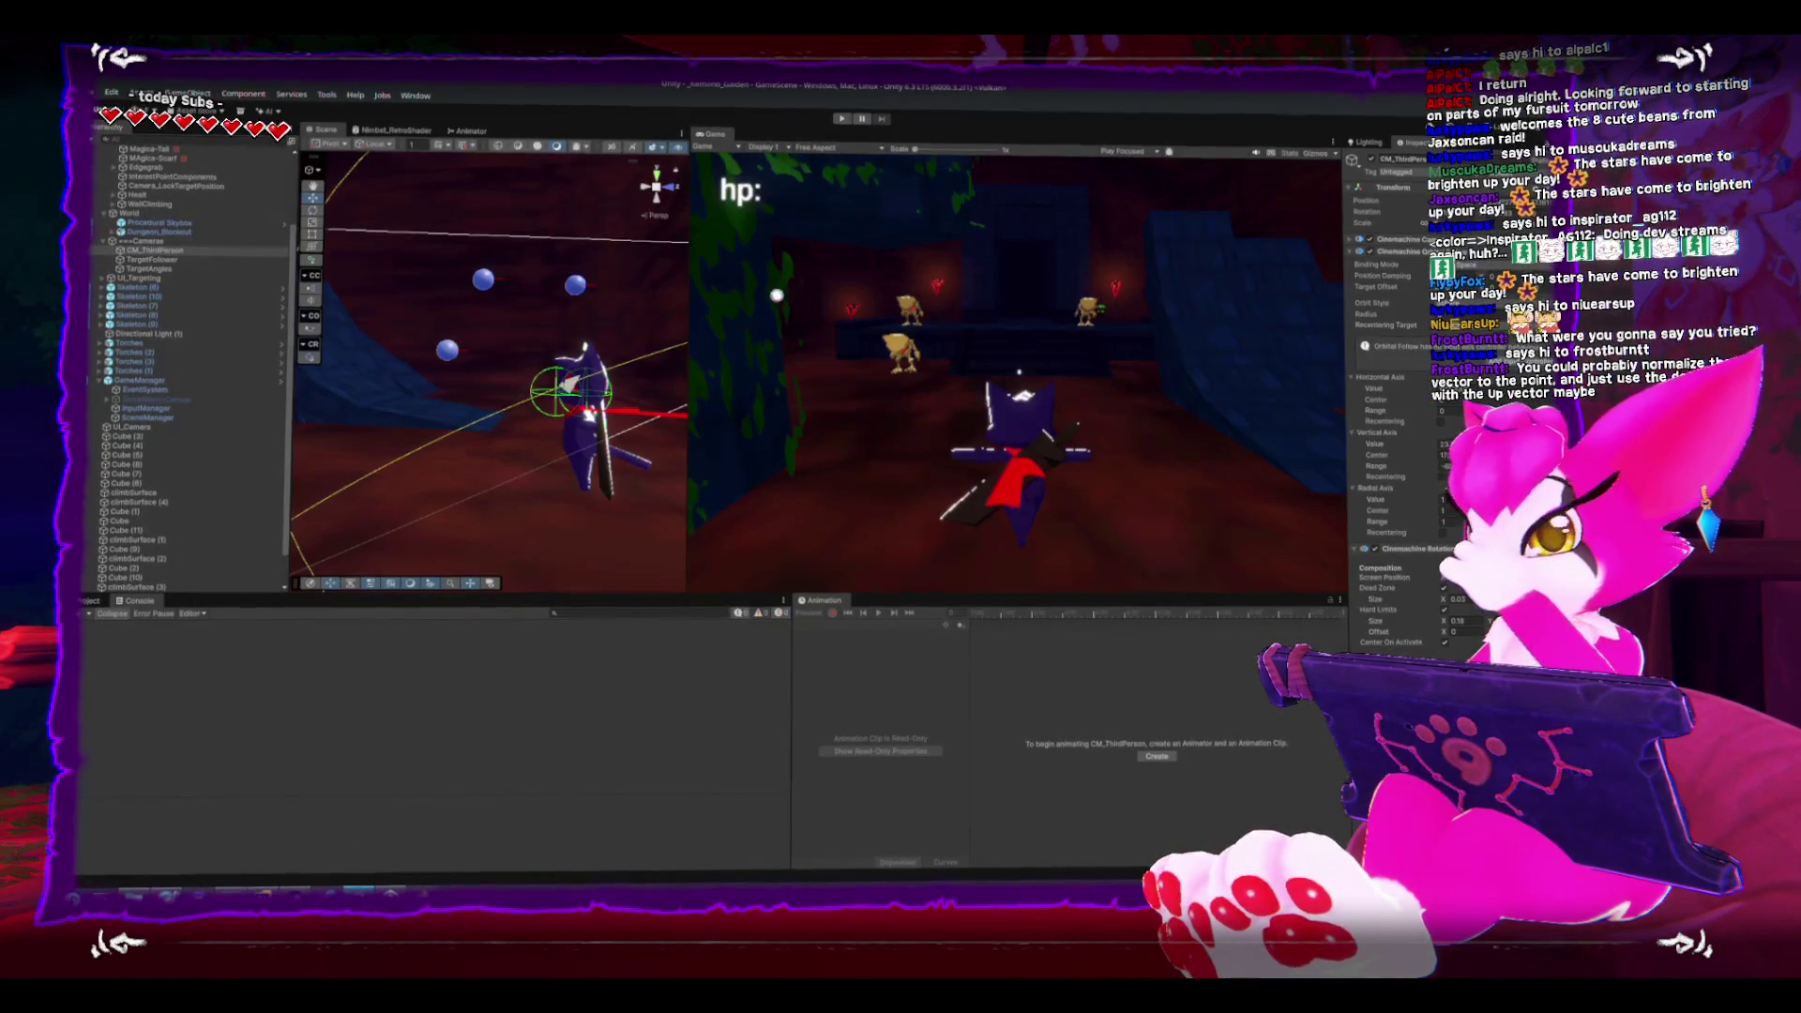
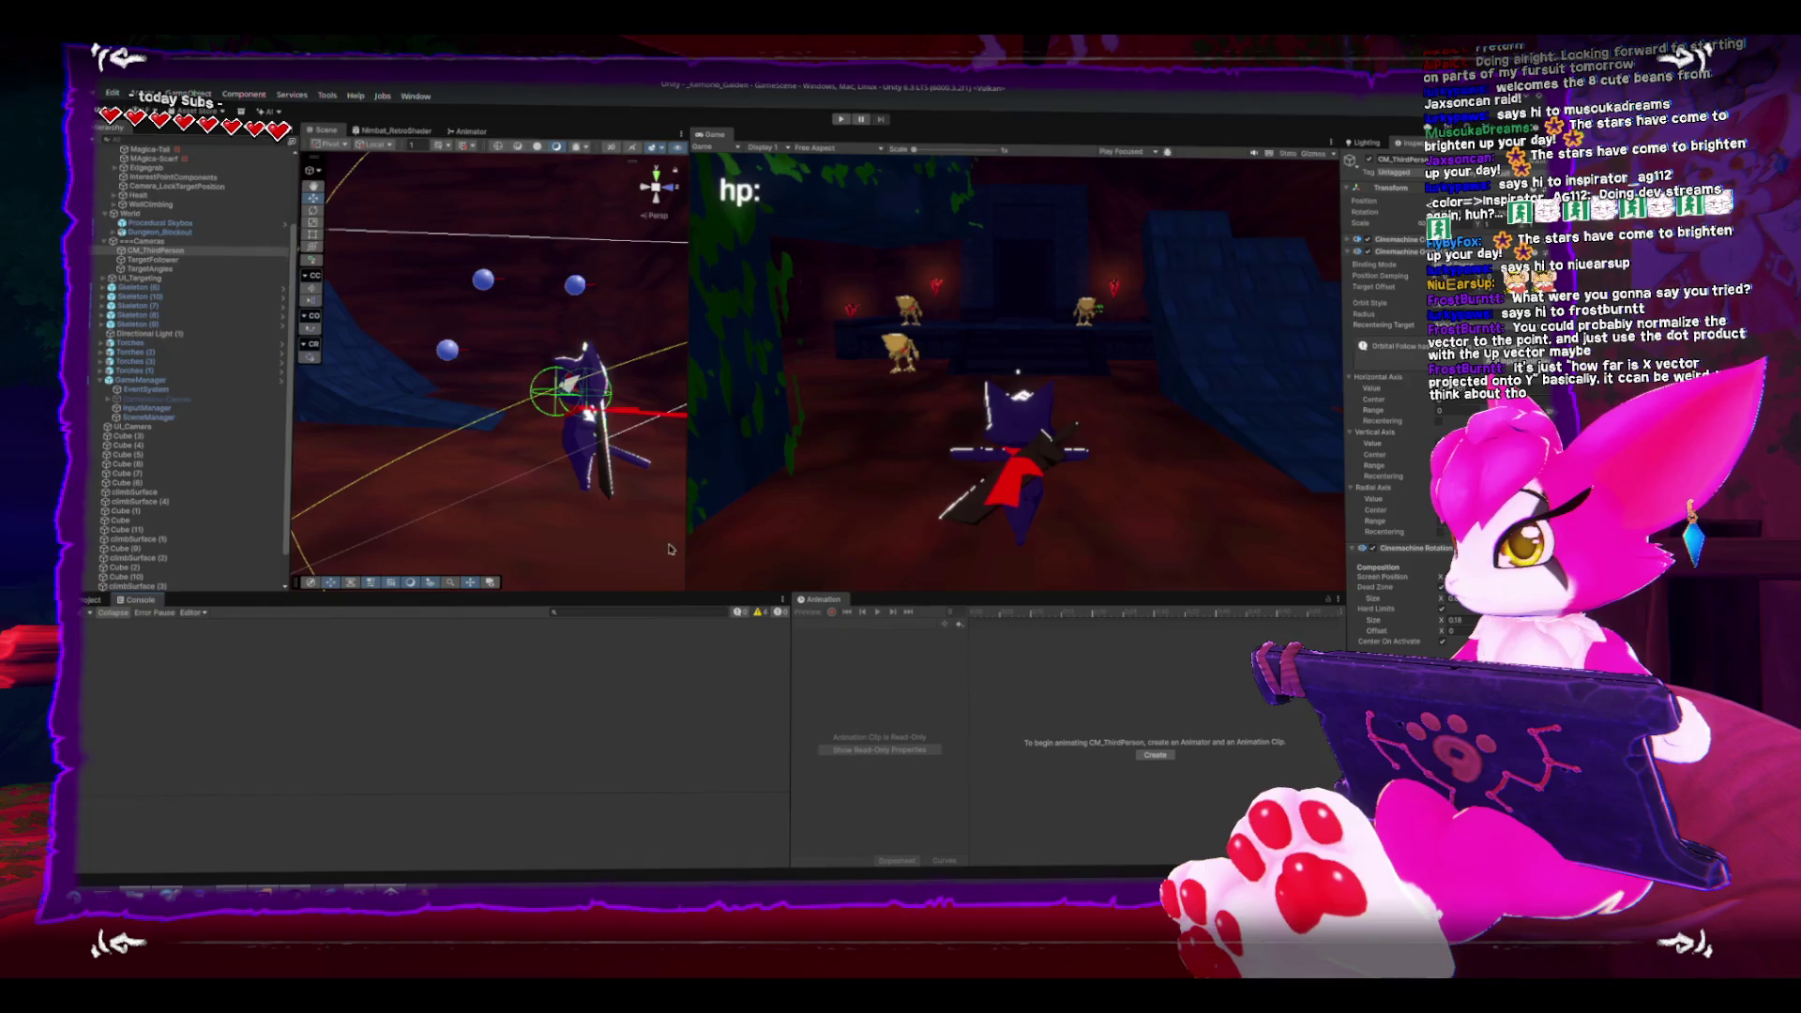
- Zoom and orbit the Scene view around the character, briefly checking Player.cs in Rider
scroll(568, 408, "down", 5)
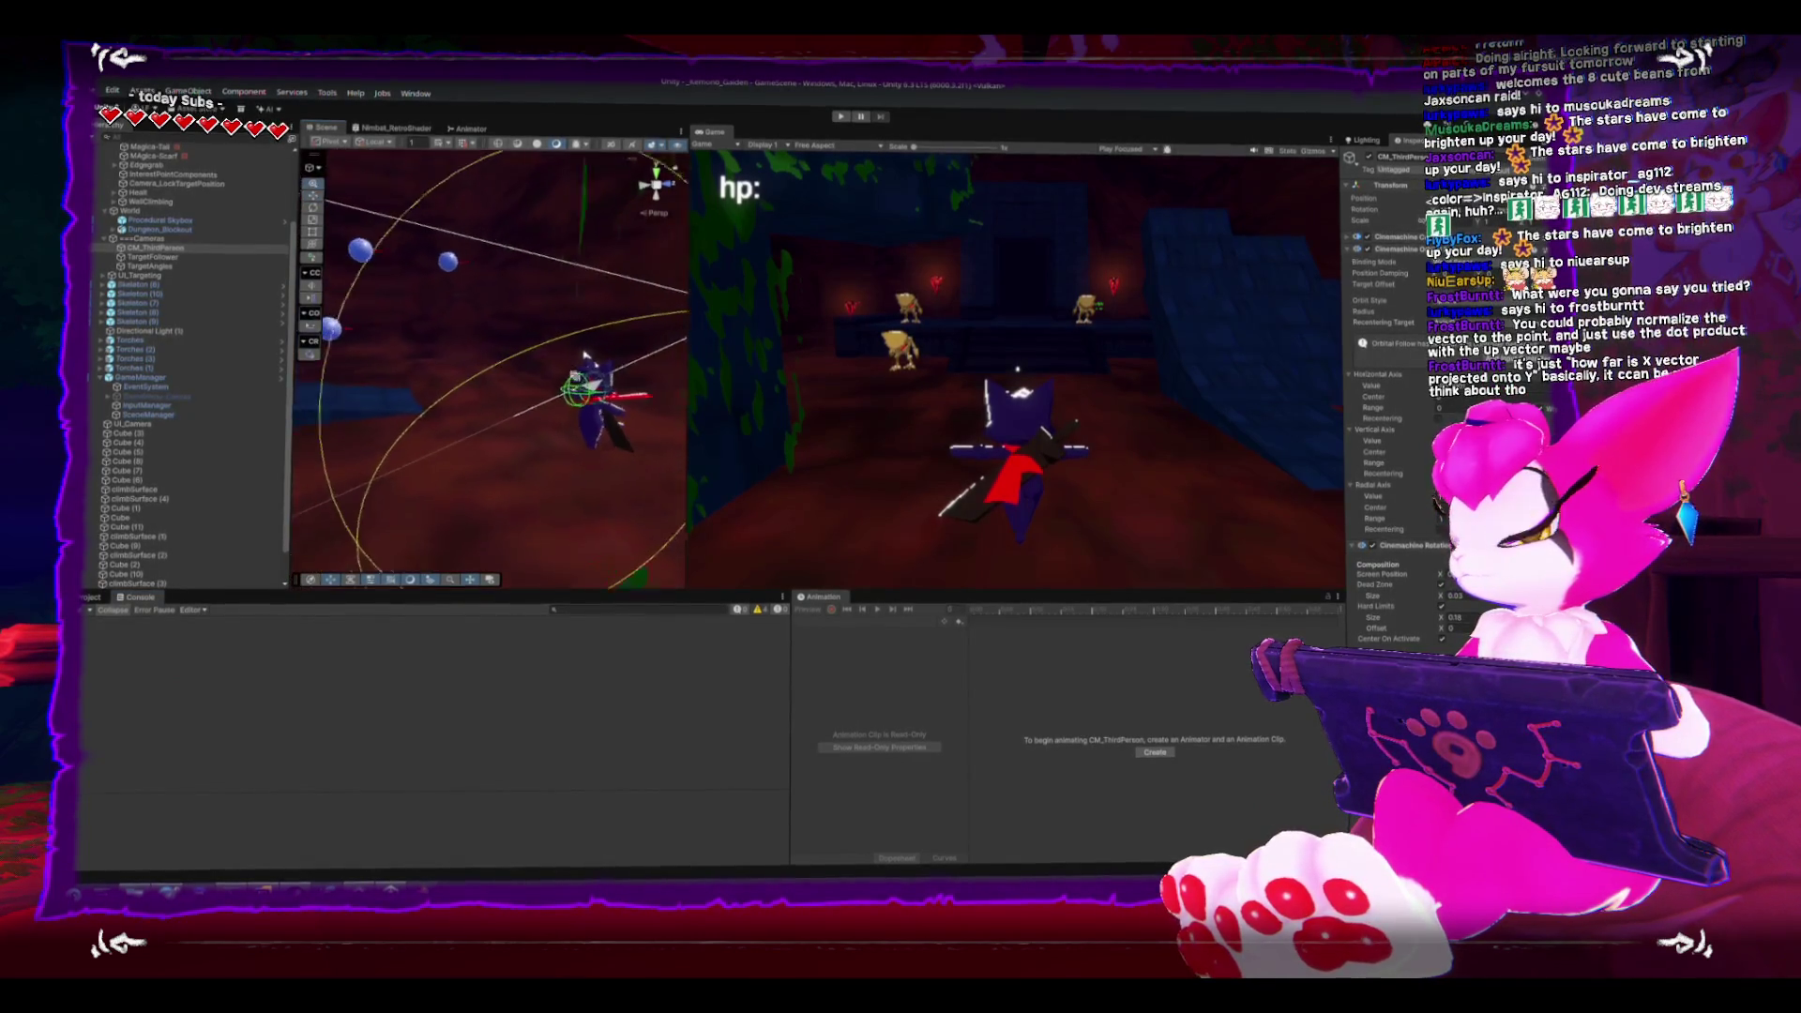
mouse_move(568, 408)
left_mouse_down()
mouse_move(693, 422)
mouse_move(549, 429)
left_mouse_up()
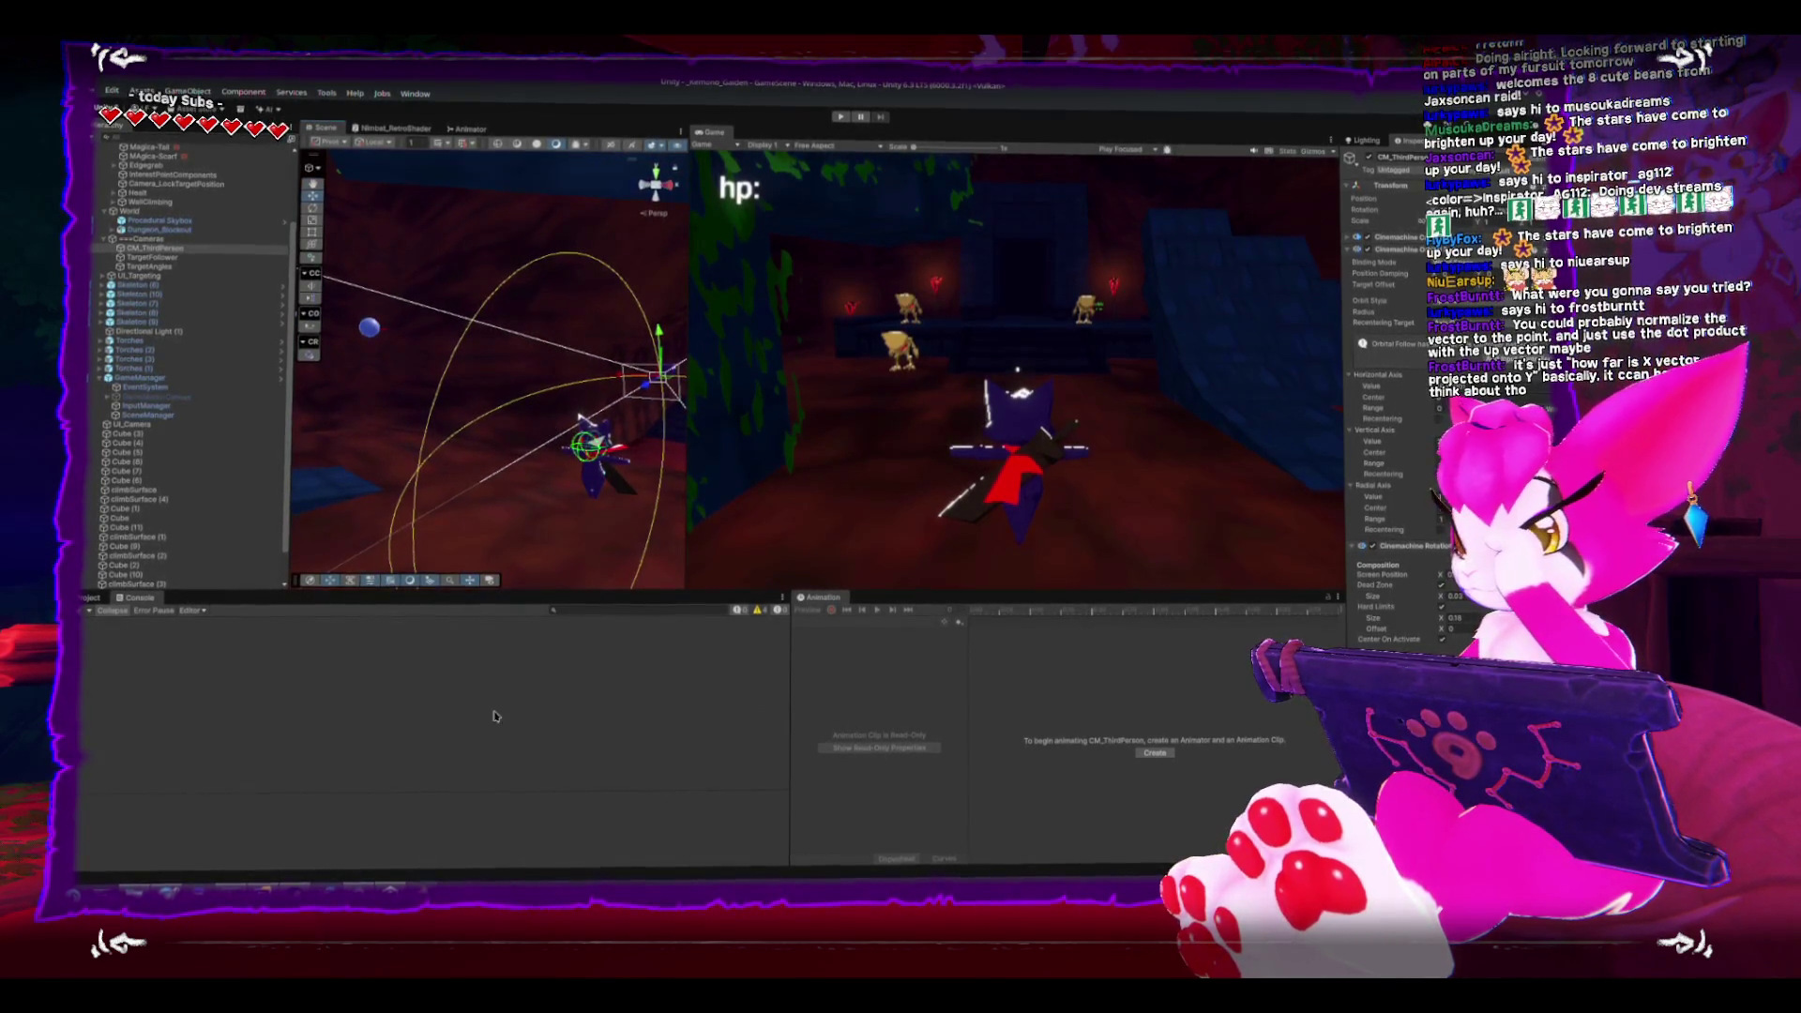
key("alt+Tab")
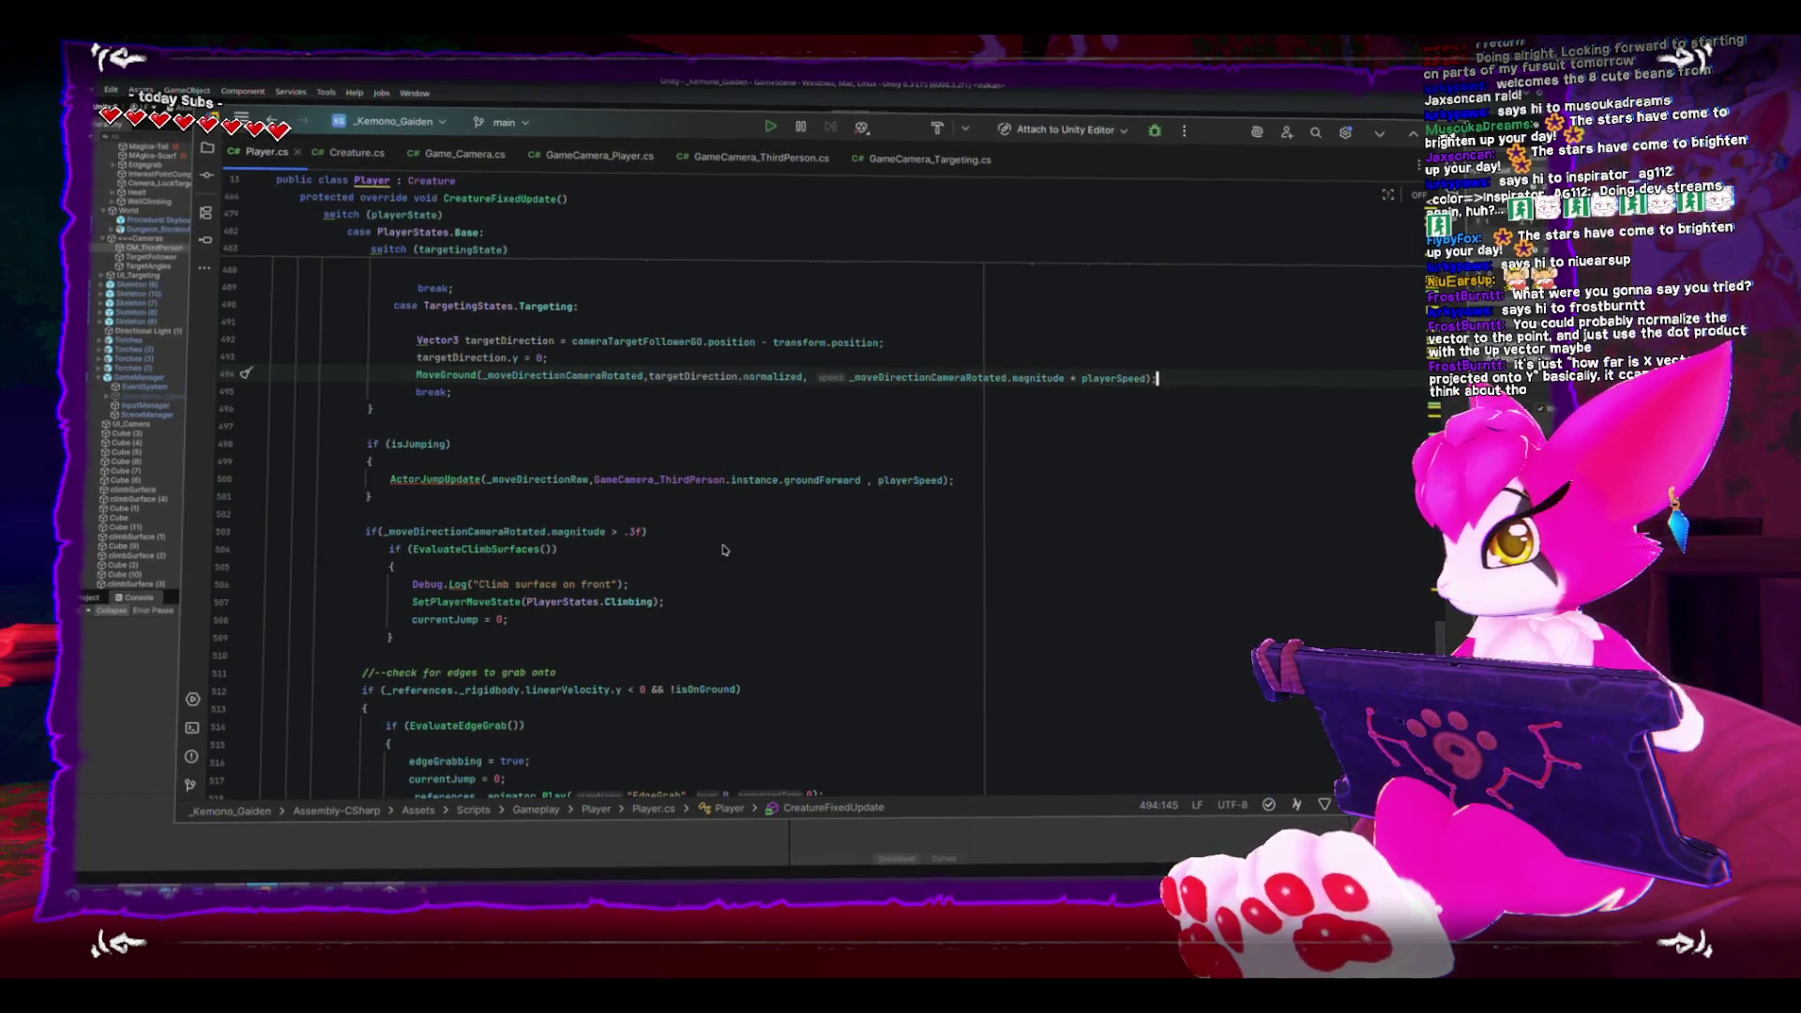
key("alt+Tab")
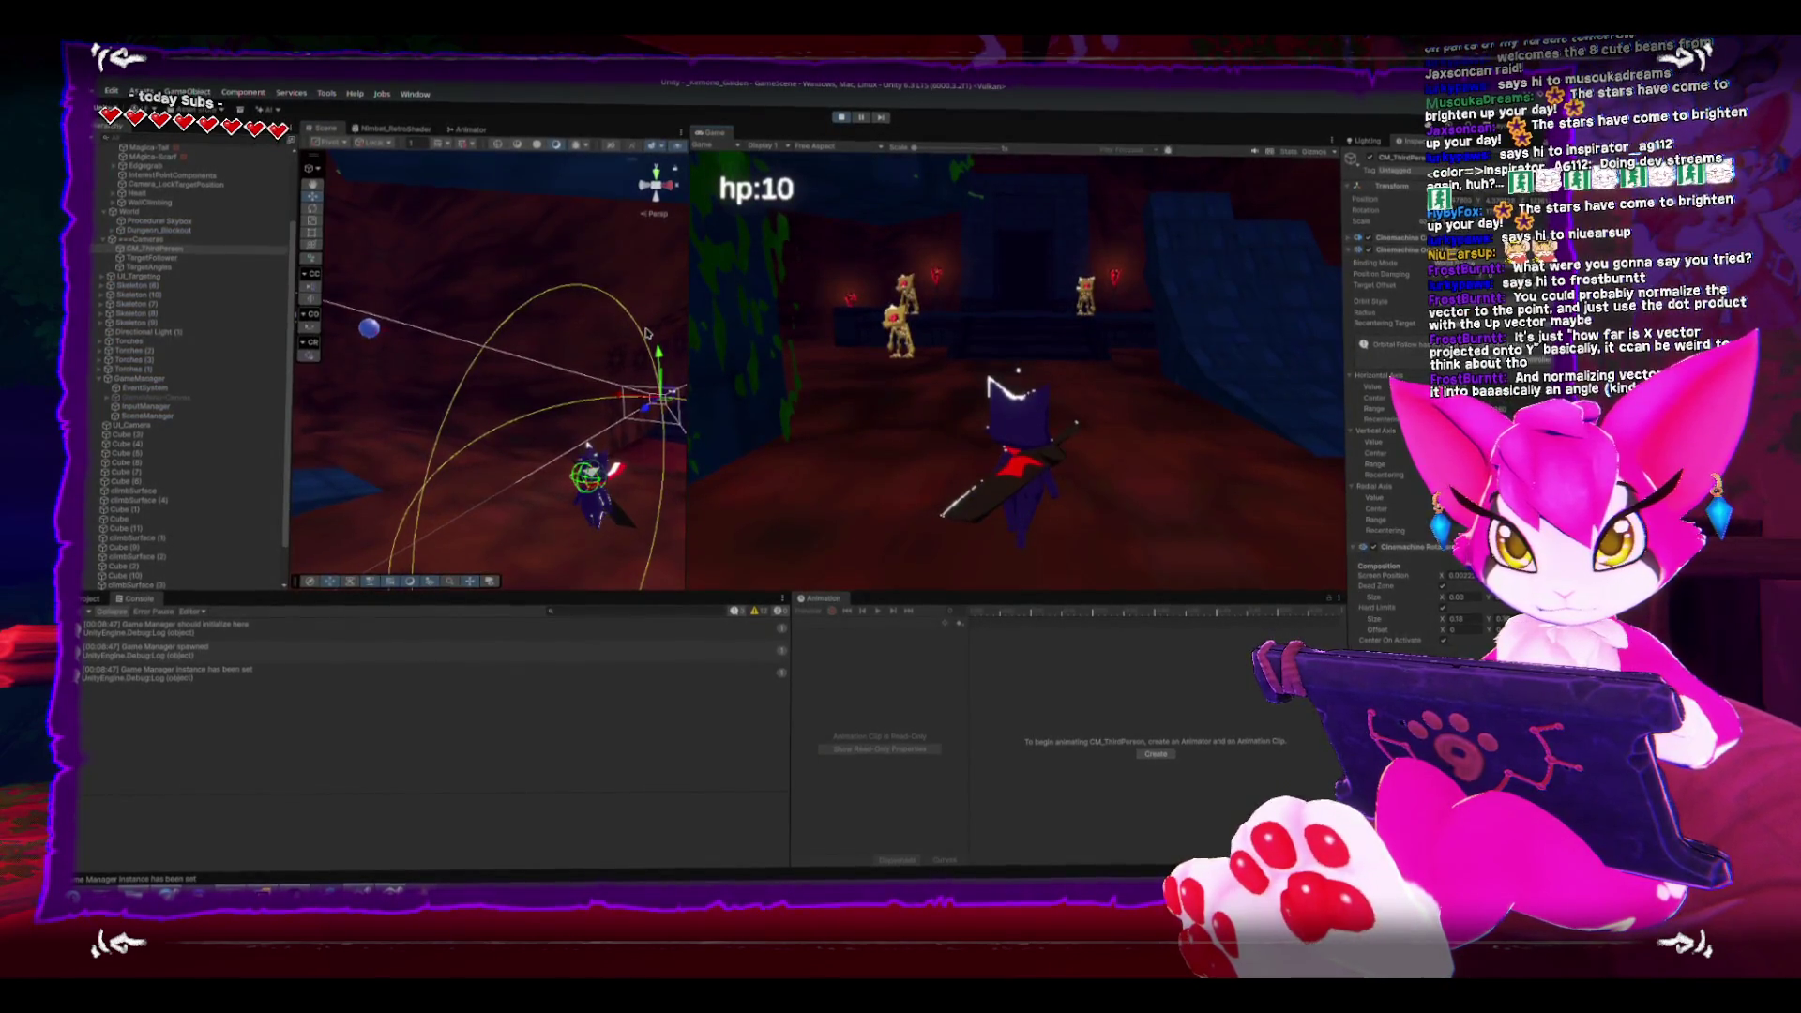
- Test locking onto the blue orbs between pauses, then expand the Cinemachine Camera component settings
key("Escape")
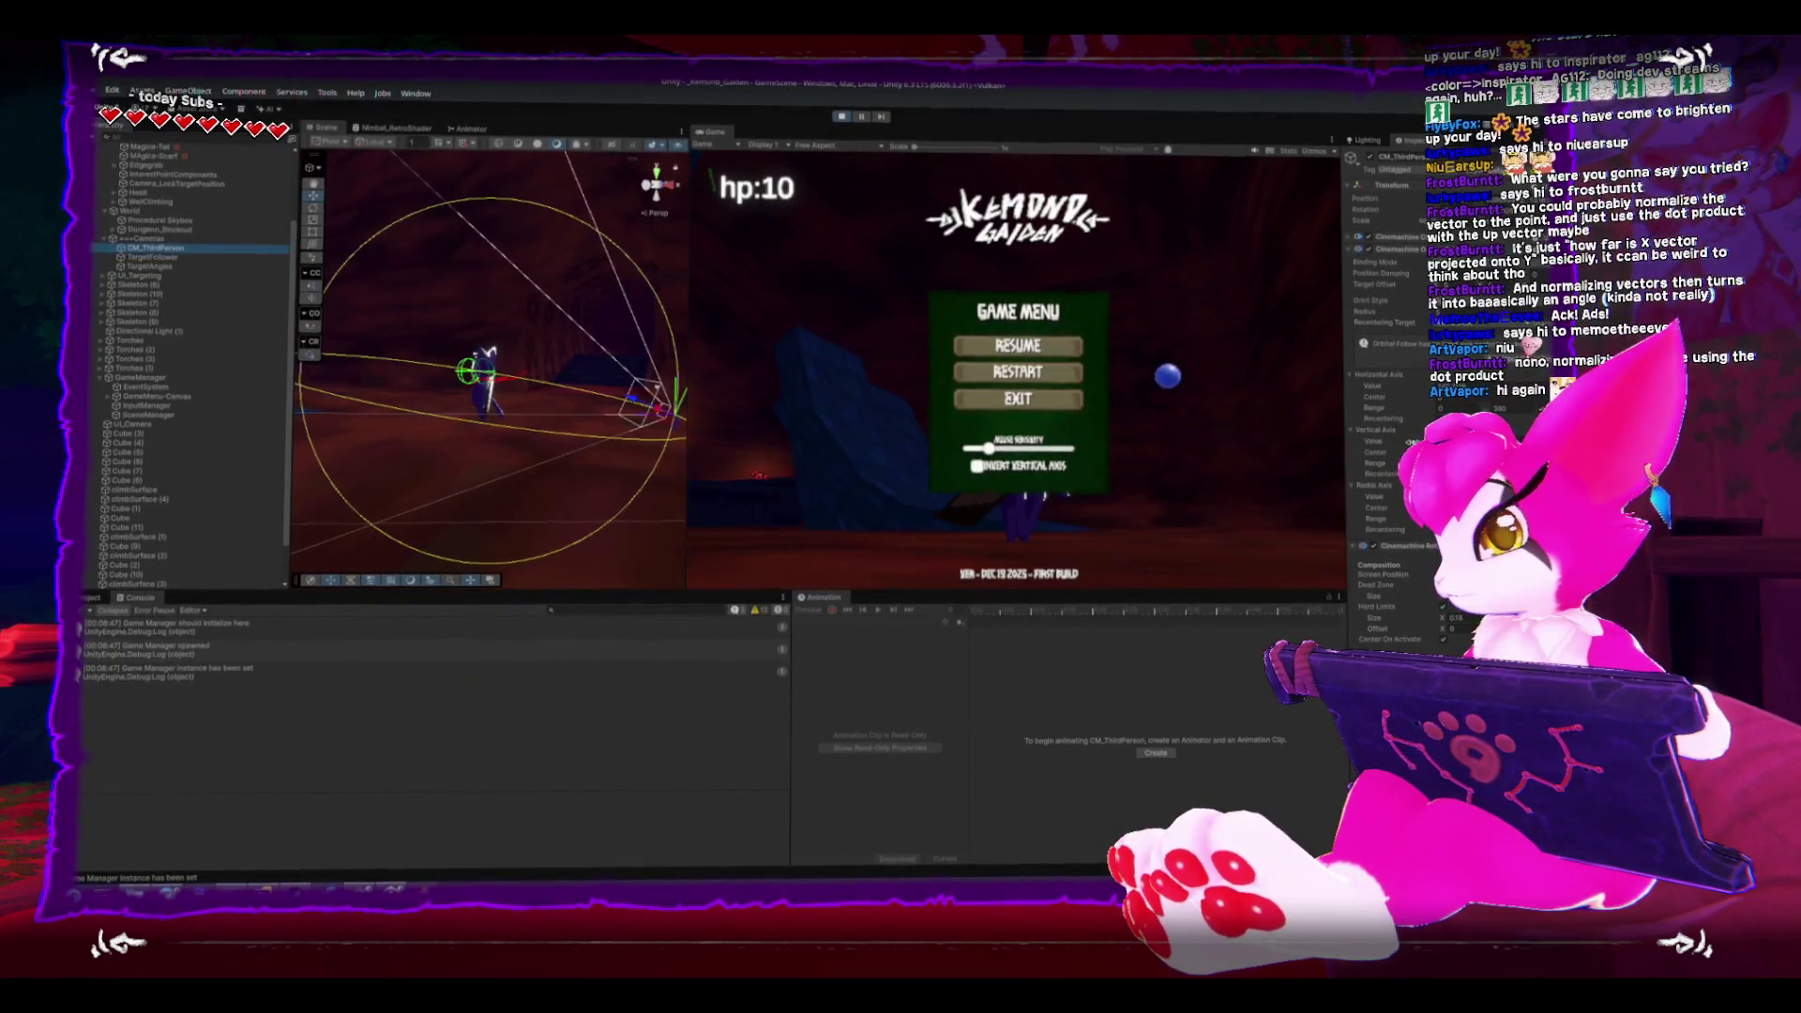
key("Escape")
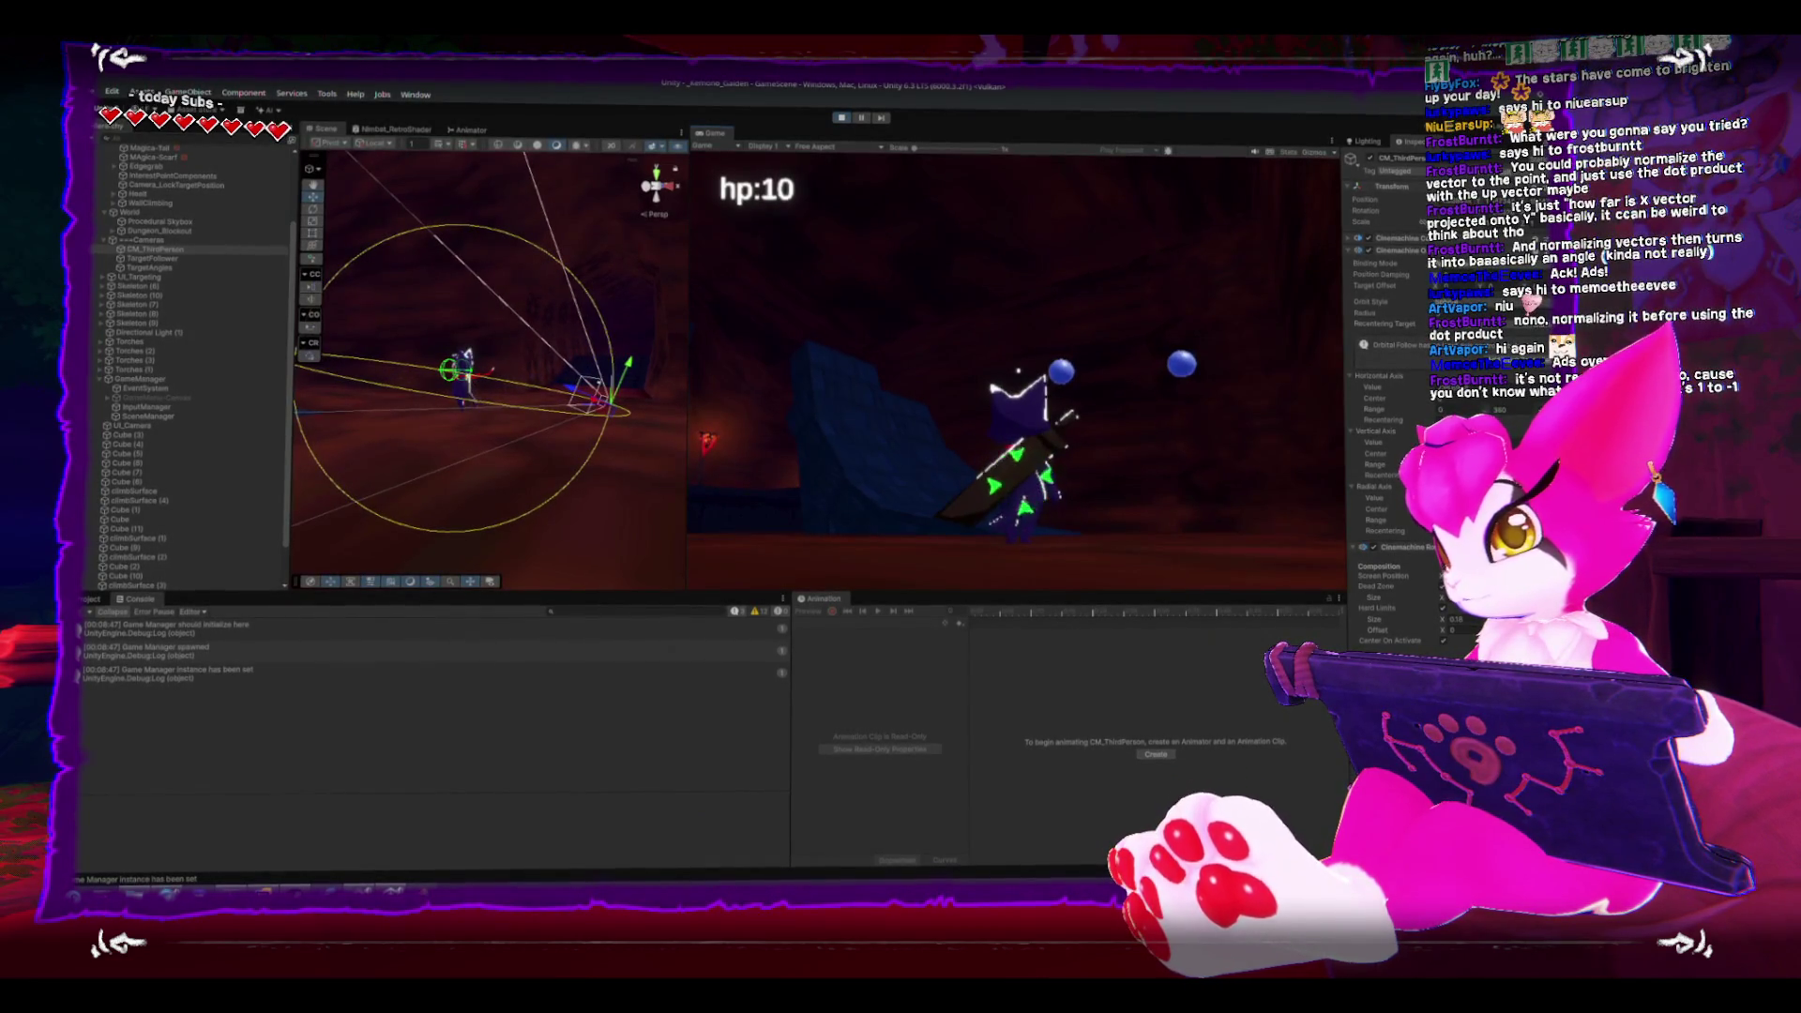
key("Escape")
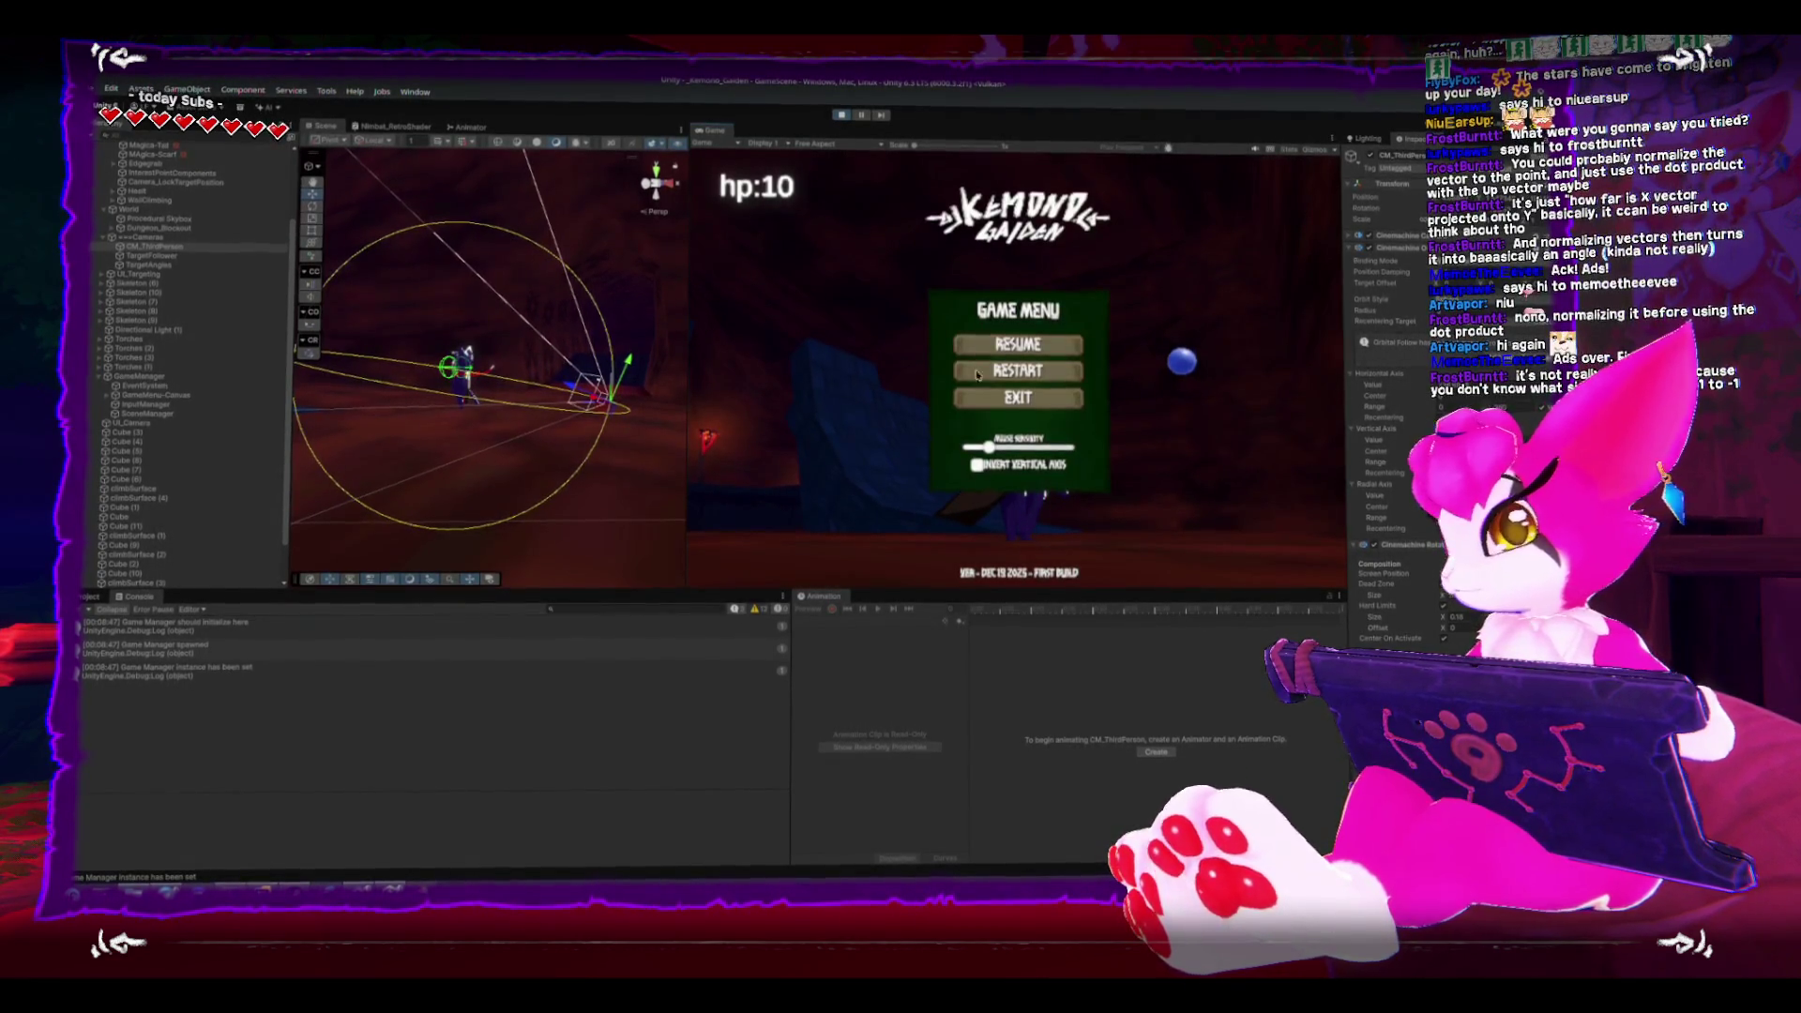
left_click(1356, 236)
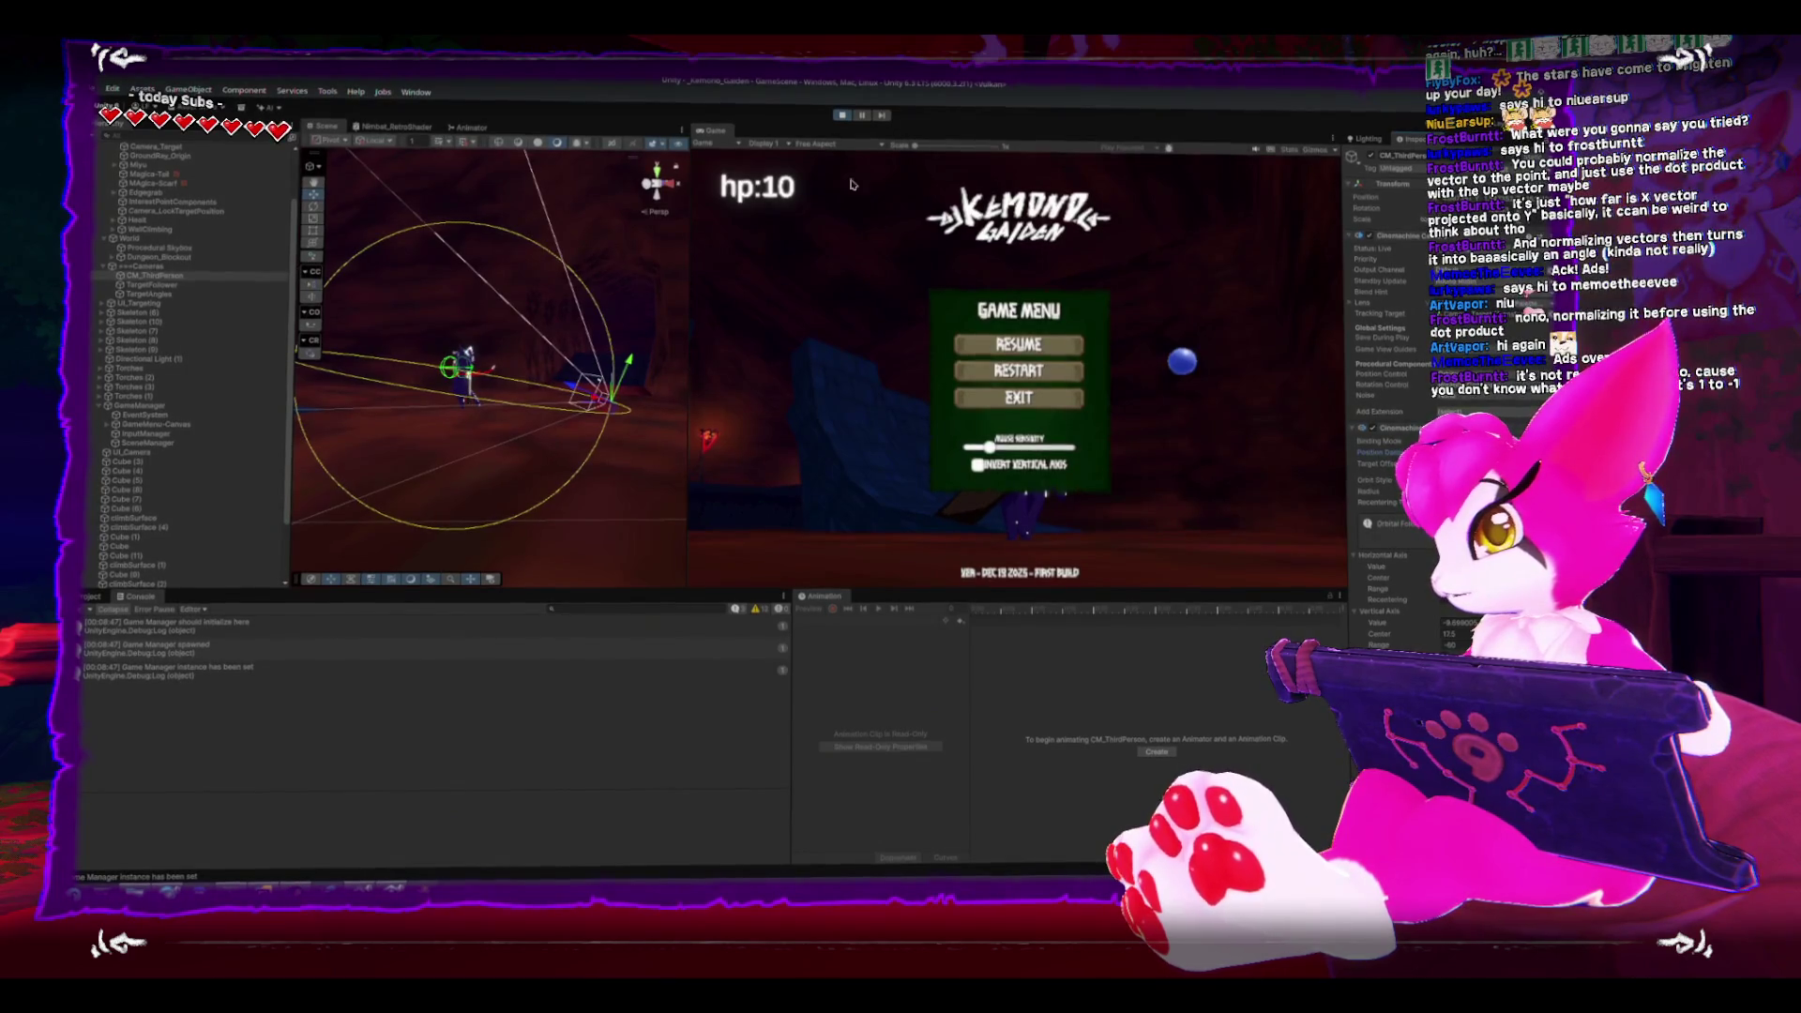
- Exit the Game Menu and collapse the Cinemachine Orbital Follow component in the Inspector
left_click(1023, 402)
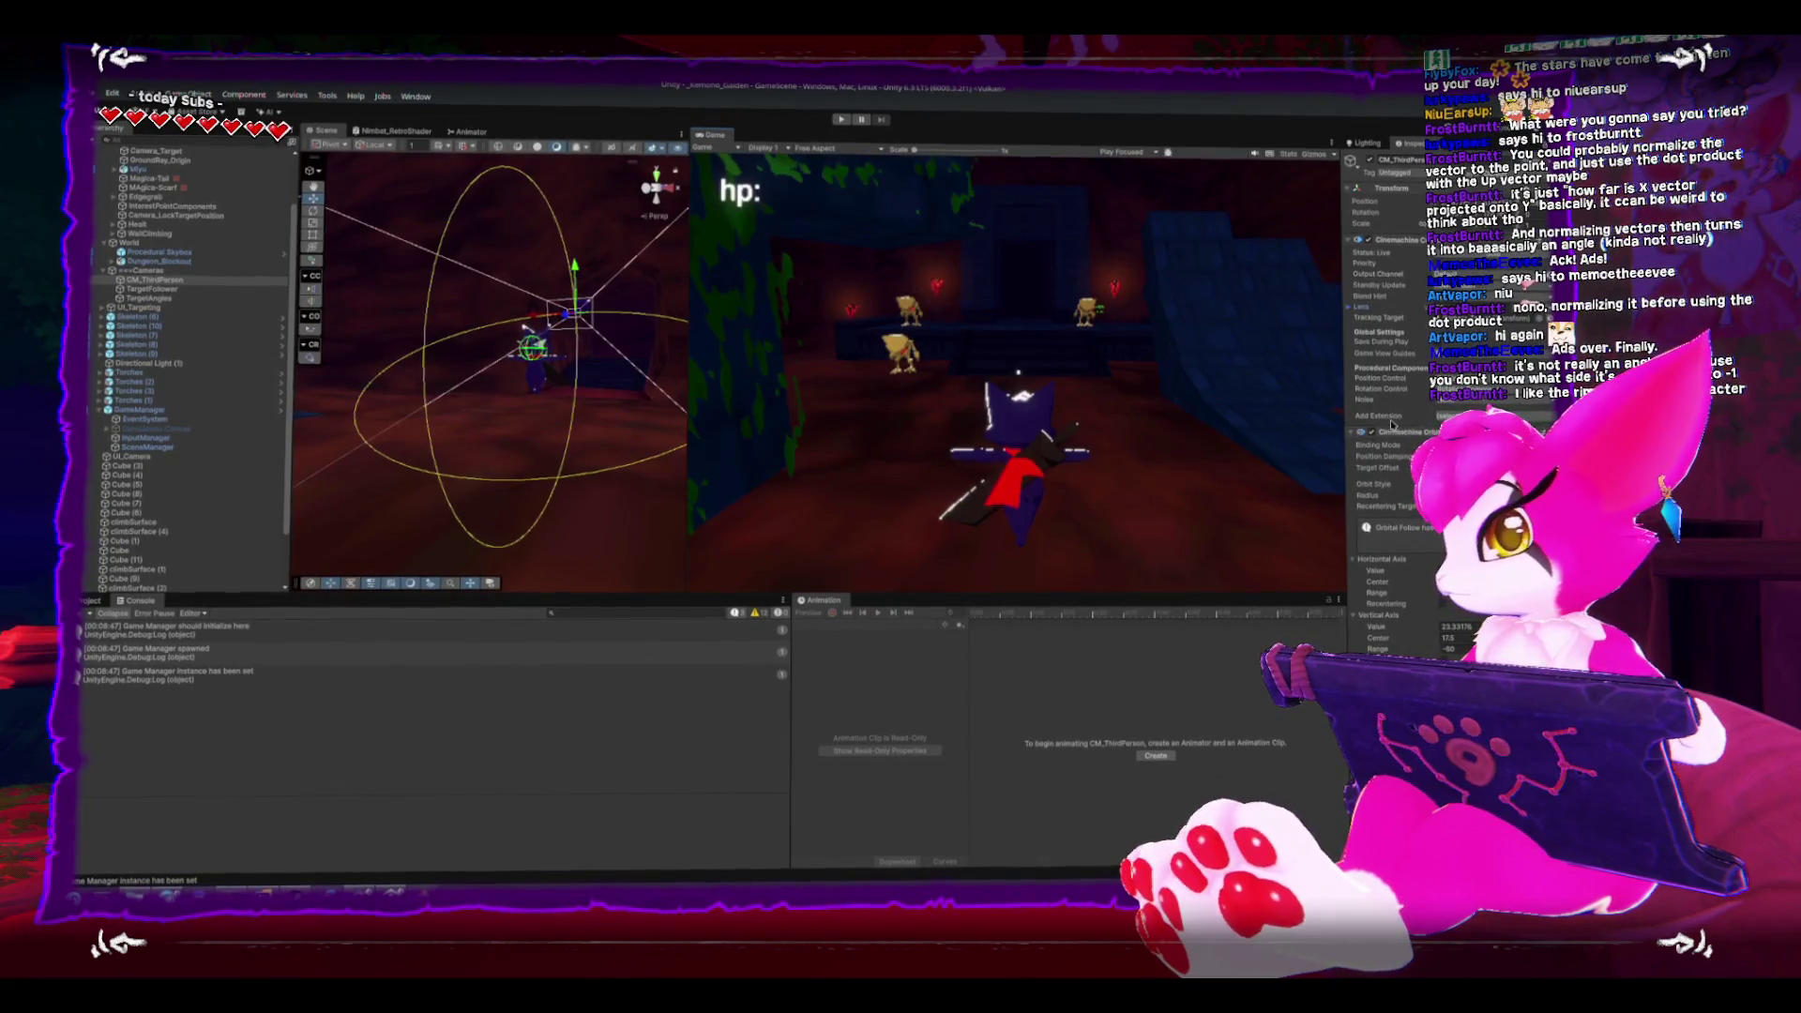
left_click(1351, 432)
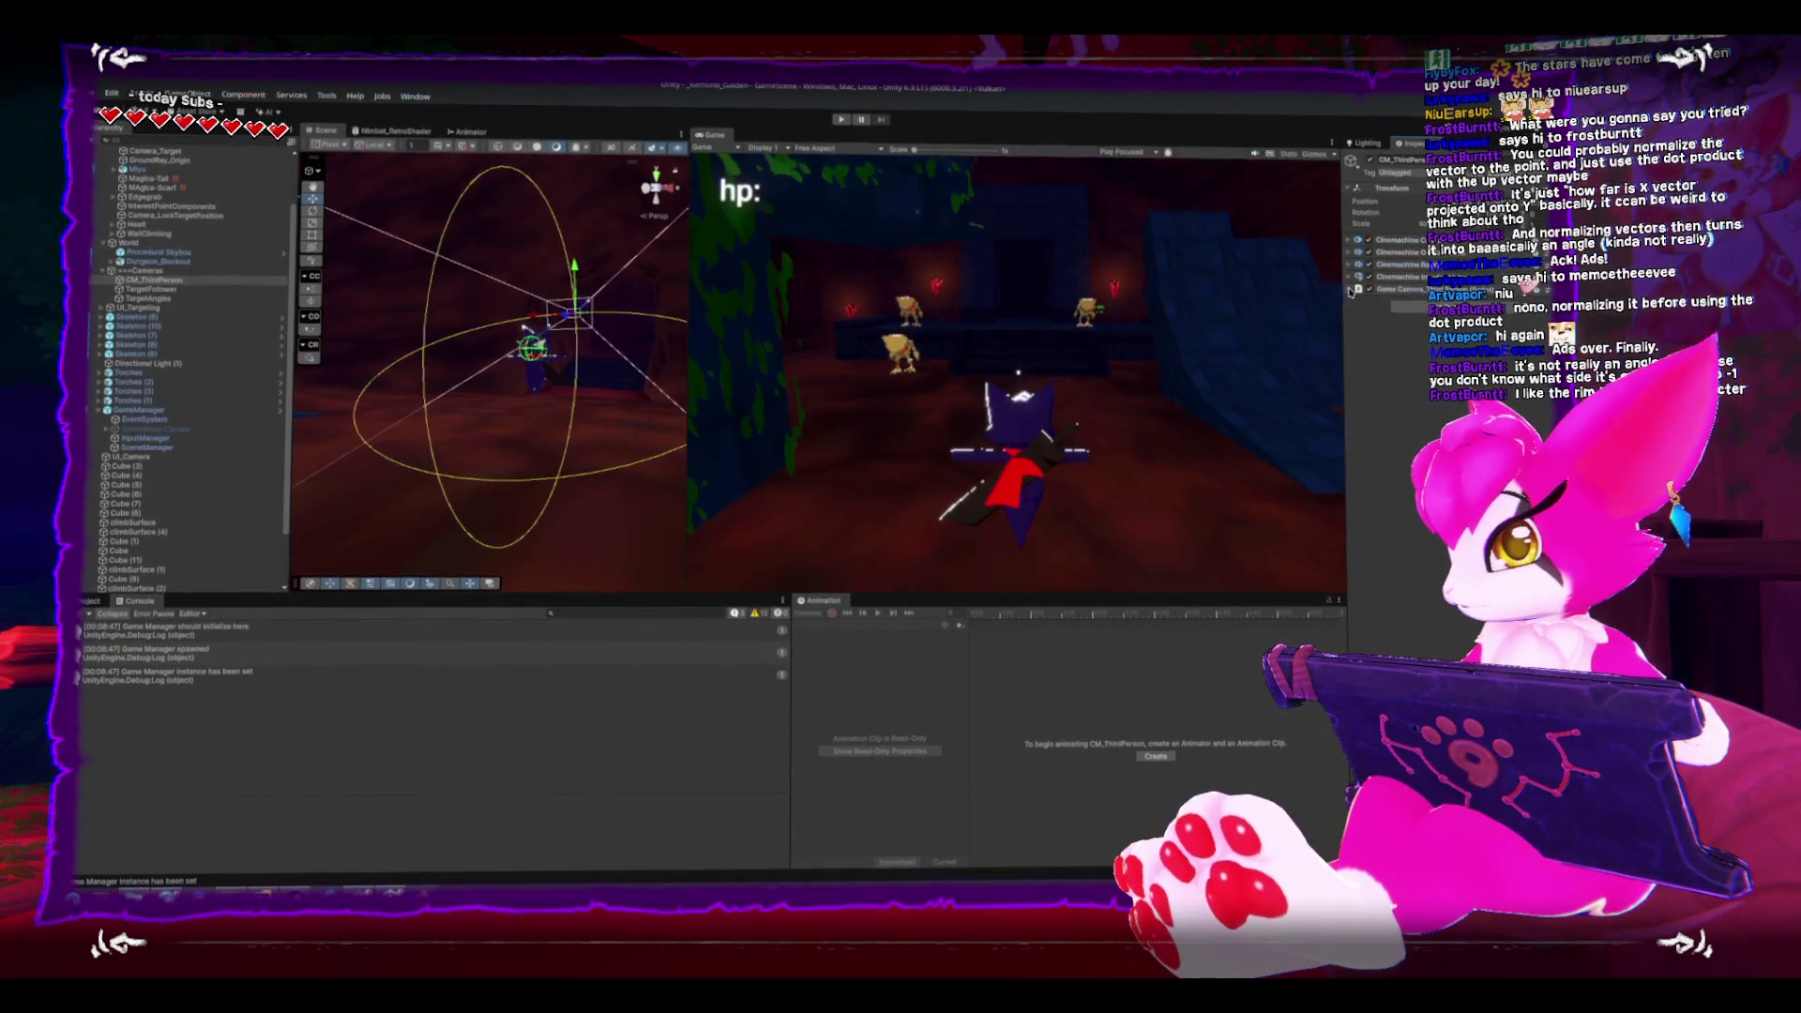
- Add a 'public float angleOffset;' field after lerpStart in GameCamera_ThirdPerson.cs
key("alt+Tab")
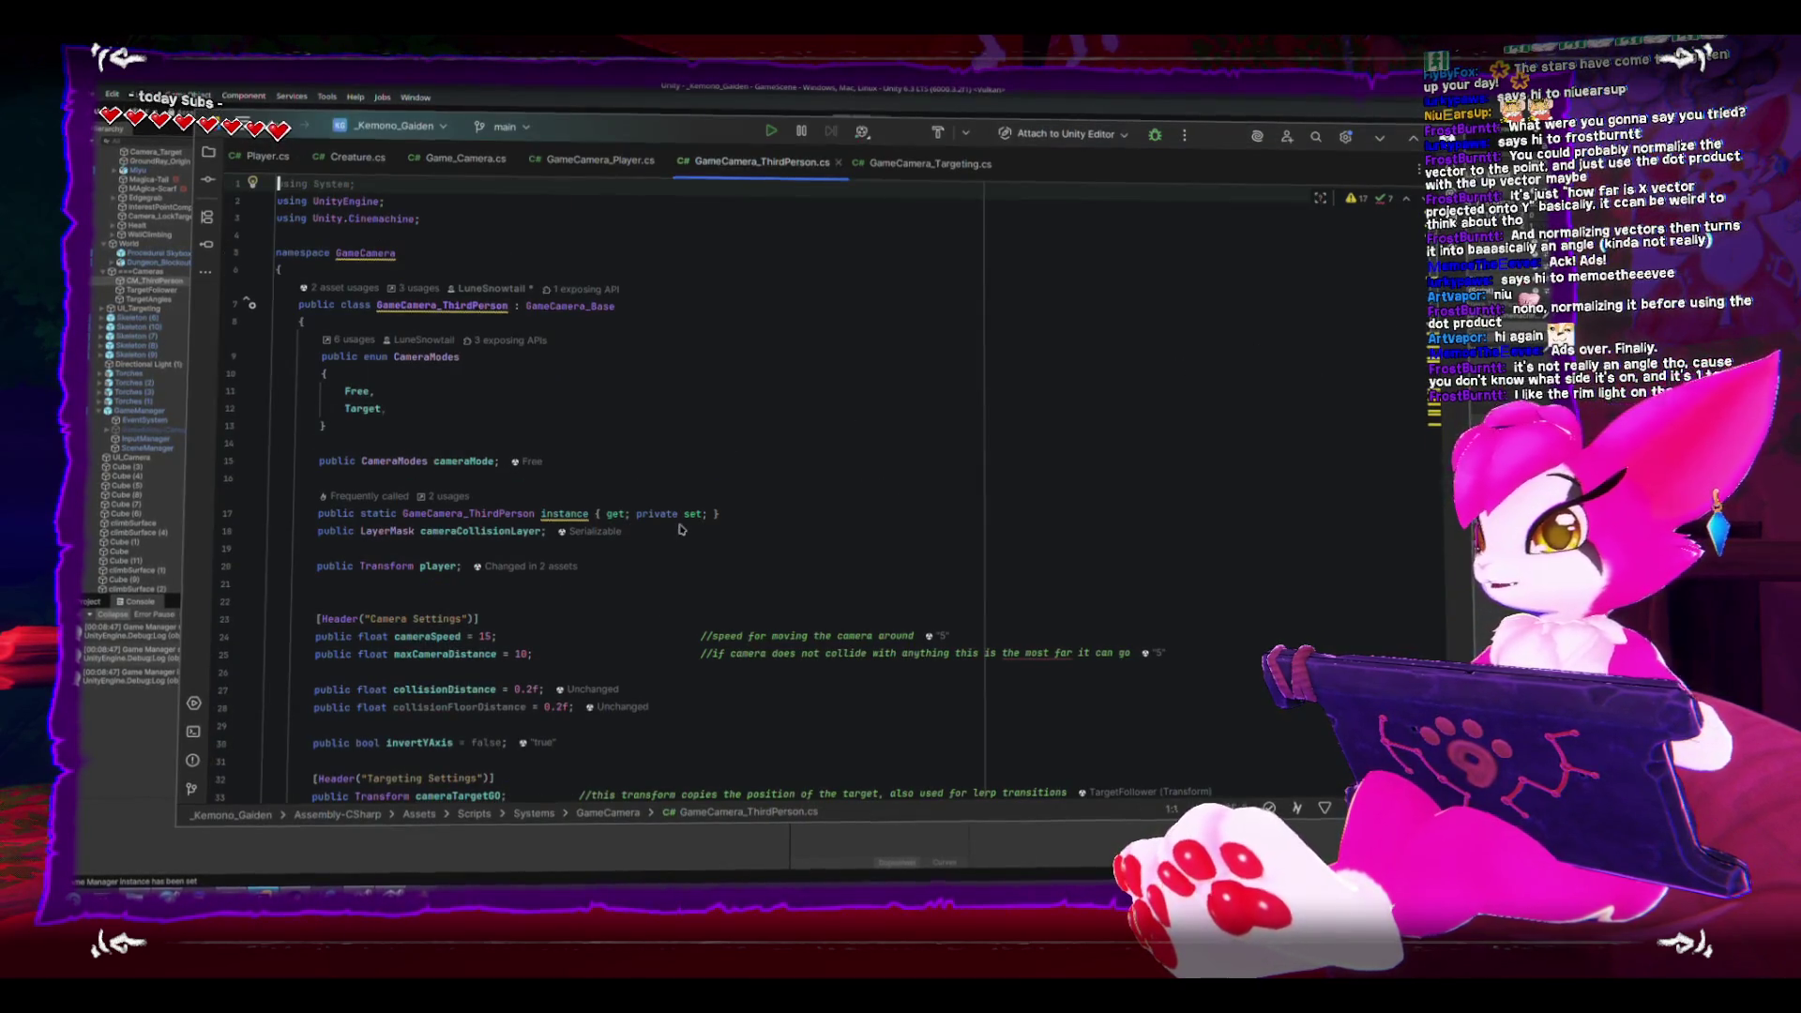
scroll(704, 539, "down", 4)
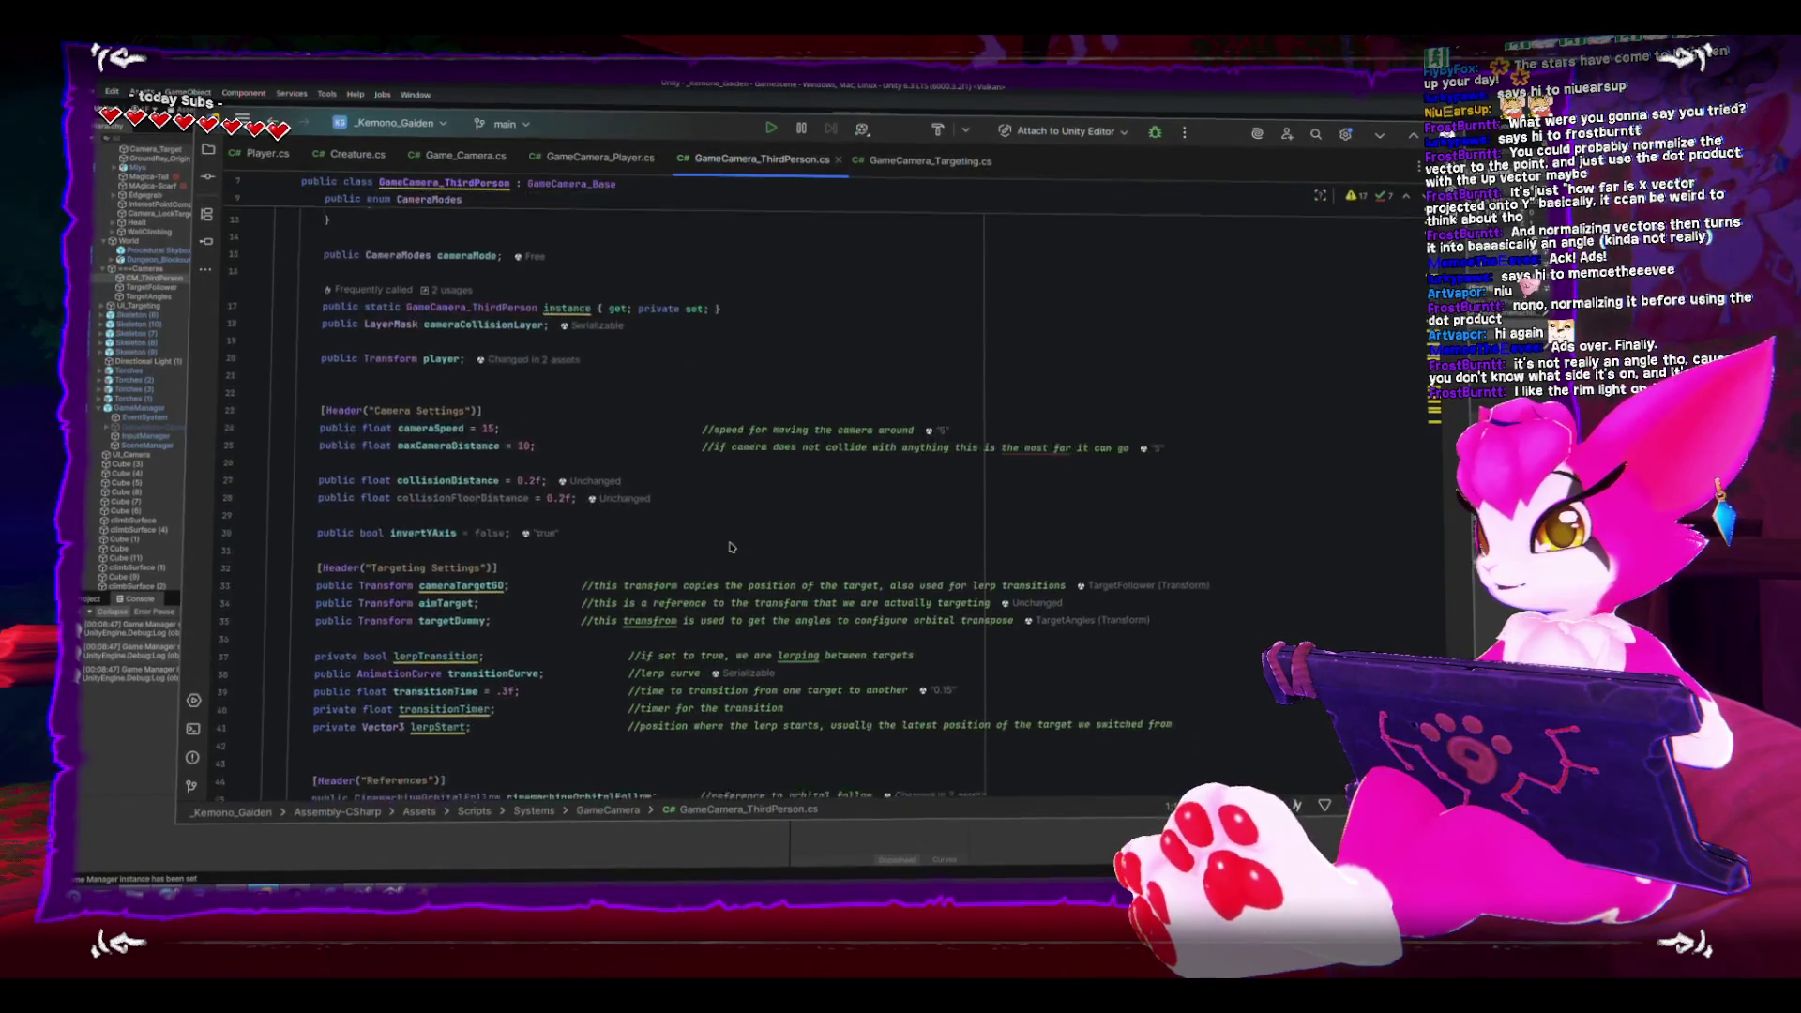
scroll(732, 546, "down", 4)
left_click(731, 547)
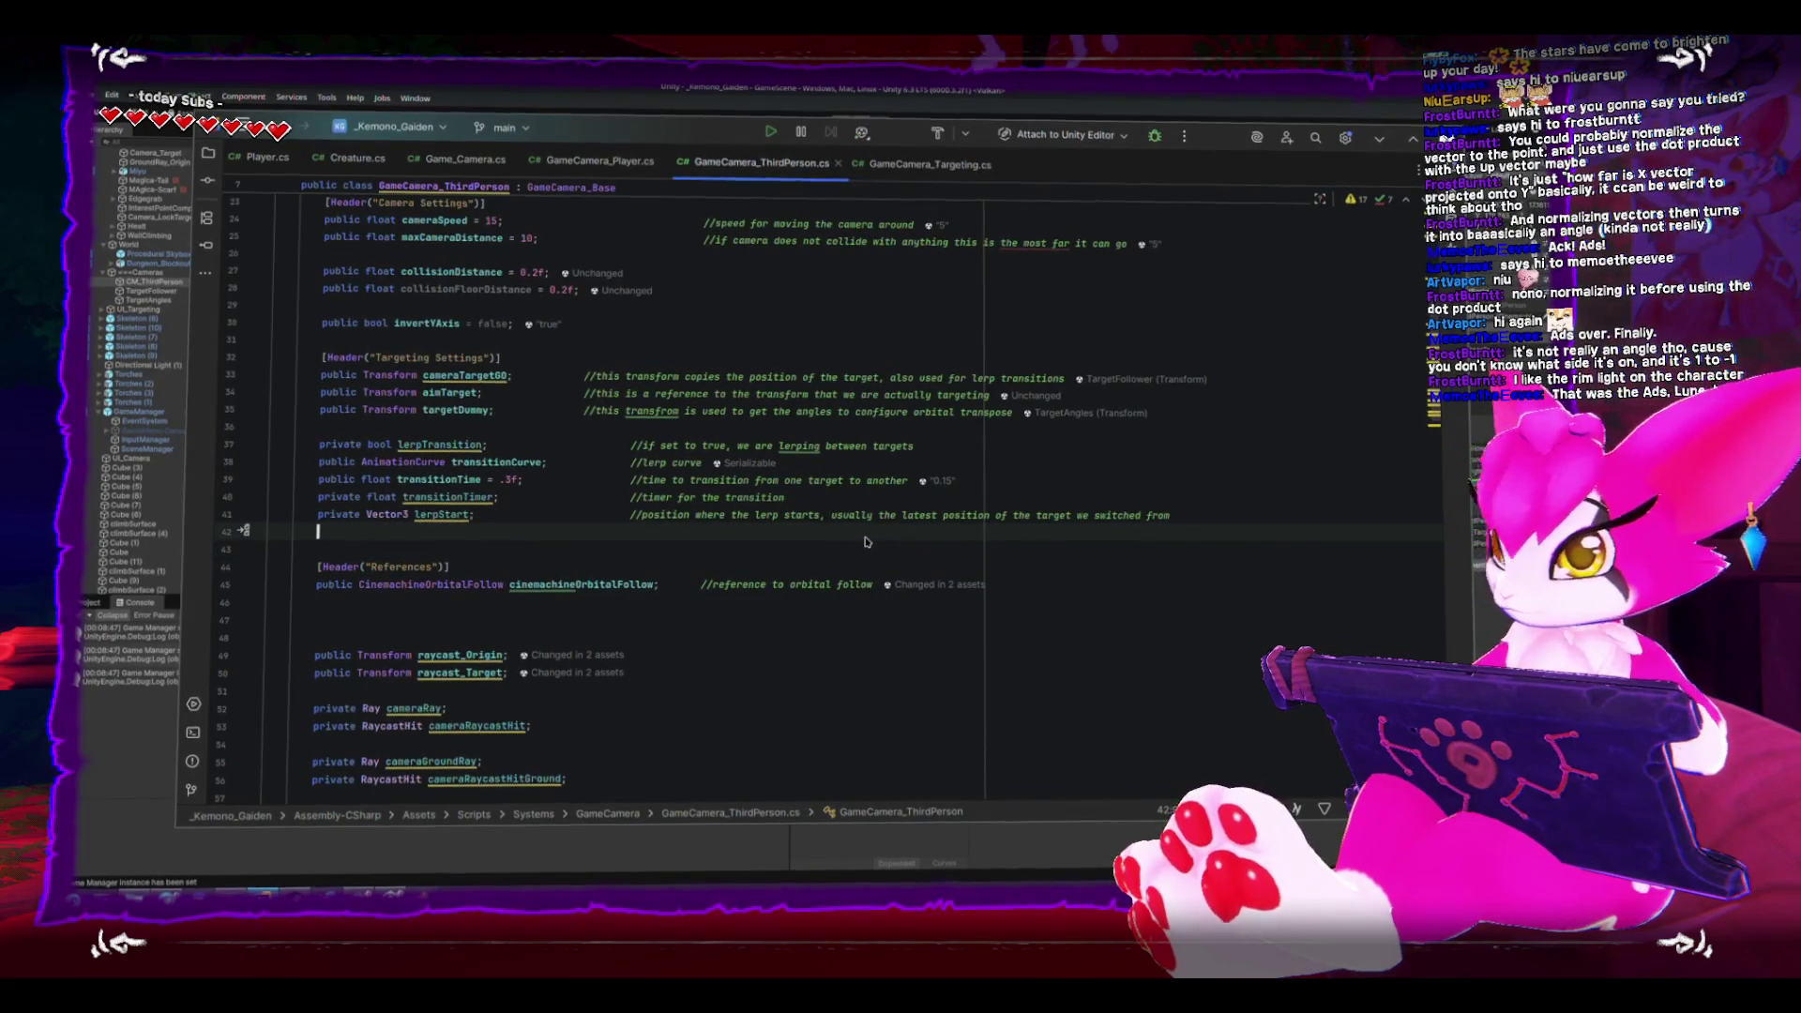
type("public float ang")
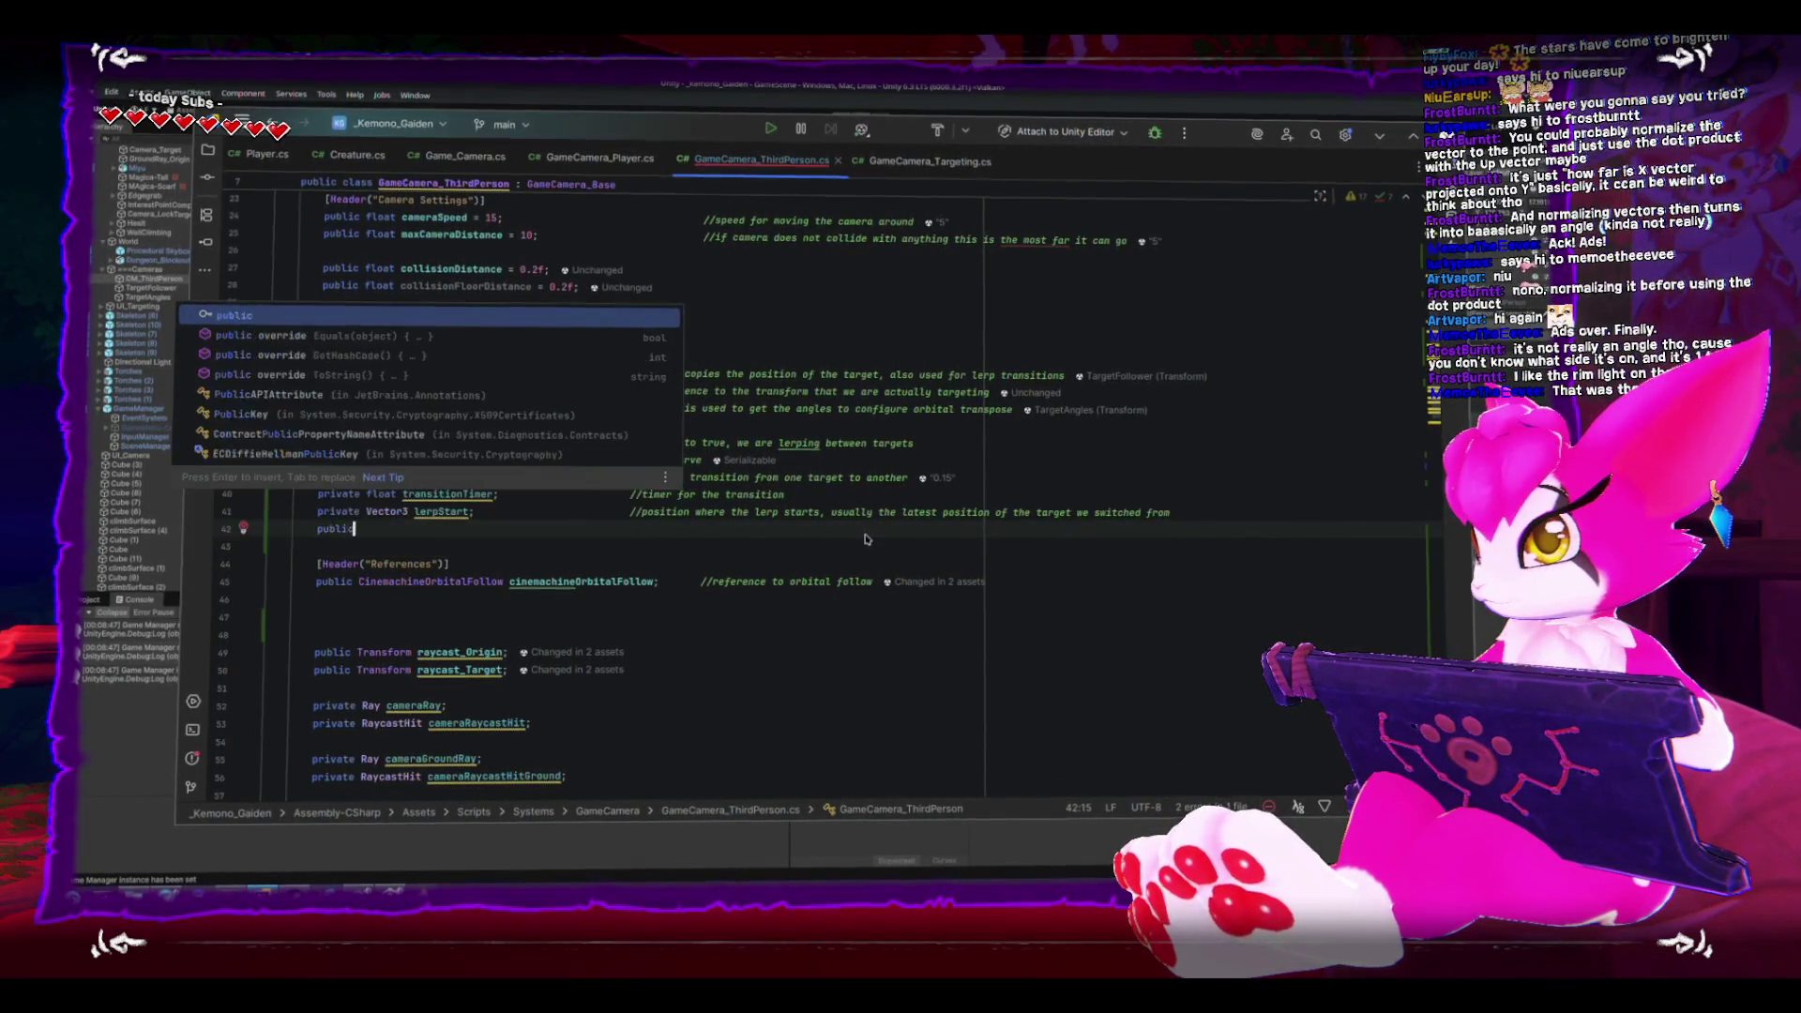
type("leOf")
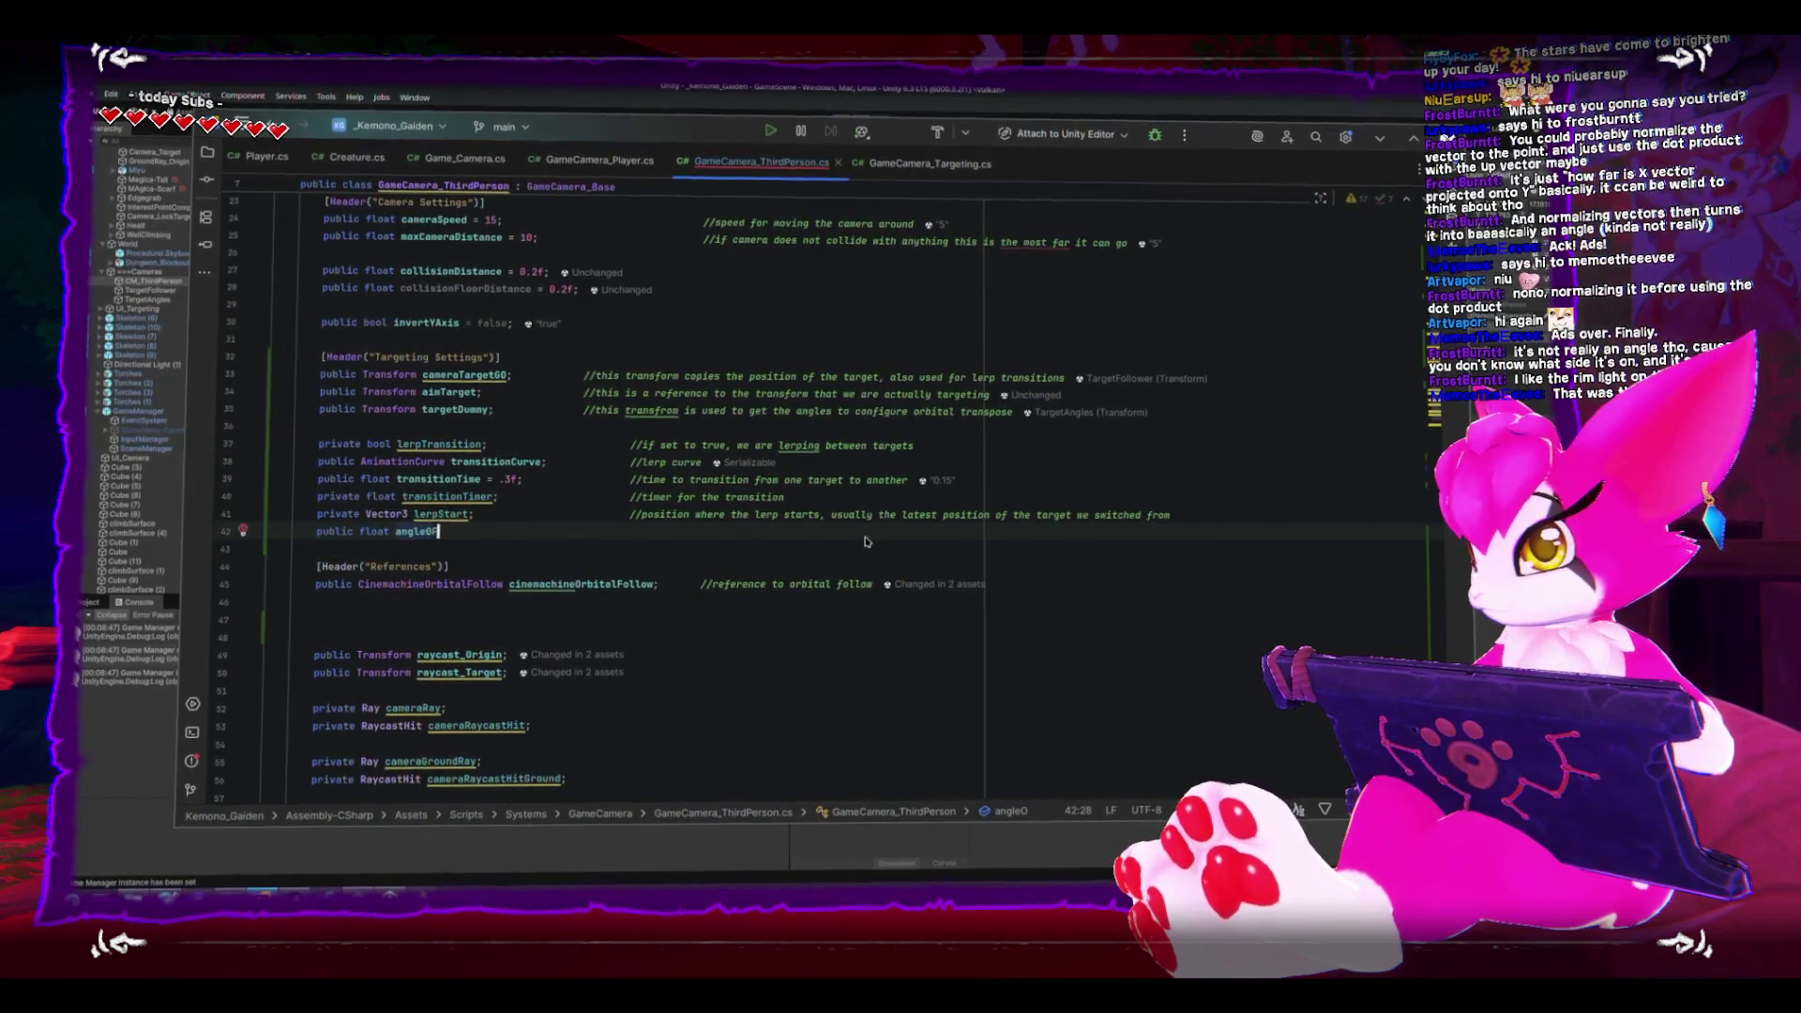
key("Tab")
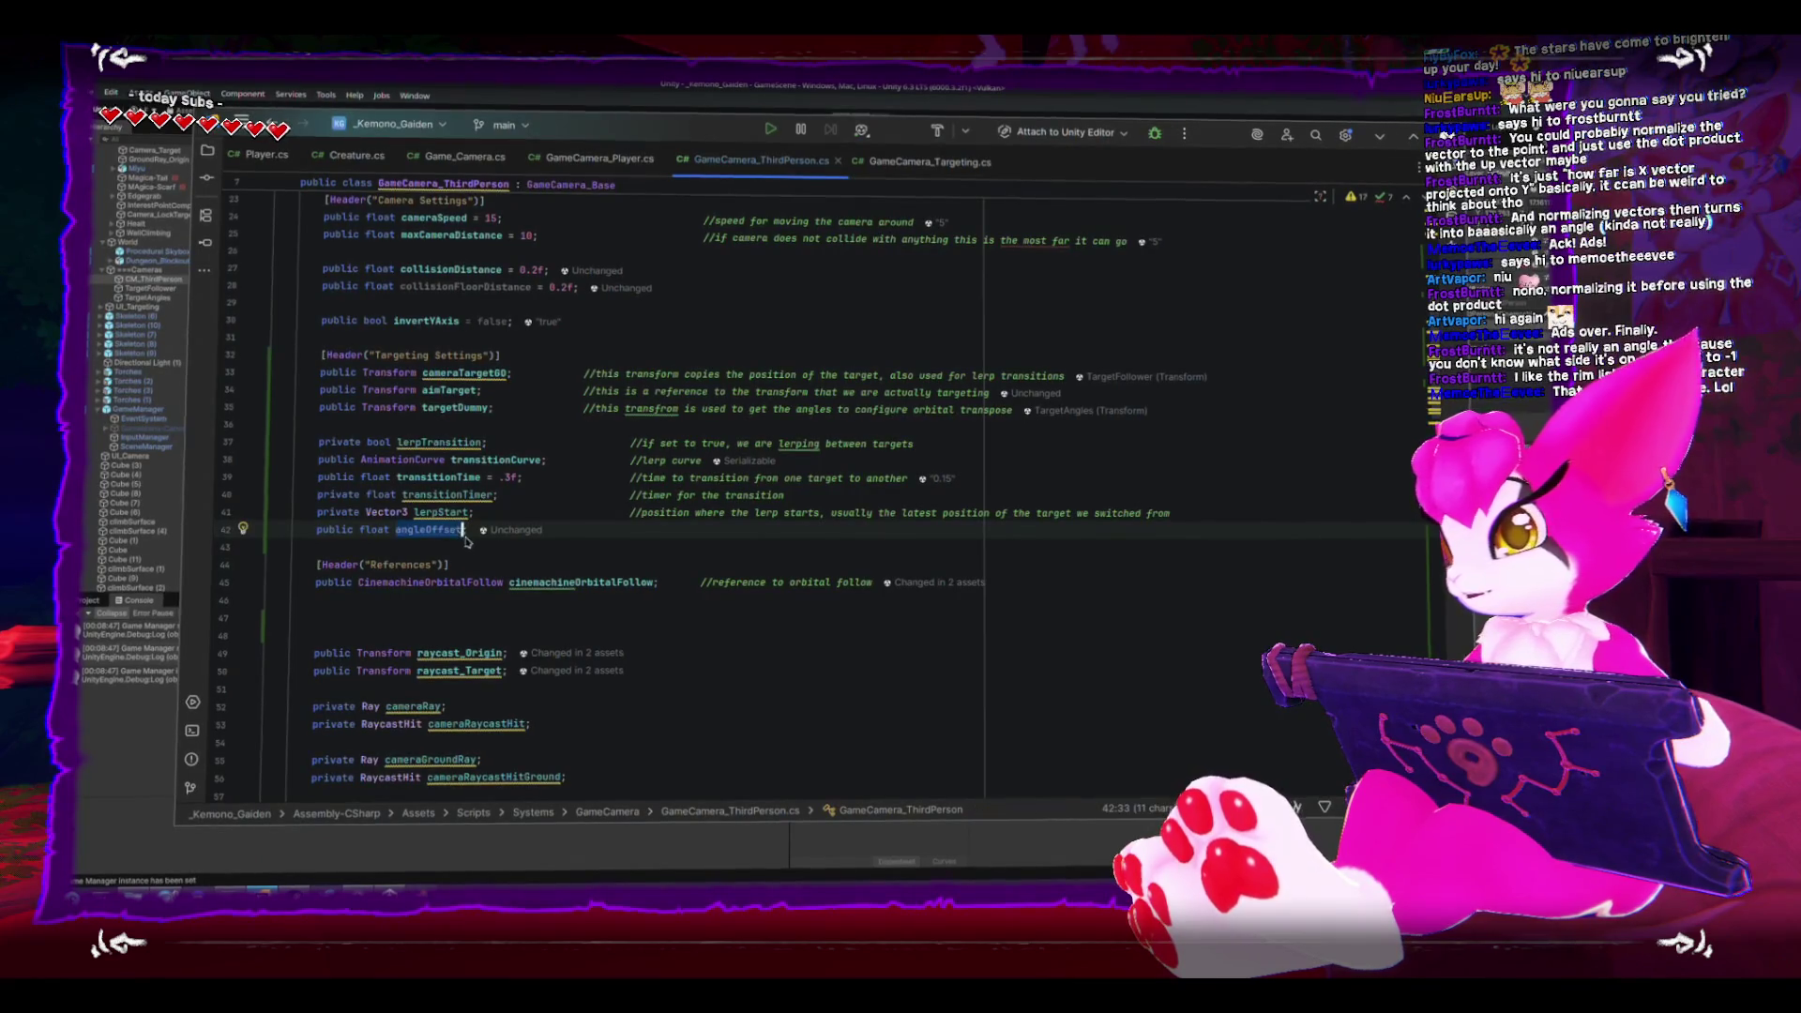
- Replace the hard-coded 90f on line 163 with angleOffset
scroll(666, 621, "down", 10)
scroll(666, 621, "down", 15)
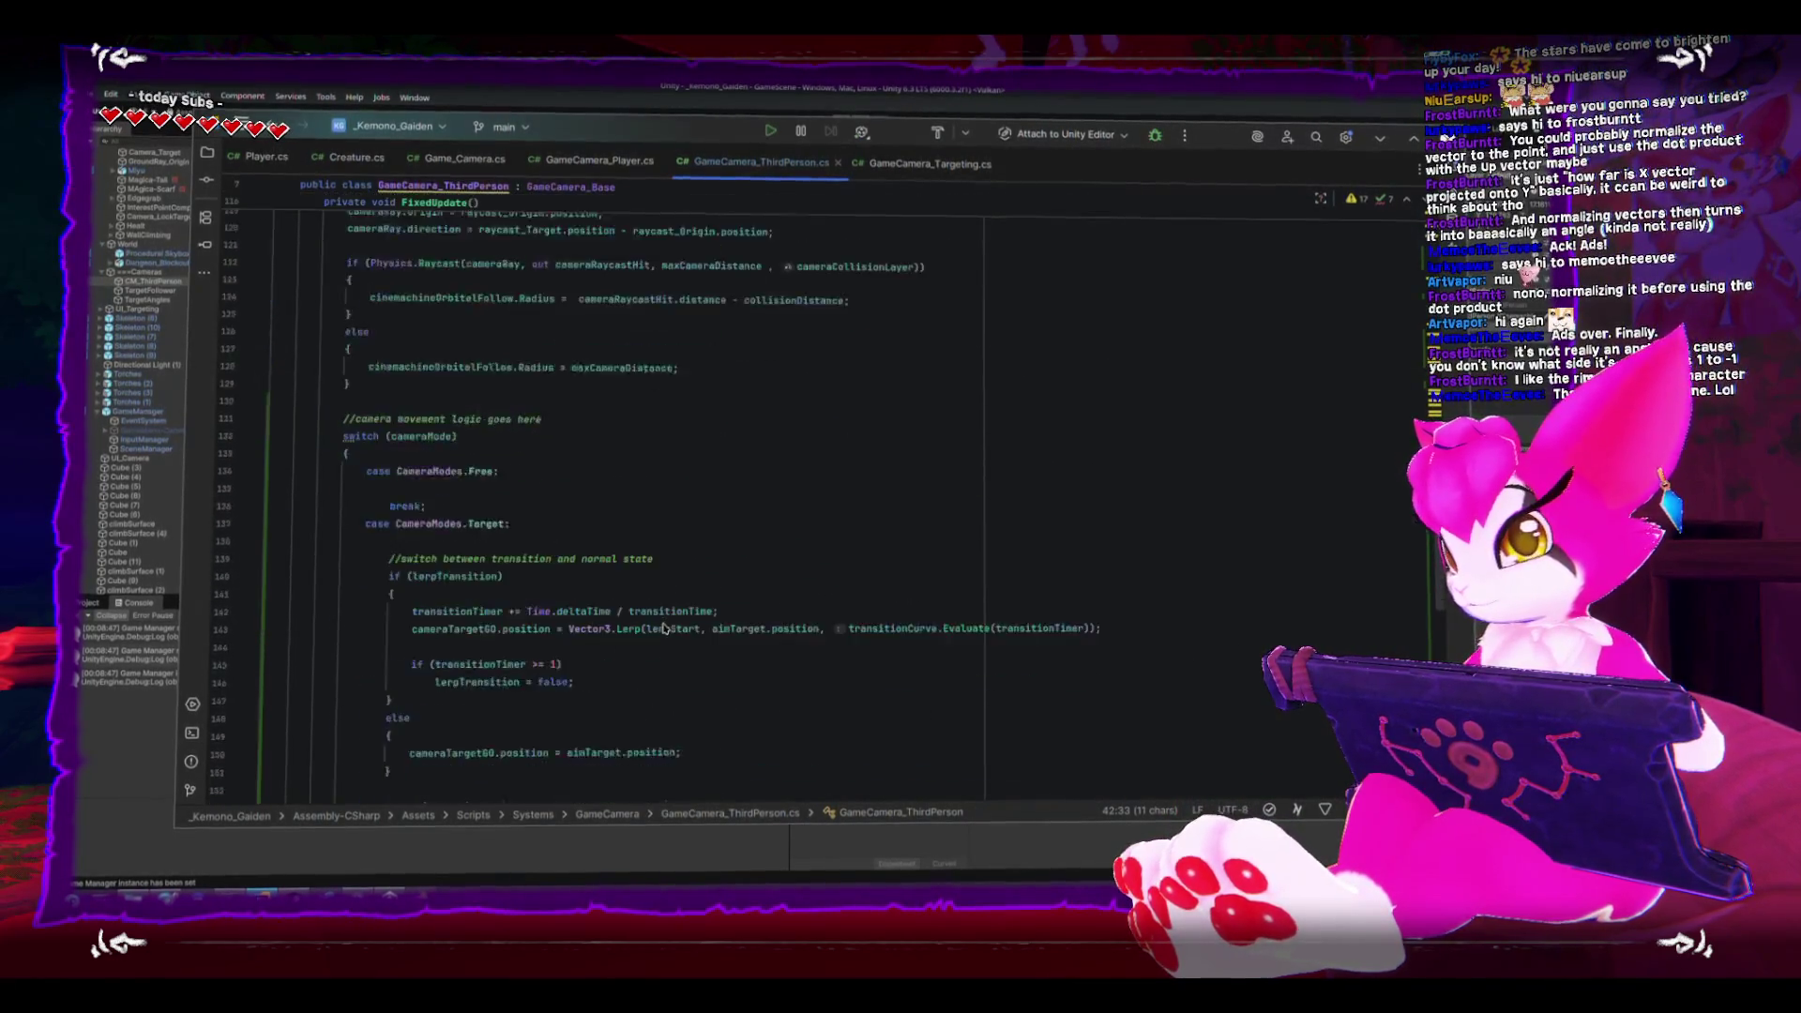
double_click(771, 662)
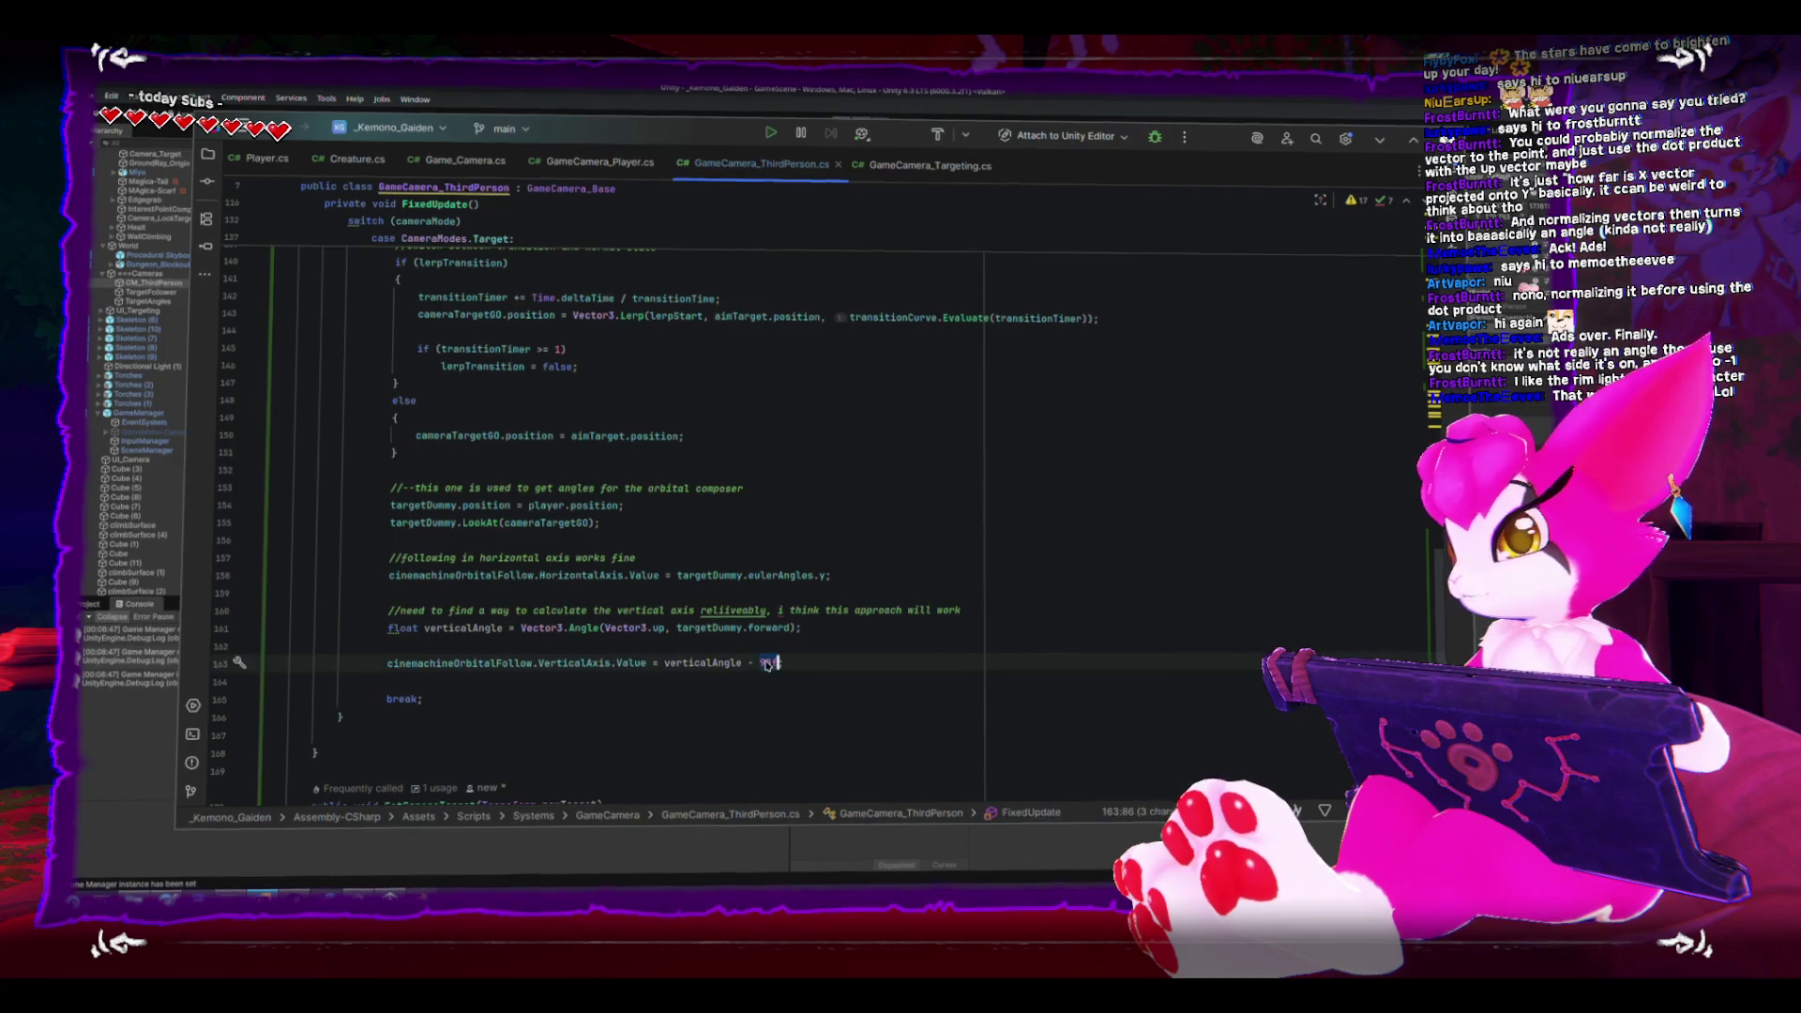
type("angleOffset")
left_click(677, 106)
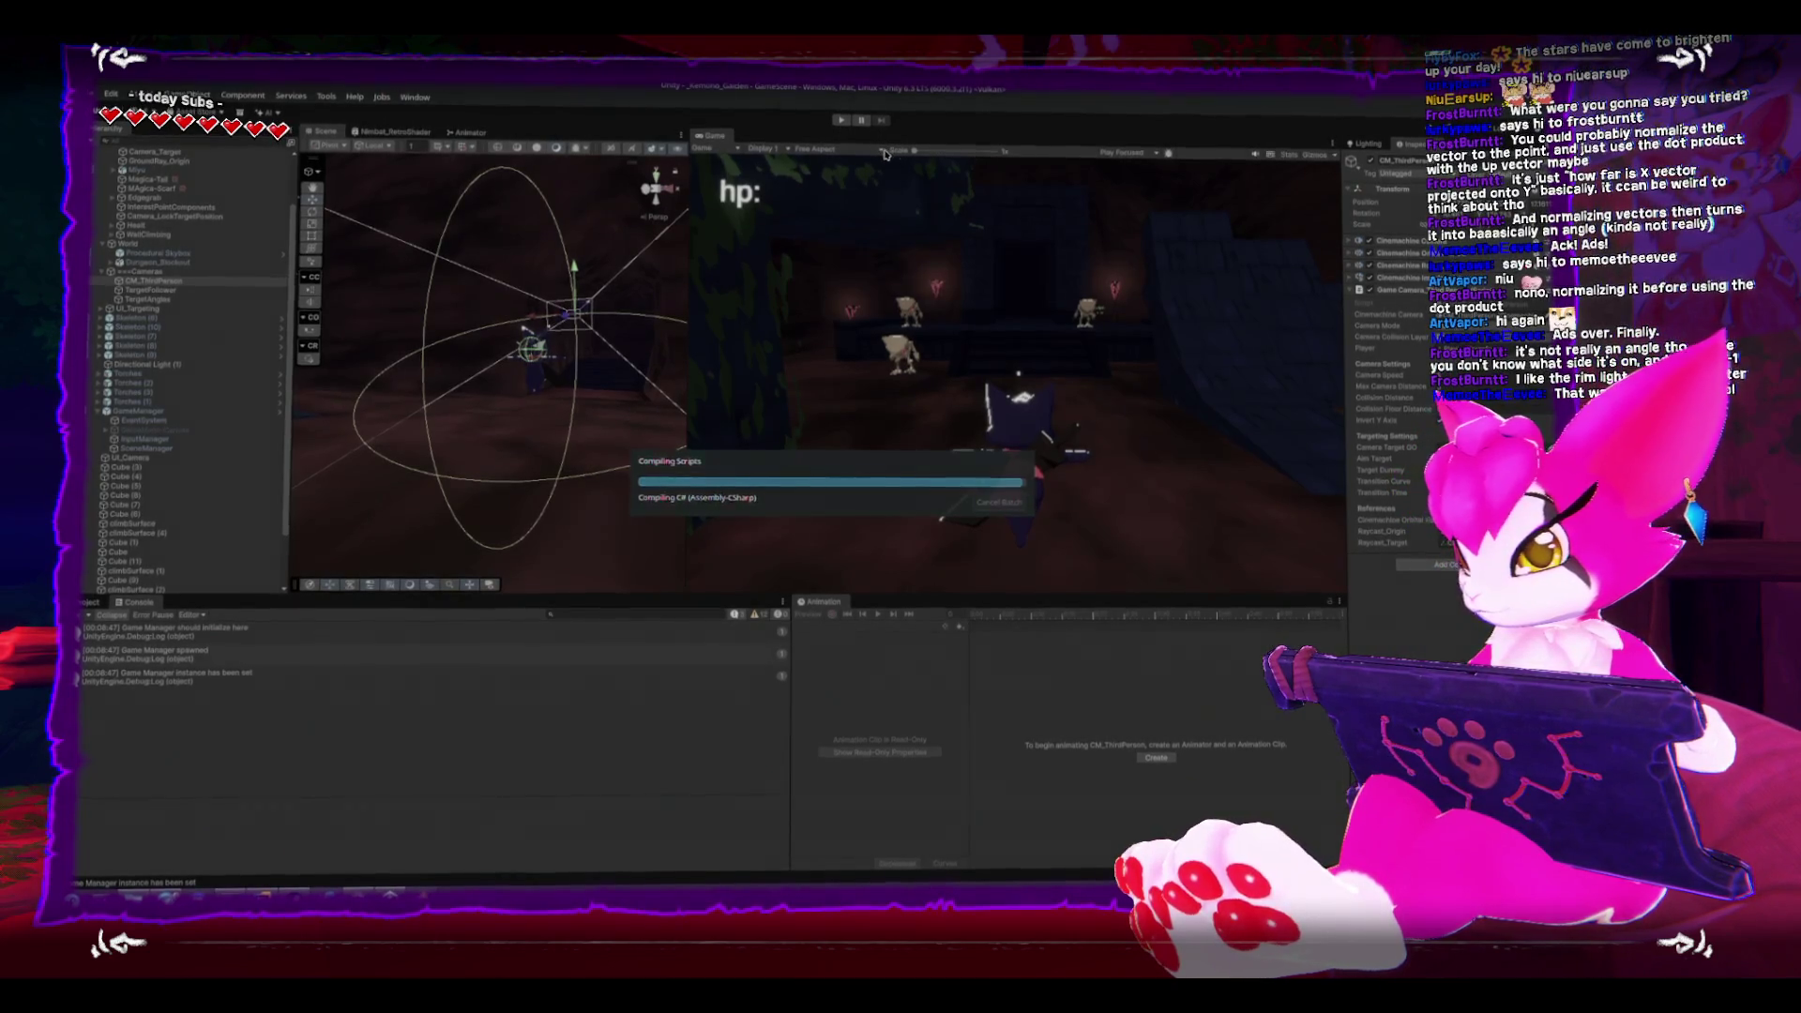
- Start Play mode and move the character with W to test the angle offset
left_click(842, 123)
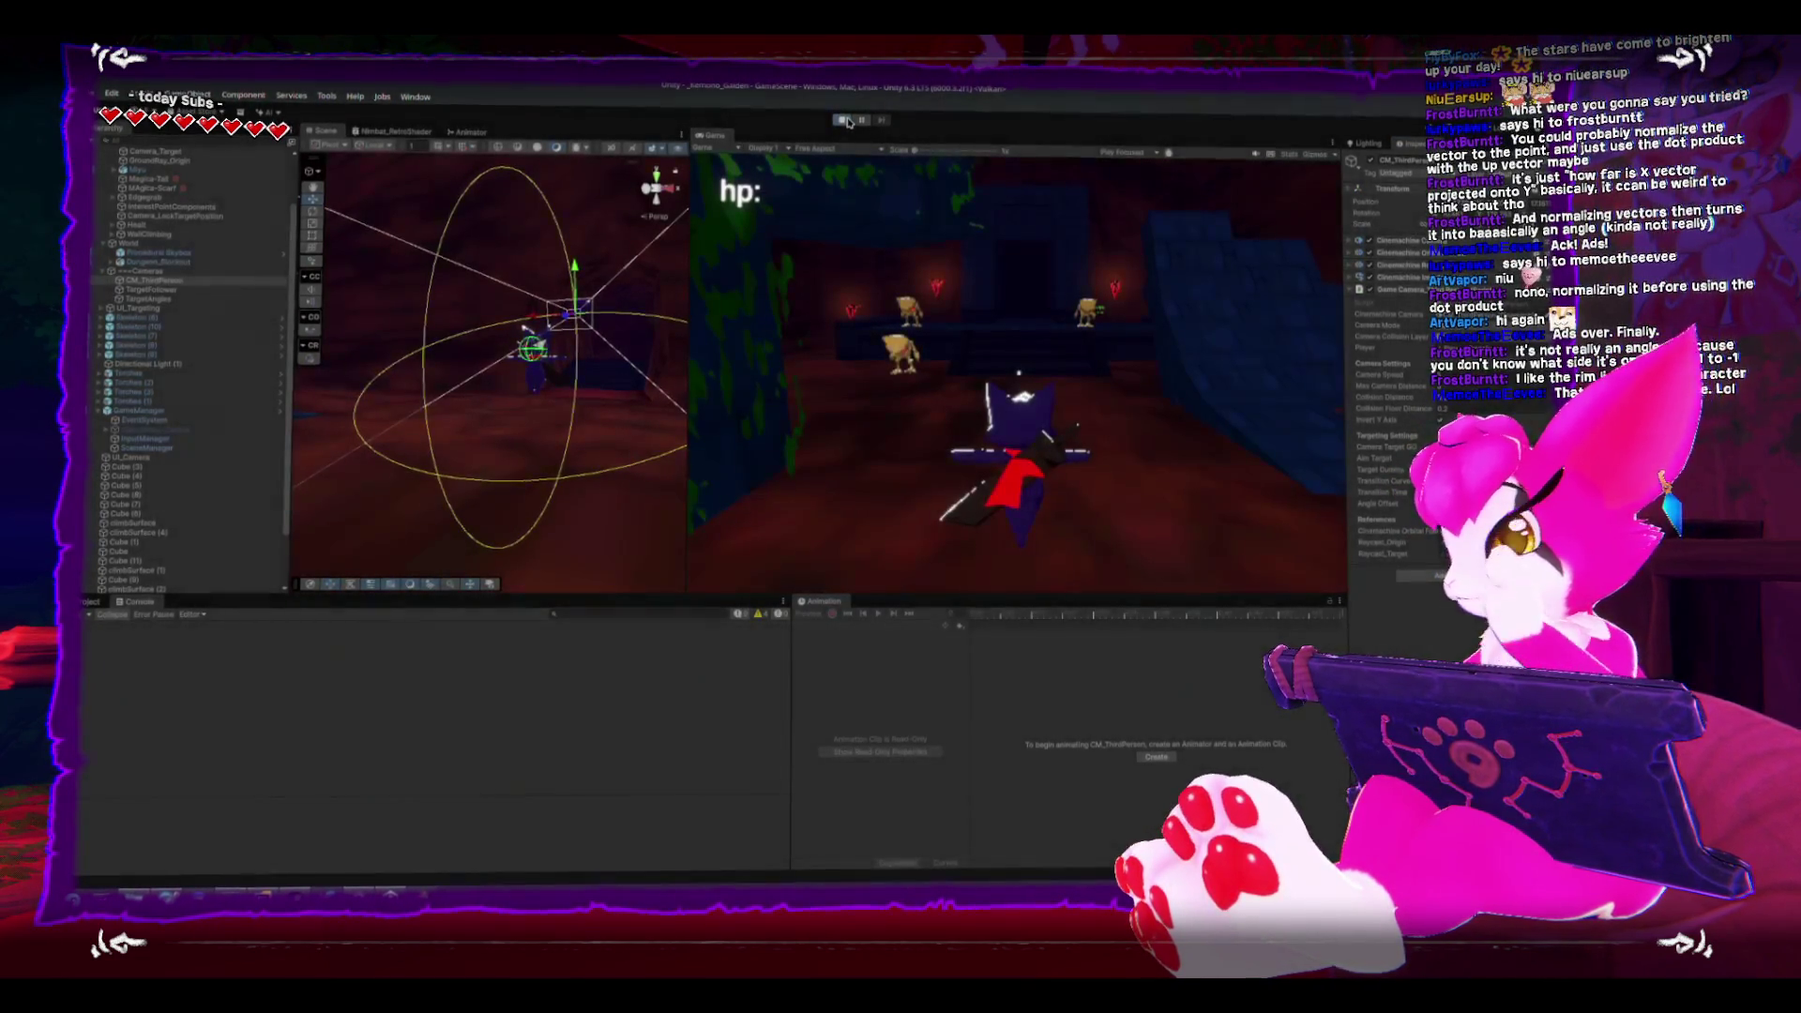
left_click(1251, 555)
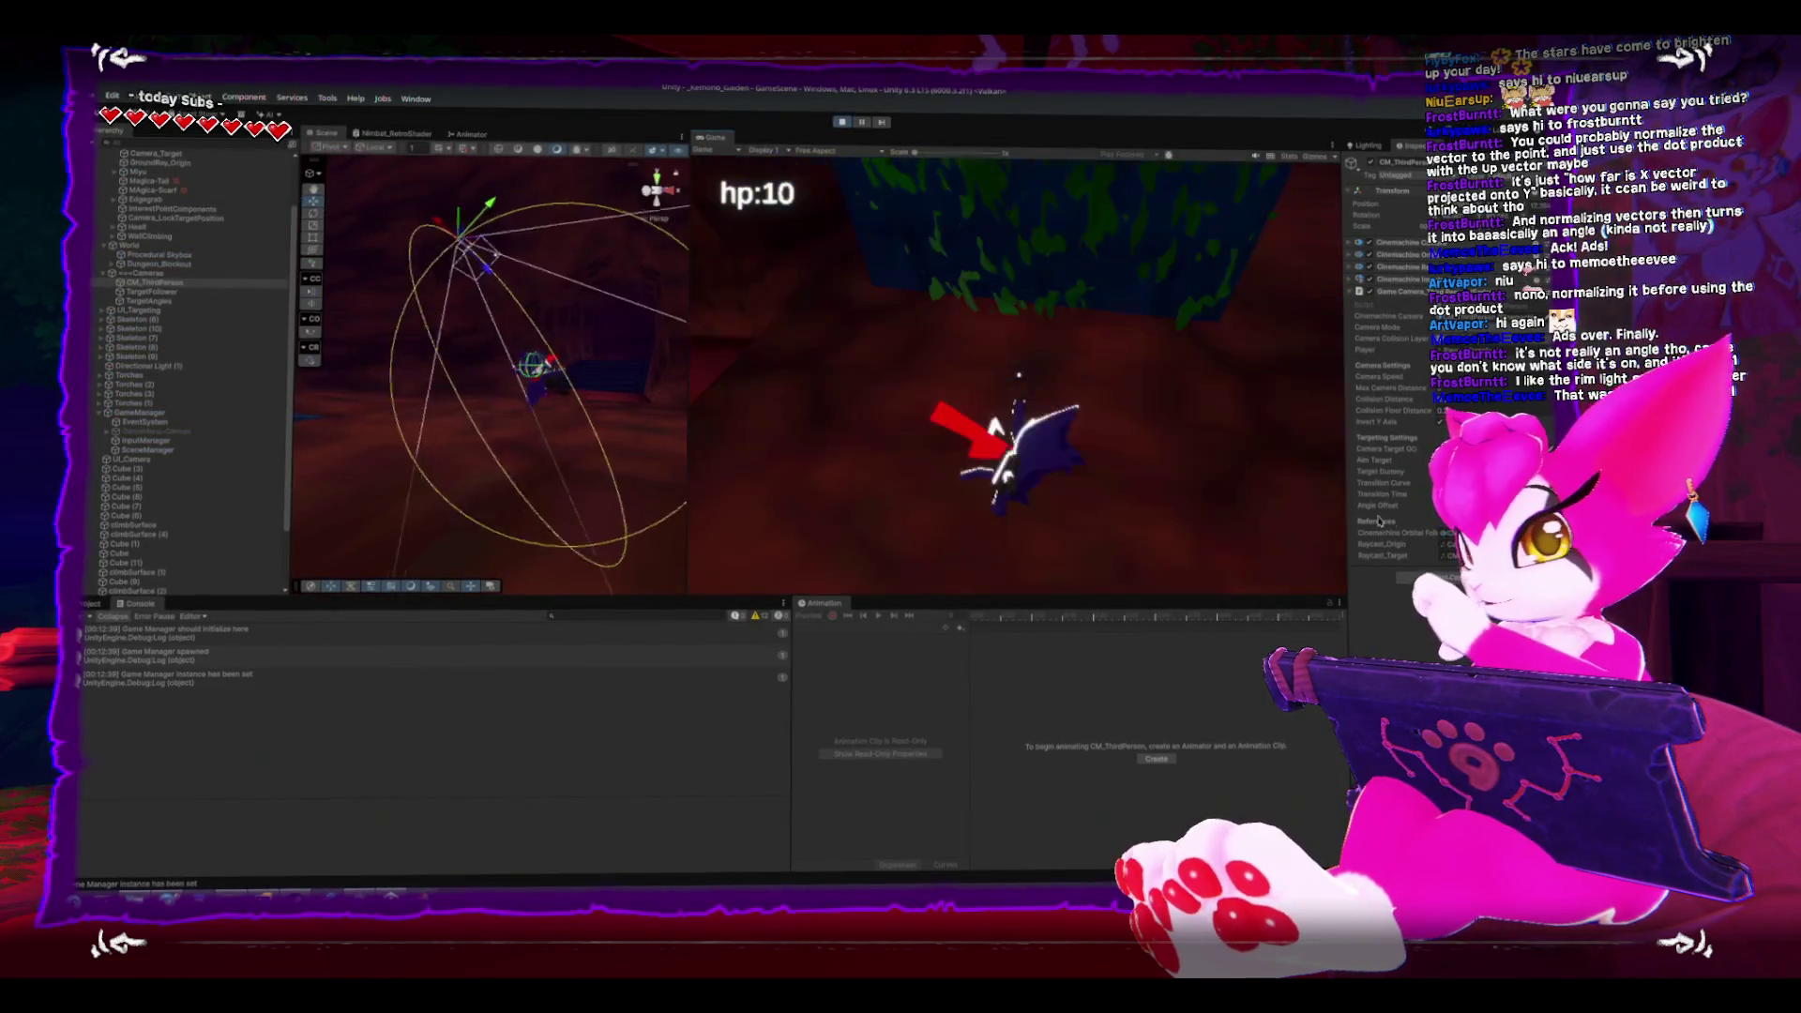
key("w")
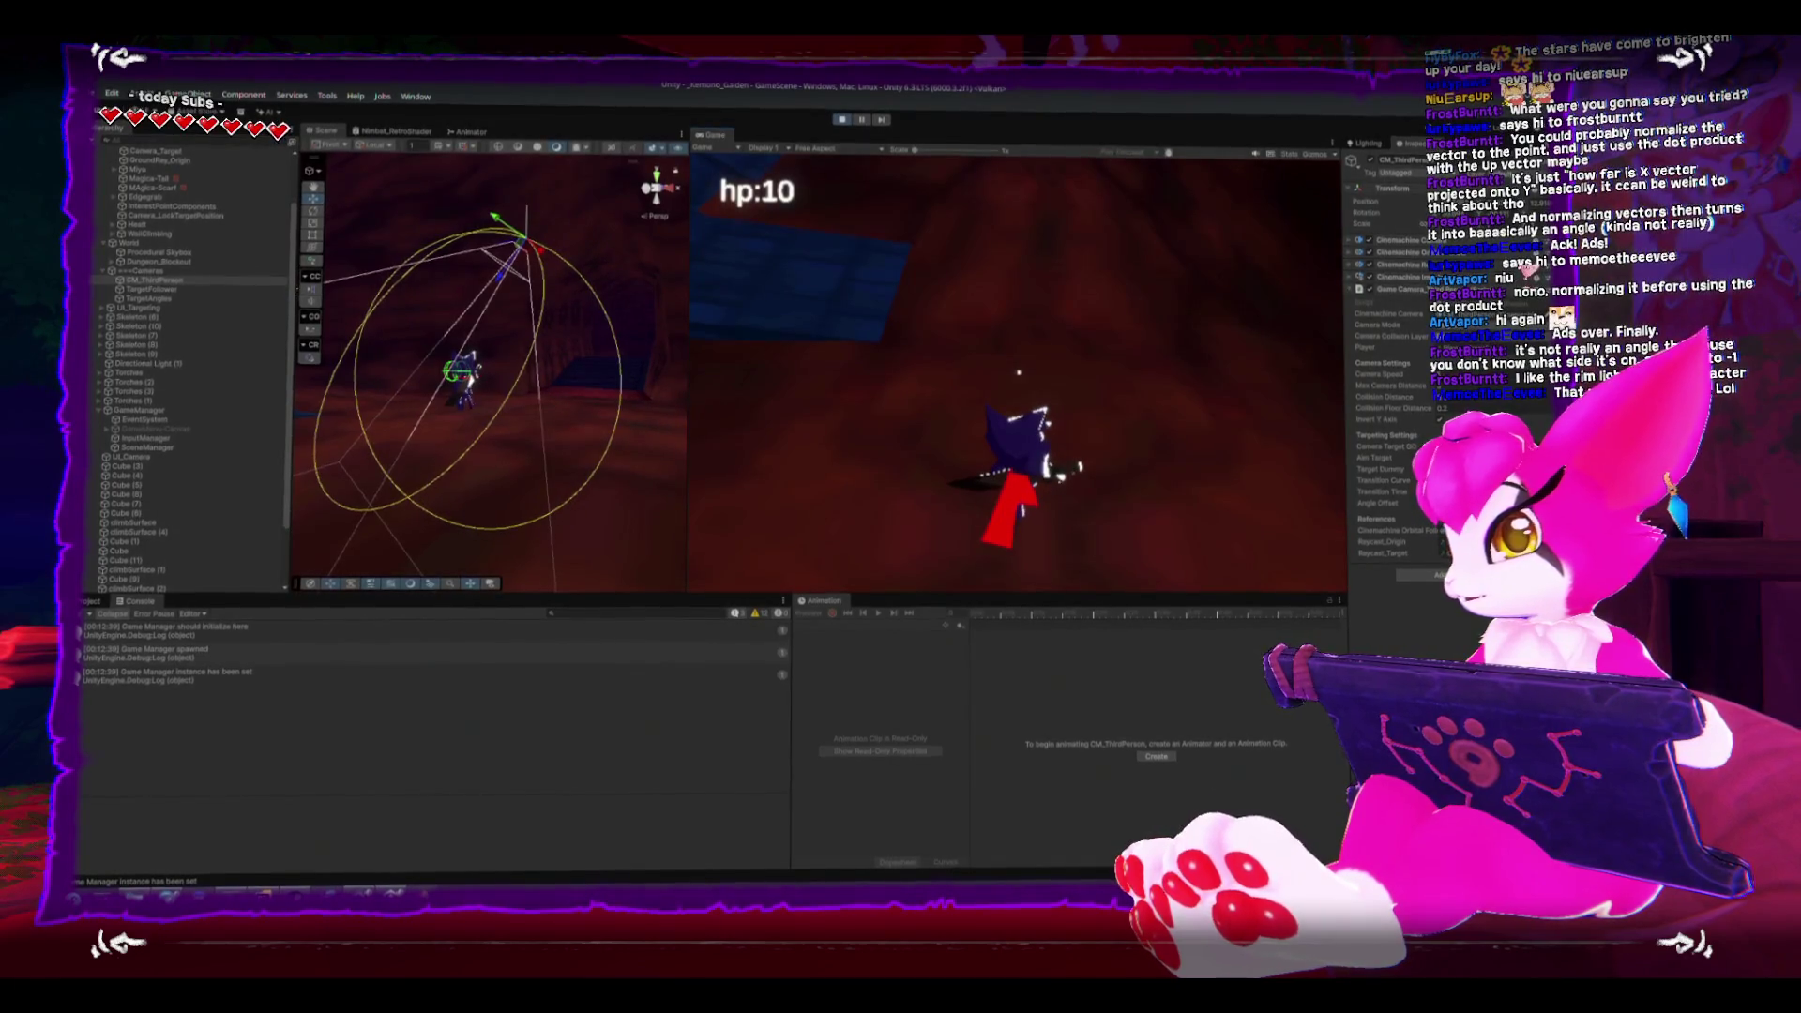
key("Escape")
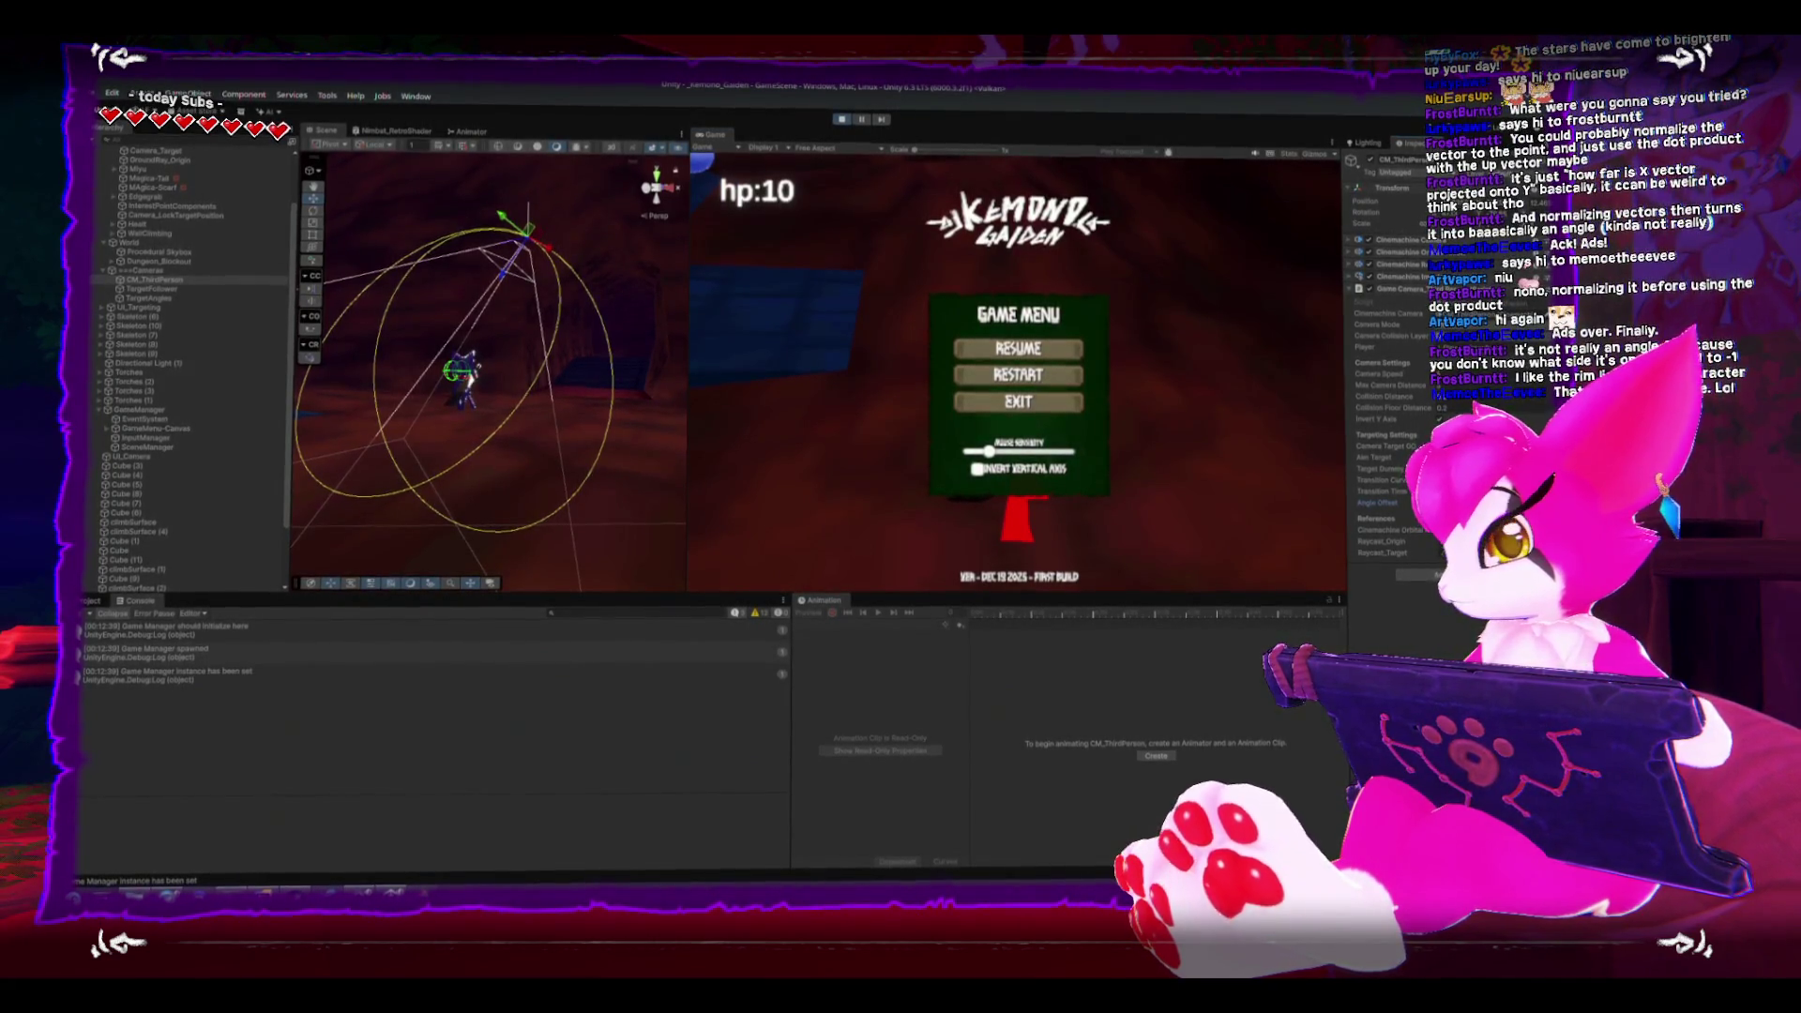
key("Escape")
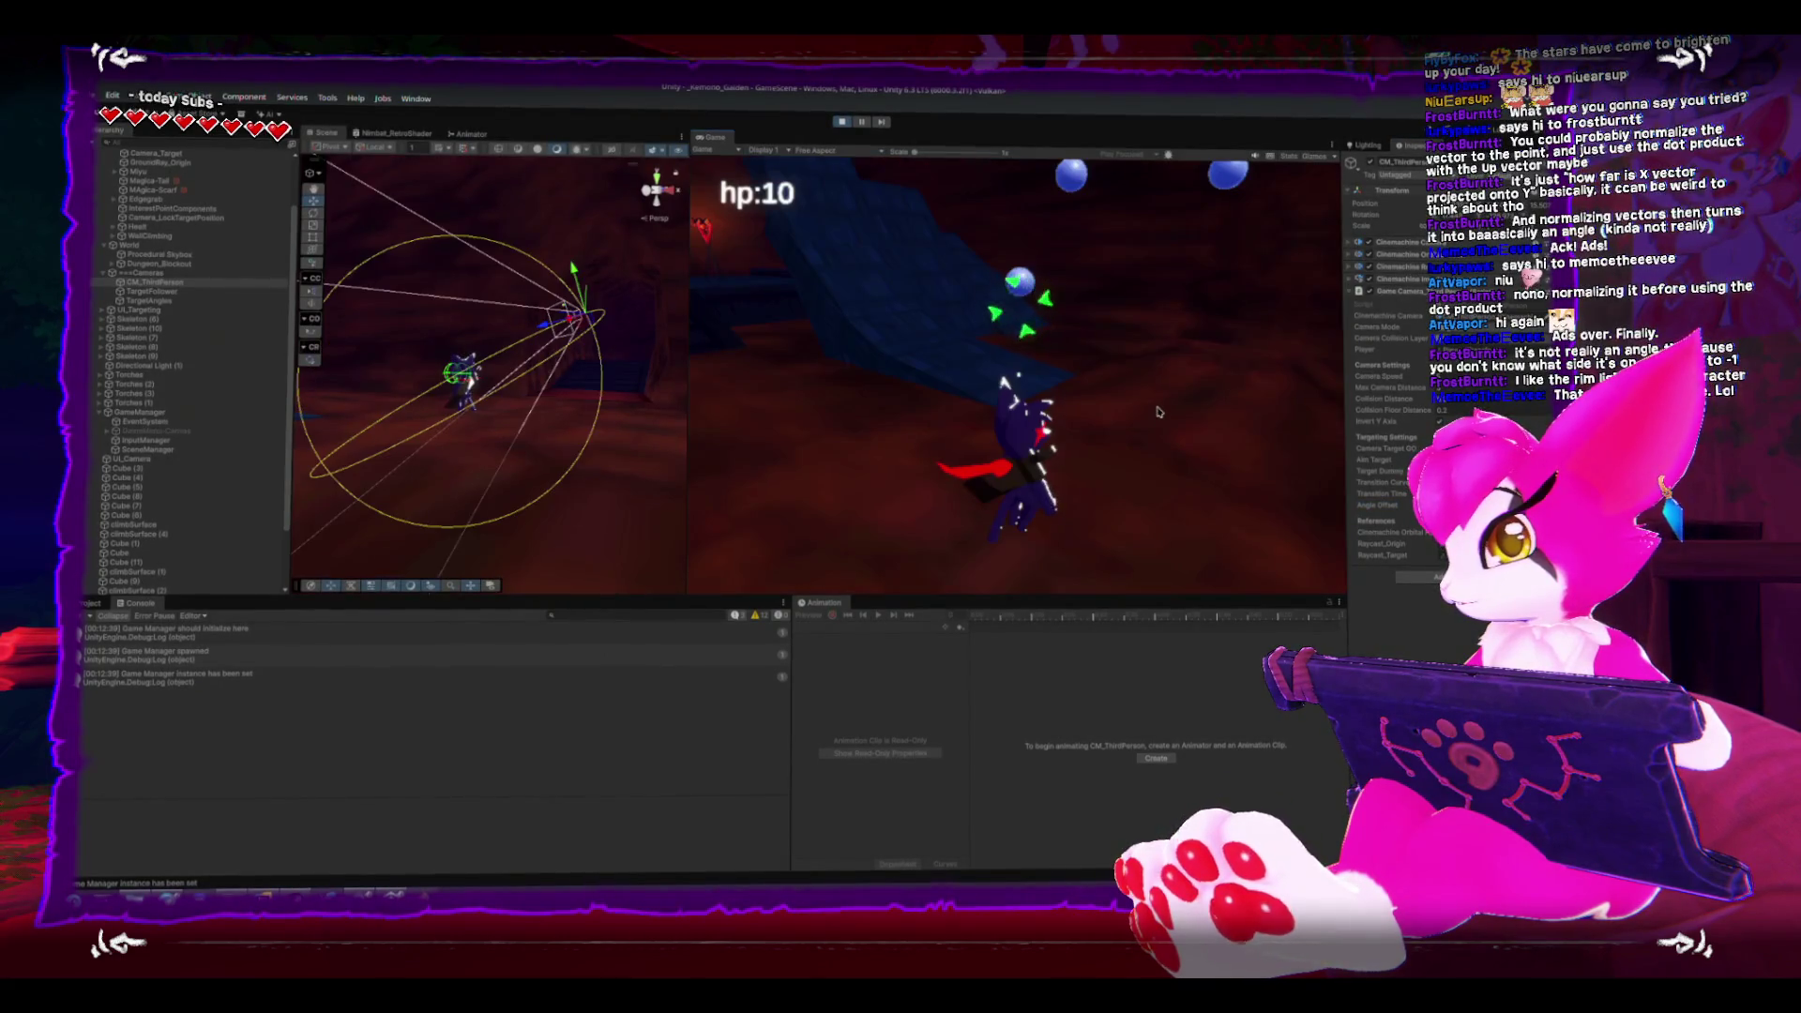
- Keep cycling the lock-on target between Spheres and Skeletons, toggling the pause menu
key("w")
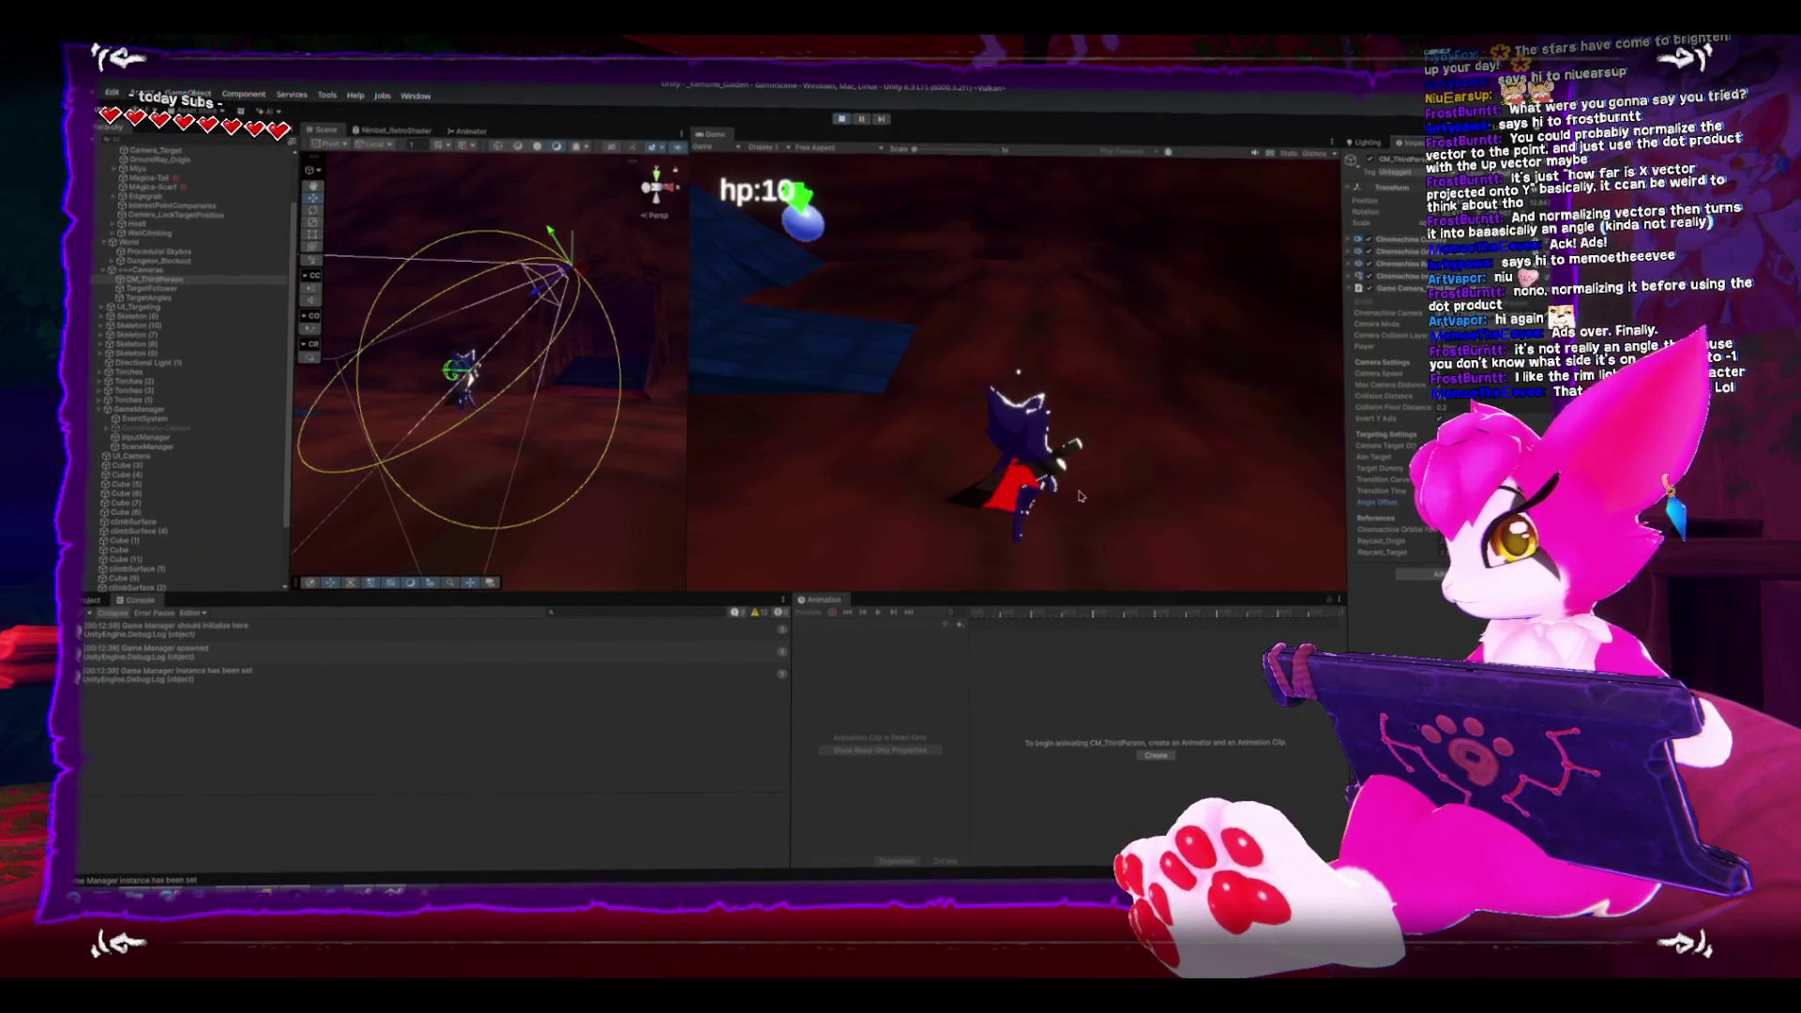
key("Escape")
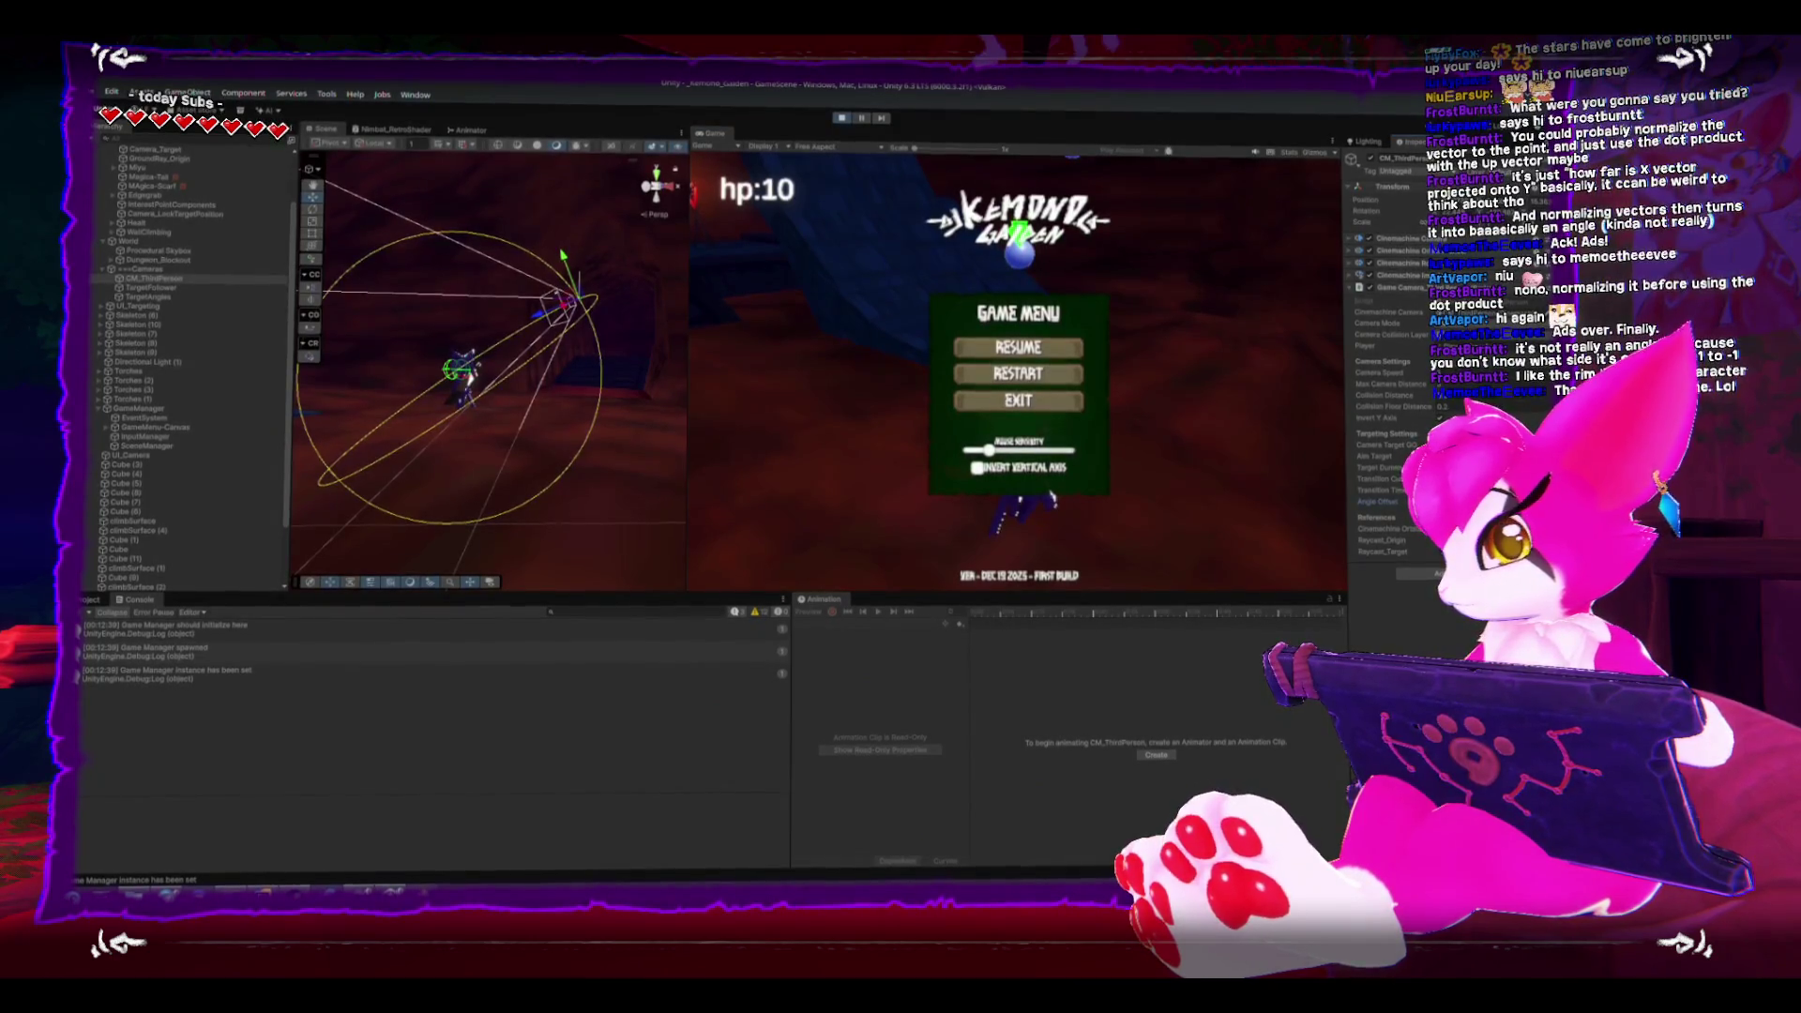
key("Escape")
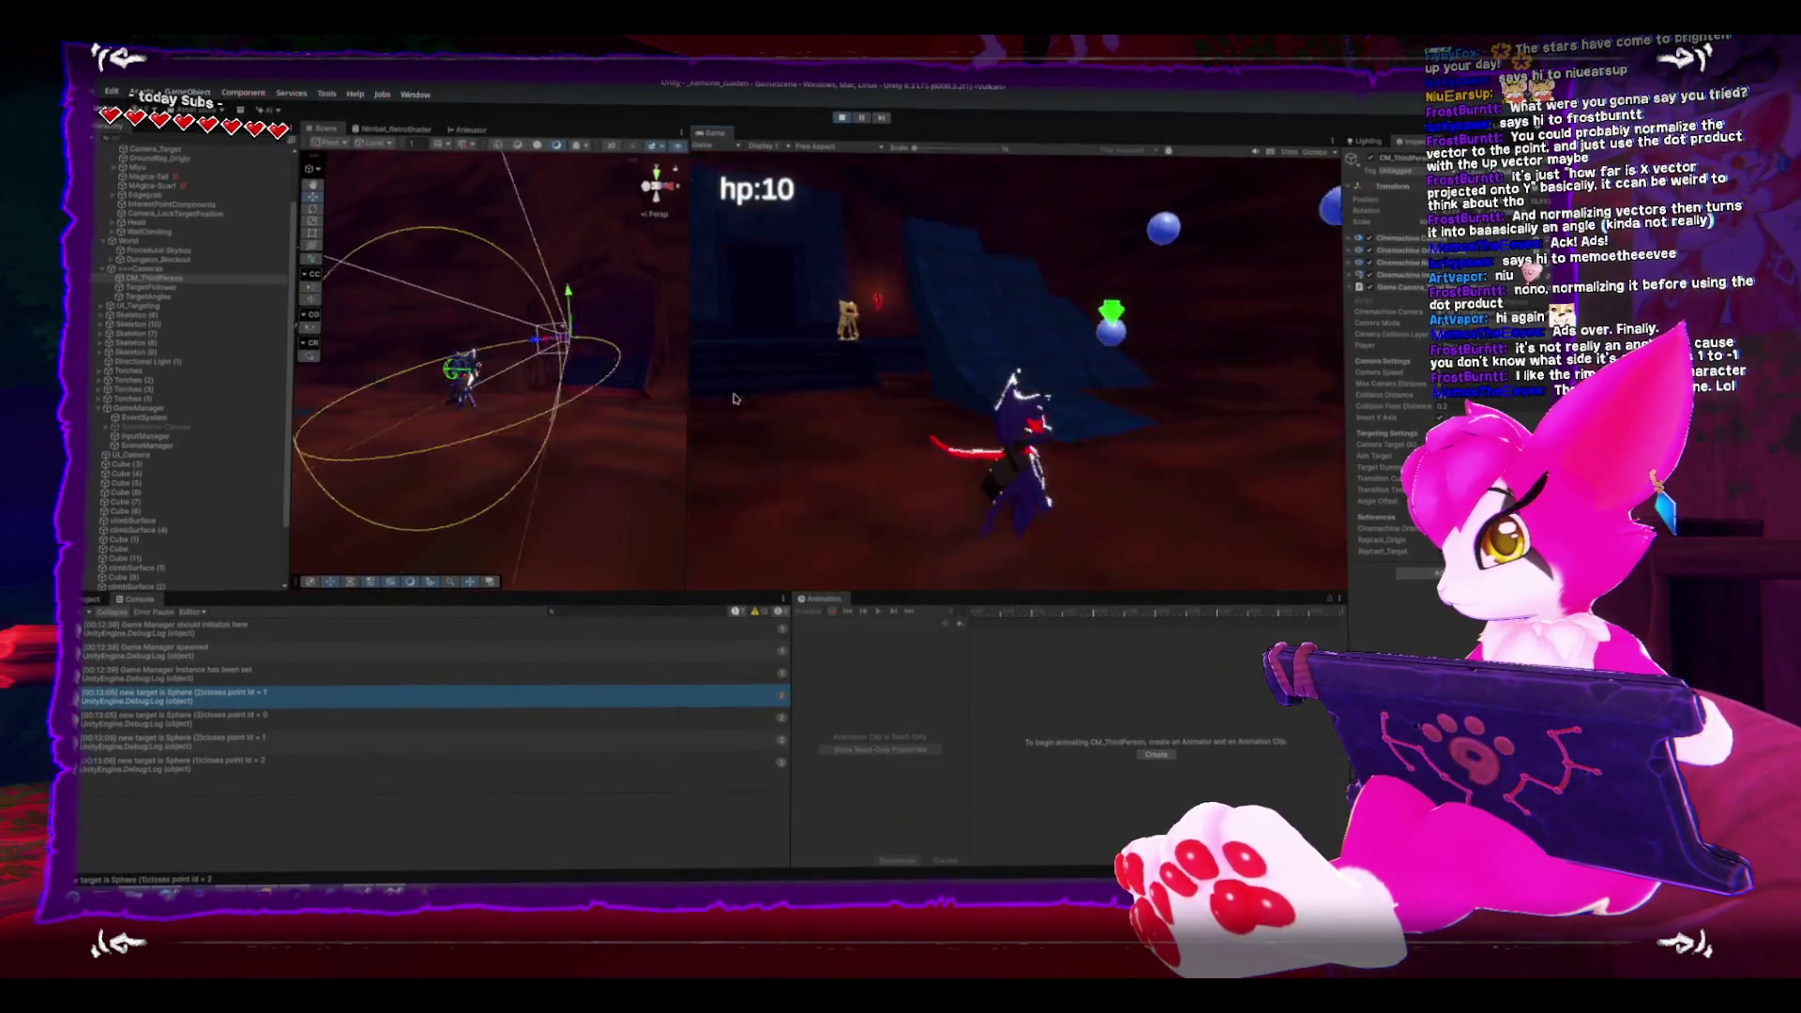
right_click(638, 394)
left_click(1053, 379)
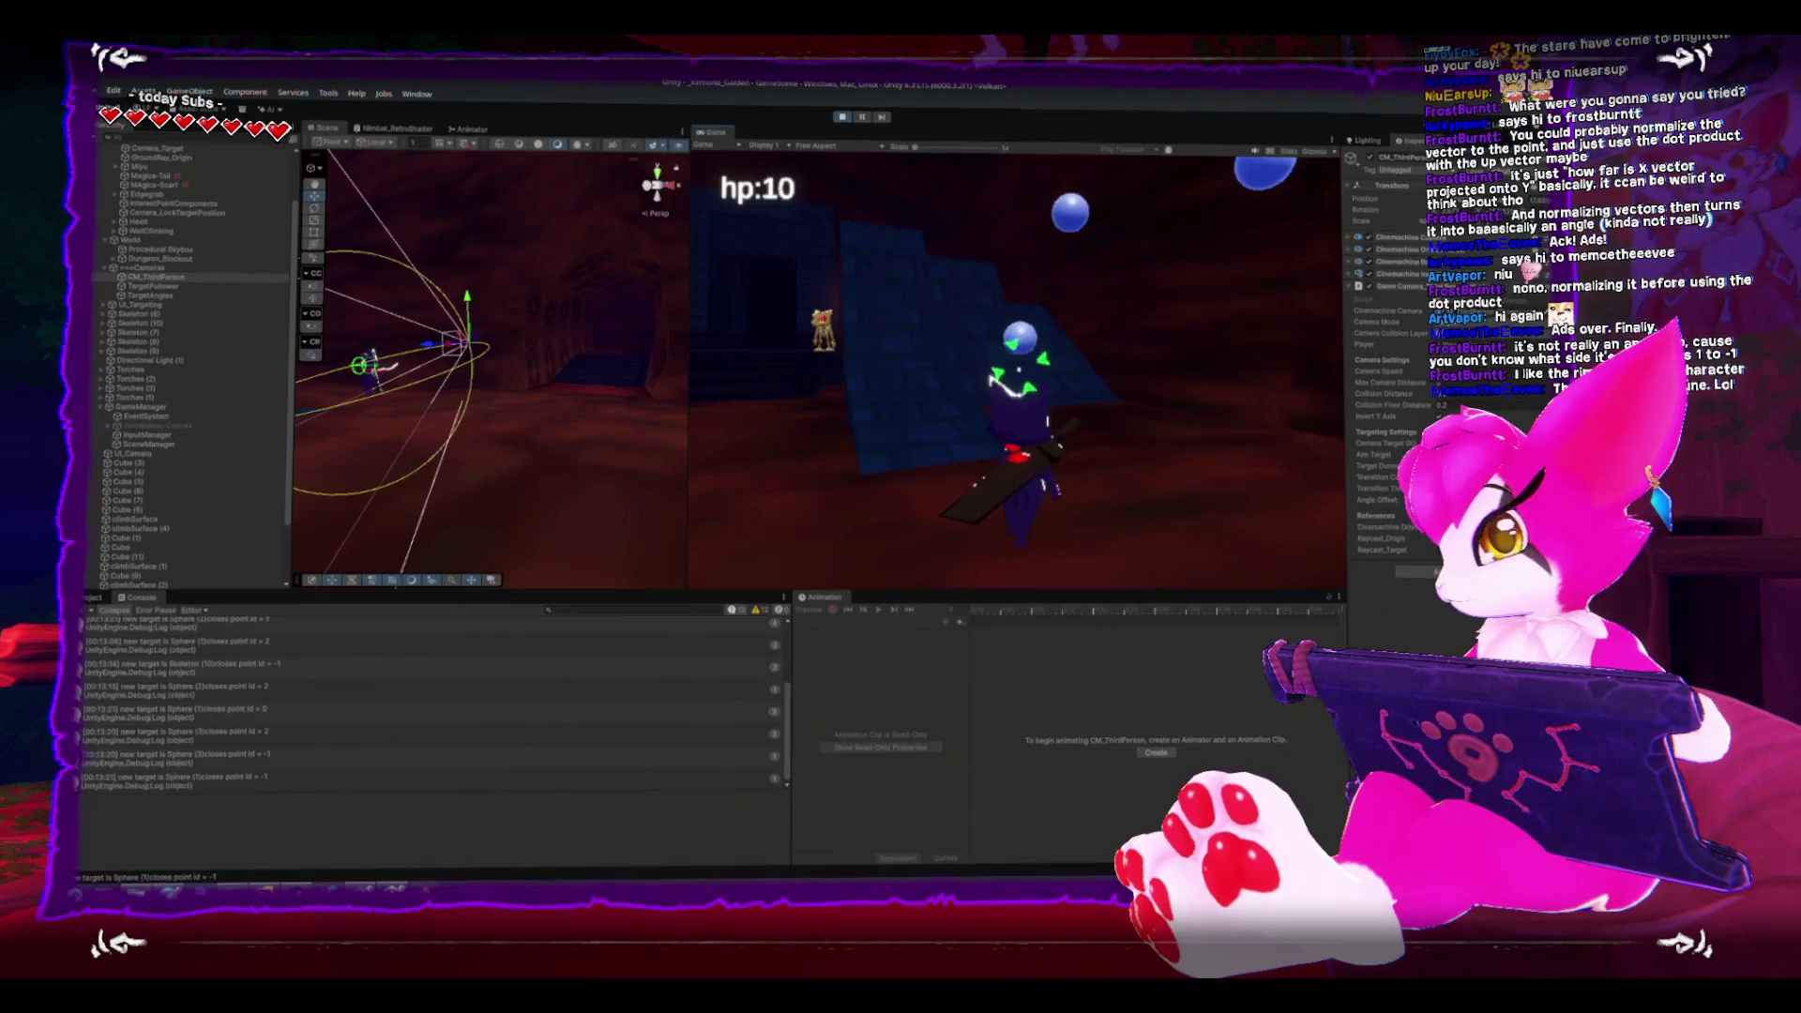
- Continue testing skeleton lock-on with repeated pause-menu toggles, then stop the game
key("Escape")
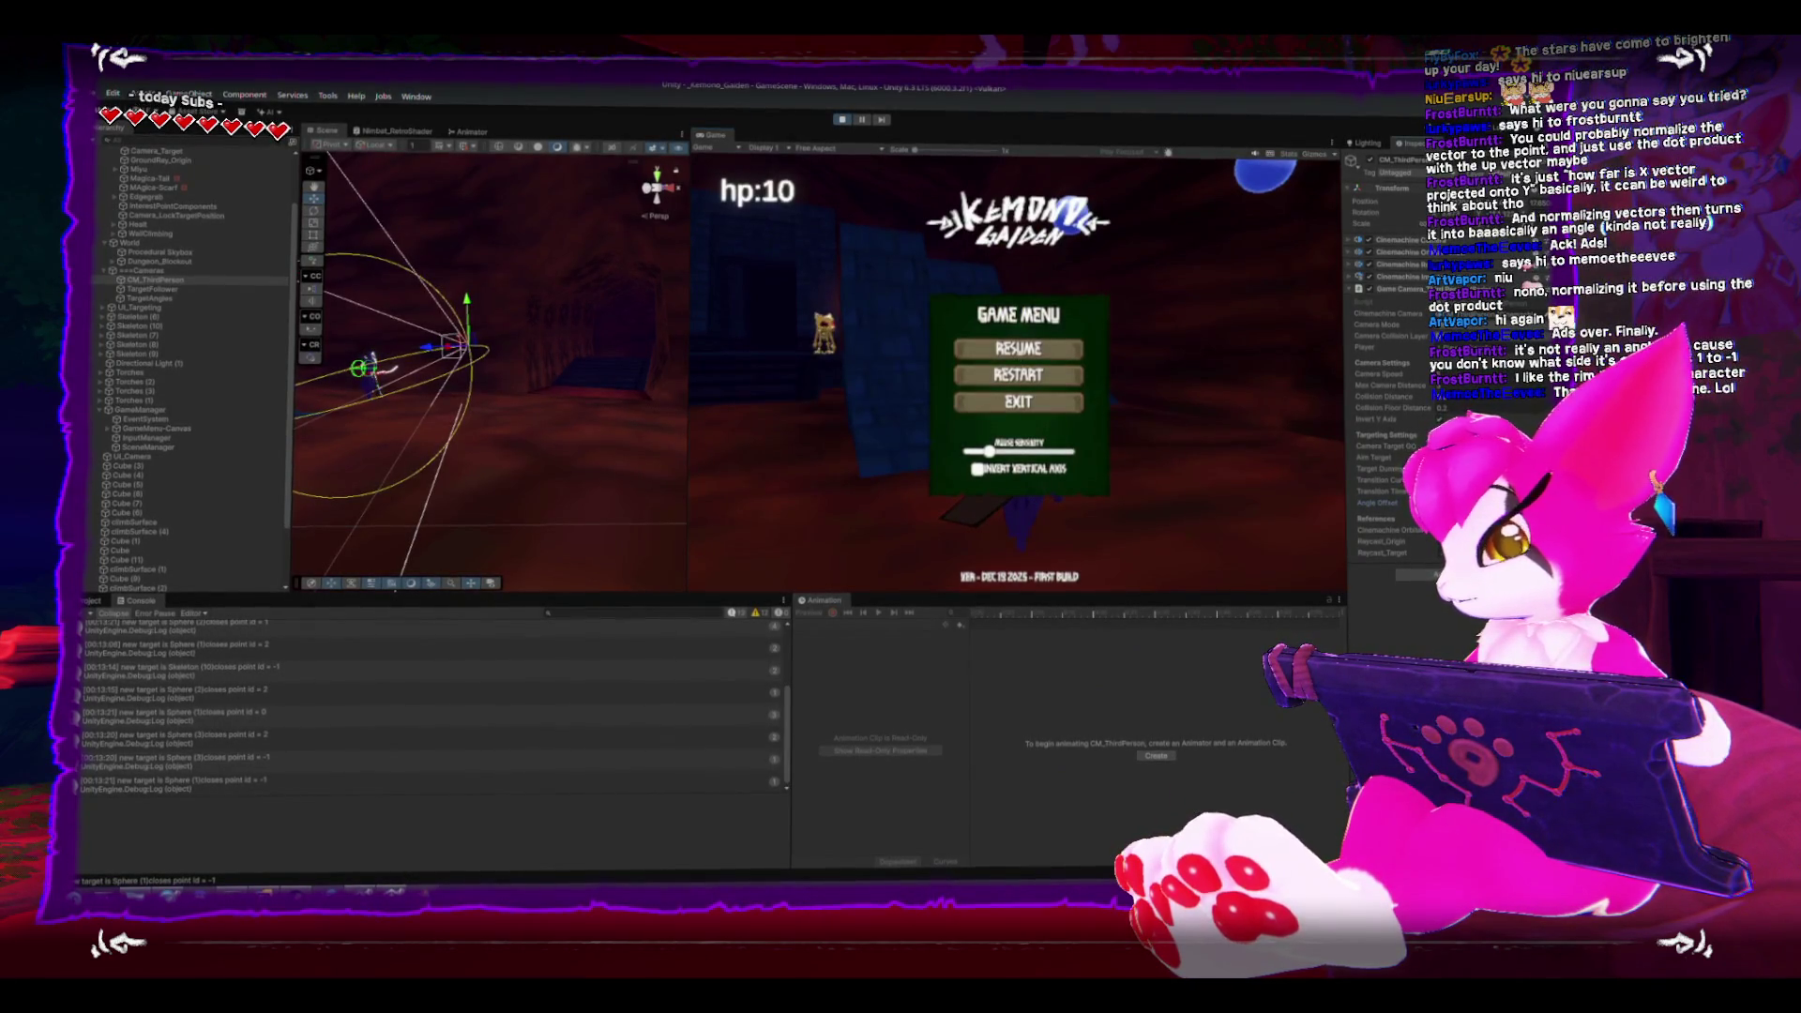
key("Escape")
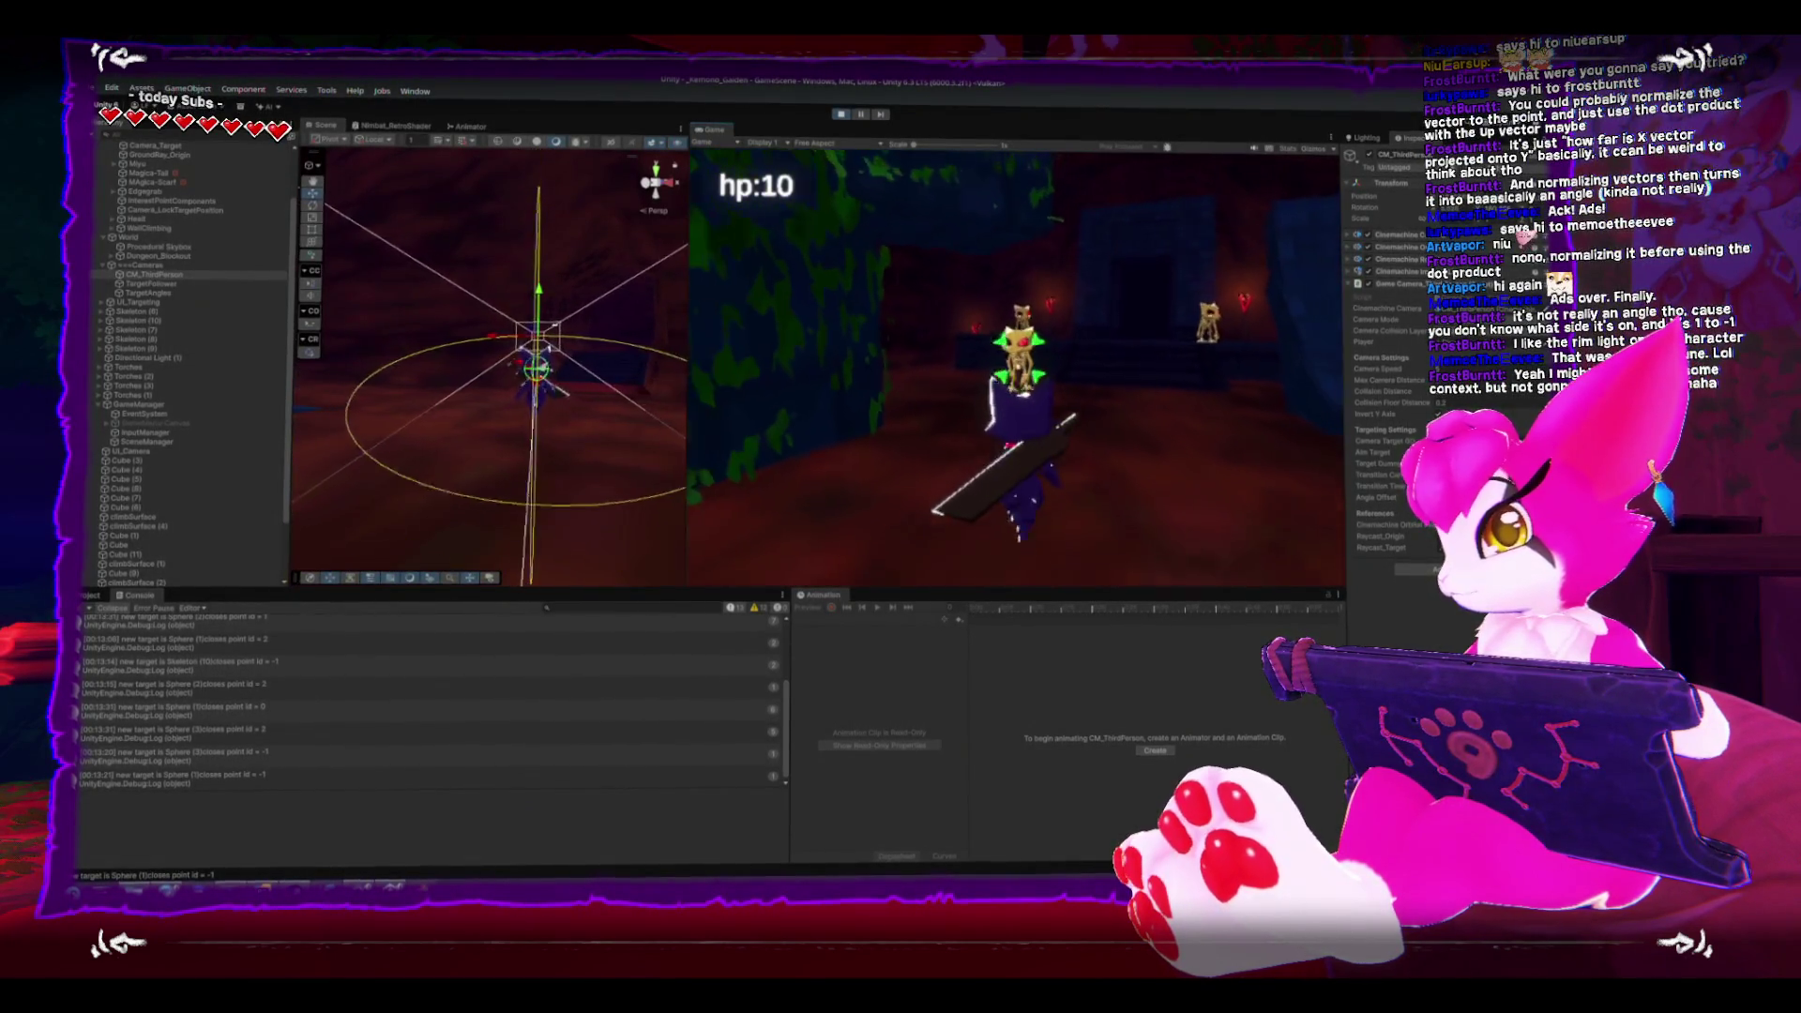
key("Escape")
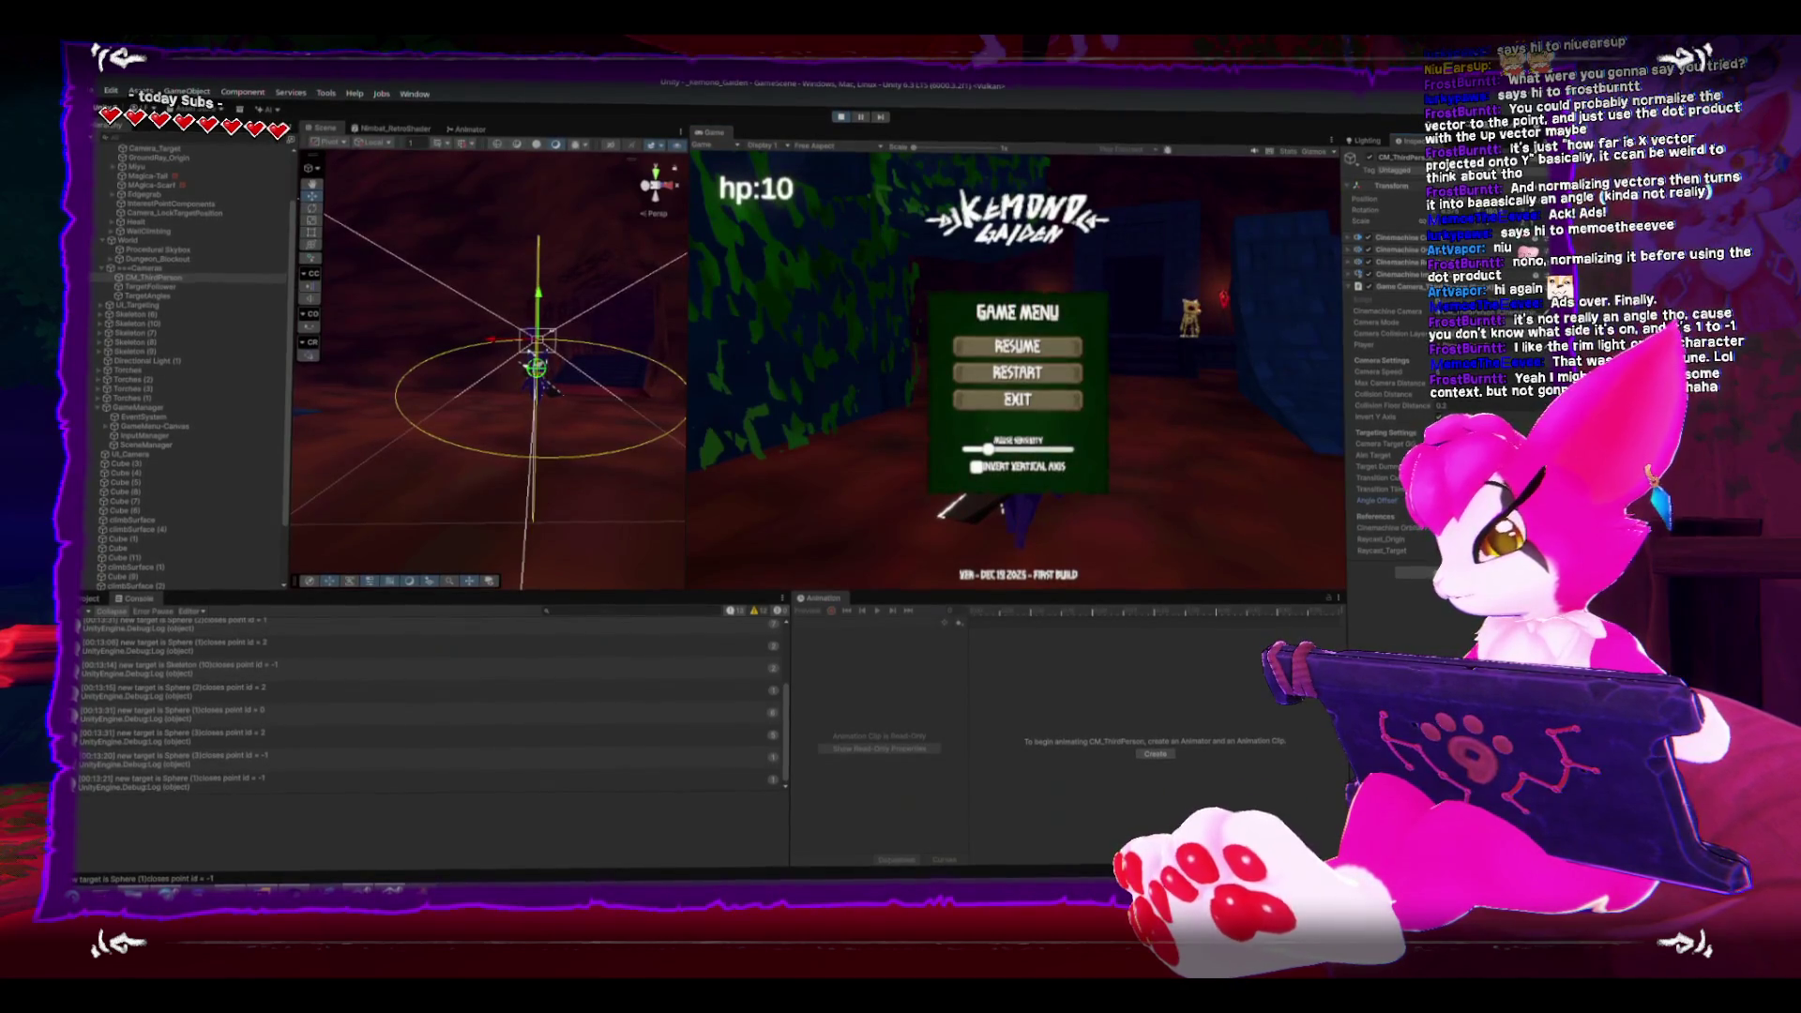
key("Escape")
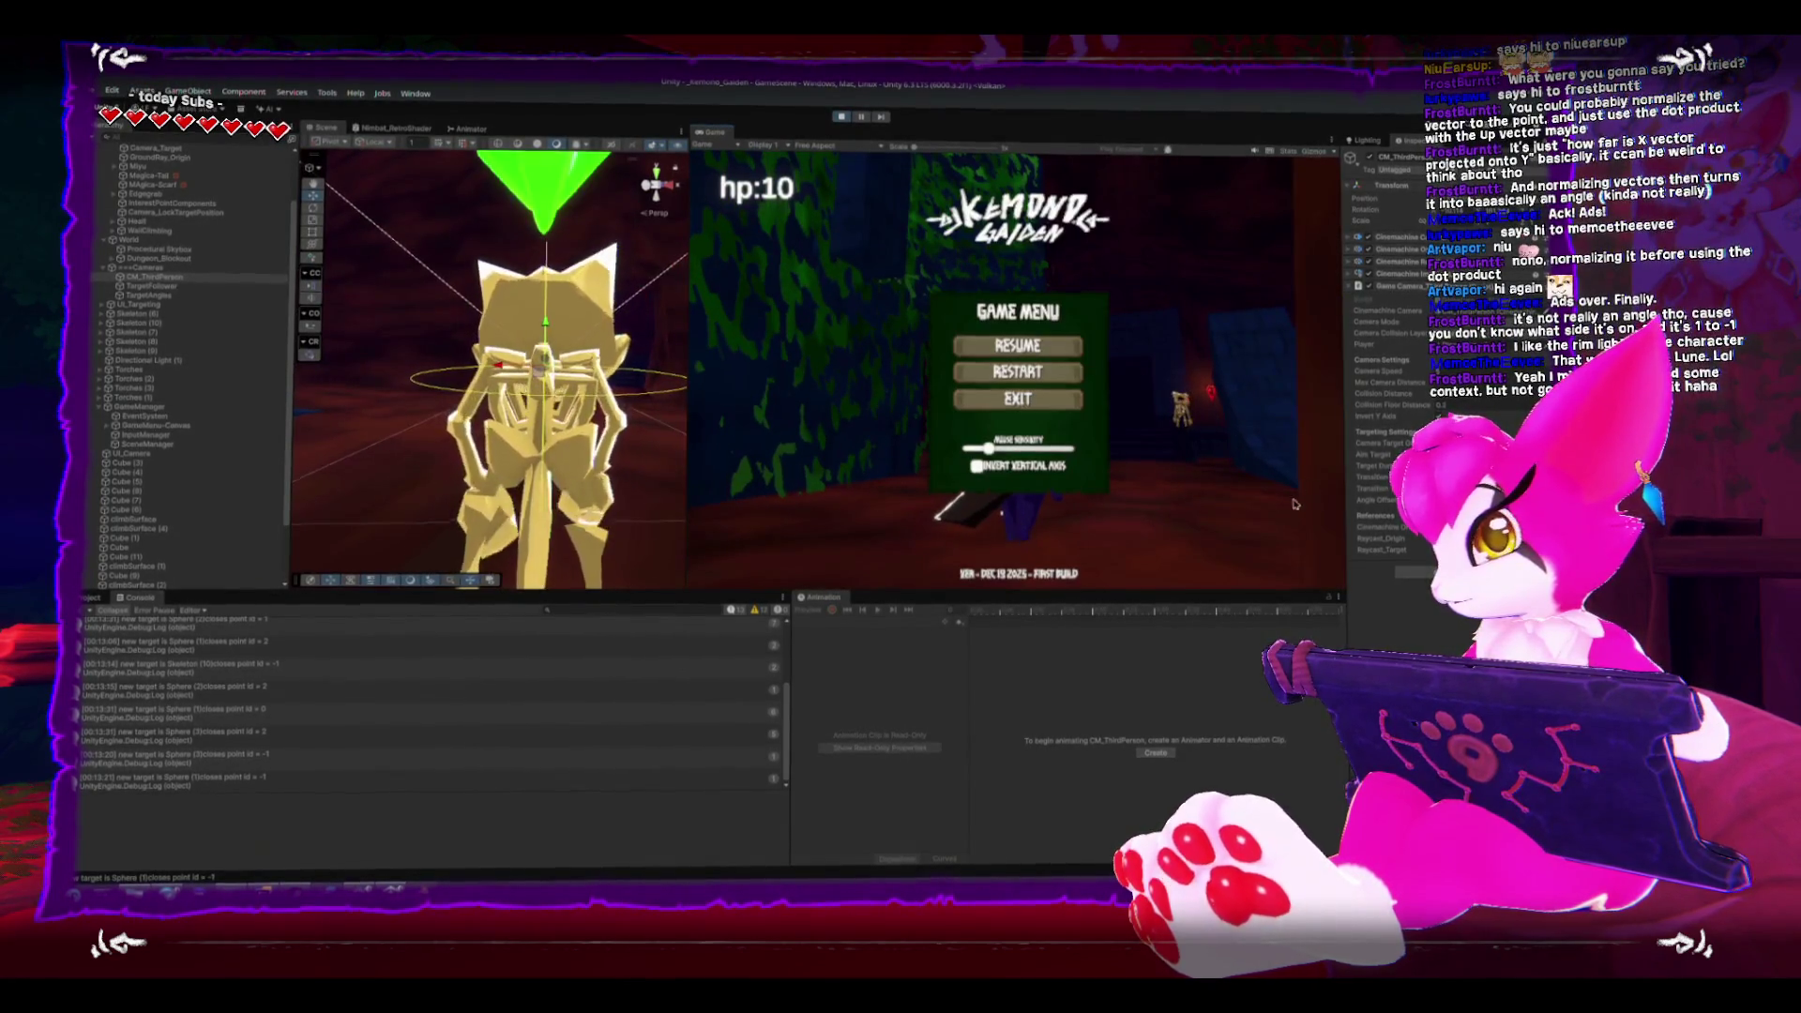
key("Escape")
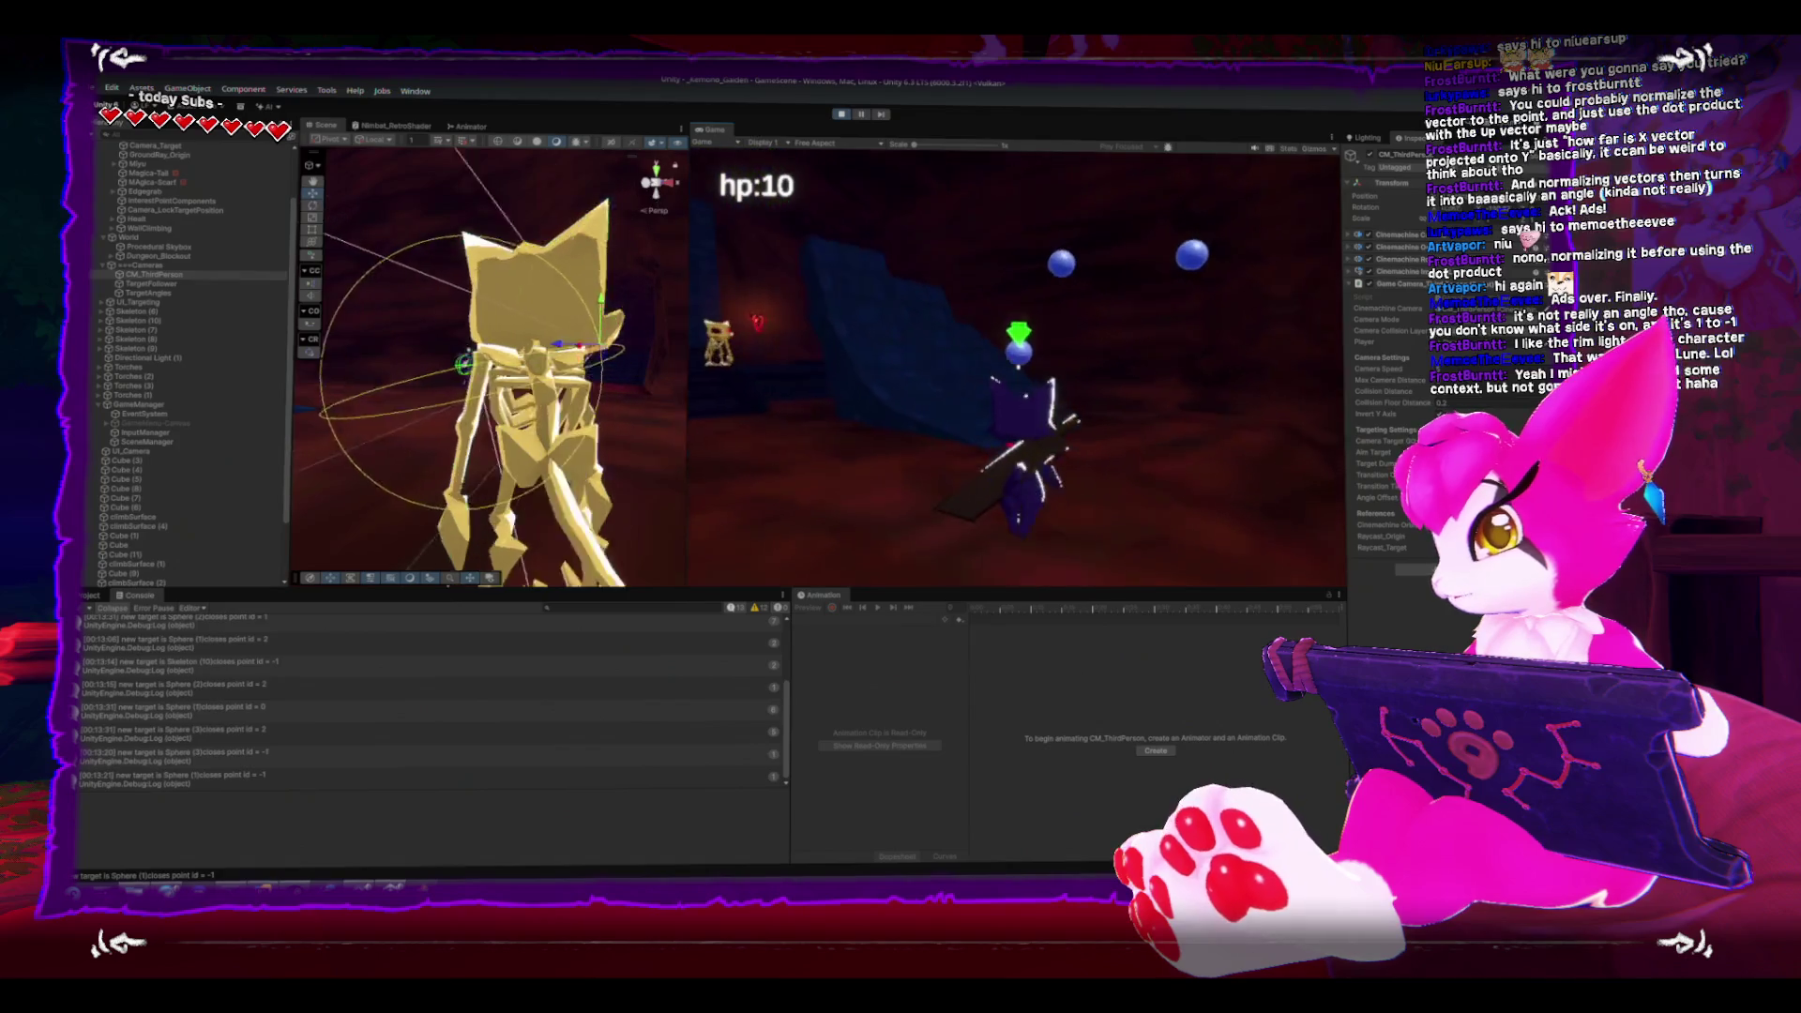
key("Escape")
key("Escape")
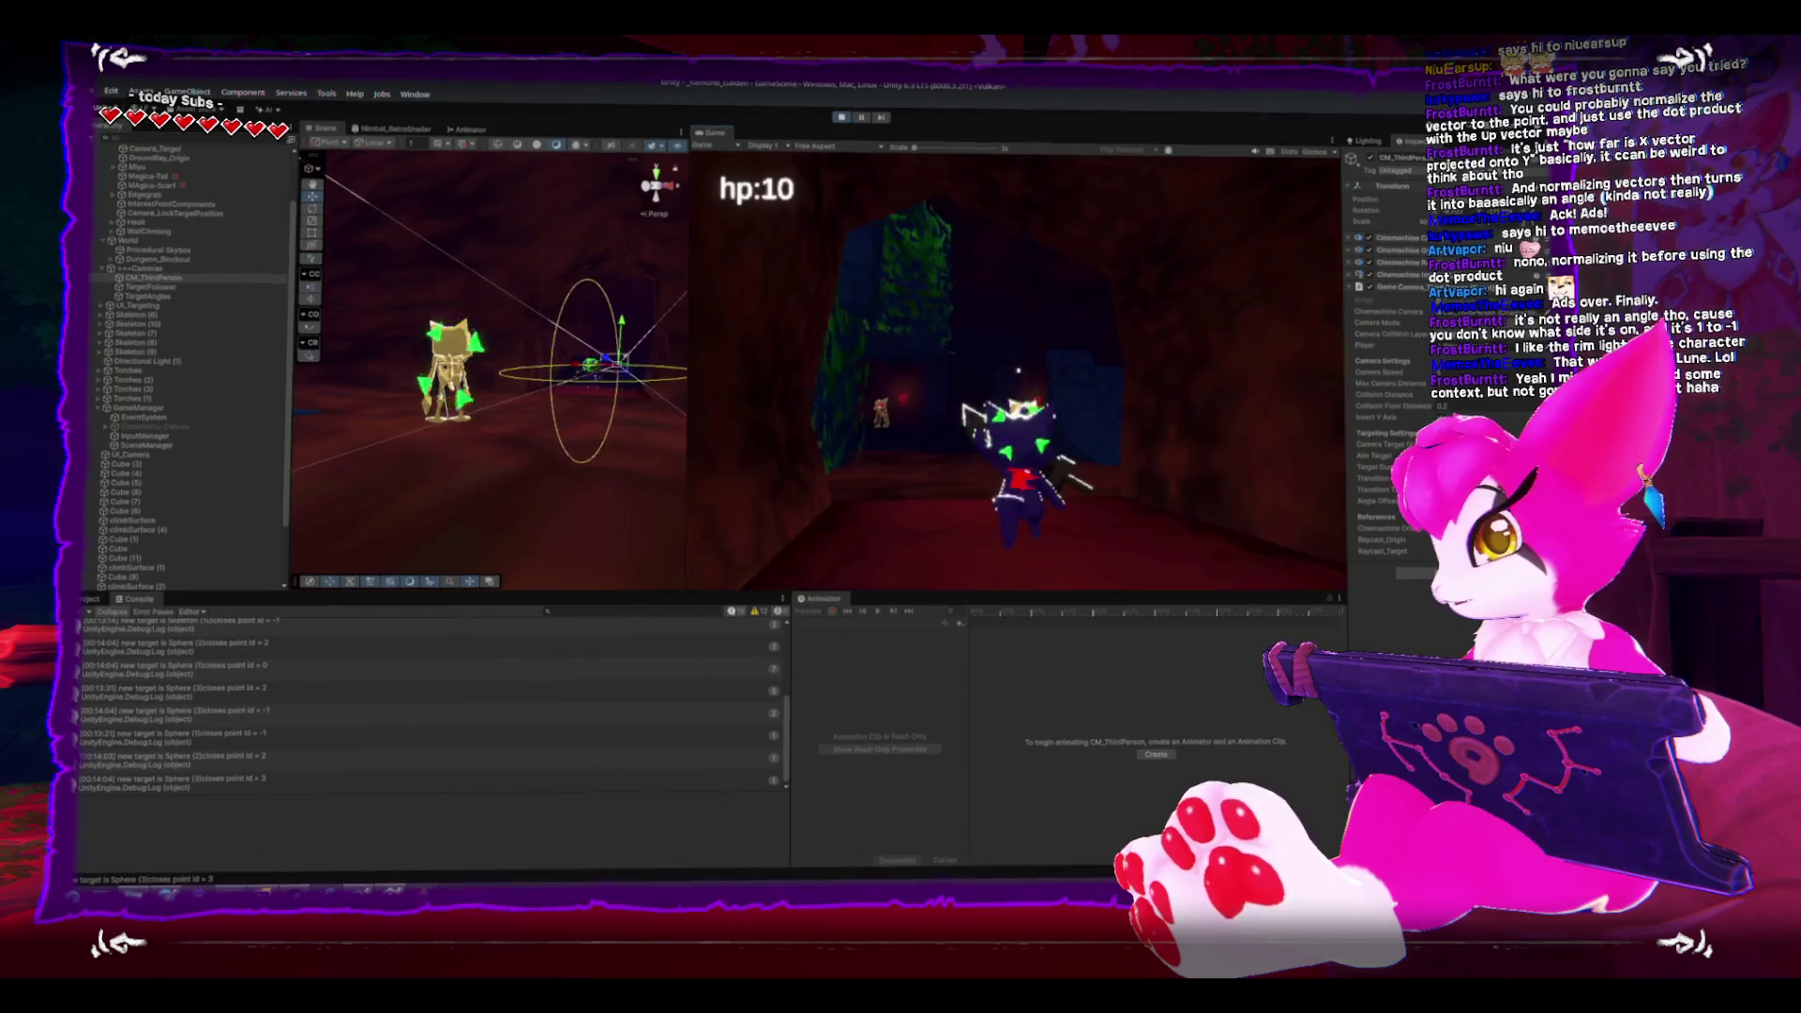
key("Escape")
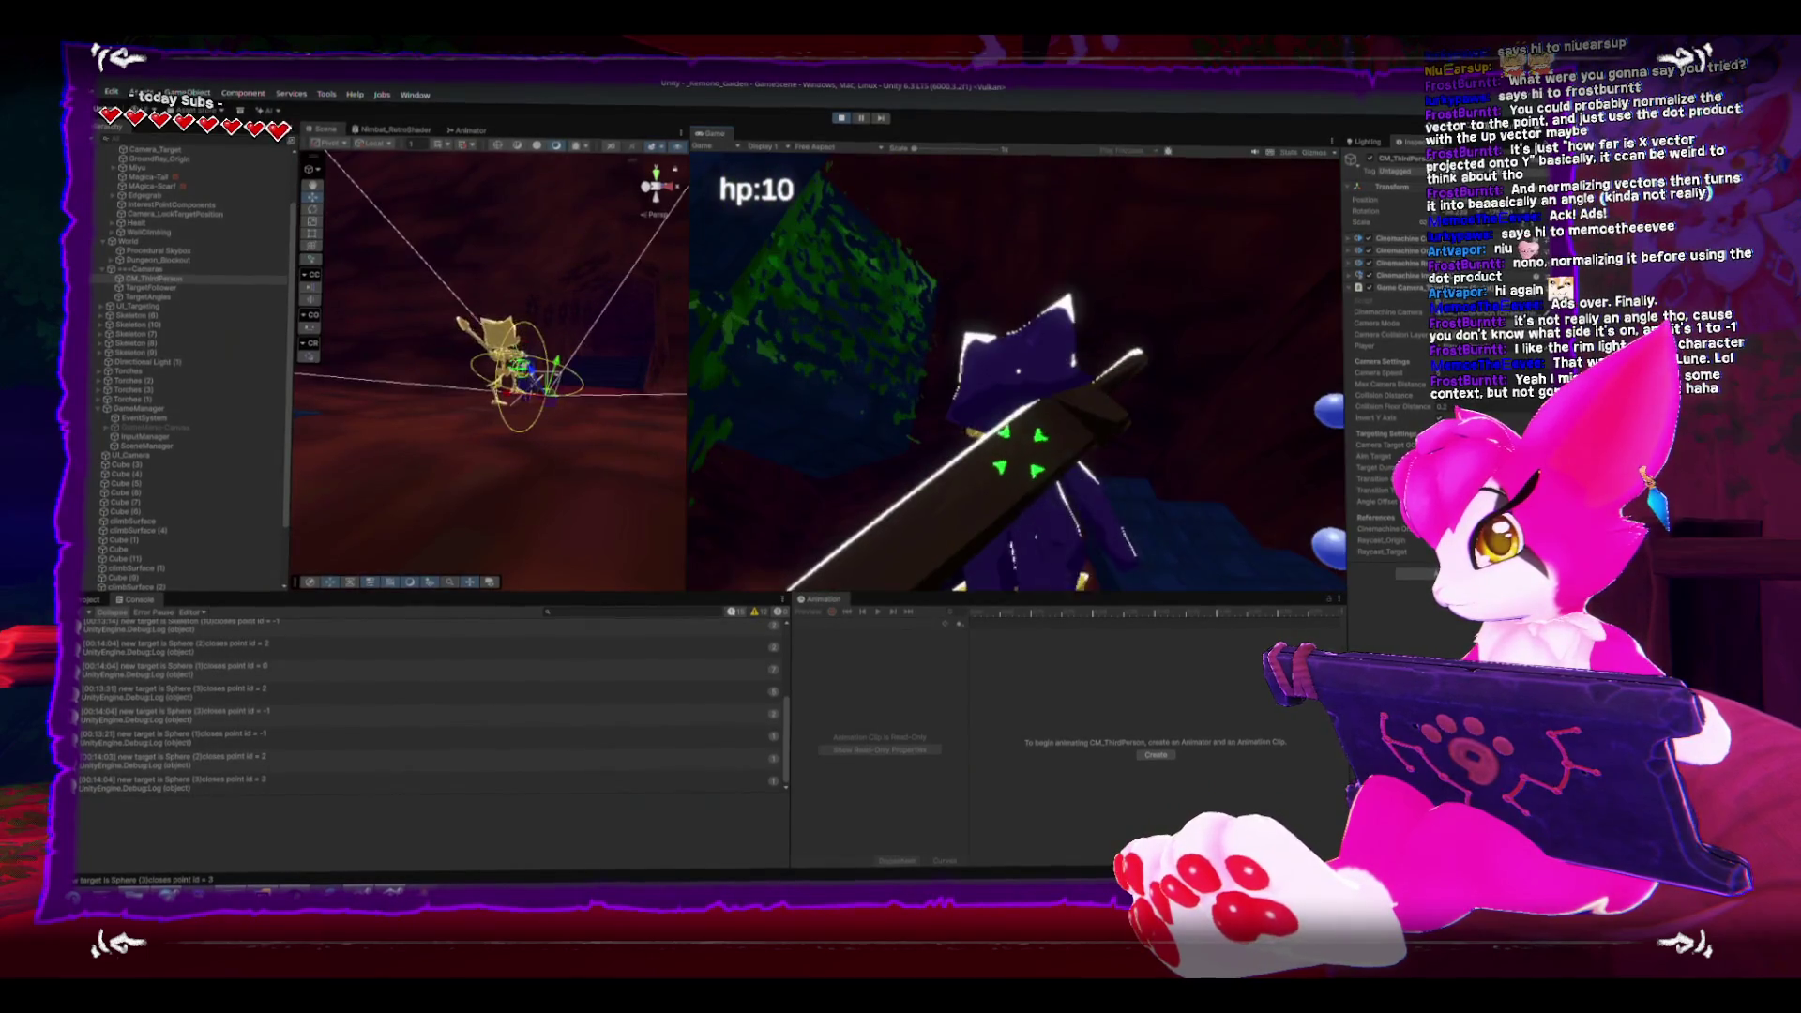
key("Escape")
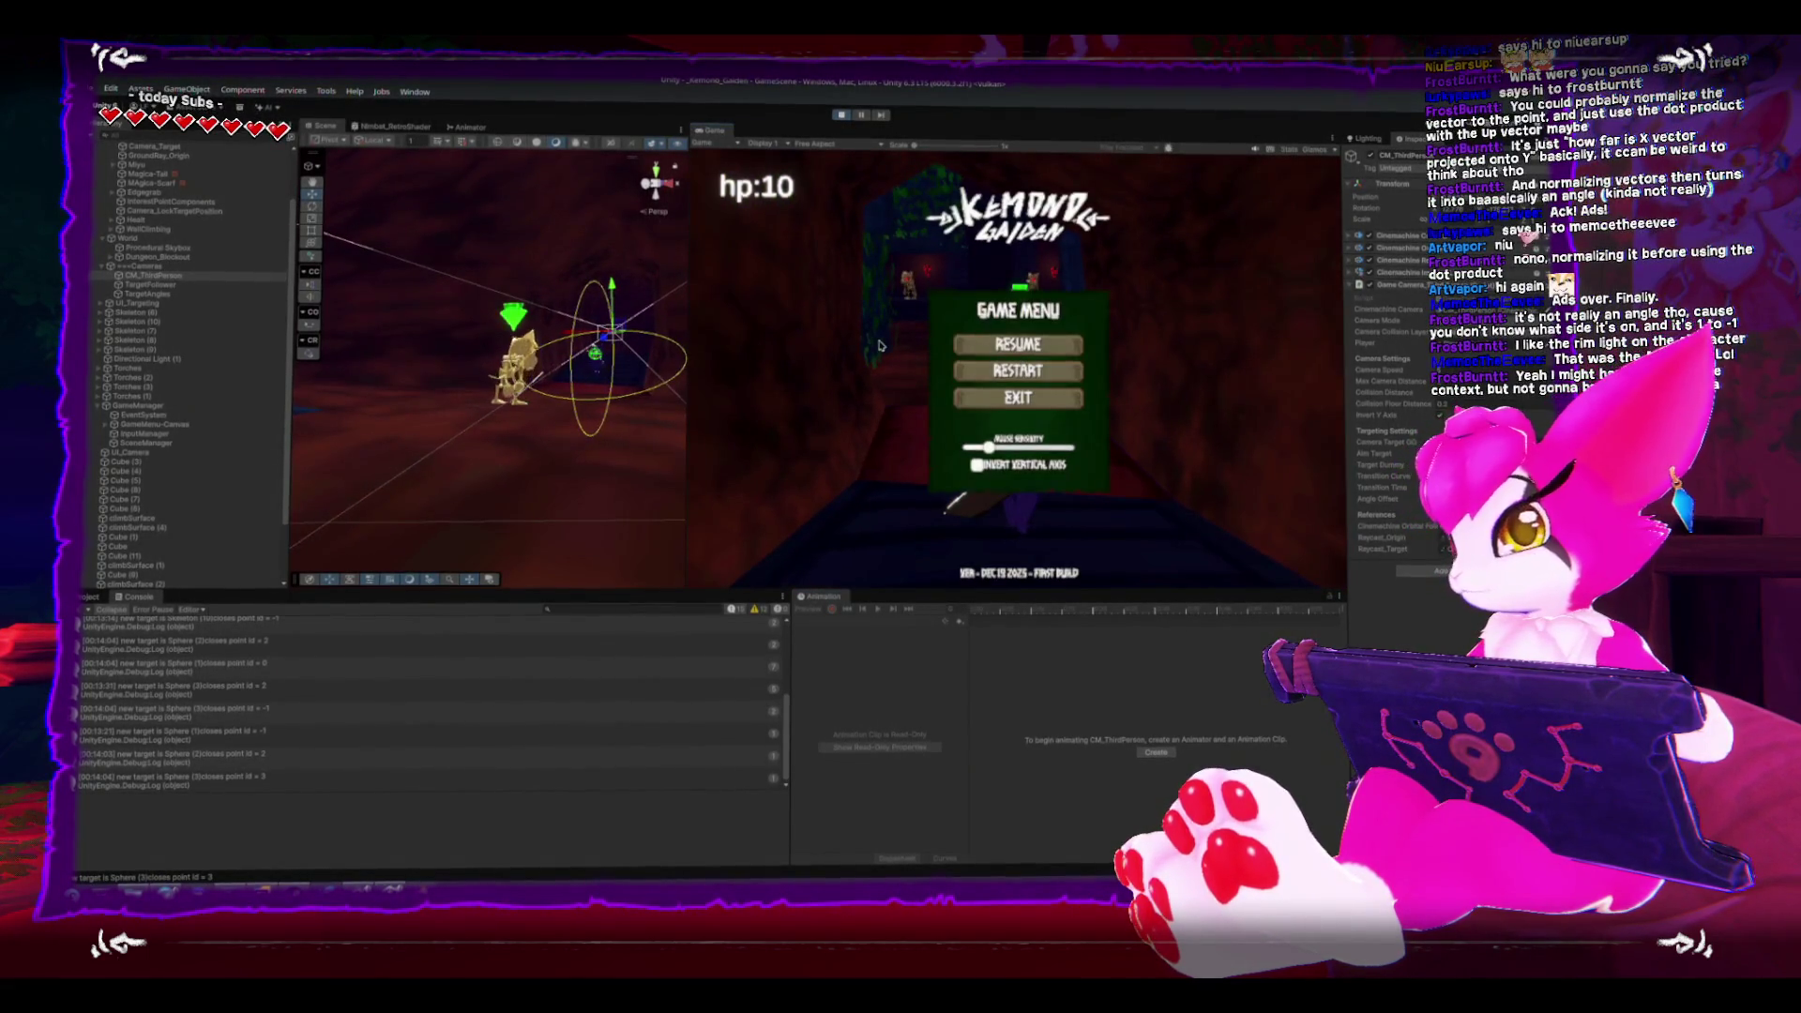
left_click(841, 114)
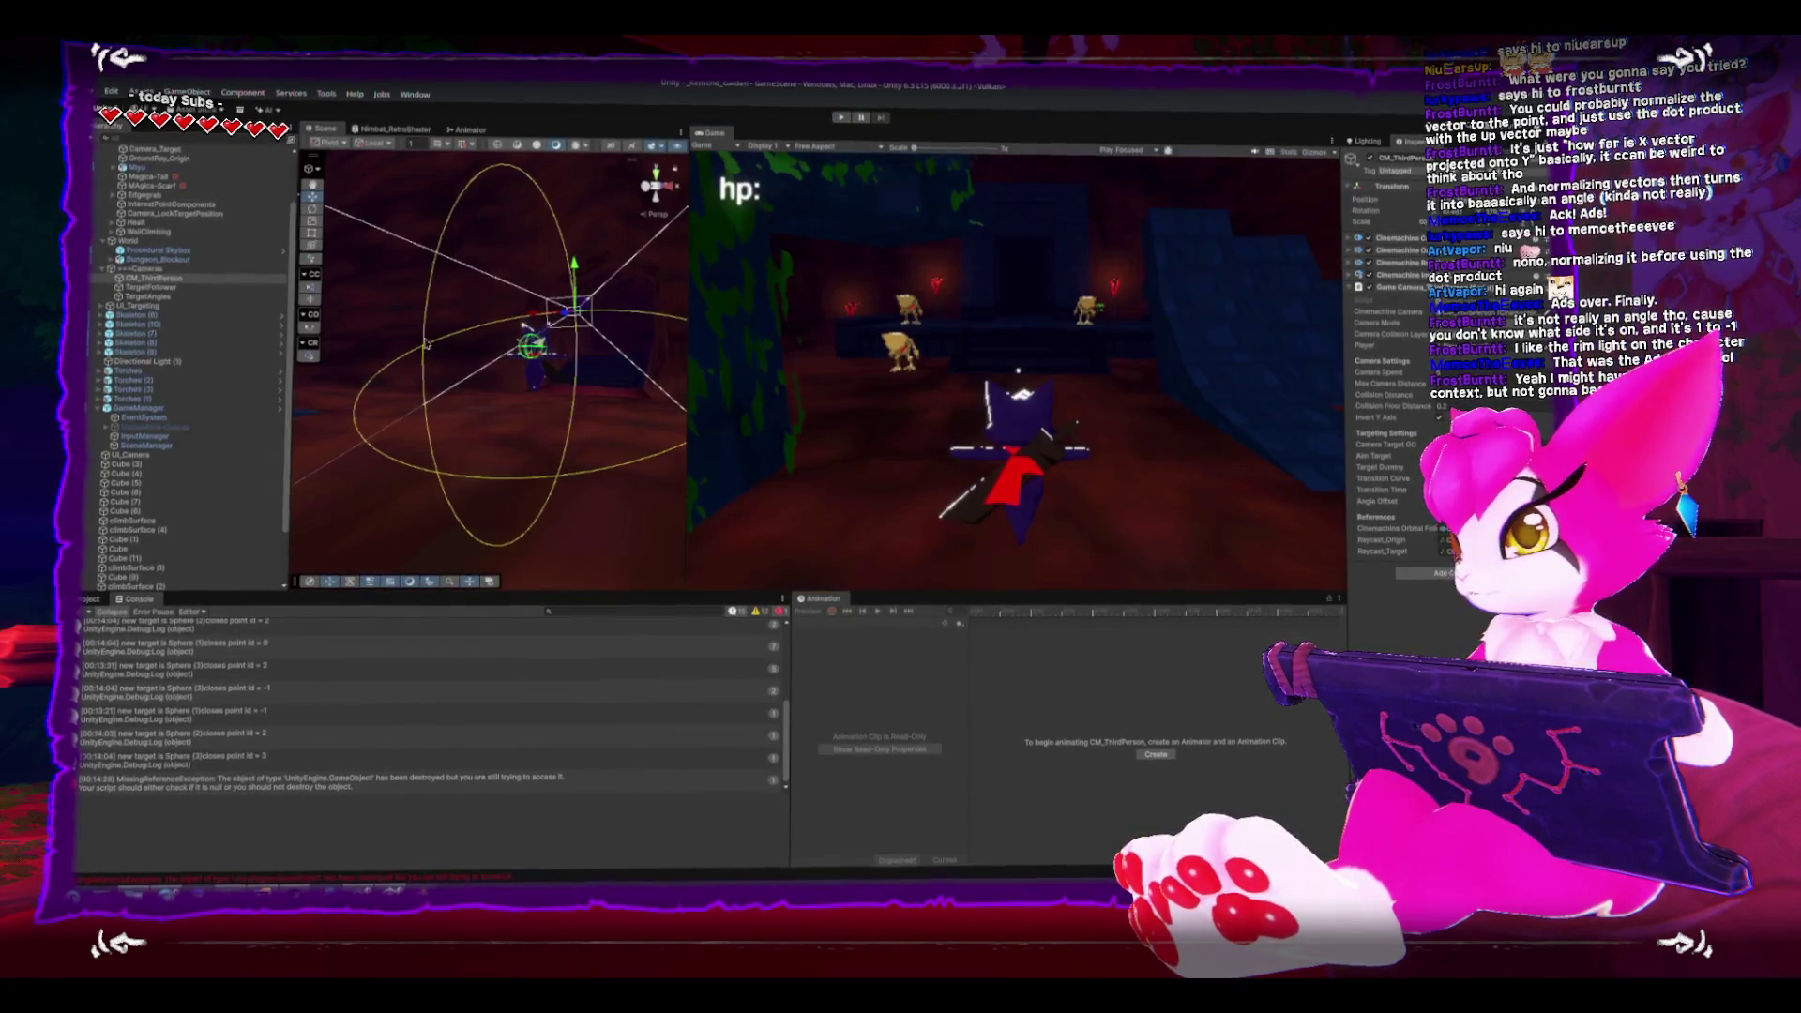
- Frame Skeleton (10), inspect its TargetLock_Position child's transform, then maximize the Game view
left_click_drag(629, 361, 485, 367)
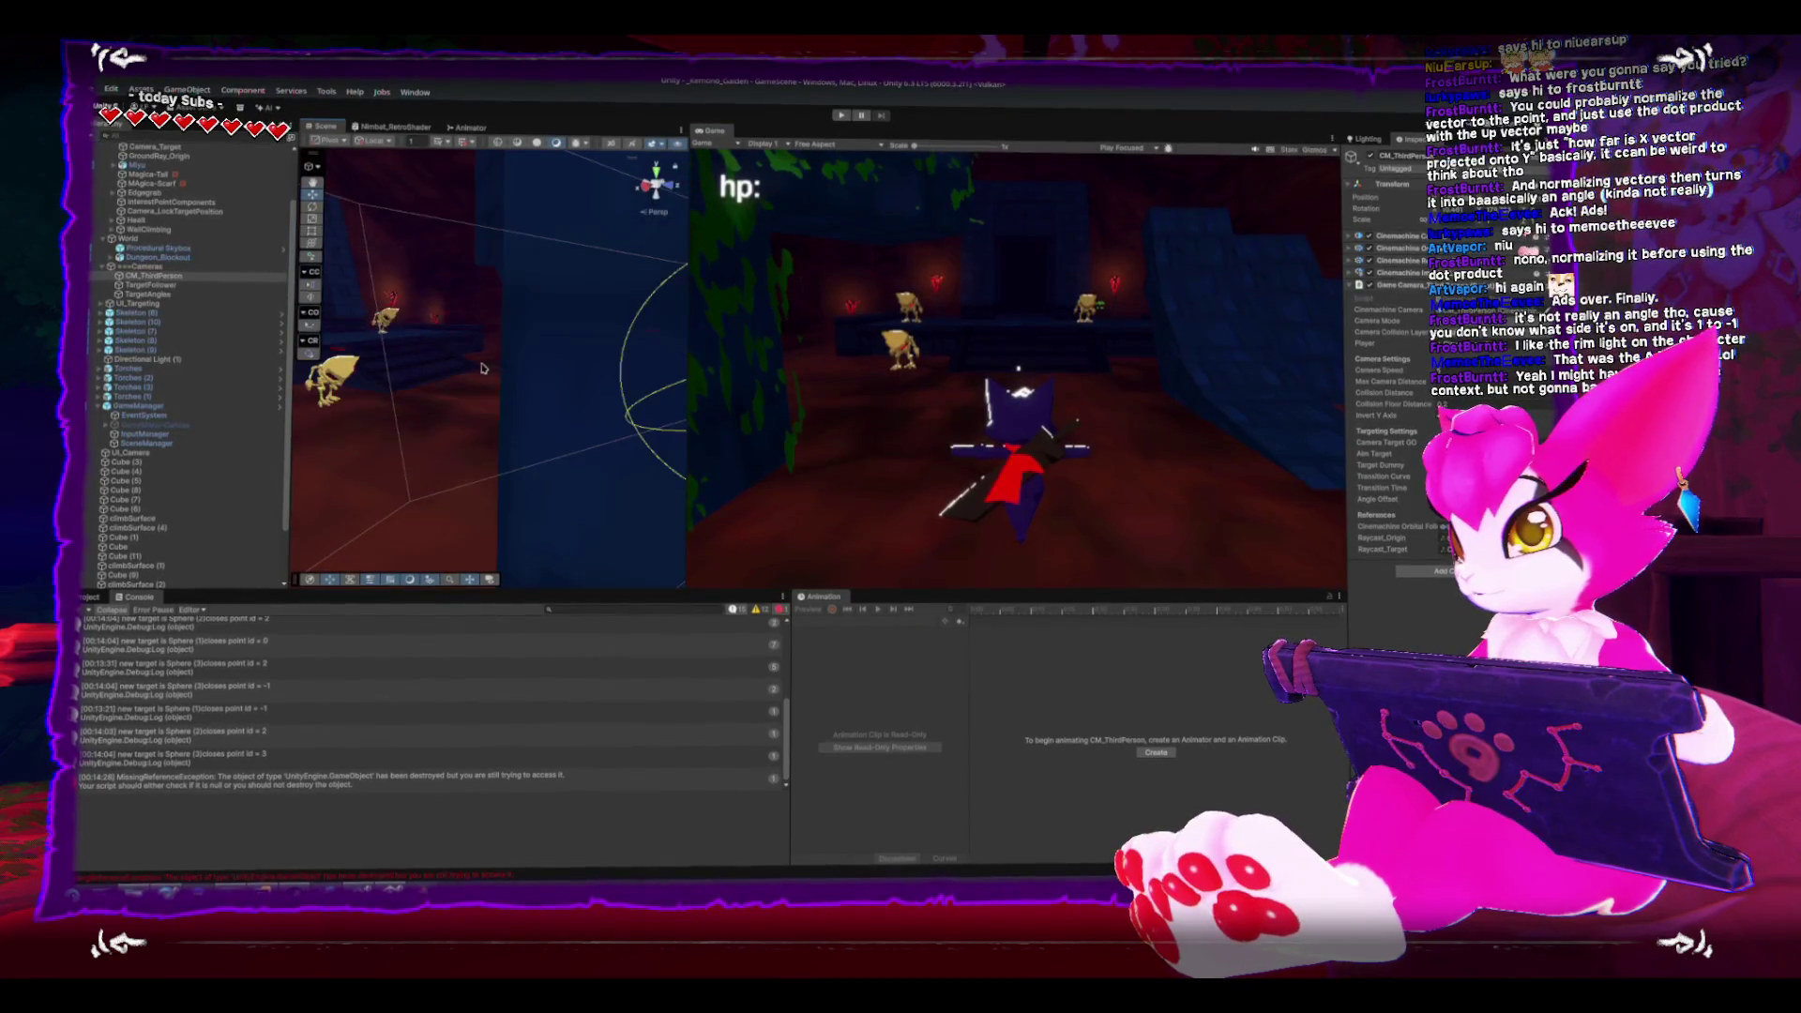
key("f")
left_click(140, 324)
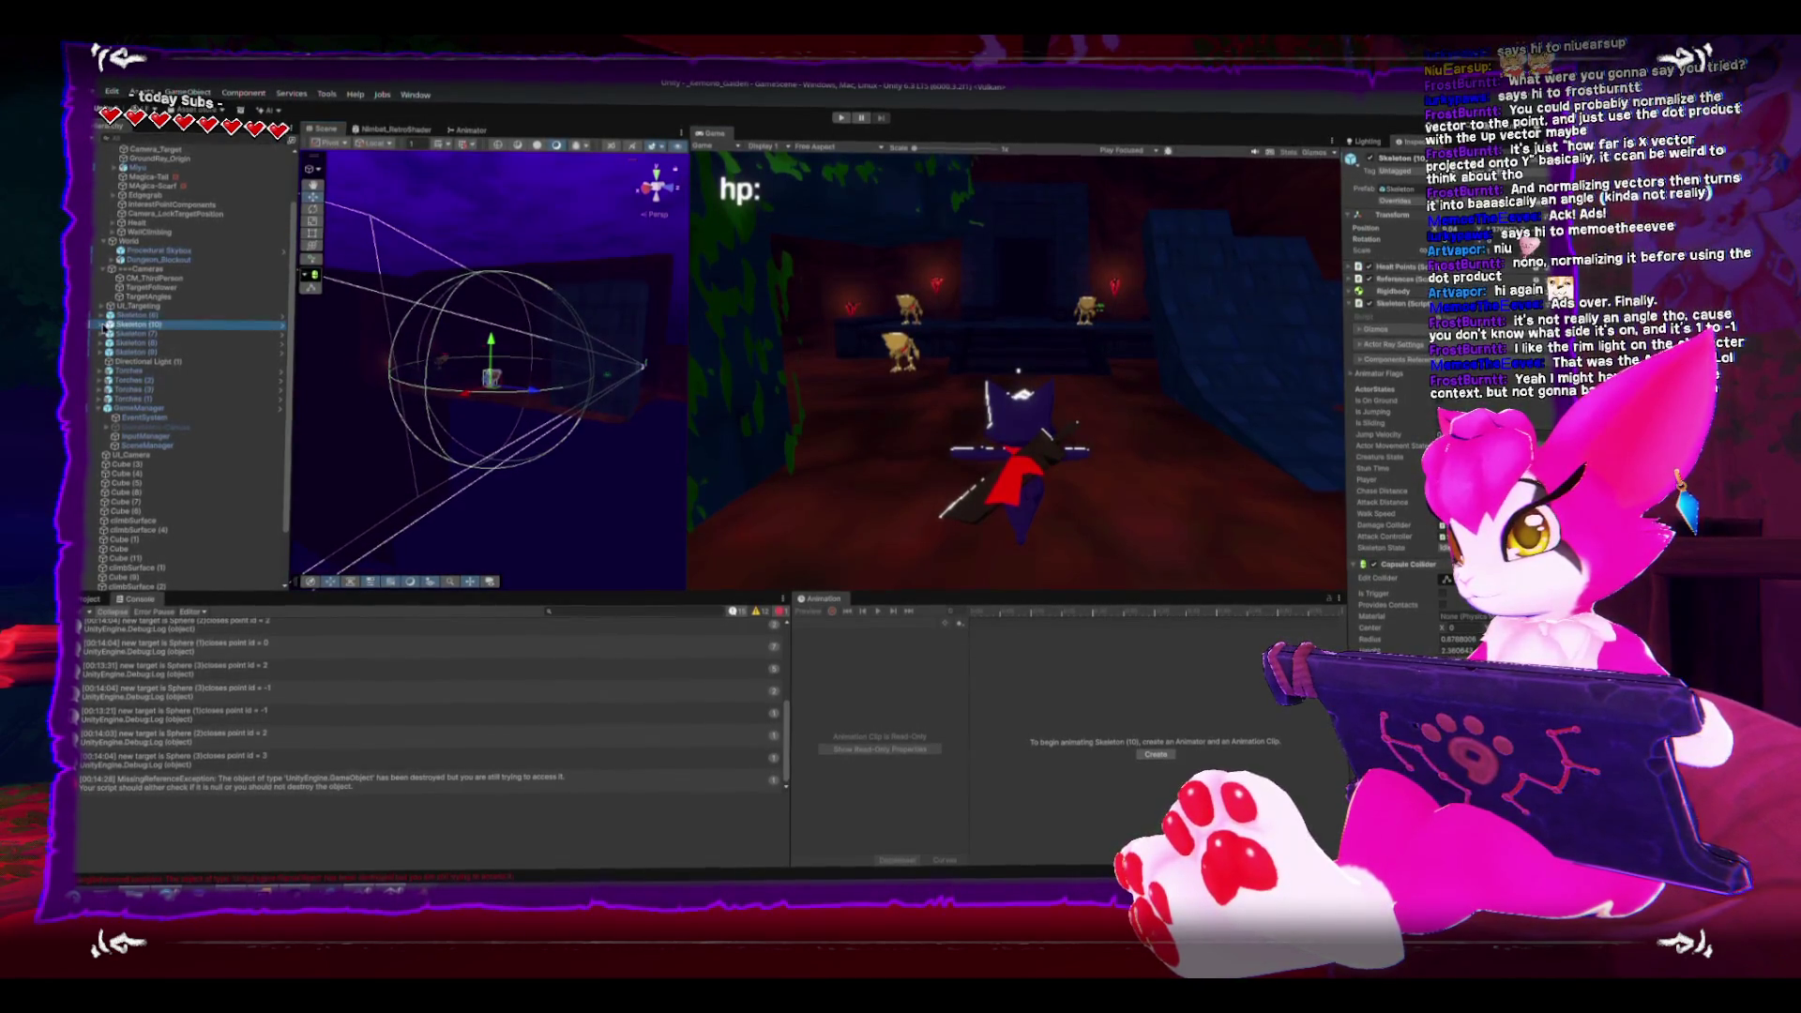
left_click(150, 383)
scroll(457, 364, "up", 5)
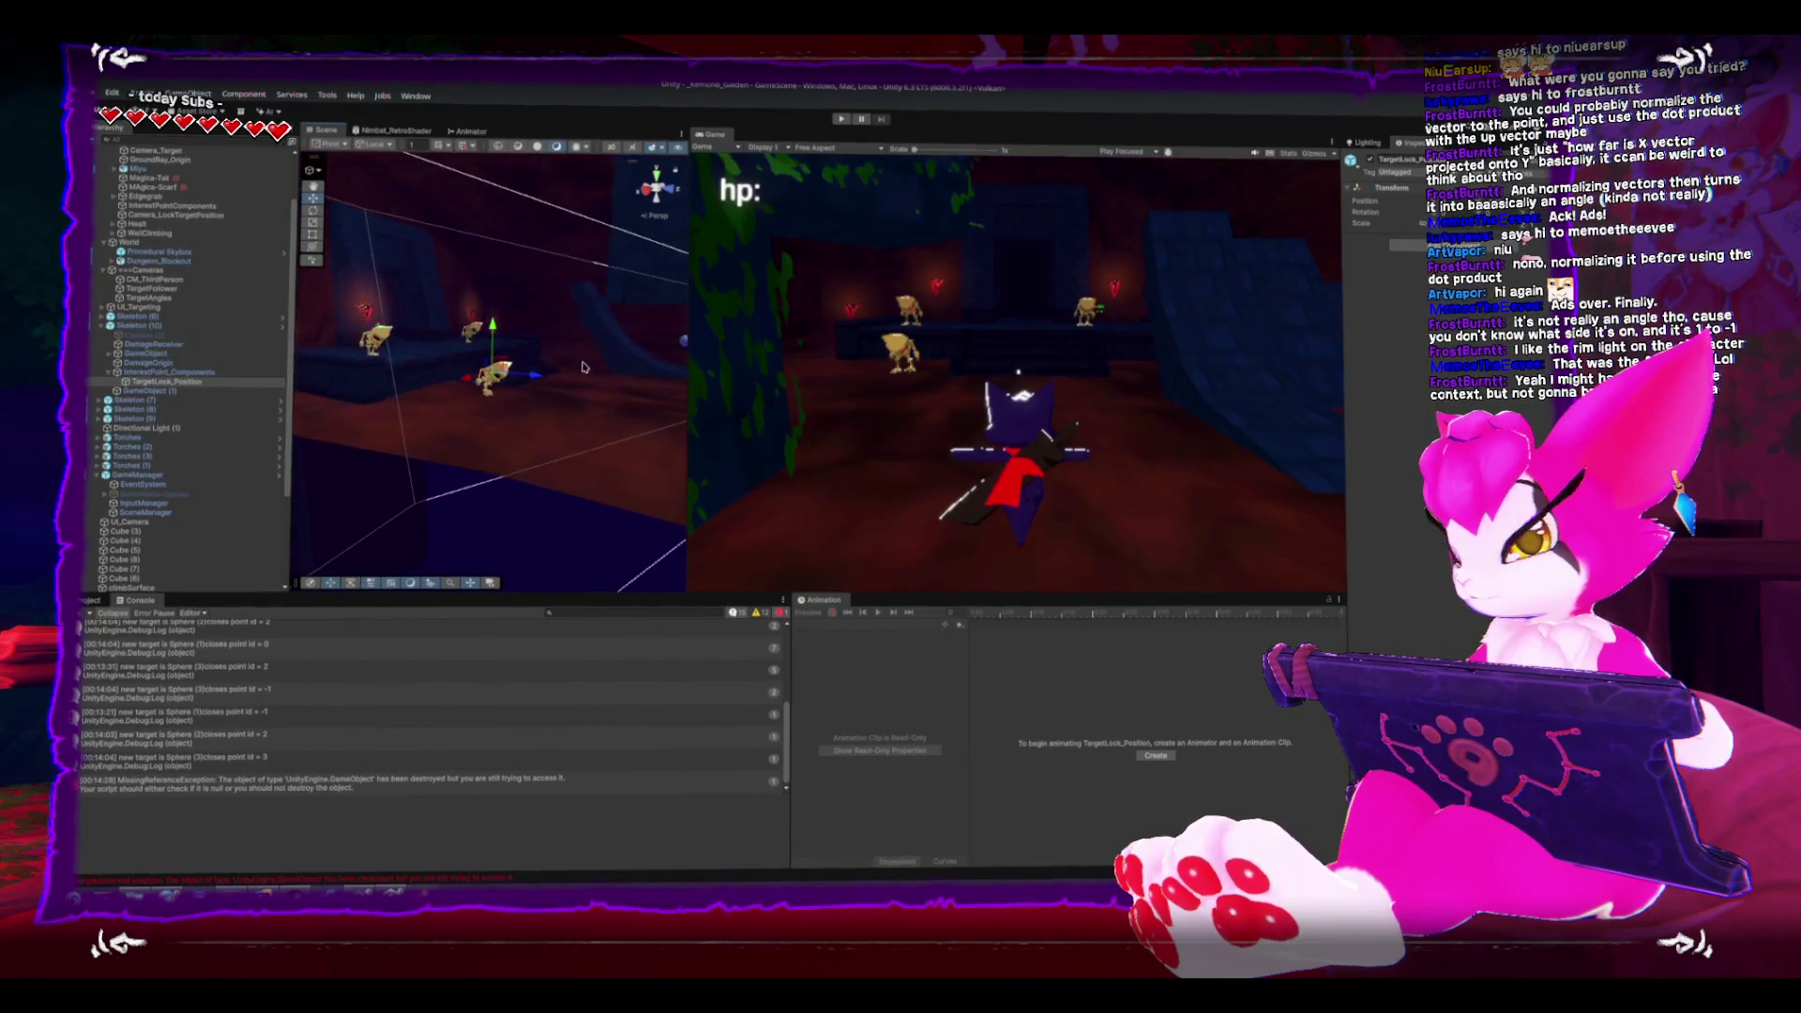
left_click_drag(457, 364, 584, 277)
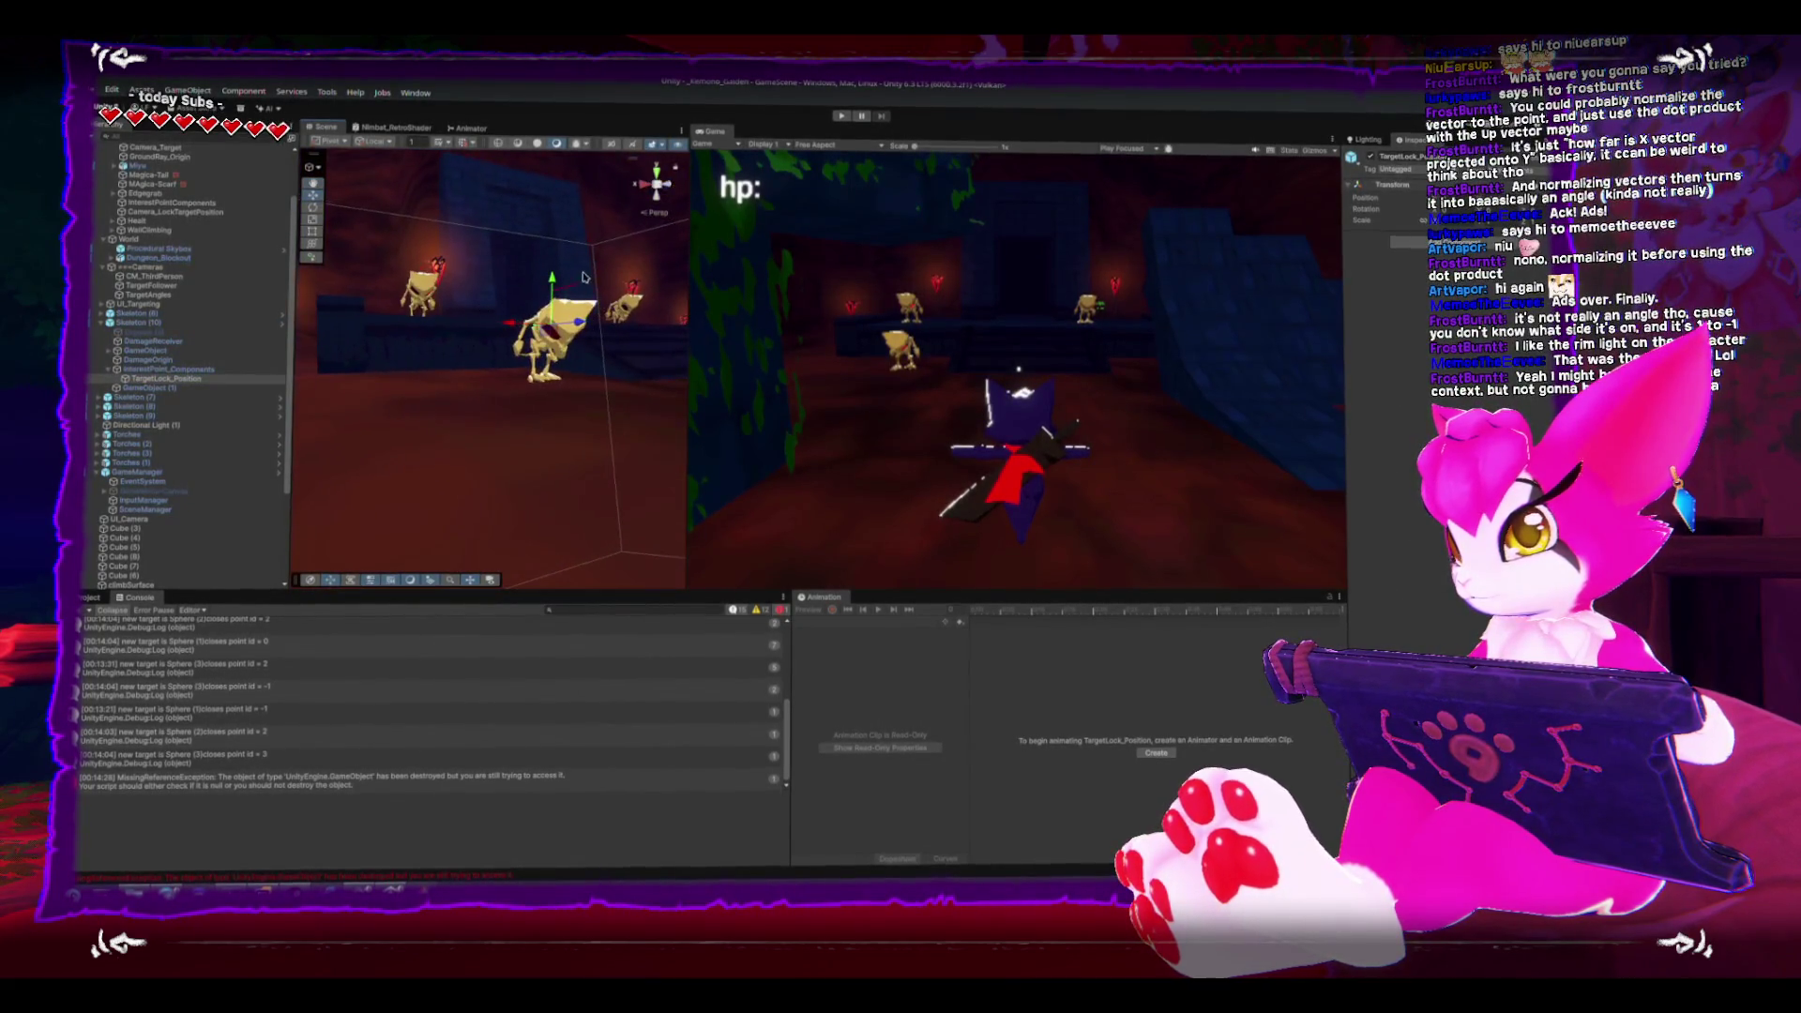
left_click(550, 295)
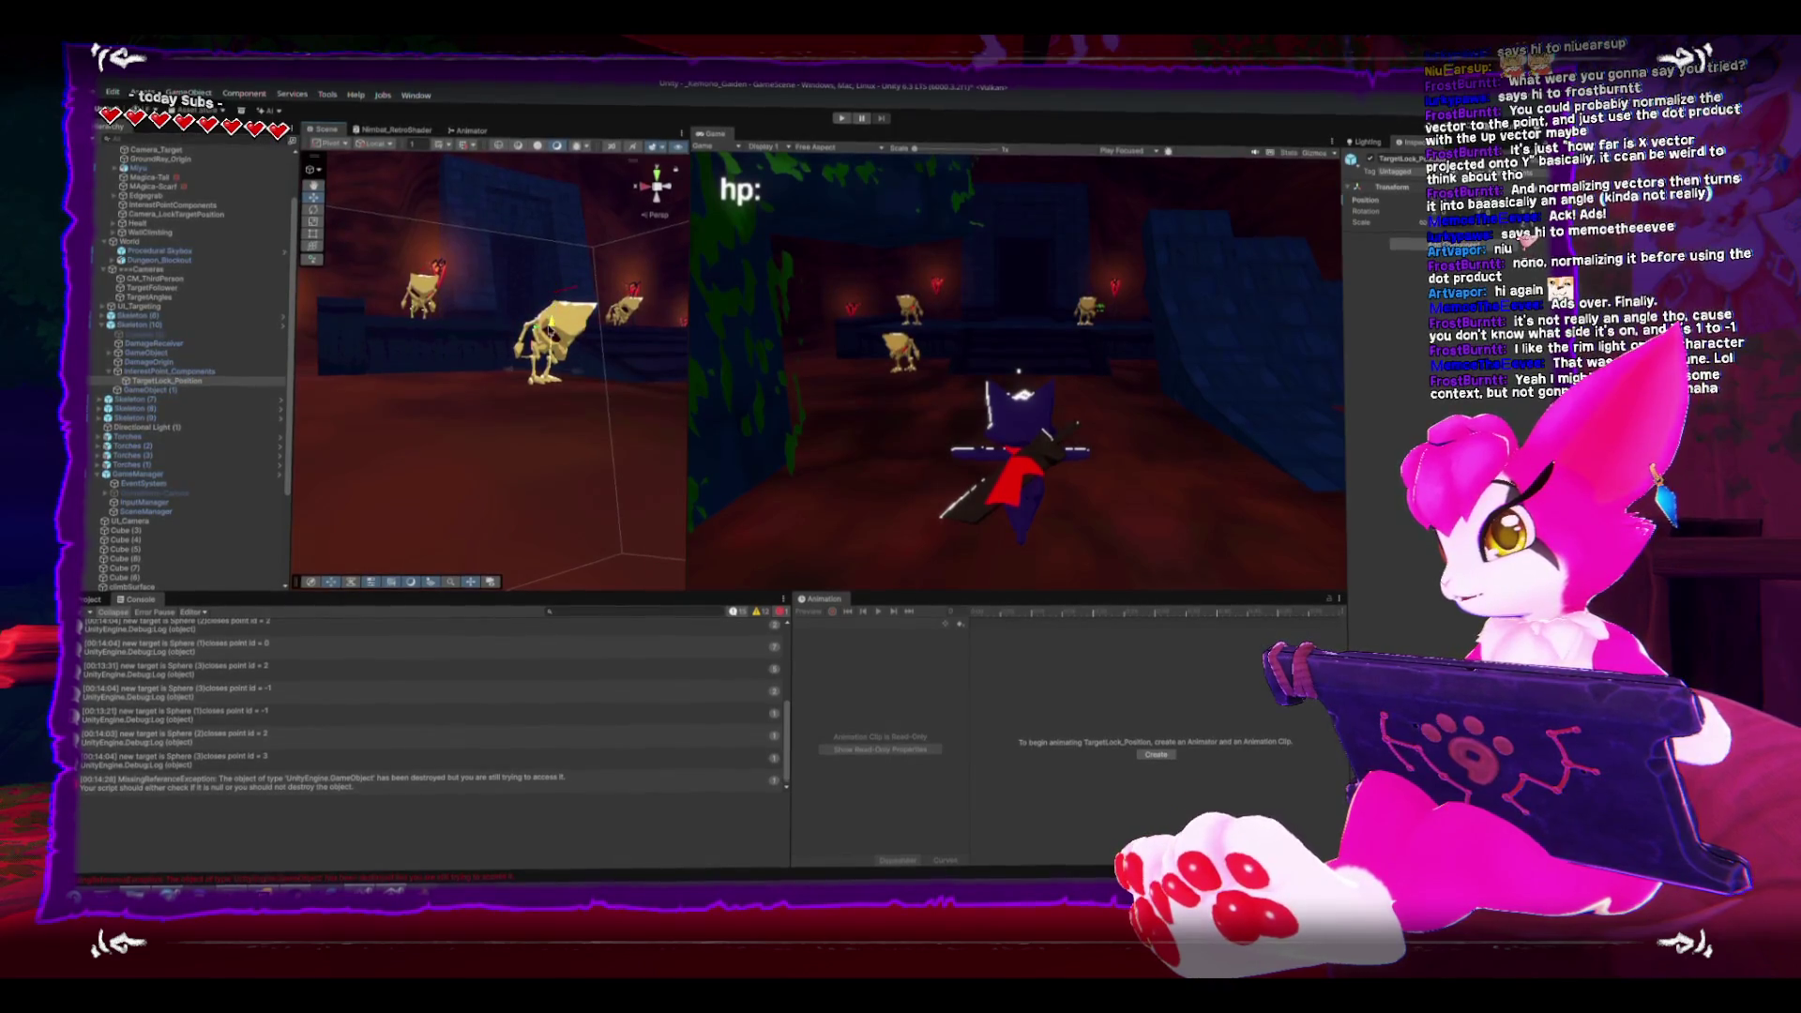
key("shift+space")
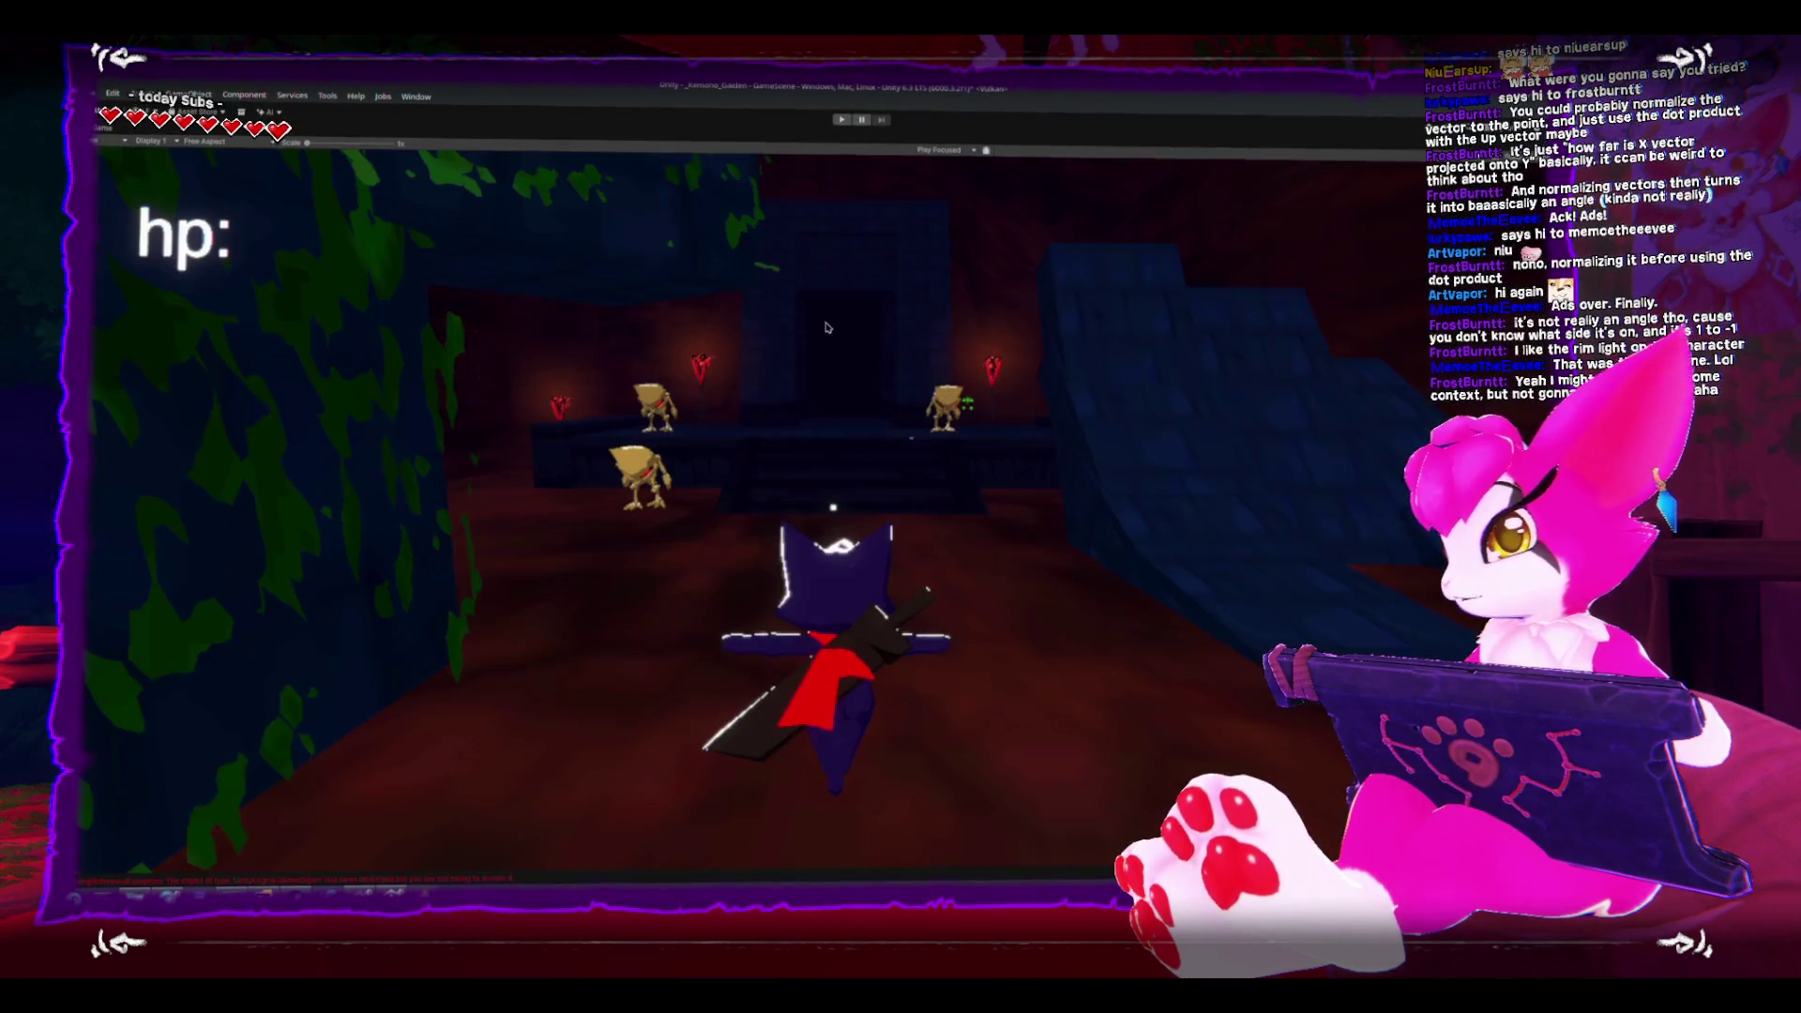
- Play full-size, swing the sword twice near the skeletons, then stop and restart the game
left_click(840, 118)
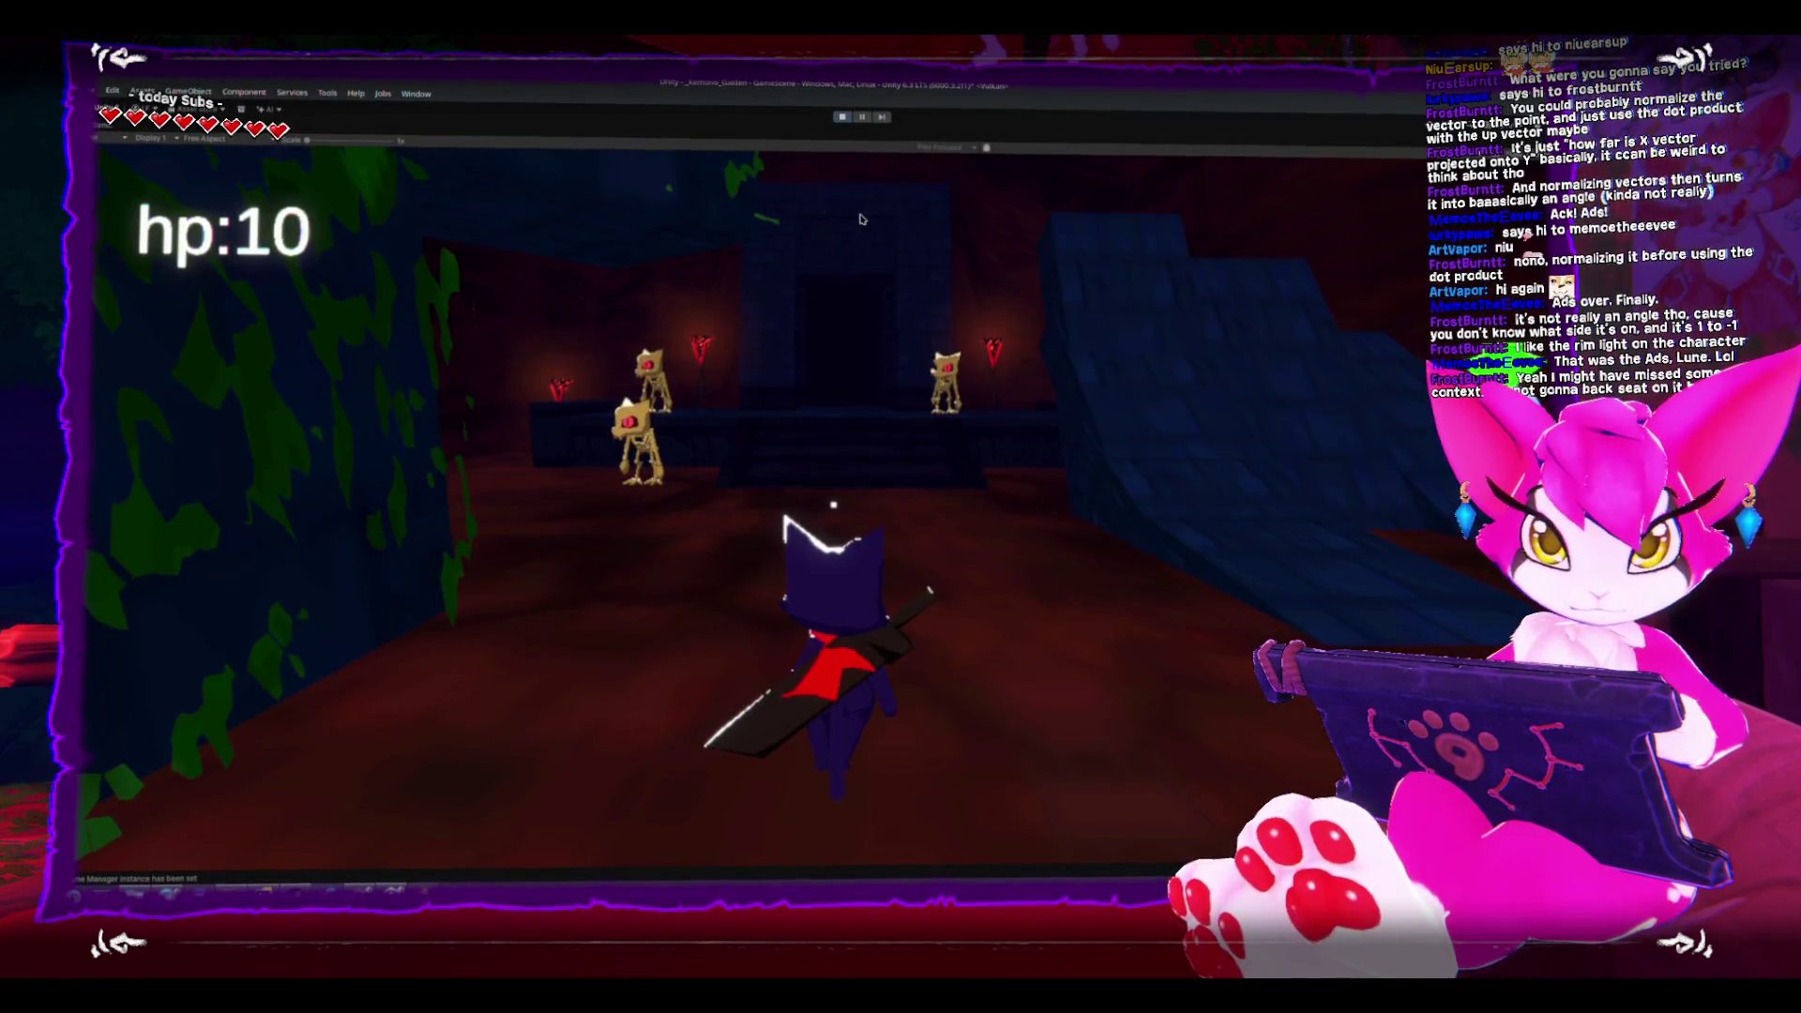
left_click(861, 219)
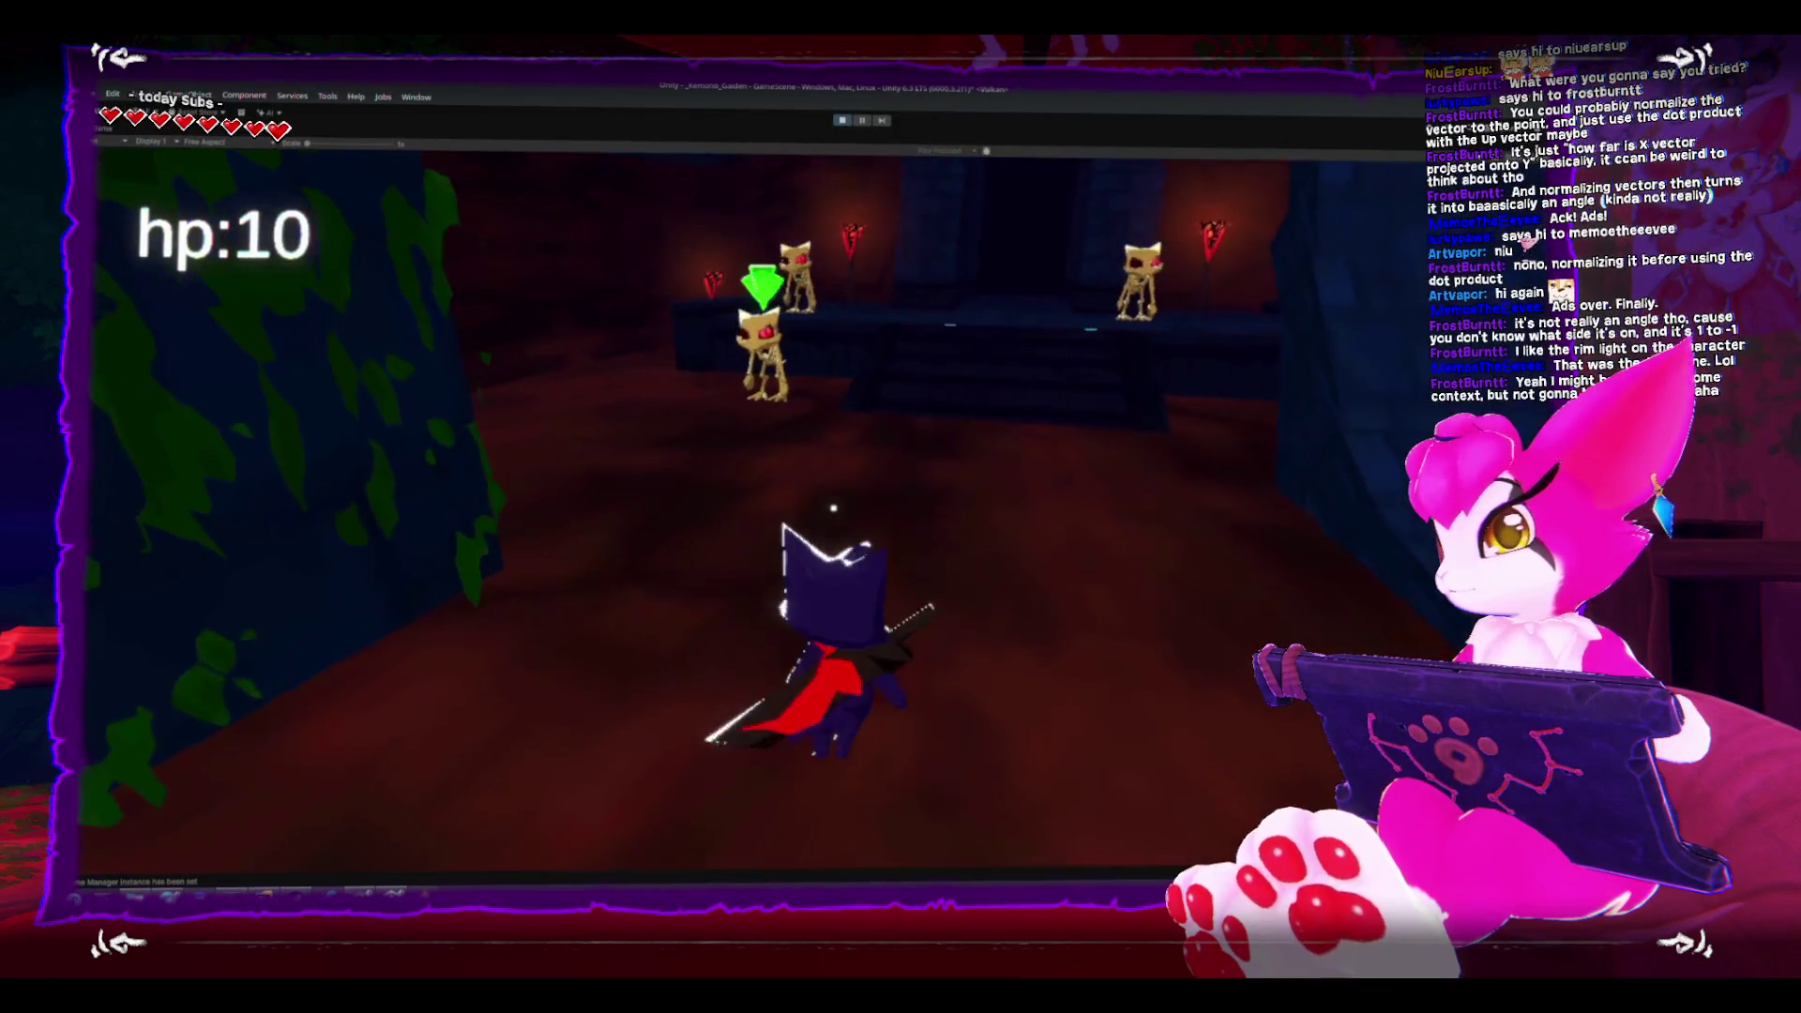
left_click(834, 508)
key("Escape")
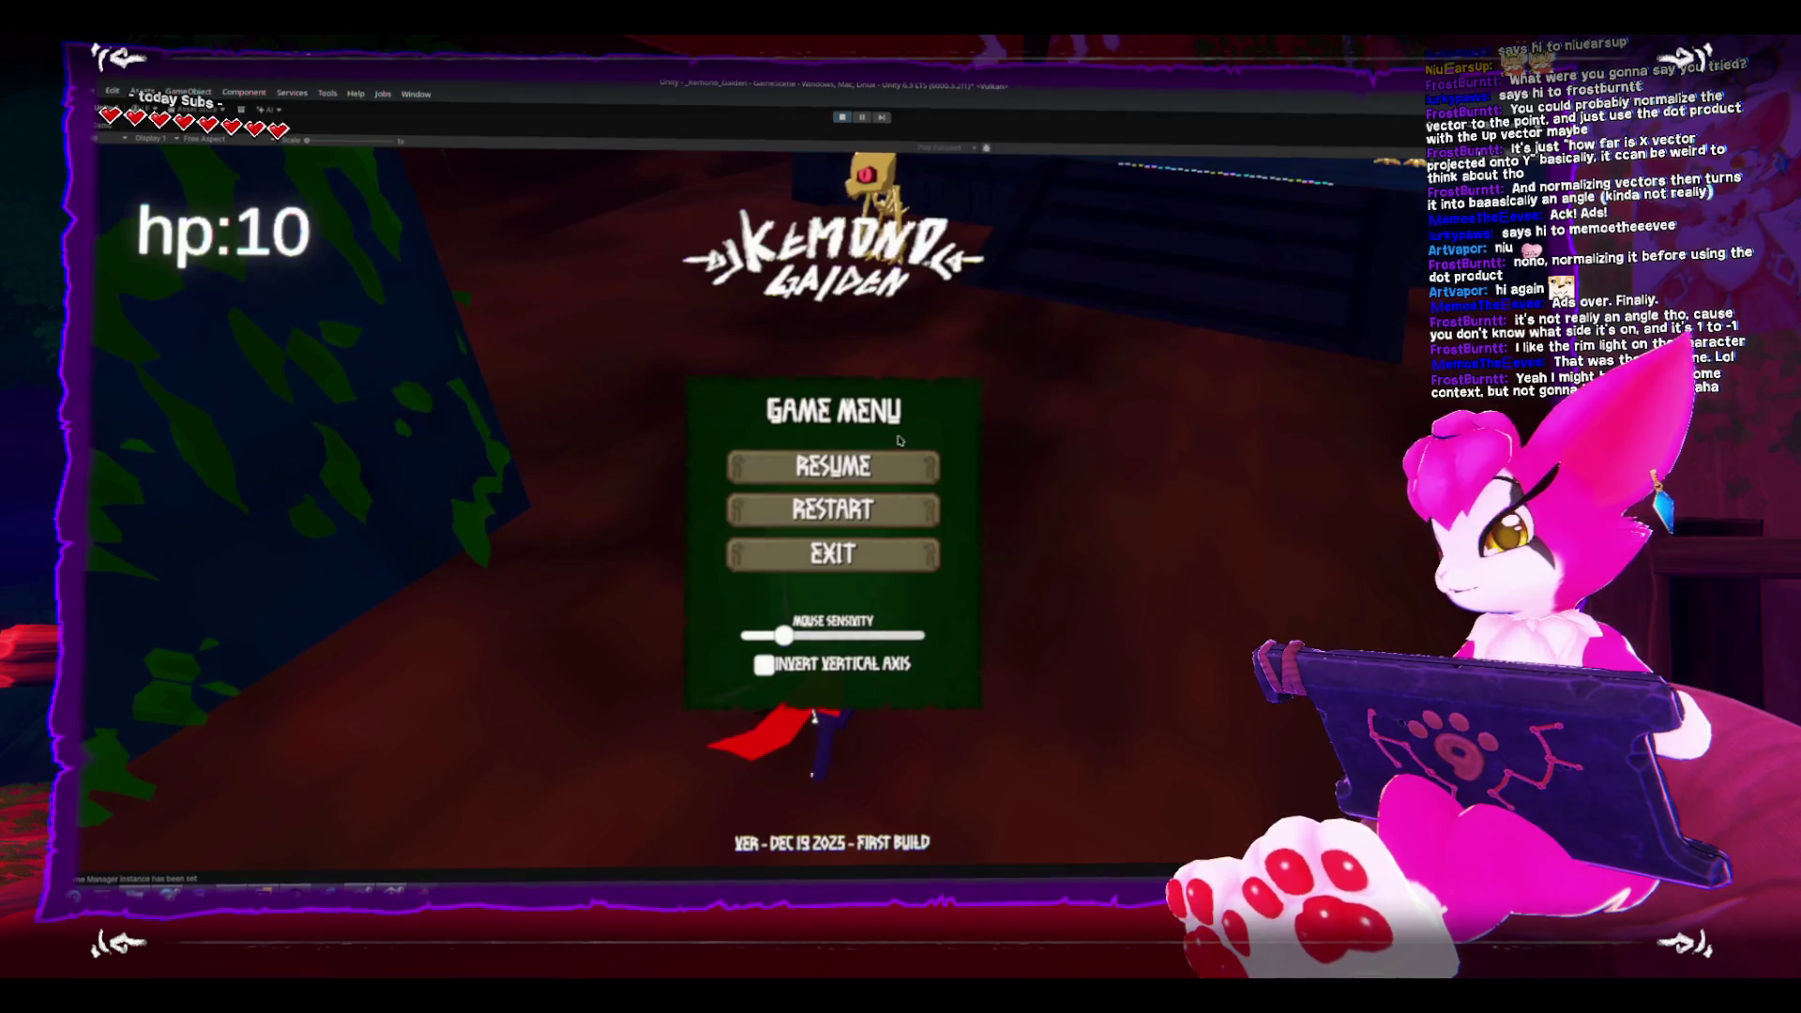
left_click(891, 544)
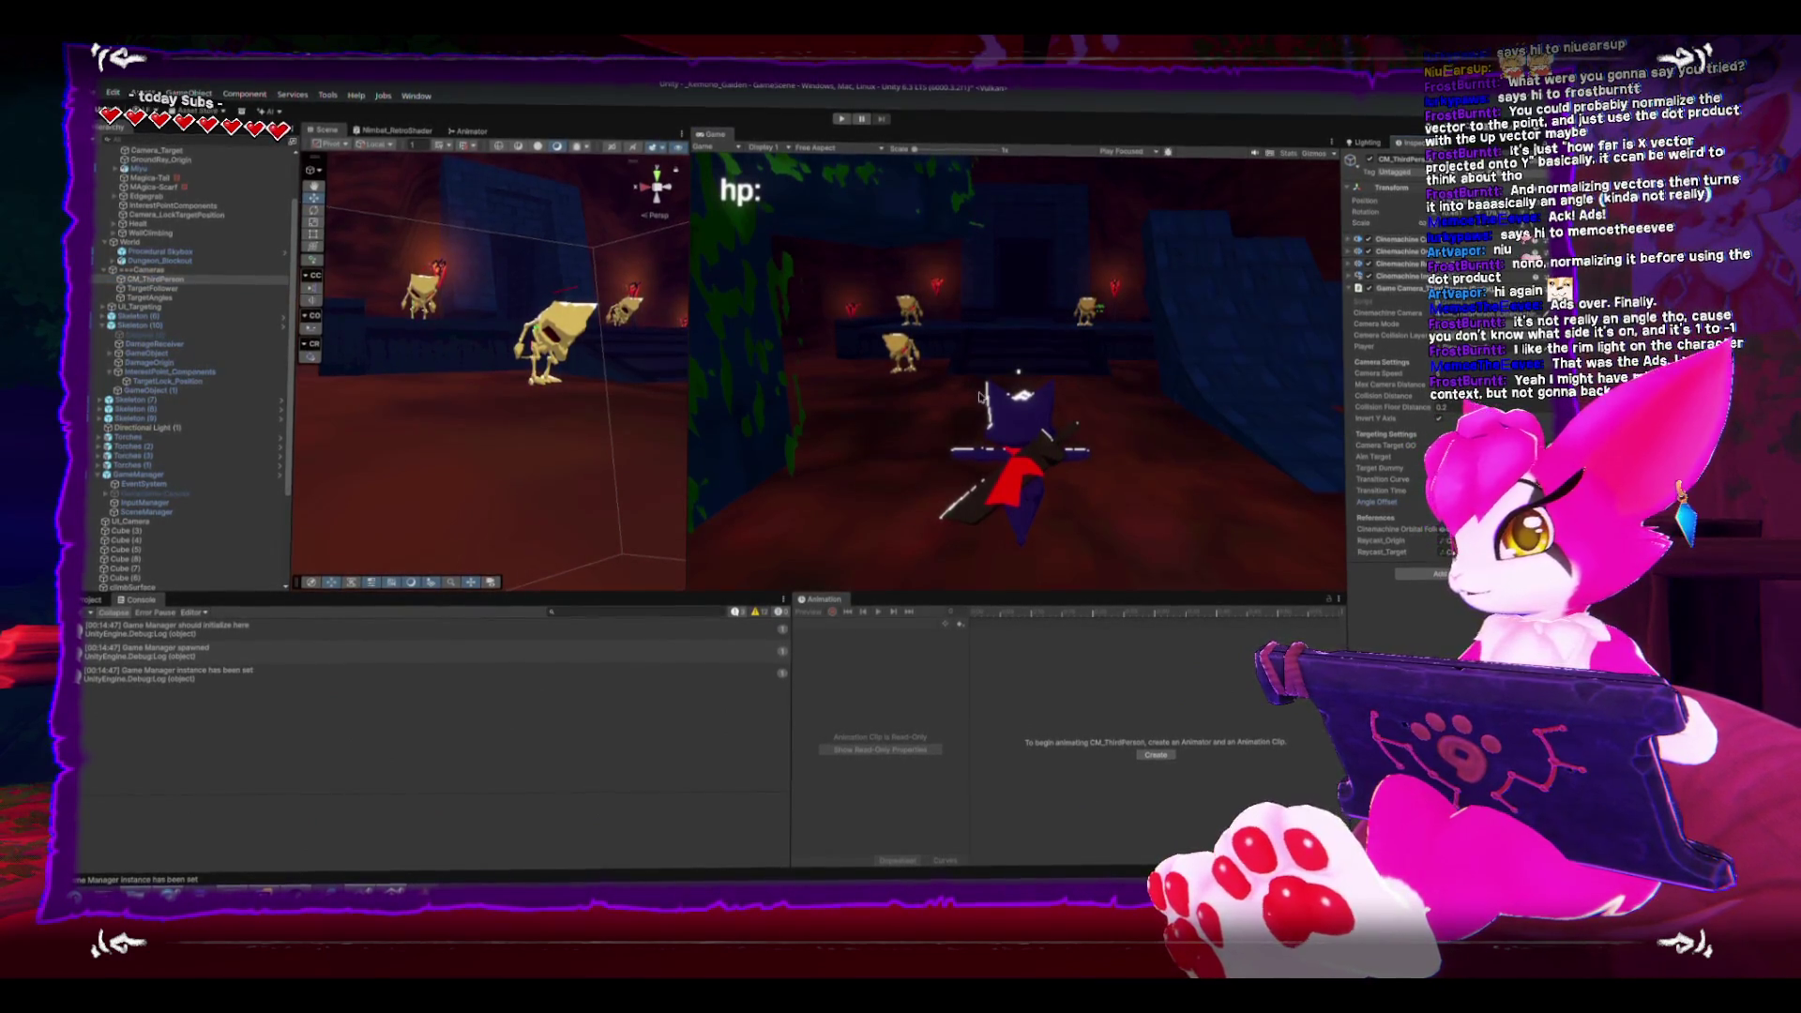
left_click(835, 122)
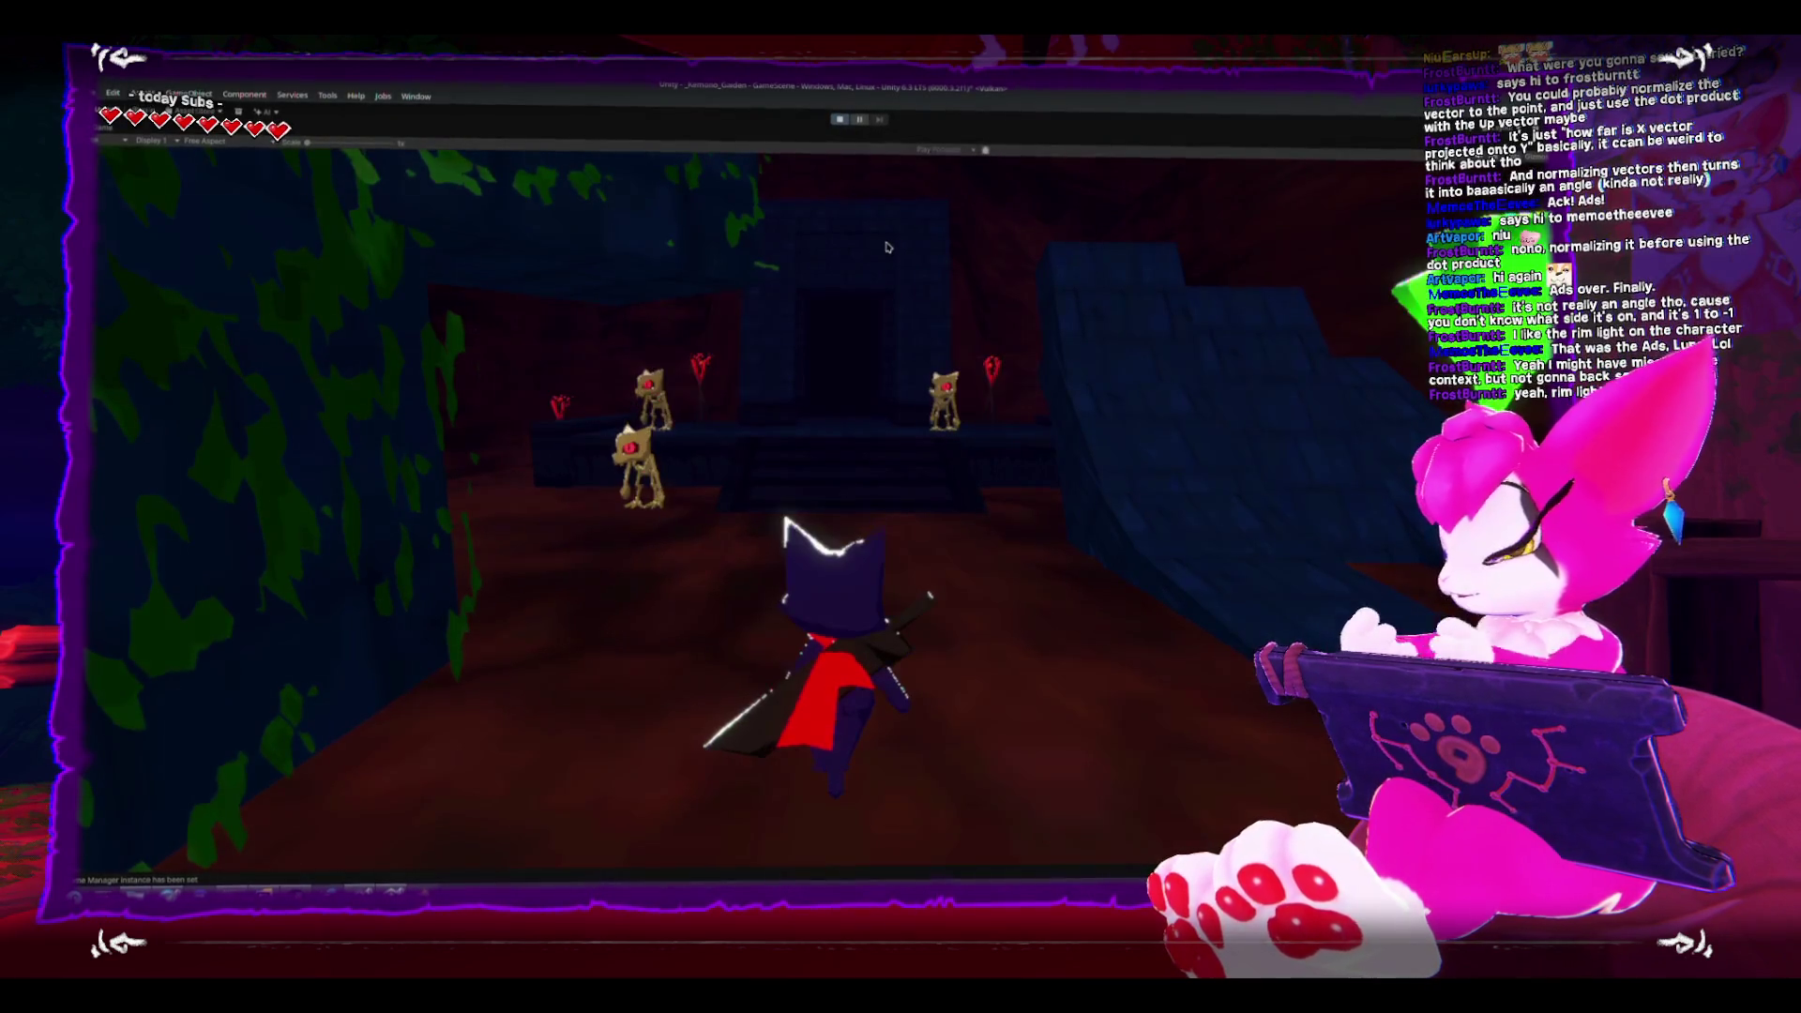
- Walk toward the skeletons with W while locking on, then pause and restore the editor layout
key("w")
key("w")
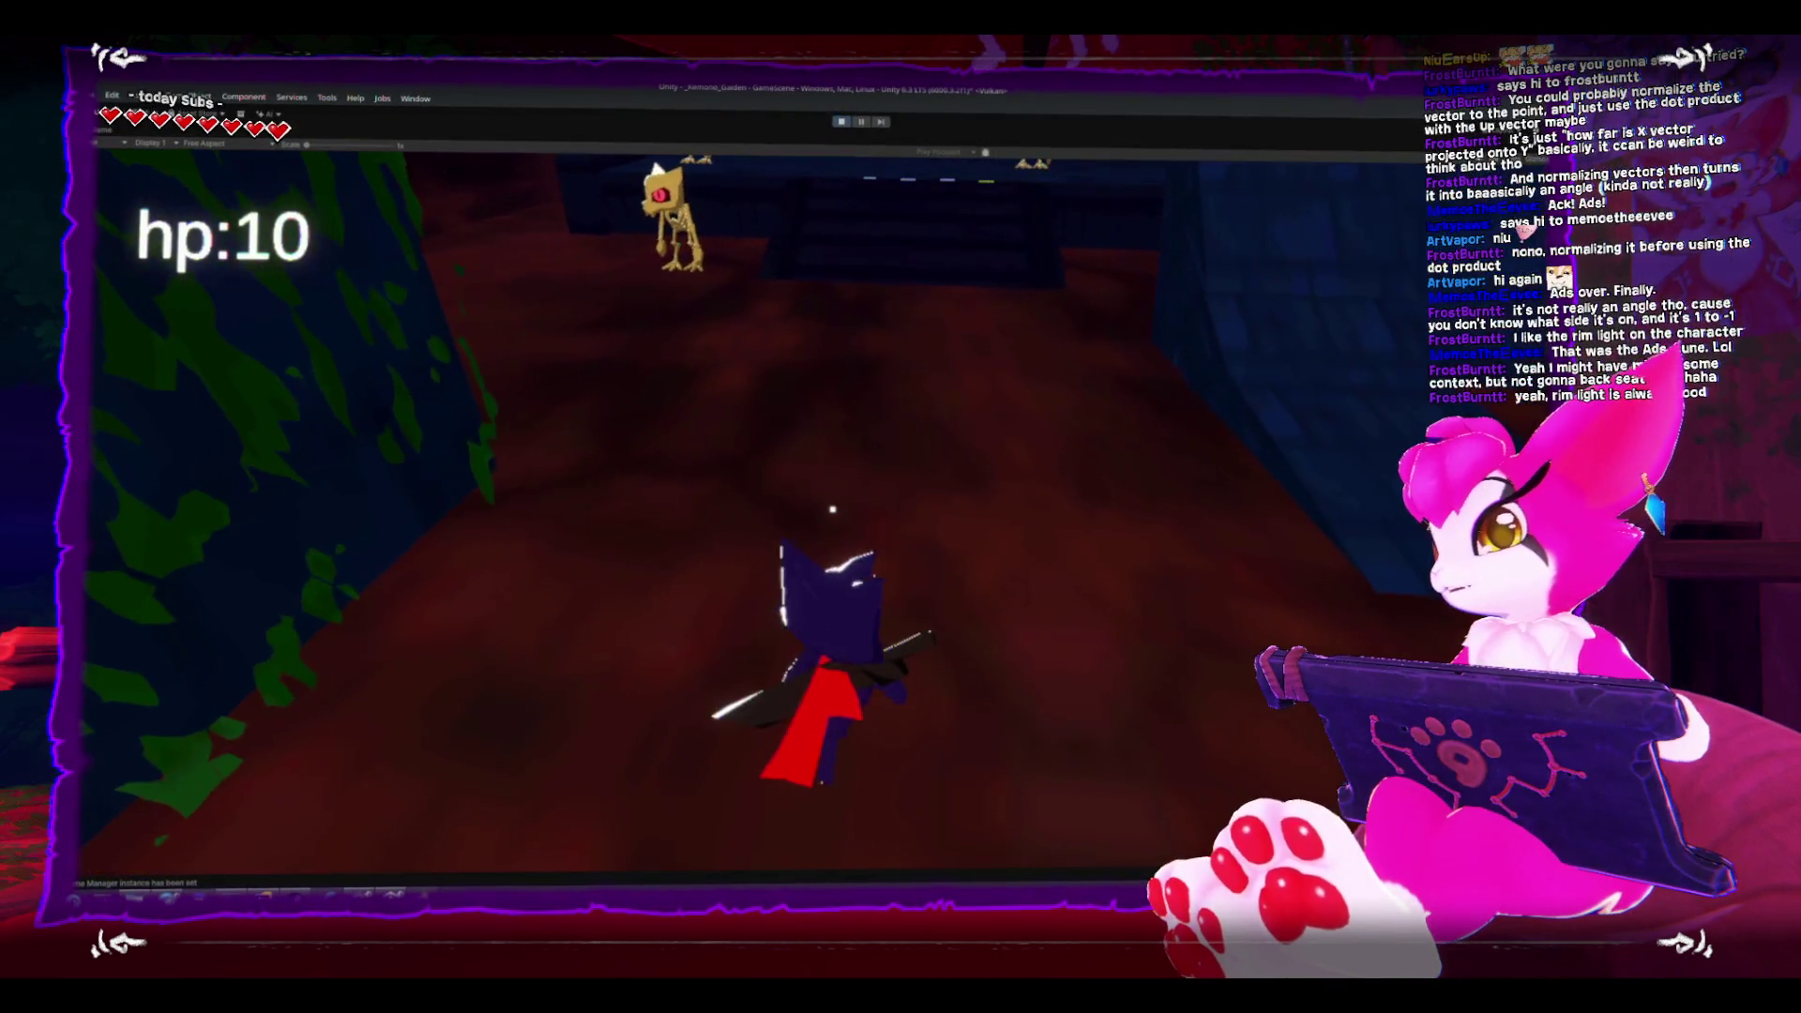
key("w")
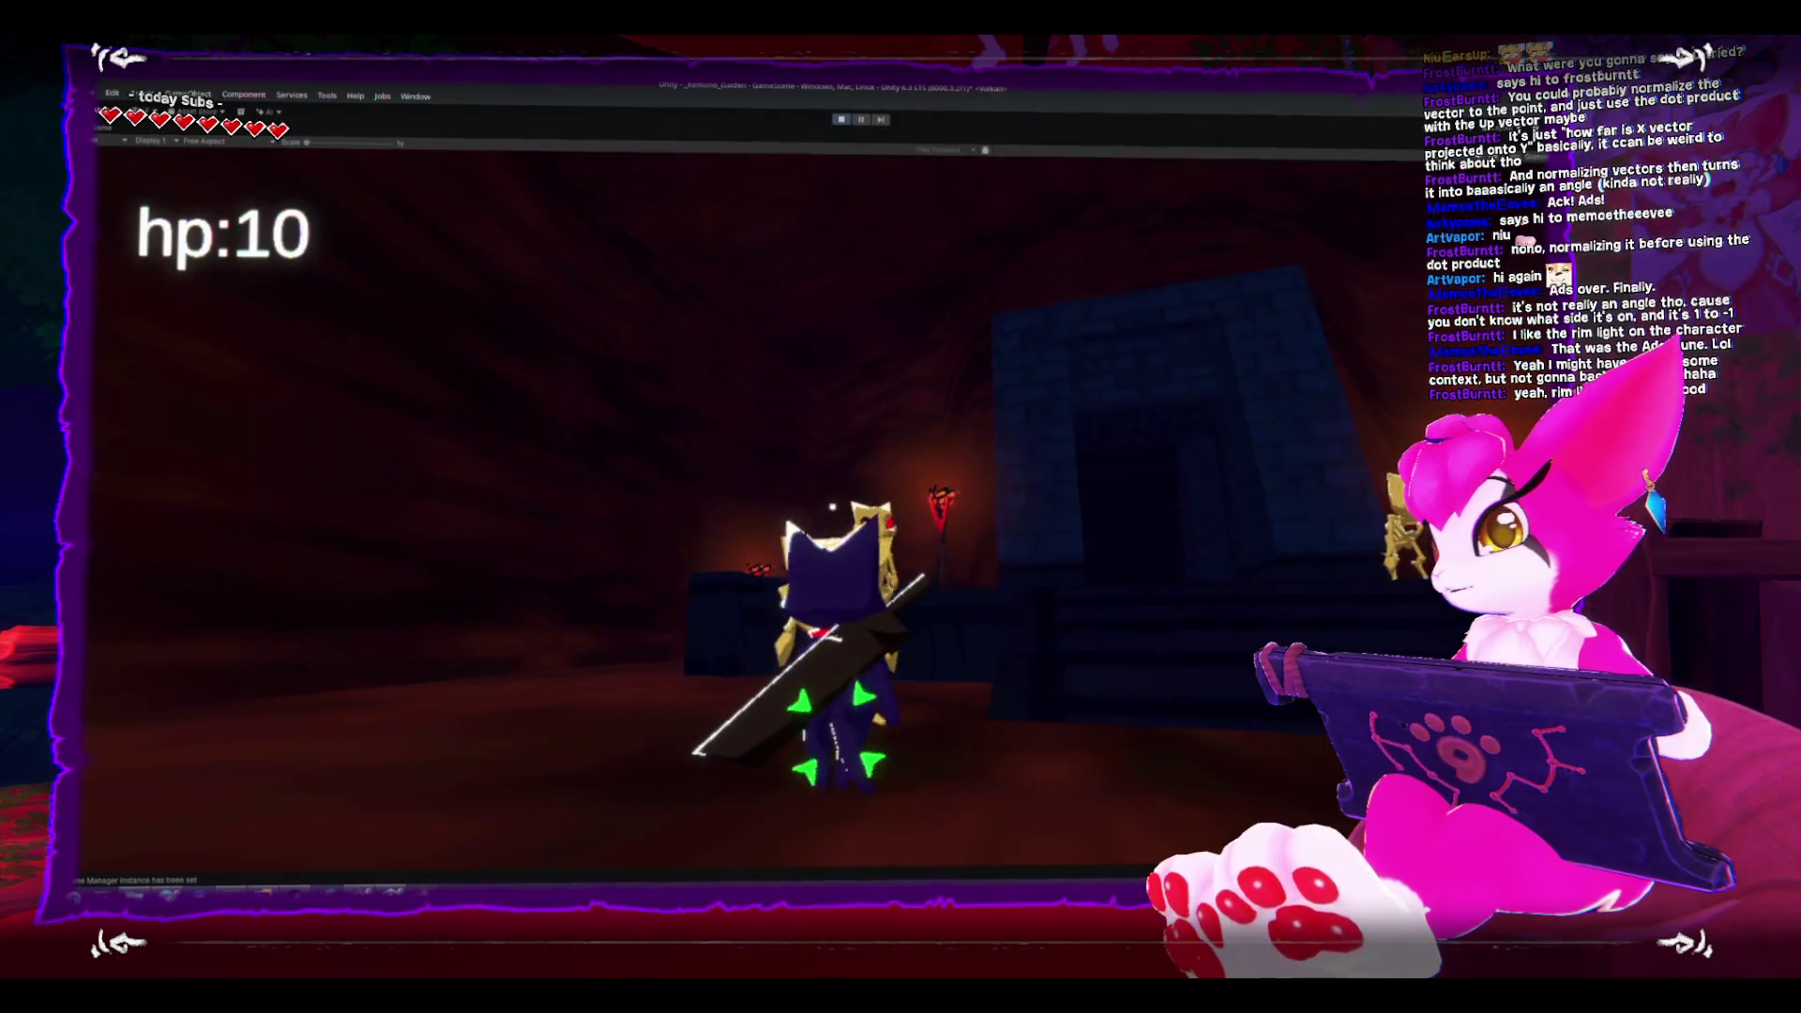
key("w")
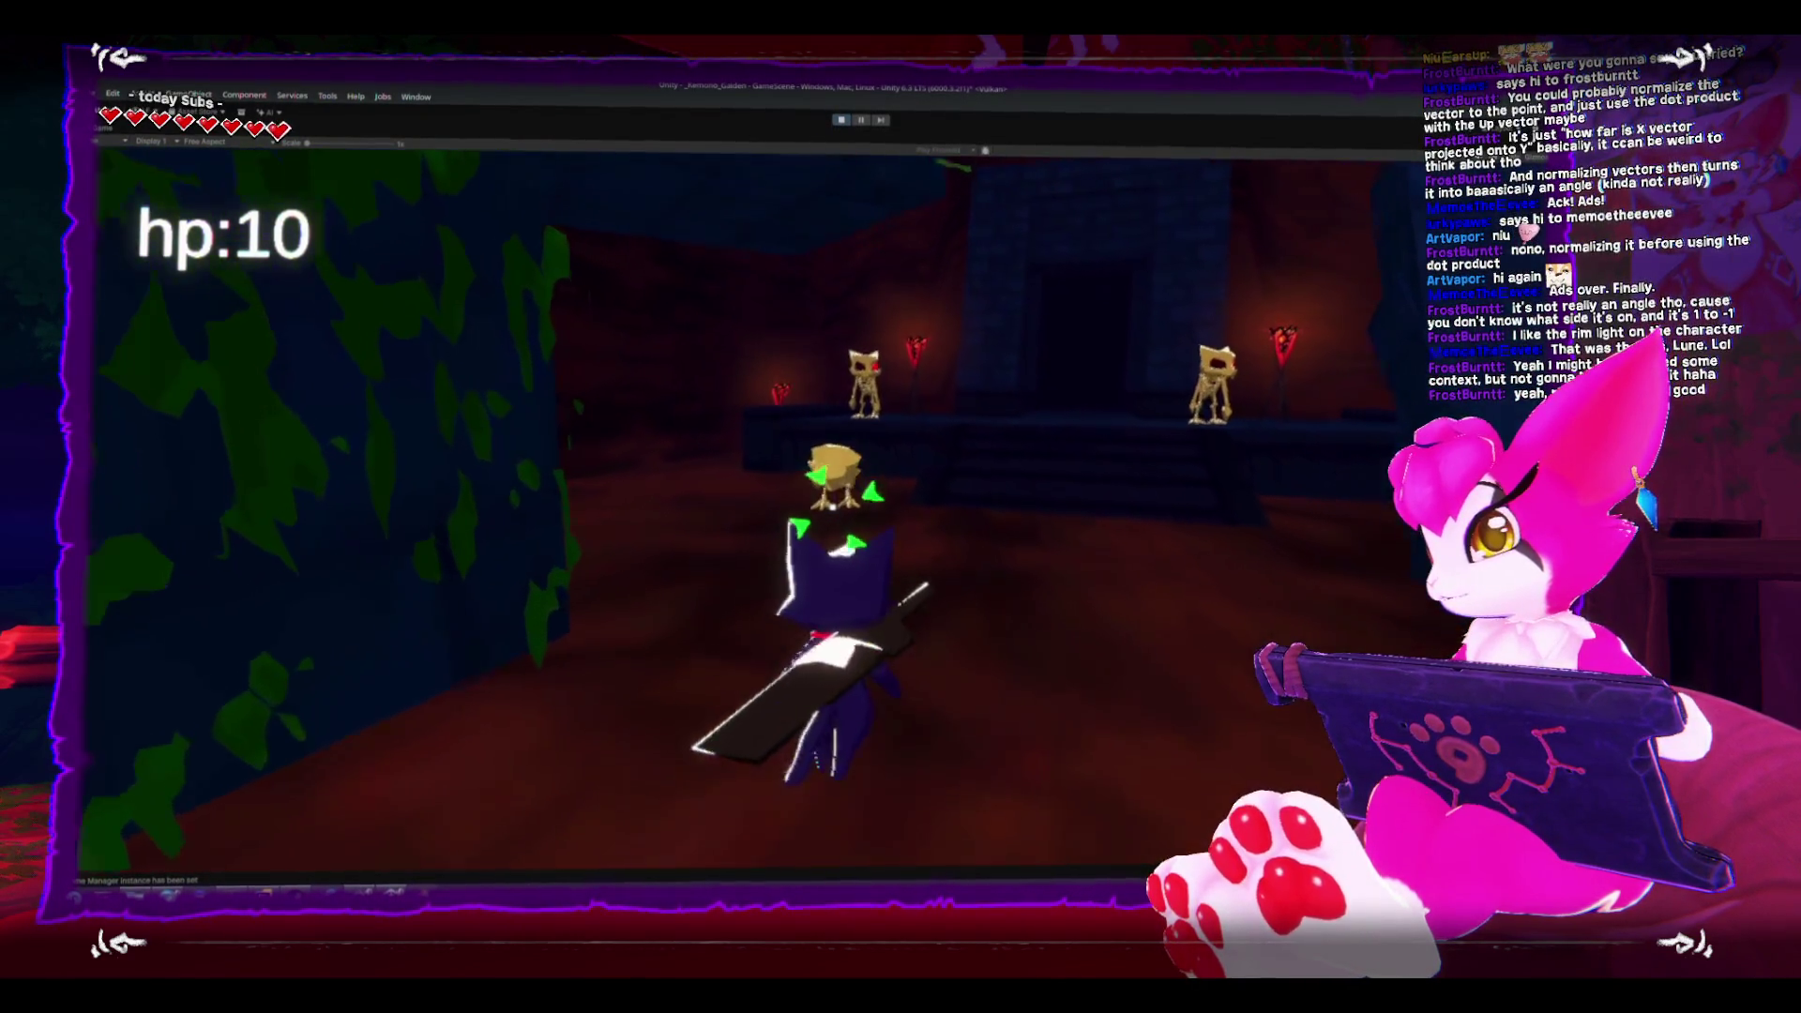
key("w")
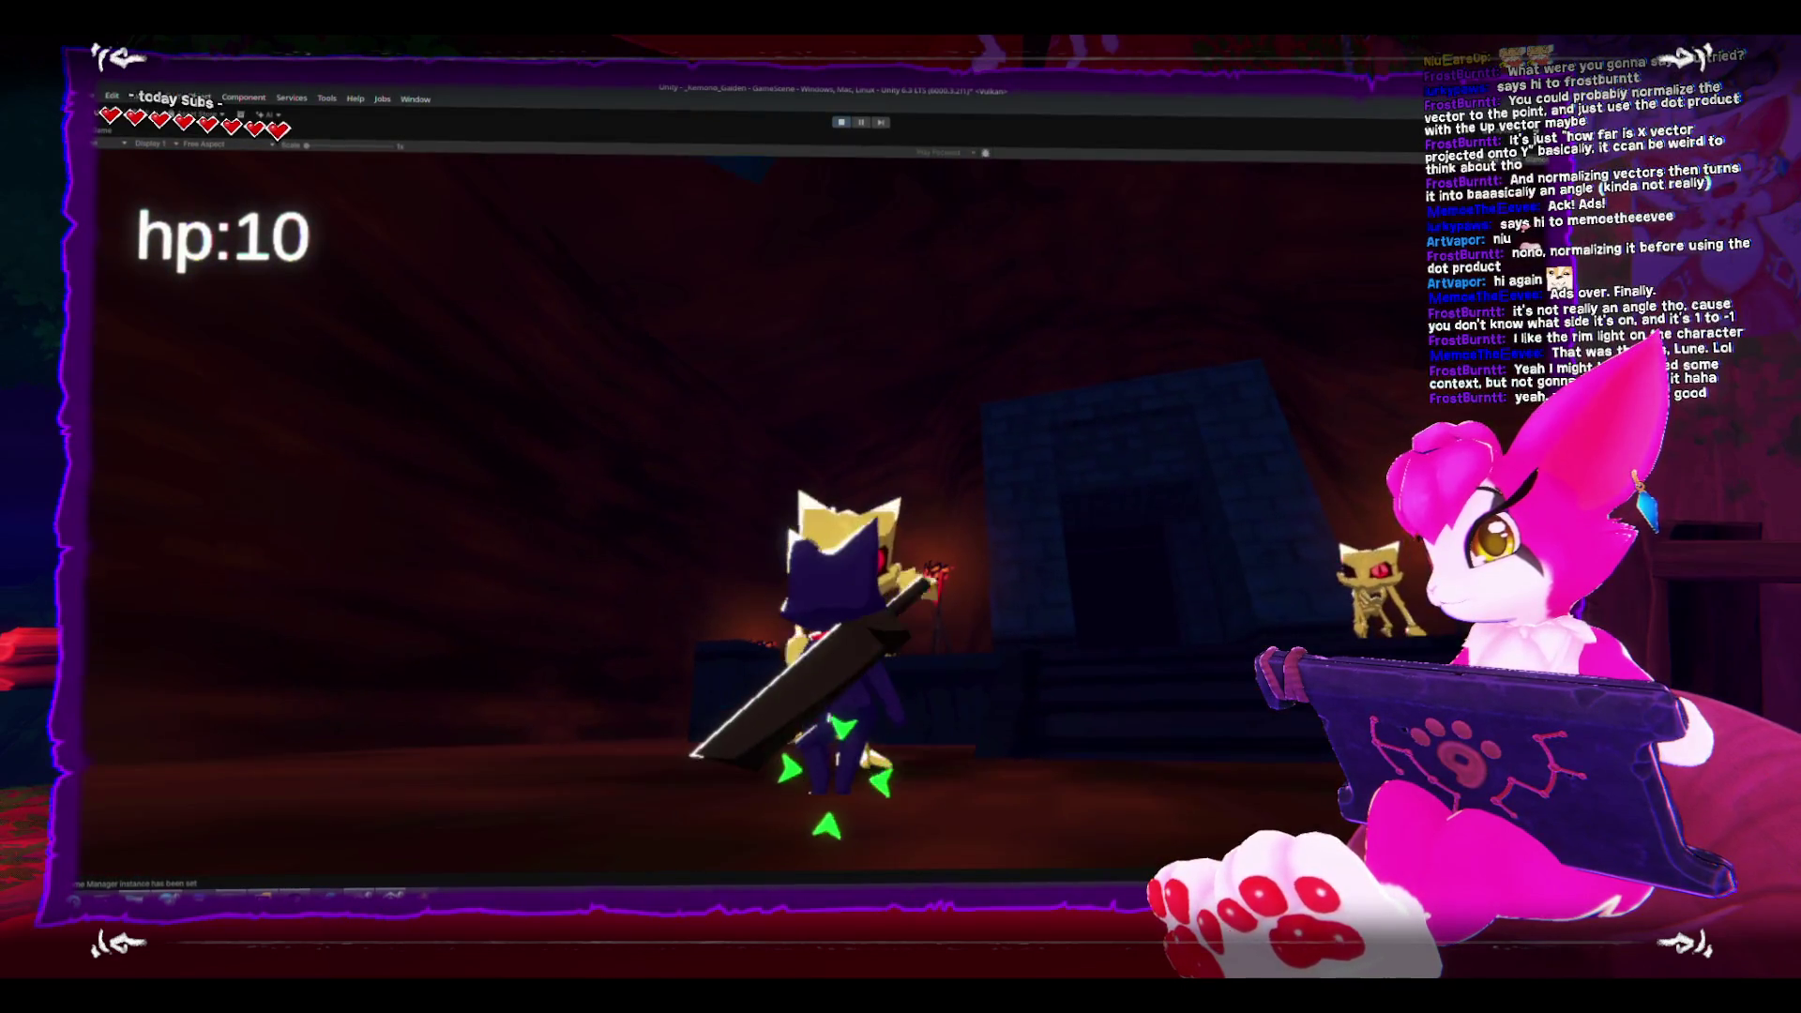
key("w")
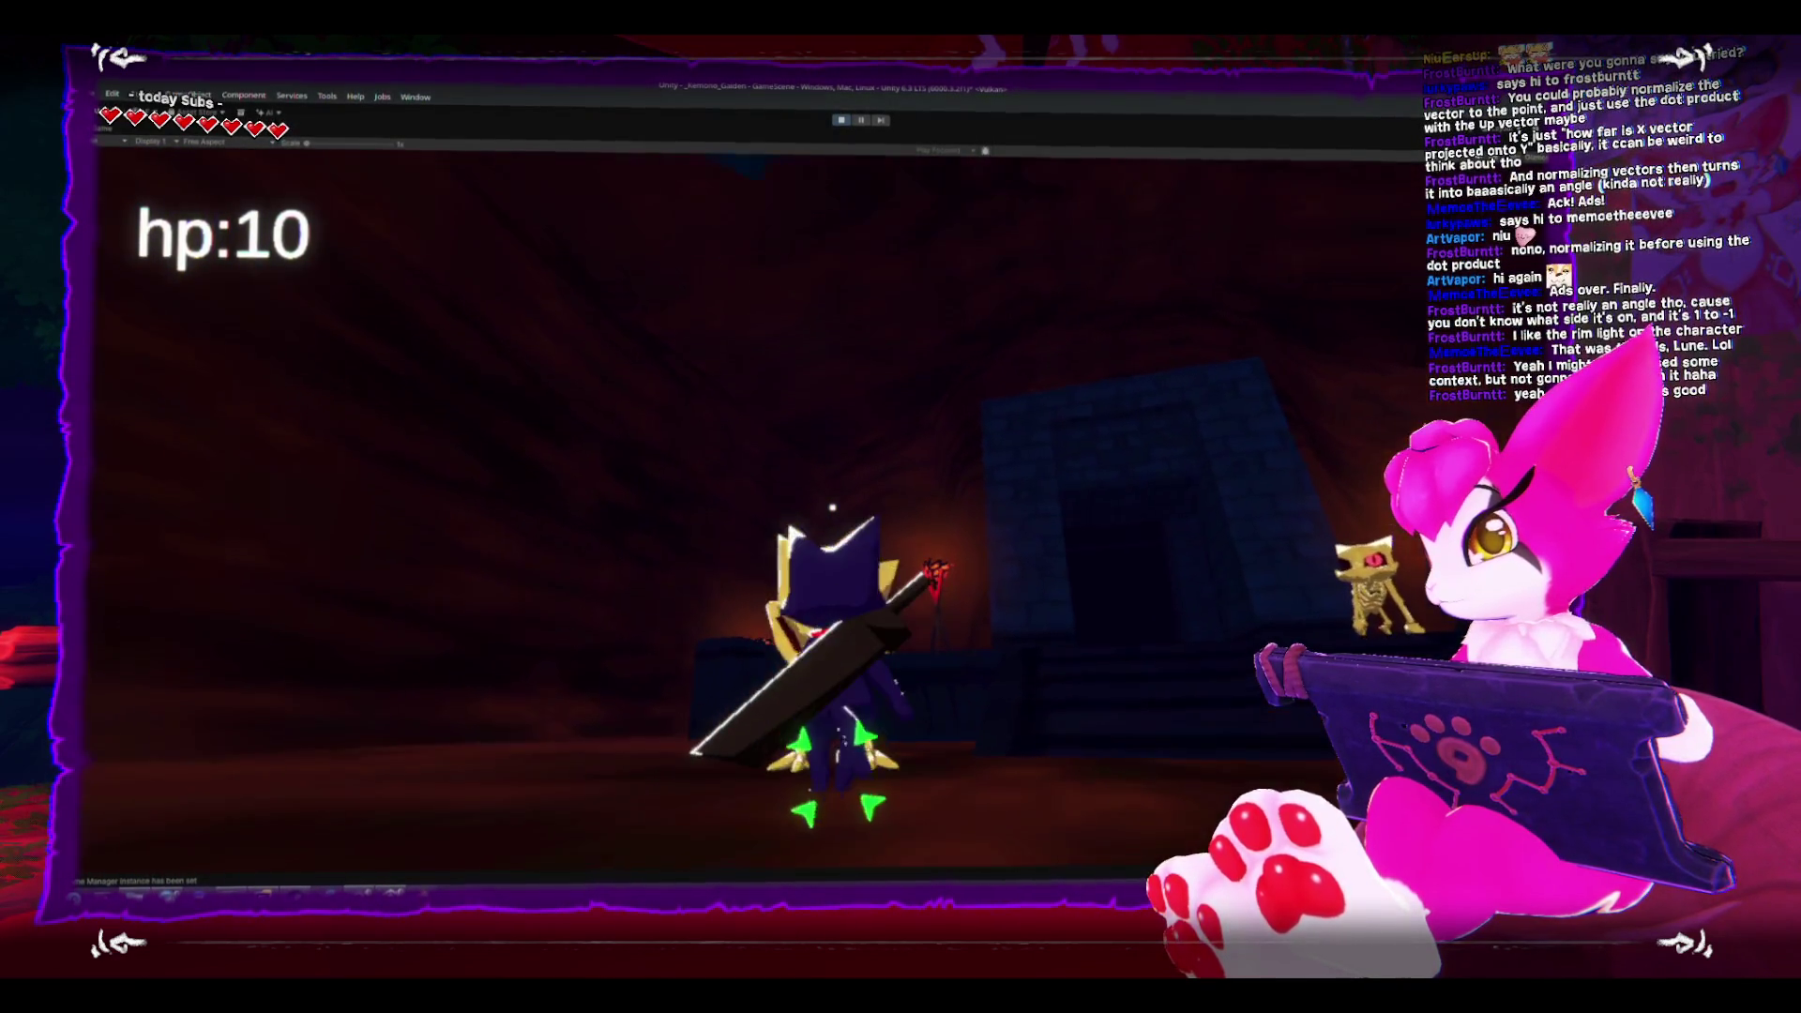
key("w")
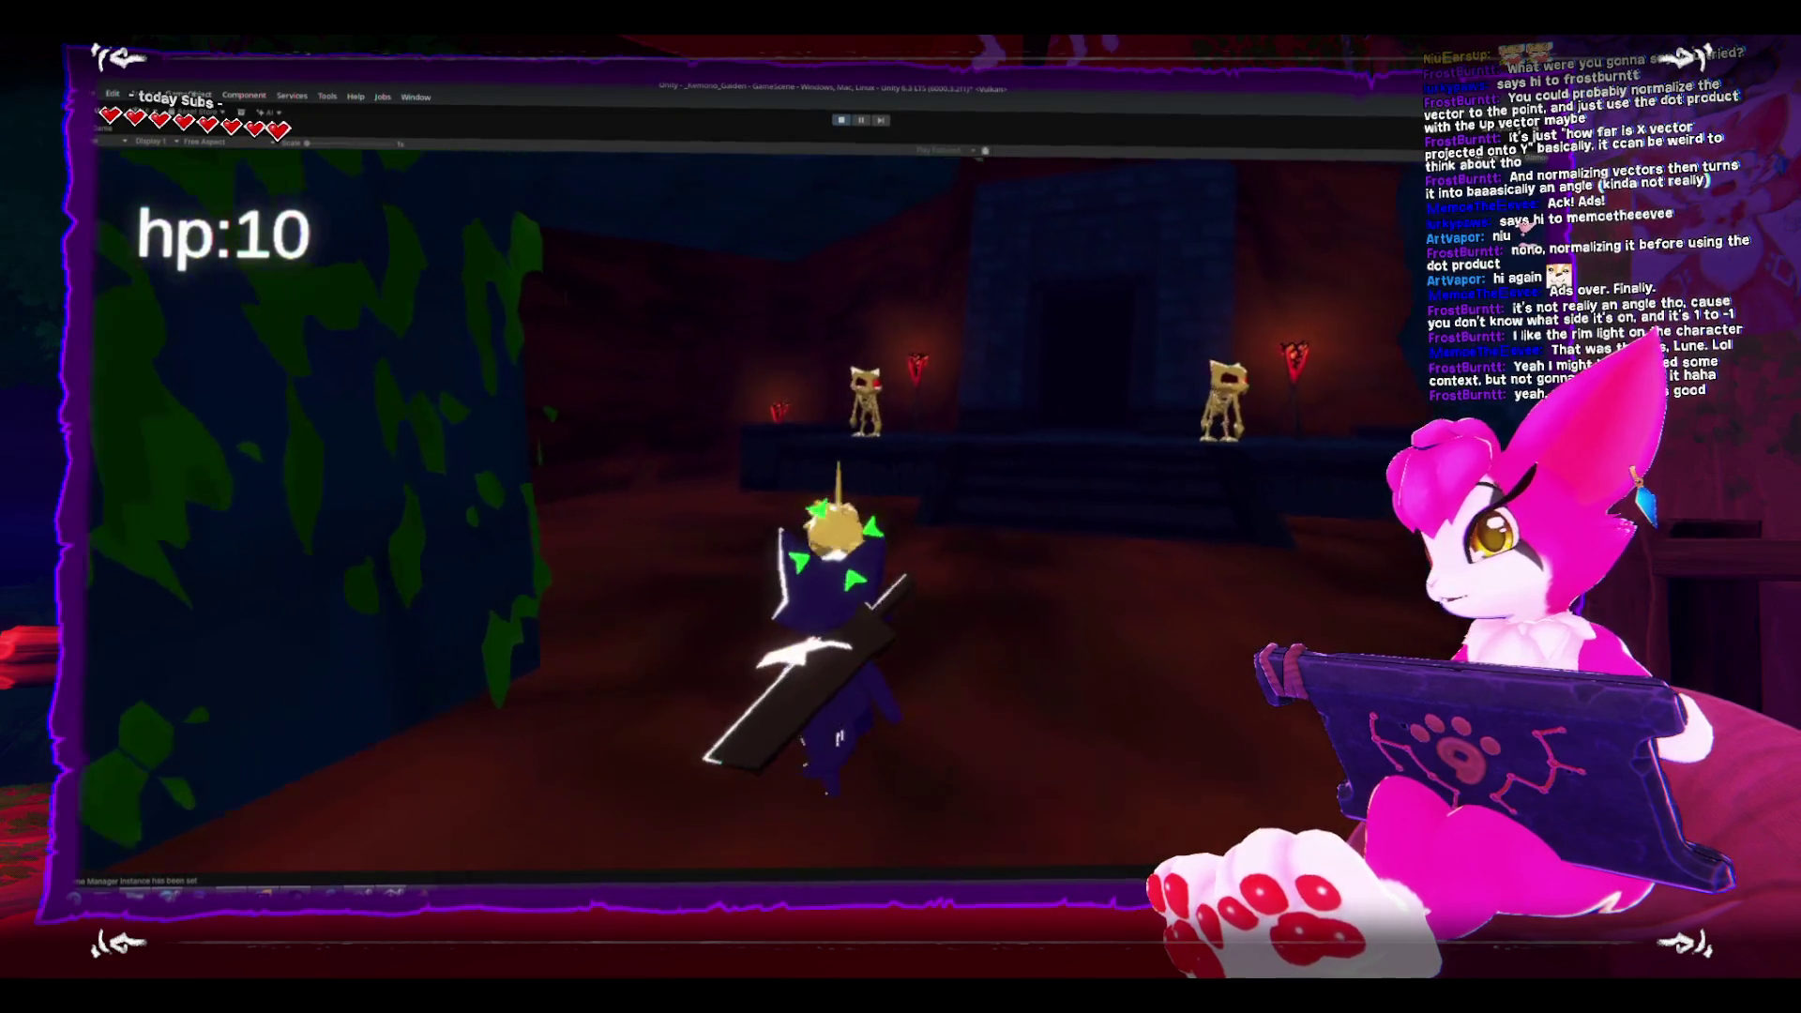
key("w")
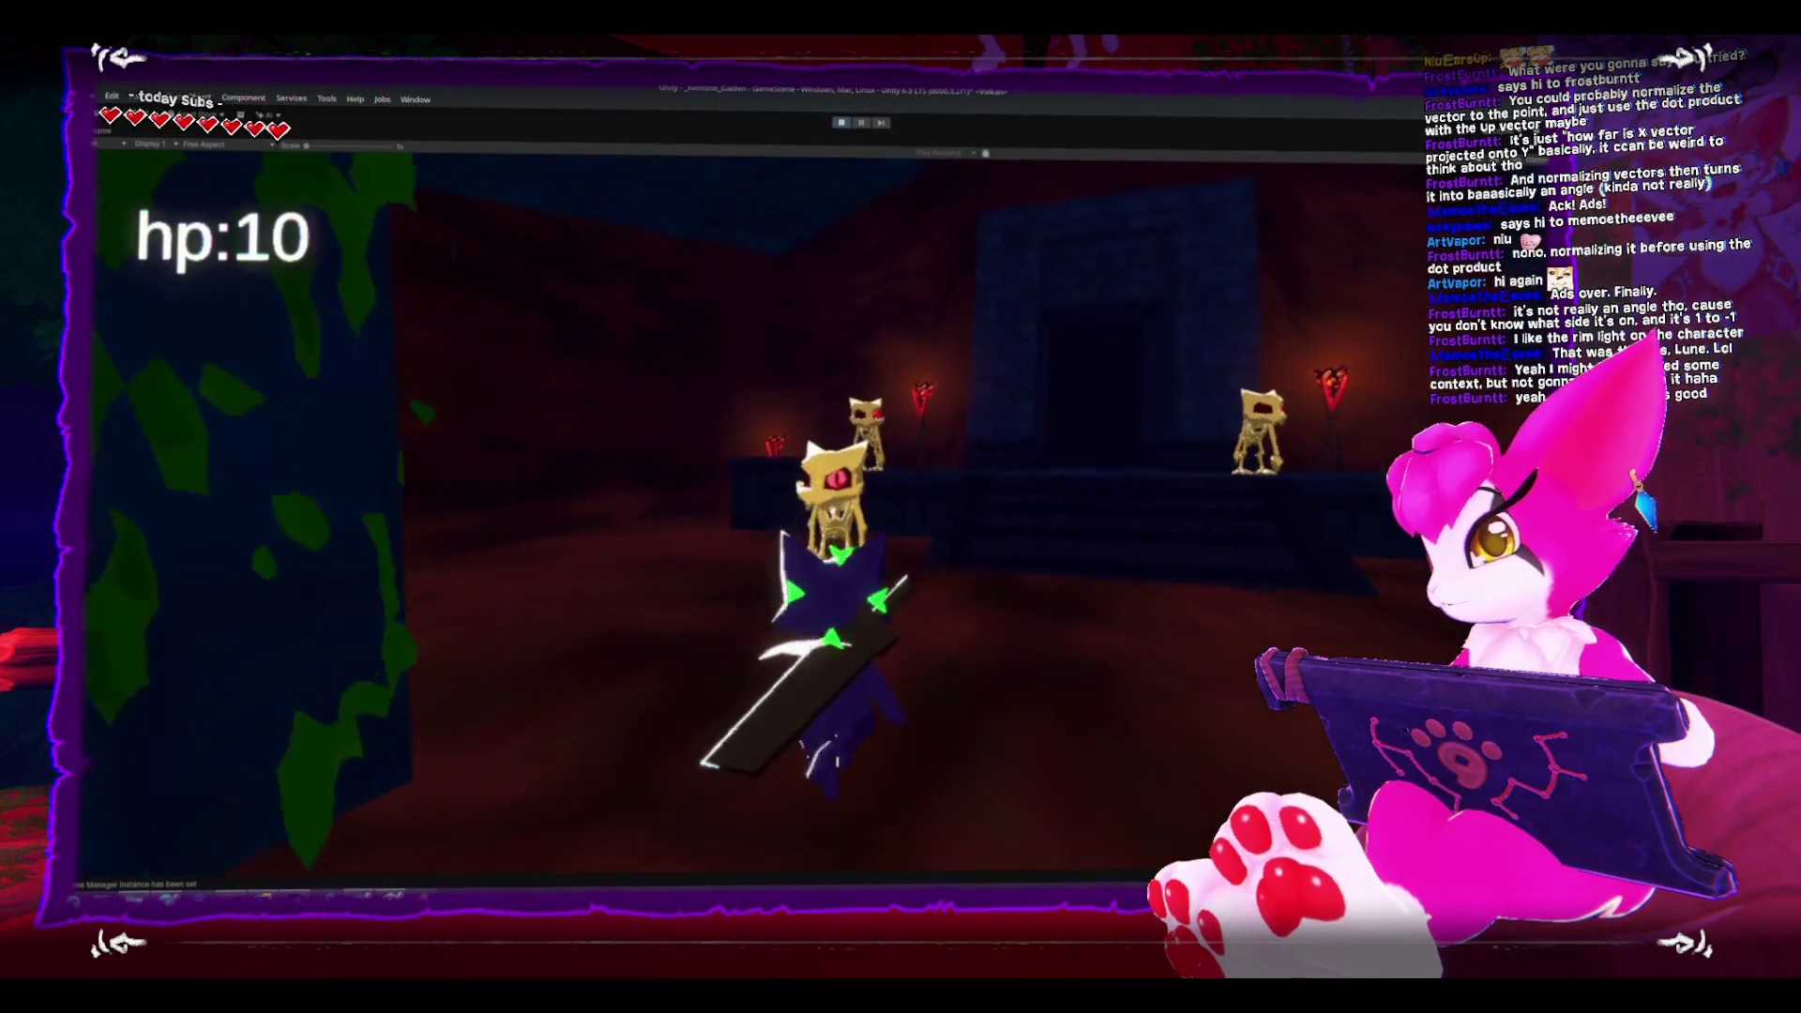
key("w")
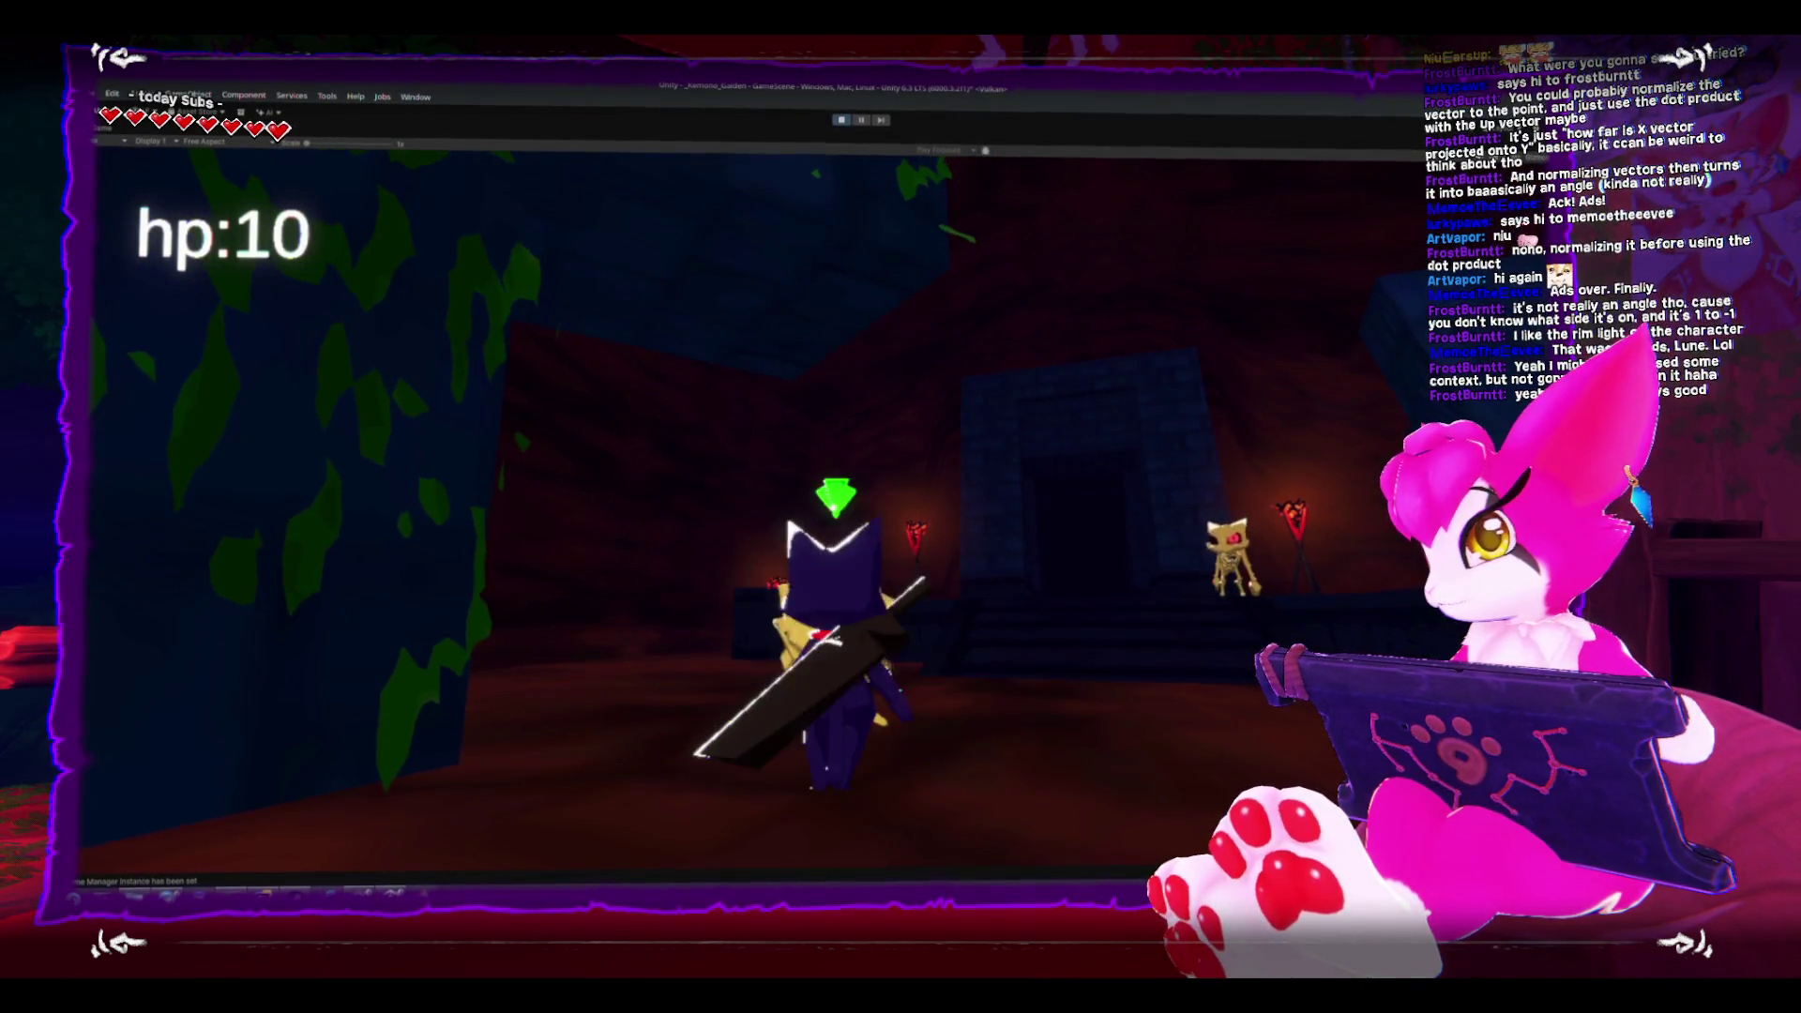
key("Escape")
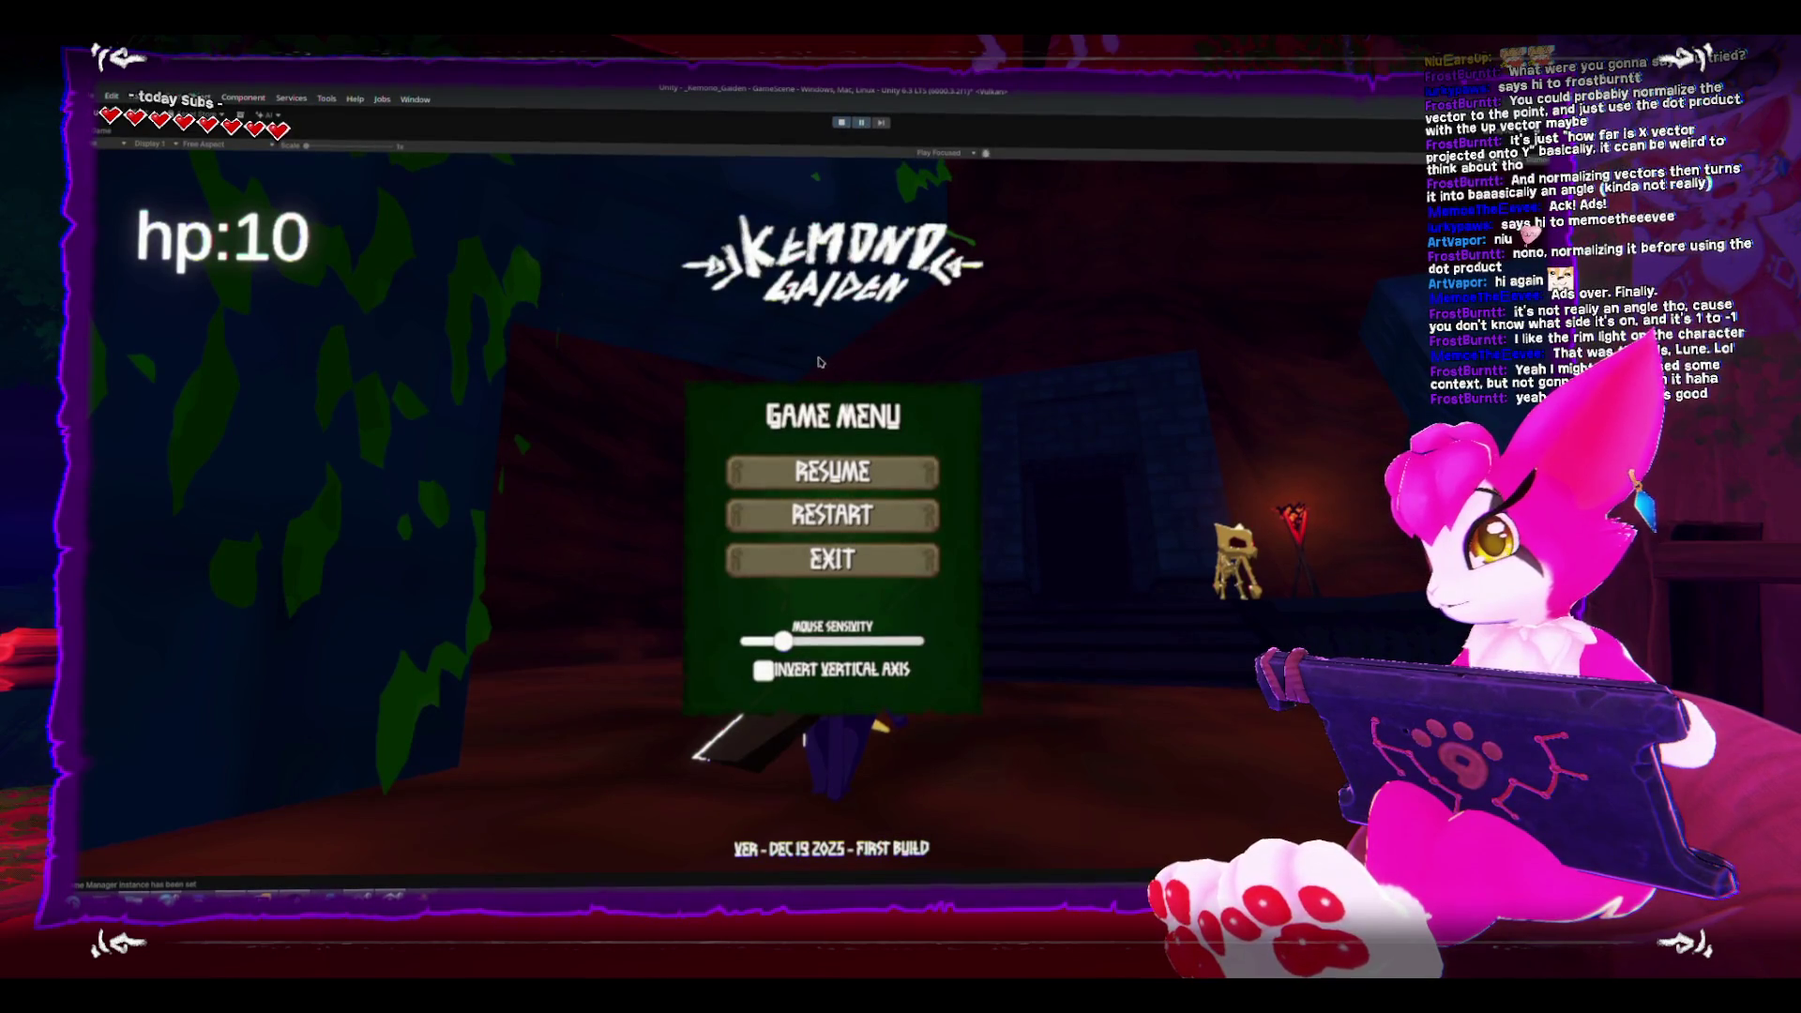
key("shift+space")
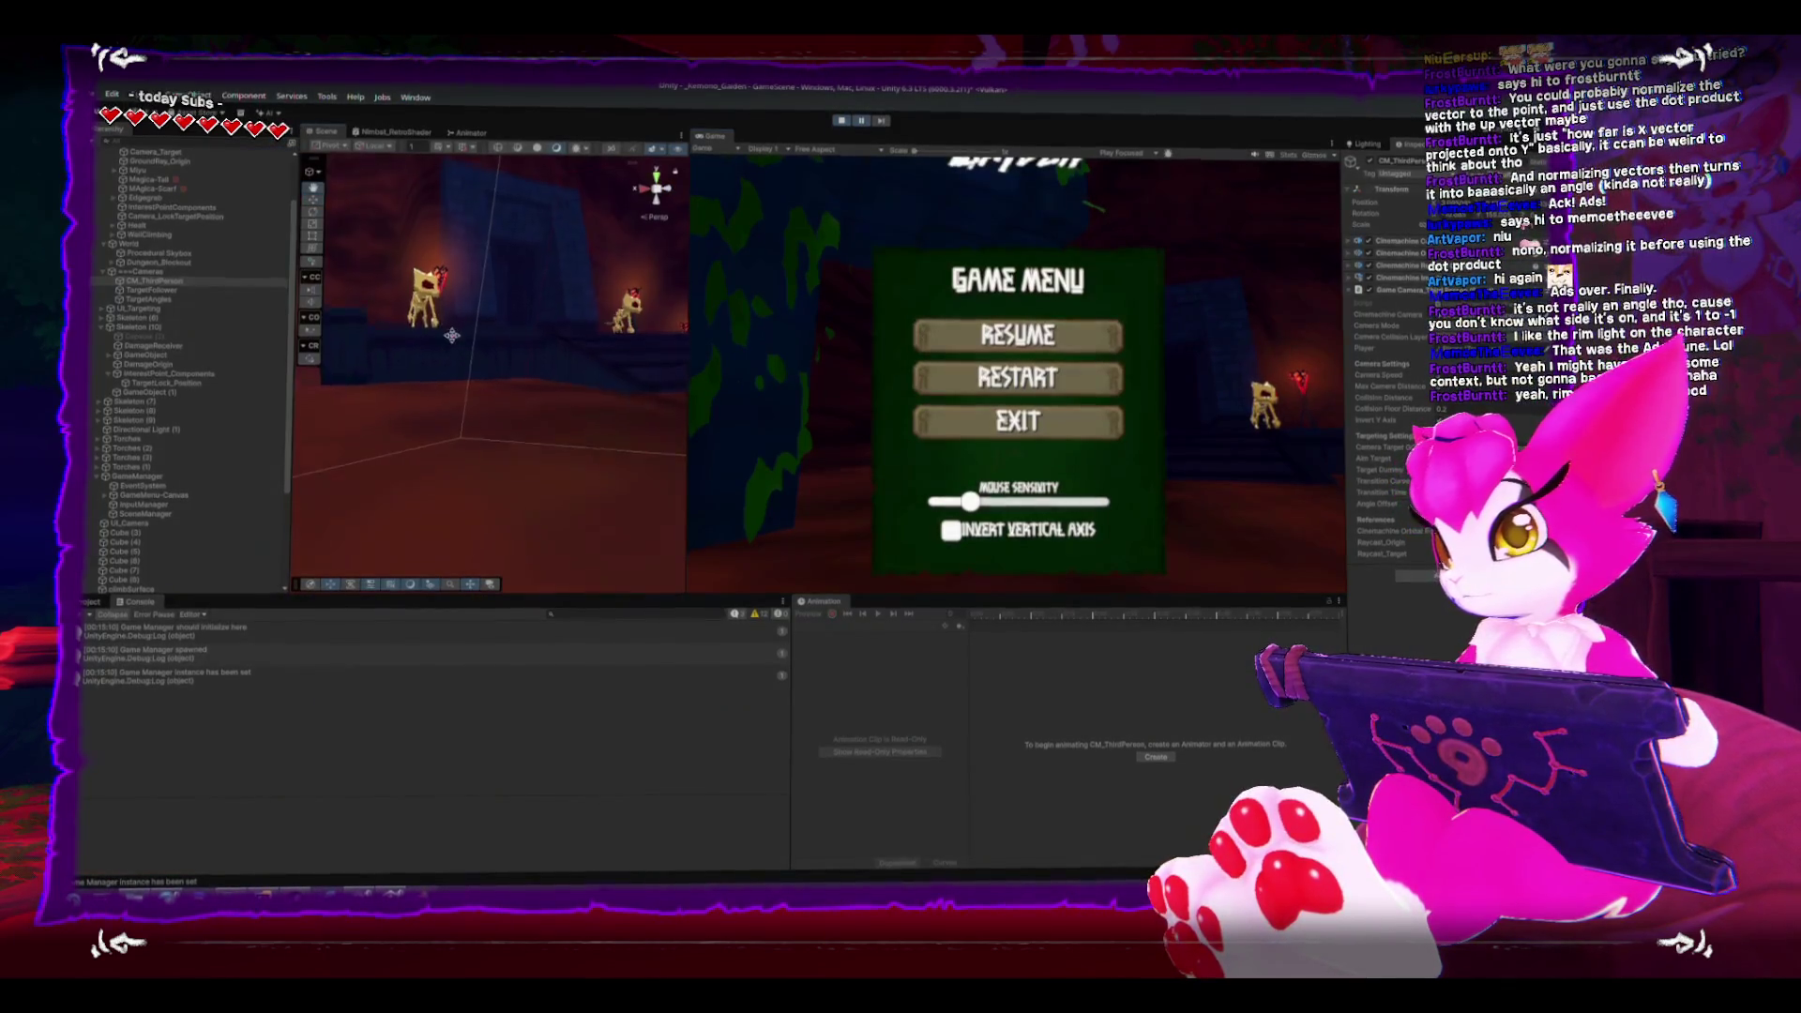
- Frame TargetAngles and orbit around the skeleton's target marker, exiting Play mode along the way
left_click_drag(453, 330, 651, 181)
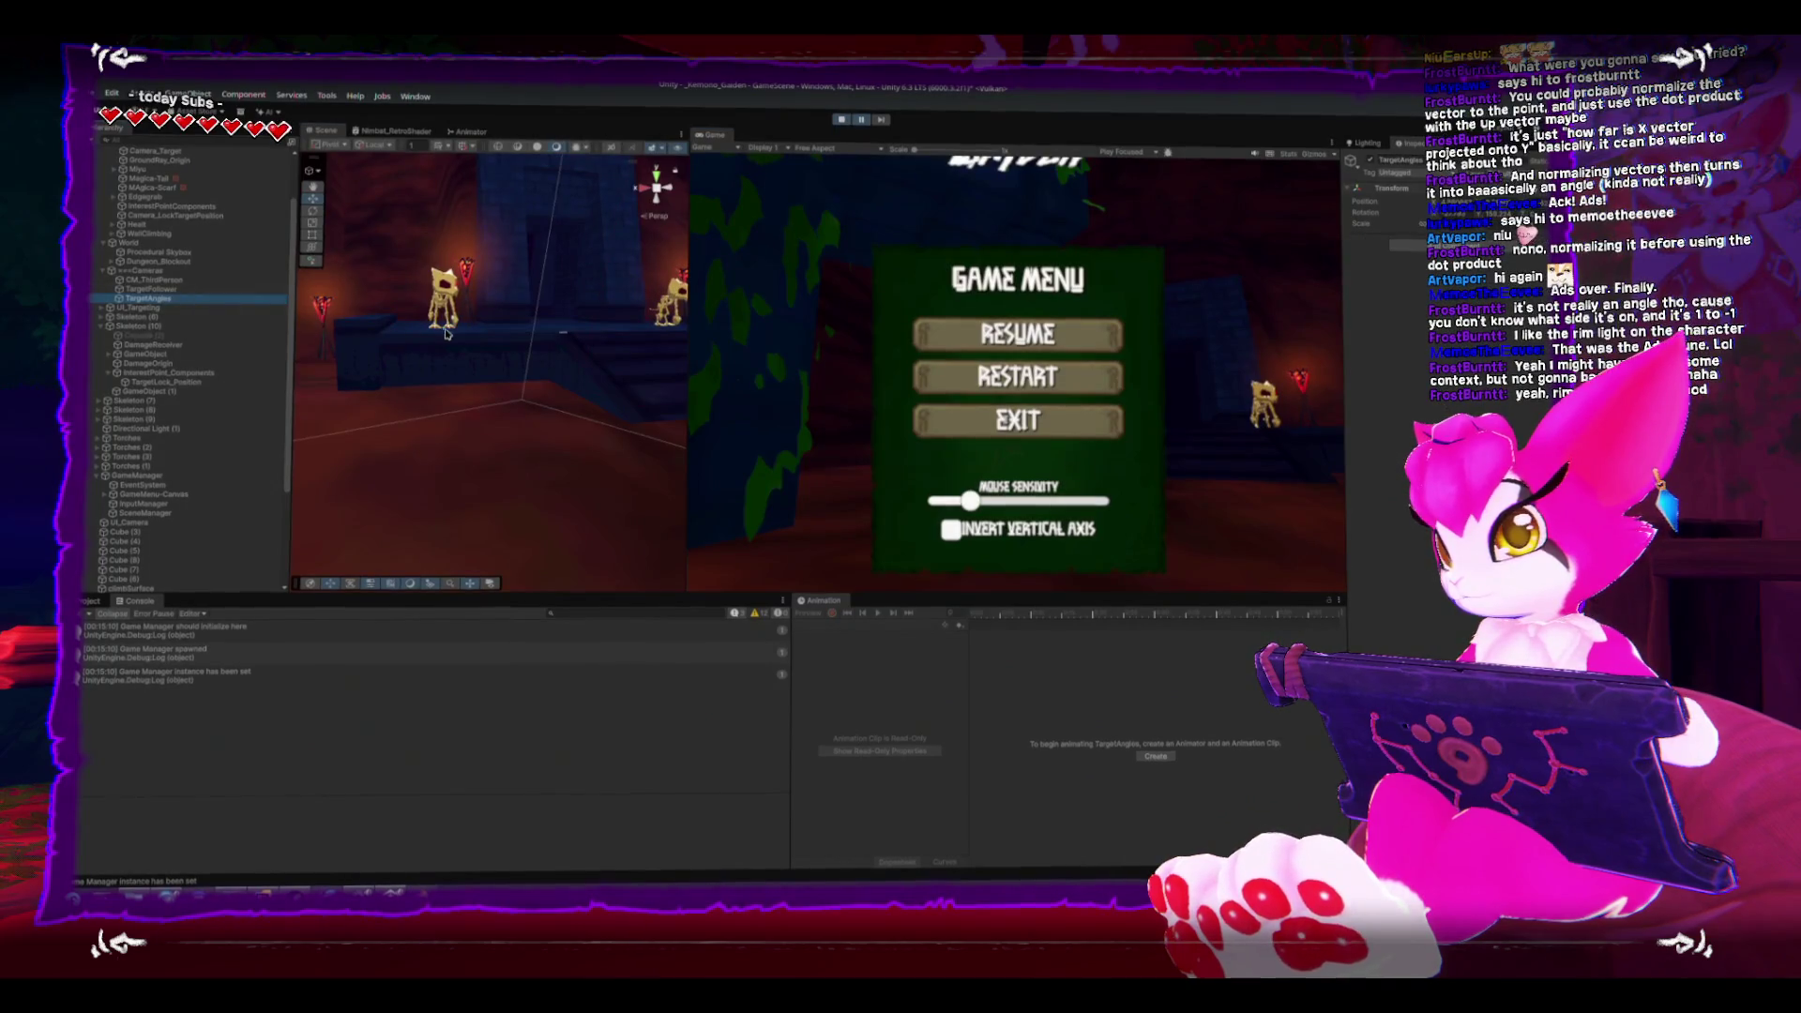
key("f")
mouse_move(498, 322)
left_mouse_down()
mouse_move(529, 412)
mouse_move(601, 411)
left_mouse_up()
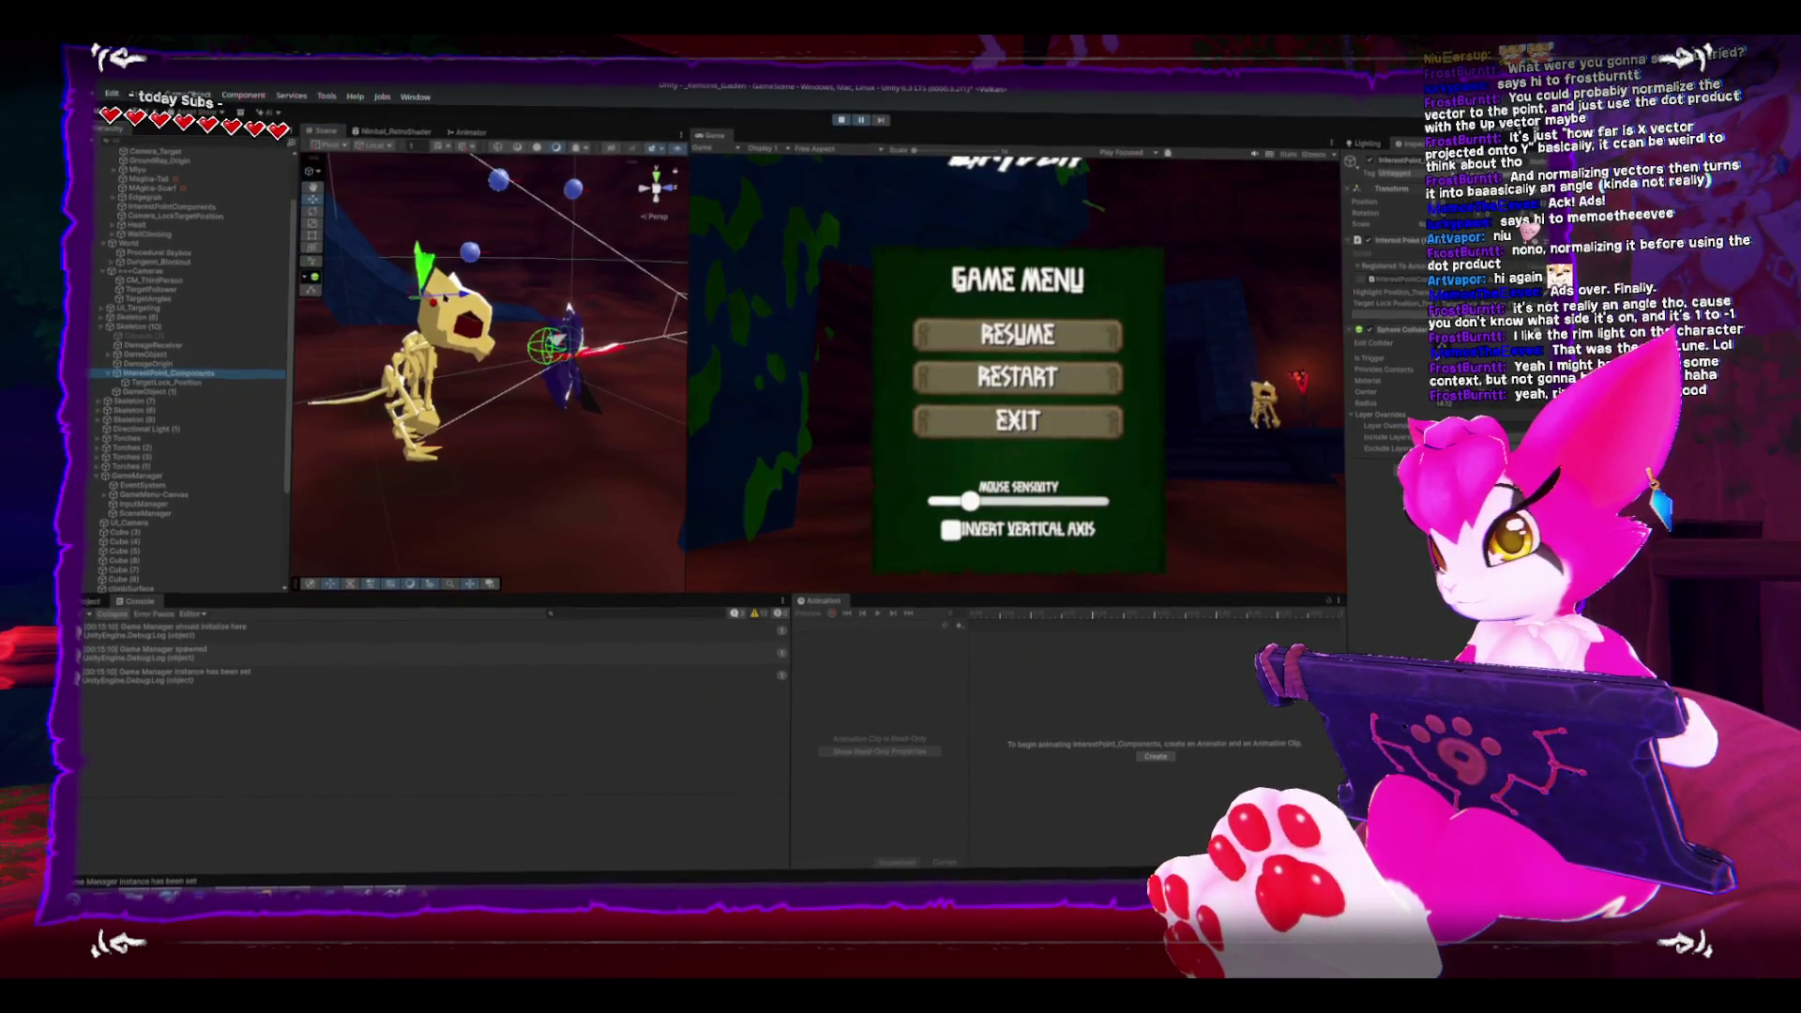
mouse_move(414, 264)
left_mouse_down()
mouse_move(439, 249)
mouse_move(454, 268)
mouse_move(294, 284)
left_mouse_up()
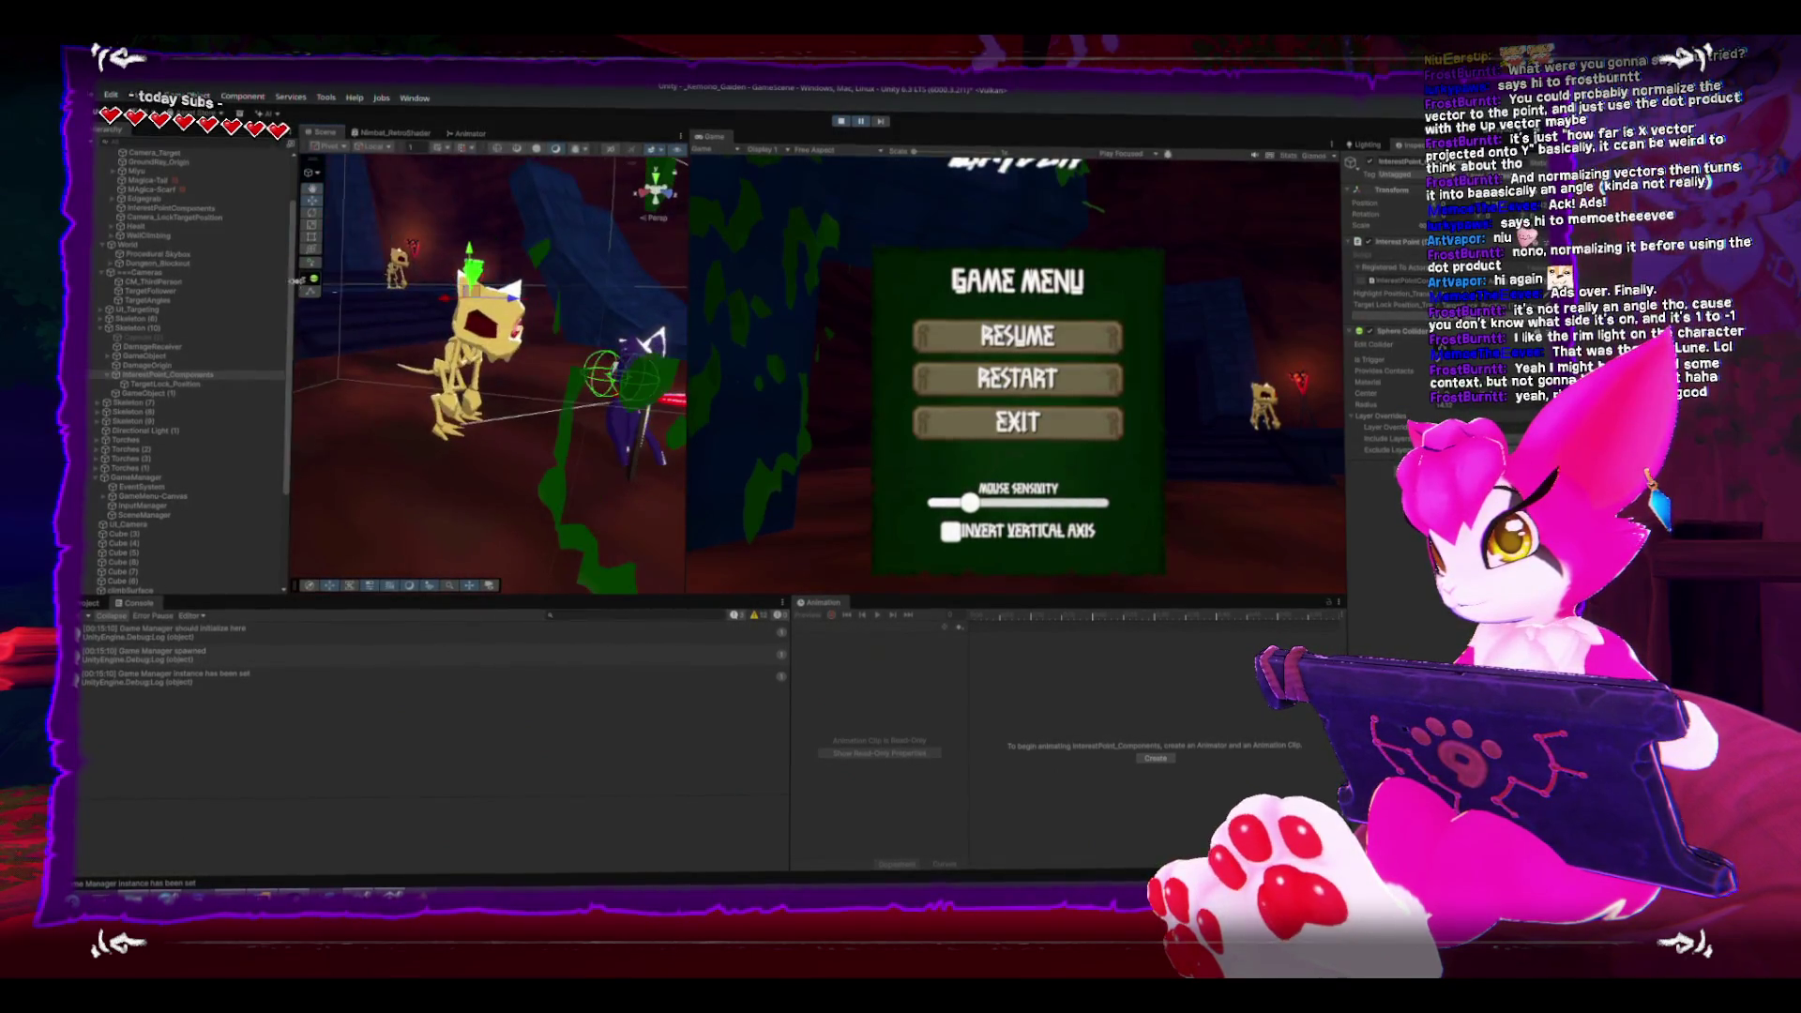
left_click(845, 124)
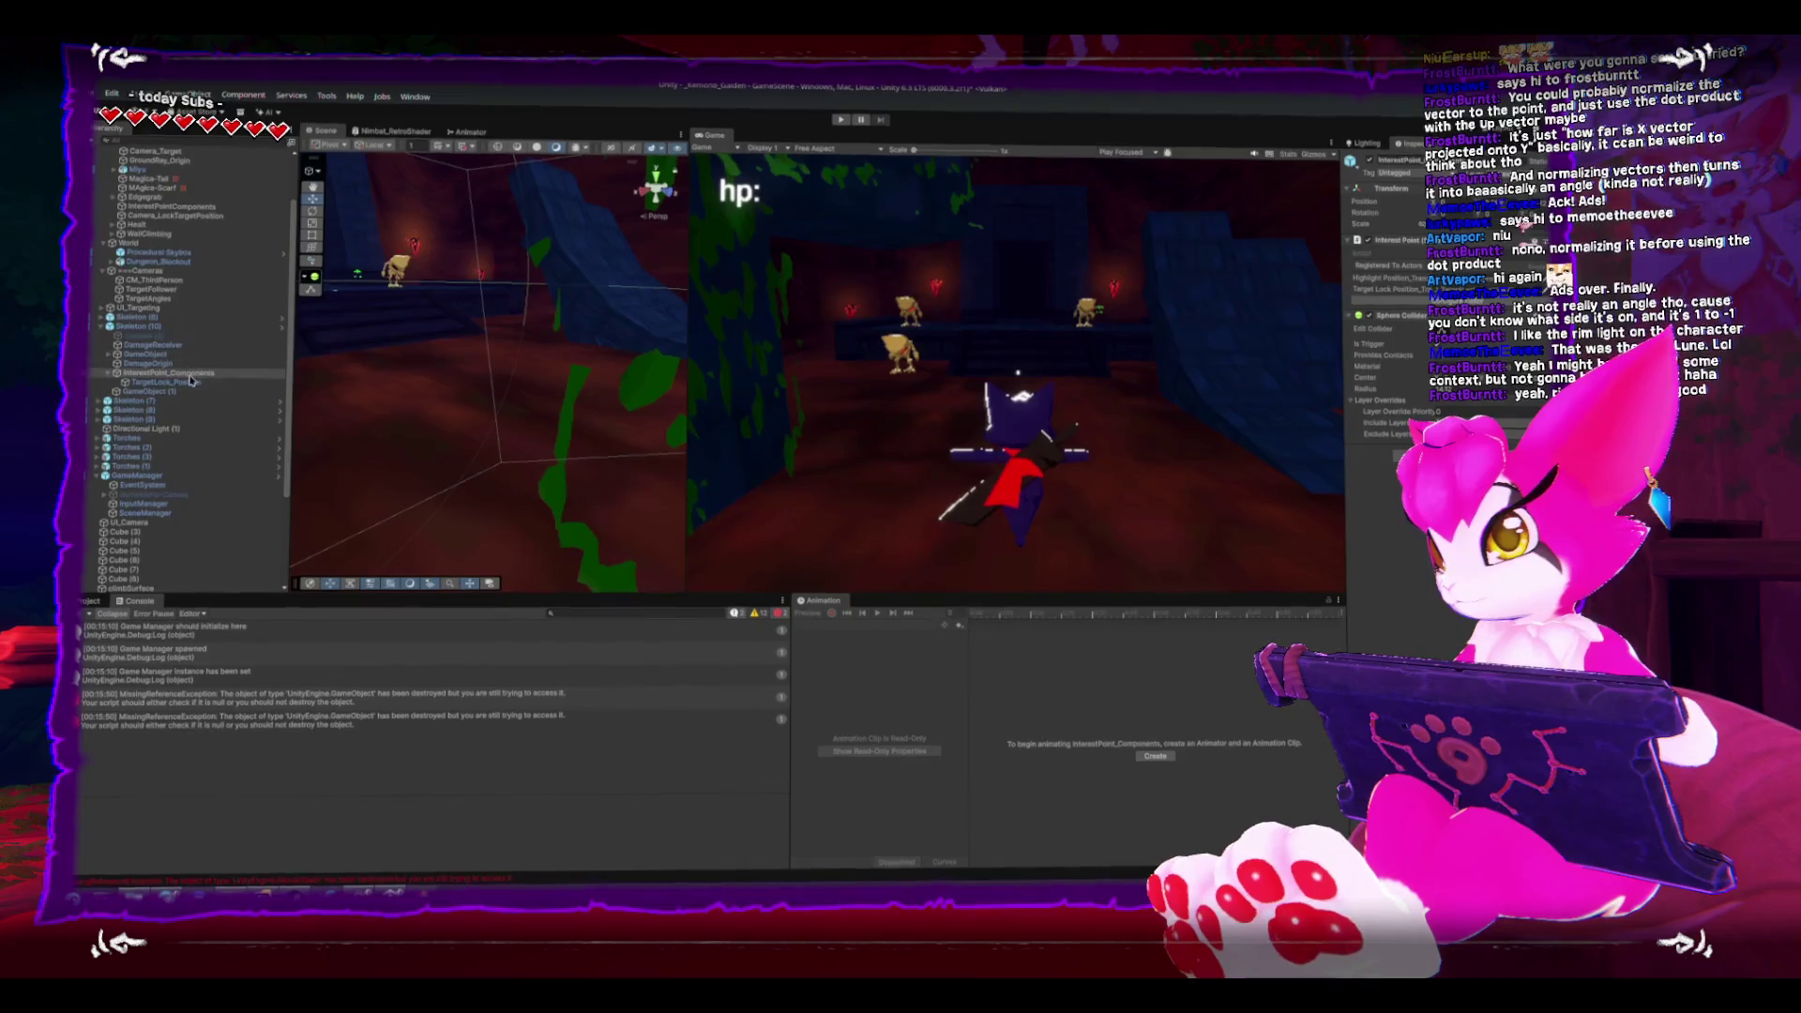
mouse_move(495, 329)
left_mouse_down()
mouse_move(454, 343)
mouse_move(656, 181)
mouse_move(317, 413)
left_mouse_up()
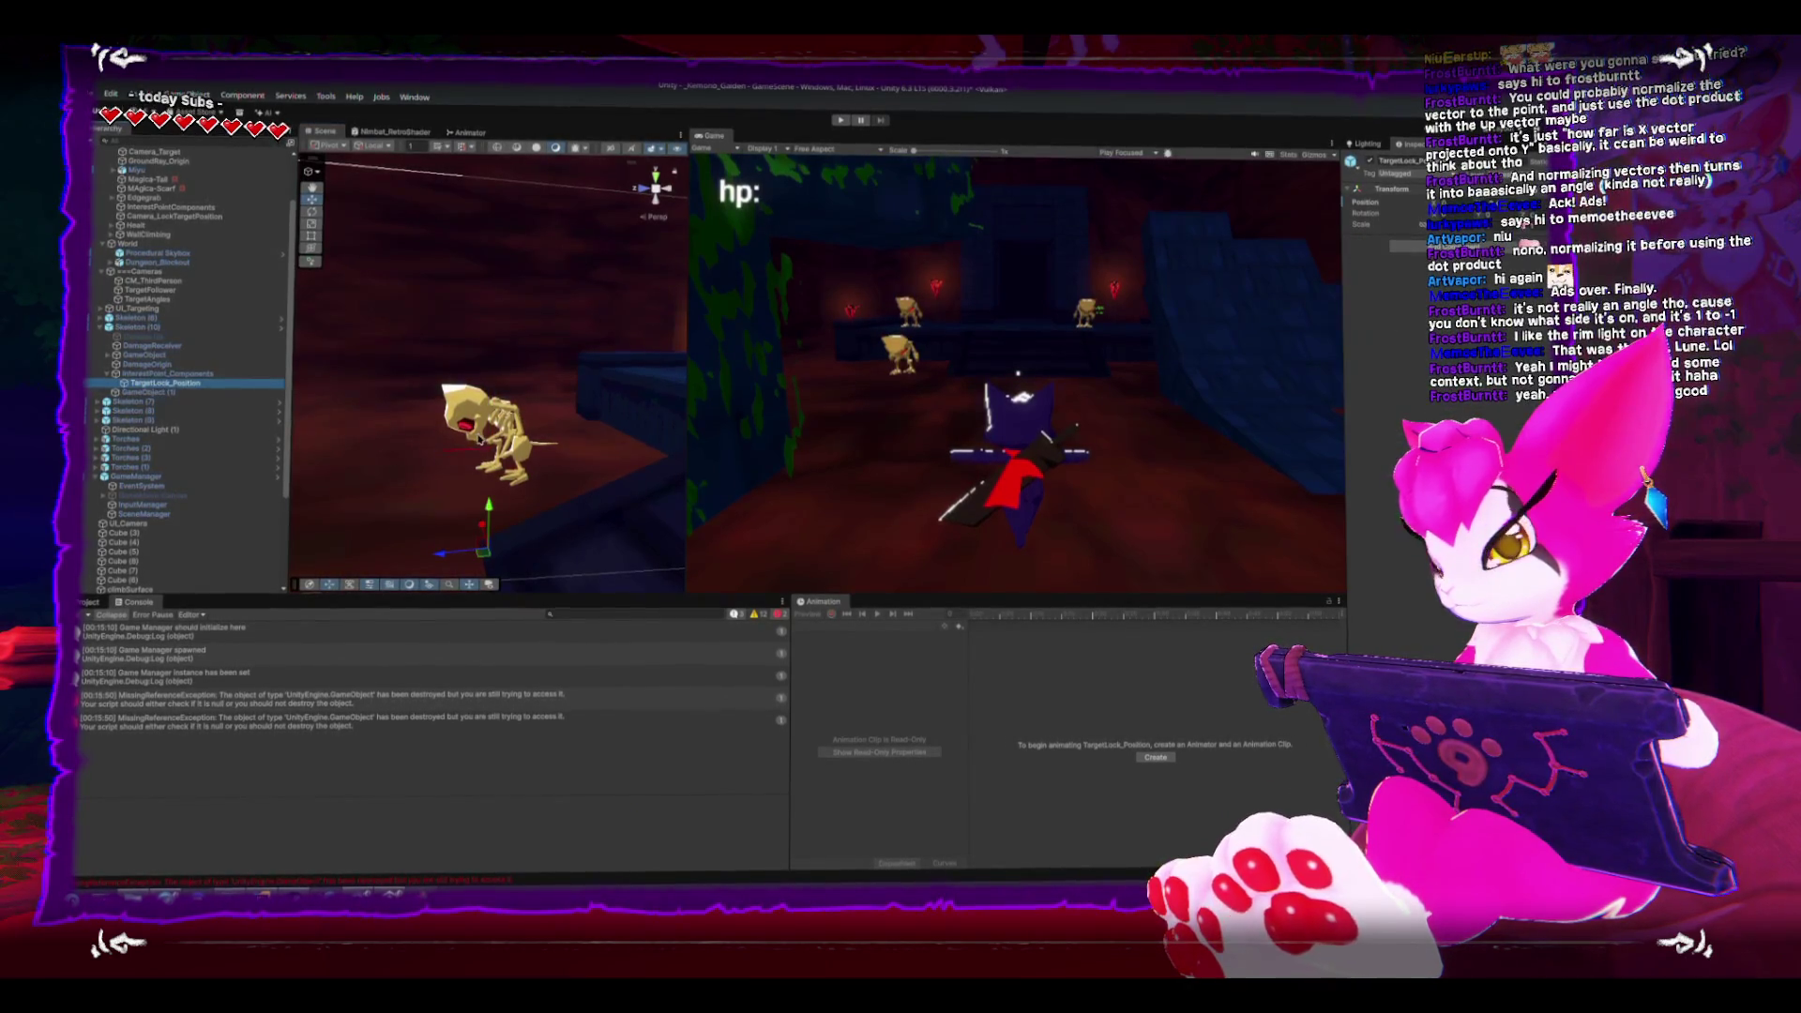
- Play-test the lock-on again, then frame Skeleton (10) and select its TargetLock_Position
left_click_drag(480, 439, 495, 485)
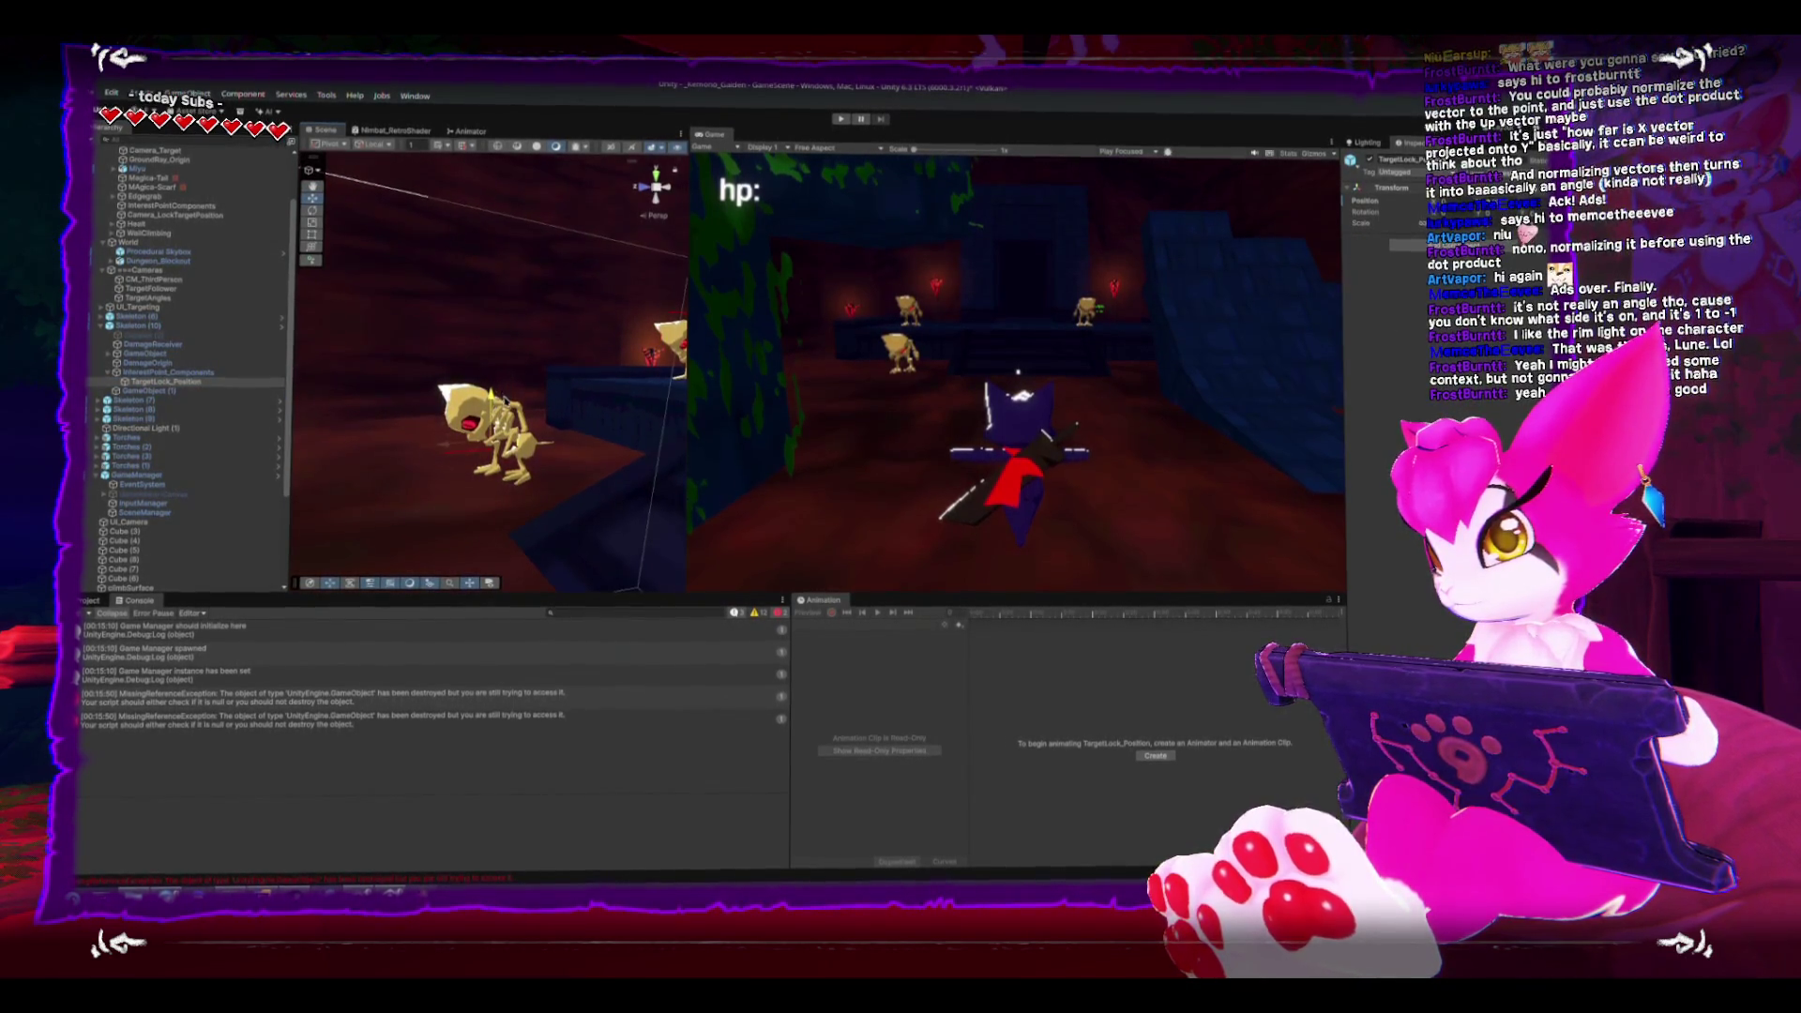
left_click(843, 117)
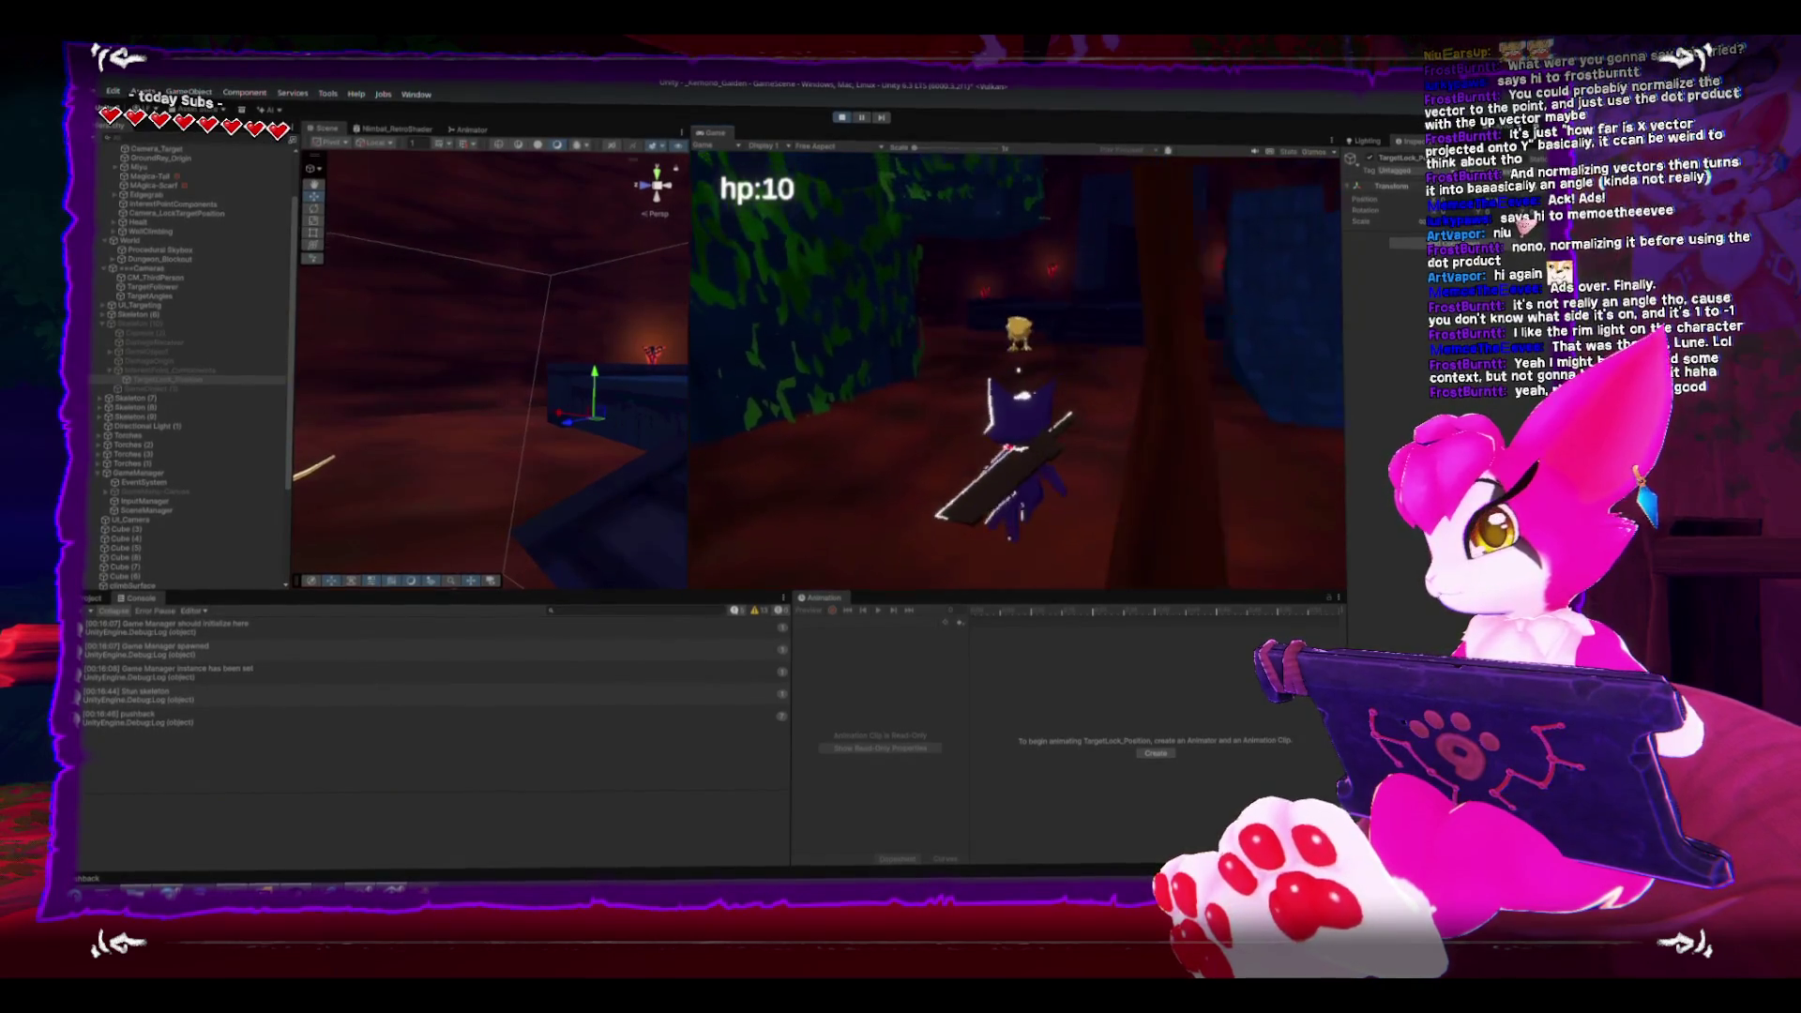
key("Escape")
key("Escape")
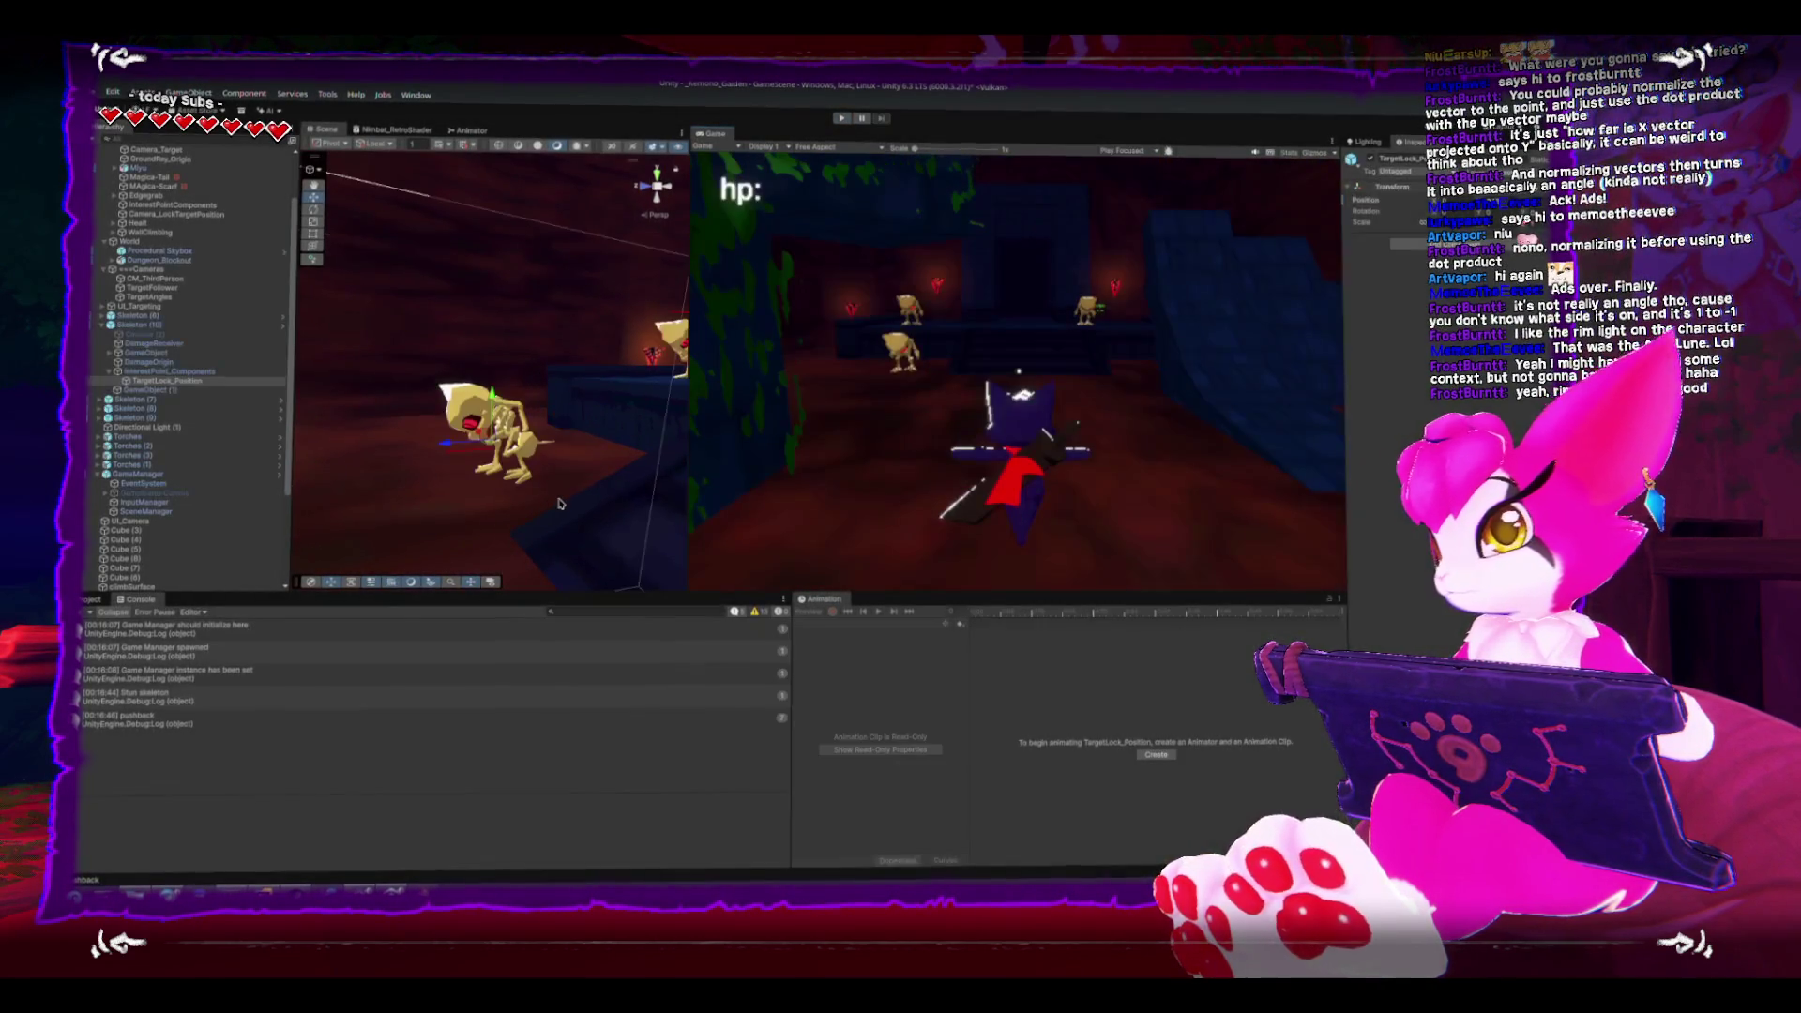
double_click(140, 321)
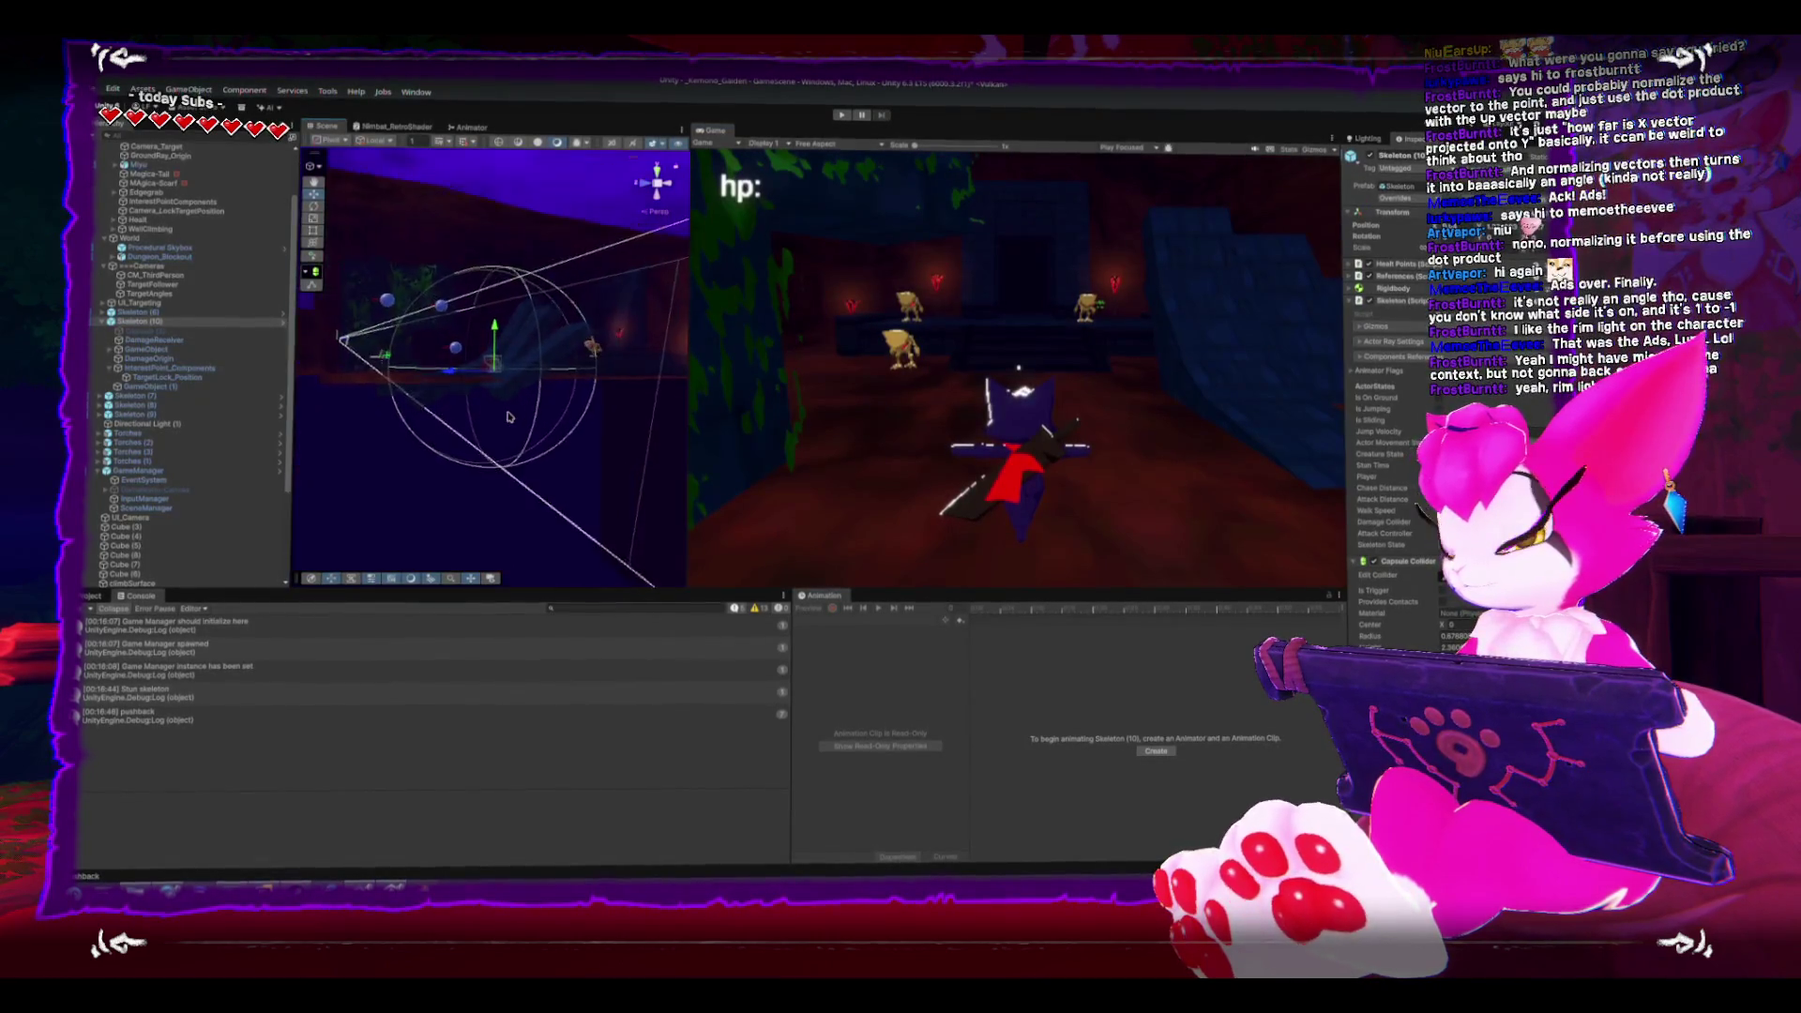
left_click(167, 378)
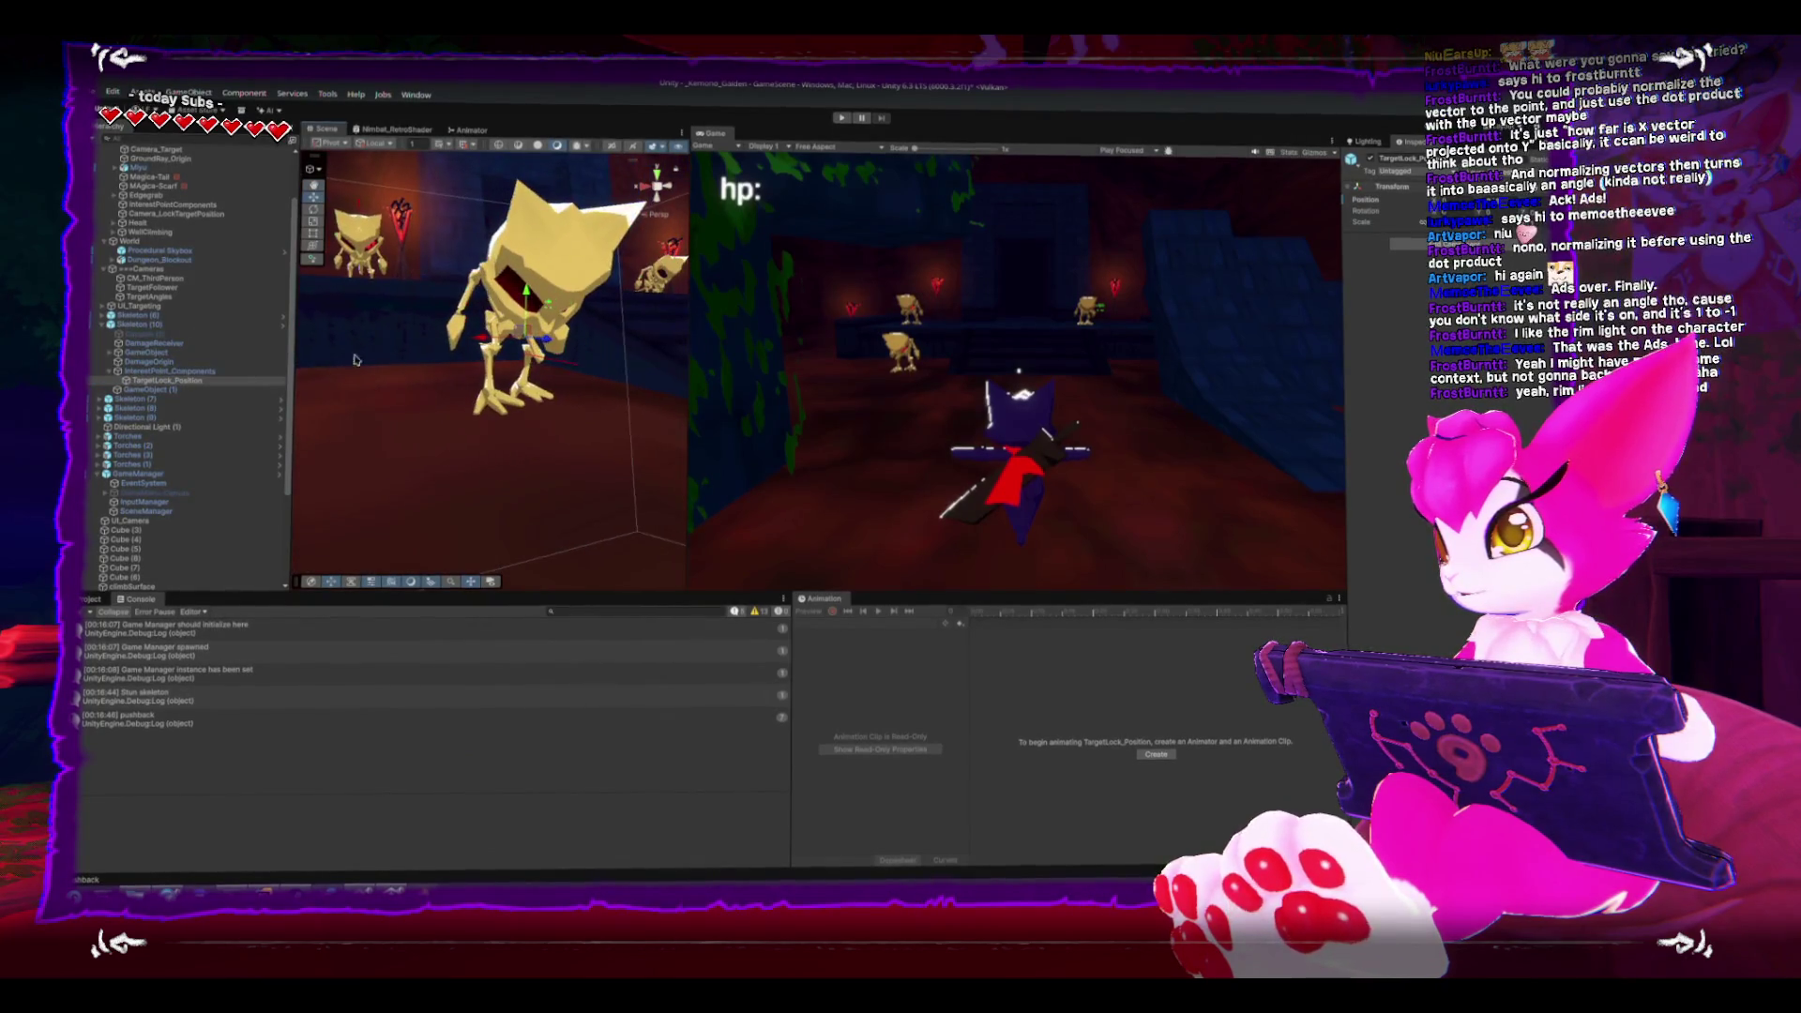
- Create an empty GameObject beside TargetLock_Position, name it HighlightPosition, and reselect Skeleton (10)
left_click(208, 372)
left_click_drag(469, 328, 523, 308)
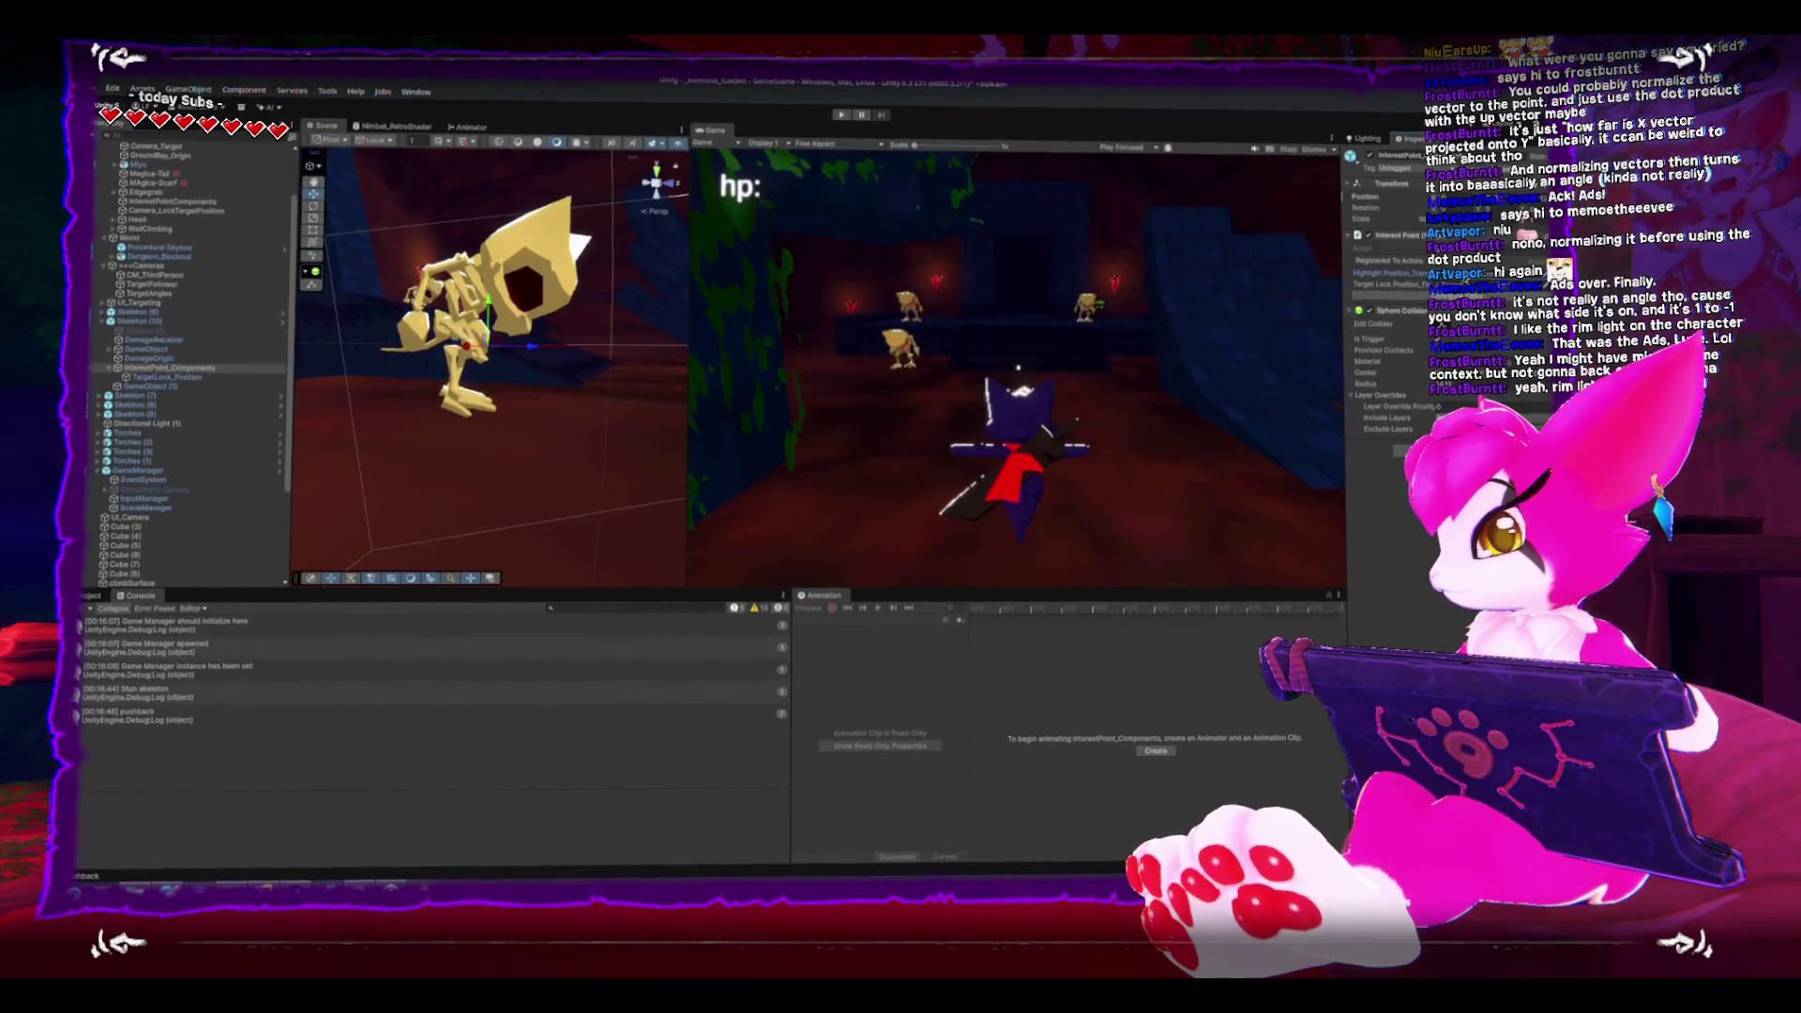
right_click(183, 377)
left_click(233, 509)
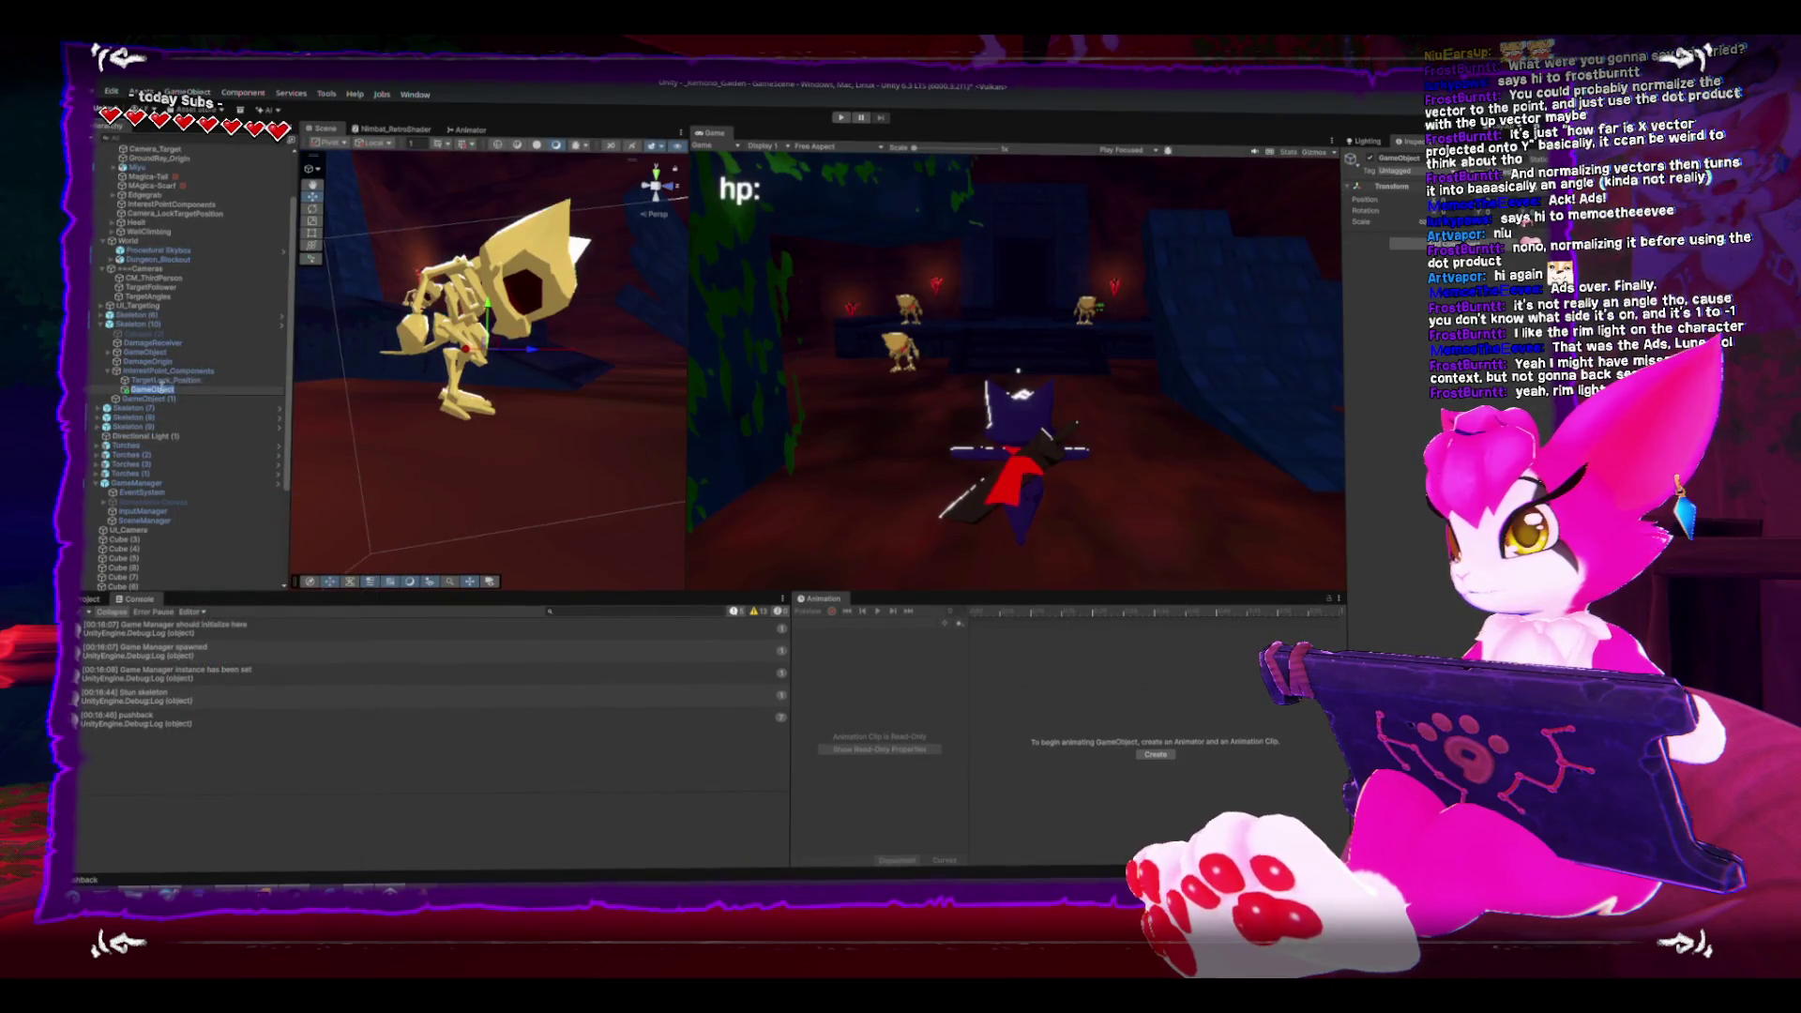
left_click(164, 369)
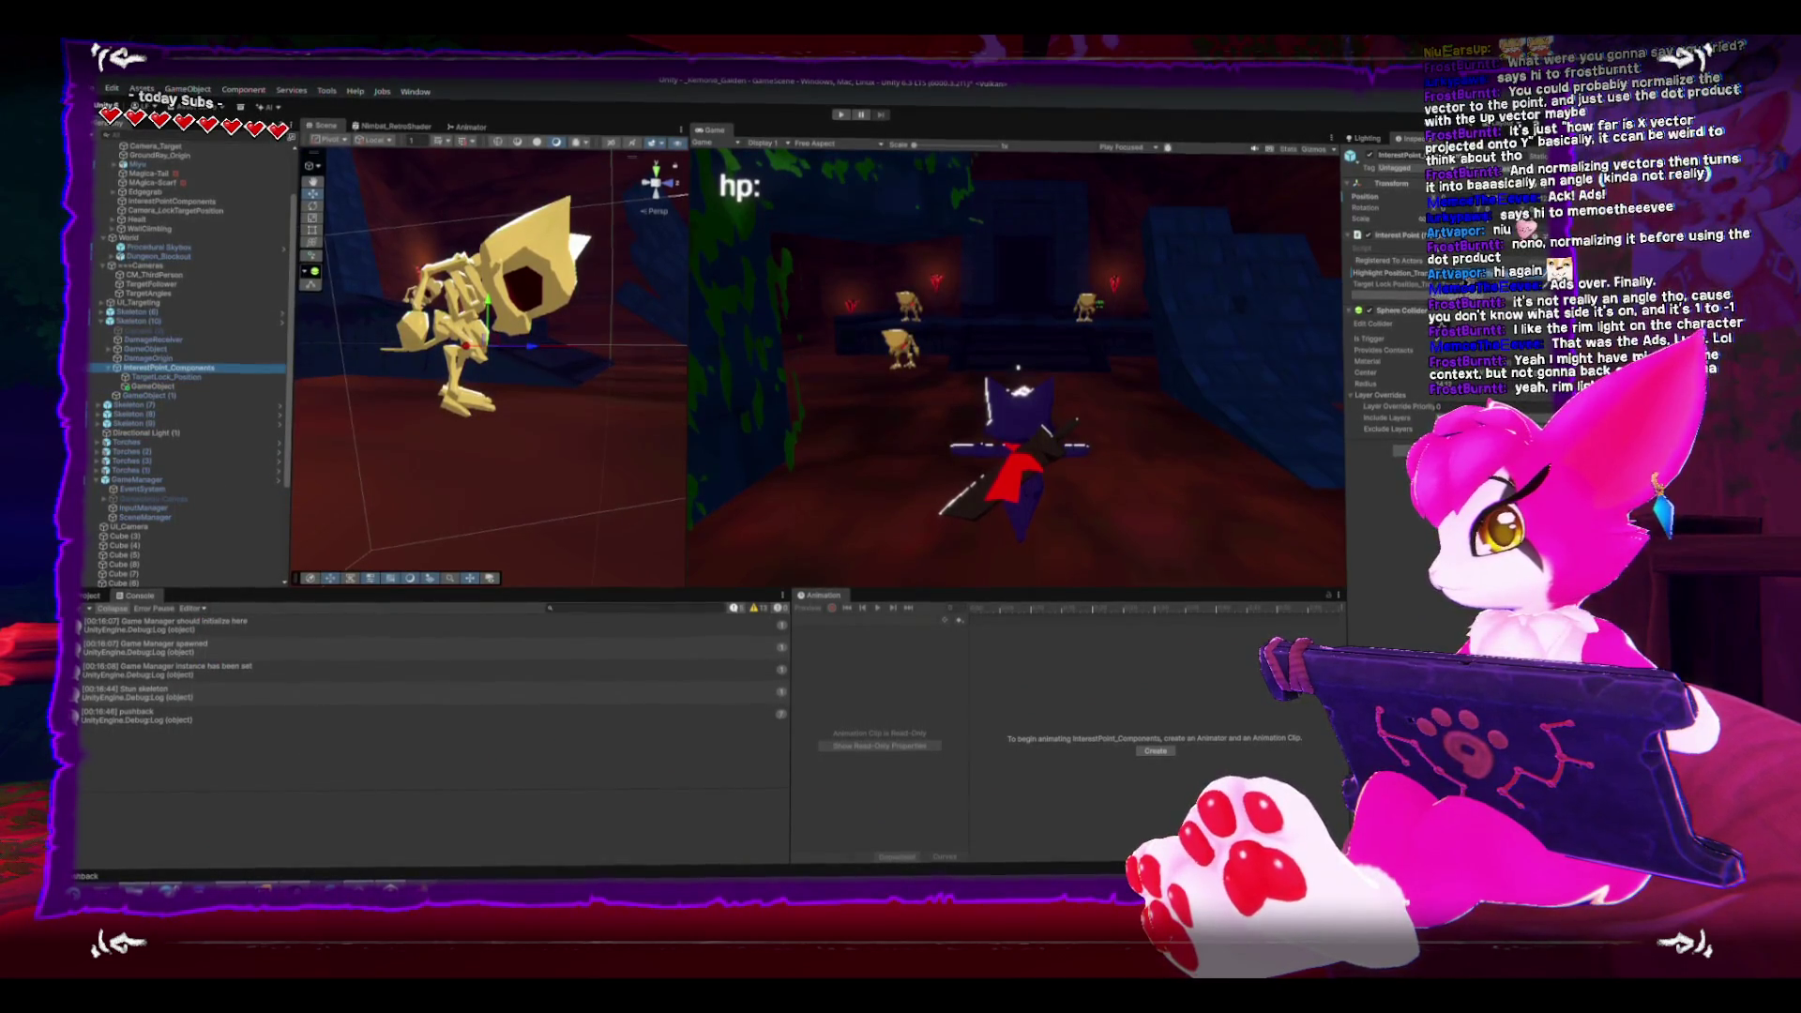
type("Hight")
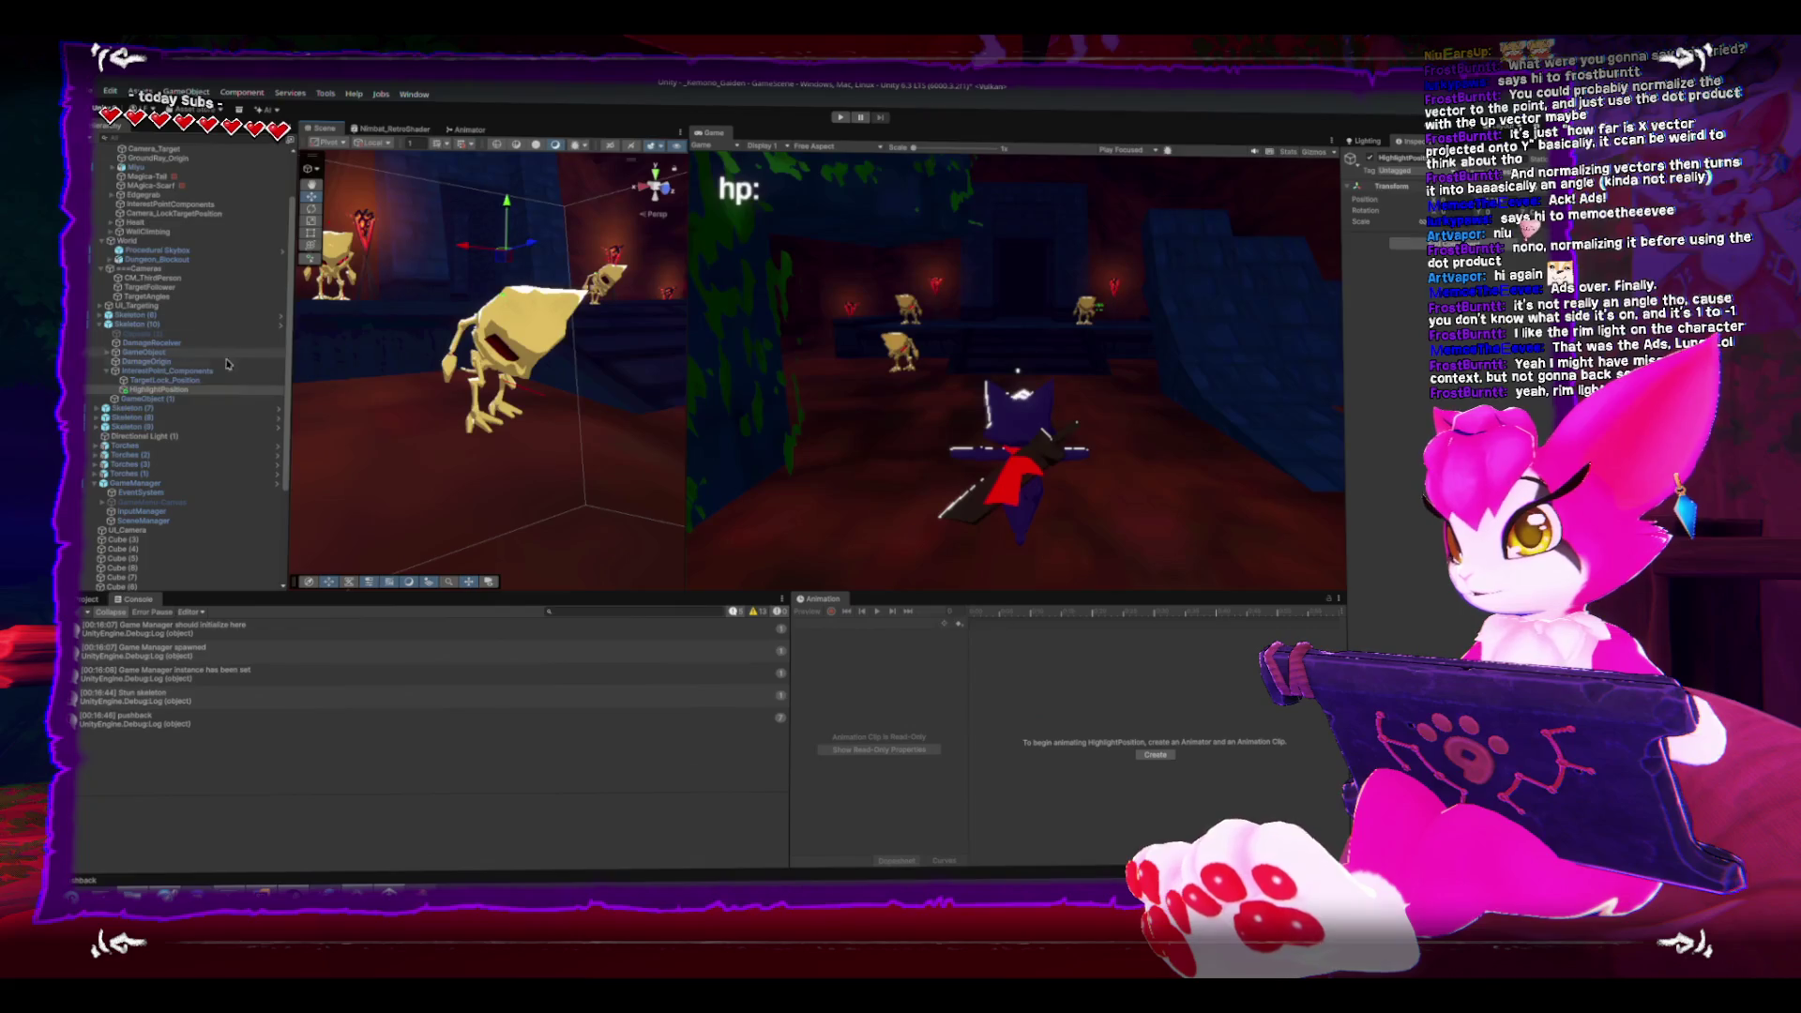
left_click(164, 379)
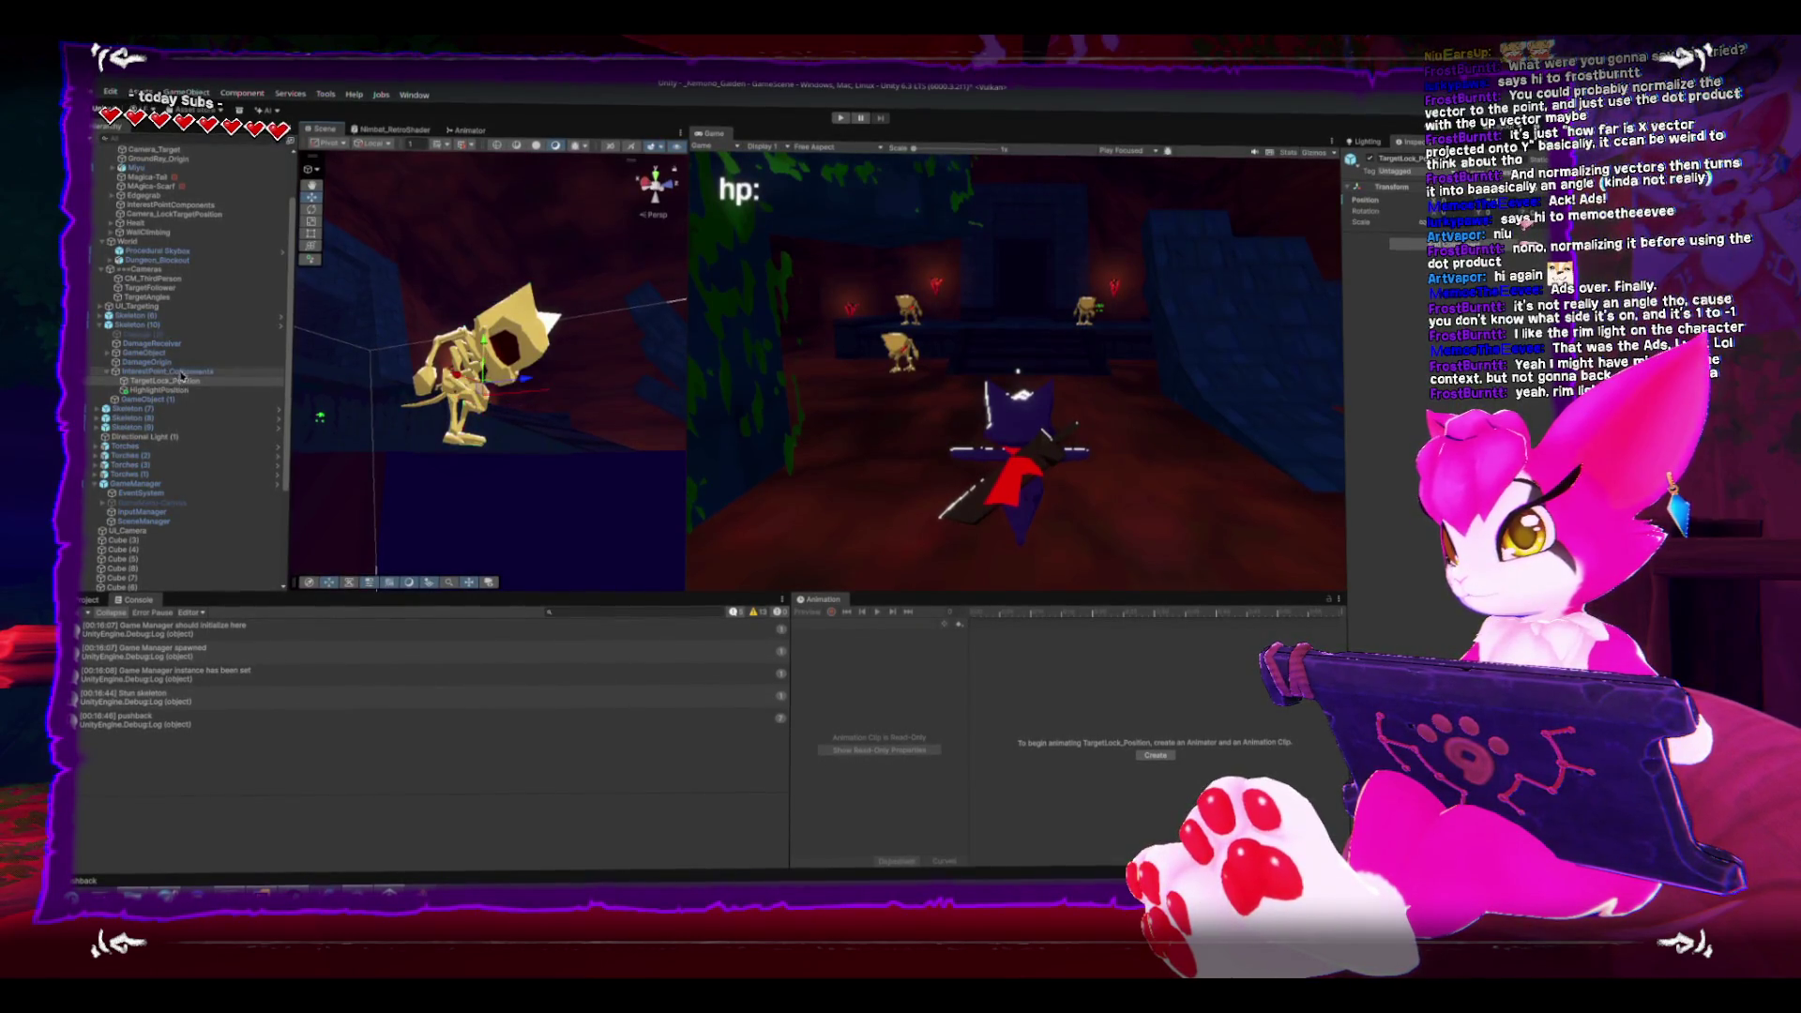
left_click(188, 371)
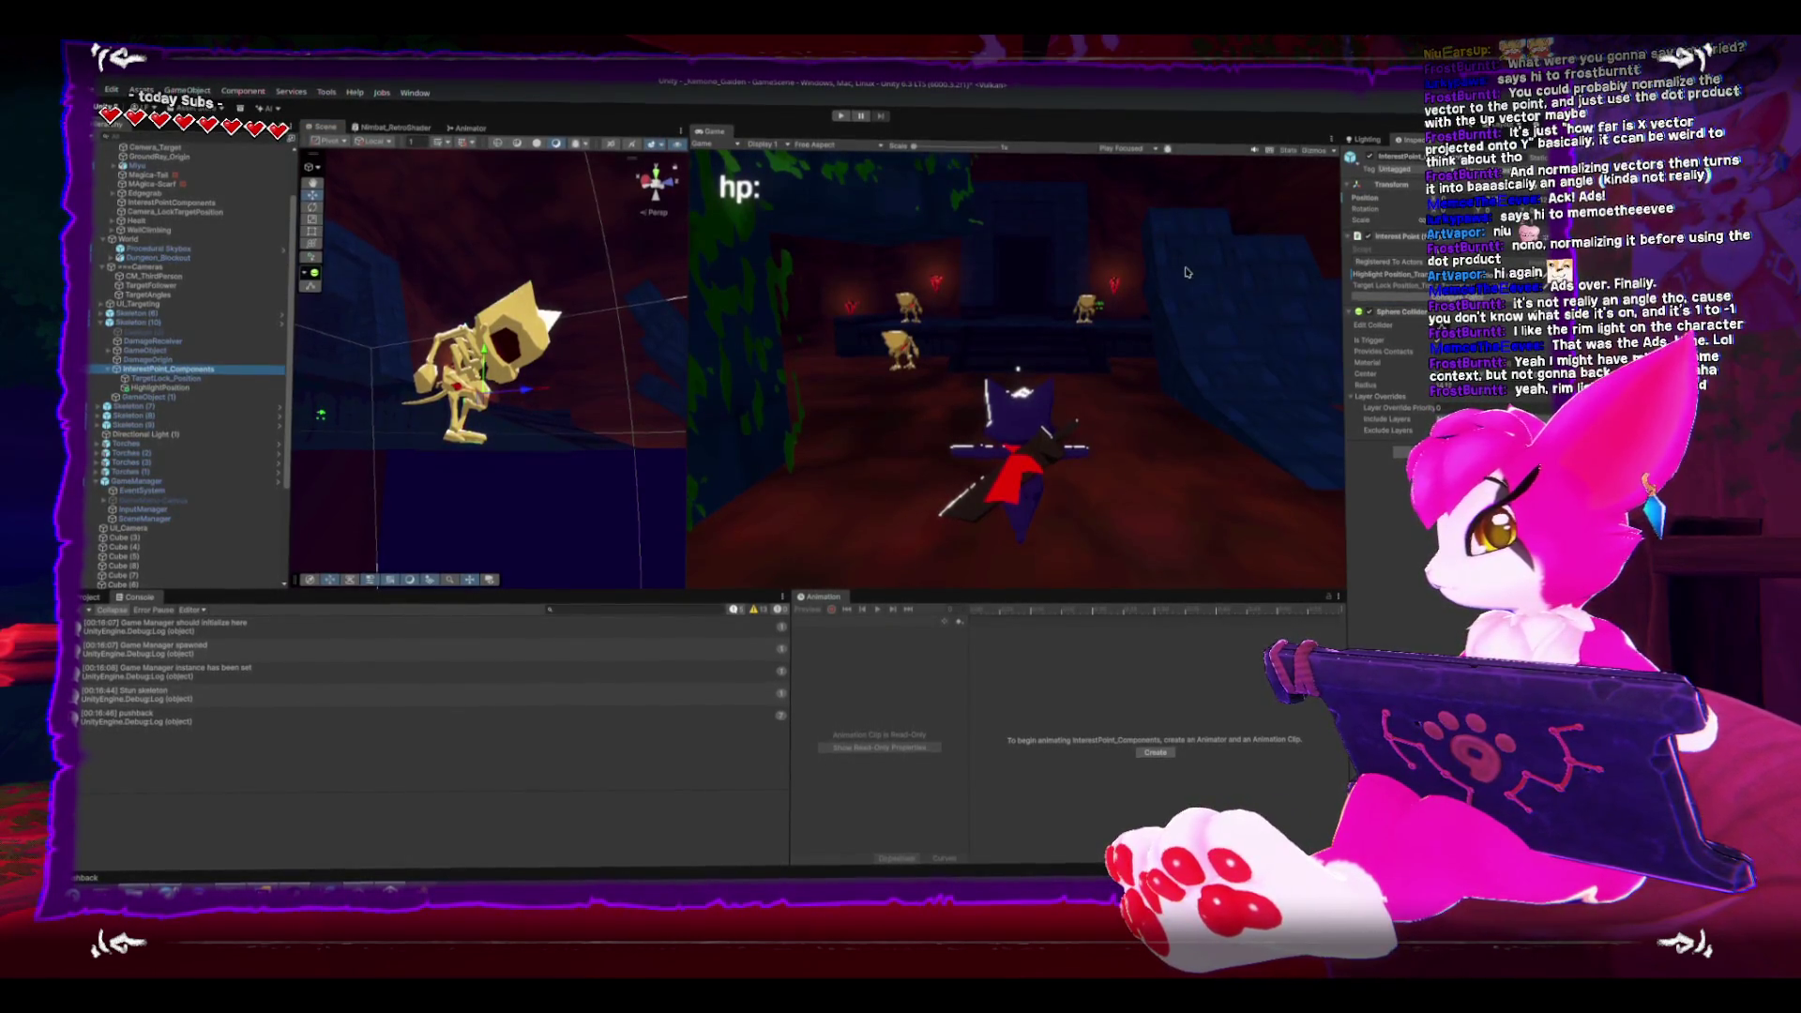
left_click(190, 324)
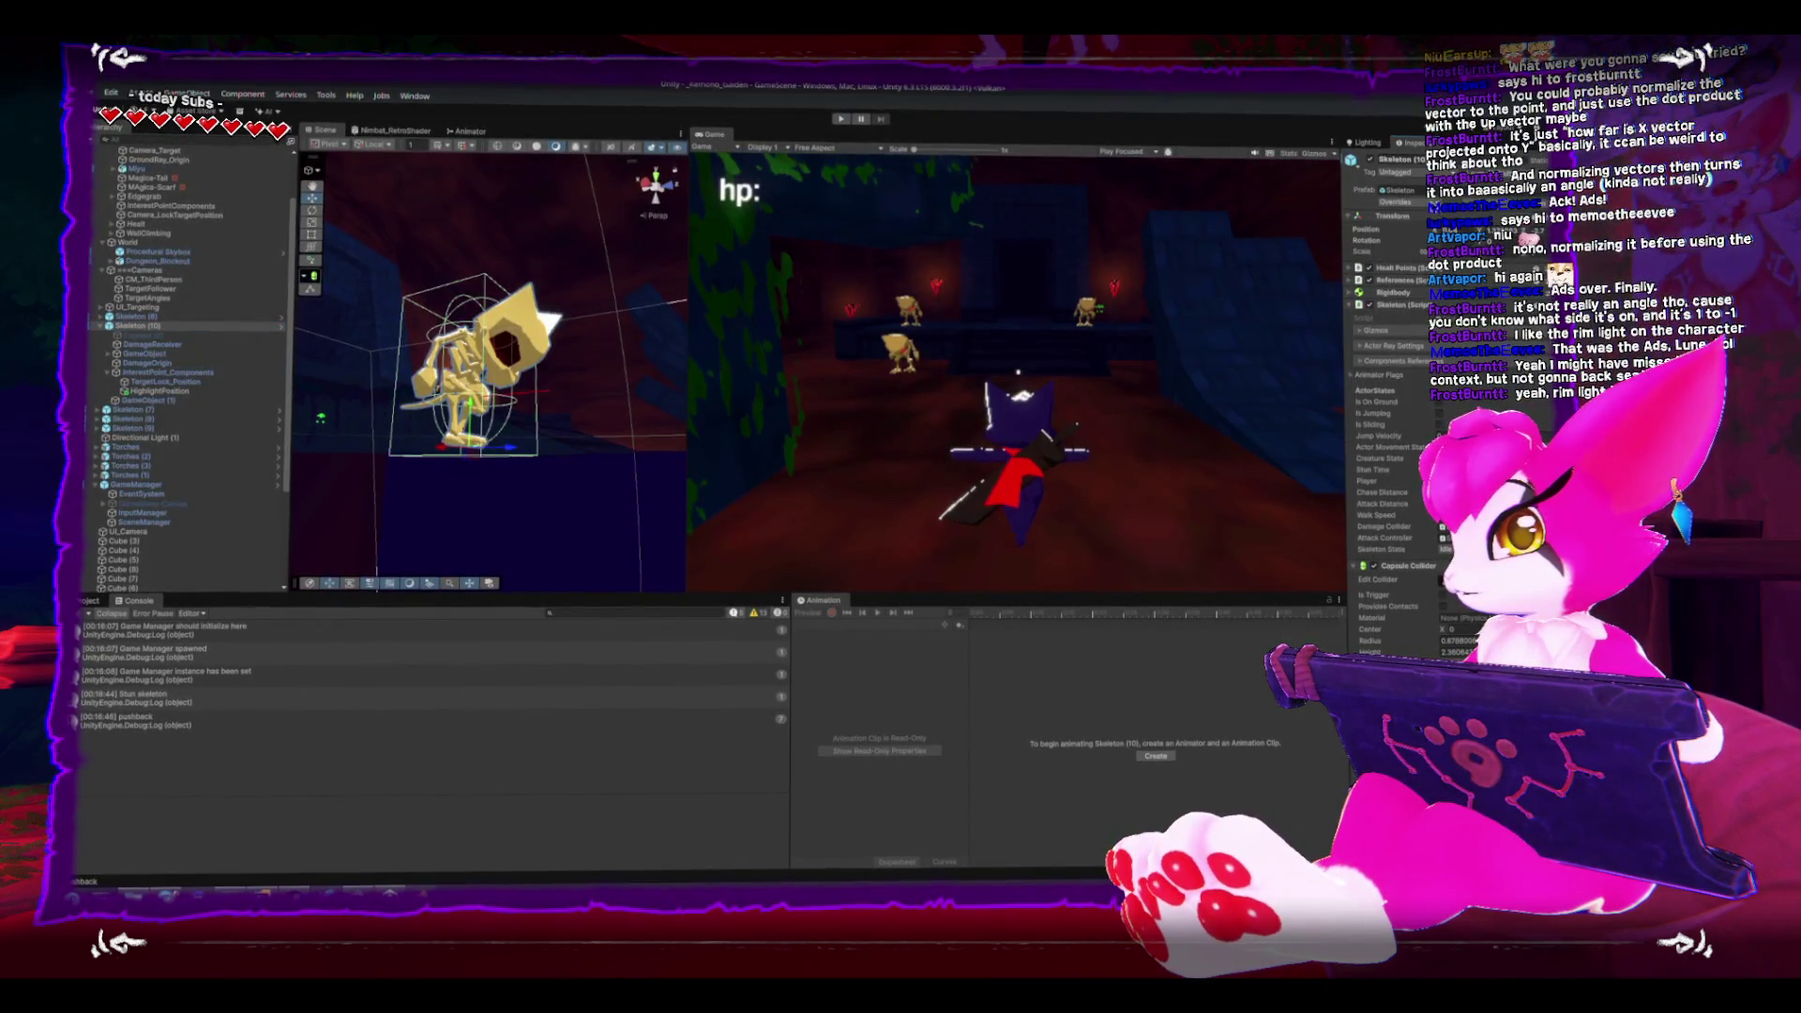
- Start a play-test, select the CM_ThirdPerson camera rig, and pause the game
left_click(843, 118)
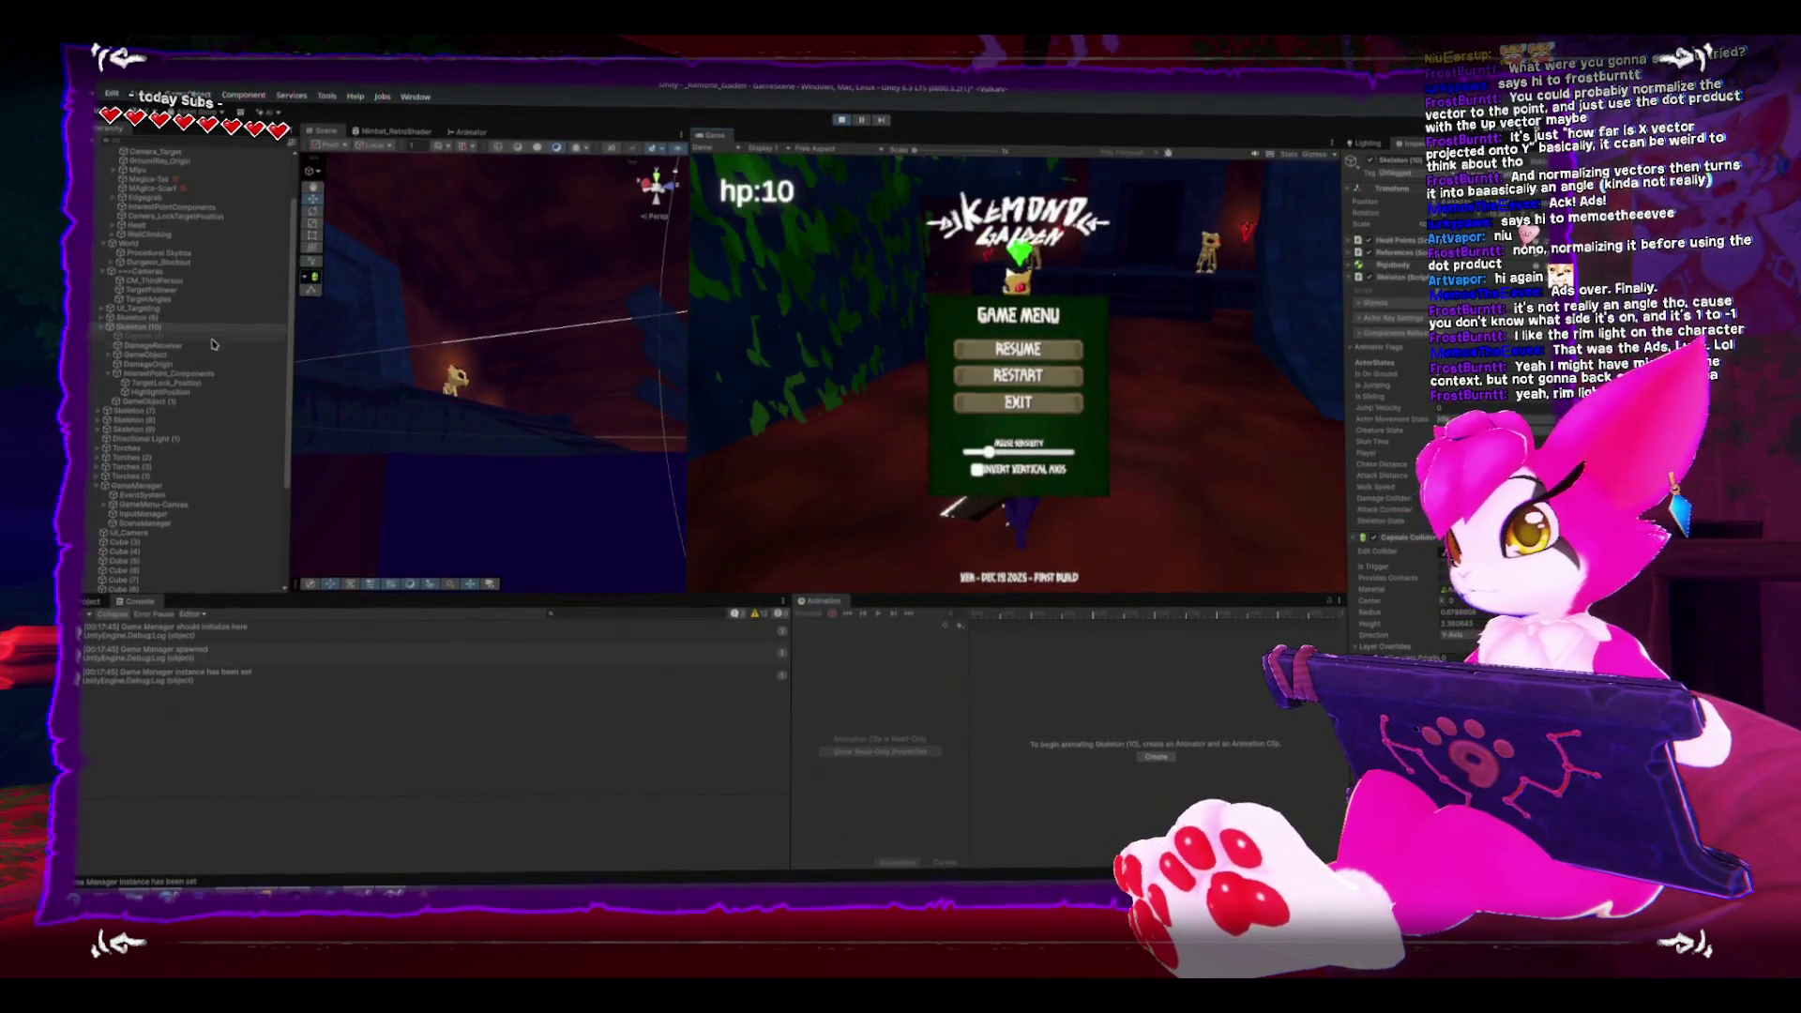
left_click(153, 282)
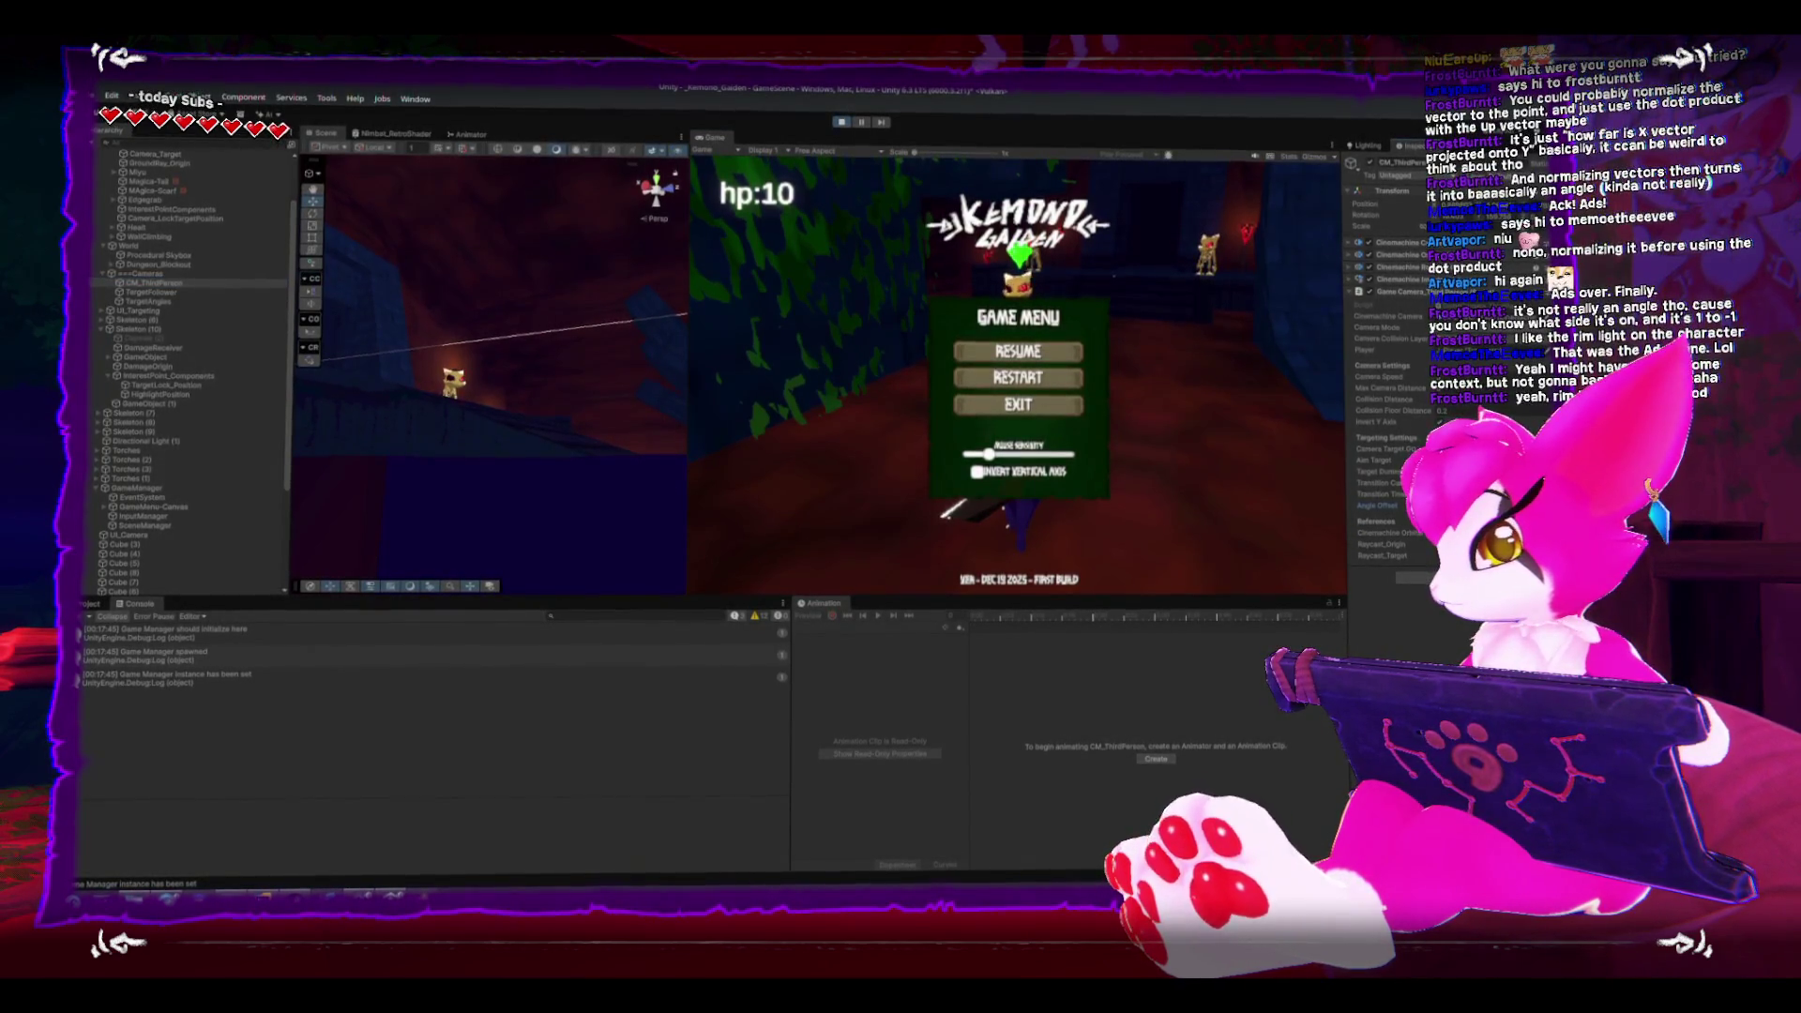
key("Escape")
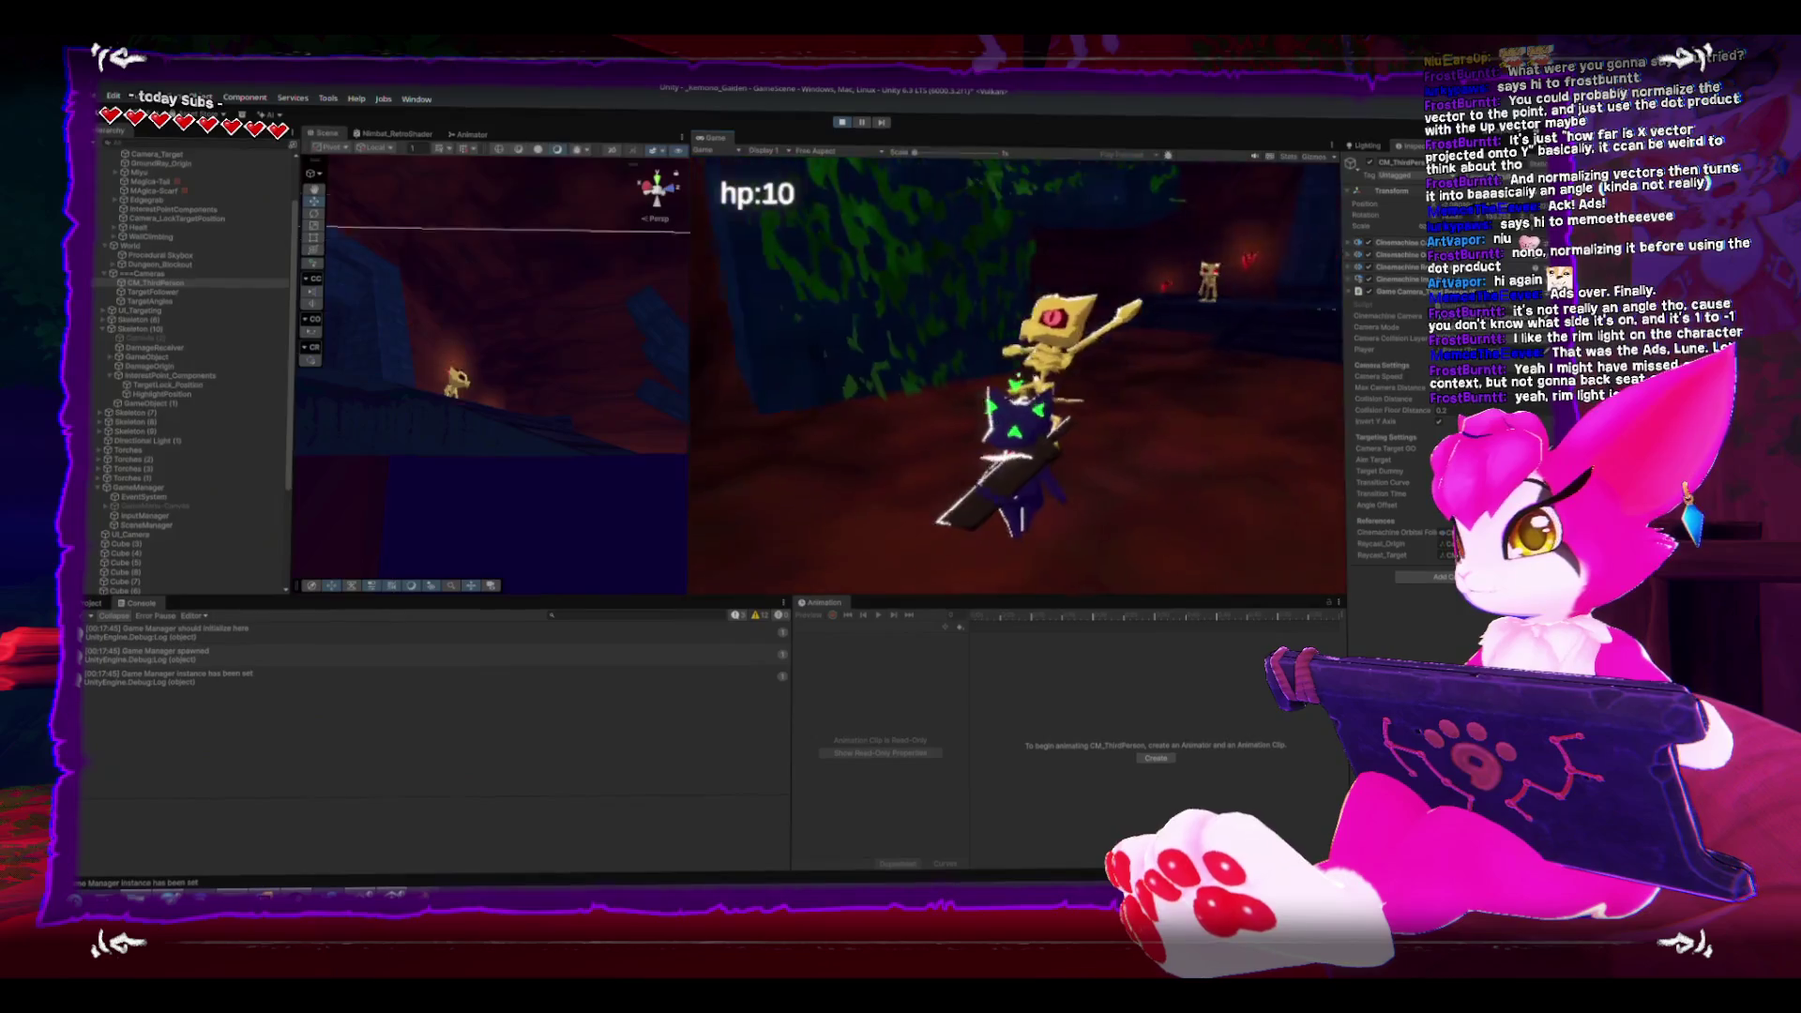
key("Escape")
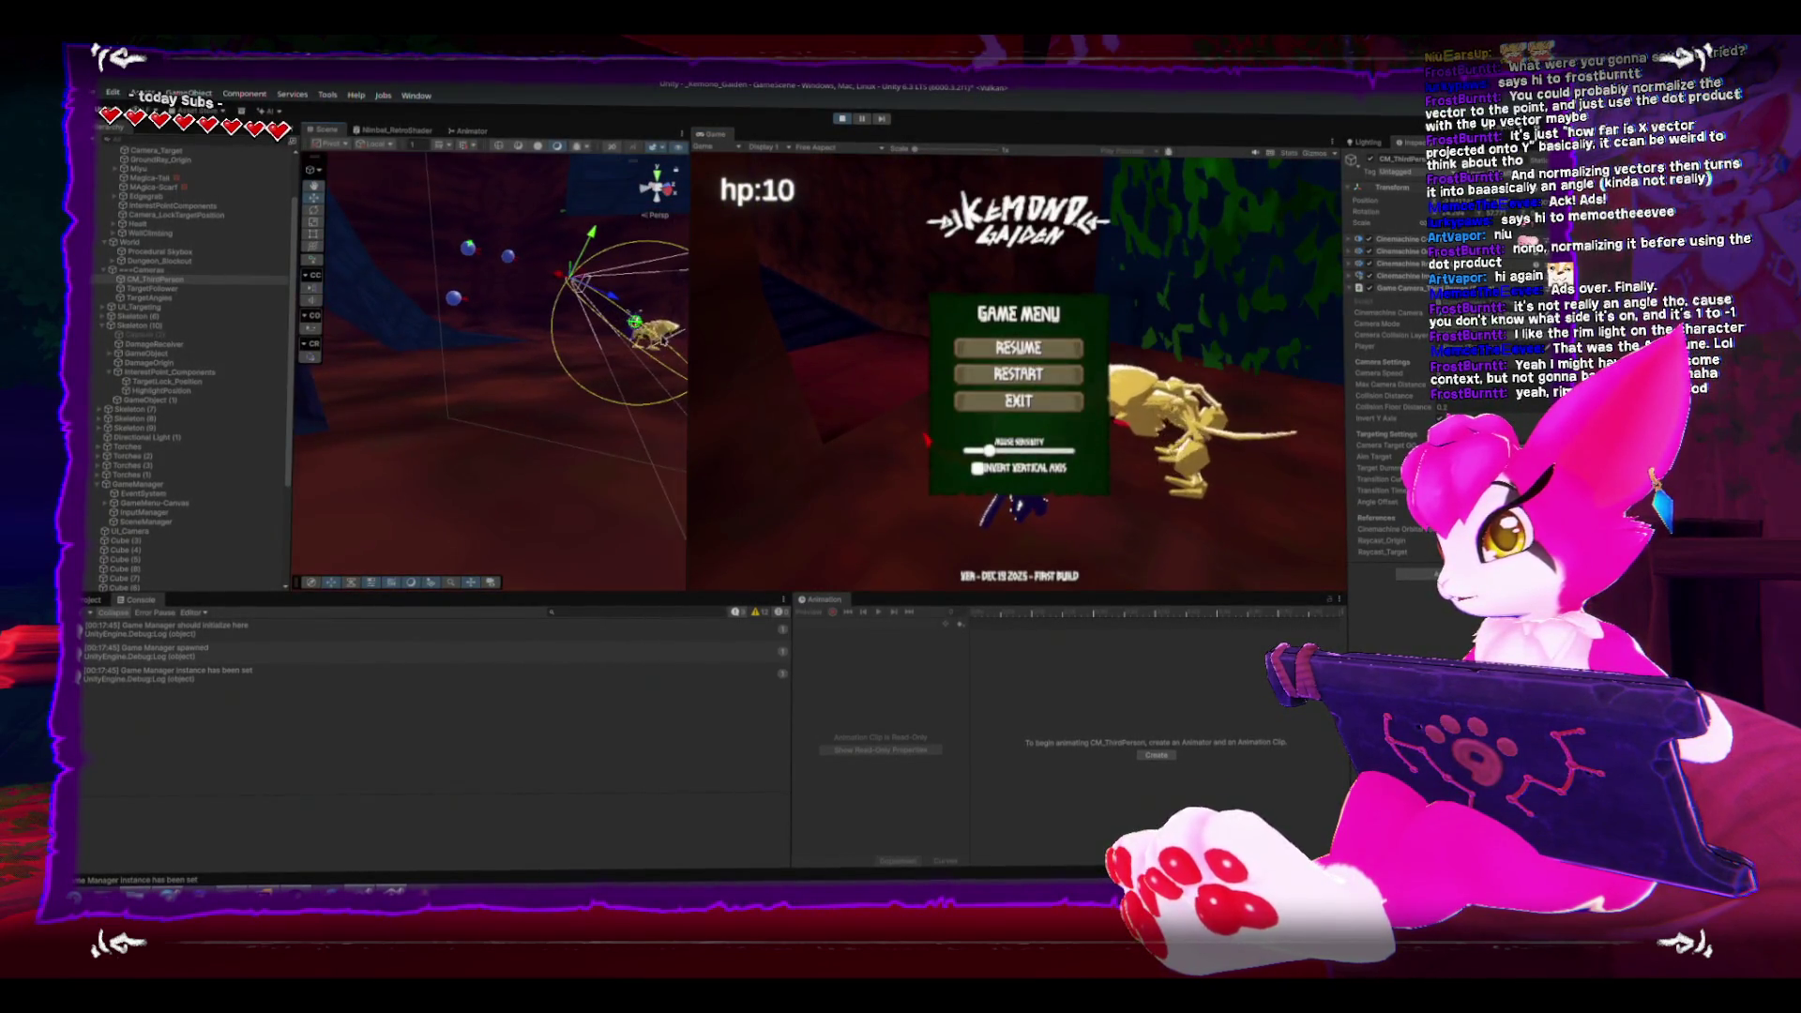
- Select the skeleton's TargetLock_Position point and raise it with the Y handle
left_click(656, 324)
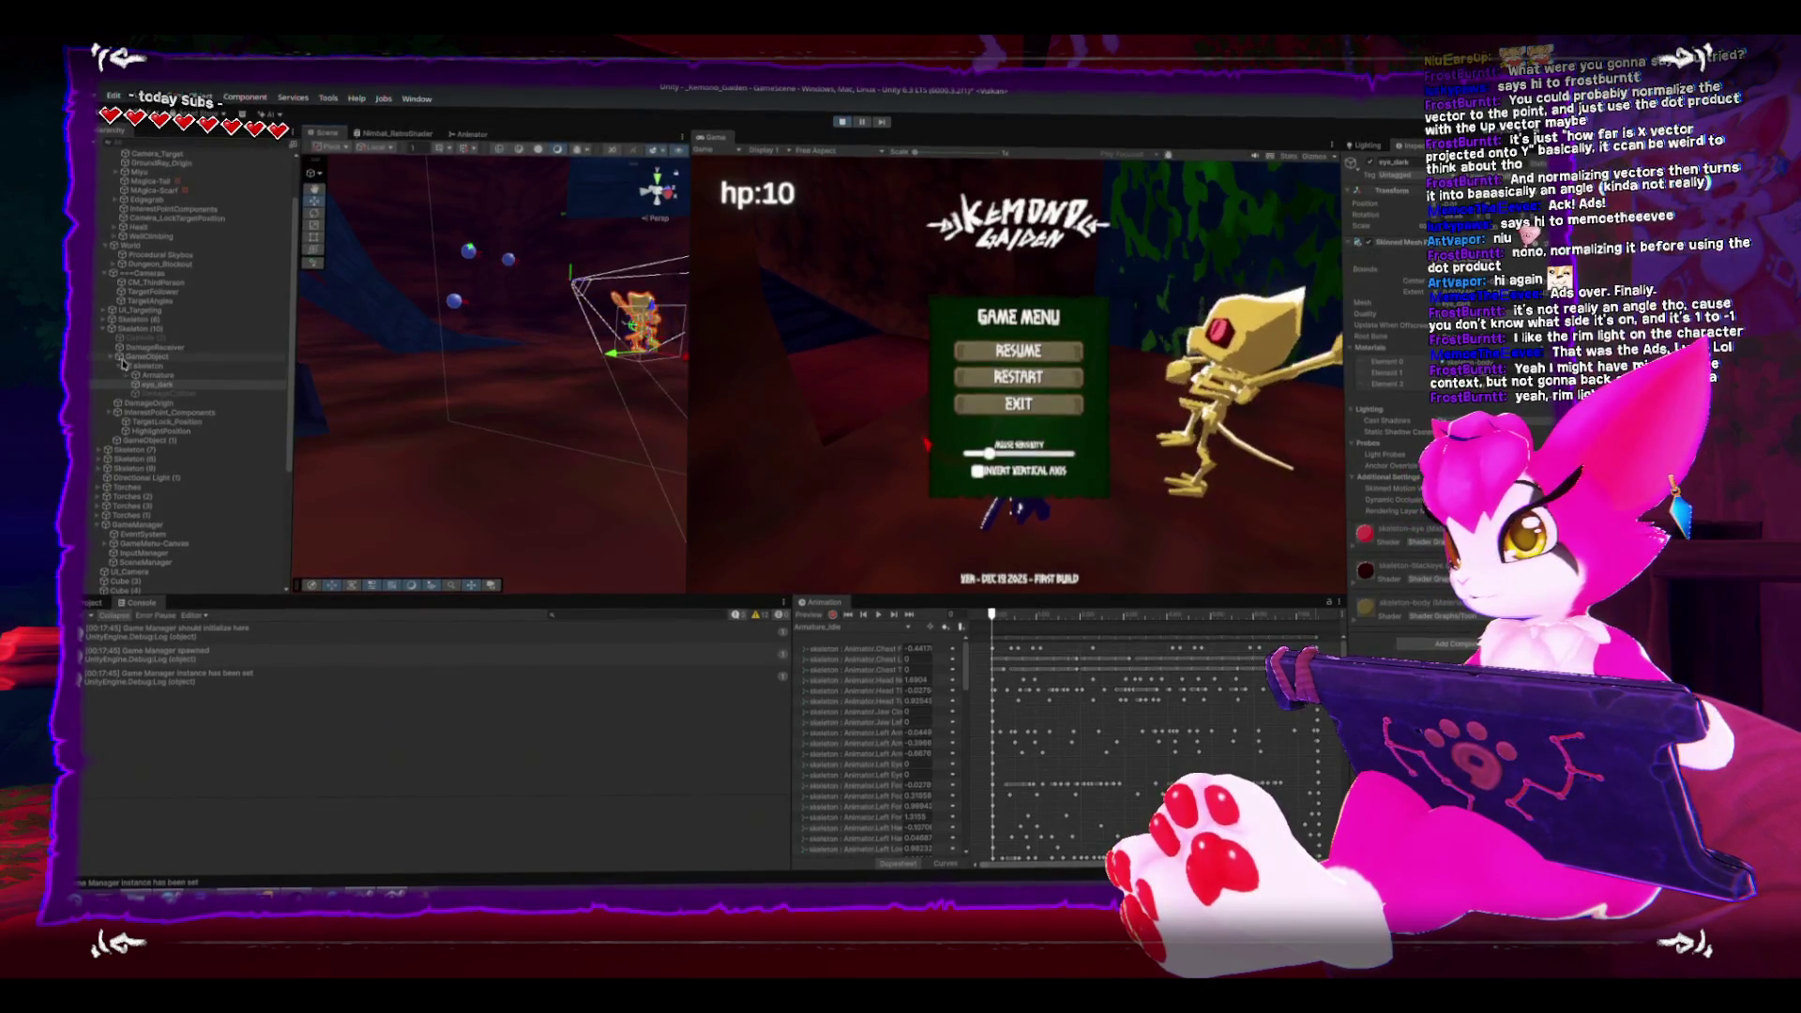
left_click(111, 356)
left_click(167, 385)
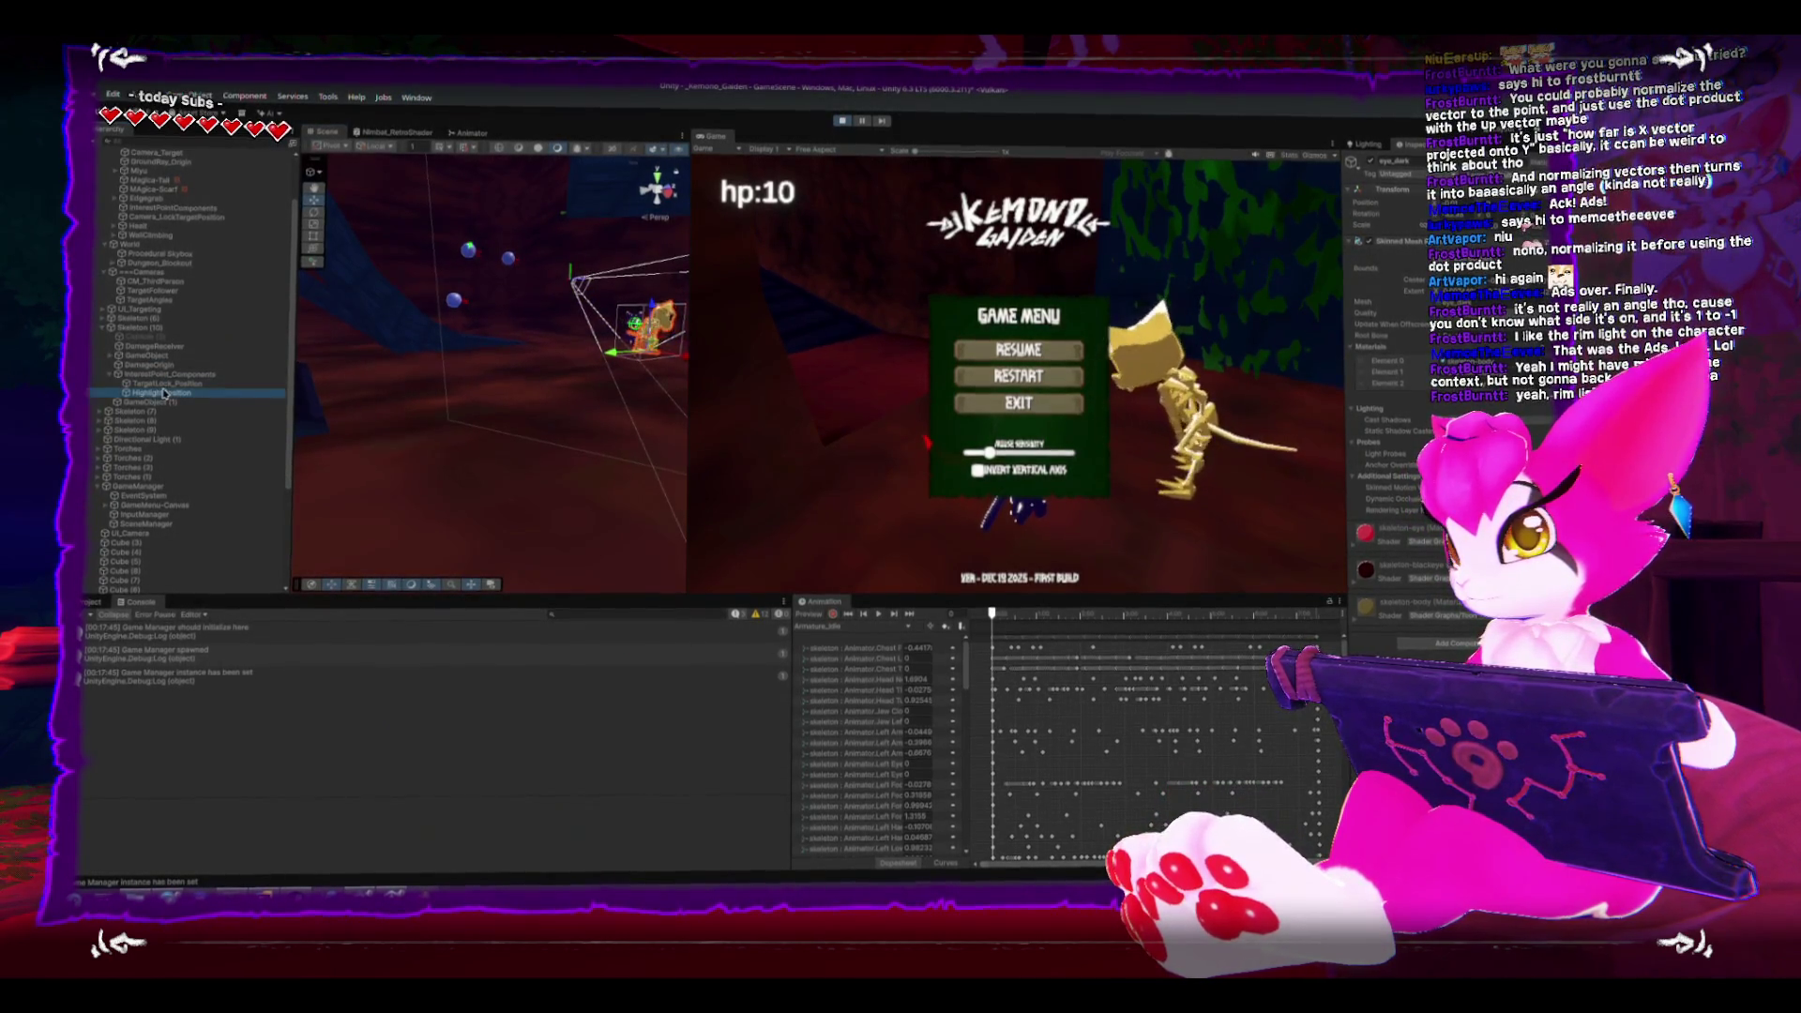
left_click_drag(659, 300, 656, 286)
- Resume the lock-on test briefly, then pause and restart the level
key("Escape")
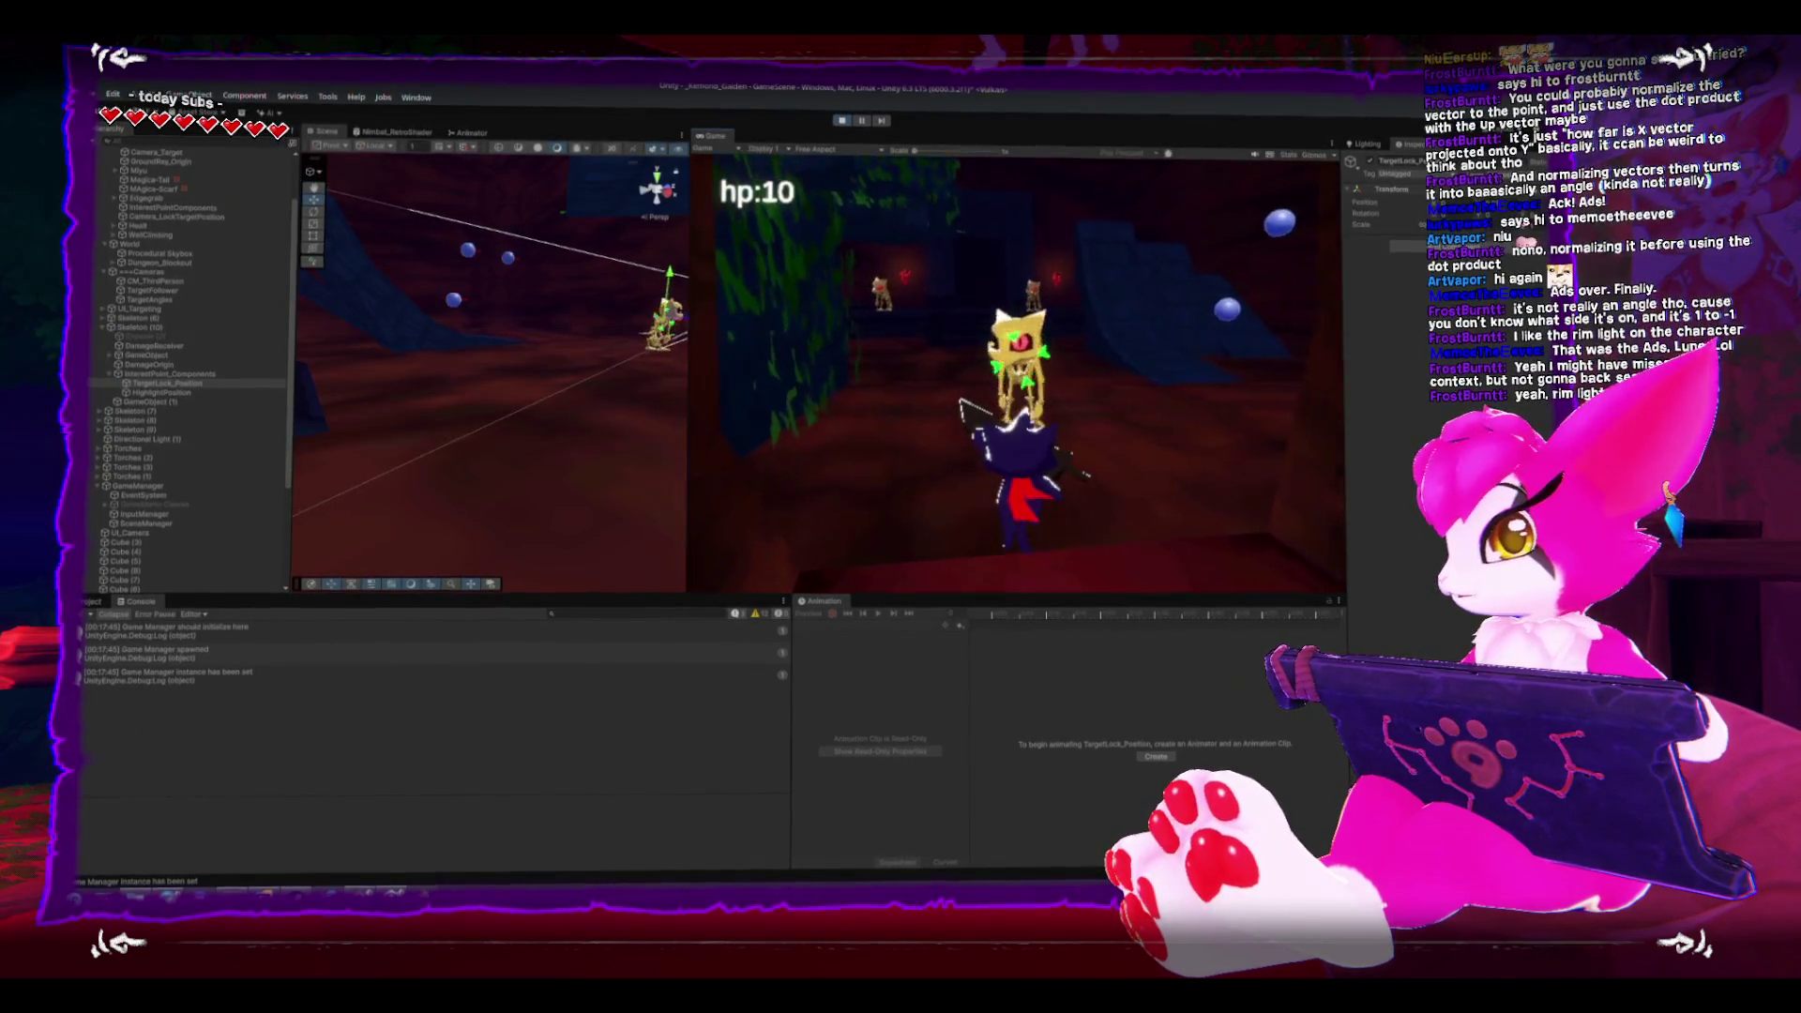
key("Escape")
left_click(1032, 384)
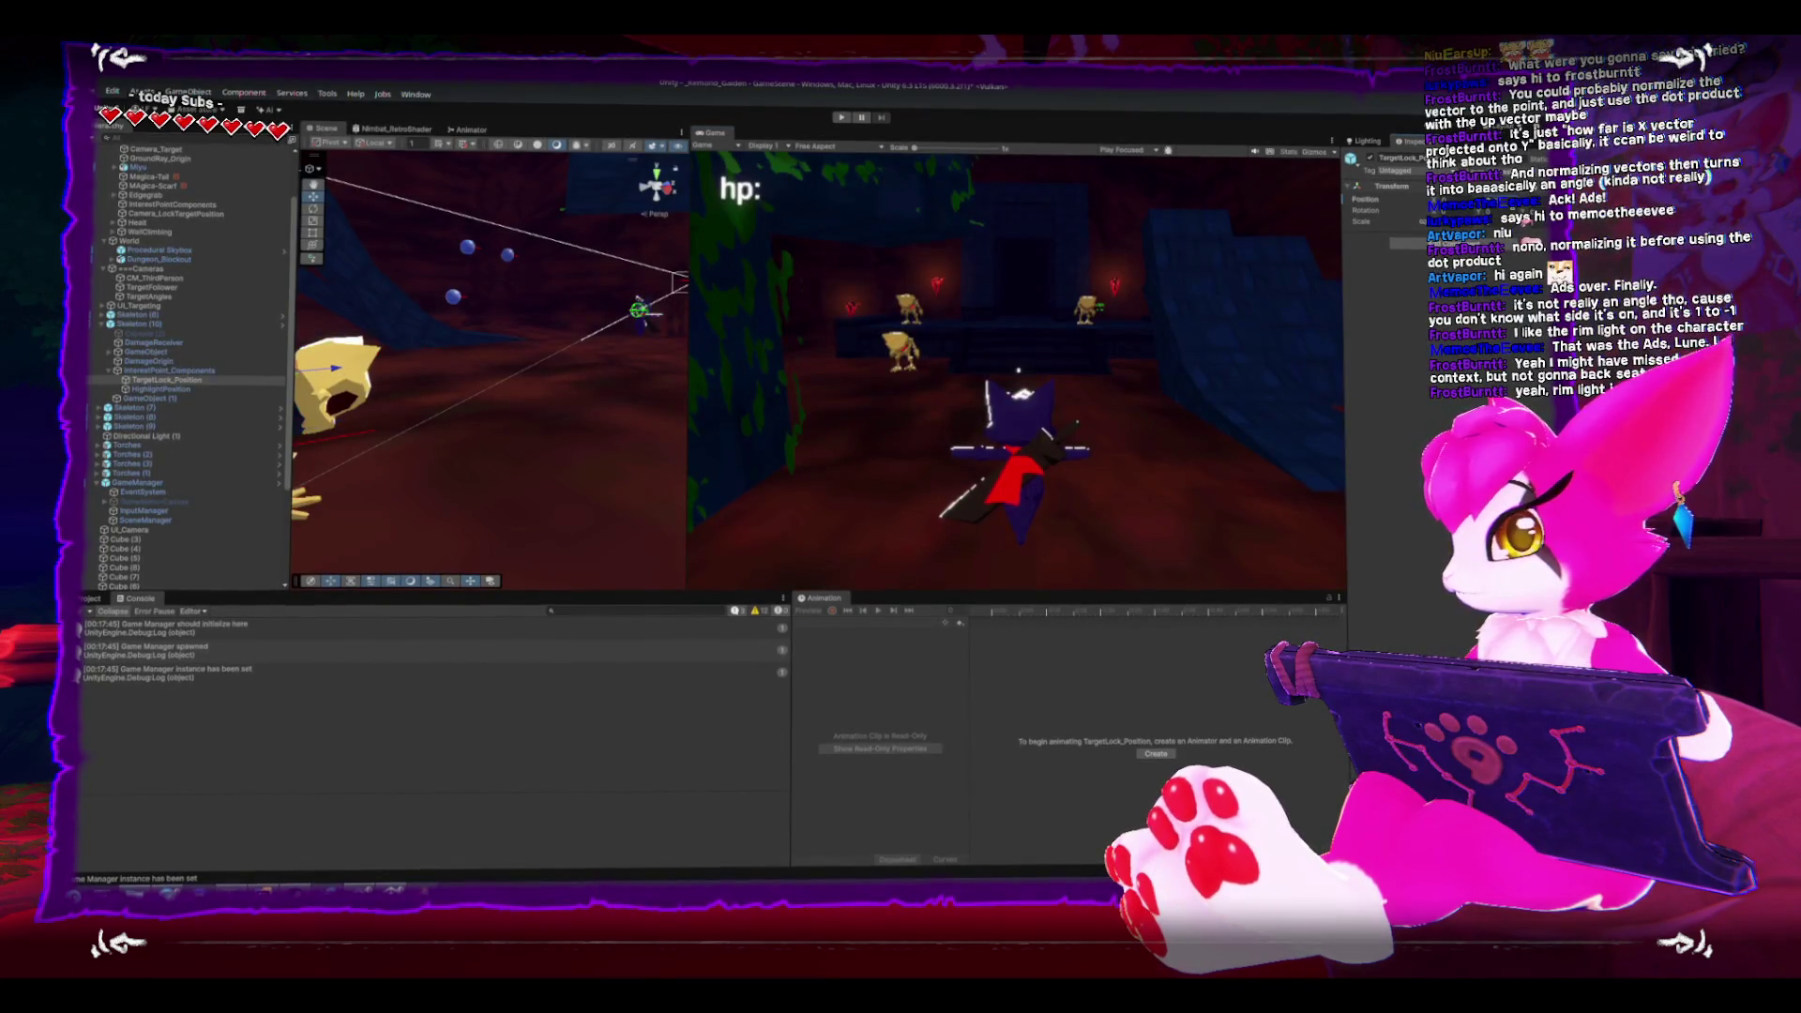
- Open the Skeleton (10) prefab for a look, return to the scene, and stop play mode
left_click(248, 326)
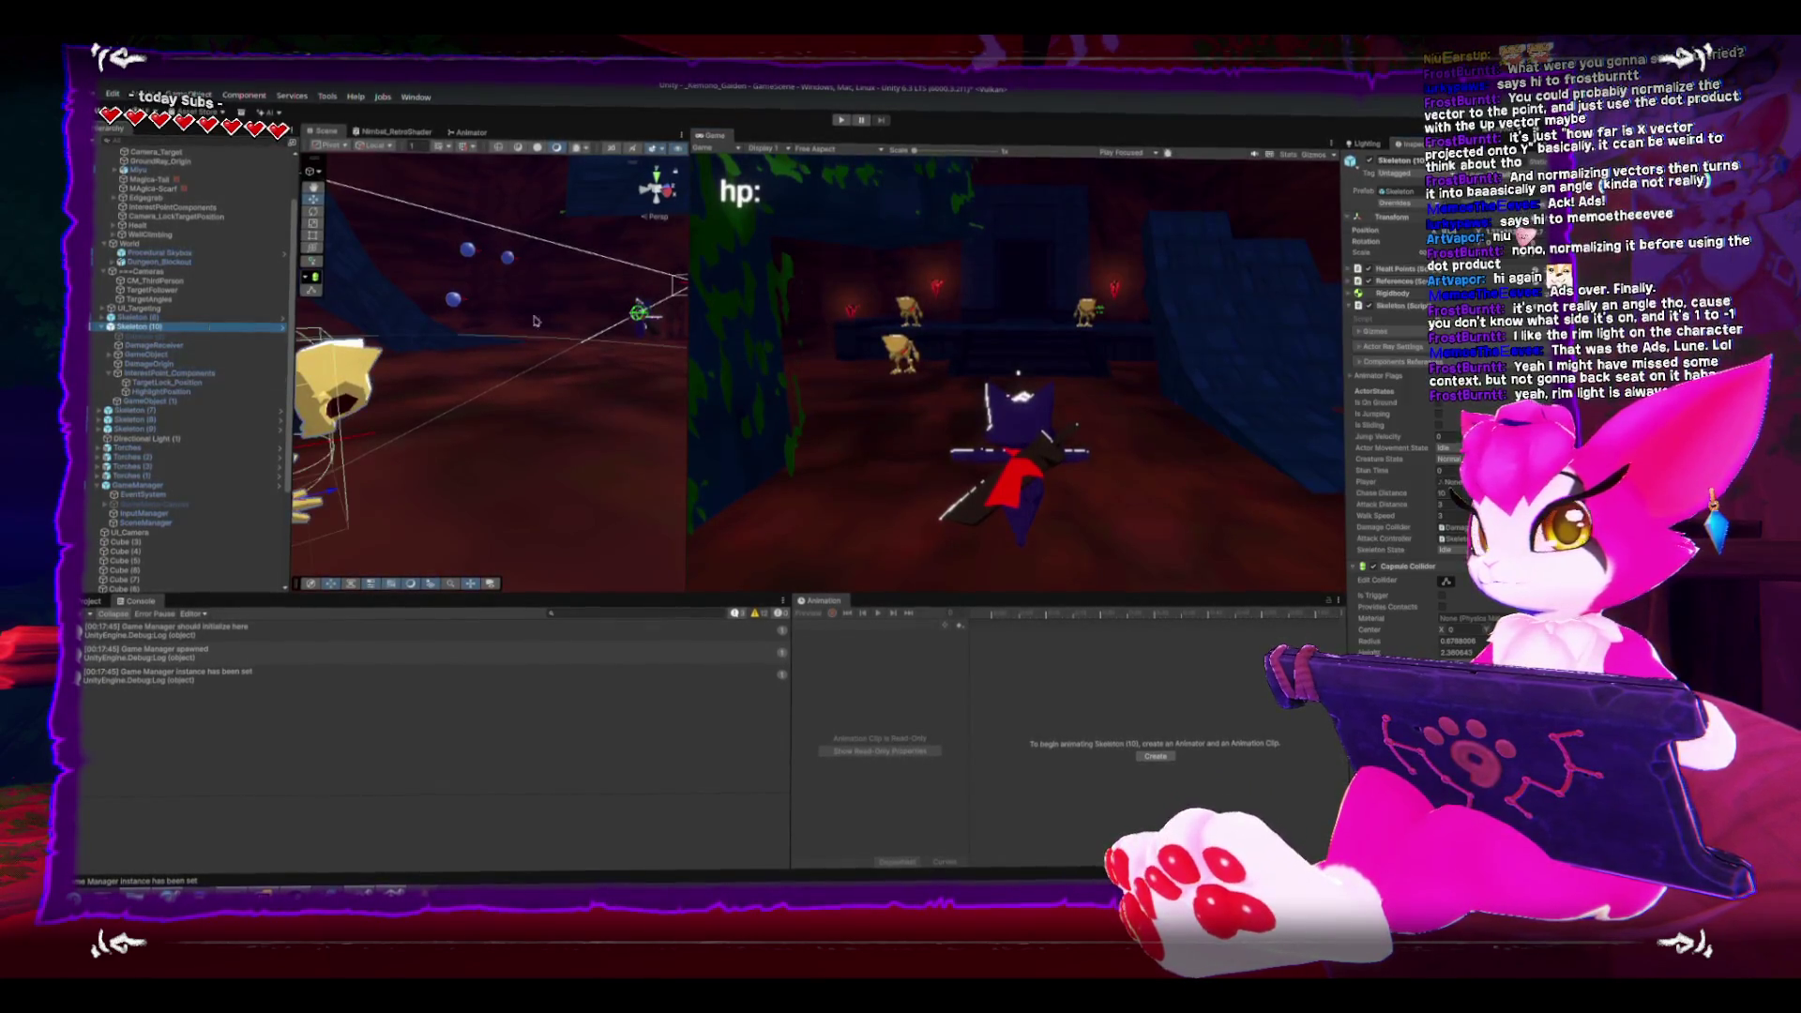
left_click(283, 327)
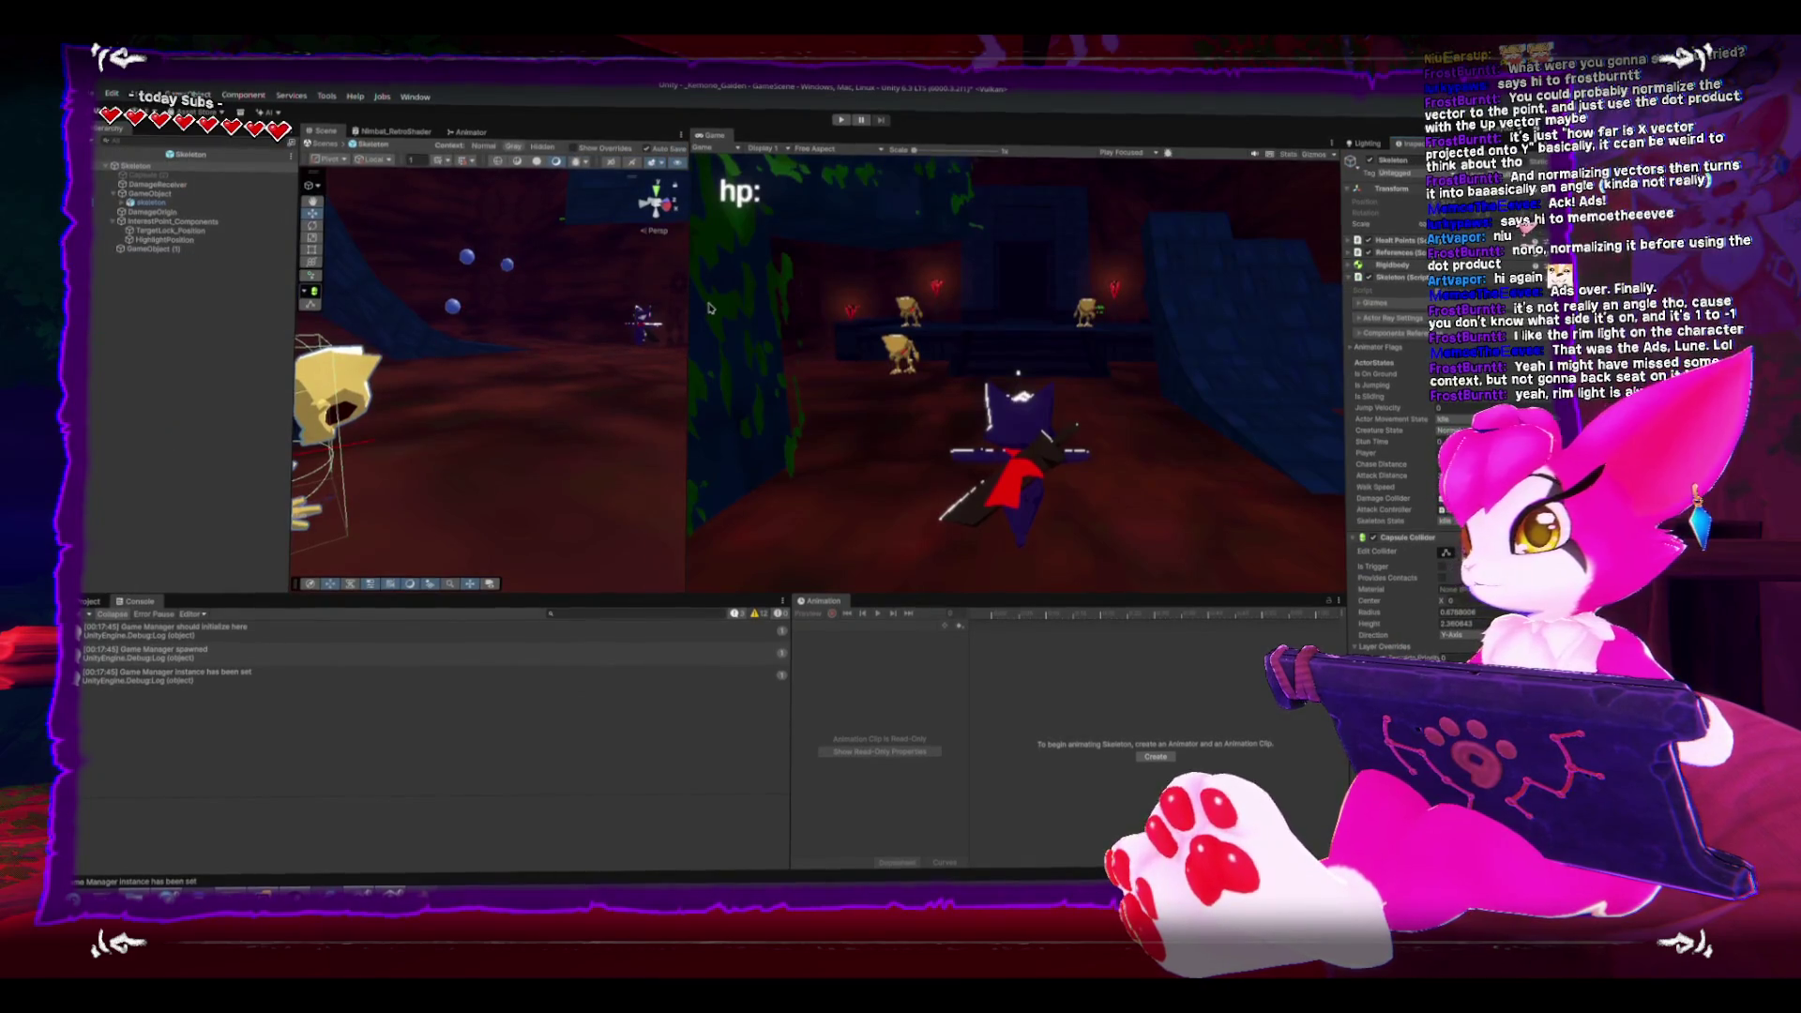
left_click(95, 144)
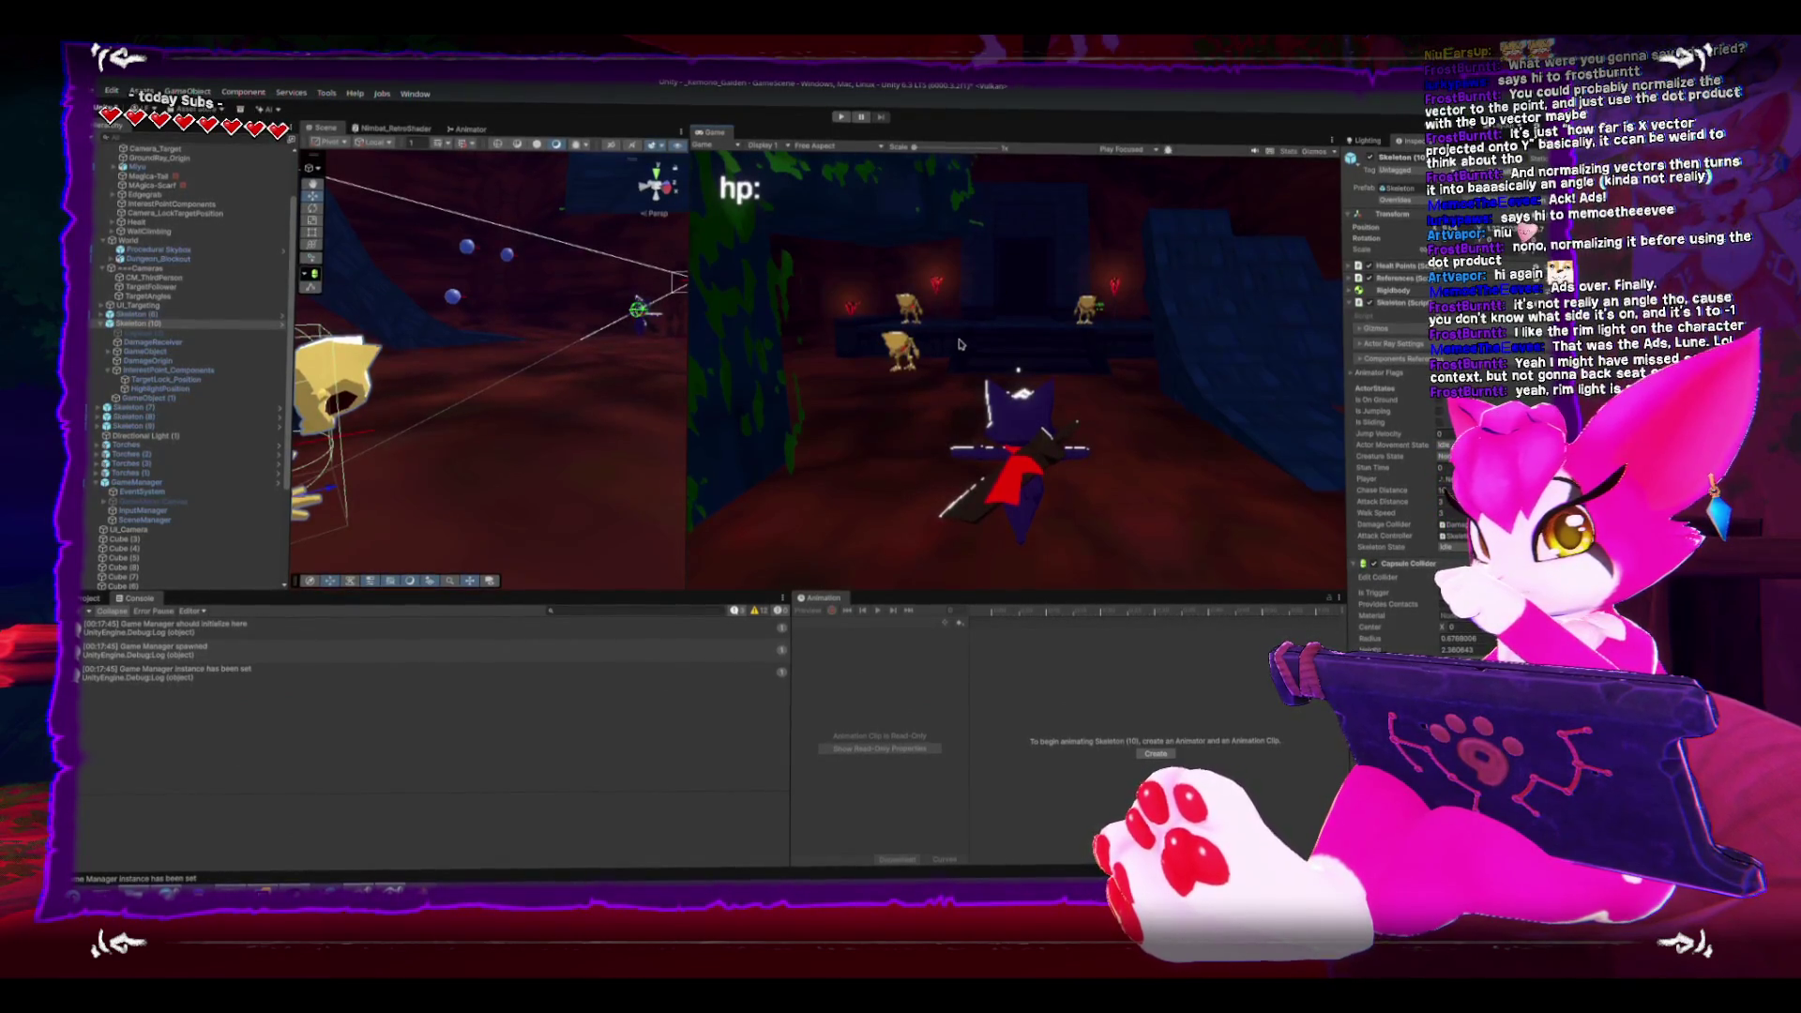
left_click(840, 118)
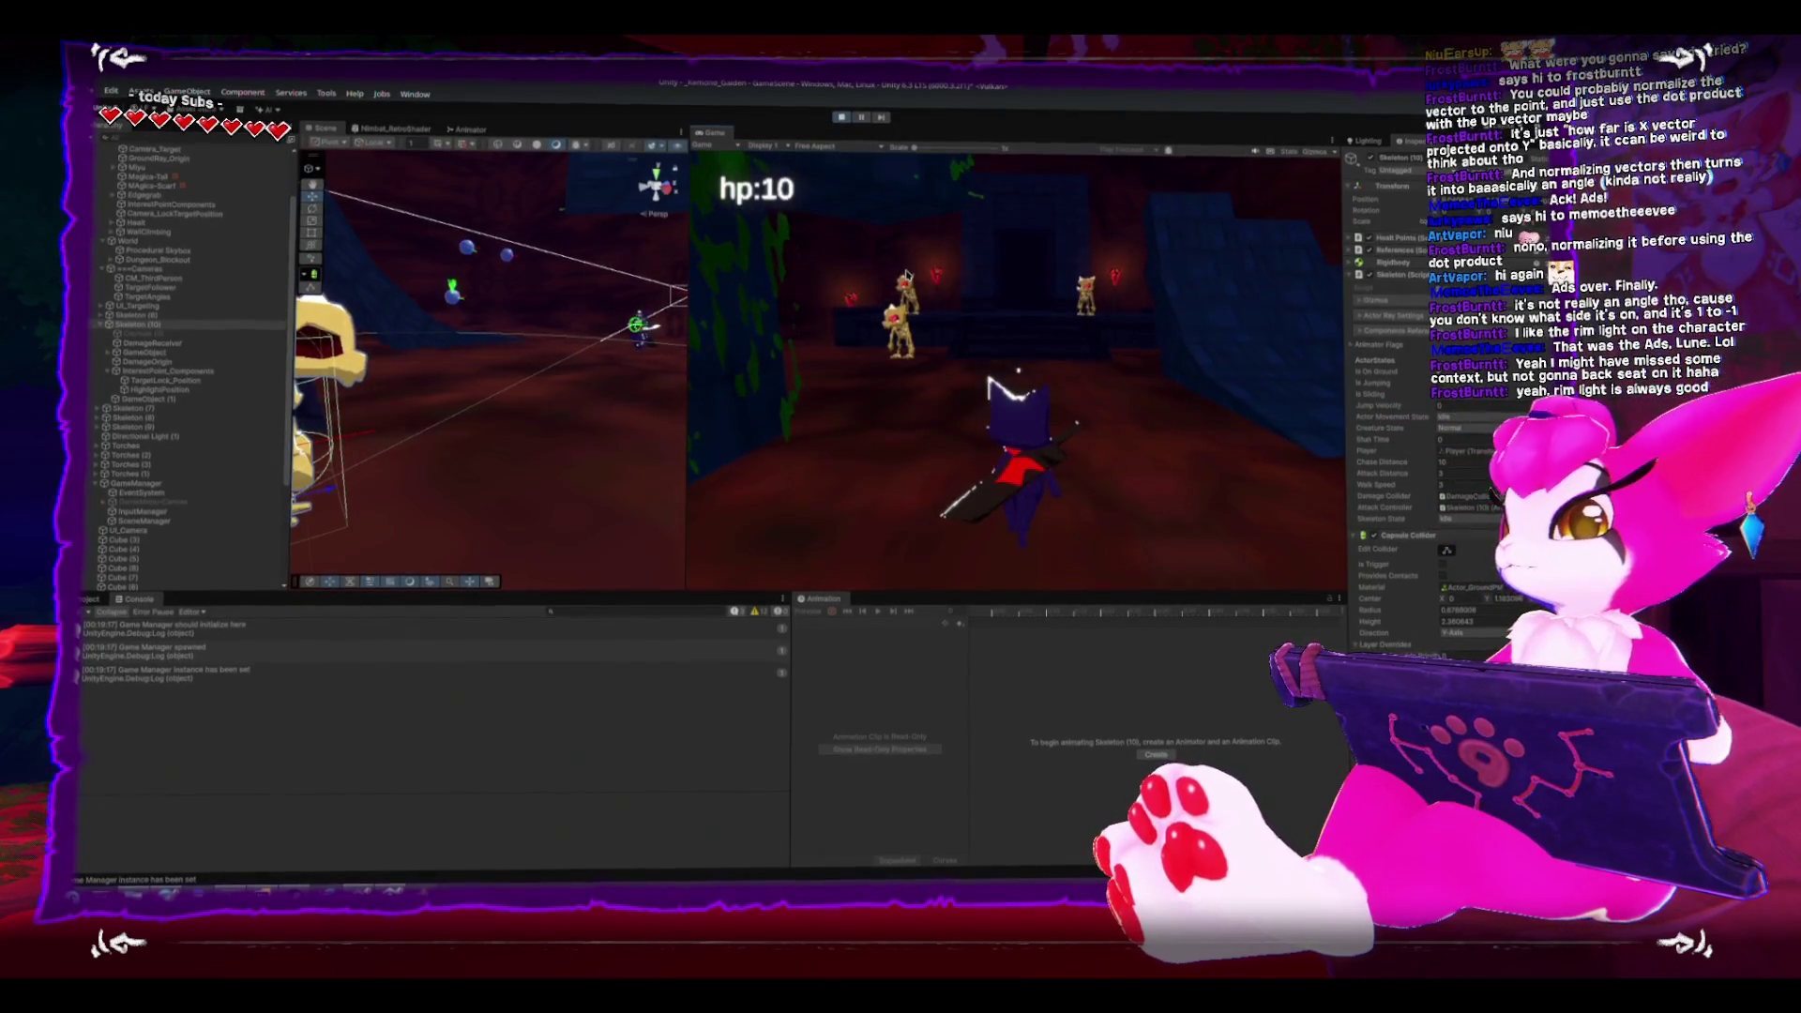
- Pause the running game and exit play mode back to the editor
key("Escape")
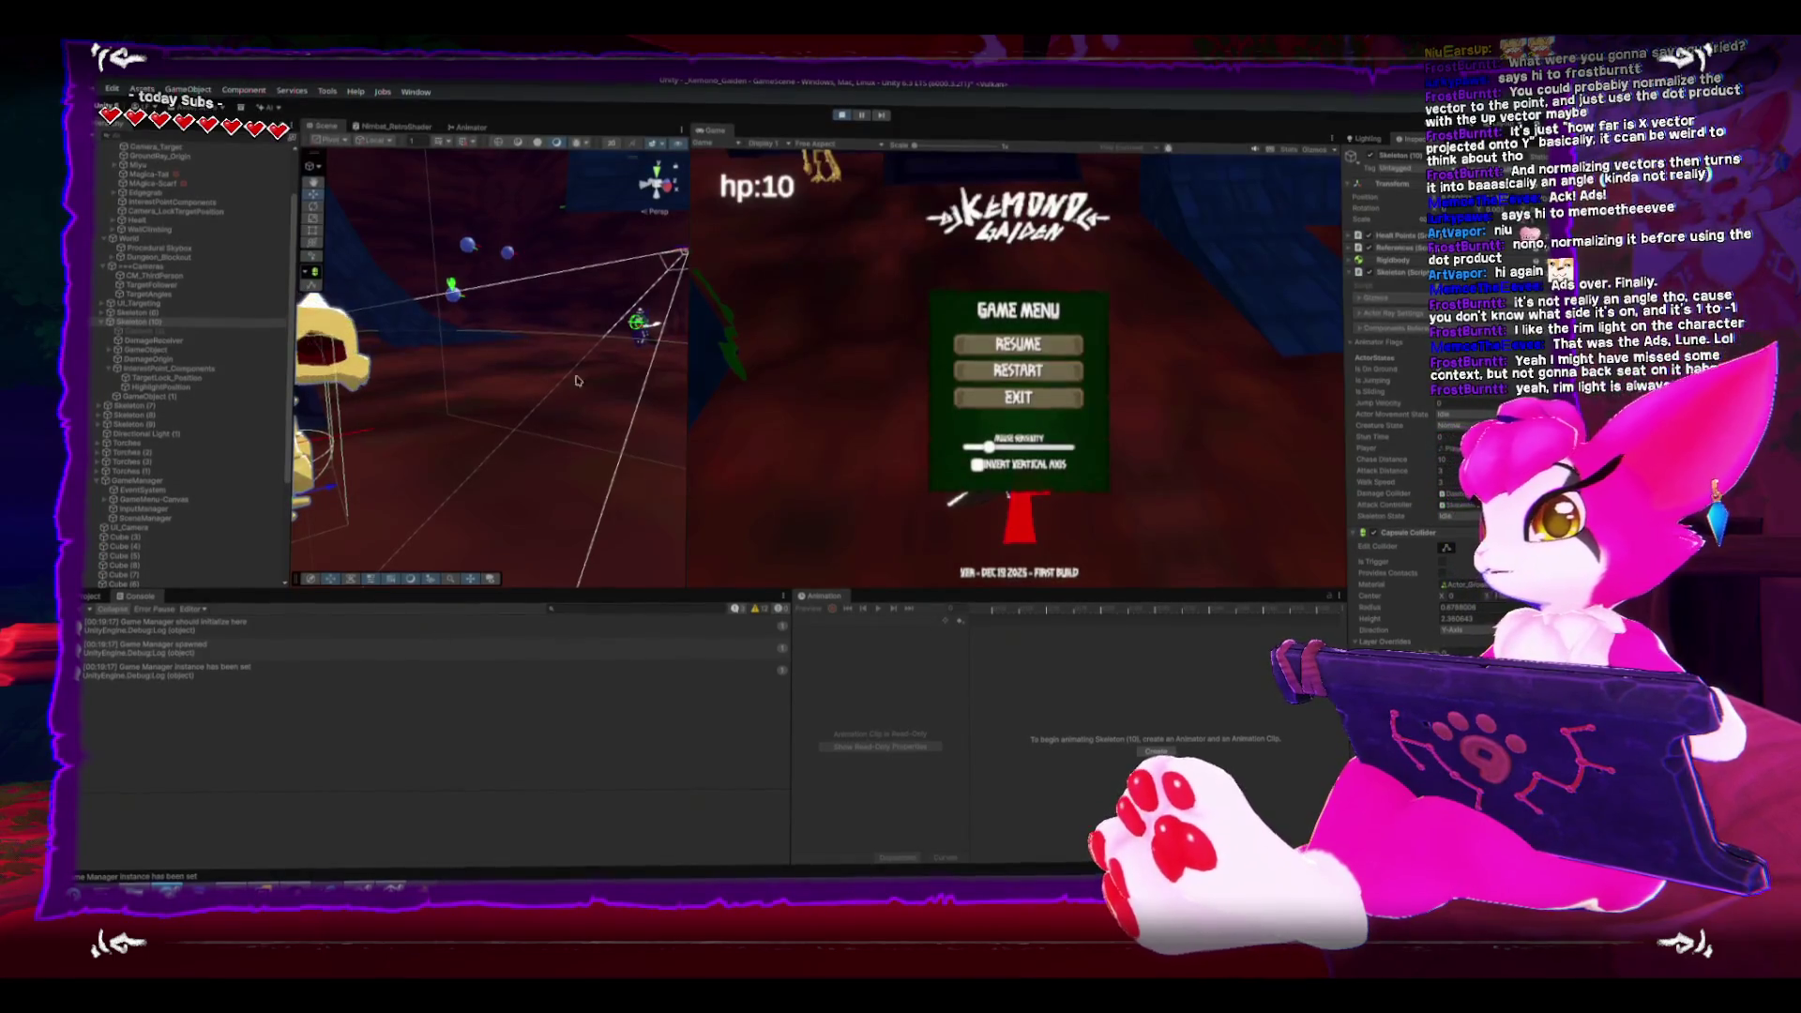
left_click(842, 114)
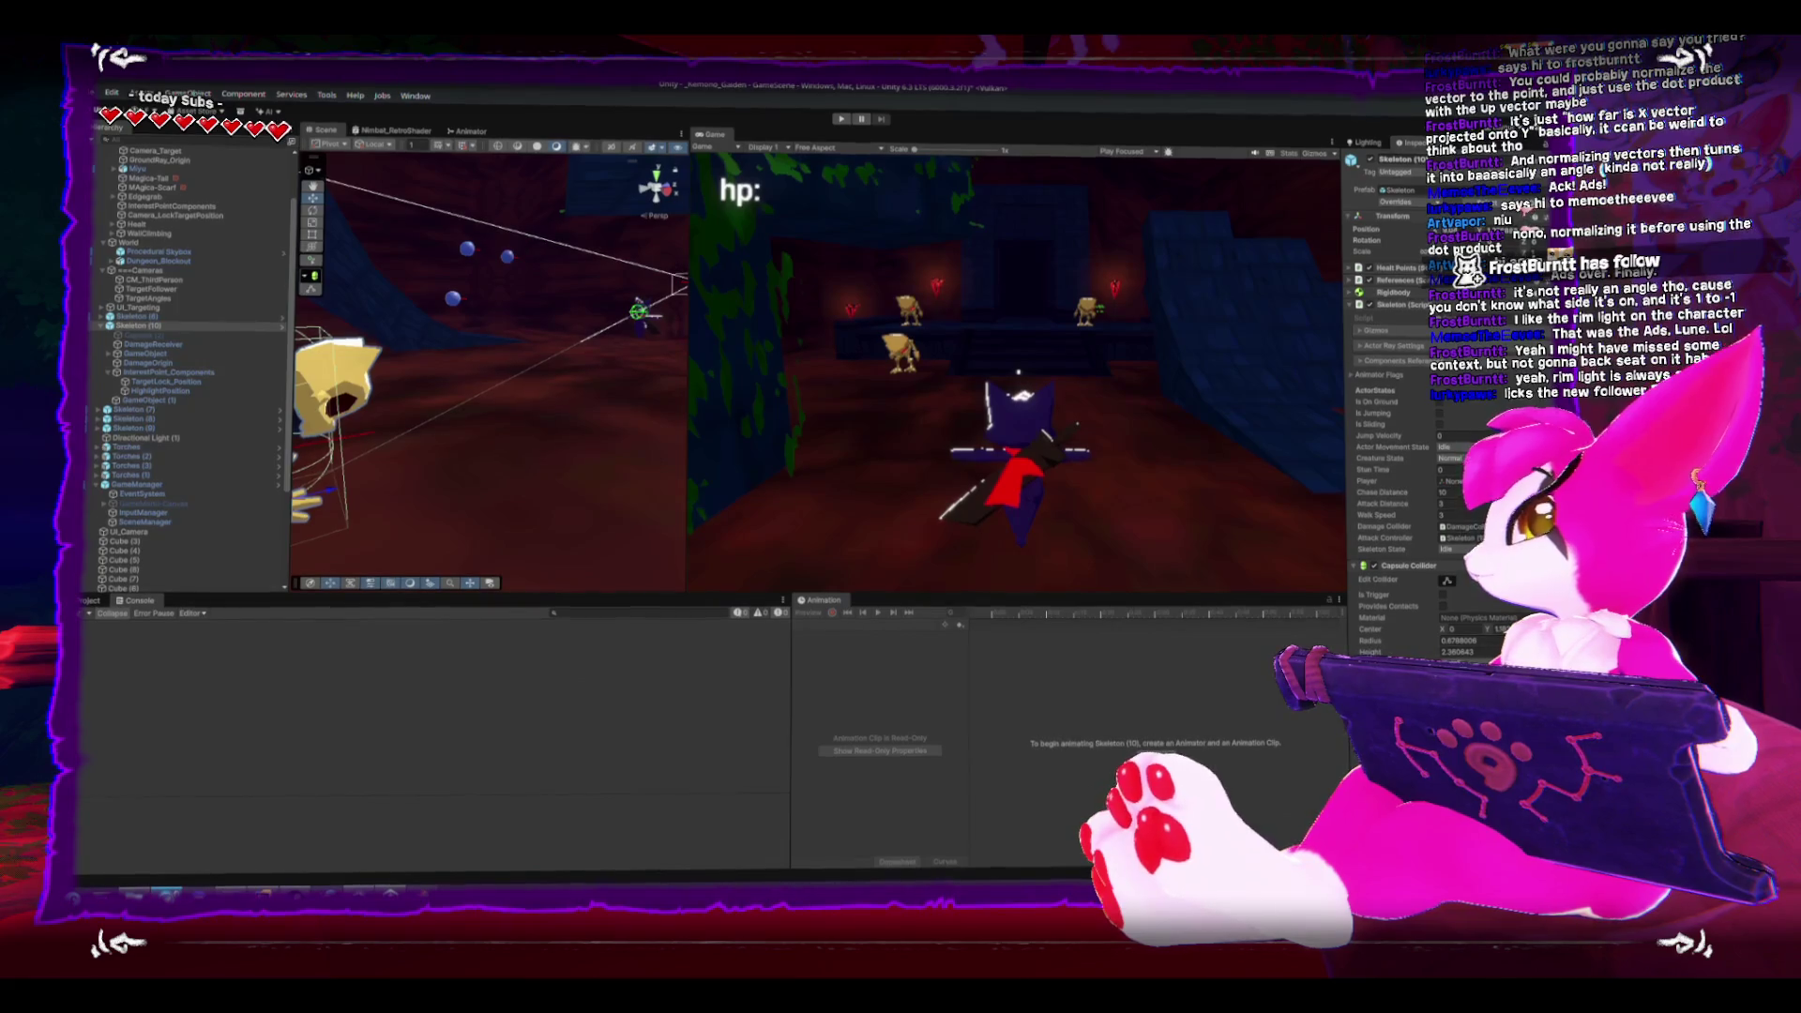
- Switch to HacknPlan, maximize it, and move 'improve camera targeting' into Testing
key("alt+Tab")
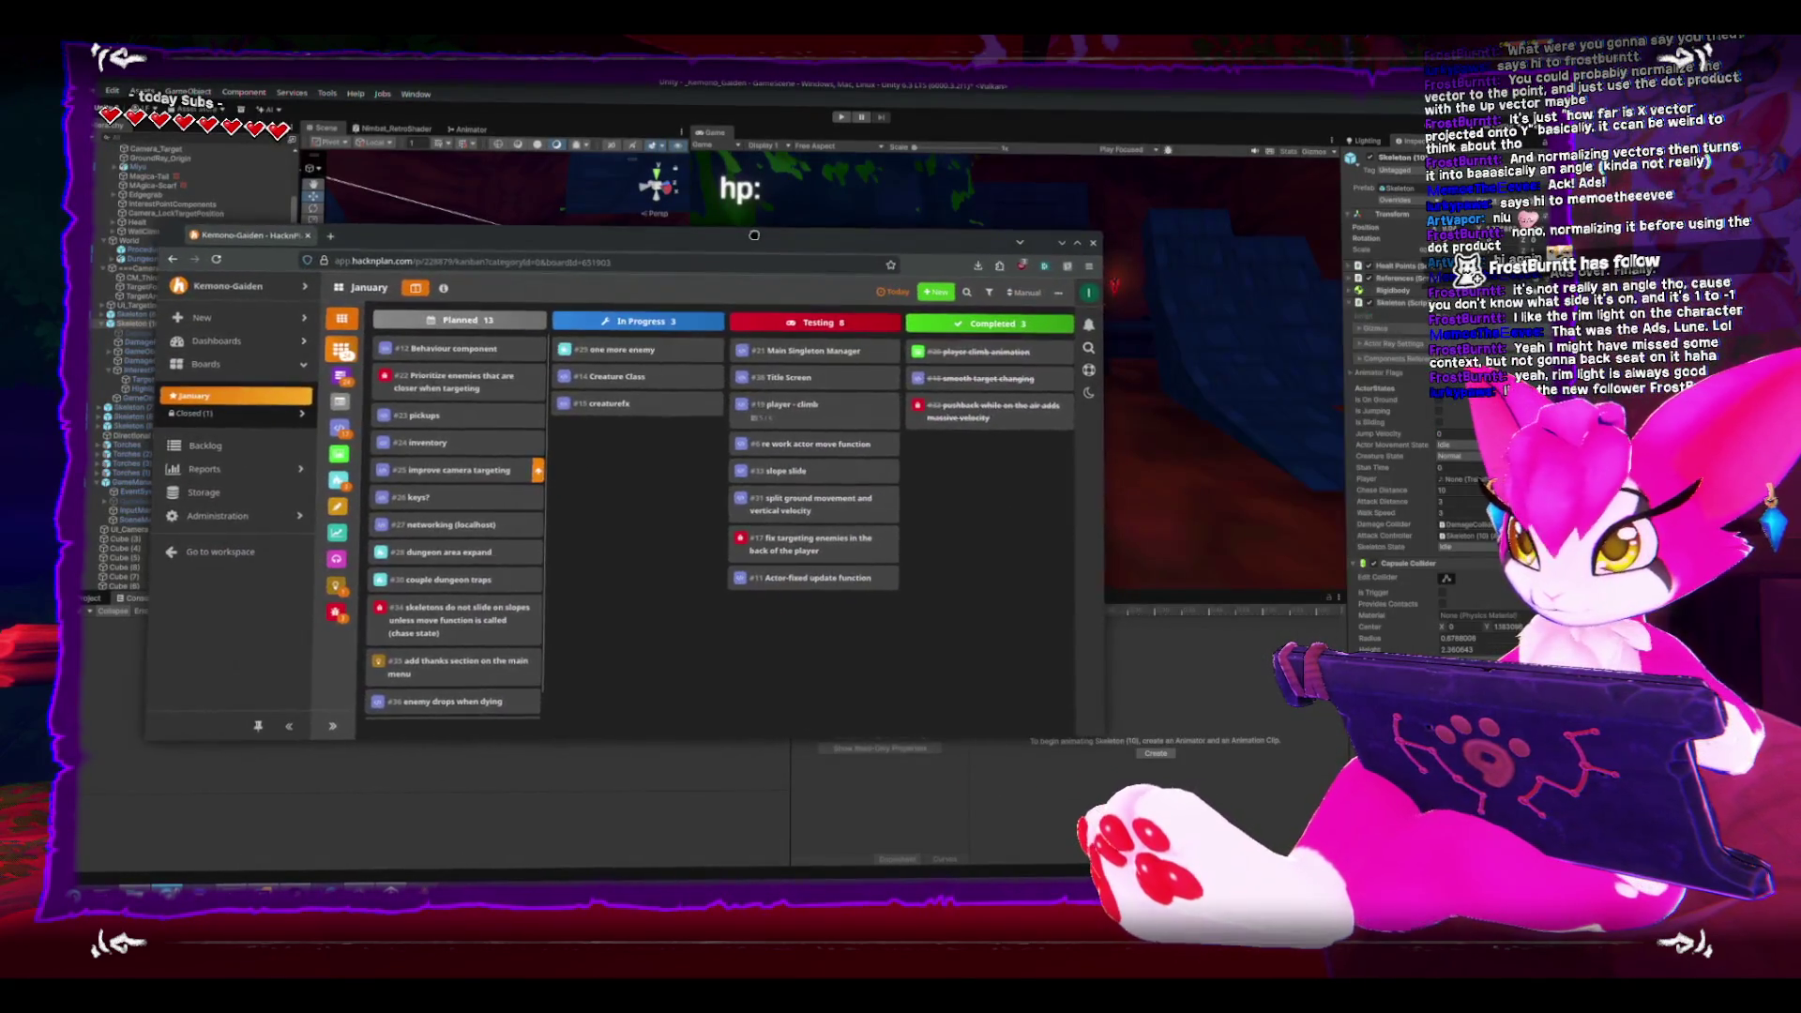
double_click(769, 239)
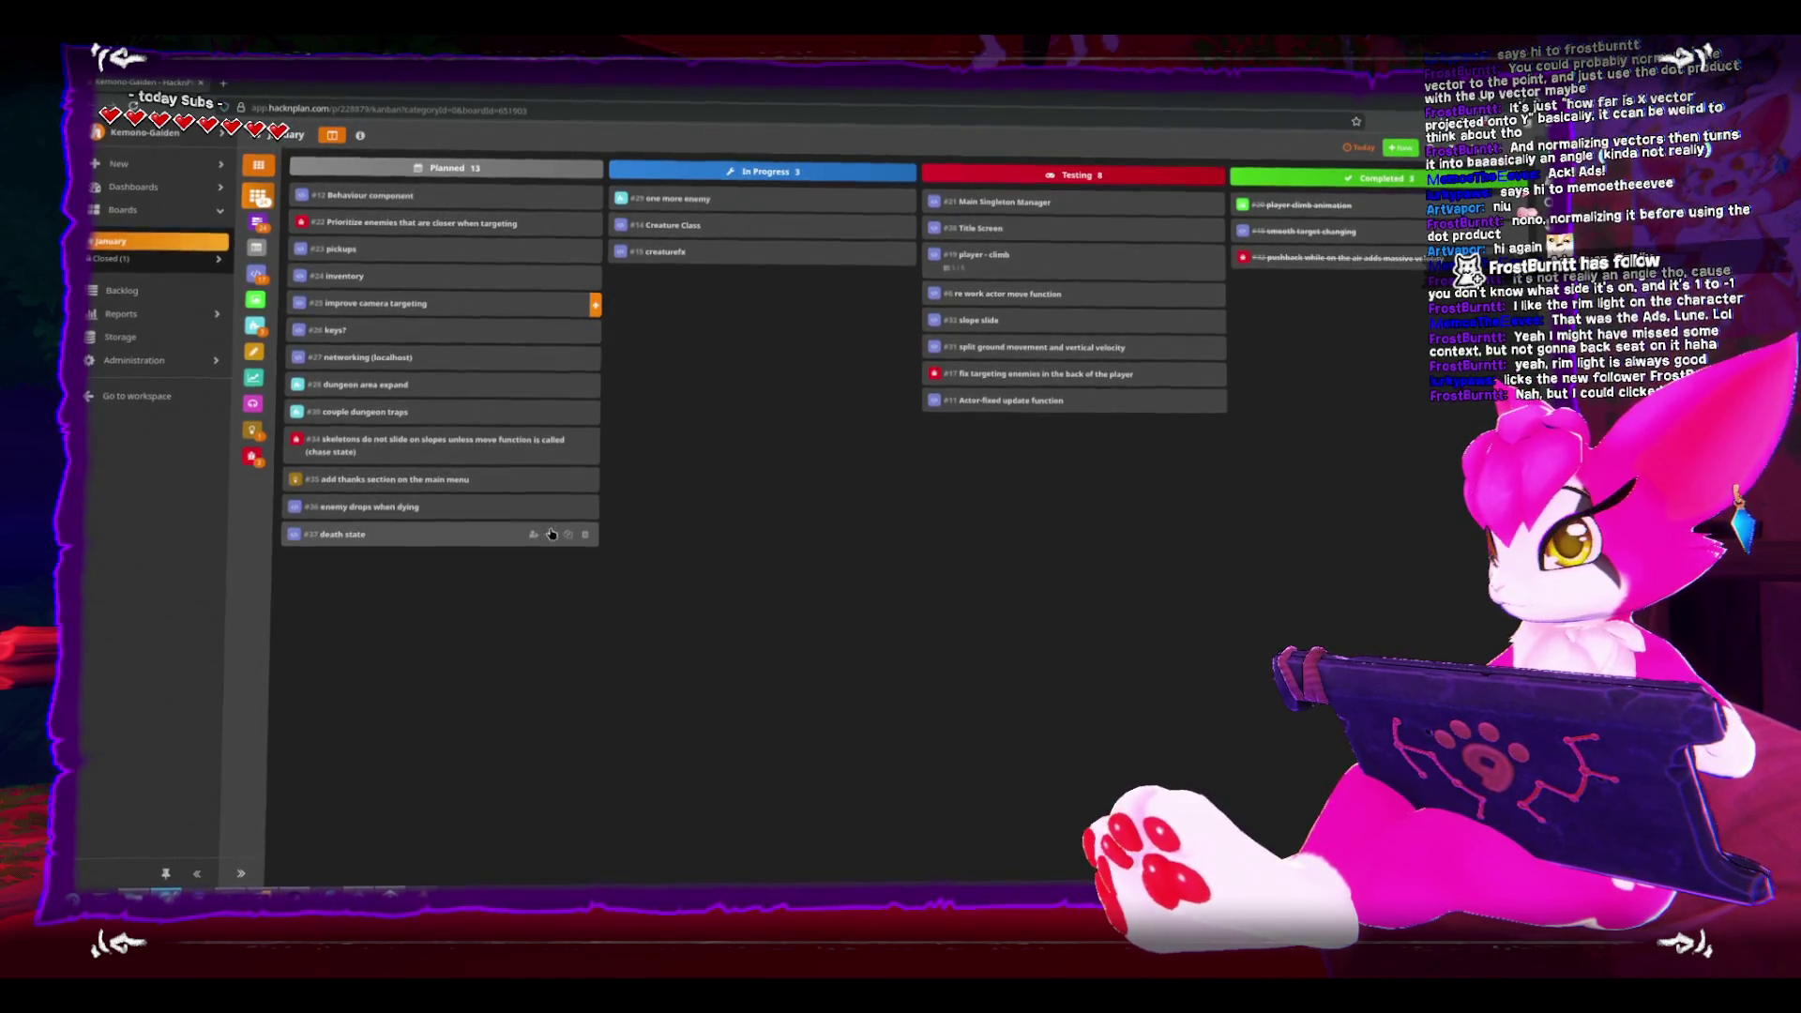
left_click_drag(493, 304, 1107, 193)
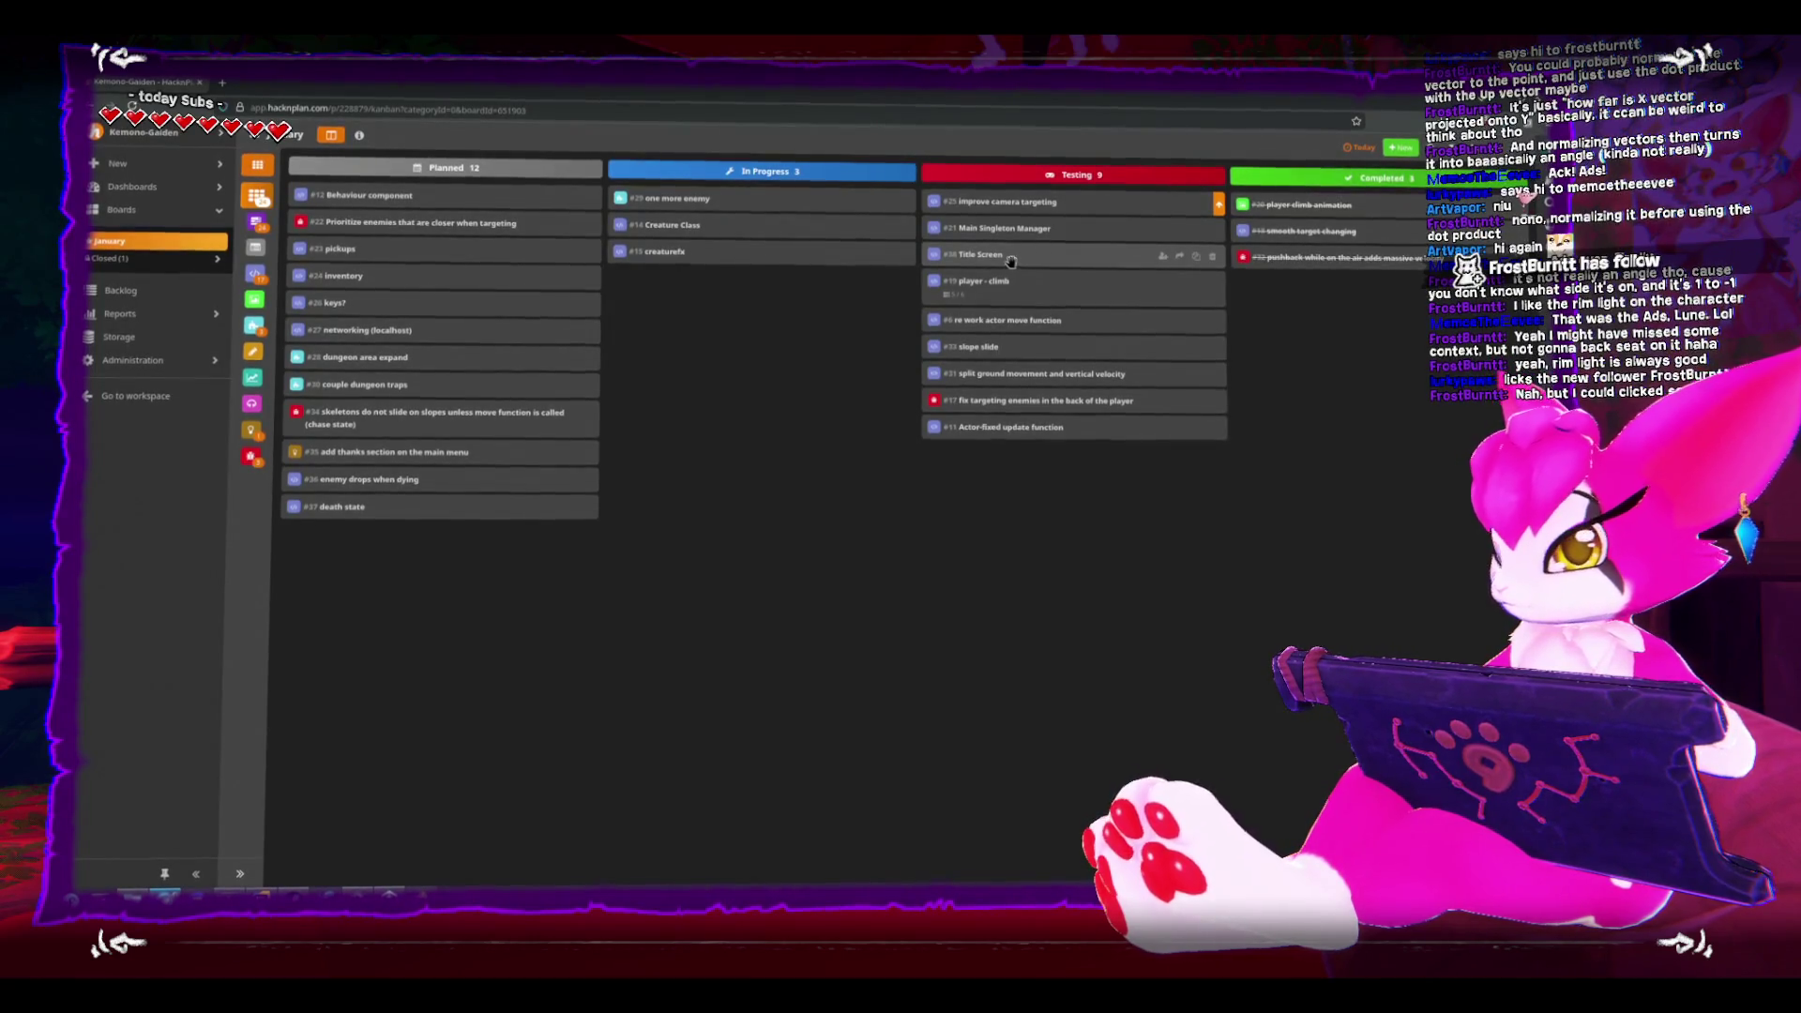
- Retitle the Title Screen task to 'Basic Title Screen' and move it to Completed
left_click(1004, 255)
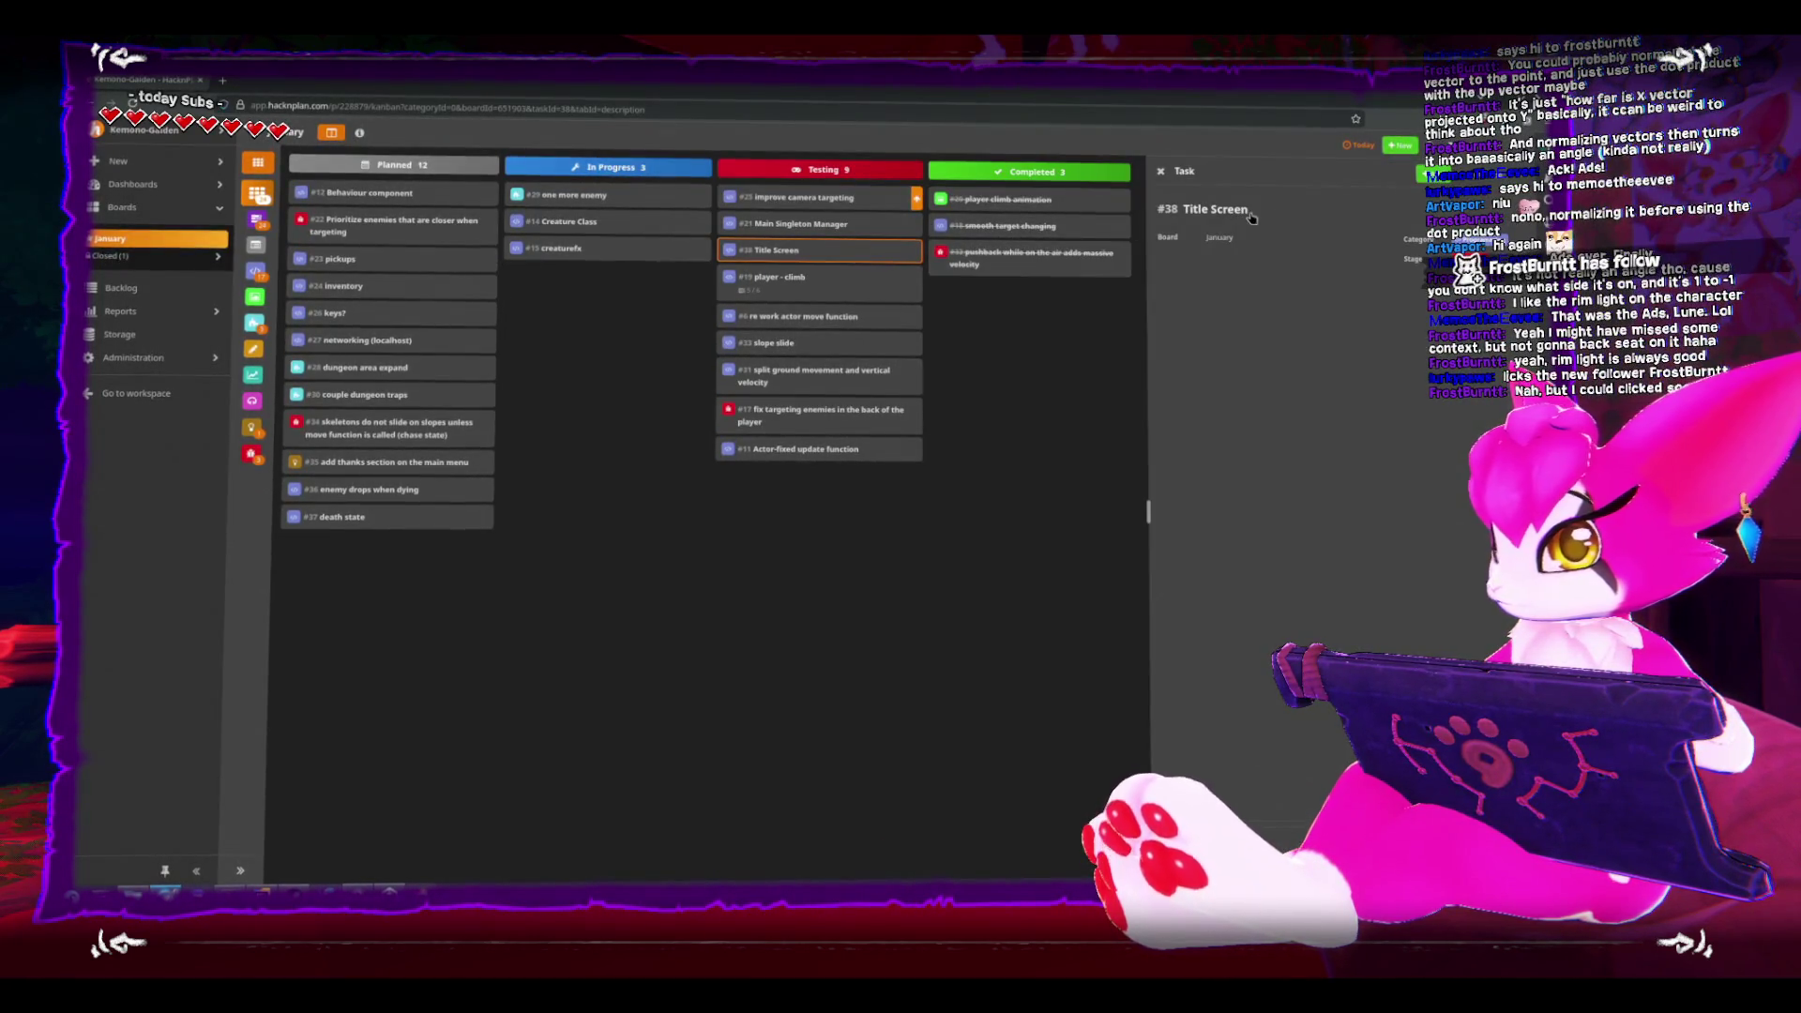
left_click(1188, 212)
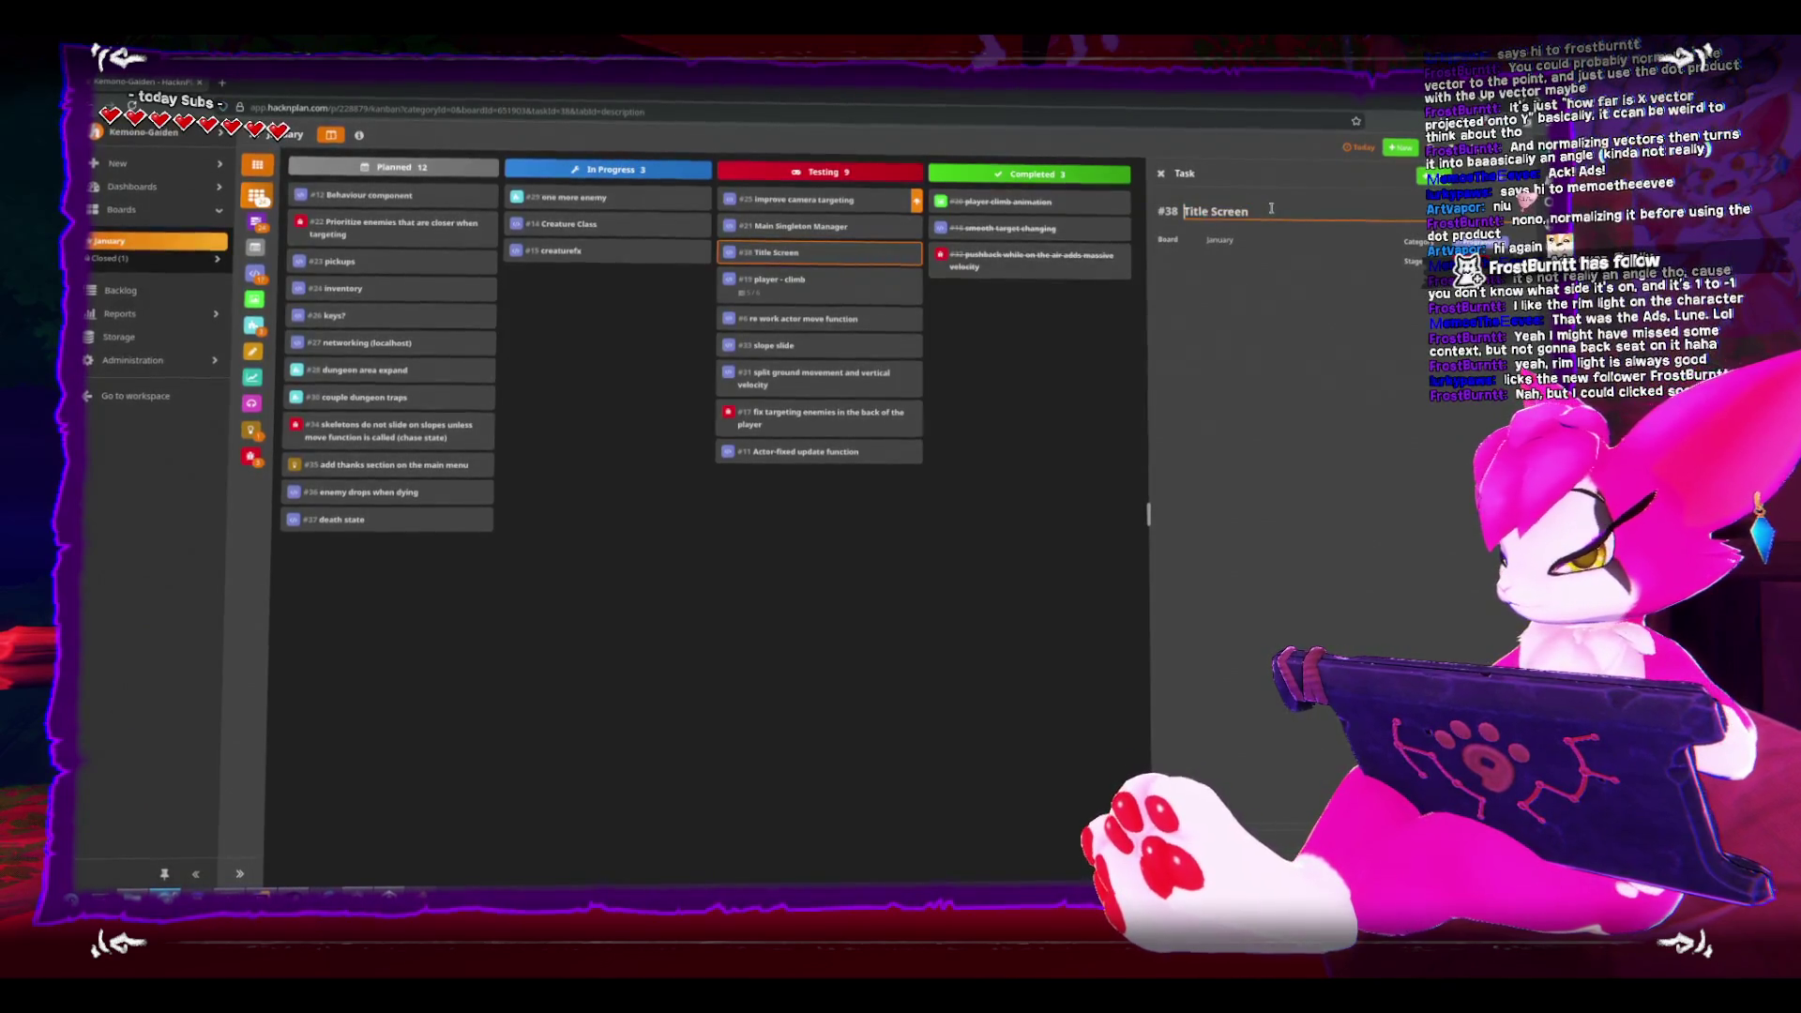
type("Basc")
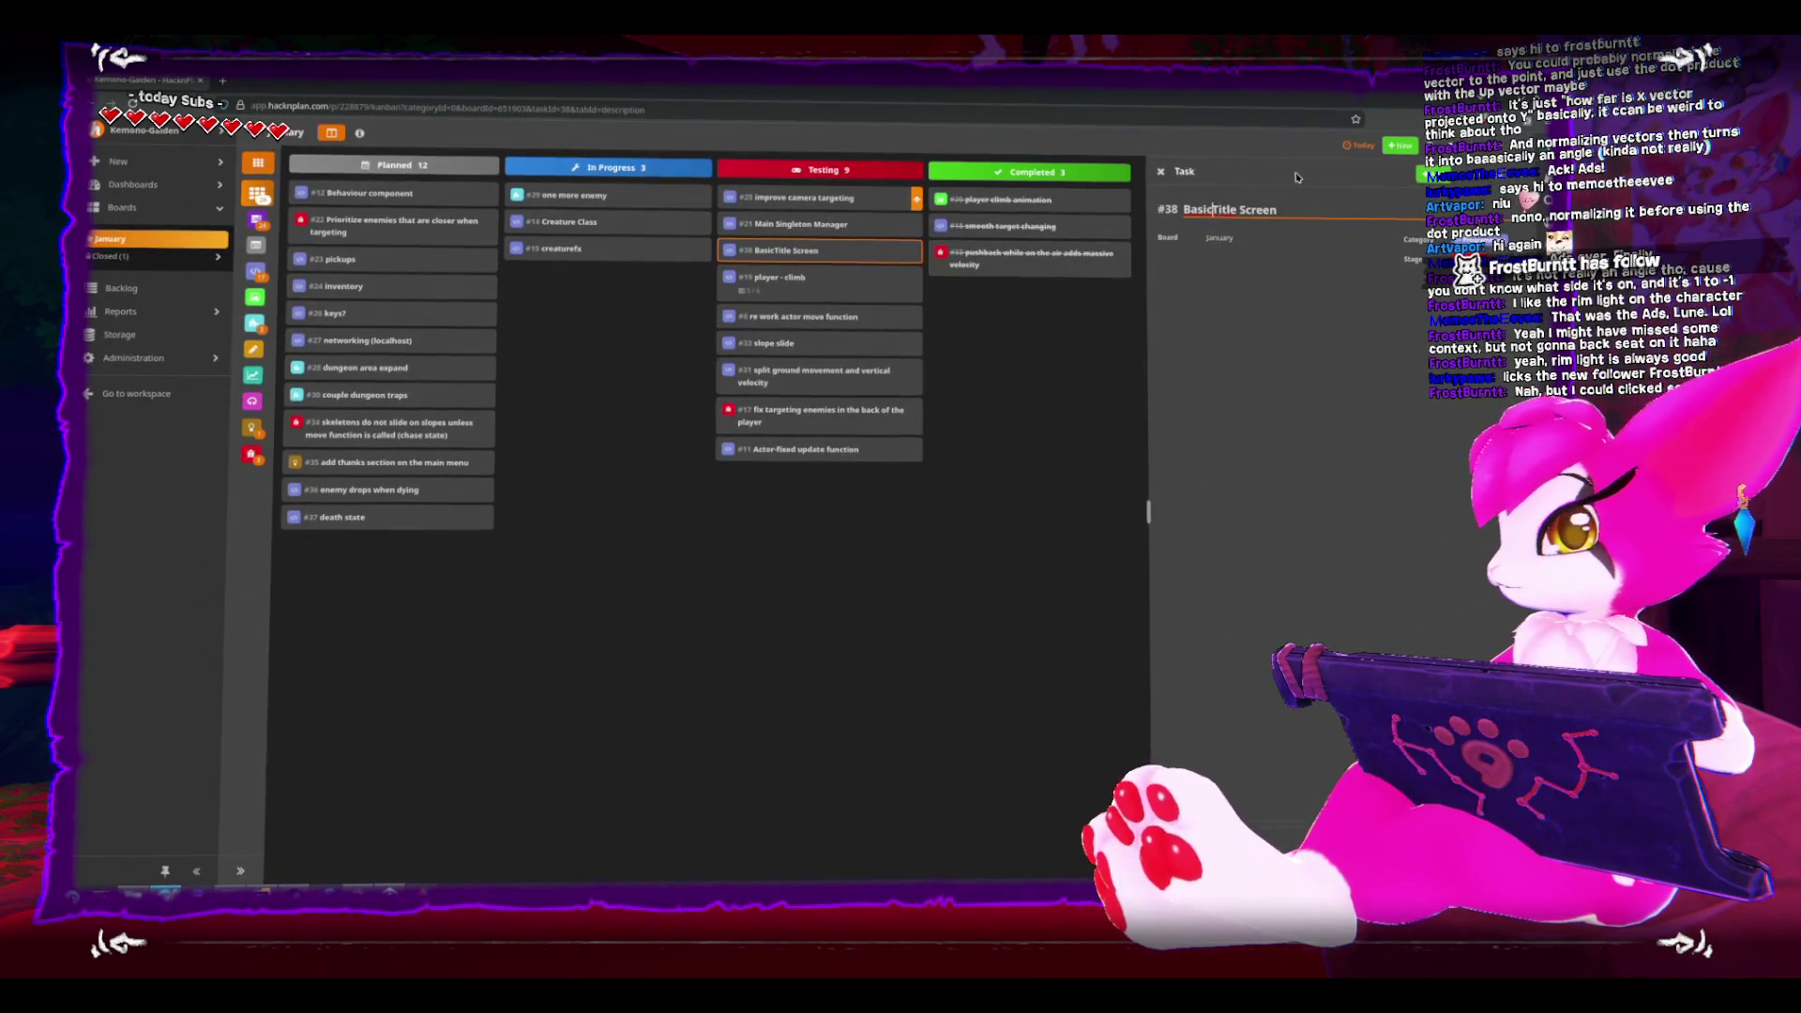
left_click(1029, 414)
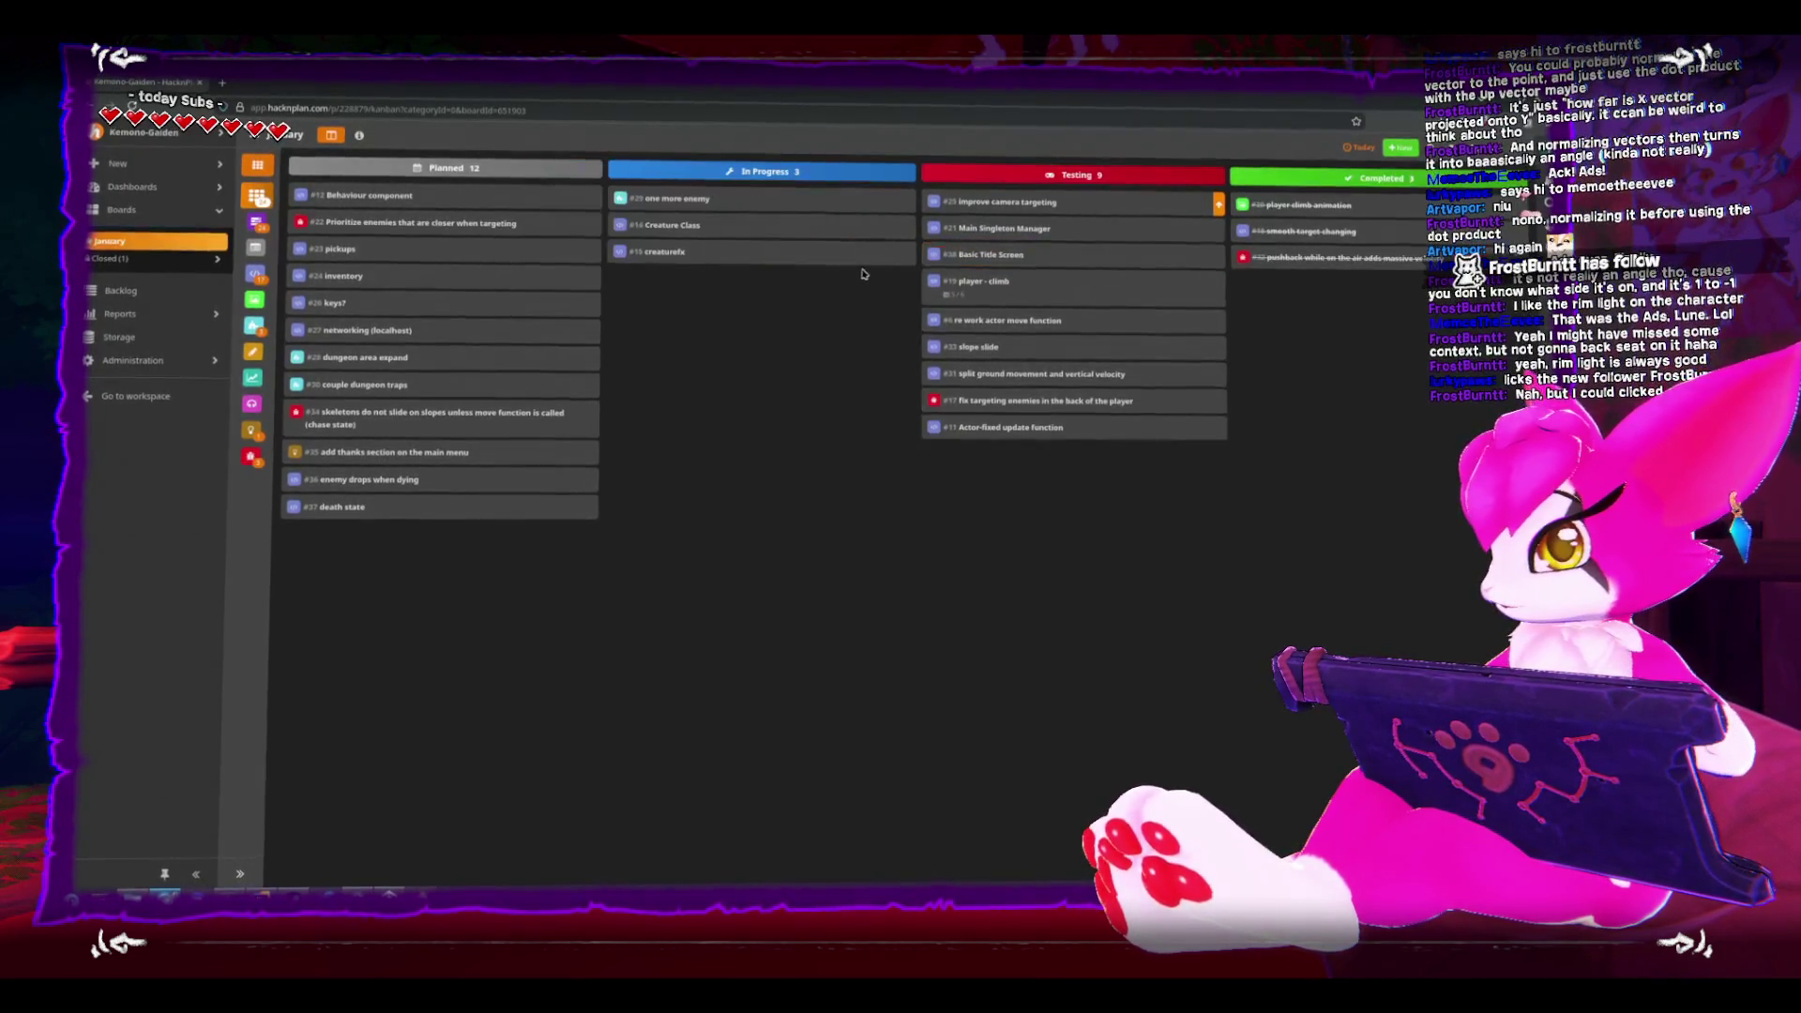
mouse_move(1149, 255)
left_mouse_down()
mouse_move(1380, 174)
mouse_move(1381, 192)
left_mouse_up()
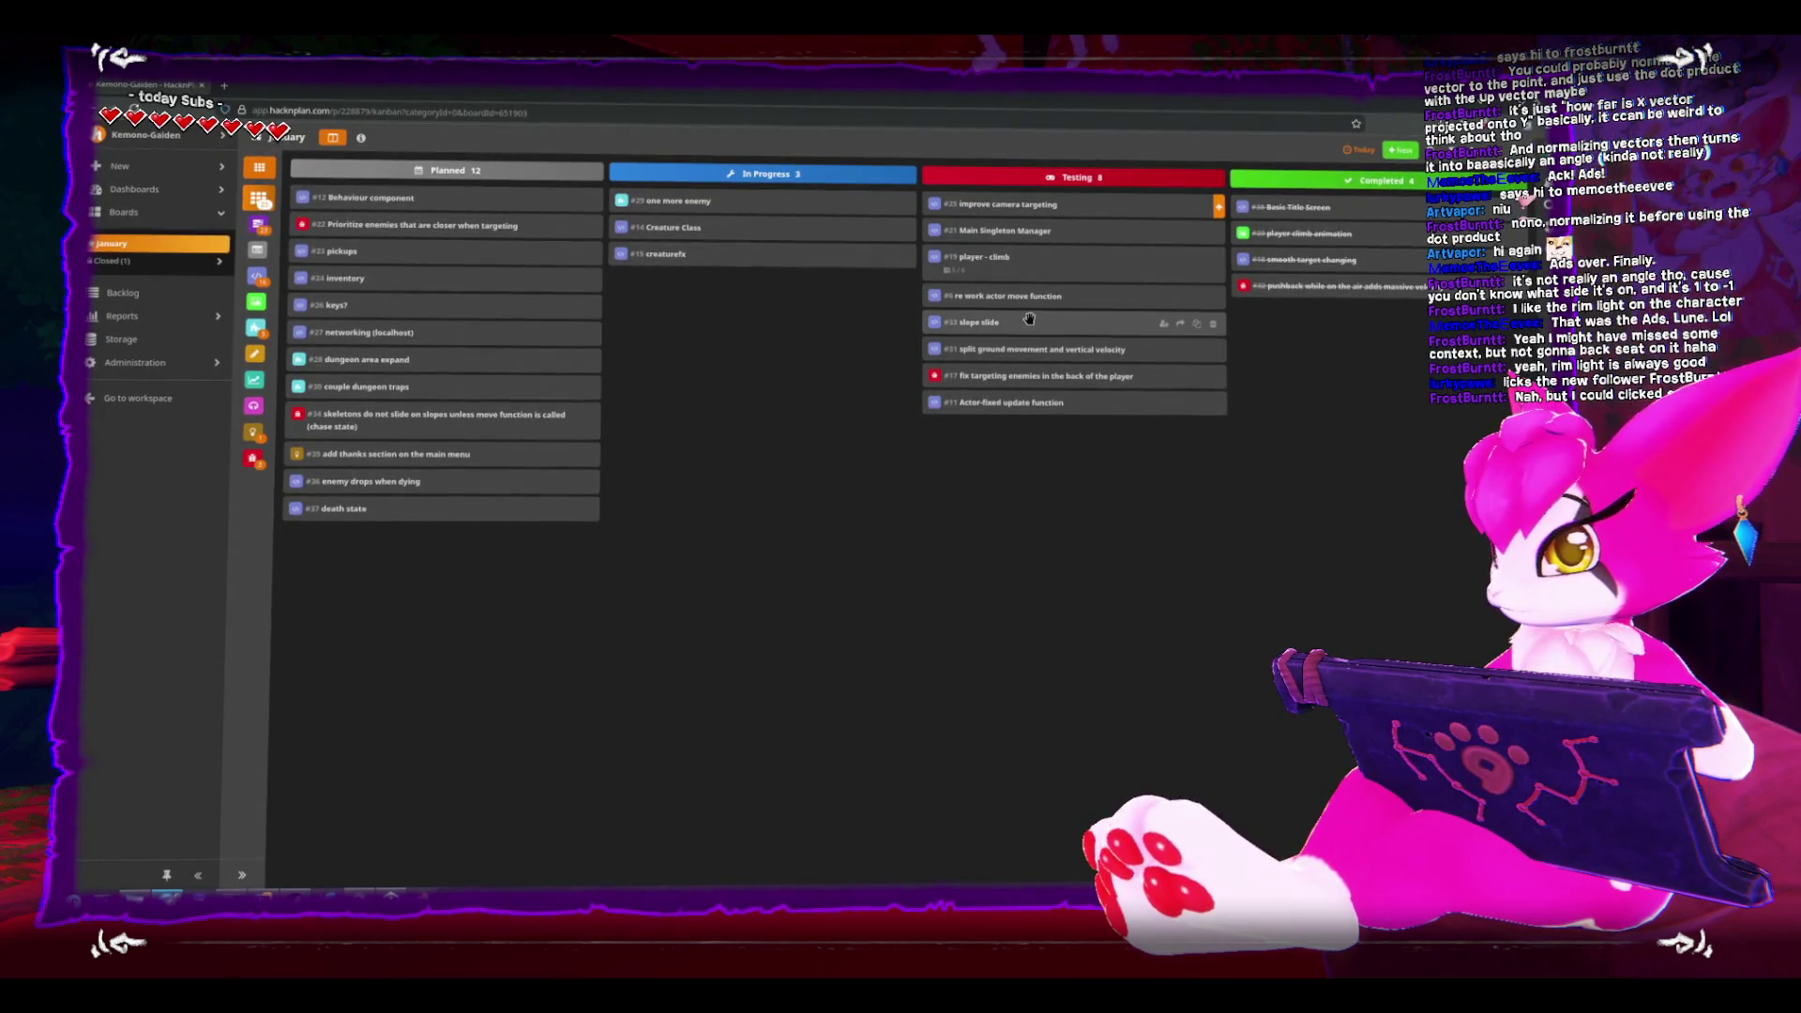
- Check the fix targeting enemies task, view the closed December sprint board, then return to January
left_click(1061, 374)
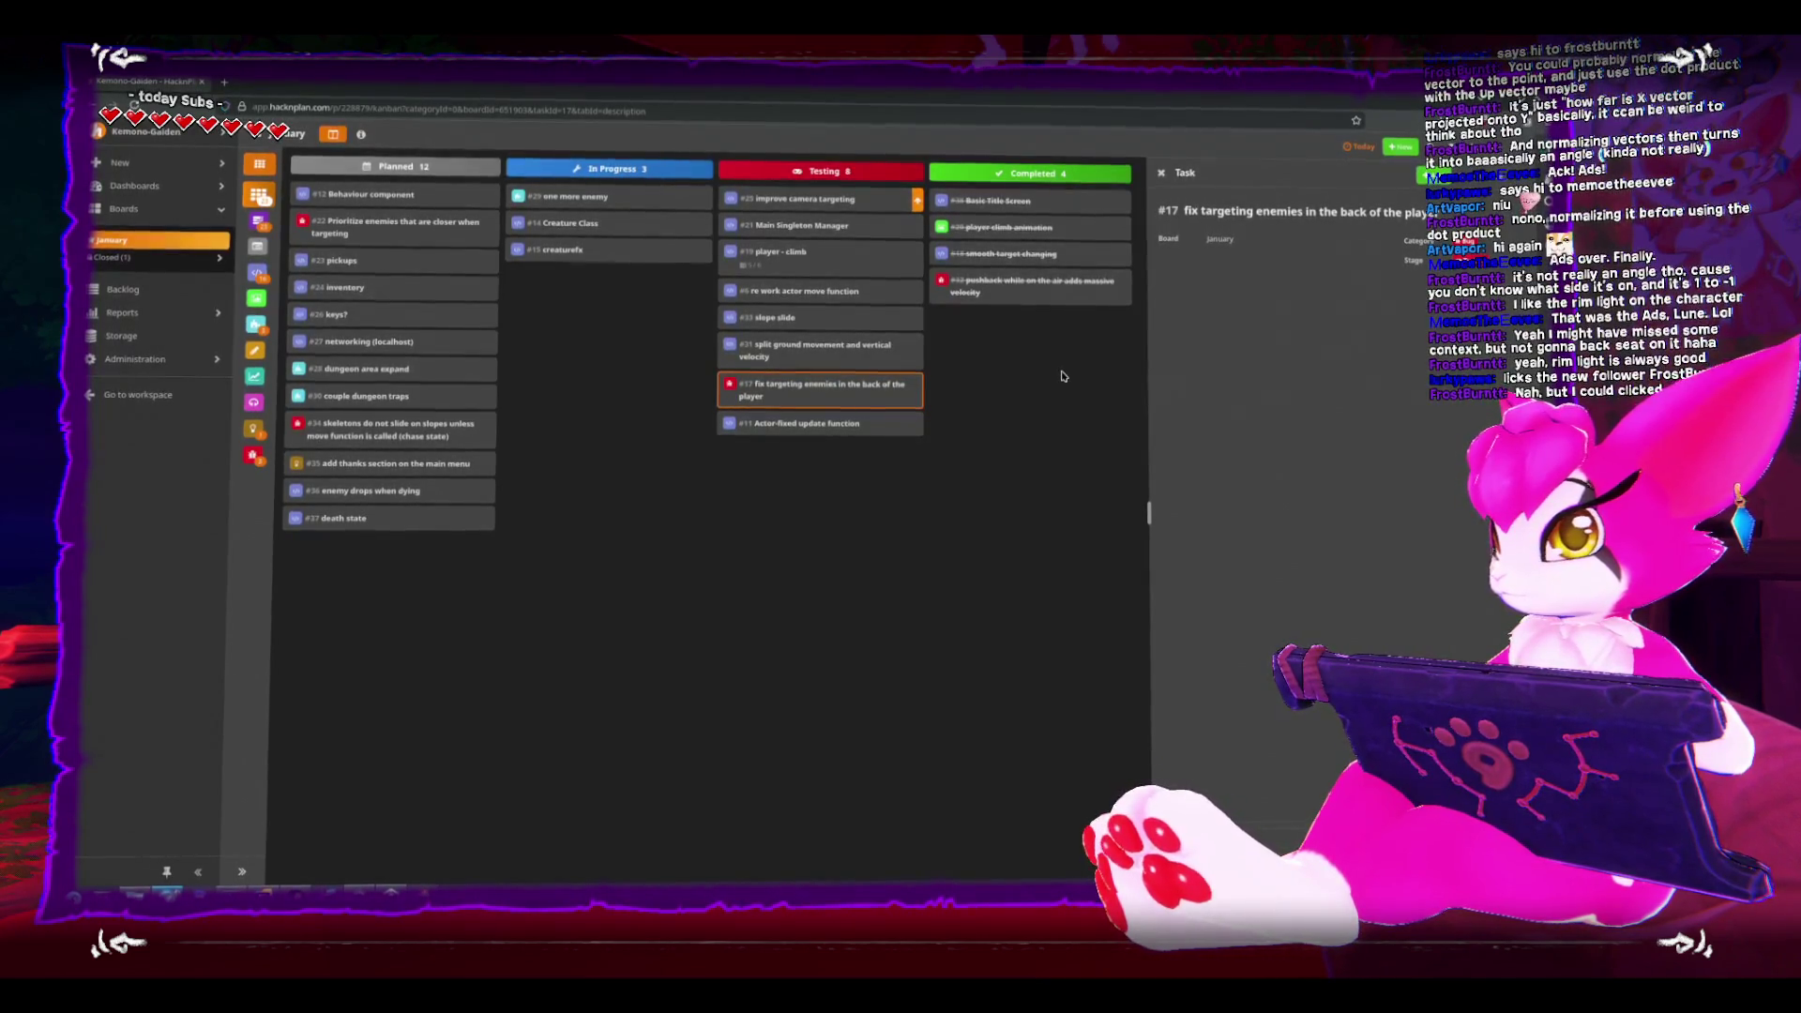
left_click(1162, 173)
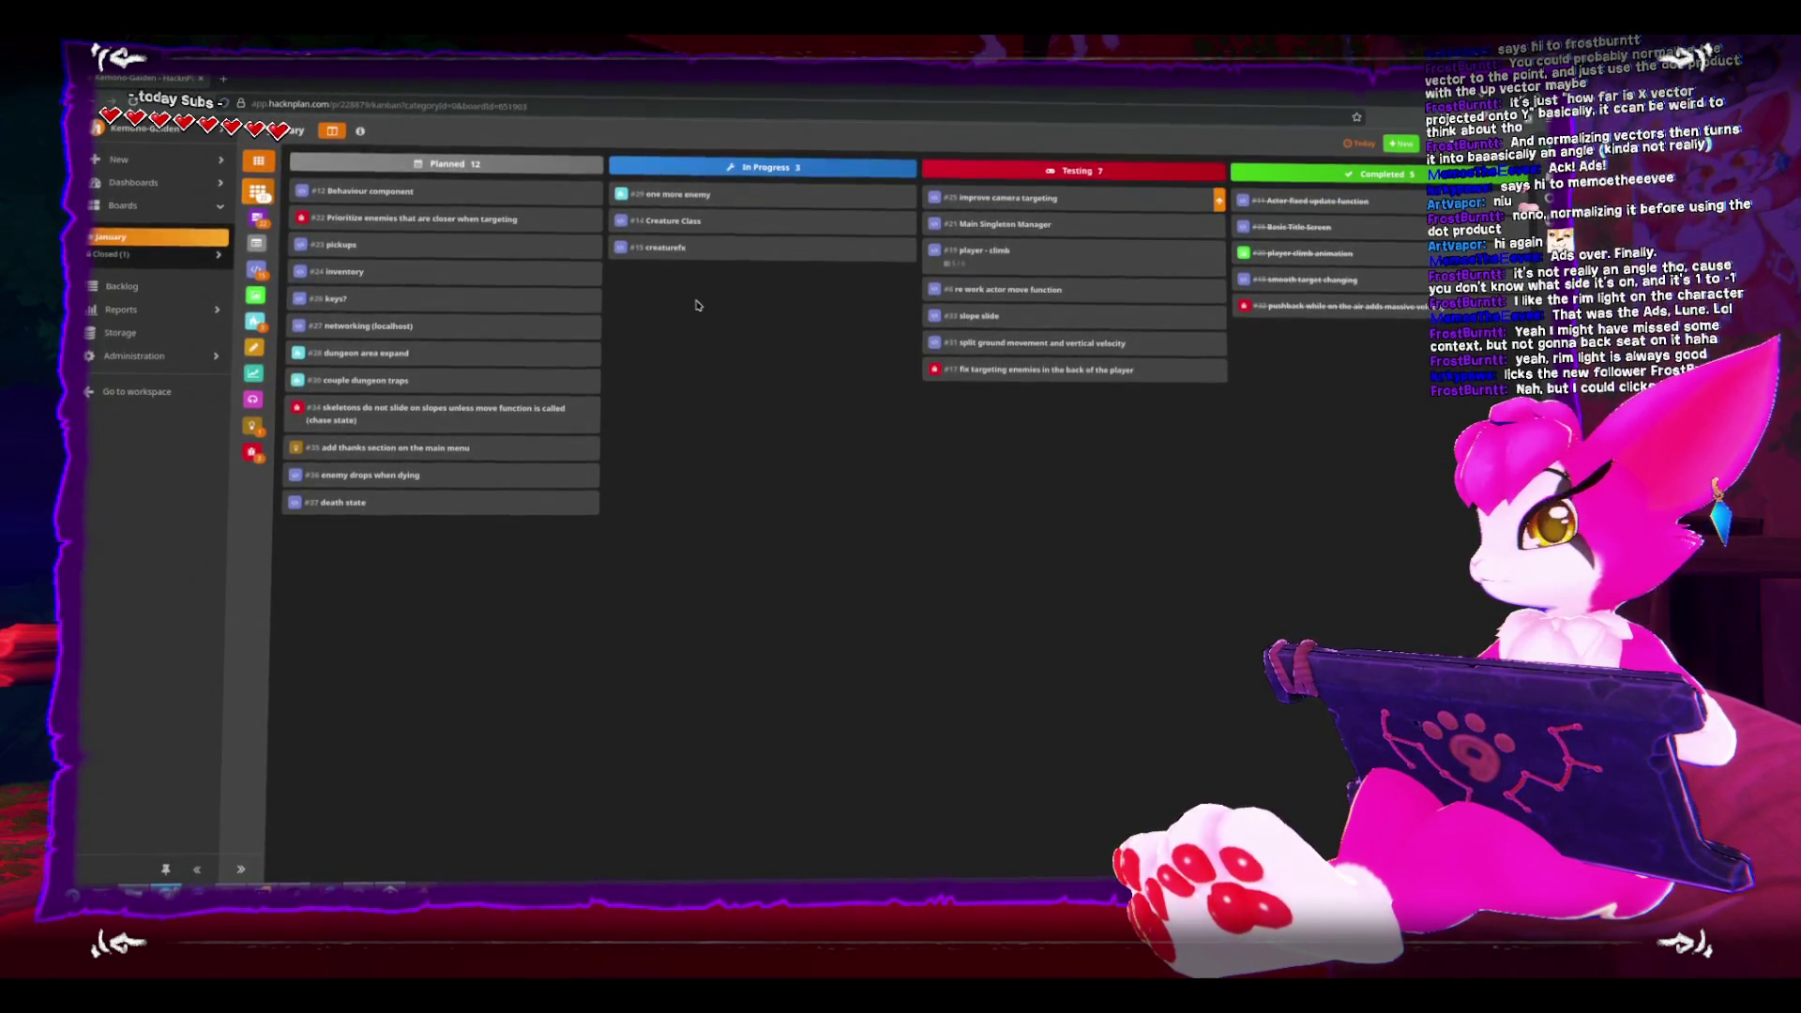
left_click(132, 255)
left_click(124, 271)
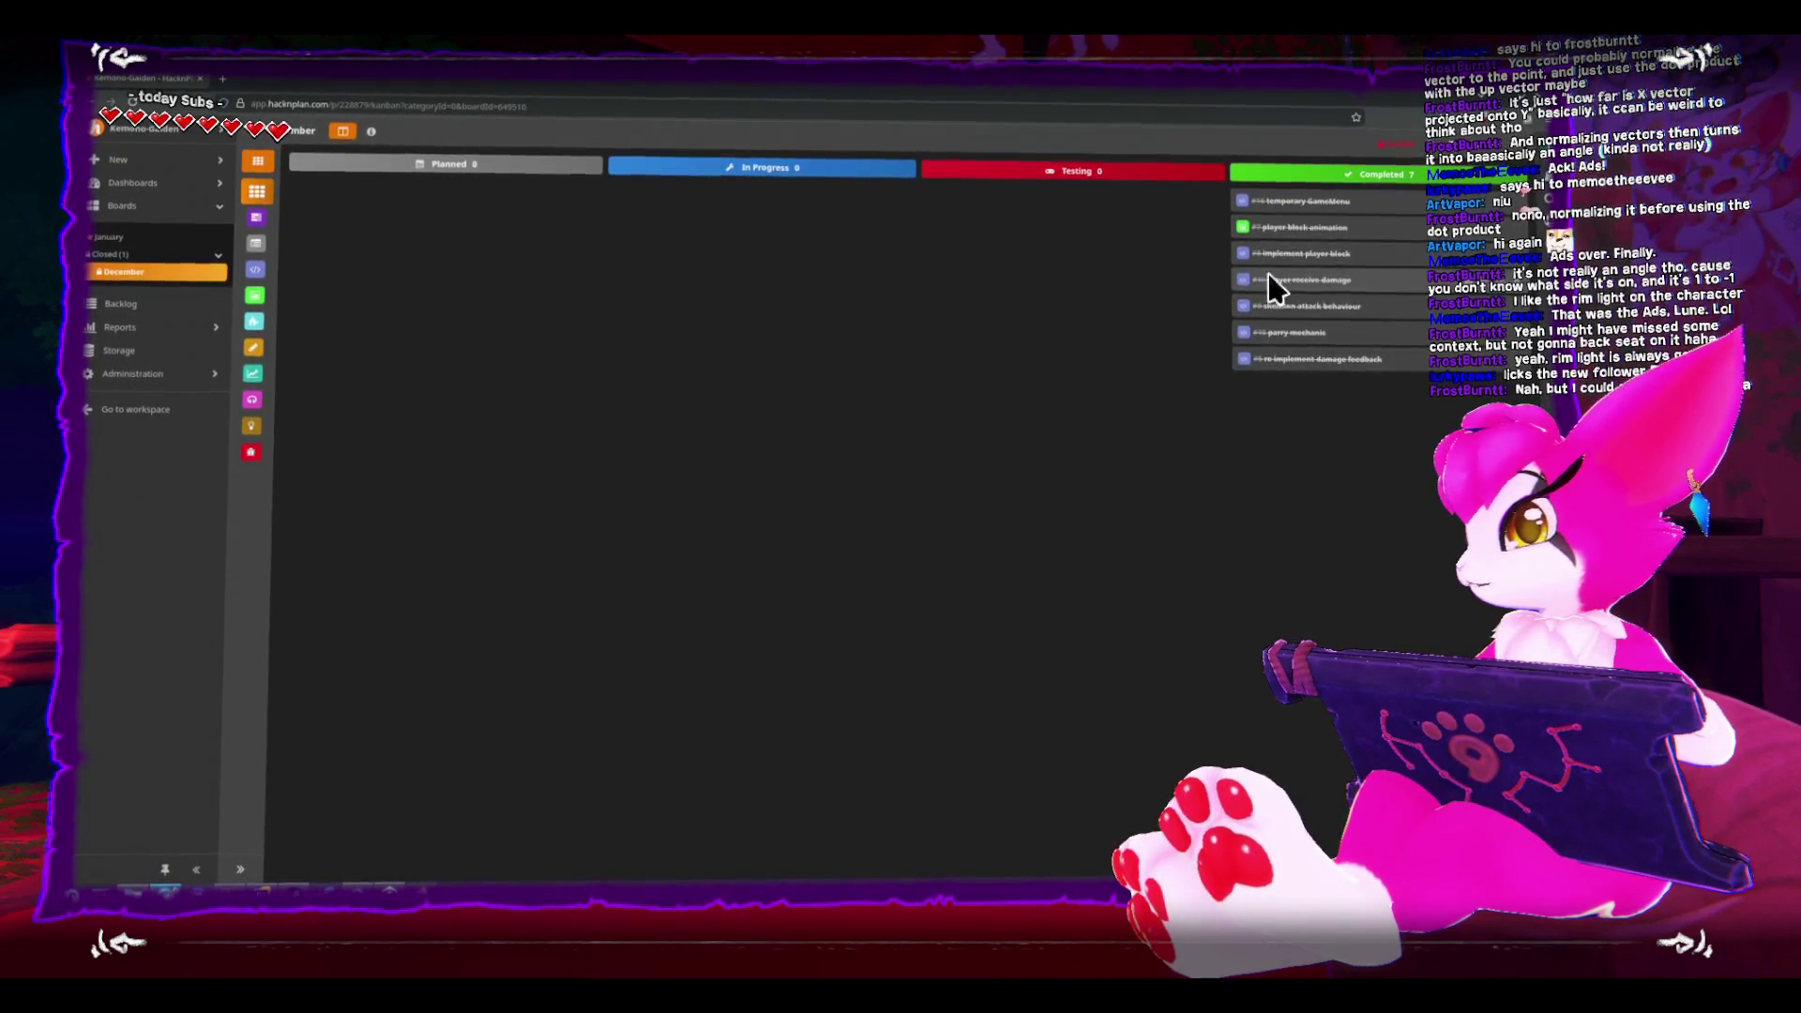
left_click(151, 236)
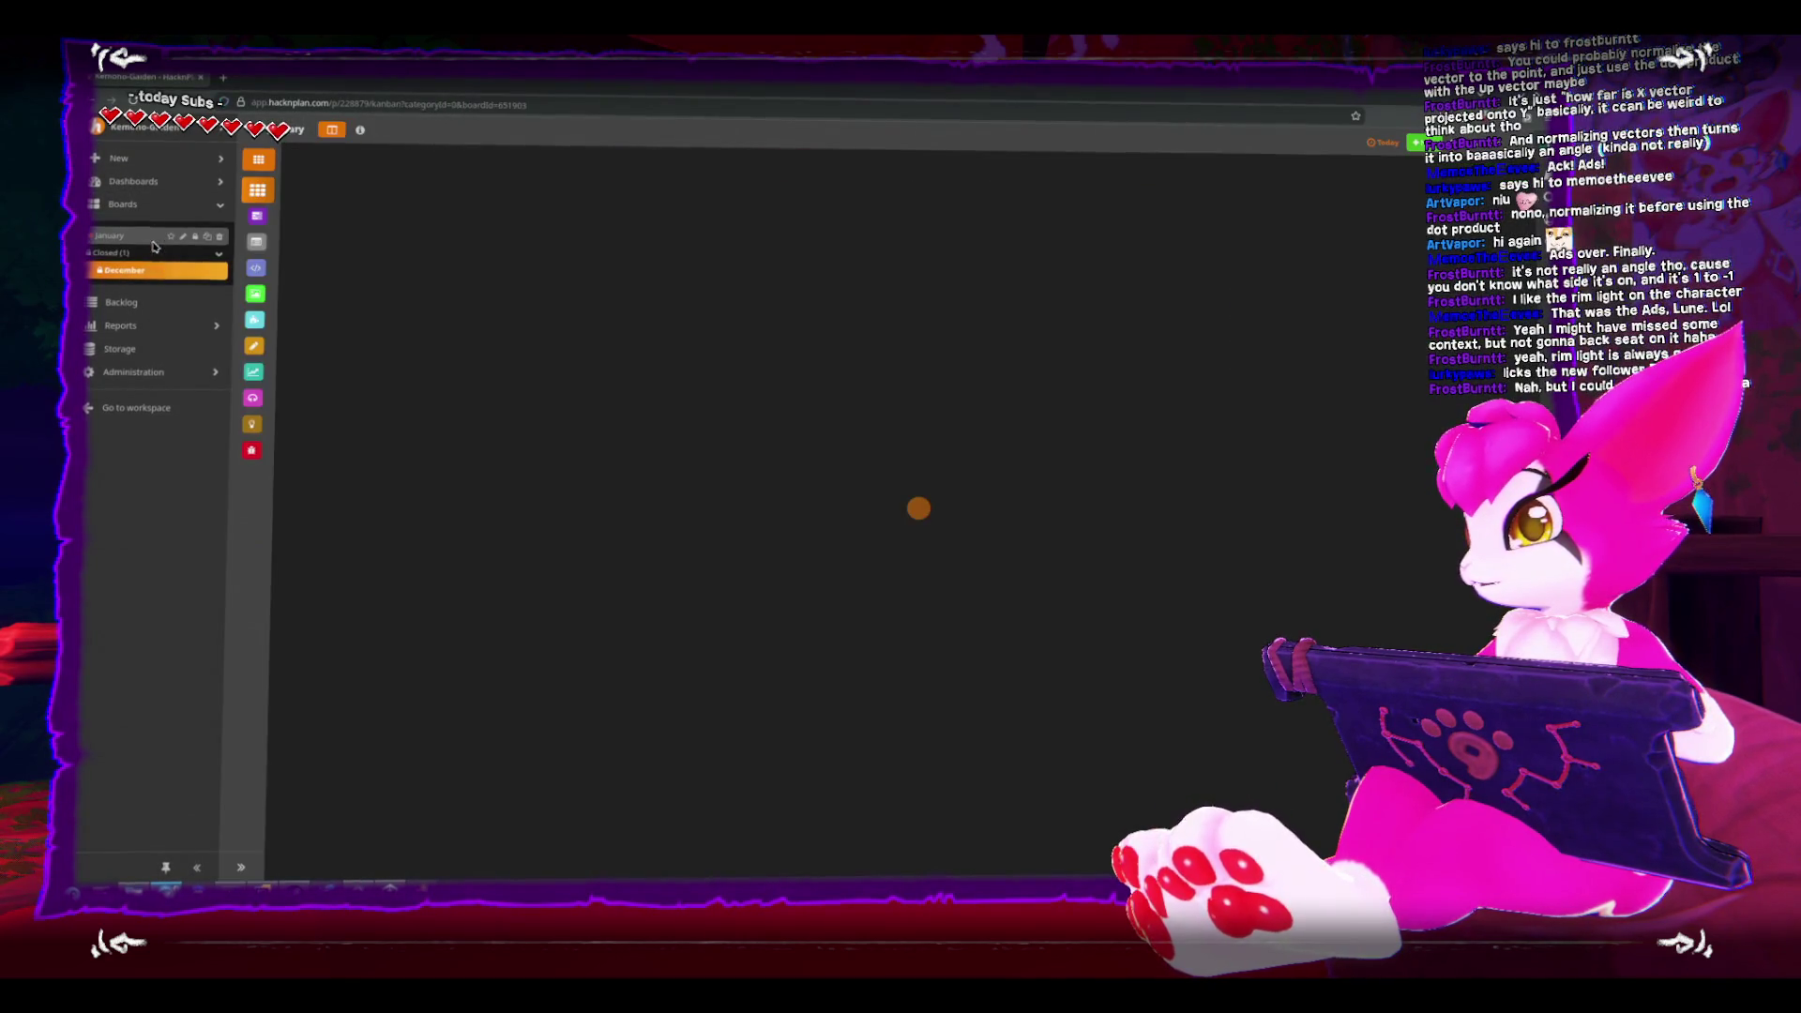